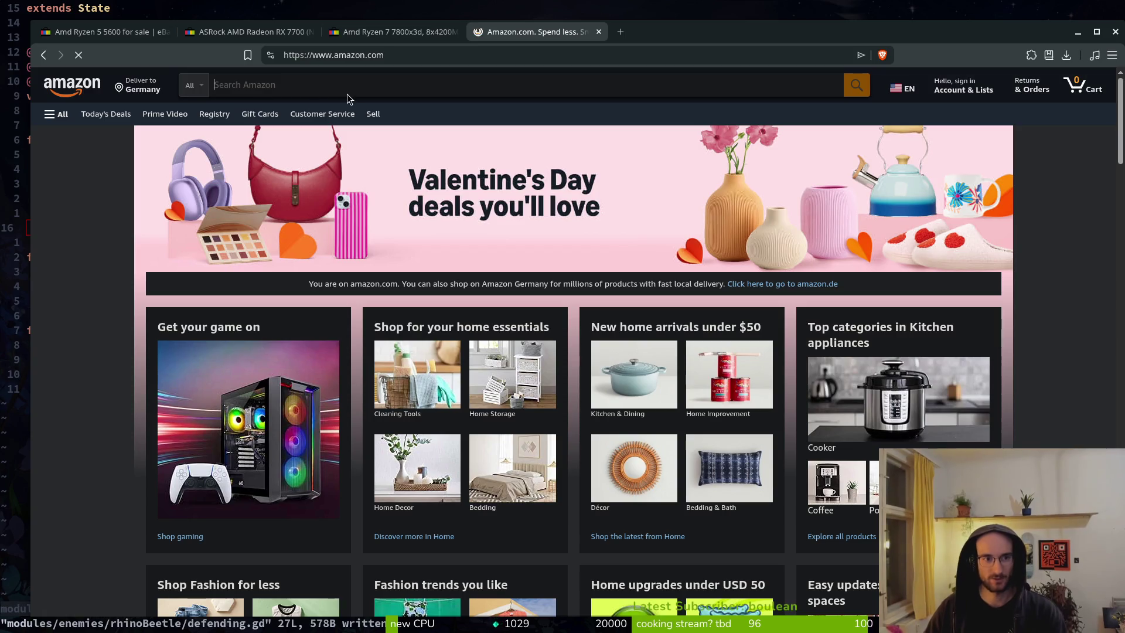
Step: Search Amazon for 'amd' and filter the results to 8- and 12-core processors
click(329, 93)
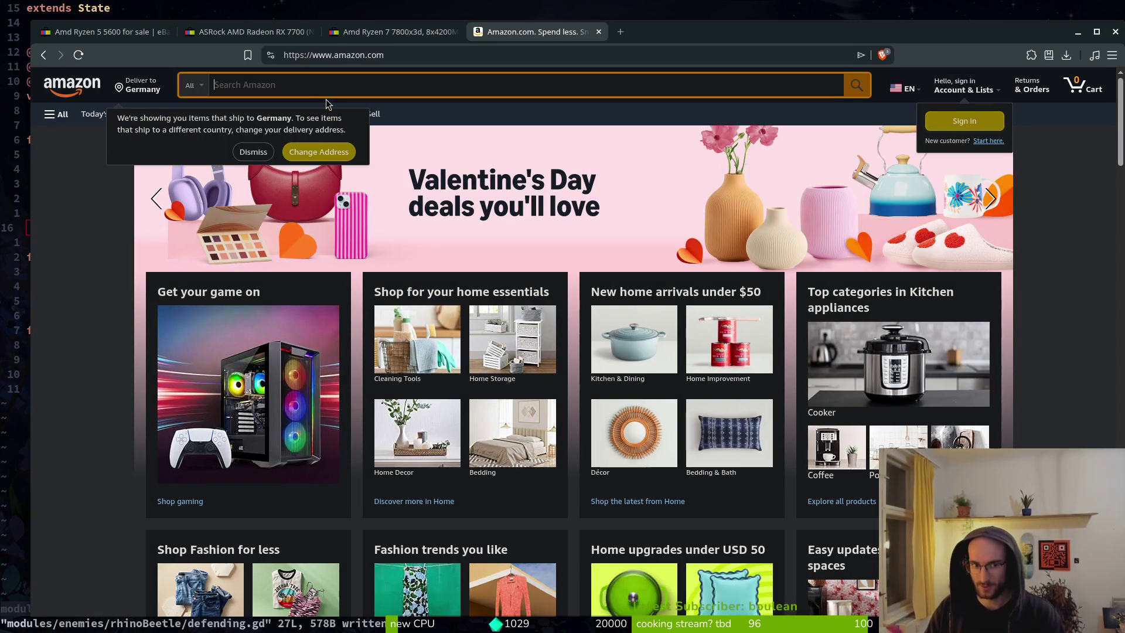
click(258, 151)
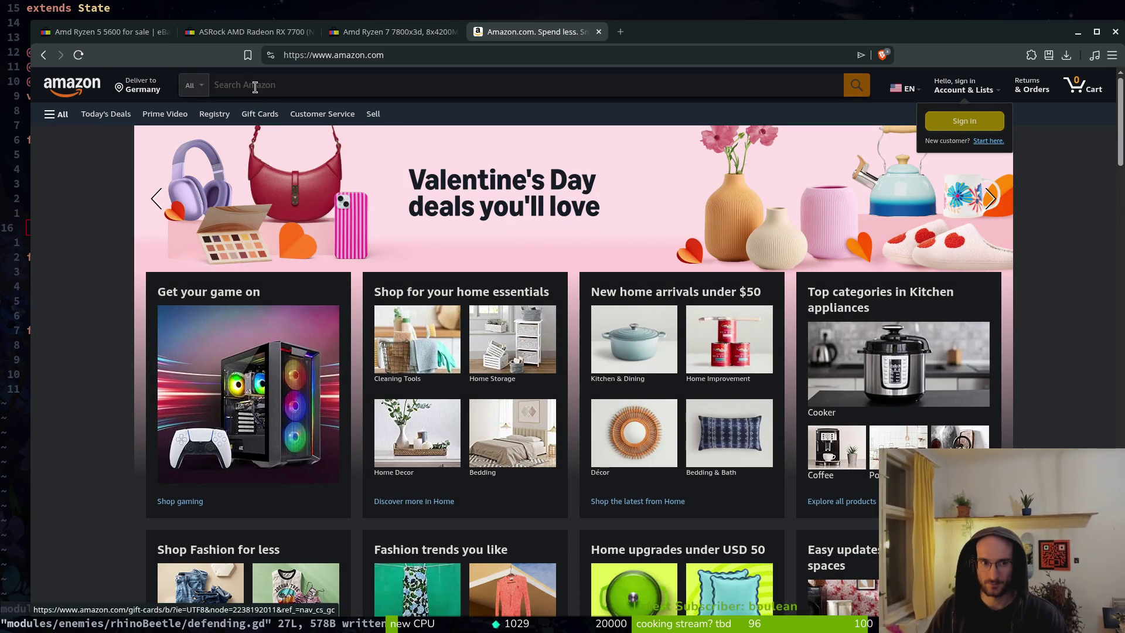
click(345, 91)
text(amd)
key(Return)
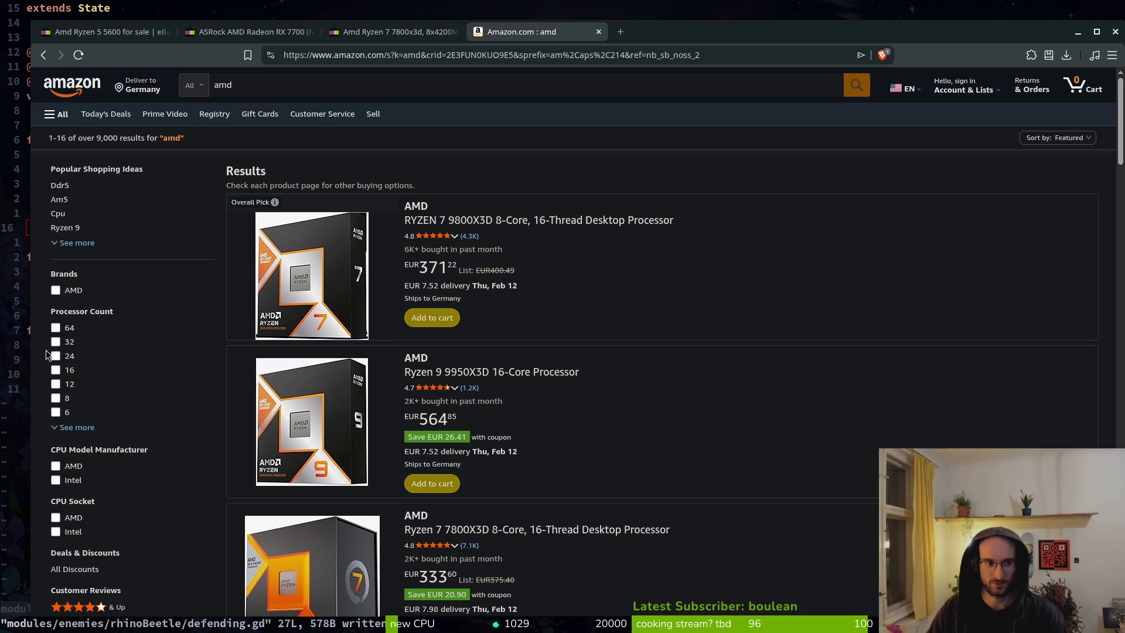
click(57, 398)
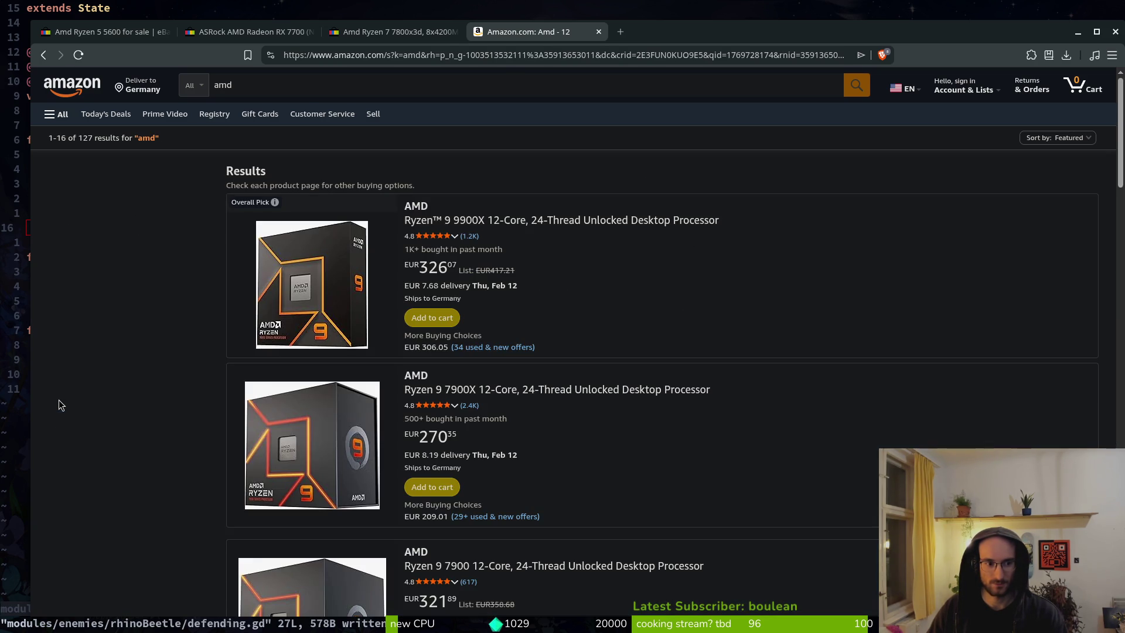
click(84, 320)
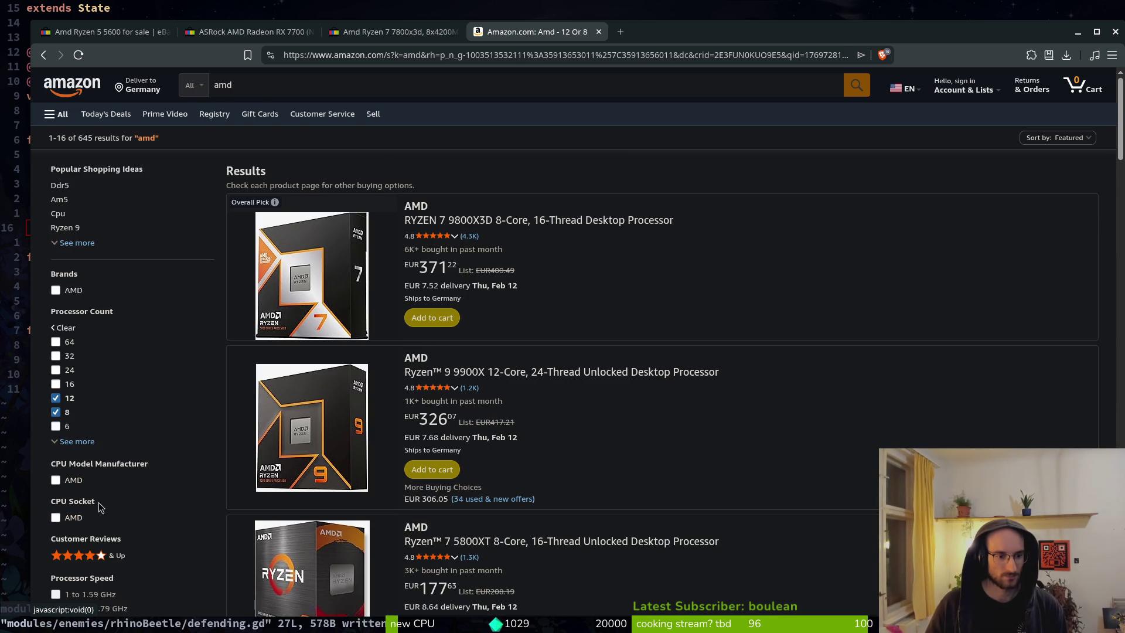
Step: Browse down the filtered AMD processor results, expanding the popular shopping ideas
scroll(106, 527, down, 2)
scroll(114, 545, up, 2)
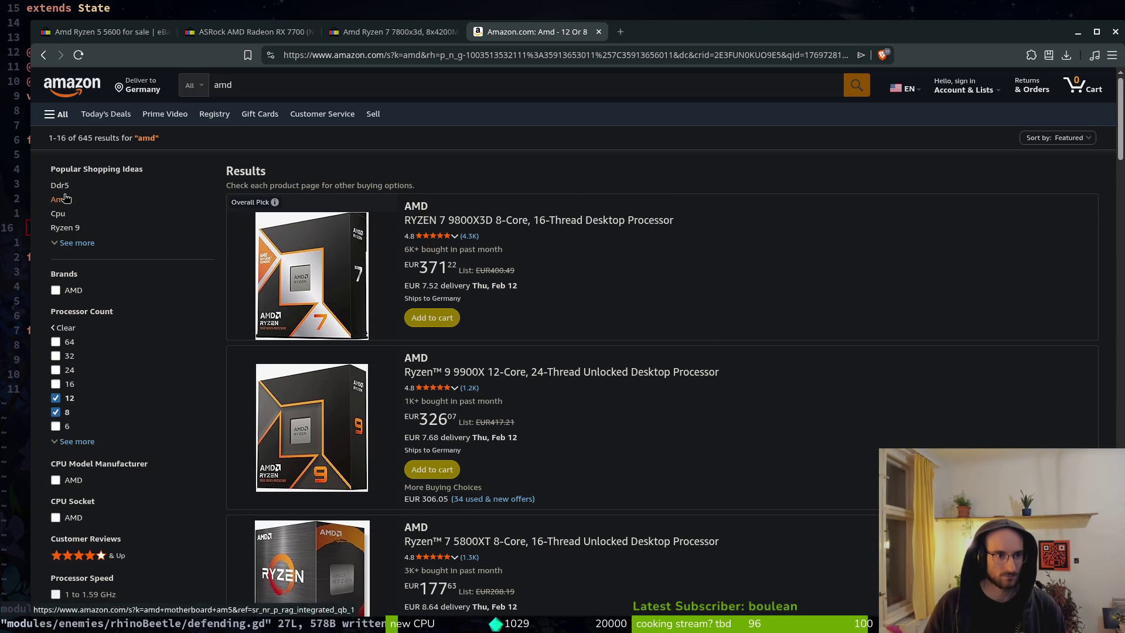
scroll(123, 404, down, 5)
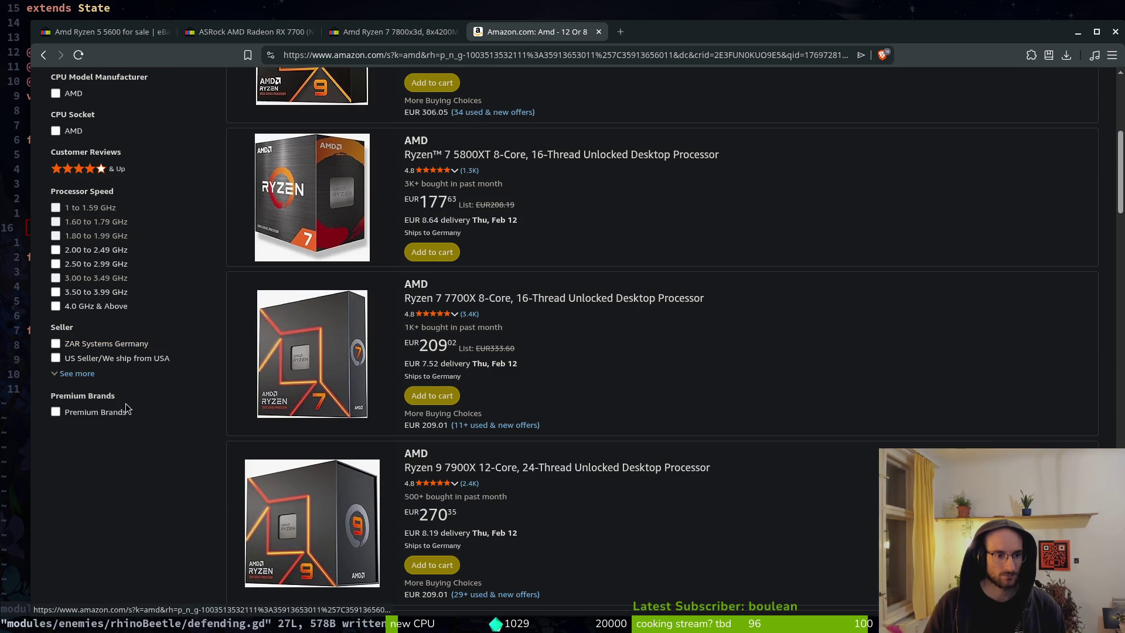
scroll(108, 358, up, 6)
click(75, 242)
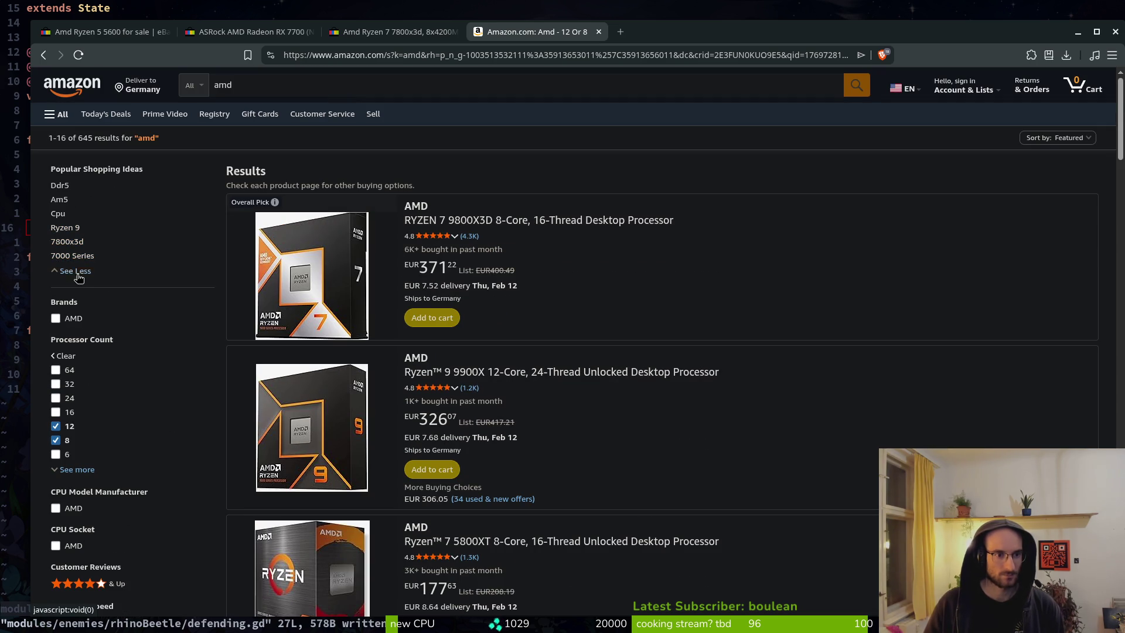
scroll(100, 410, down, 5)
scroll(545, 477, up, 1)
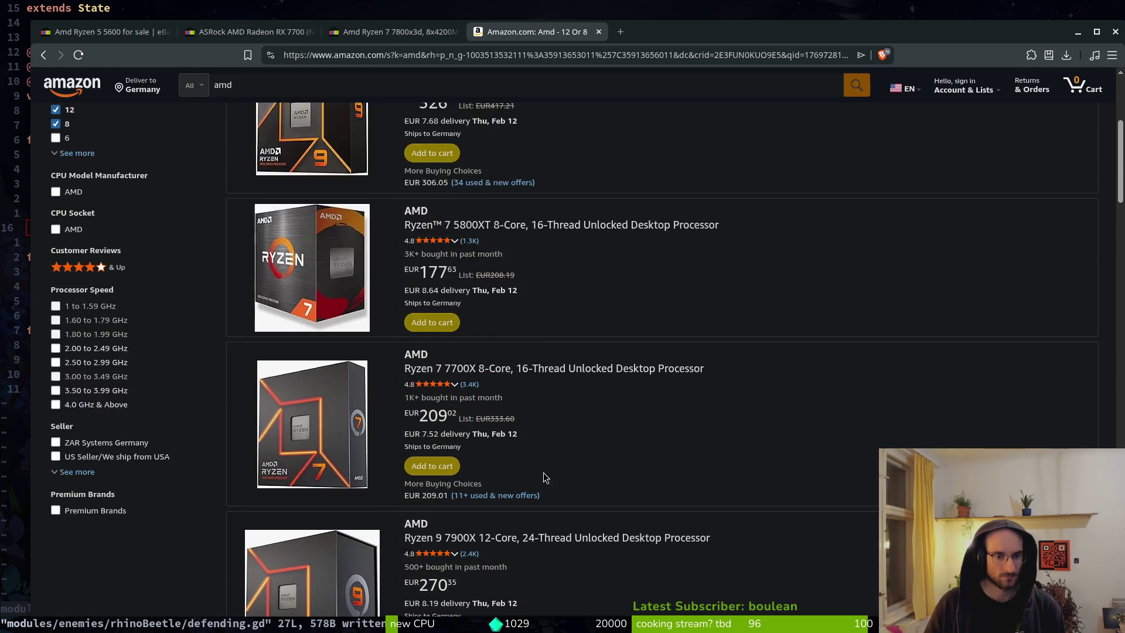
scroll(546, 477, up, 4)
scroll(467, 437, down, 3)
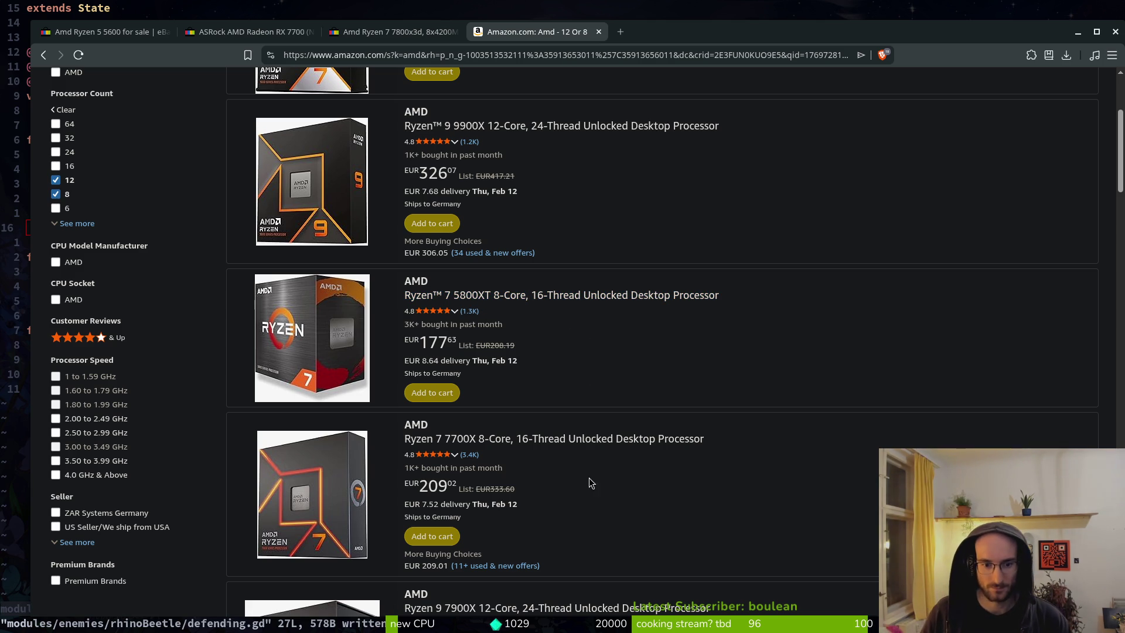
scroll(563, 473, down, 2)
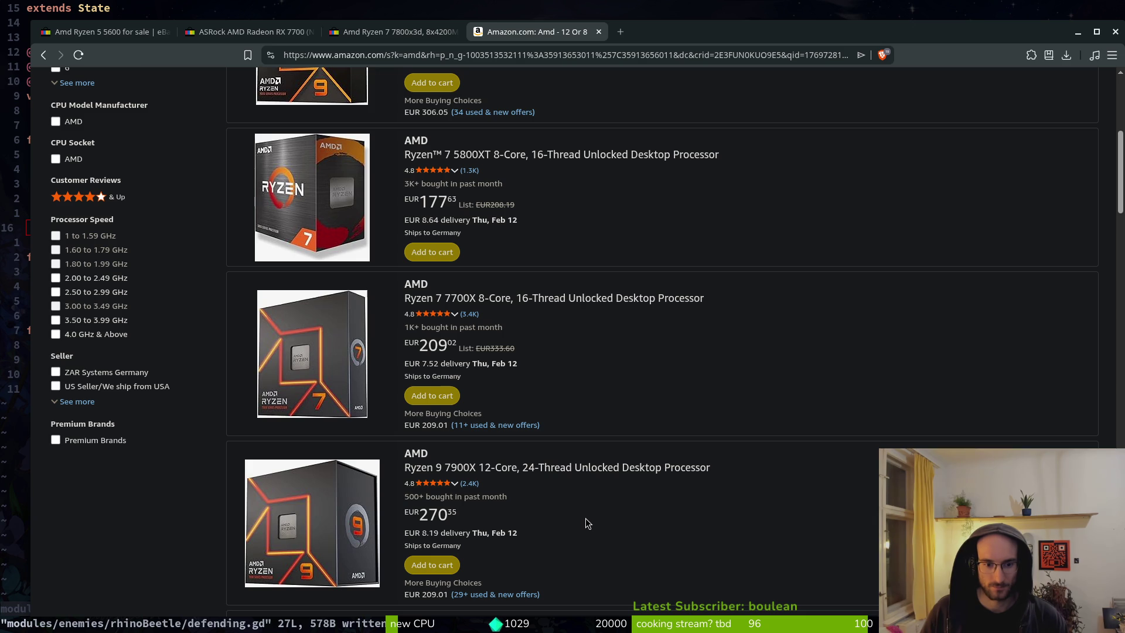
scroll(585, 522, down, 4)
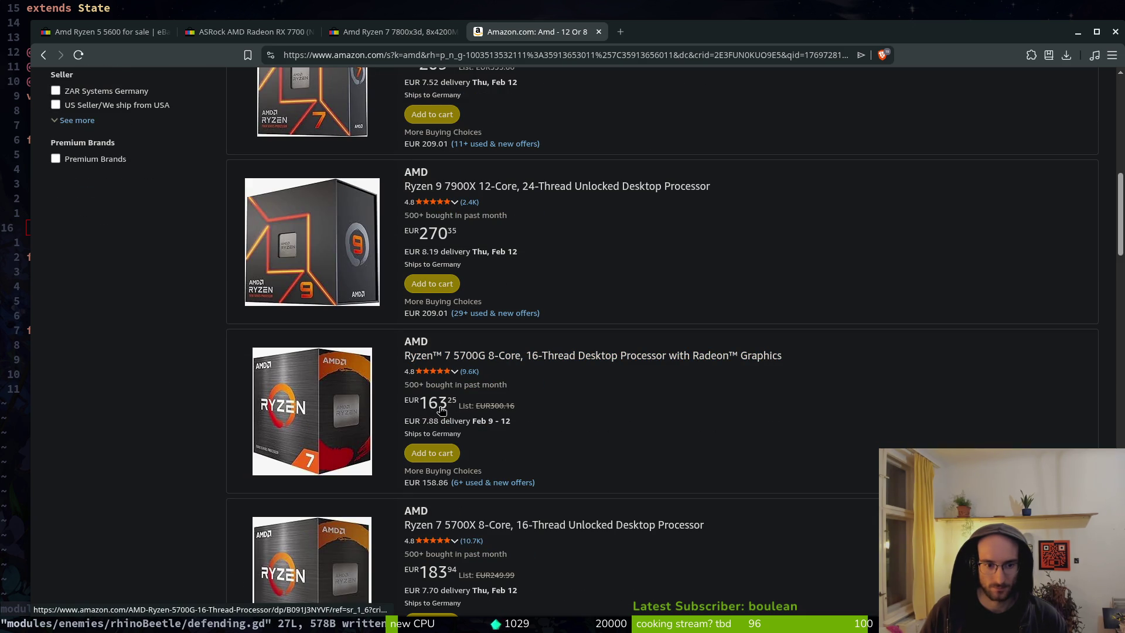
scroll(644, 382, down, 2)
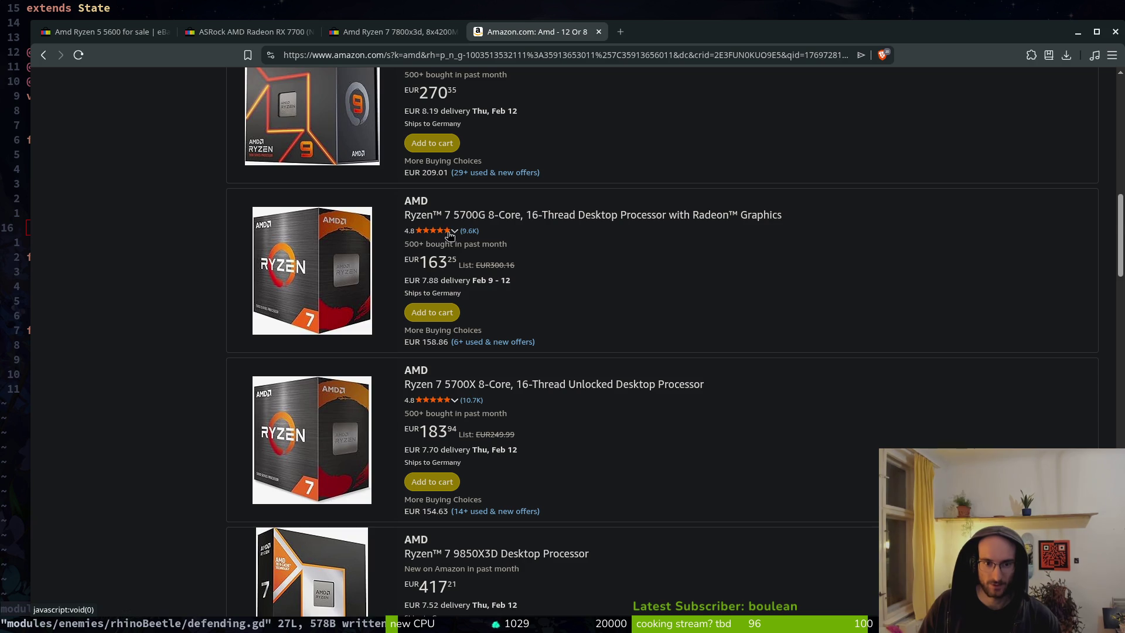
mouse_move(454, 231)
scroll(644, 328, down, 3)
scroll(861, 326, down, 2)
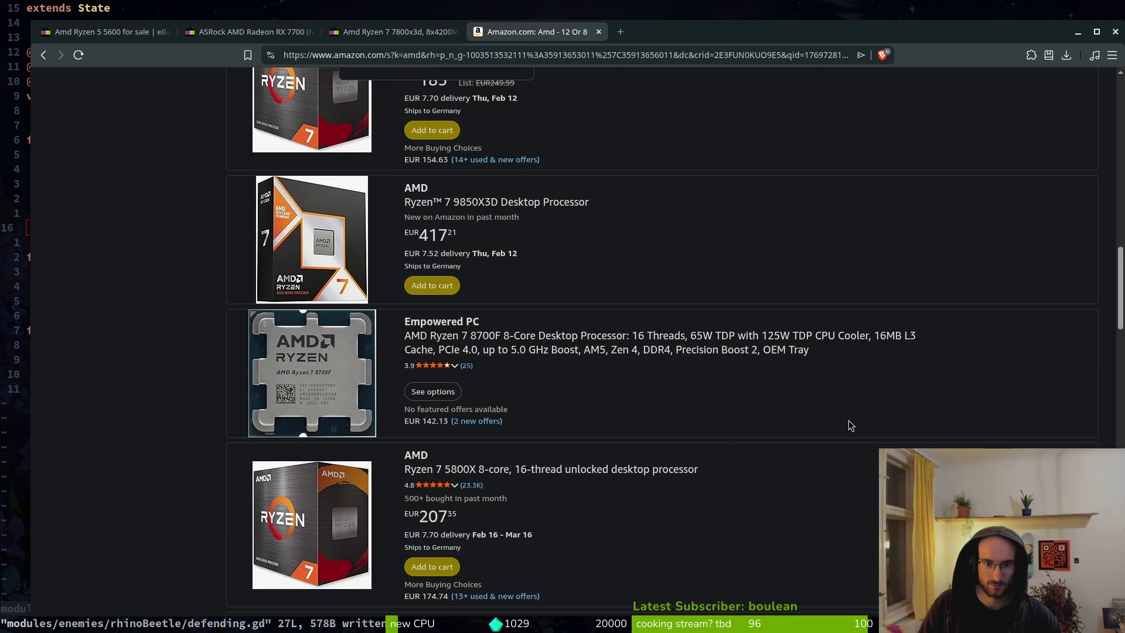
scroll(853, 419, down, 5)
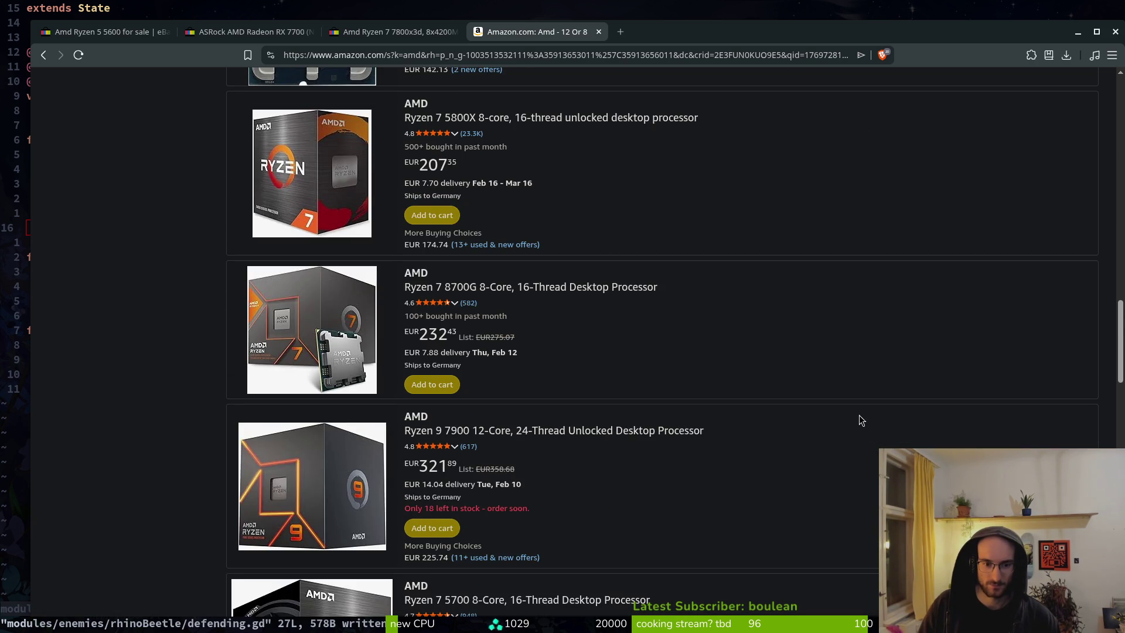
scroll(859, 416, down, 3)
scroll(859, 424, down, 3)
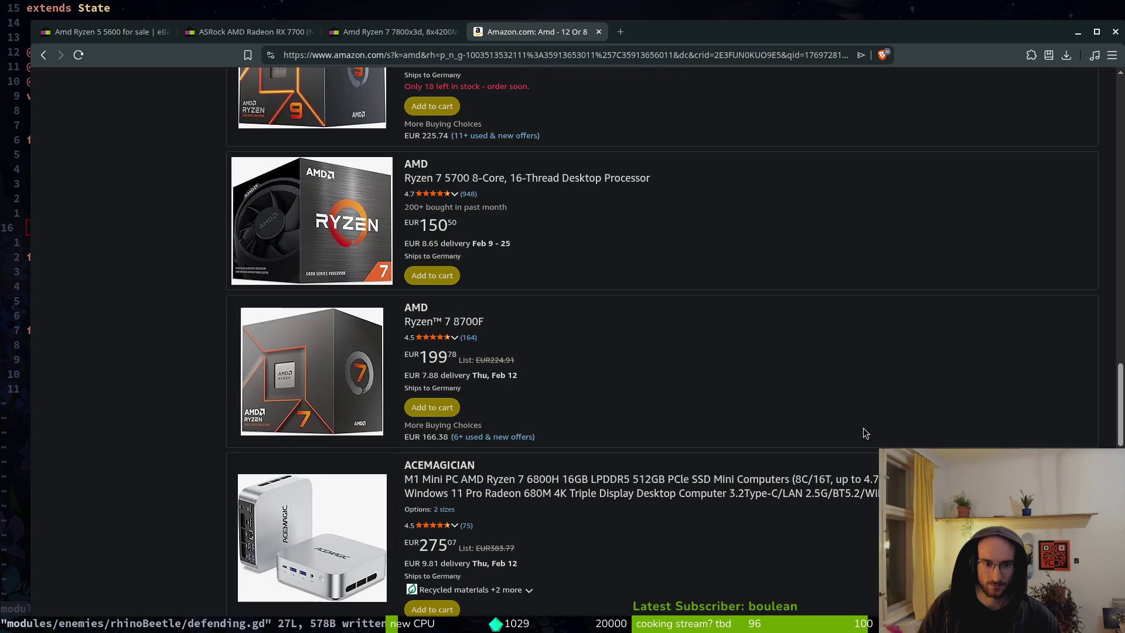
scroll(846, 432, down, 5)
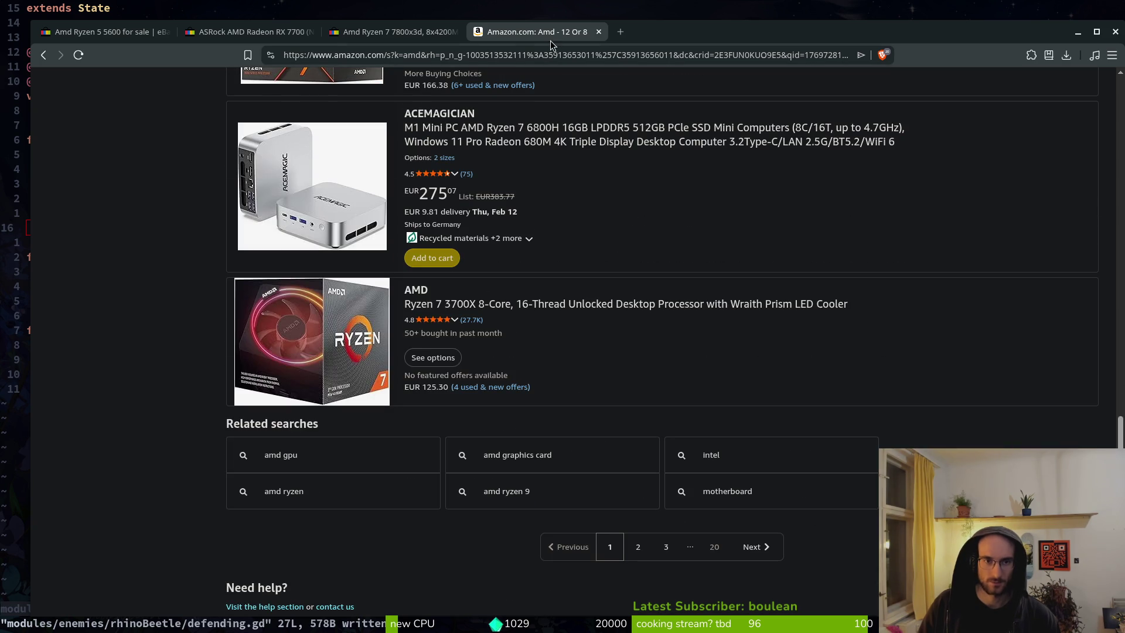
Step: Close the Amazon, eBay 7800X3D and ASRock RX 7700 tabs, shutting the browser
click(598, 32)
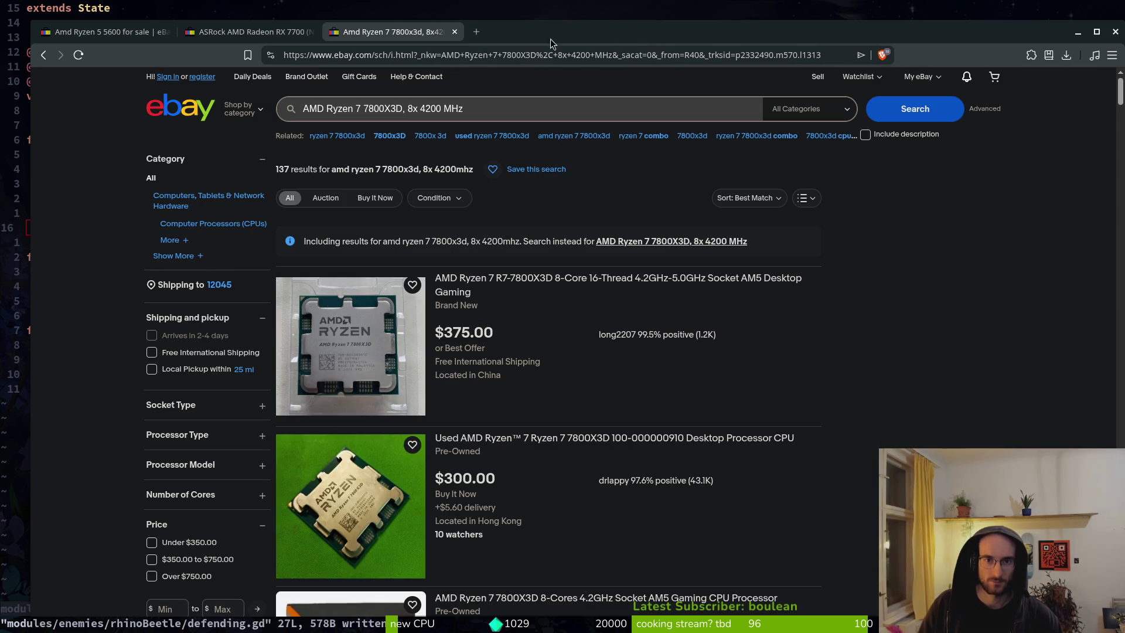
click(455, 32)
click(311, 31)
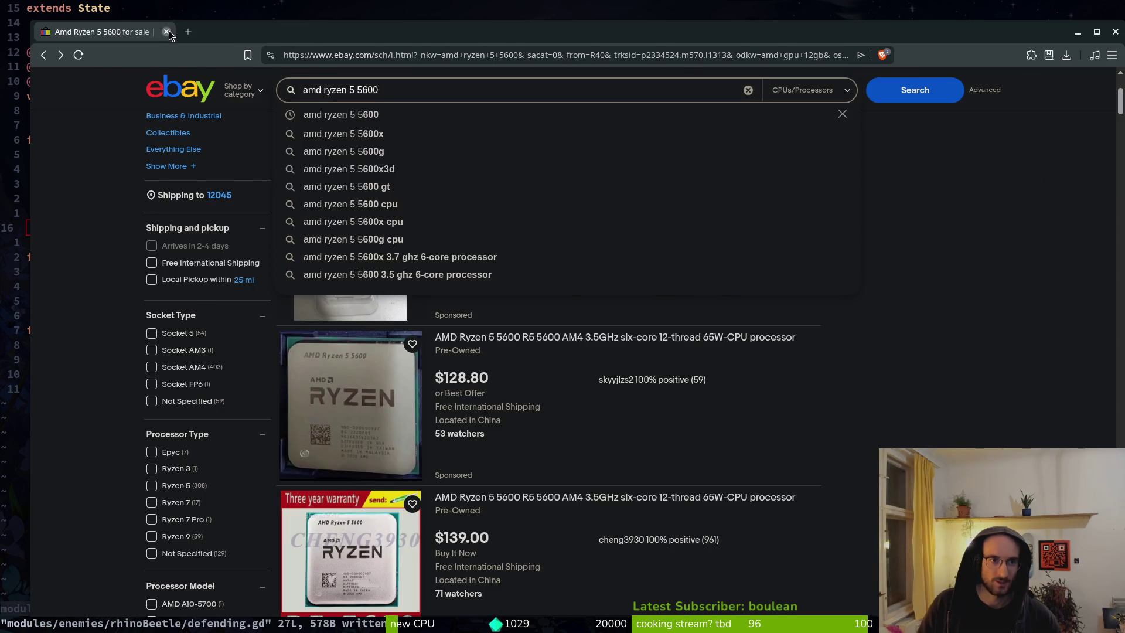
click(167, 32)
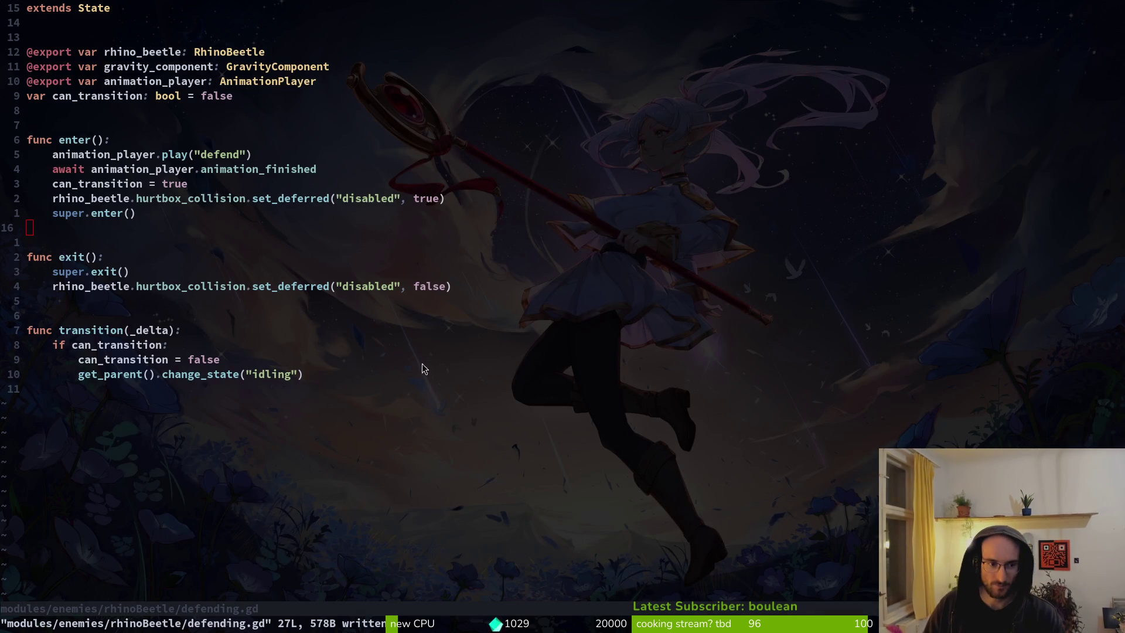
key(j)
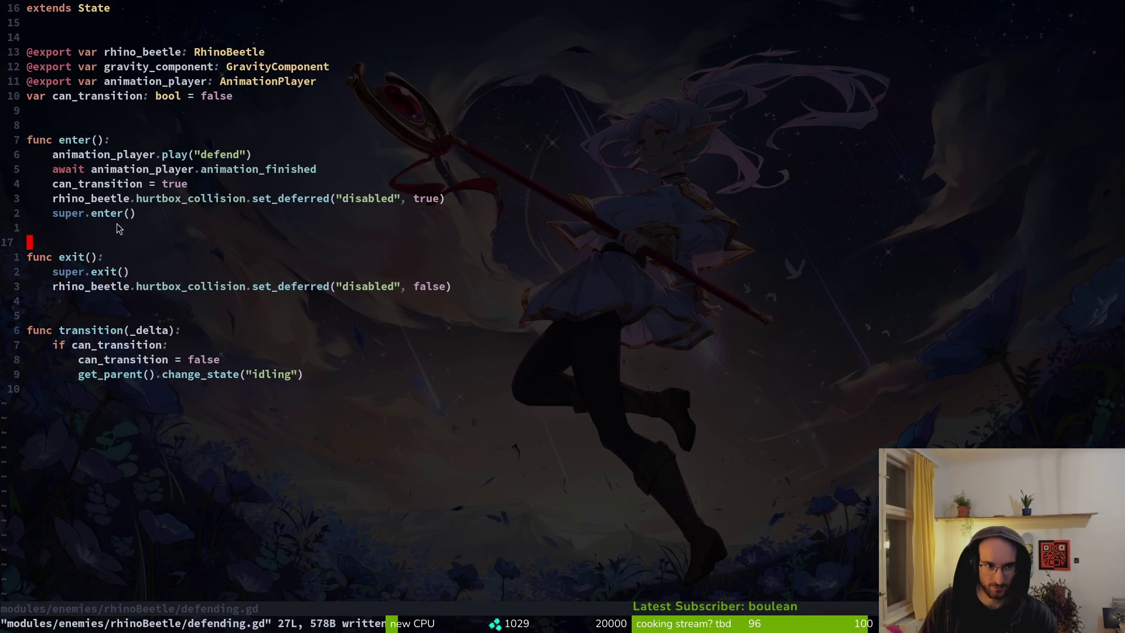
click(108, 183)
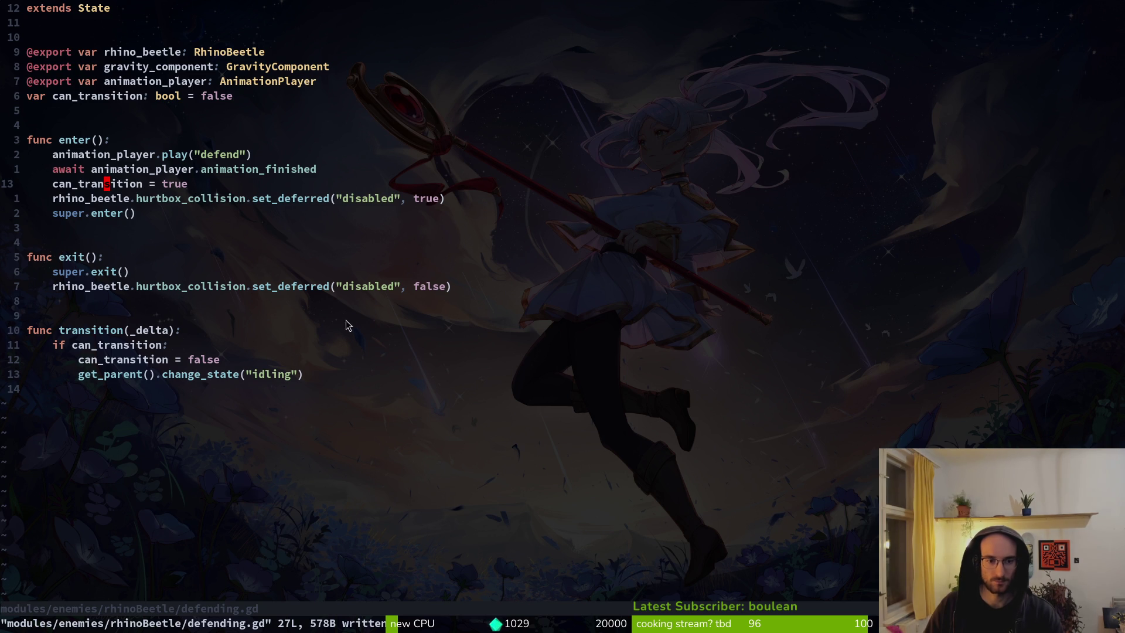
click(203, 286)
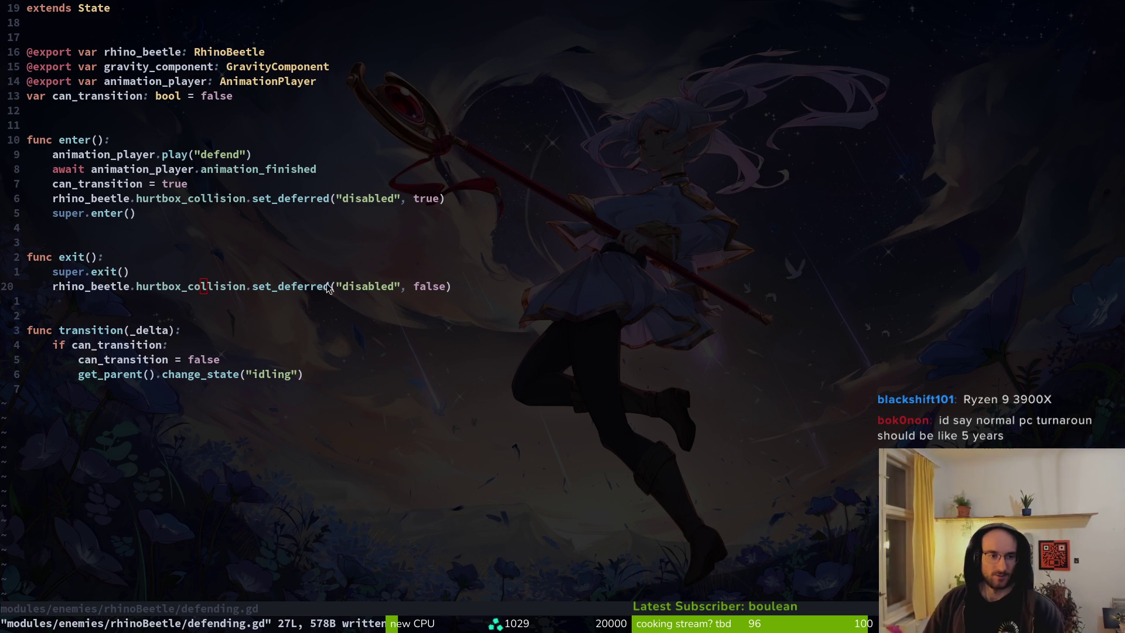
Step: Leave visual mode and save defending.gd with :w
scroll(203, 158, down, 1)
scroll(203, 158, up, 1)
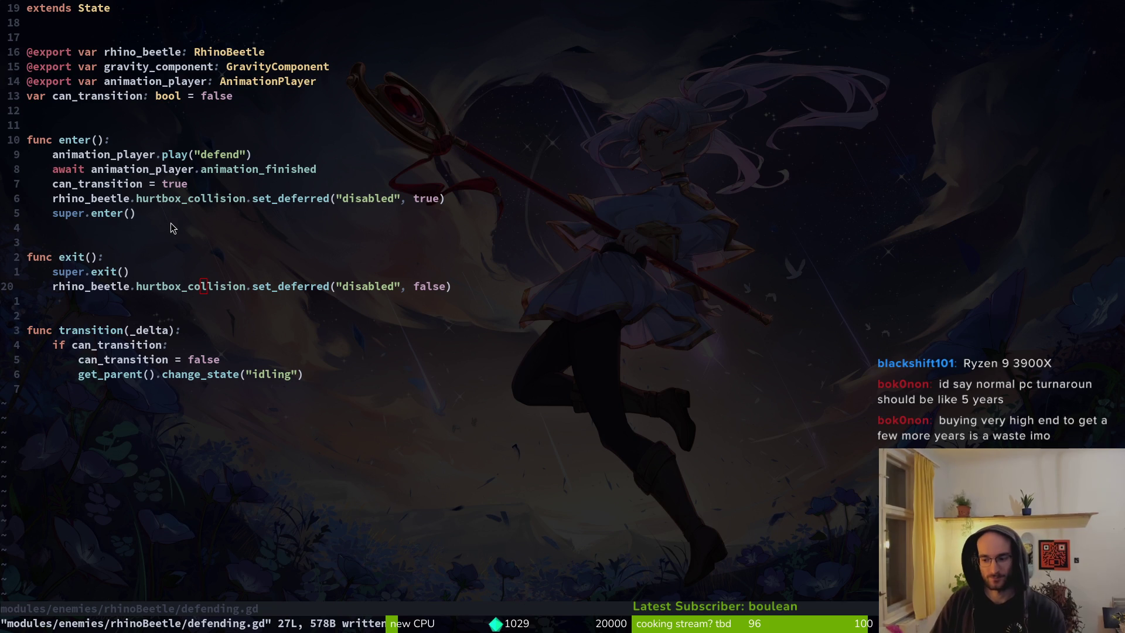
drag(171, 228, 167, 223)
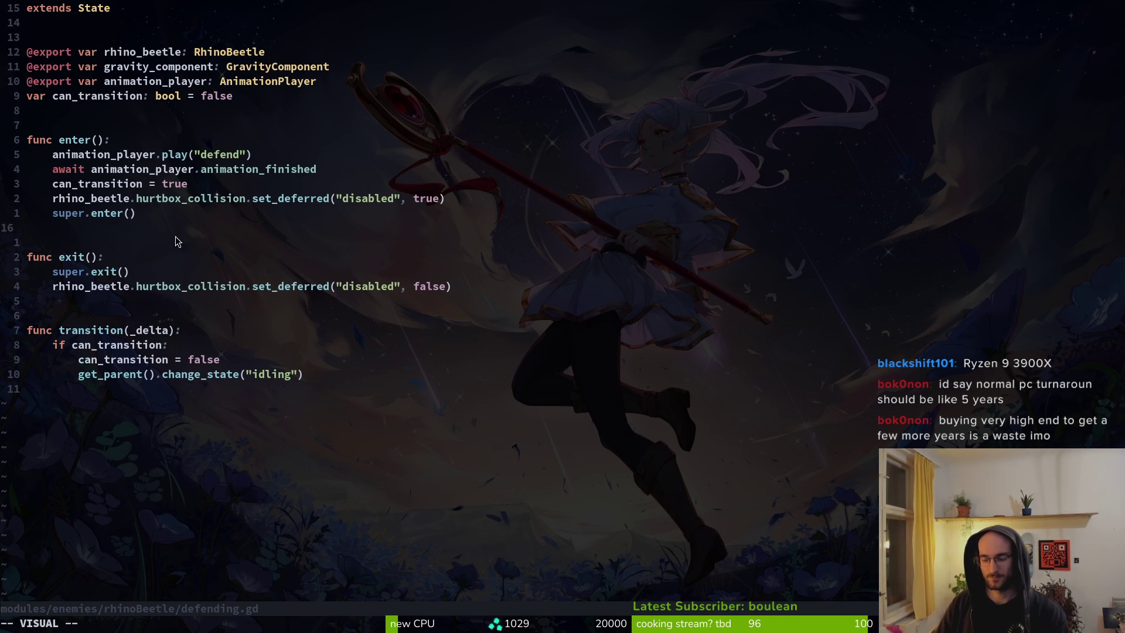
key(Escape)
text(j)
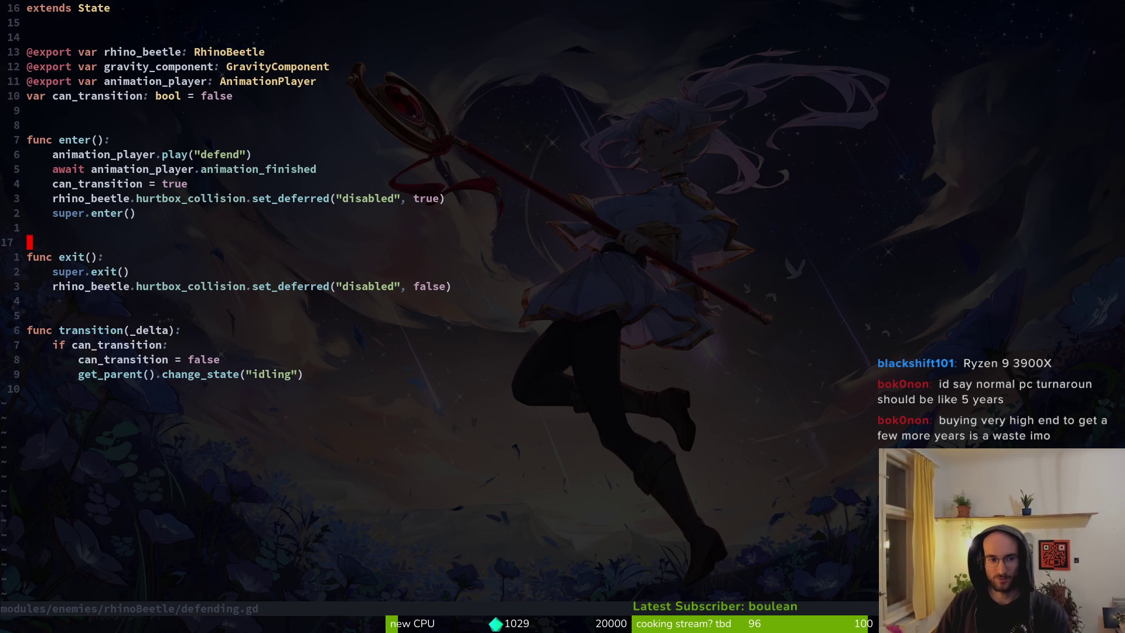
text(:w)
key(Return)
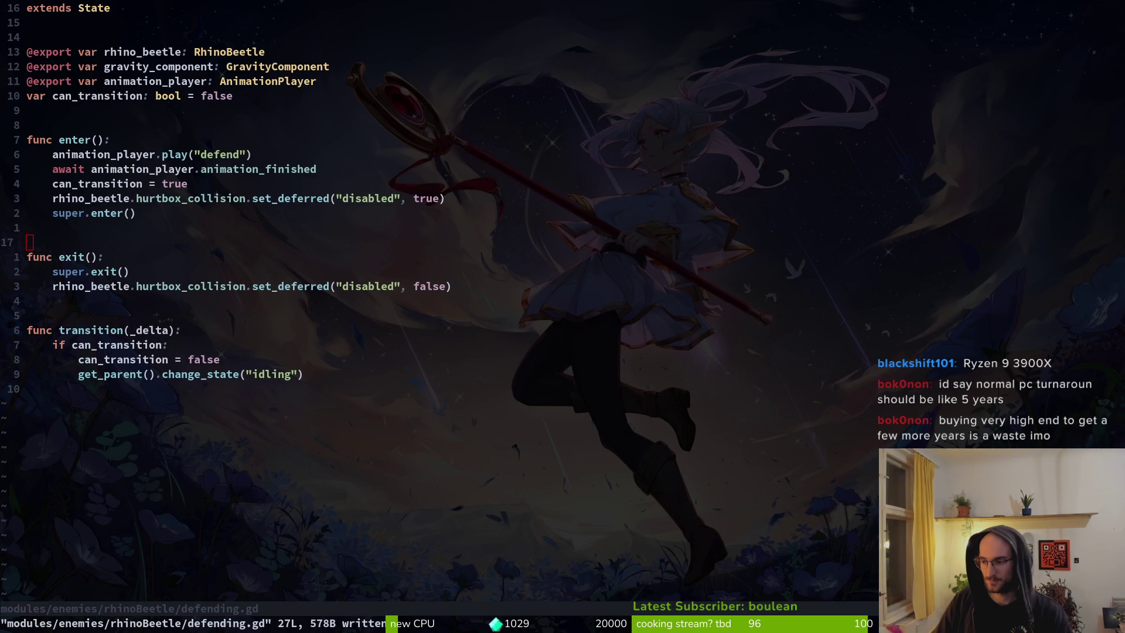
Step: Glance at the horned beetle sprite in Aseprite, then save defending.gd again
key(alt+Tab)
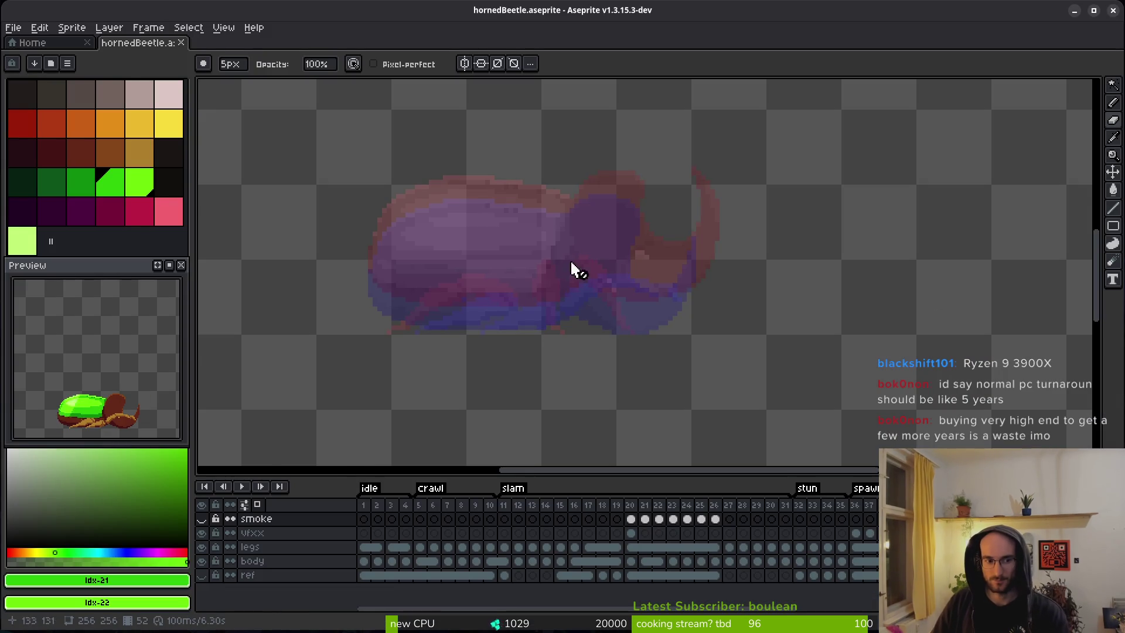
key(alt+Tab)
text($)
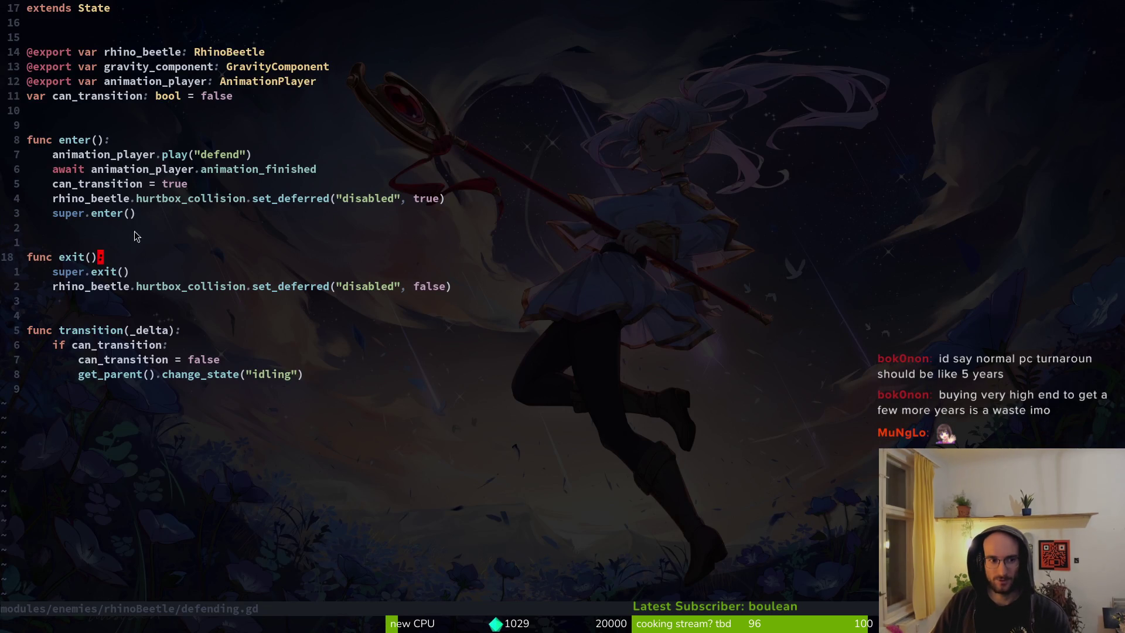
text(:w)
key(Return)
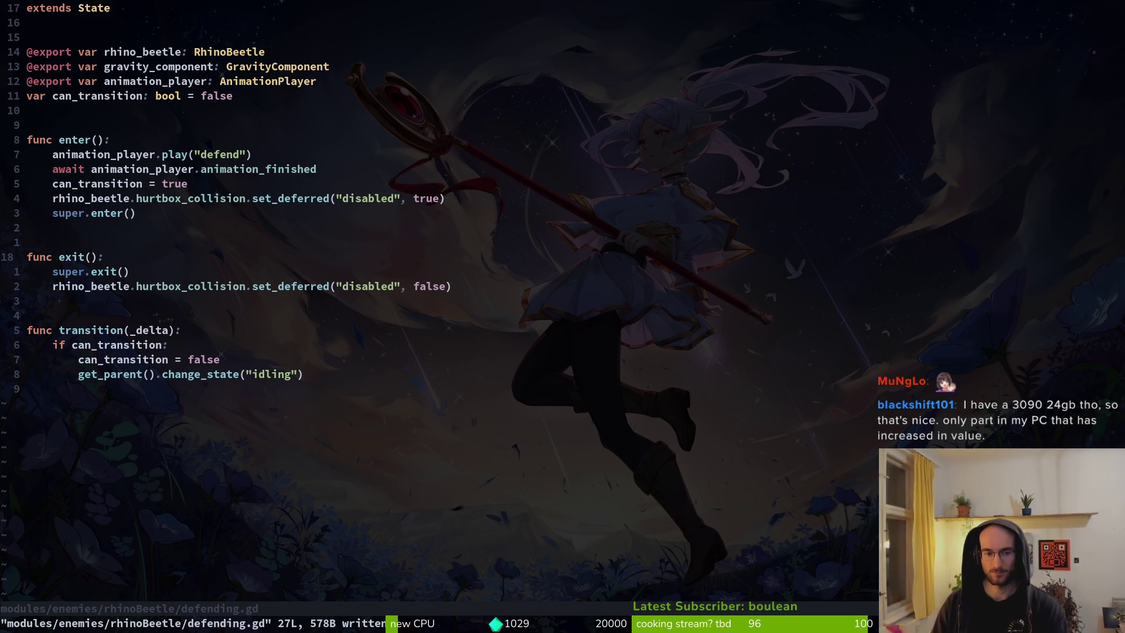
Step: Open slam.gd through the Telescope file finder
key(space)
text(sfslam)
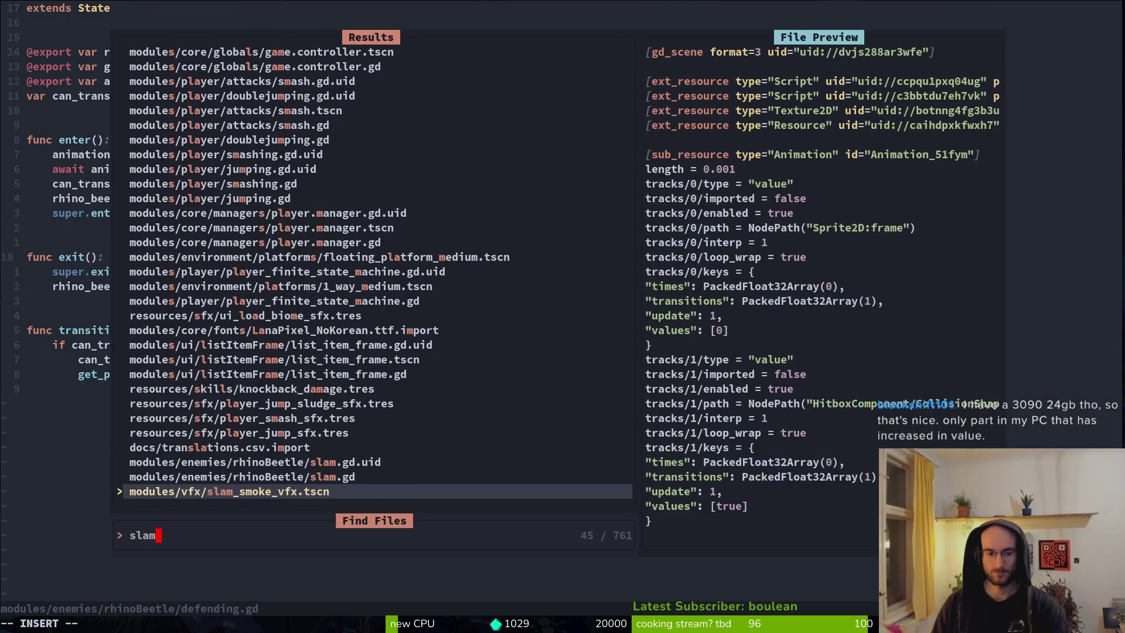
key(Up)
key(Return)
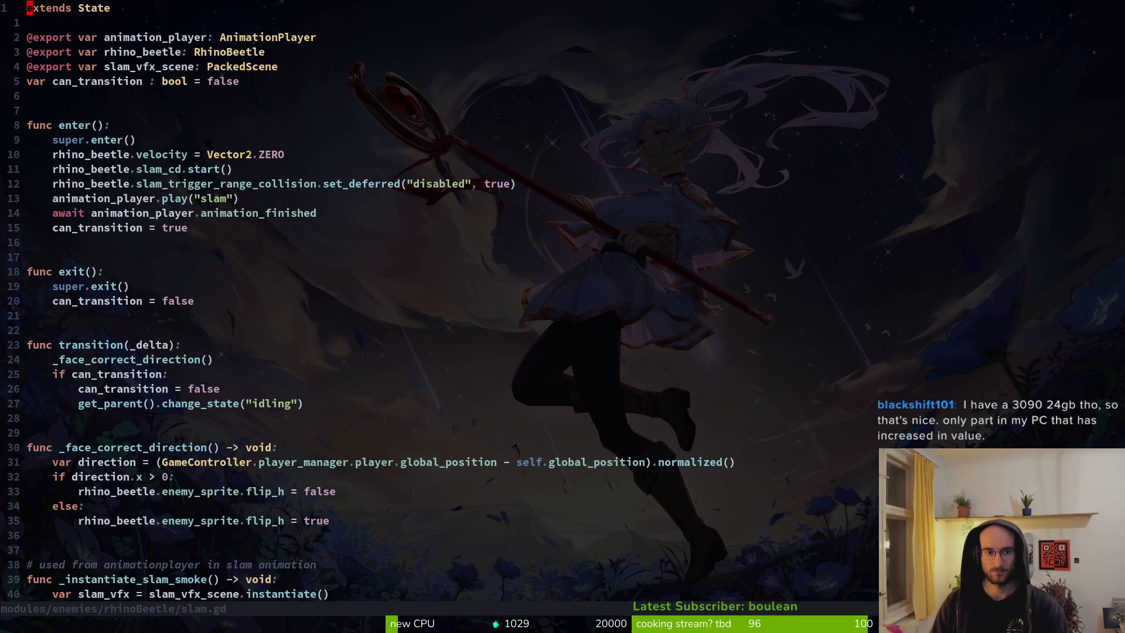
Step: Change the slam state's change_state target from idling to defending and save slam.gd
key(2)
key(7)
key(j)
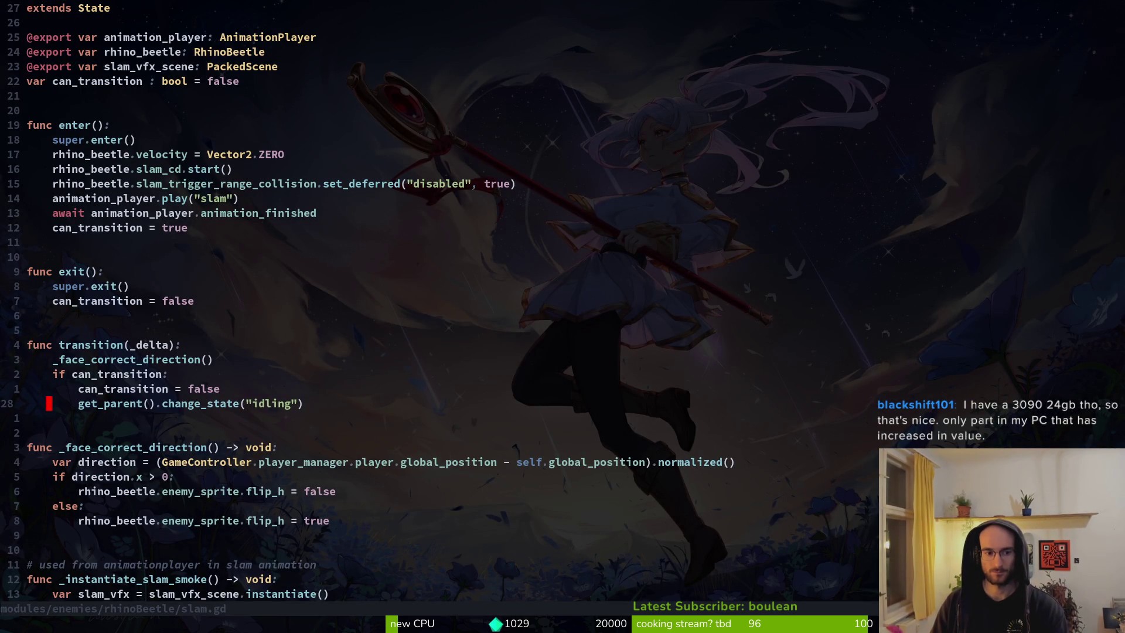
key(w)
key(w)
key(w)
text(ciwdefend)
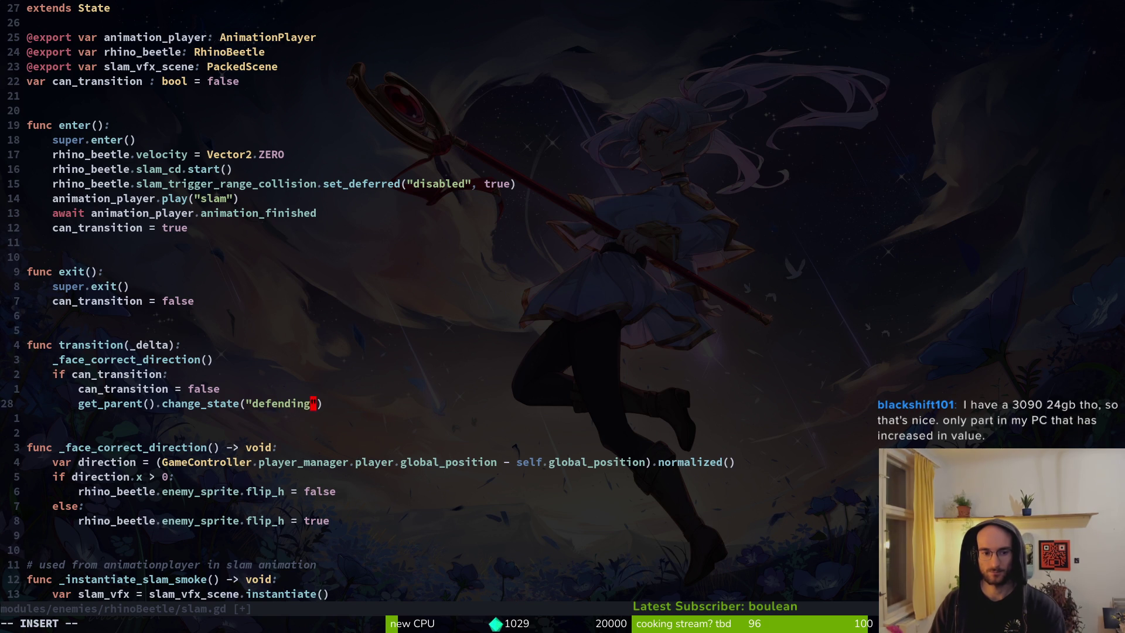
key(Escape)
text(:w)
key(Return)
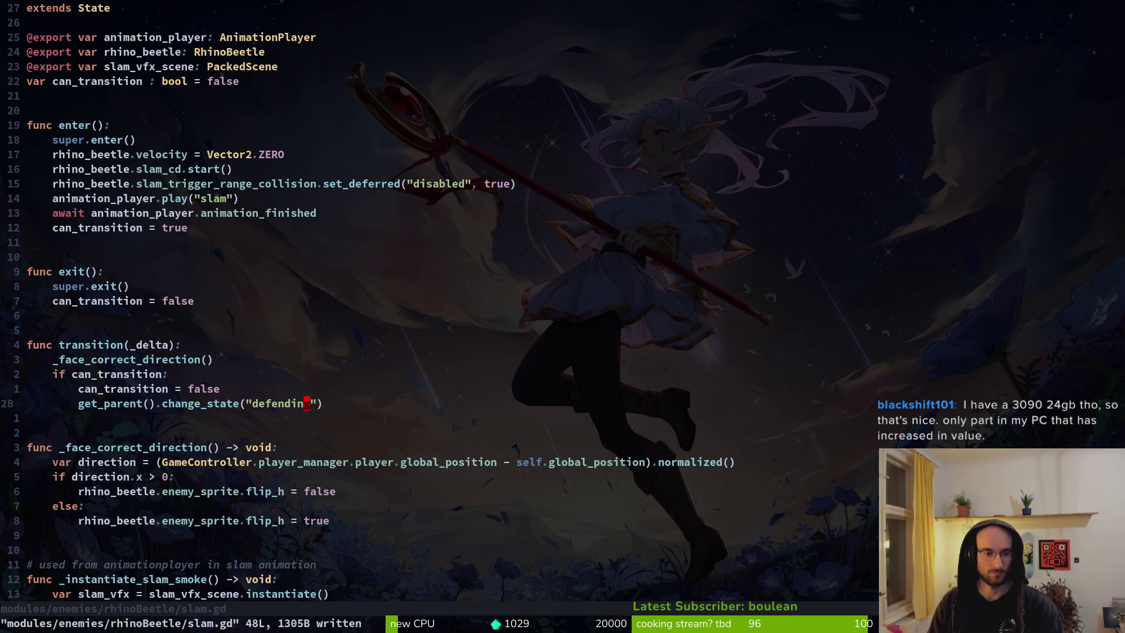
key(space)
Step: Open defending.gd via Find Files, move into enter(), then return to Godot
key(f)
key(f)
text(defin)
key(Return)
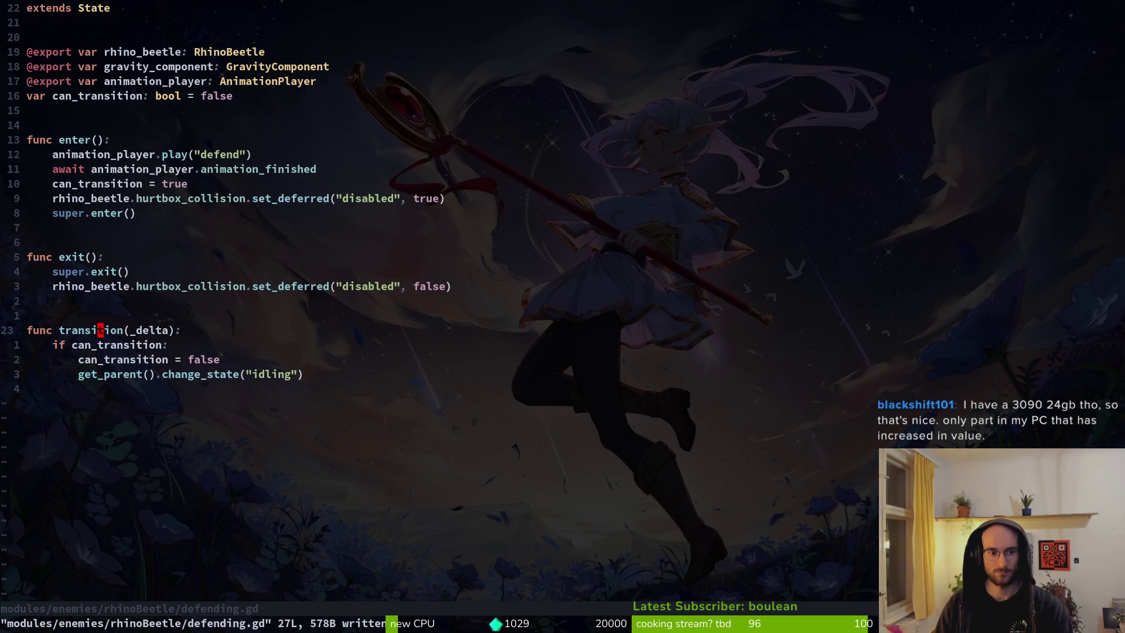
key(k)
key(k)
key(k)
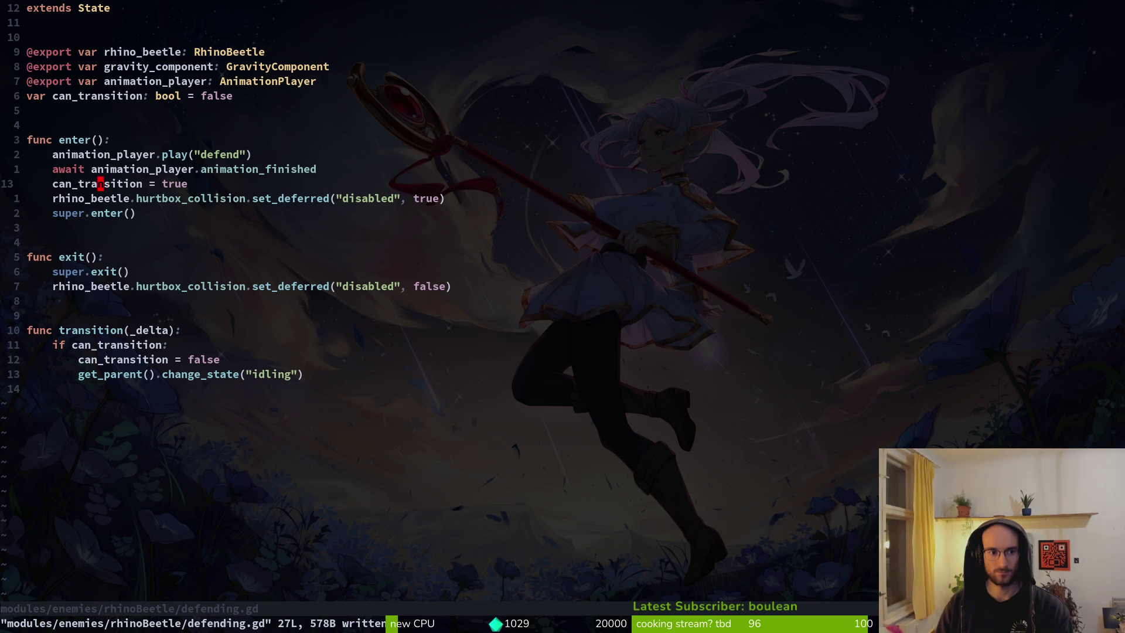
key(alt+Tab)
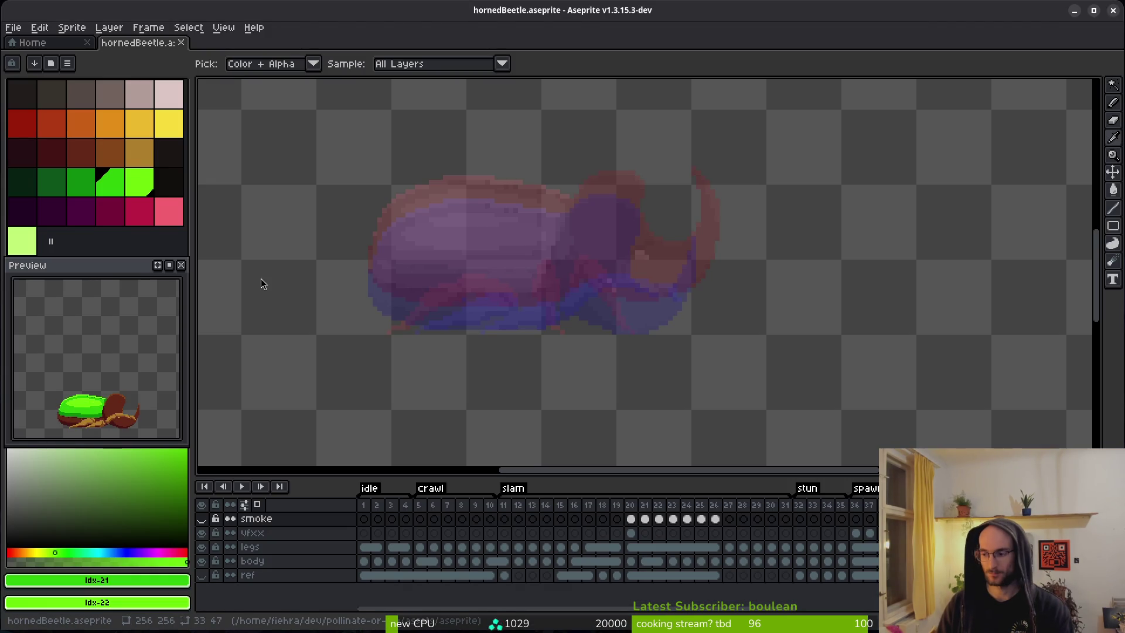
key(alt+Tab)
Step: Run the game, enter the dev level and move the bee briefly before returning to the editor
key(F5)
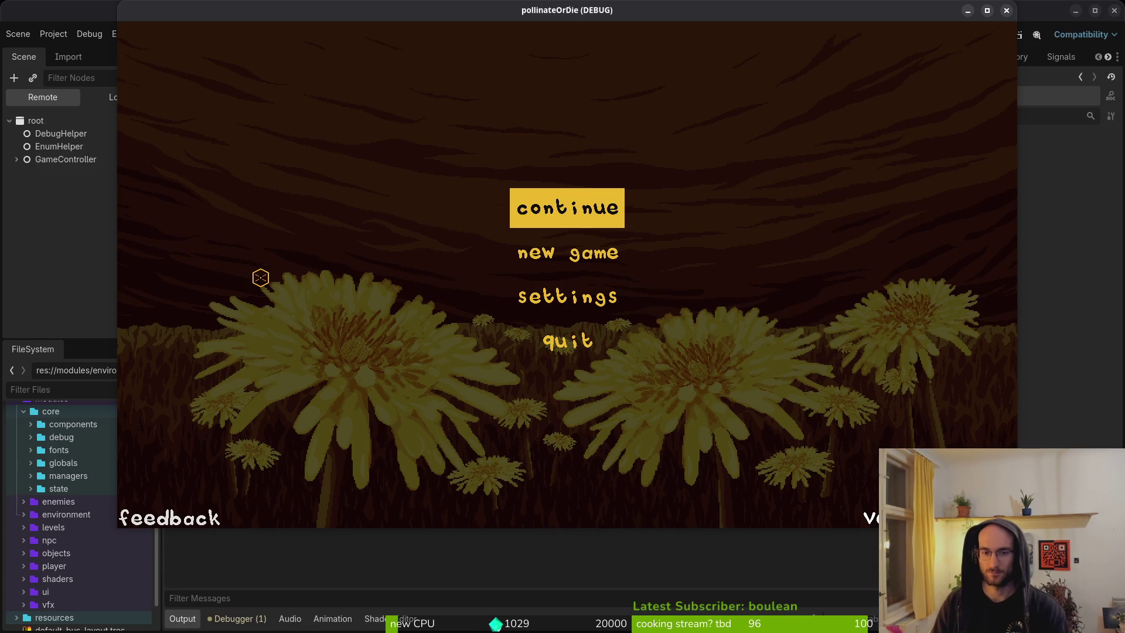
key(Return)
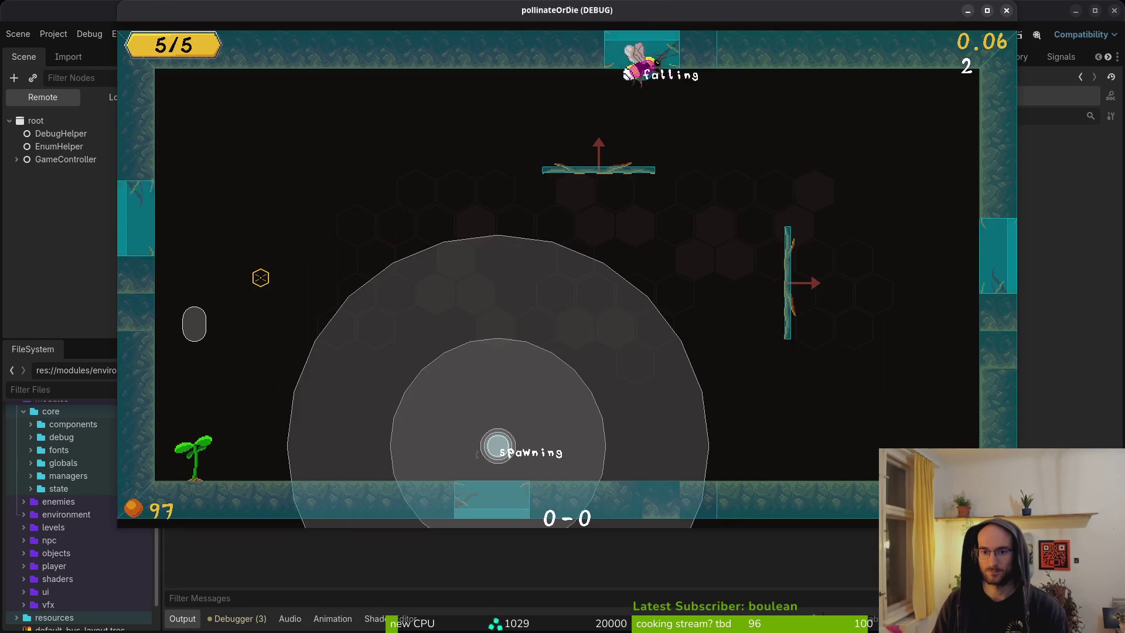
key(space)
key(shift)
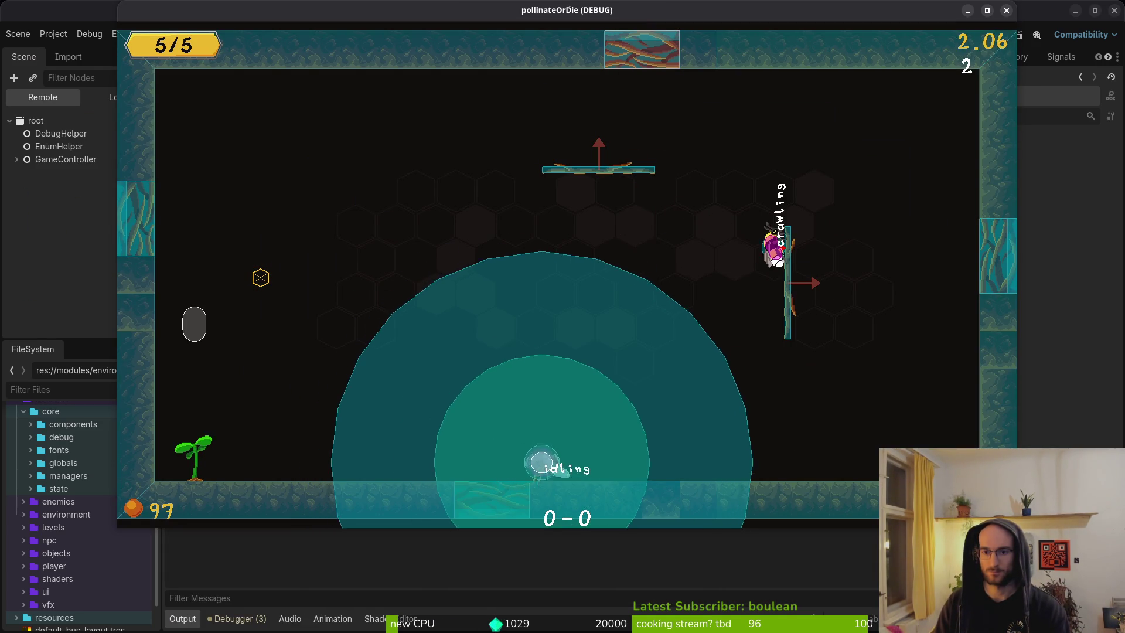
key(alt+Tab)
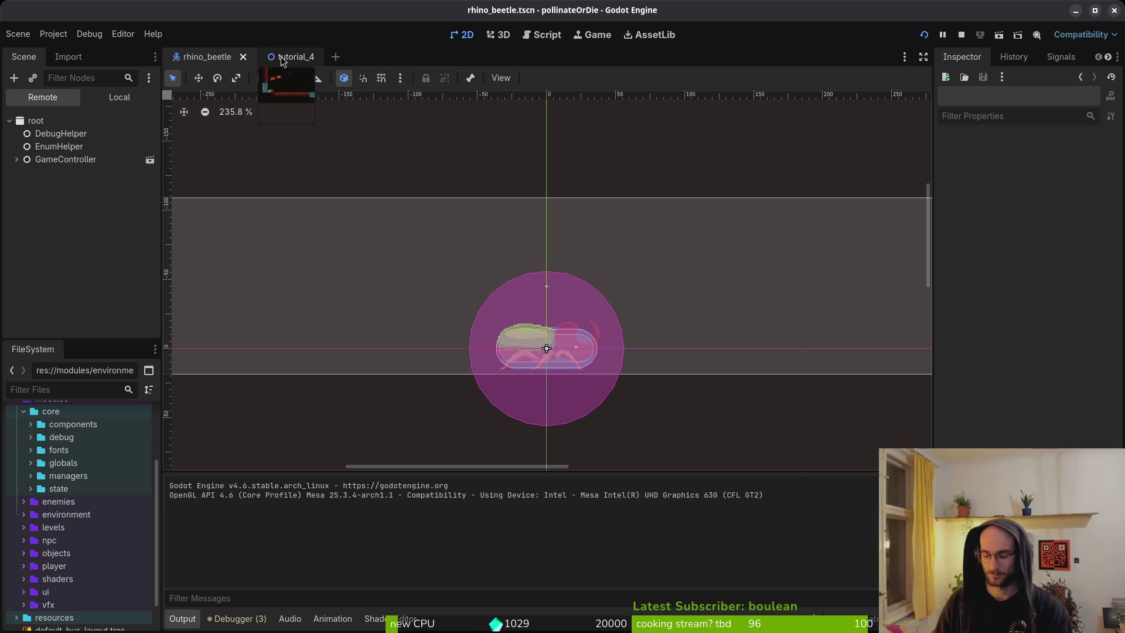
Step: In devlevel.tscn, set wave1's enemySpawnMarker6 Enemy Type to Rhinobeetle
key(ctrl+shift+o)
text(devlevel)
key(Return)
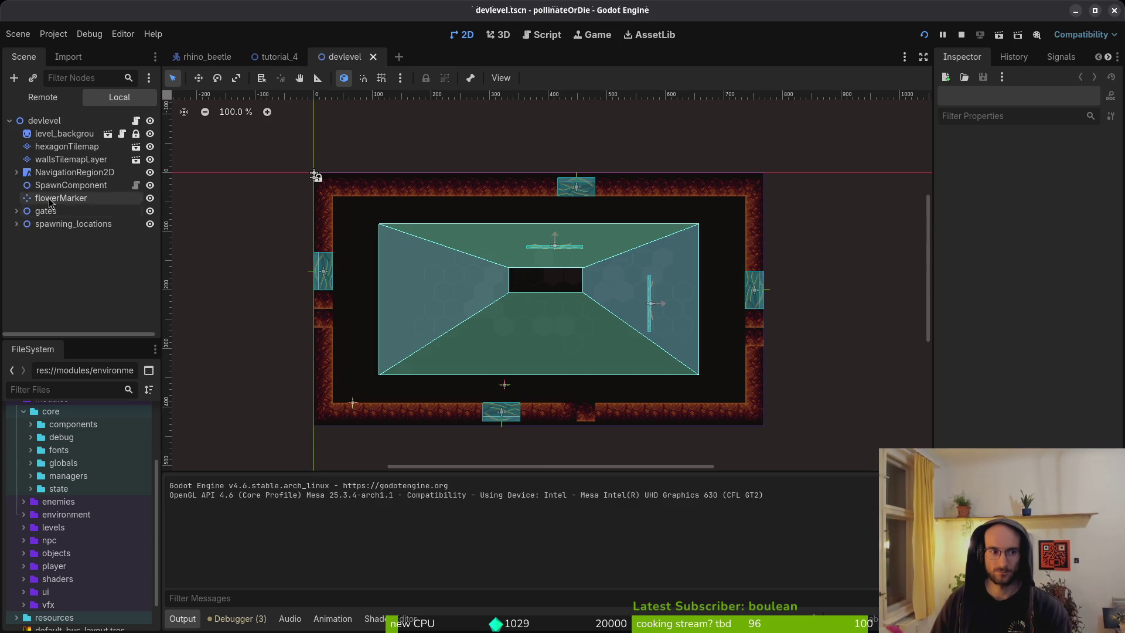
click(16, 223)
click(23, 237)
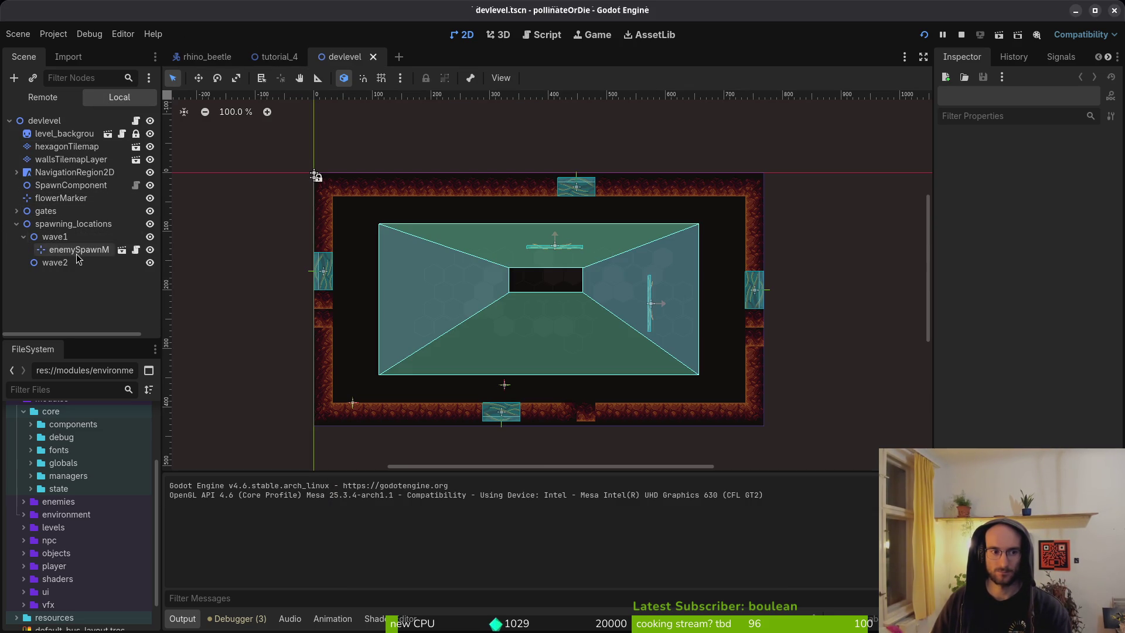
click(78, 254)
click(1065, 166)
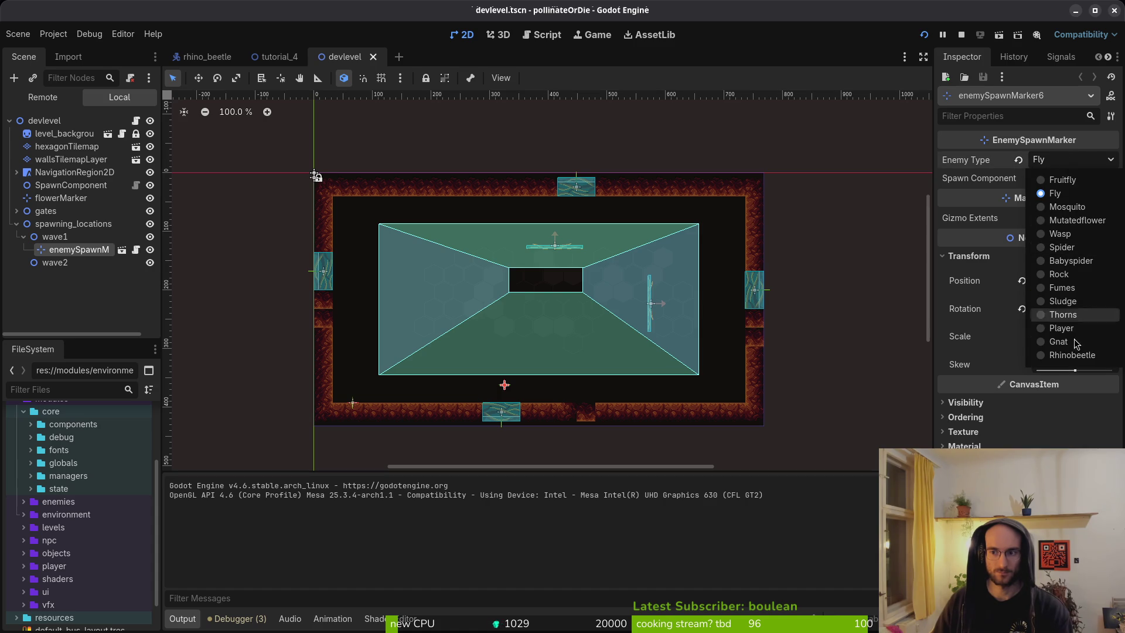
click(1061, 357)
Step: Stop and relaunch the game with the Rhinobeetle spawn, rechecking the enemy type list
click(951, 35)
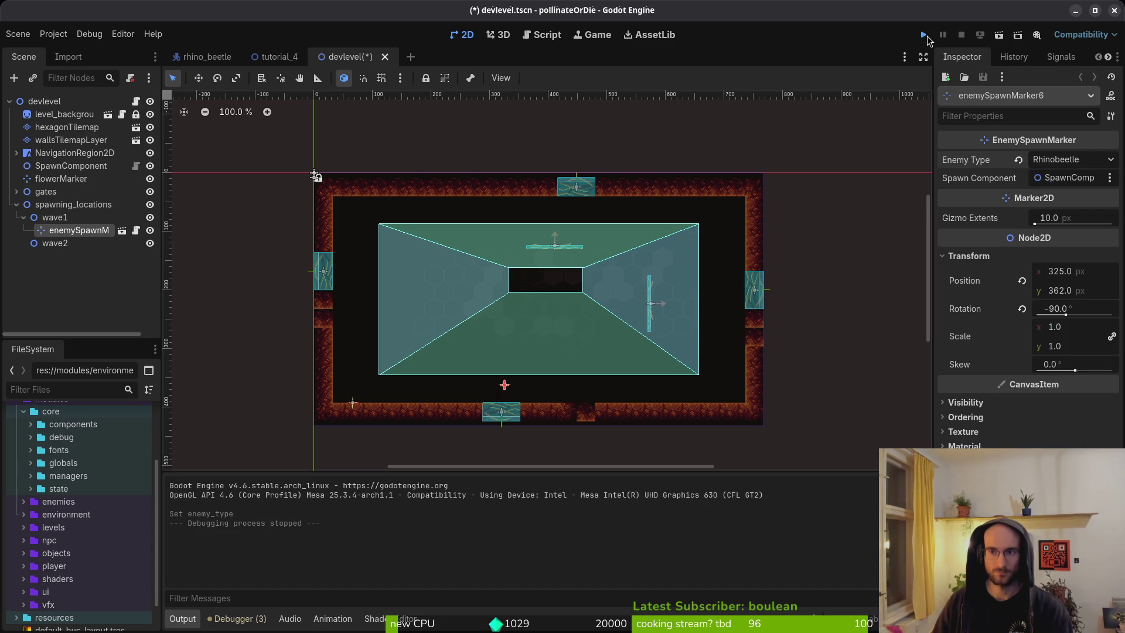
click(923, 36)
click(1076, 160)
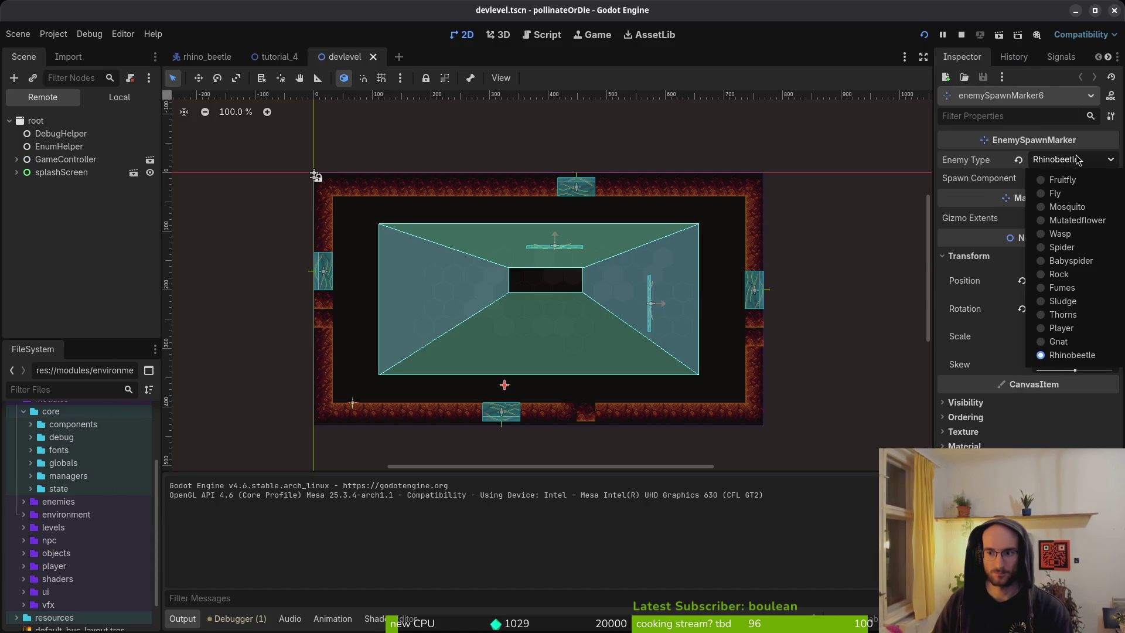
click(1076, 159)
Step: Fly the bee through the dev portal toward the rhino beetle, then show the Debugger's Errors list
click(589, 211)
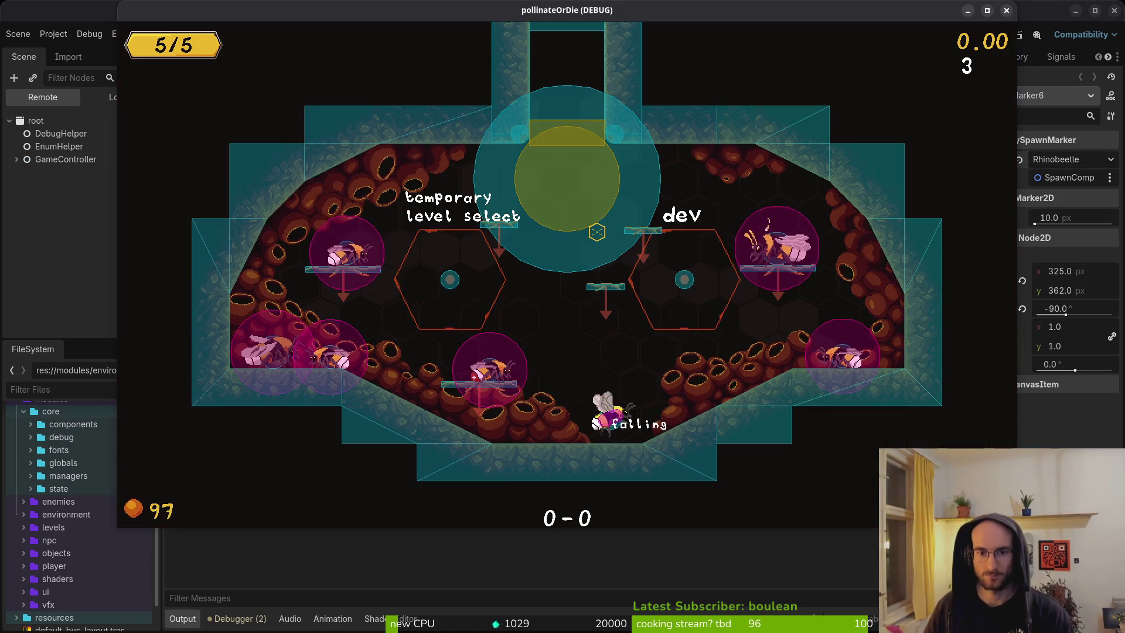
key(space)
key(d)
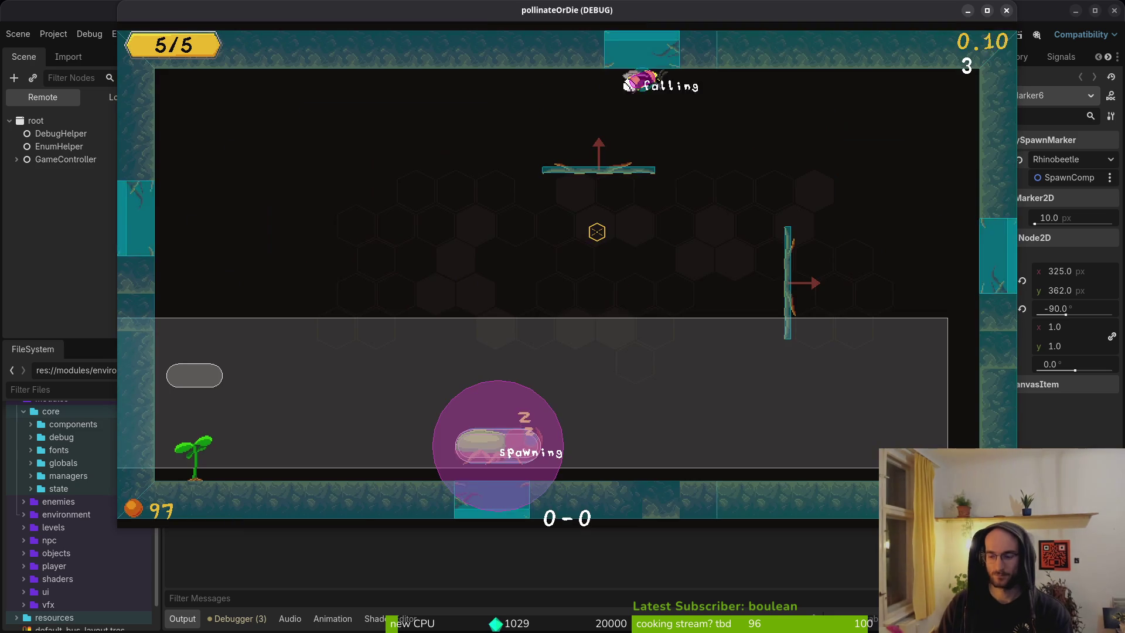
key(space)
key(d)
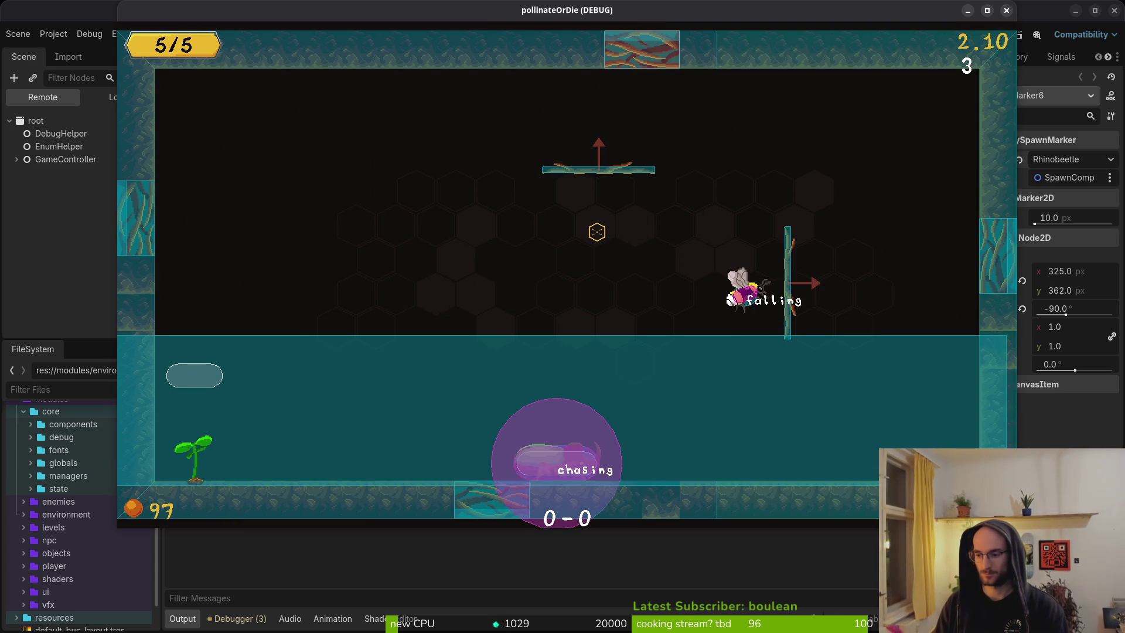
key(d)
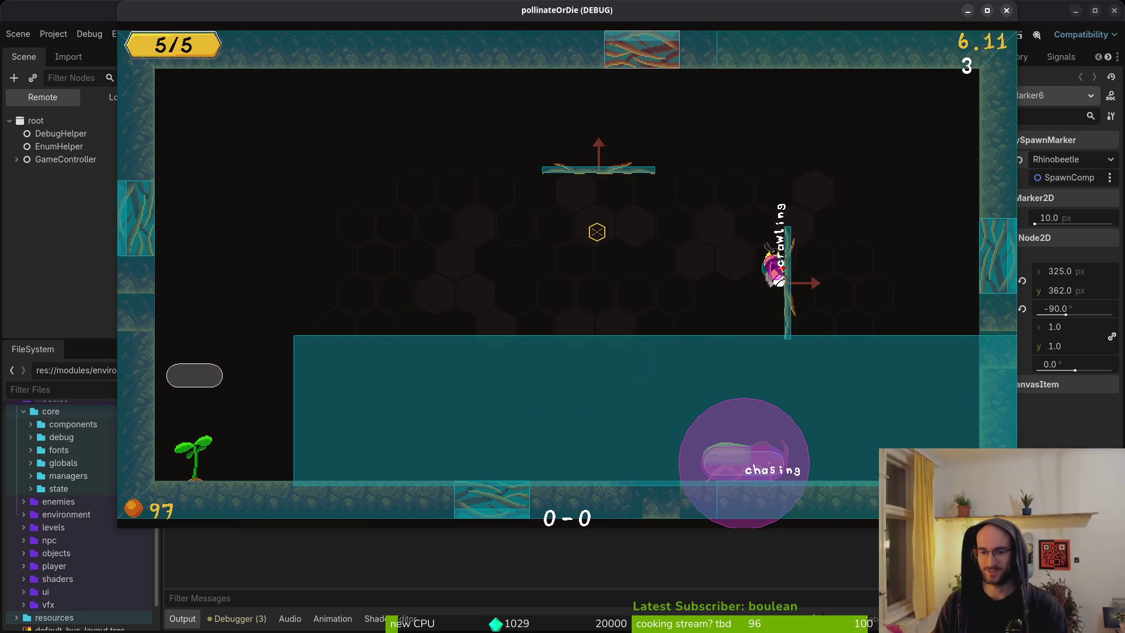
key(a)
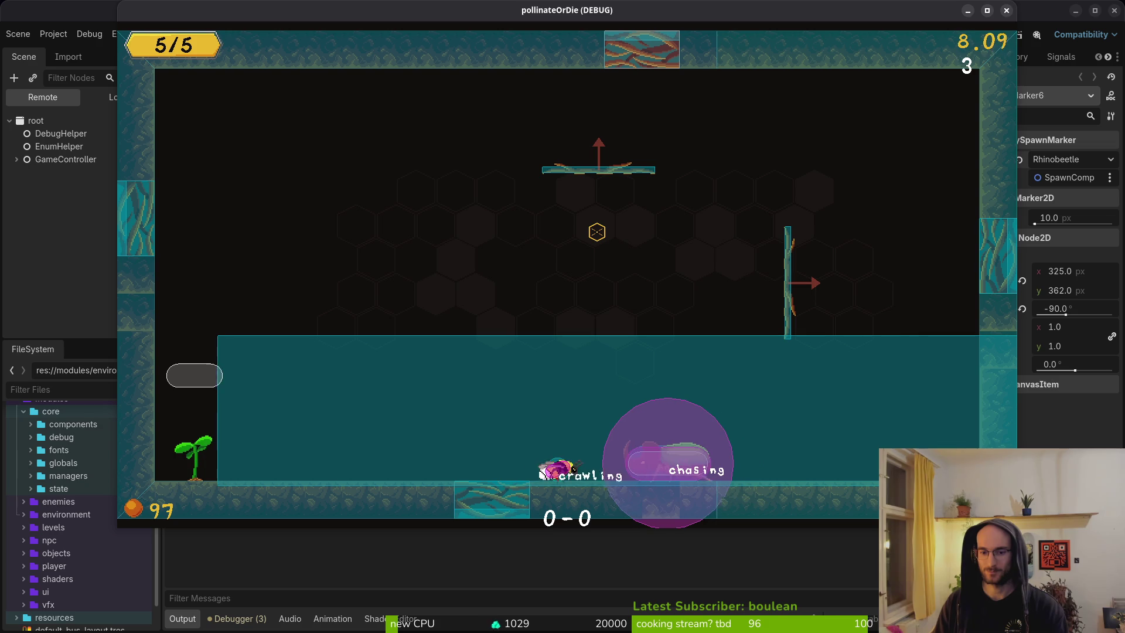
key(a)
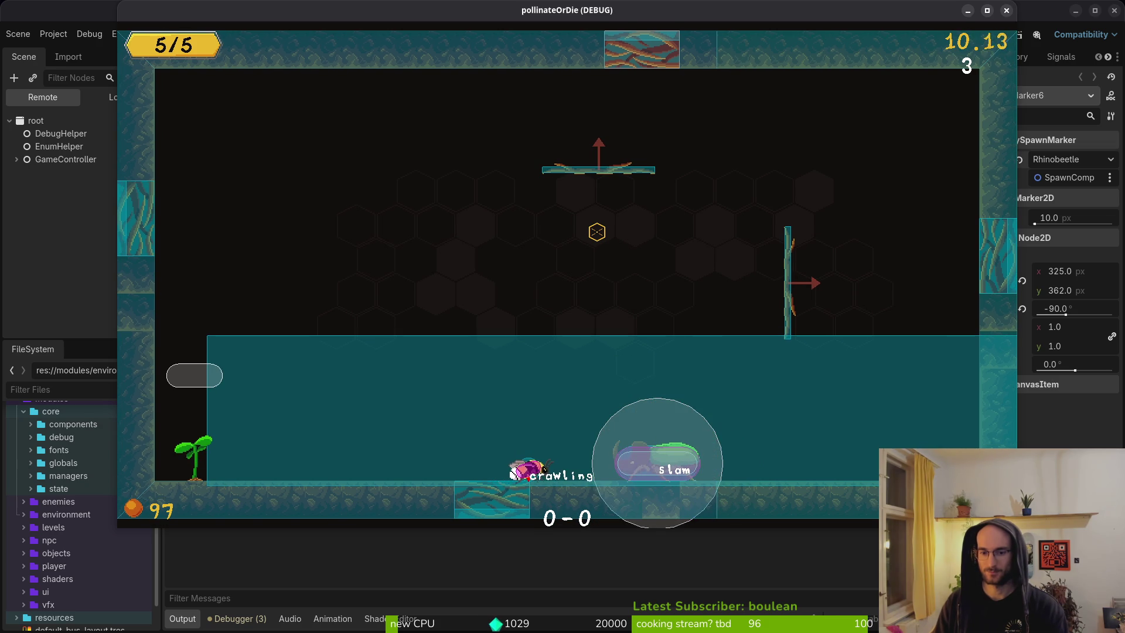
key(a)
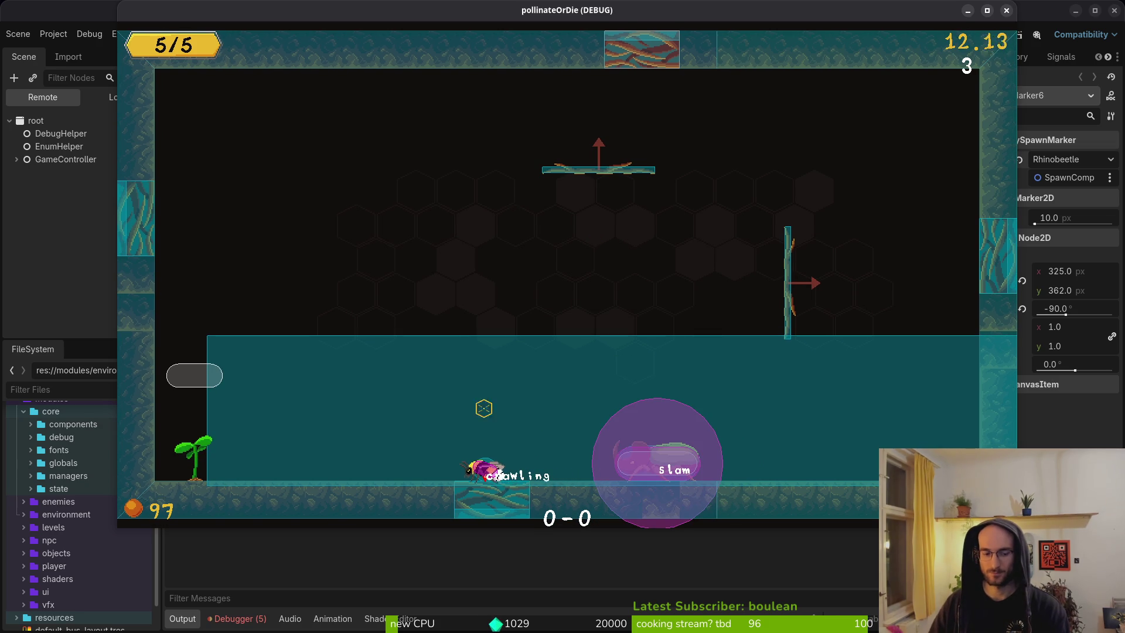
click(233, 624)
click(258, 472)
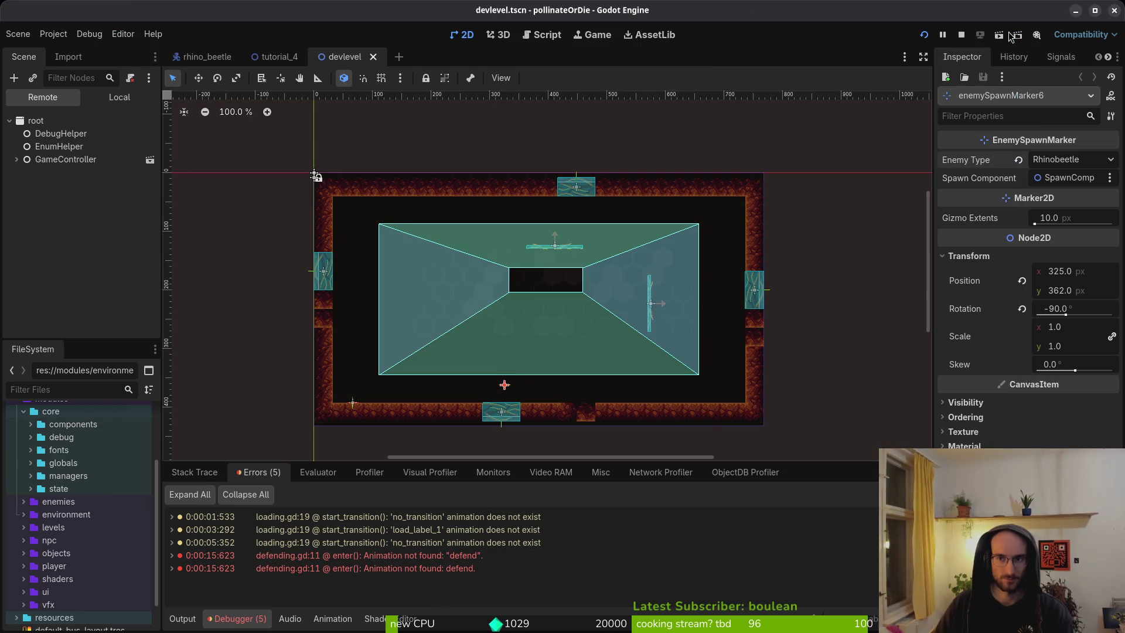
Step: Stop the game and add a new 'defend' animation to rhino_beetle's sprite AnimationPlayer
click(961, 37)
click(206, 57)
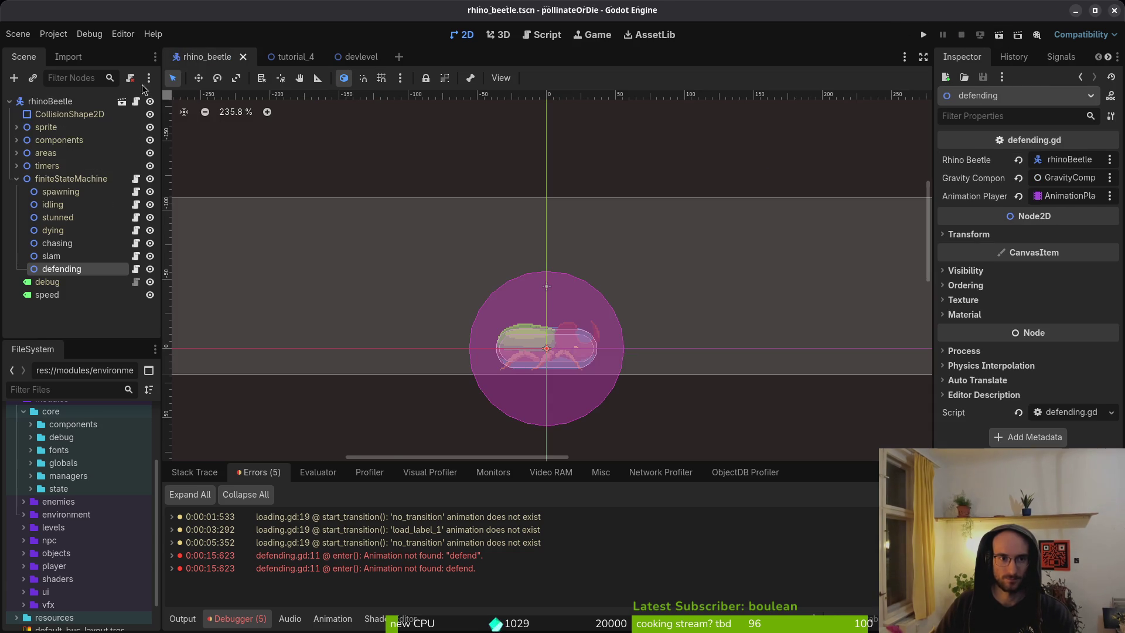
click(17, 127)
click(73, 153)
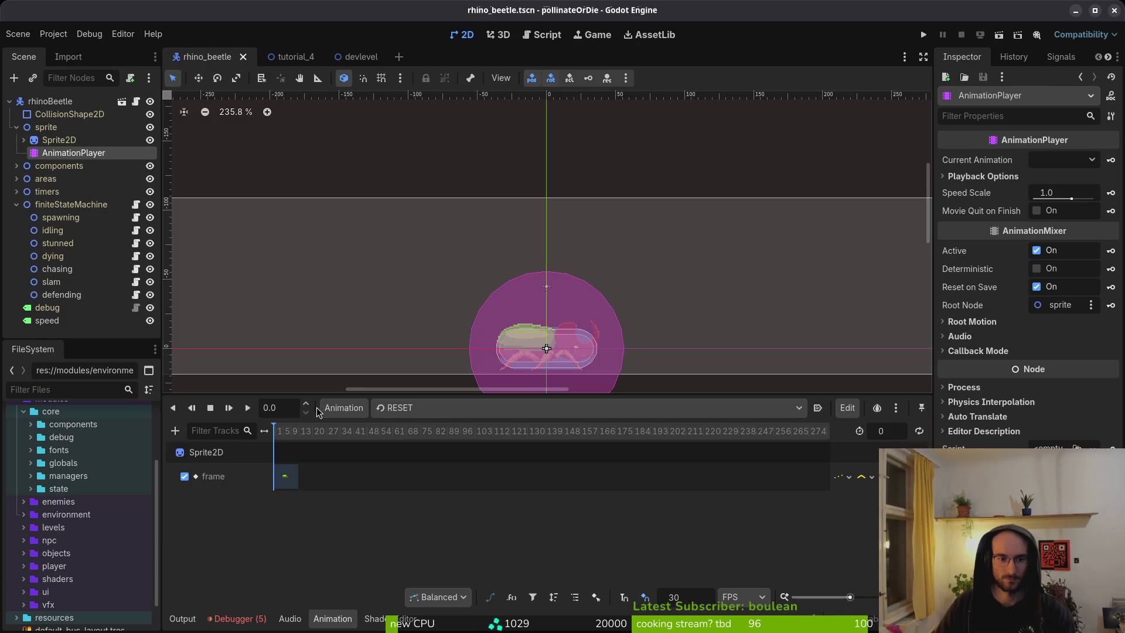
click(343, 408)
click(351, 427)
text(defen)
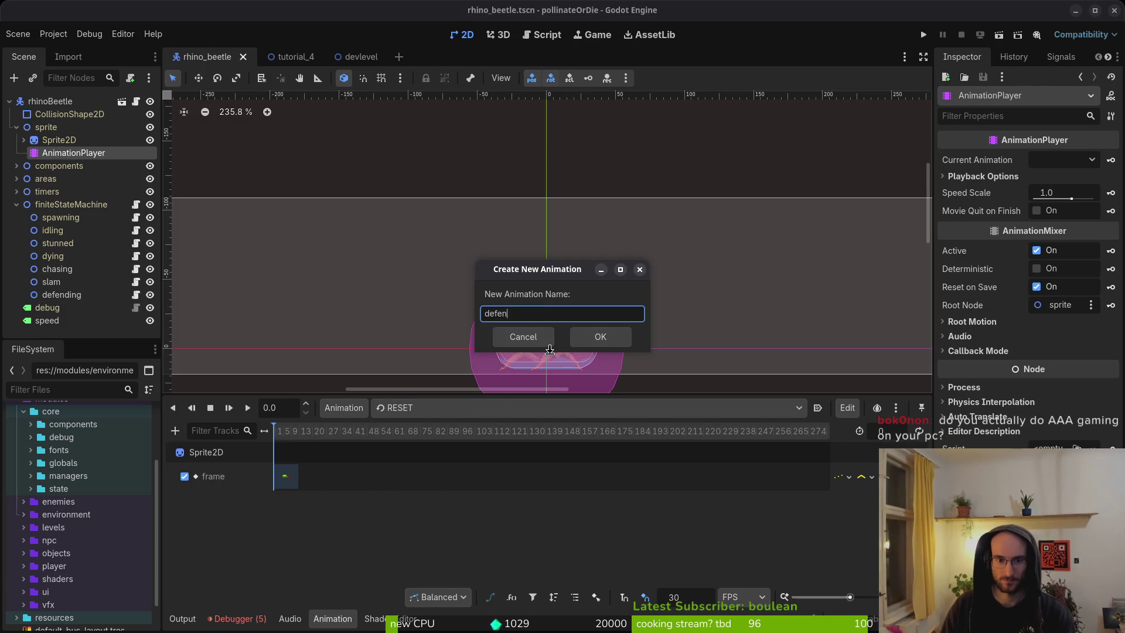
text(d)
key(Return)
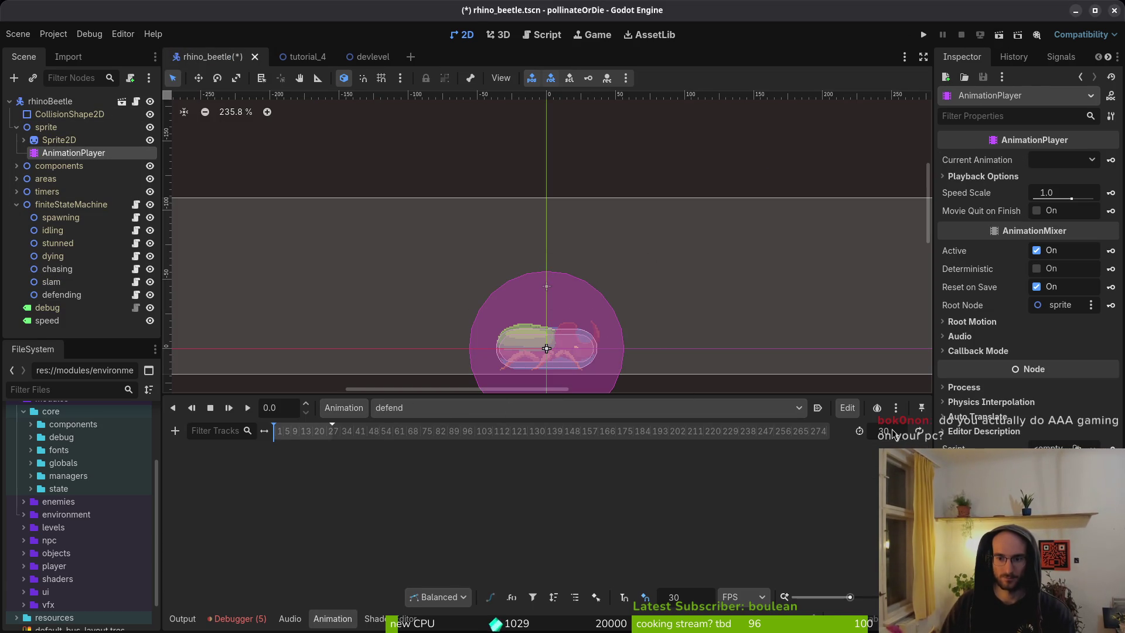
key(alt+Tab)
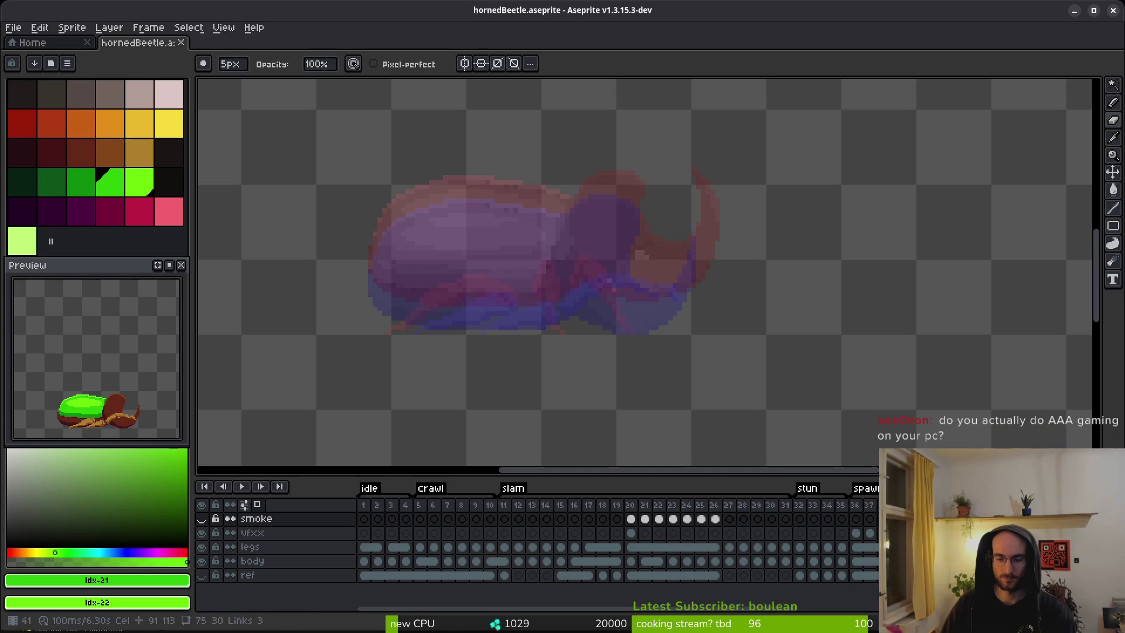
Step: Jump through hornedBeetle's frames to the spawning tag and back to the standing frame
key(End)
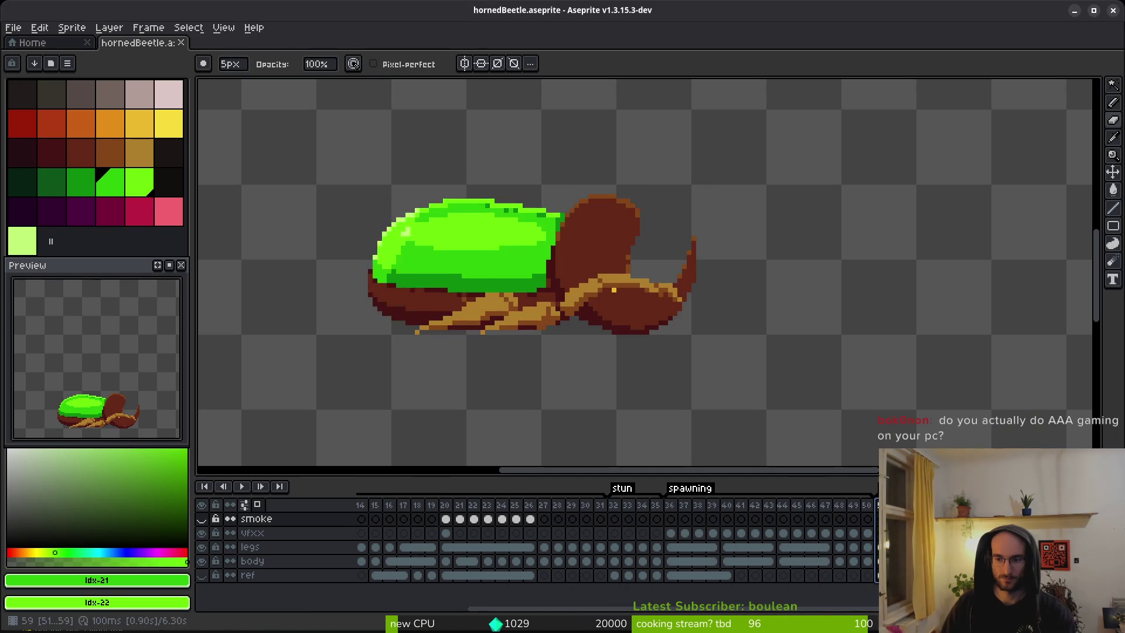
key(Home)
key(alt+Tab)
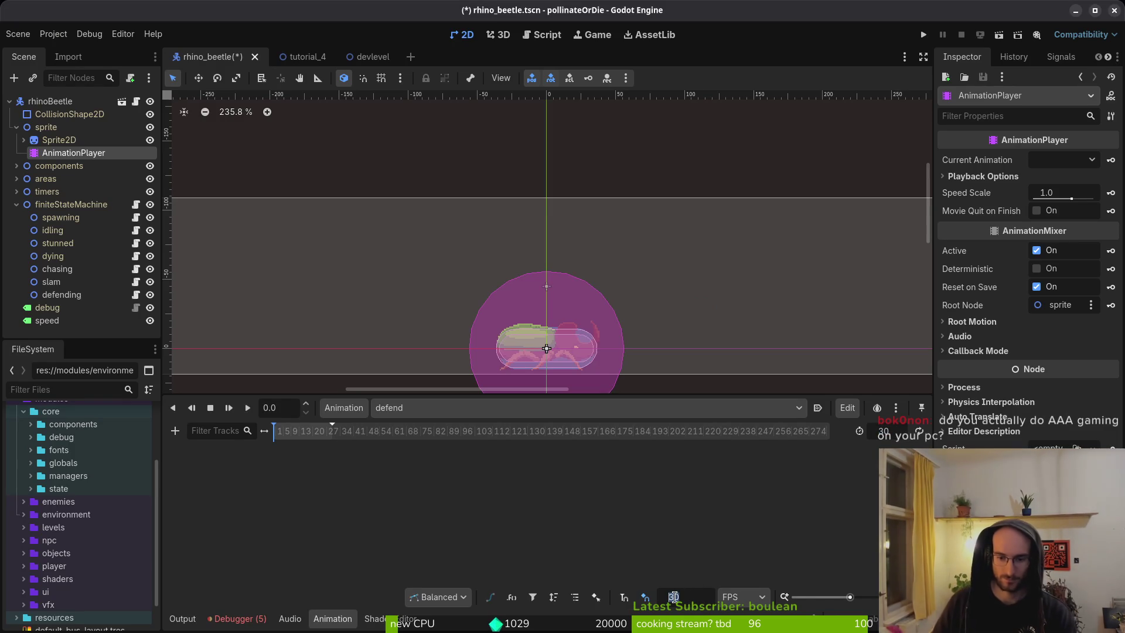
text(12)
Step: Set the animation snap to 12 FPS and save the rhino_beetle scene
key(Return)
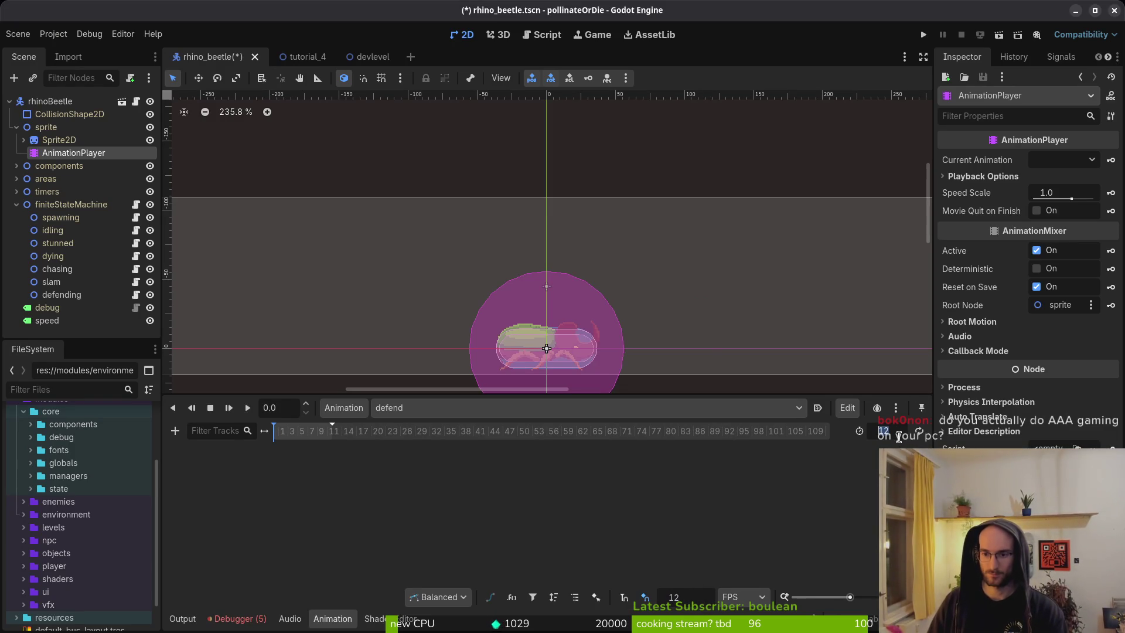
key(ctrl+s)
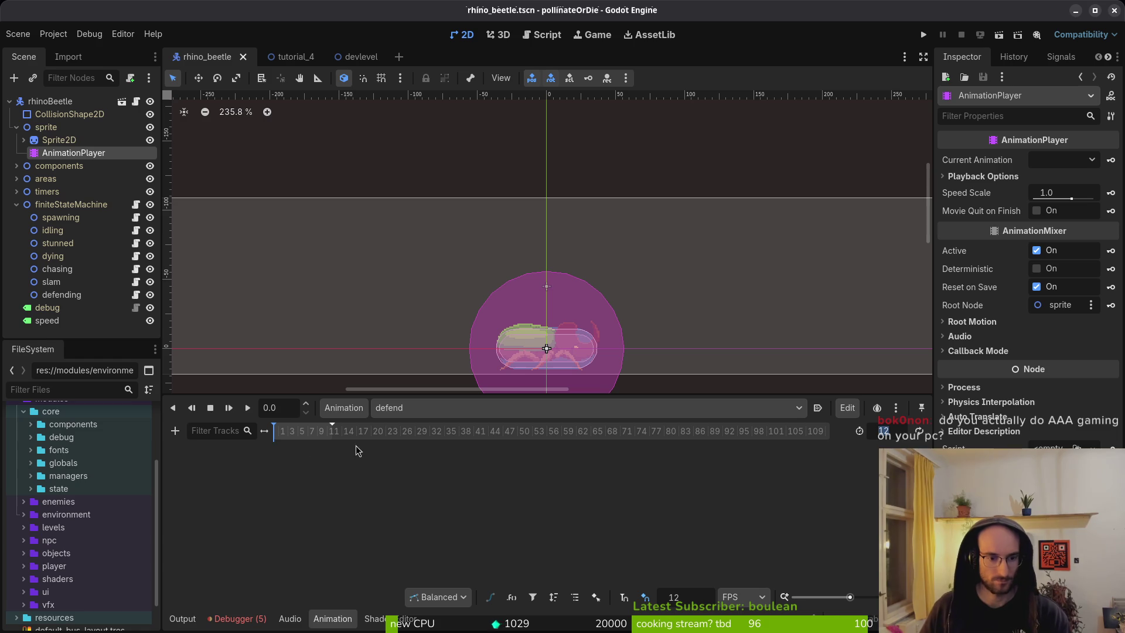
scroll(350, 434, up, 4)
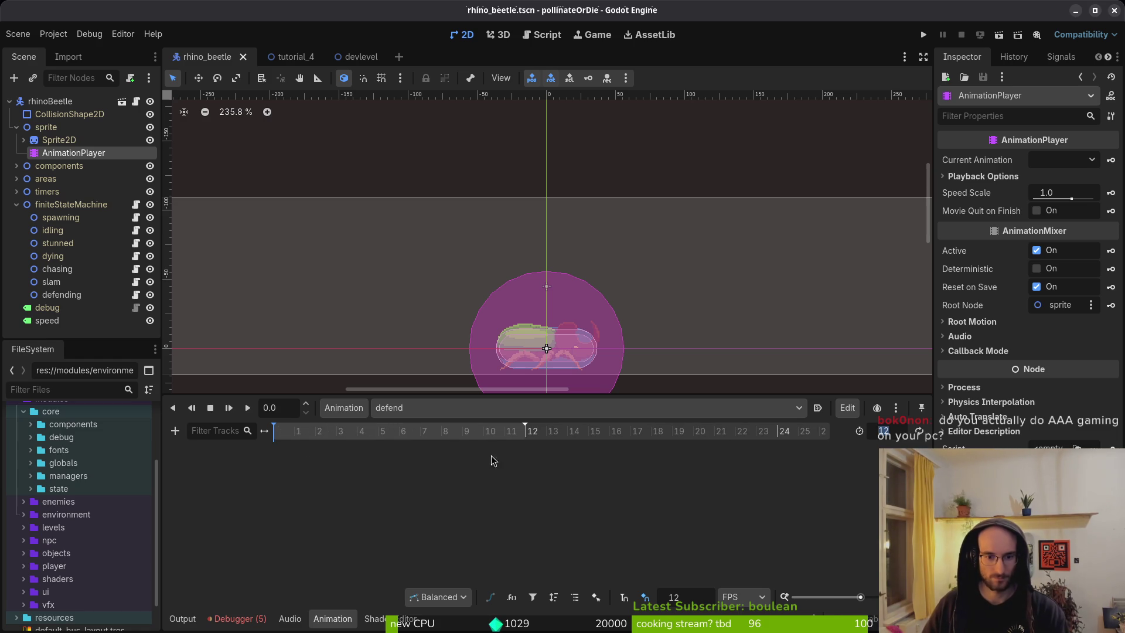
scroll(396, 429, up, 2)
scroll(670, 444, up, 1)
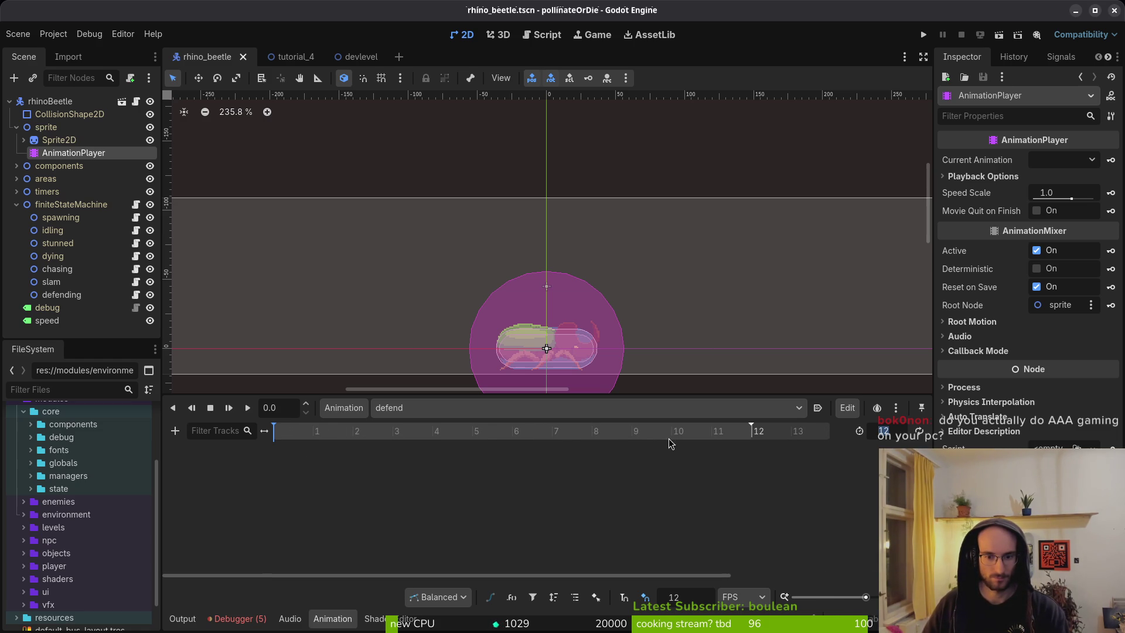
Step: Set Sprite2D's Frame Coords y to 5 and create a frame track with the first key
click(59, 139)
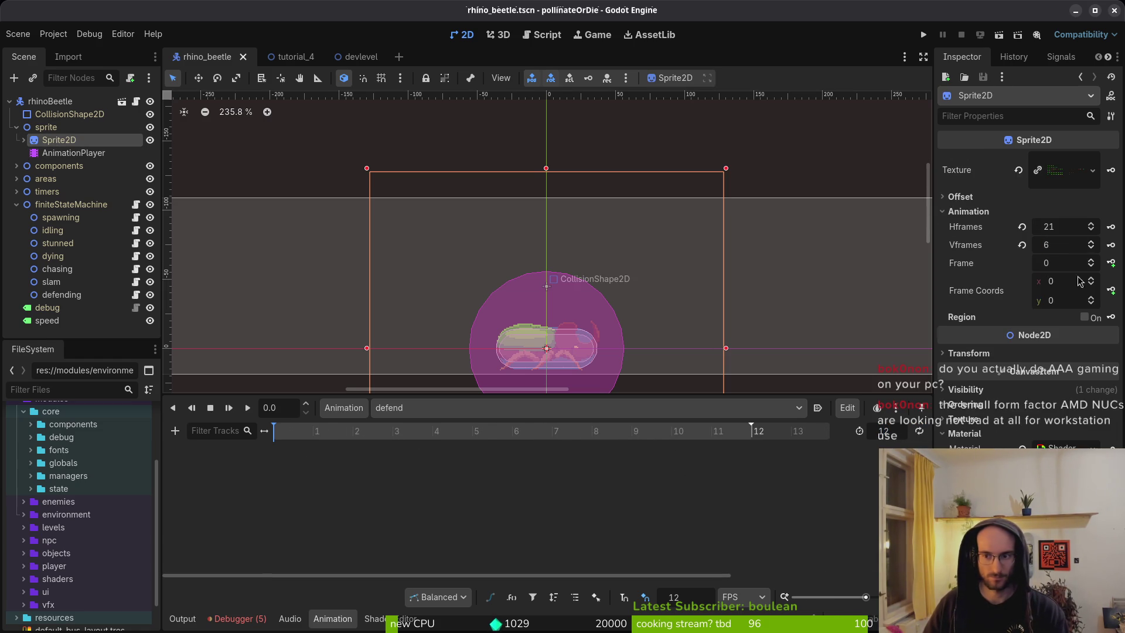
drag(1095, 301, 1094, 295)
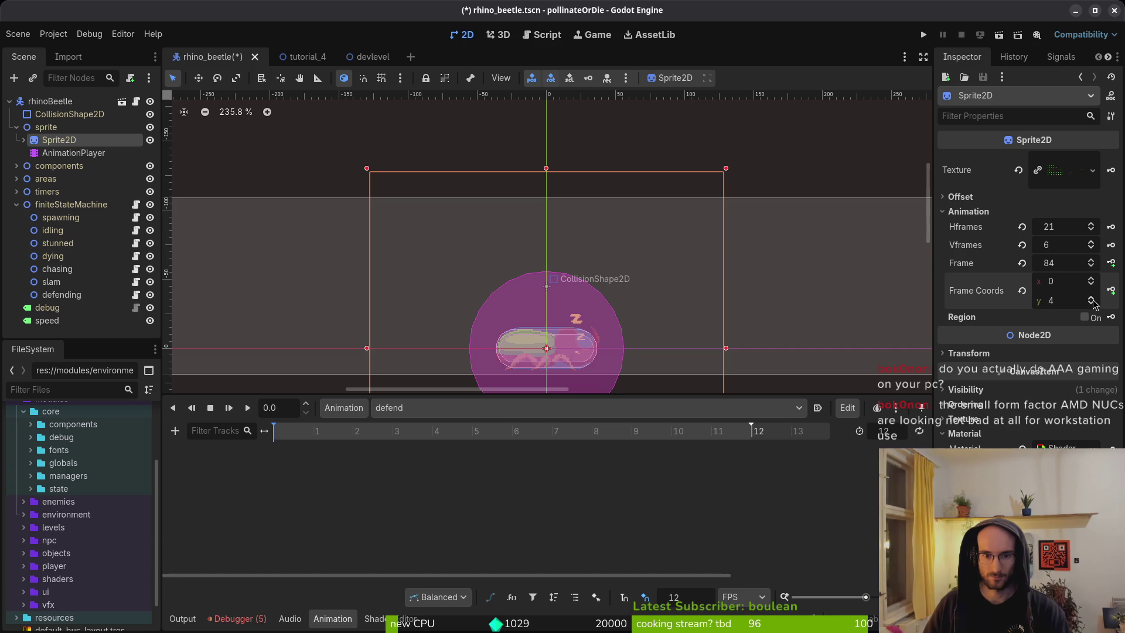
click(1093, 299)
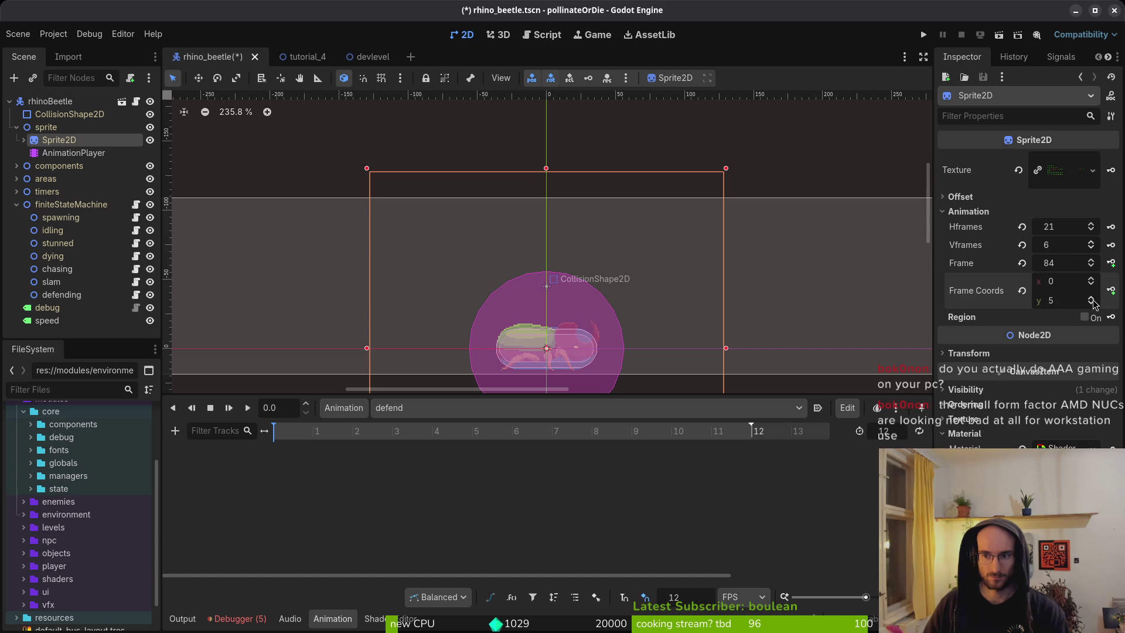
click(1112, 263)
click(606, 349)
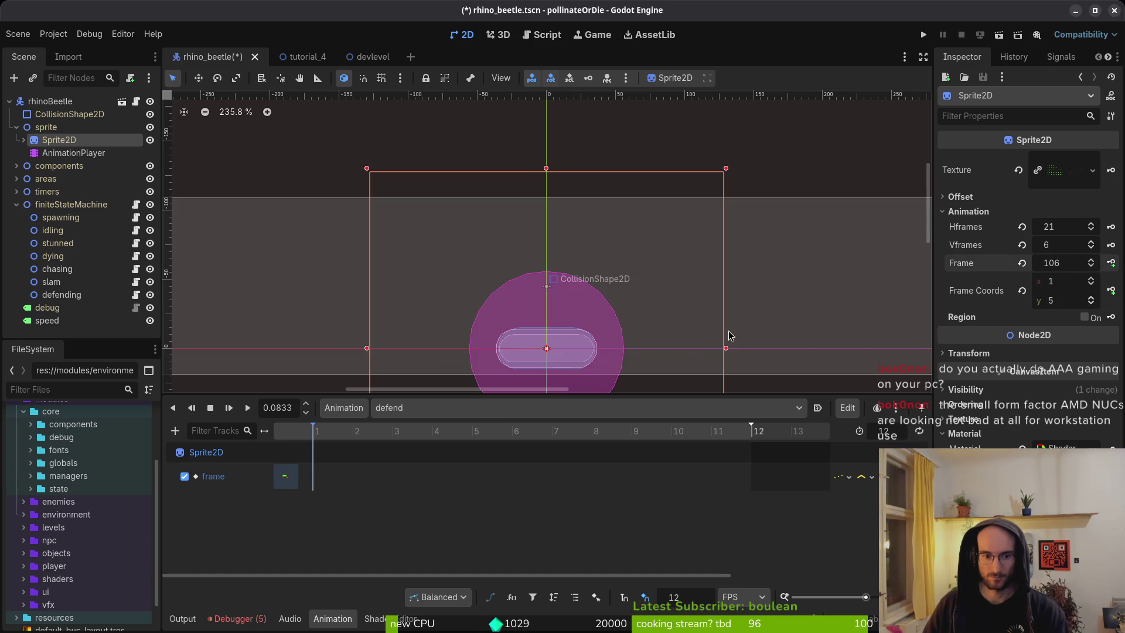
Step: Key the remaining sprite frames up to 117 into 'defend' and save the scene
double_click(1112, 263)
double_click(1111, 264)
click(1111, 264)
double_click(1111, 263)
click(1111, 264)
double_click(1111, 264)
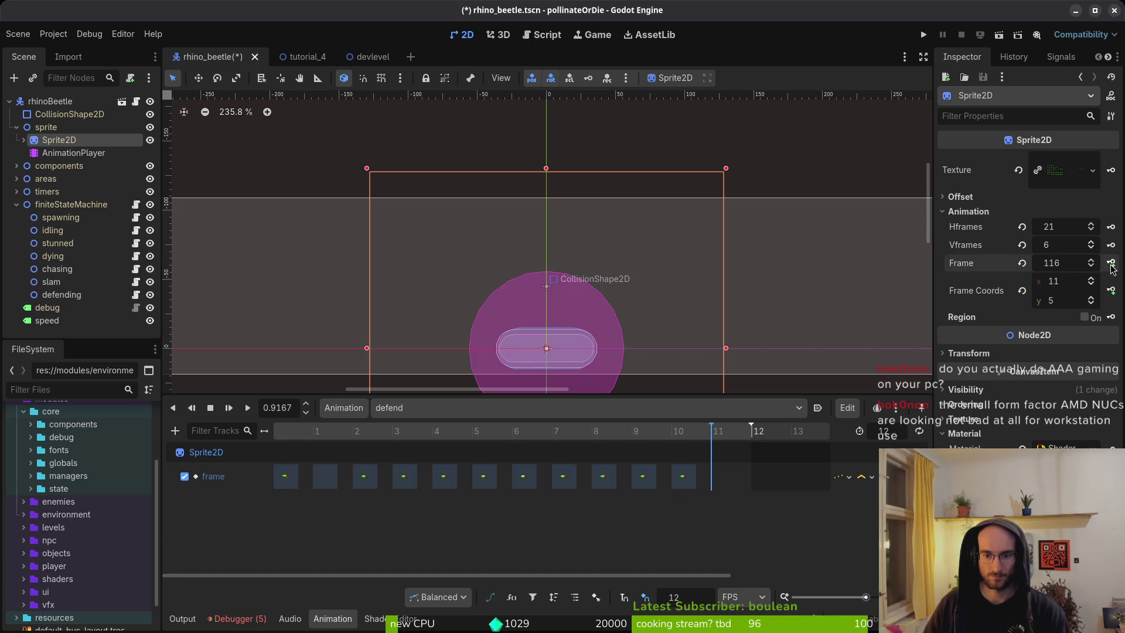
click(1111, 263)
key(ctrl+s)
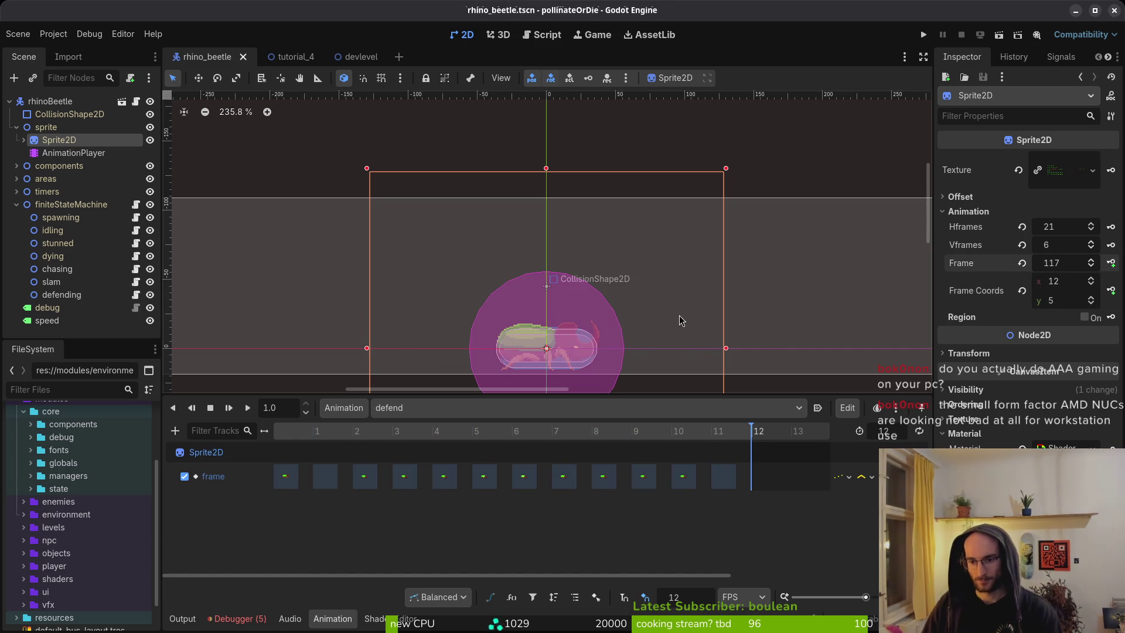
key(super+3)
Step: Launch the game from the Godot editor and continue past the main menu
key(super+2)
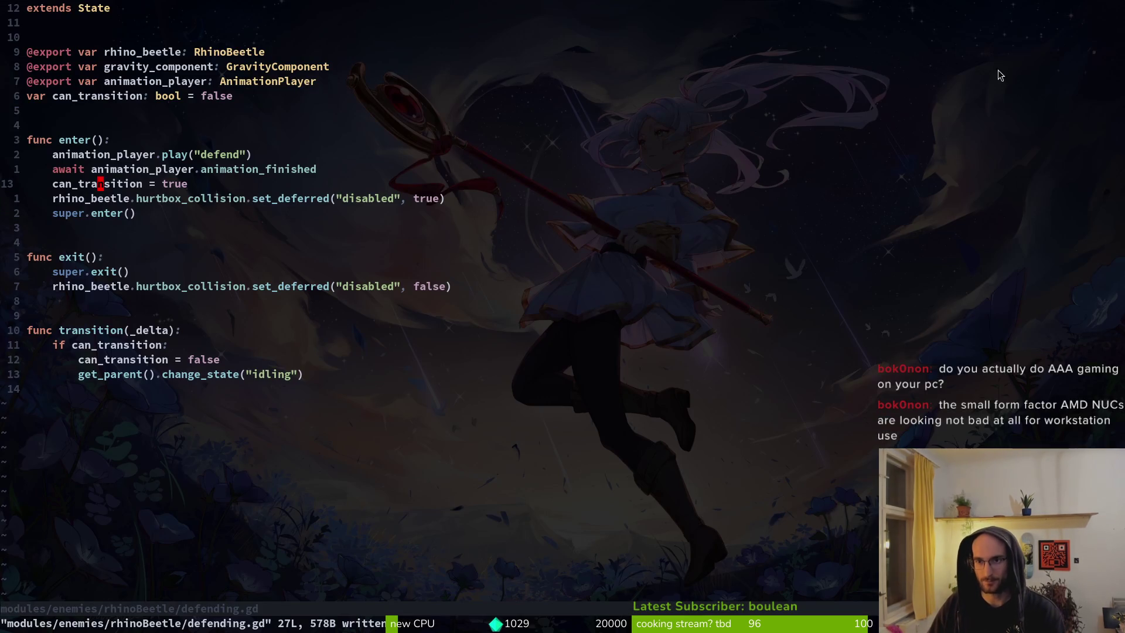
key(super+1)
click(925, 36)
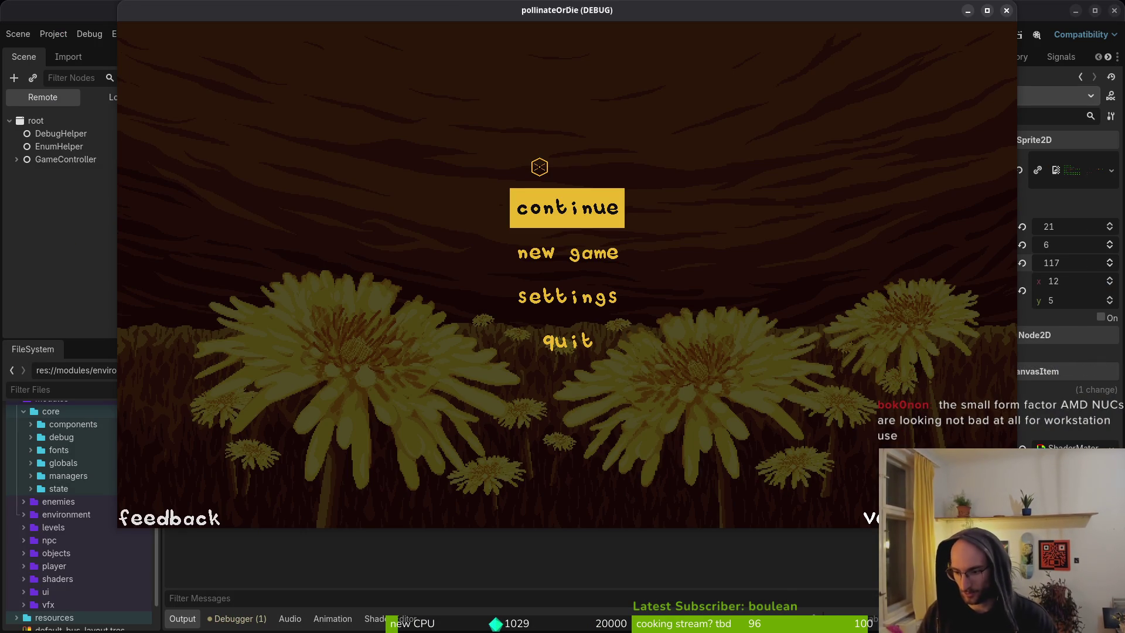
key(Return)
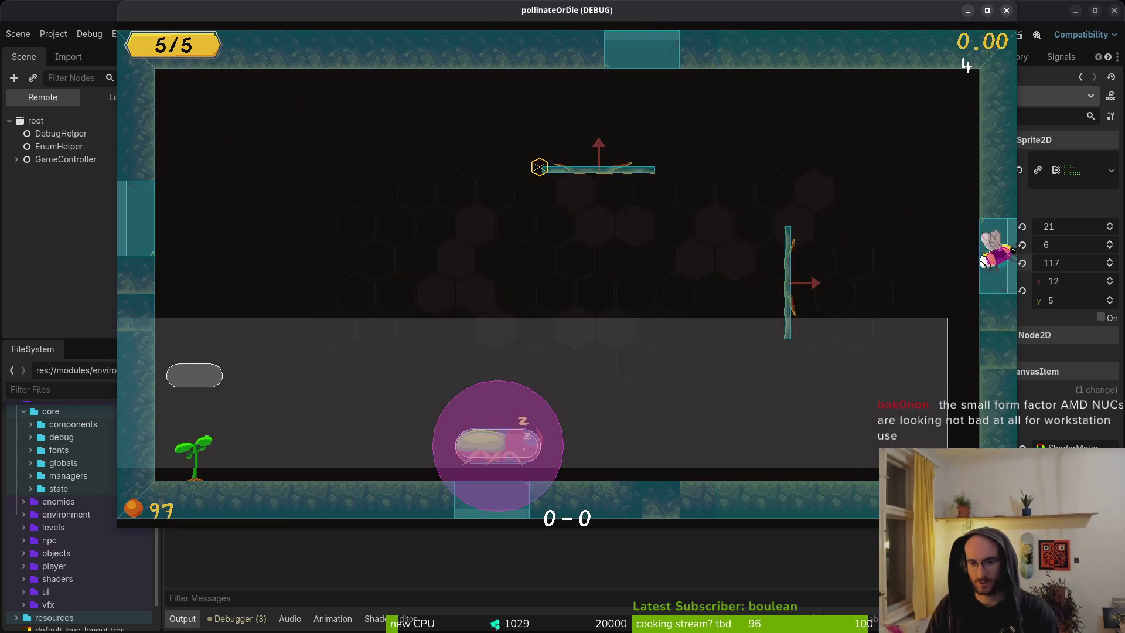
Step: Play the dev level, dropping near the rhino beetle and dodging across the water
key(space)
key(x)
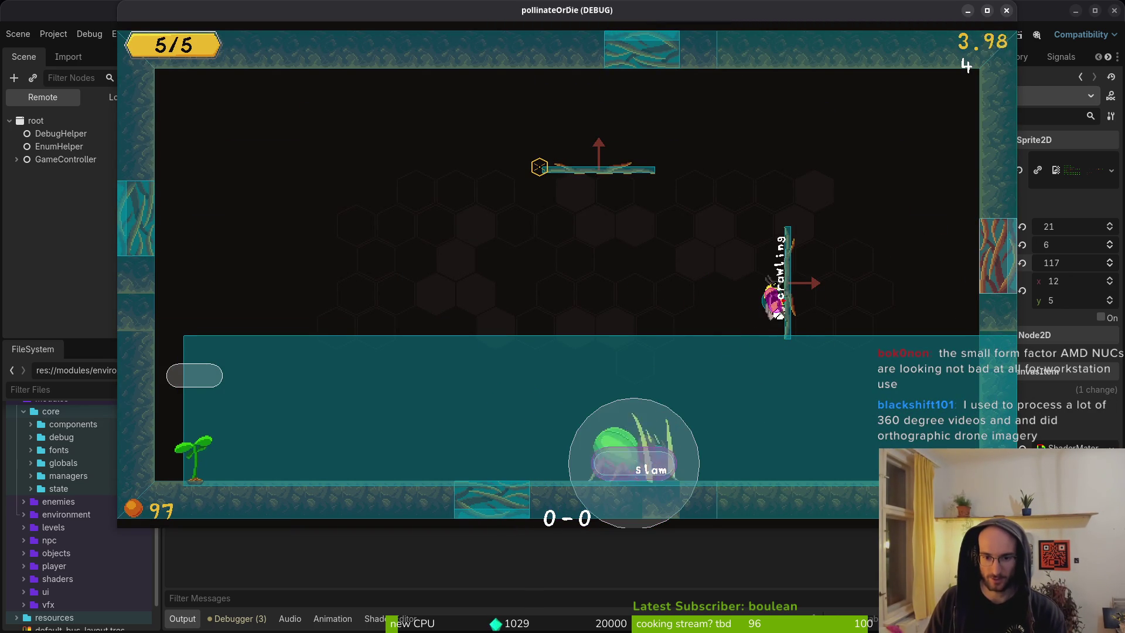
key(space)
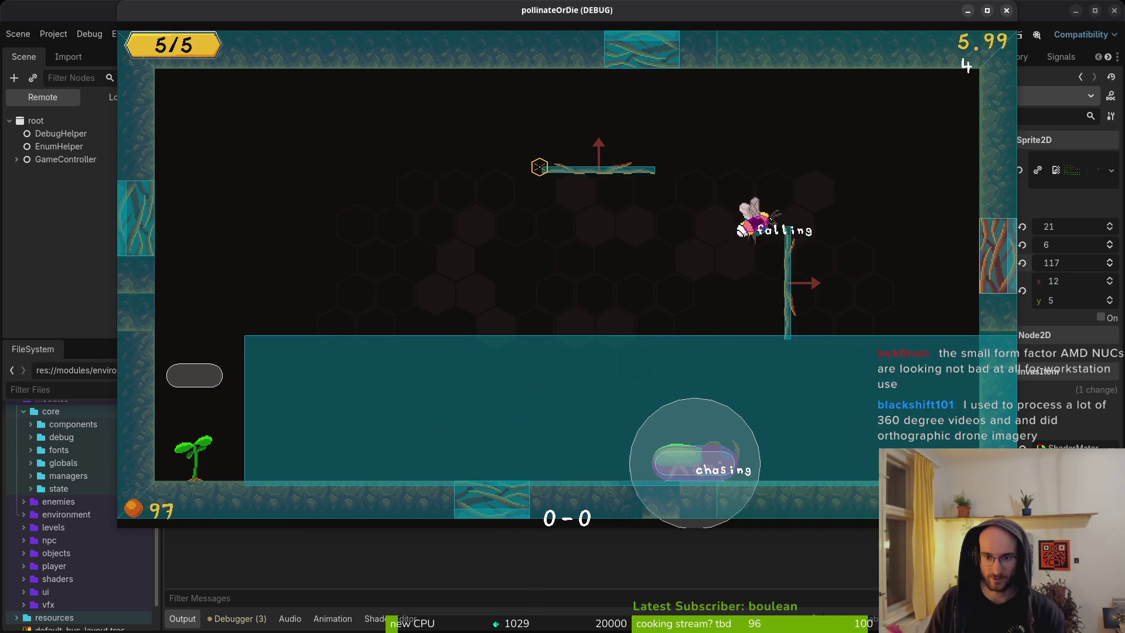
key(Left)
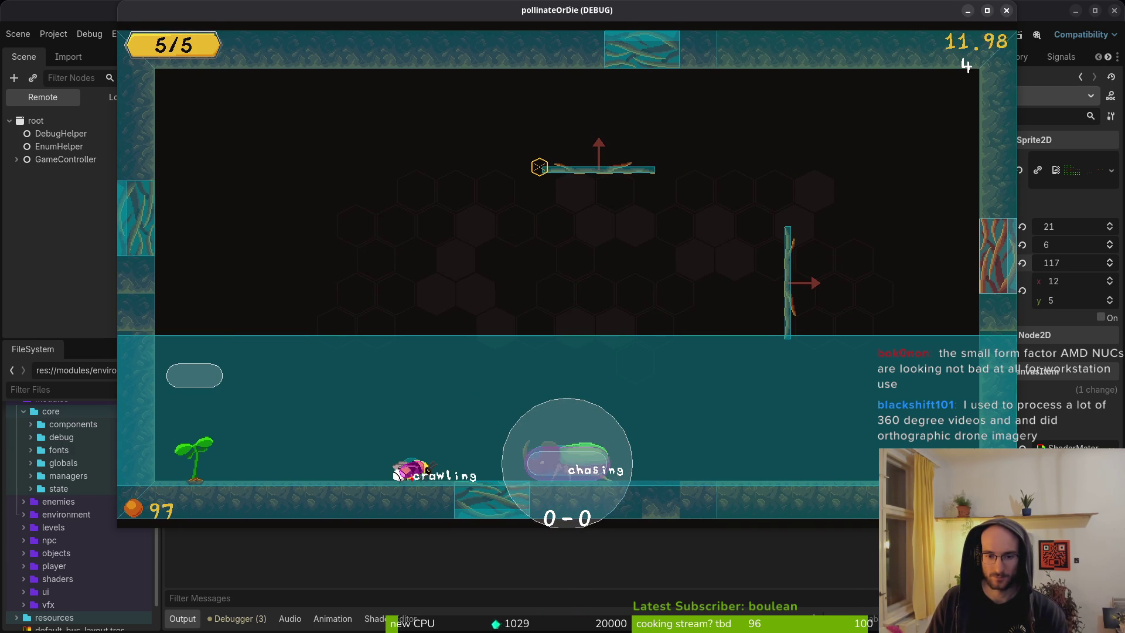
key(space)
key(Right)
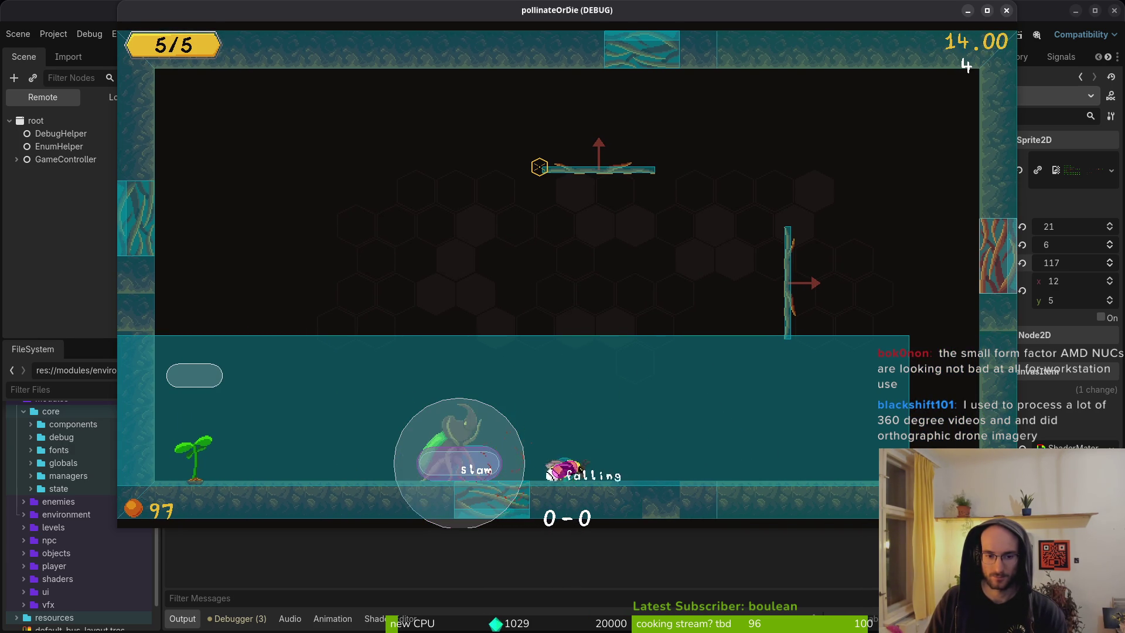
key(shift)
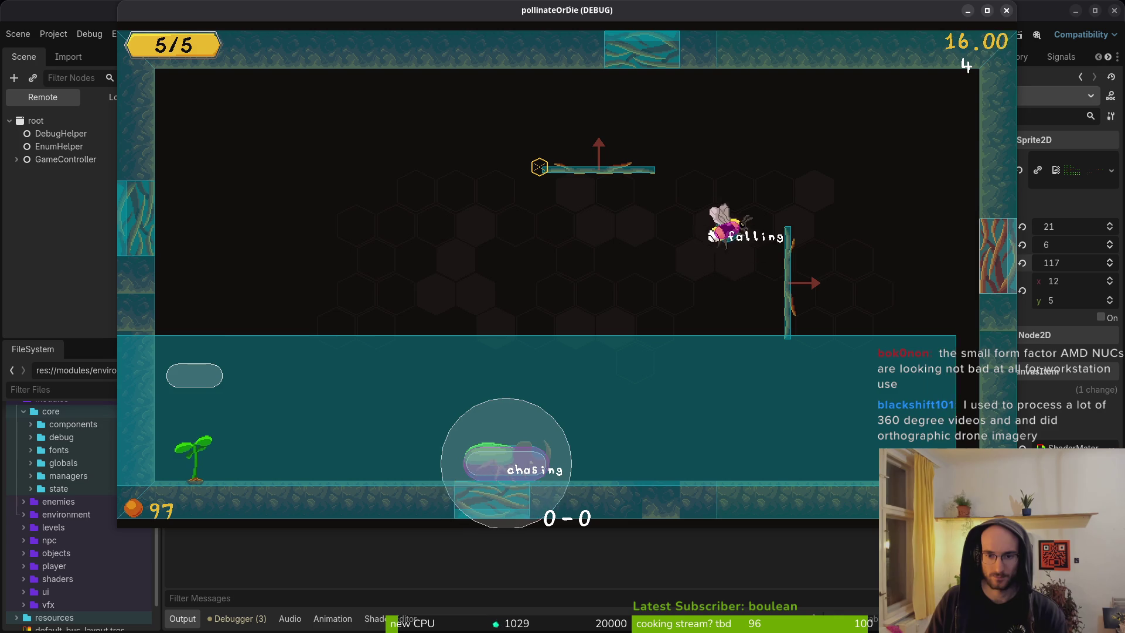
Step: Return from the game to Neovim and save defending.gd with :w
key(alt+Tab)
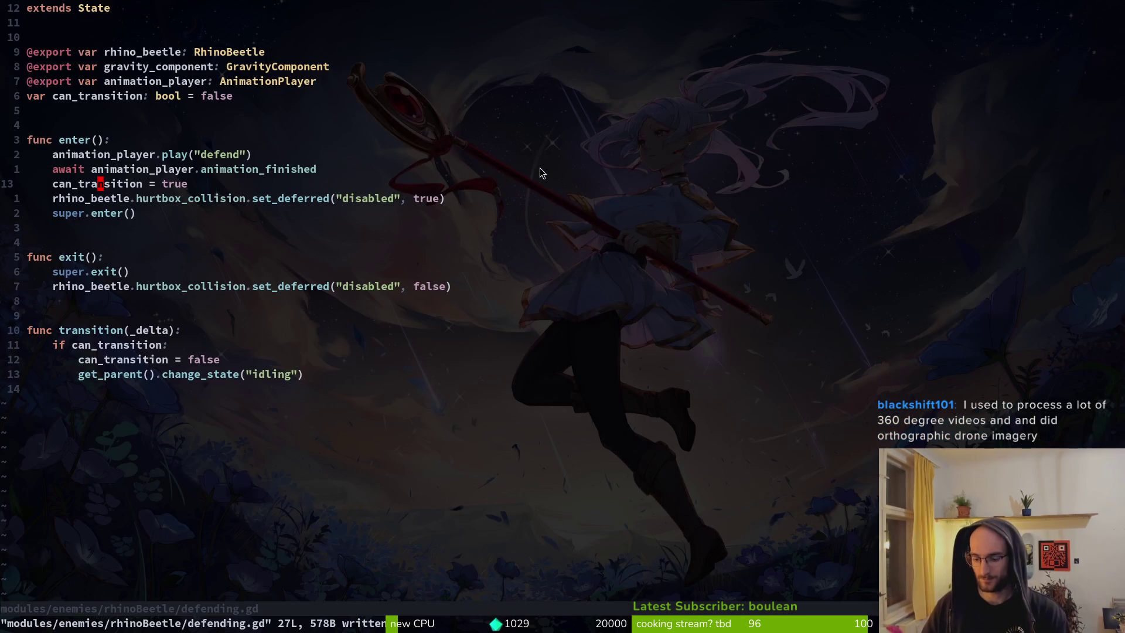
key(space)
key(f)
key(f)
key(Escape)
key(Escape)
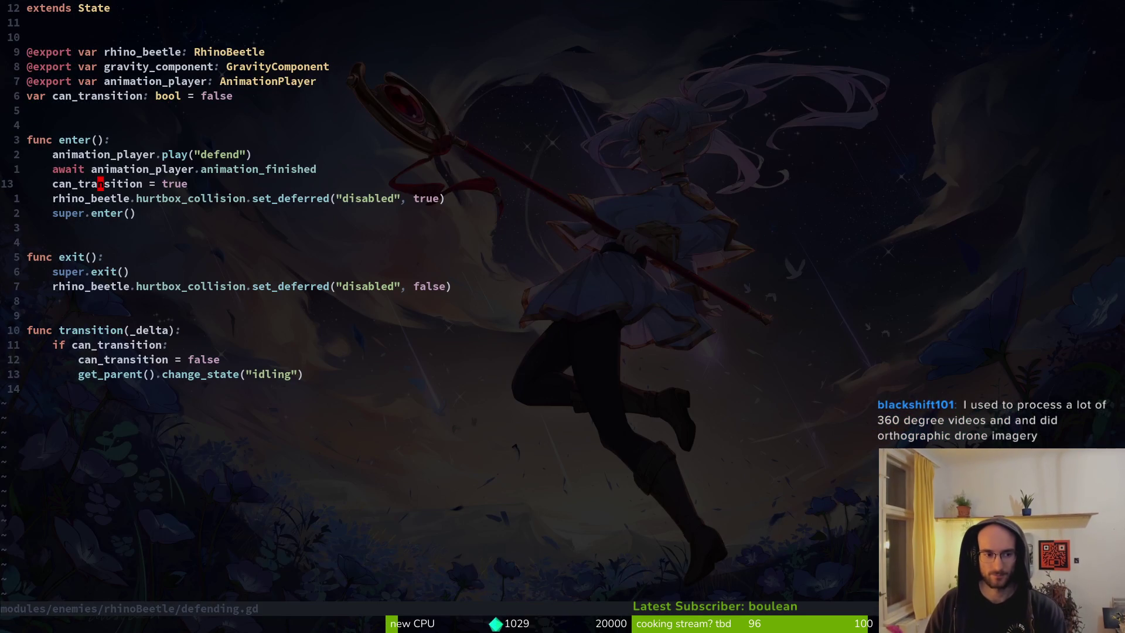
text(:w)
key(Return)
Step: Open rhino_beetle.gd through a file search for 'hino'
key(space)
key(f)
key(f)
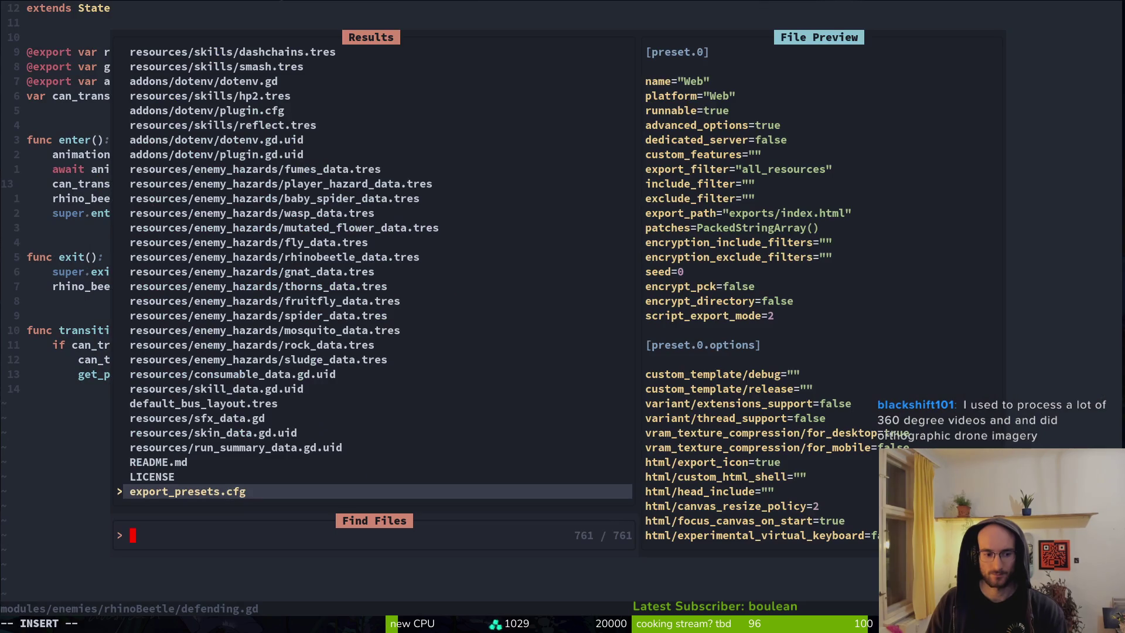
text(hino)
key(Return)
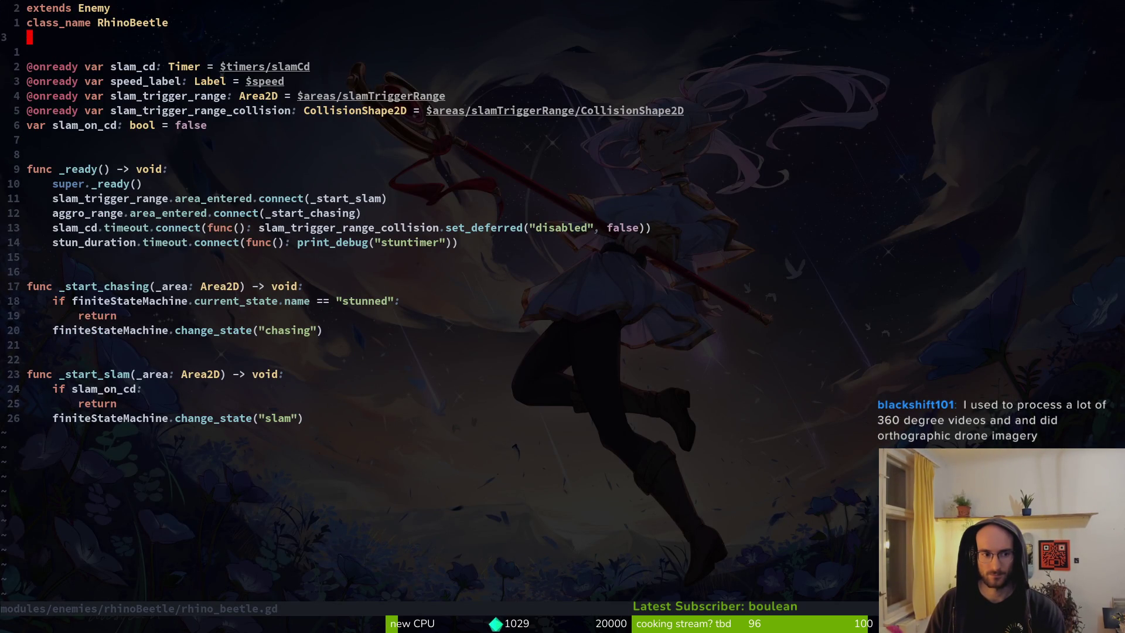
Step: Open slam.gd, review its change_state line, and save it with :w
key(space)
key(f)
key(f)
text(slam)
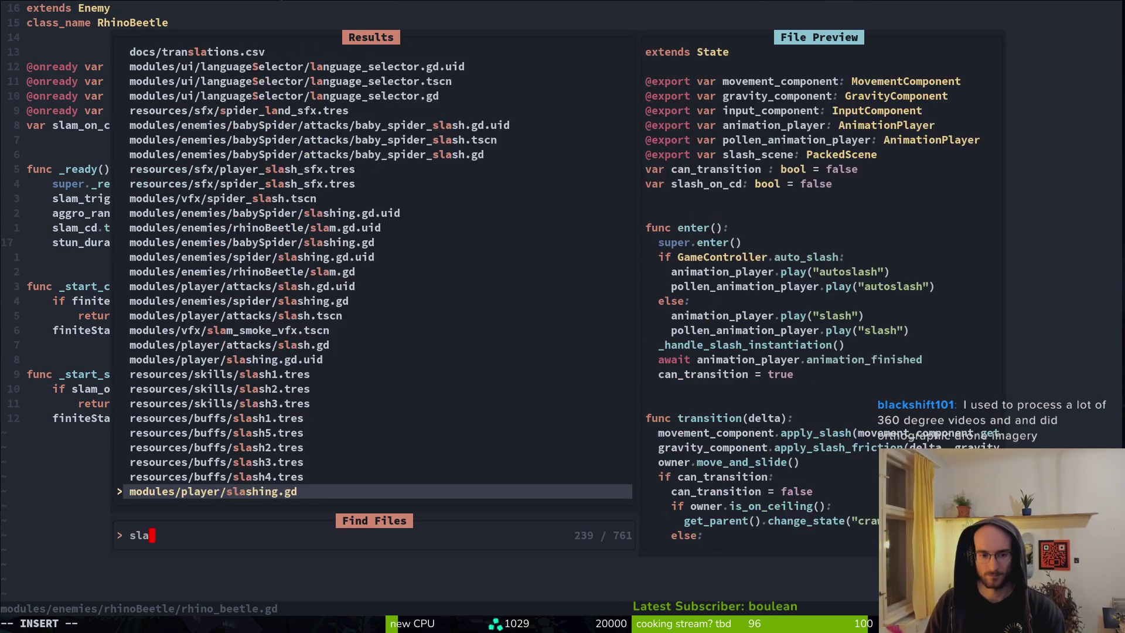
key(Return)
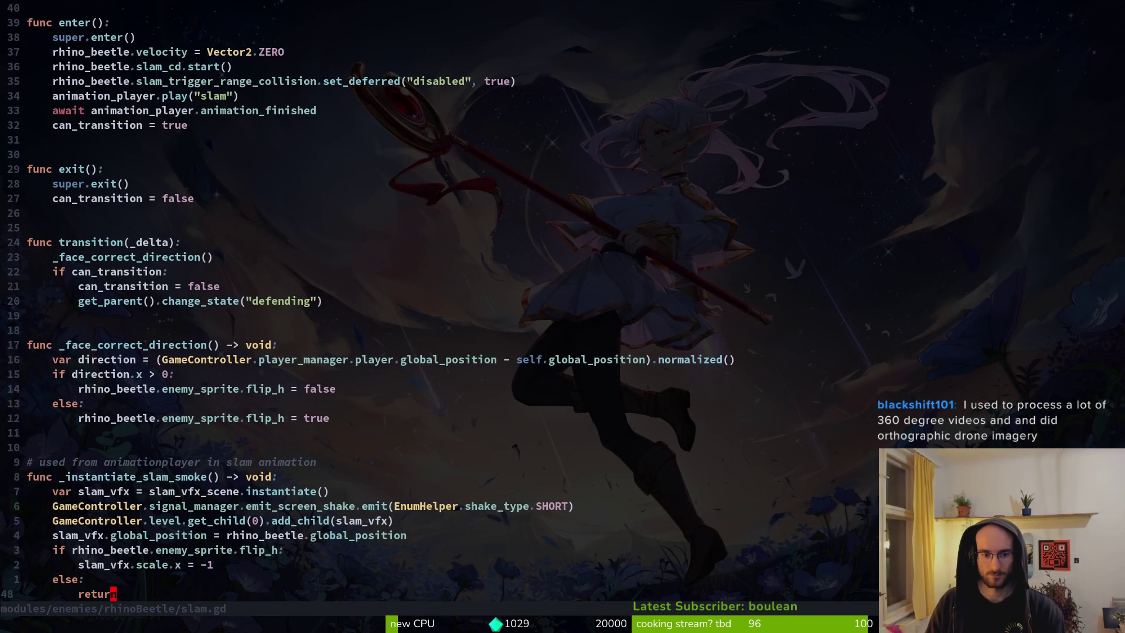
key(ctrl+u)
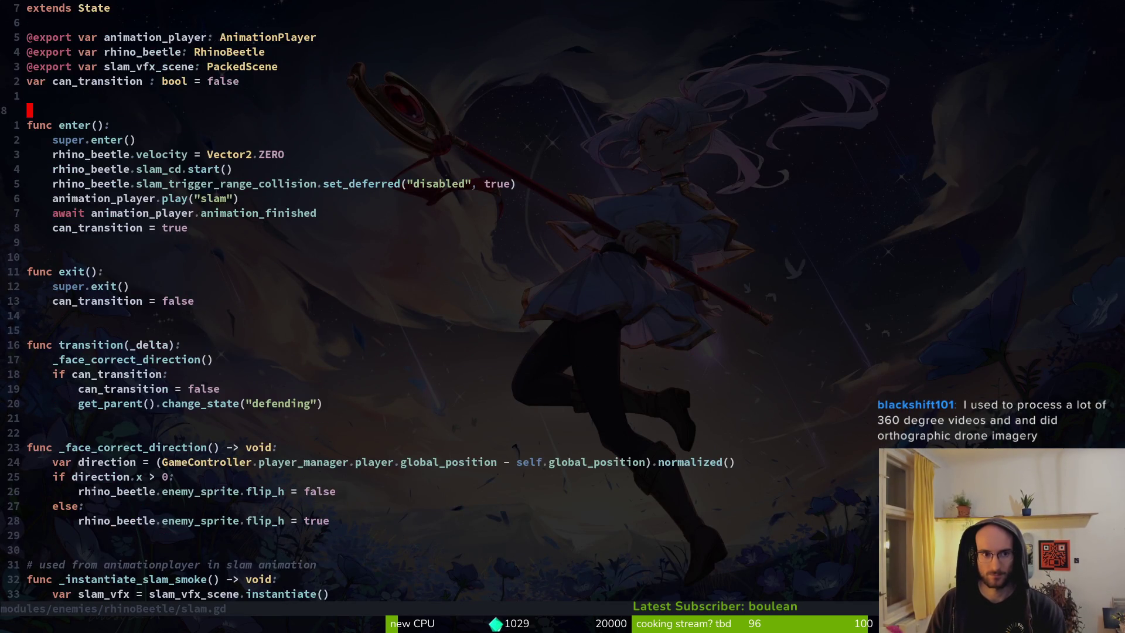
key(ctrl+d)
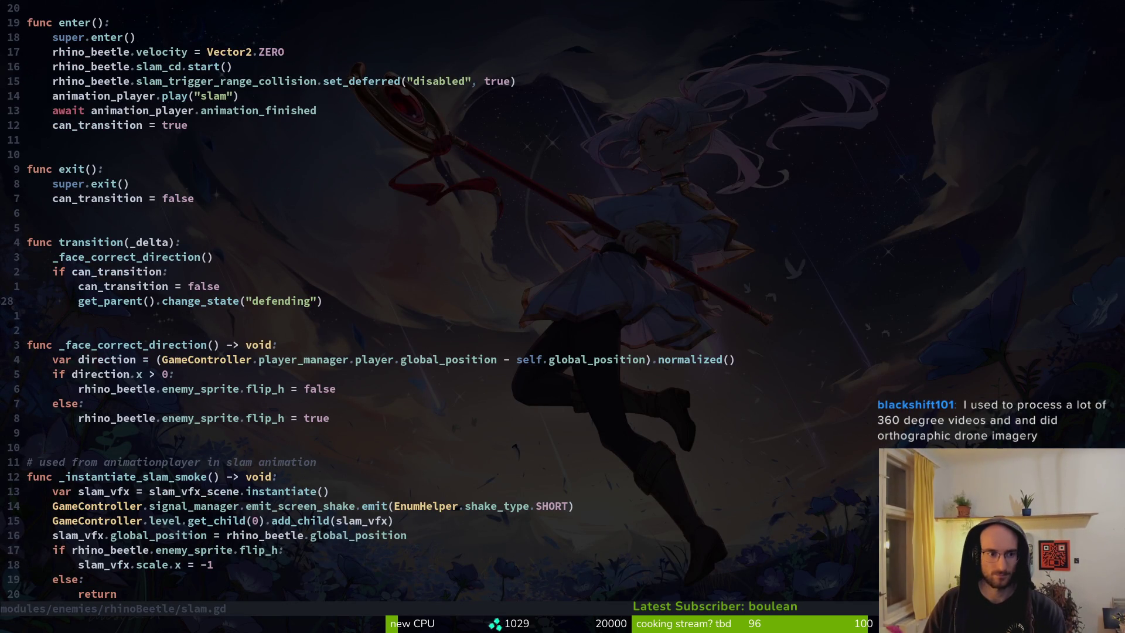
text(:w)
key(Return)
key(space)
Step: Open defending.gd from a file search for 'def'
key(f)
key(f)
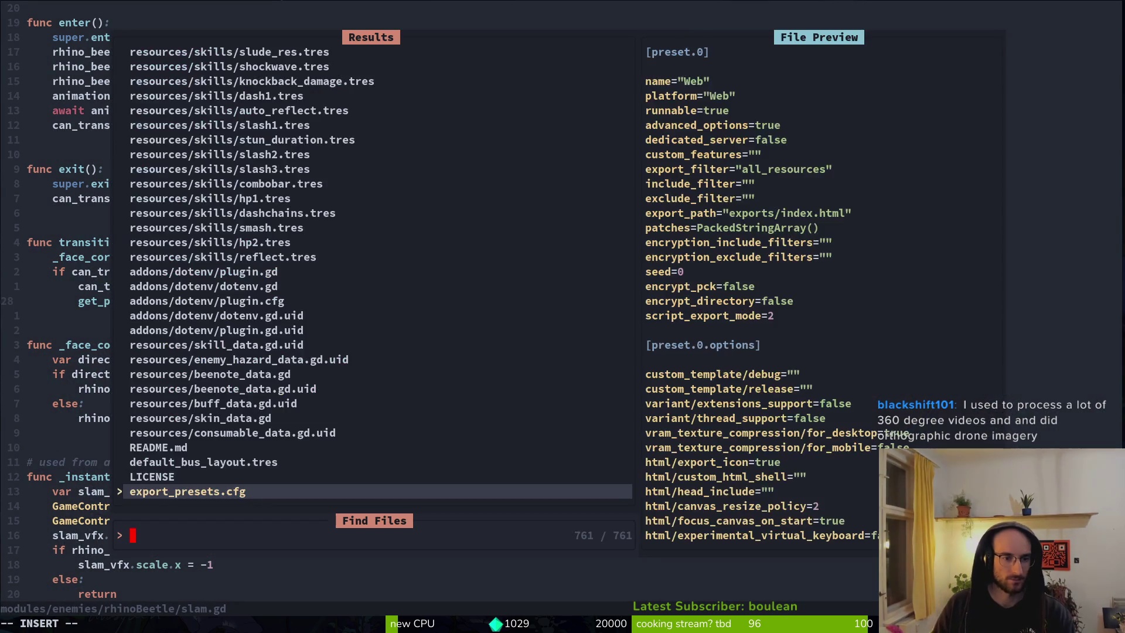
text(def)
key(Up)
key(Return)
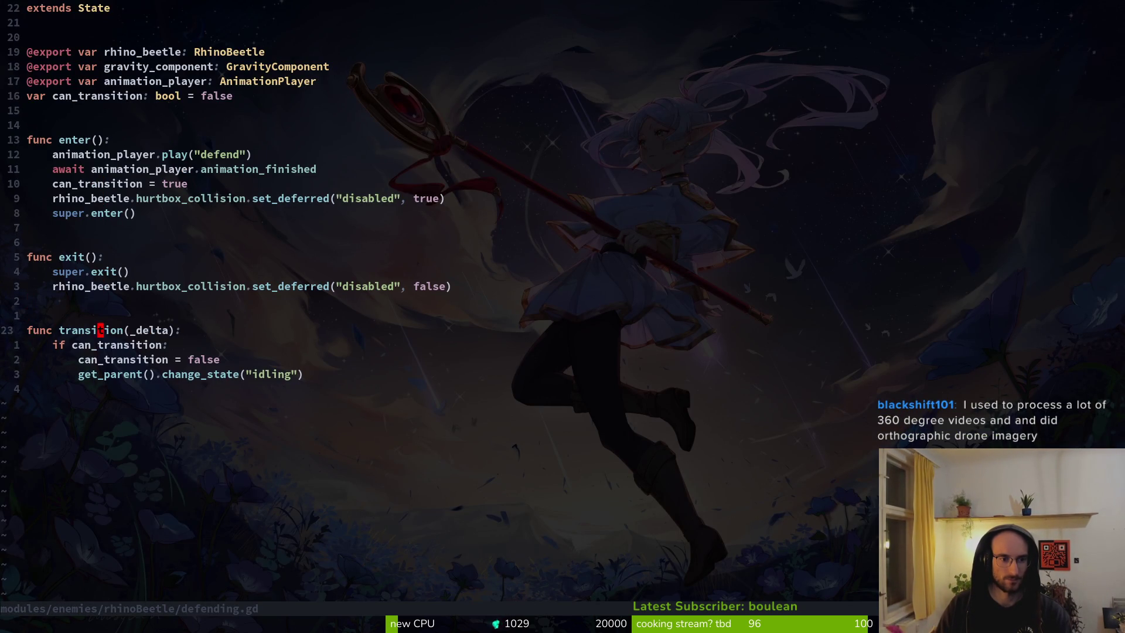
Step: Copy the can_transition assignment into exit() below super.exit() and save
key(k)
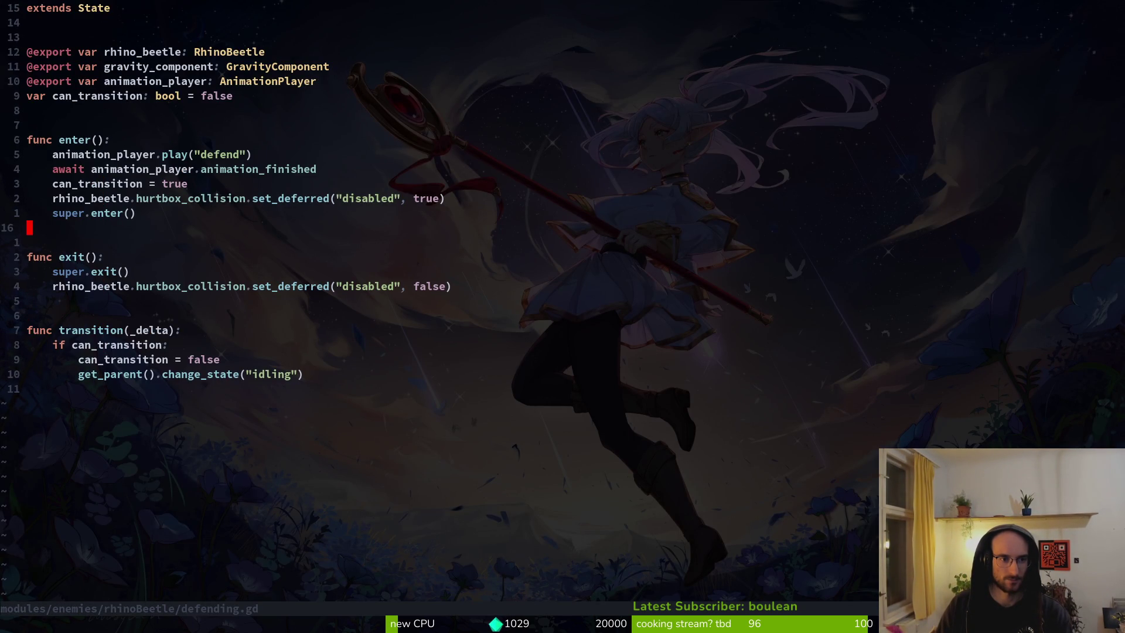
key(j)
key(j)
key(j)
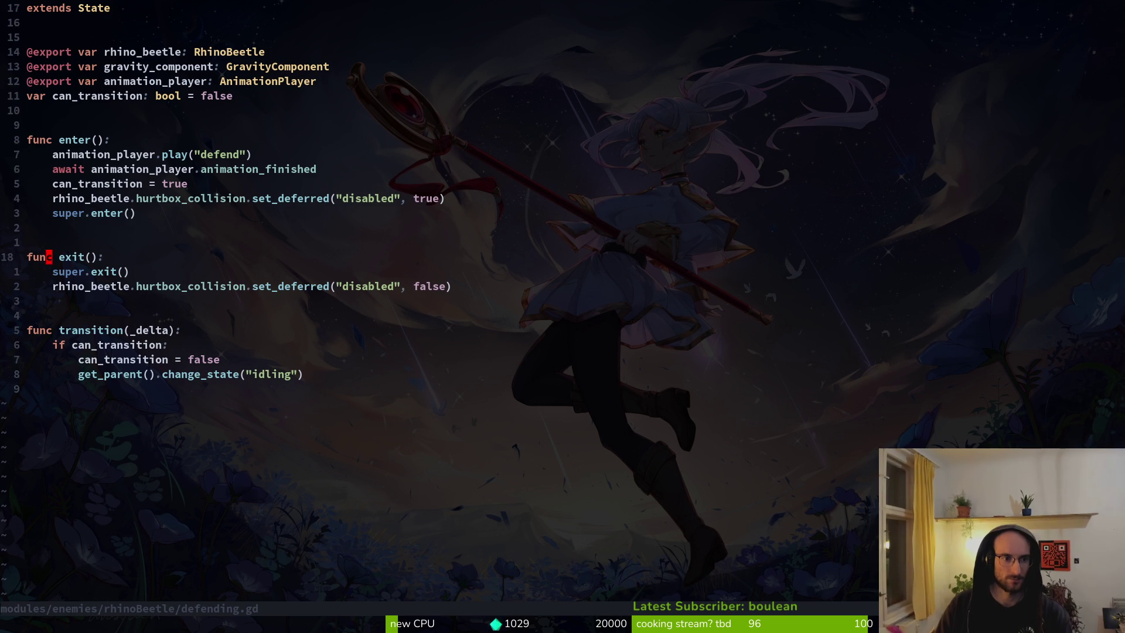
key(j)
key(p)
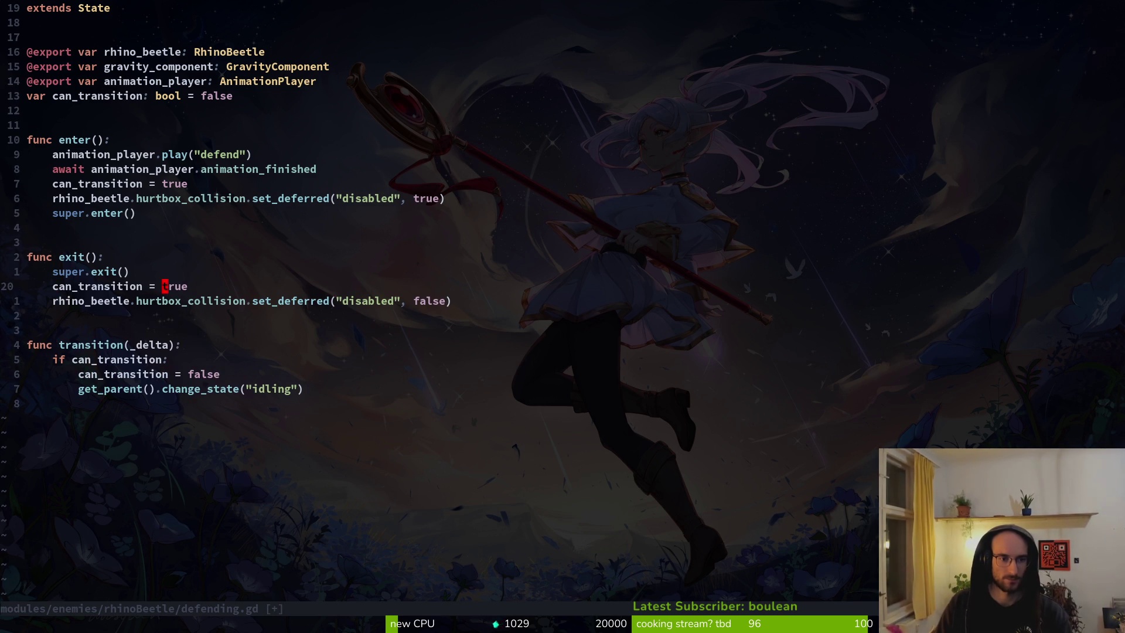
text(fals)
key(Return)
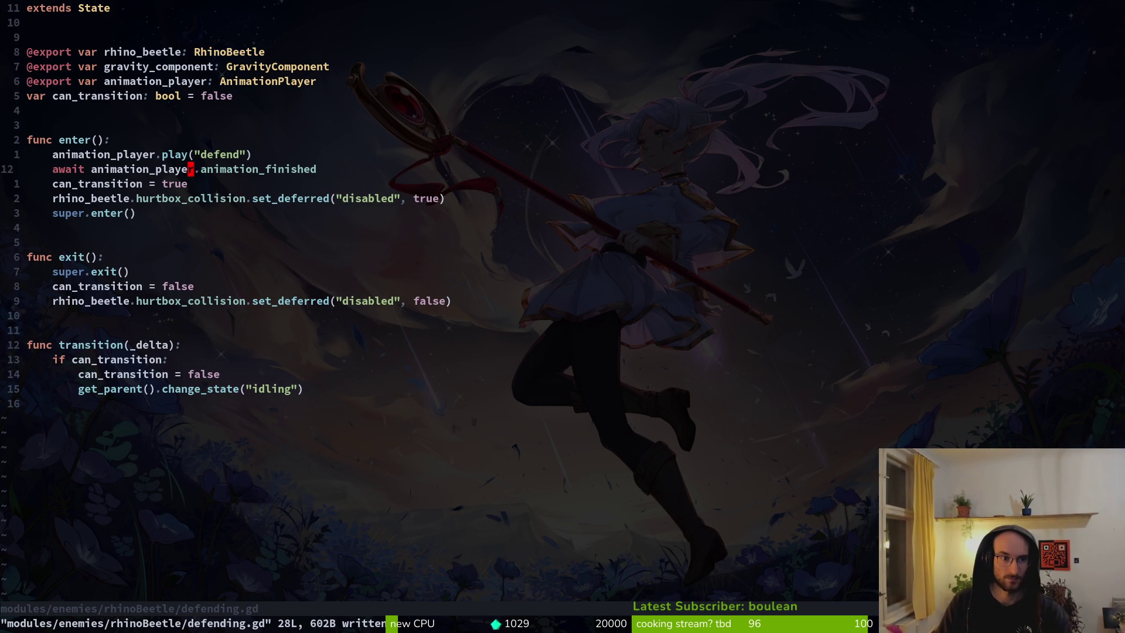
Step: Make super.enter() the first line of enter() and save with :write
key(j)
key(V)
key(K)
key(K)
key(K)
key(Escape)
text(:write)
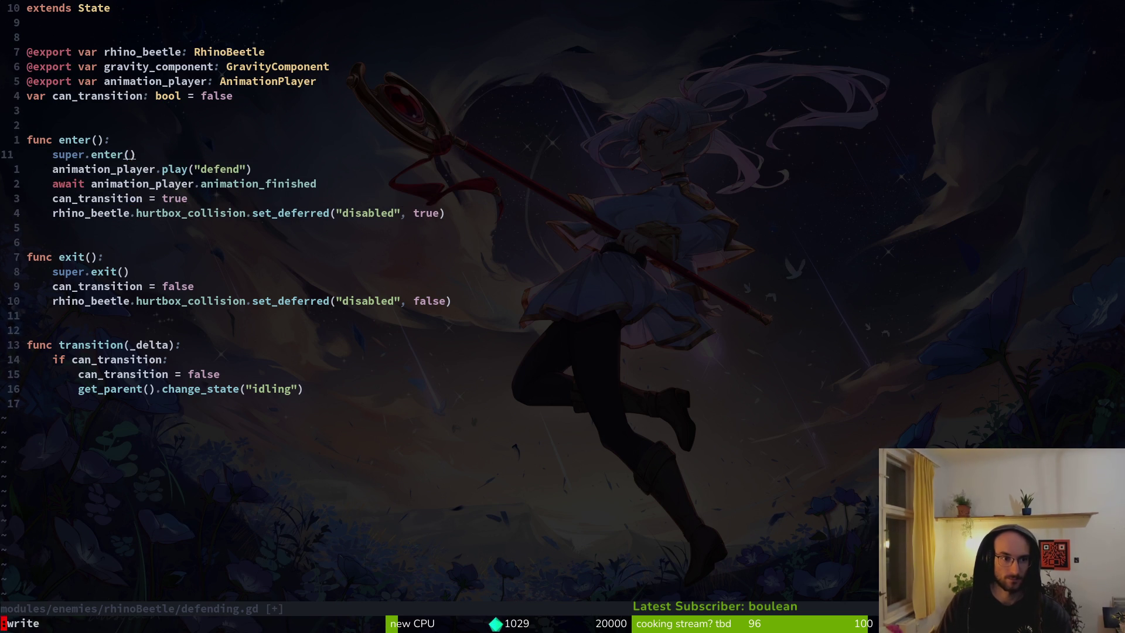
key(Return)
Step: Move the hurtbox set_deferred disabling line up right after super.enter() and save
key(j)
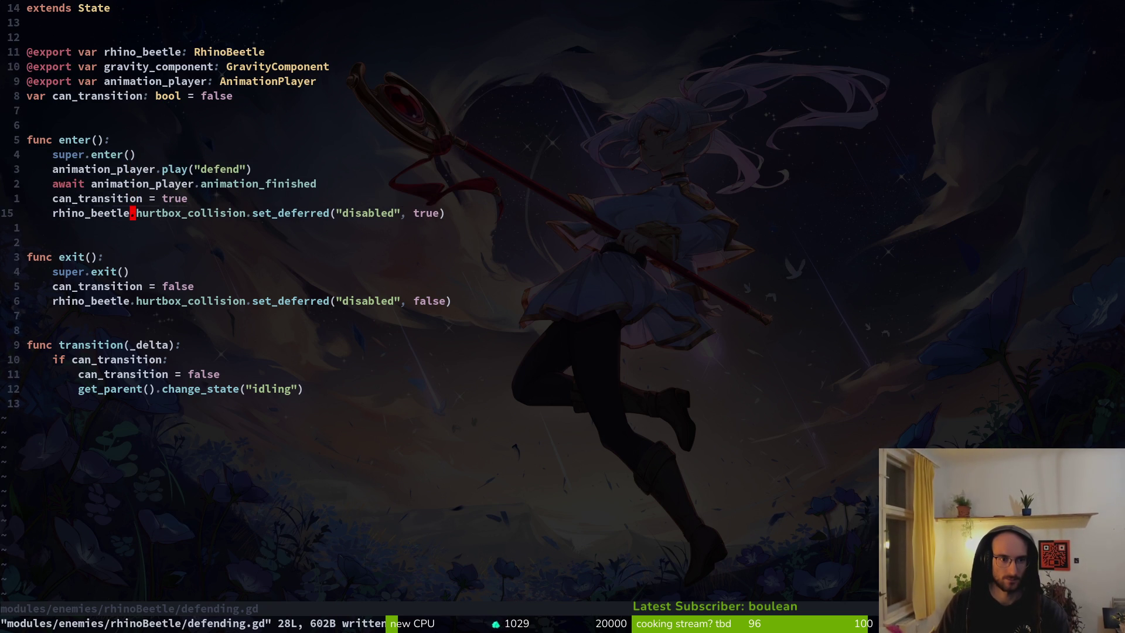
key(V)
key(K)
key(K)
key(K)
key(Escape)
text(:write)
key(Return)
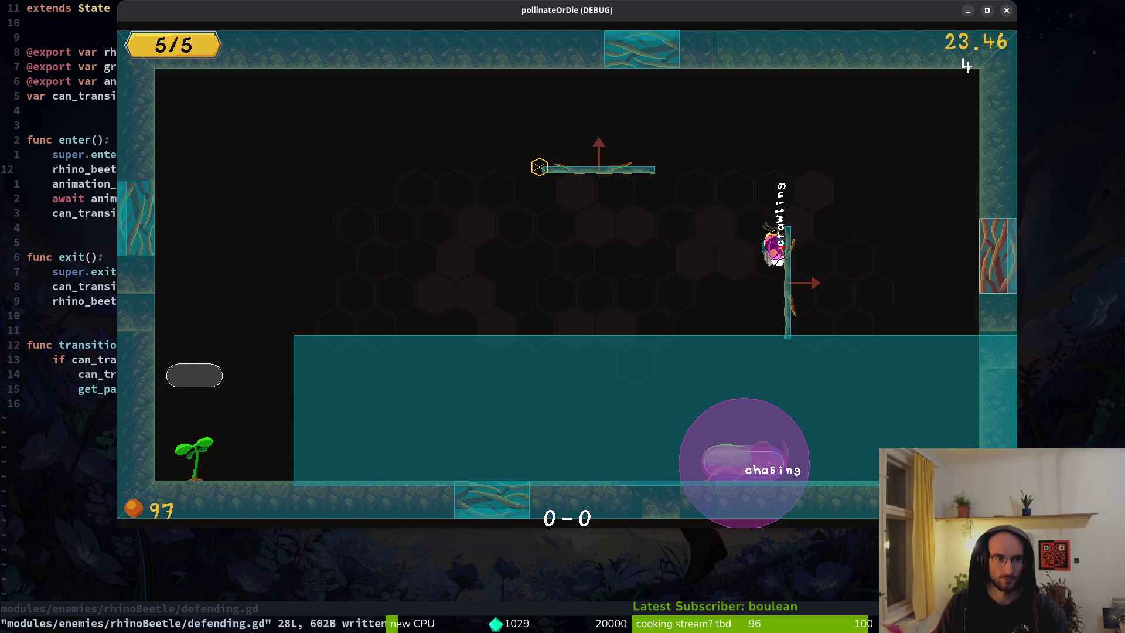
Step: Relaunch the game from Godot with F5, continue the save, and enter a level
key(alt+Tab)
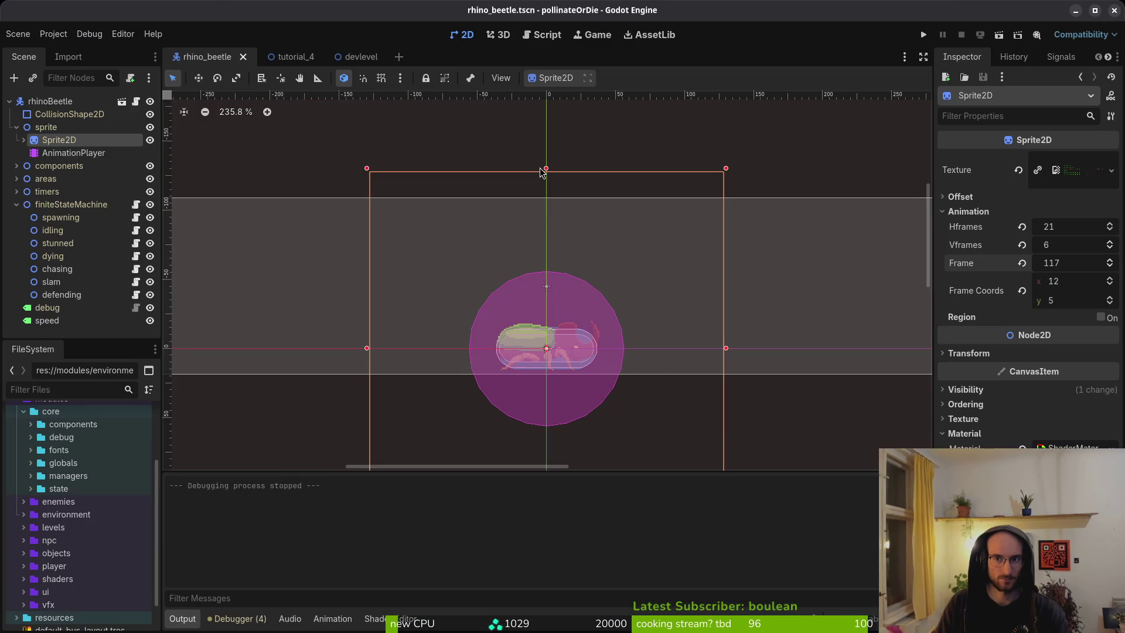
key(F5)
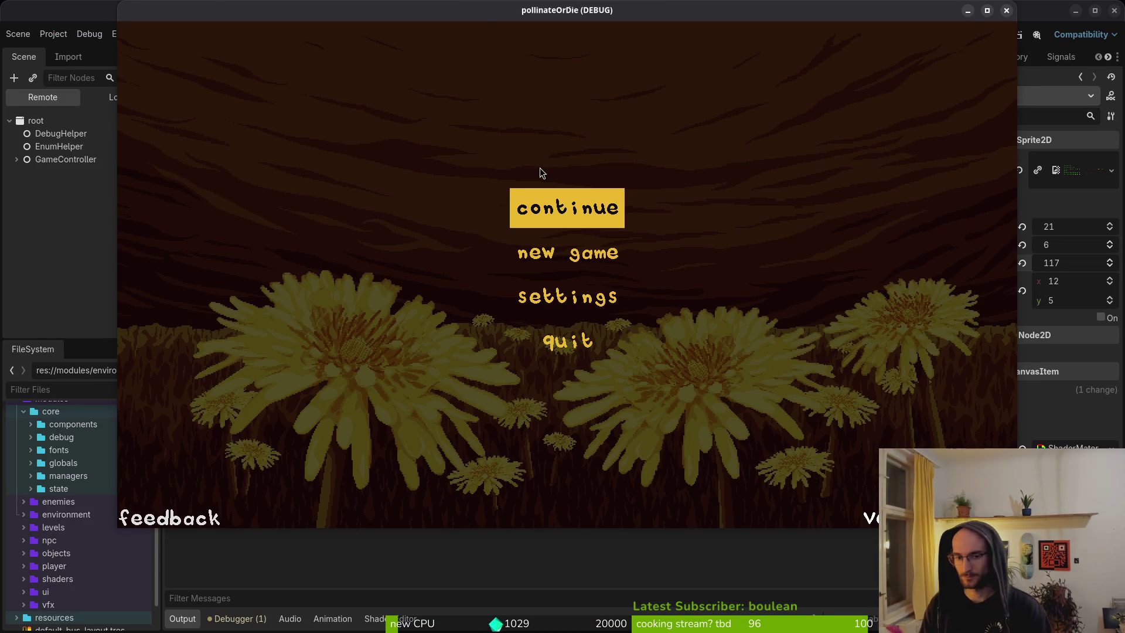
key(Return)
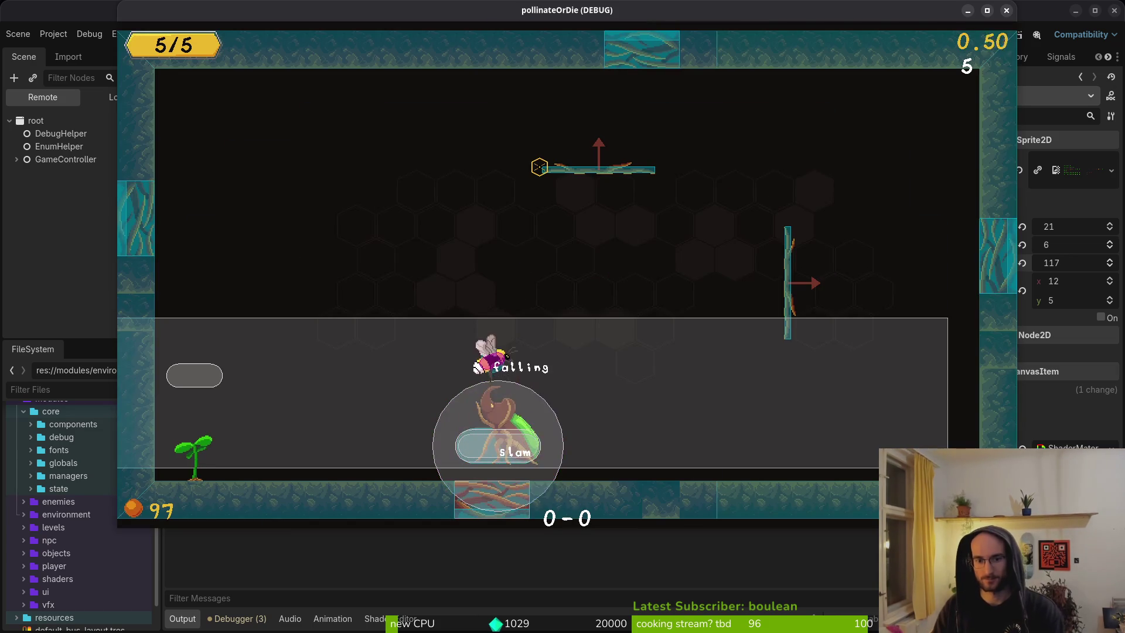
key(space)
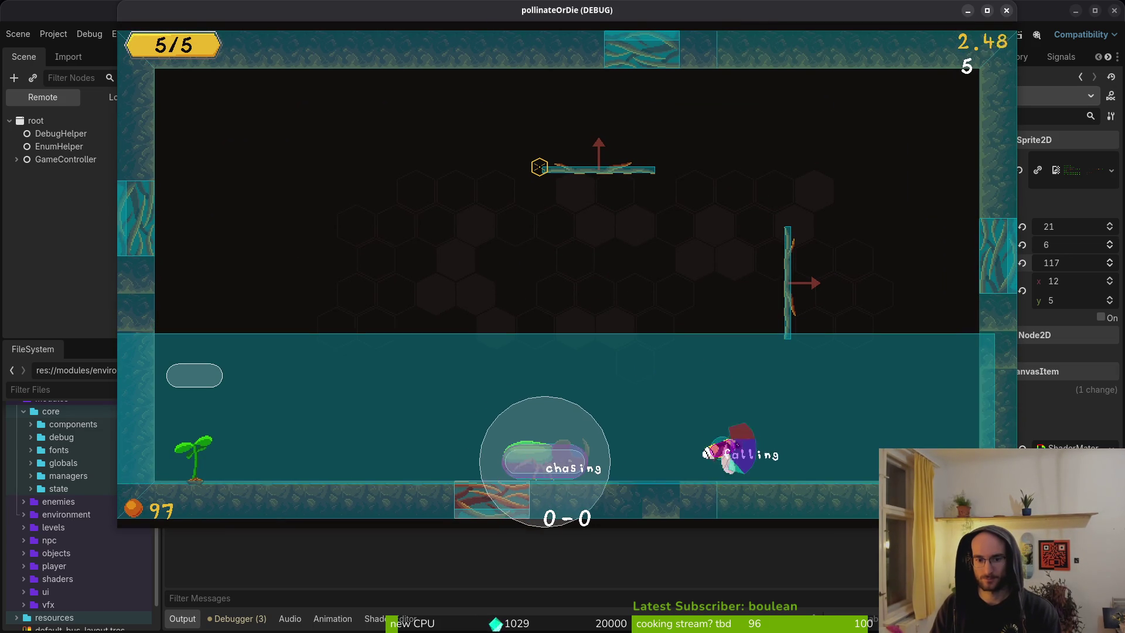
Step: Dodge the rhino beetle's chase and slams with the bee, then close the game
key(Right)
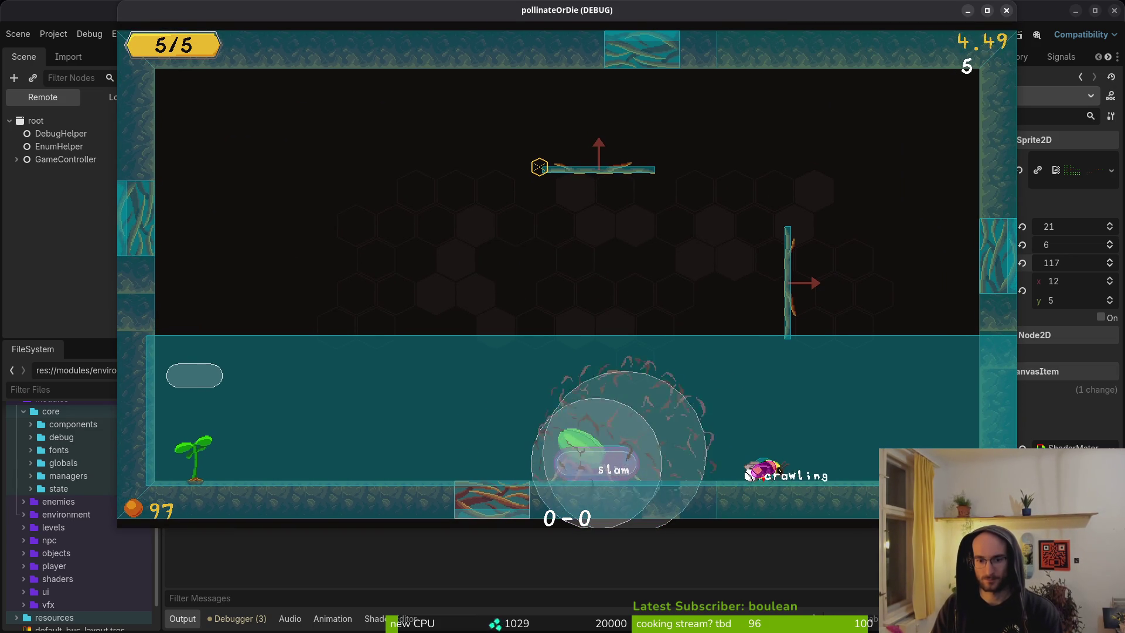
key(space)
key(shift)
key(Left)
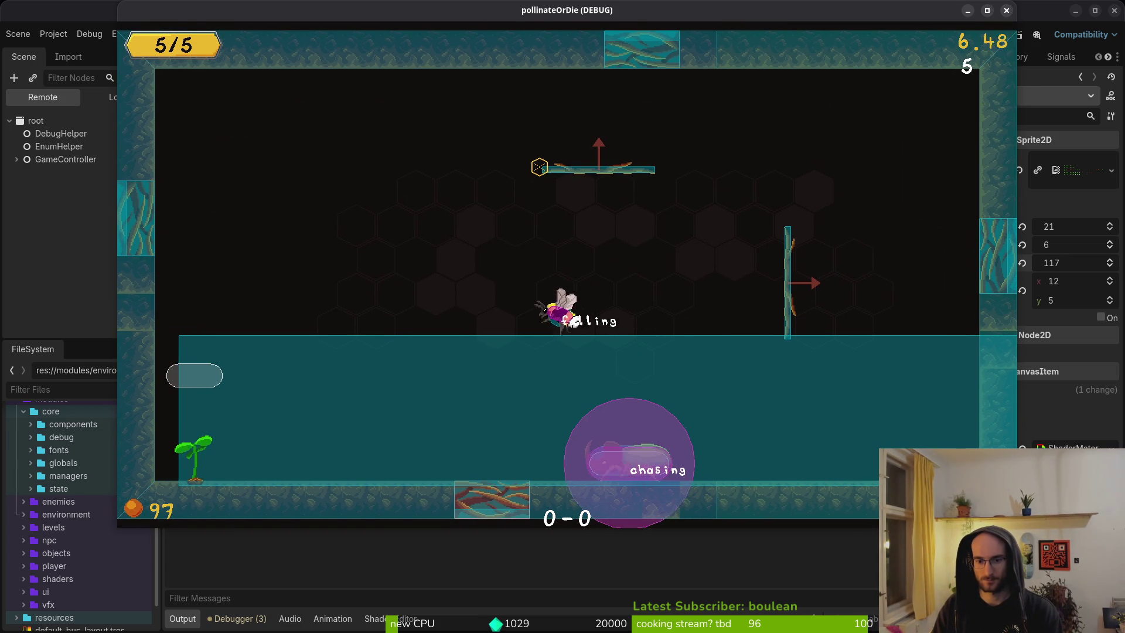
key(shift)
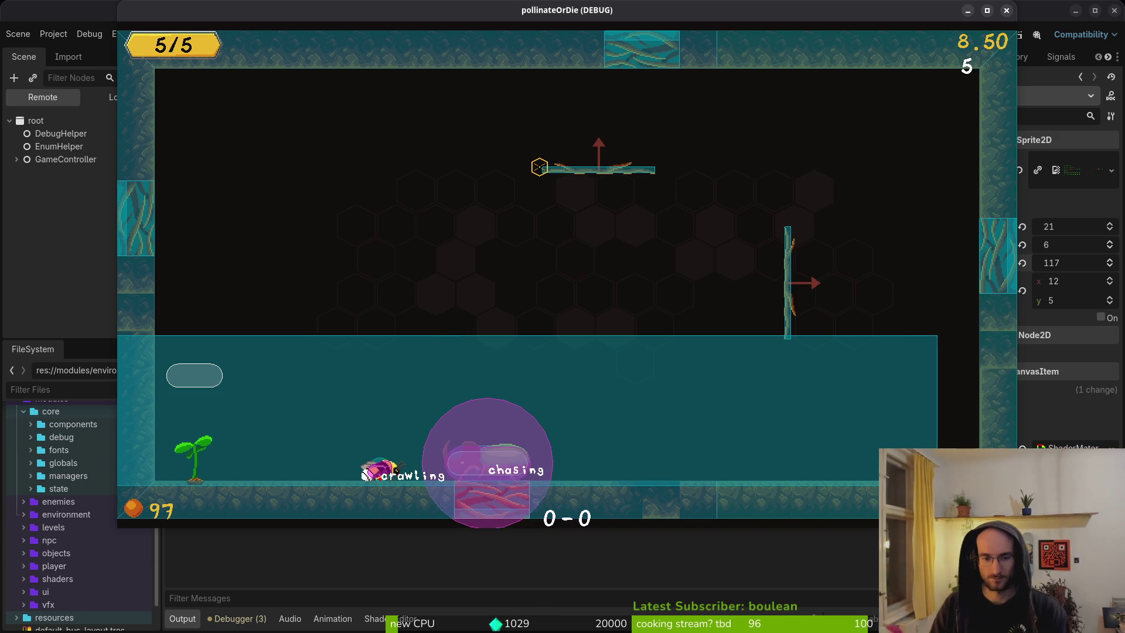
key(Left)
key(Left)
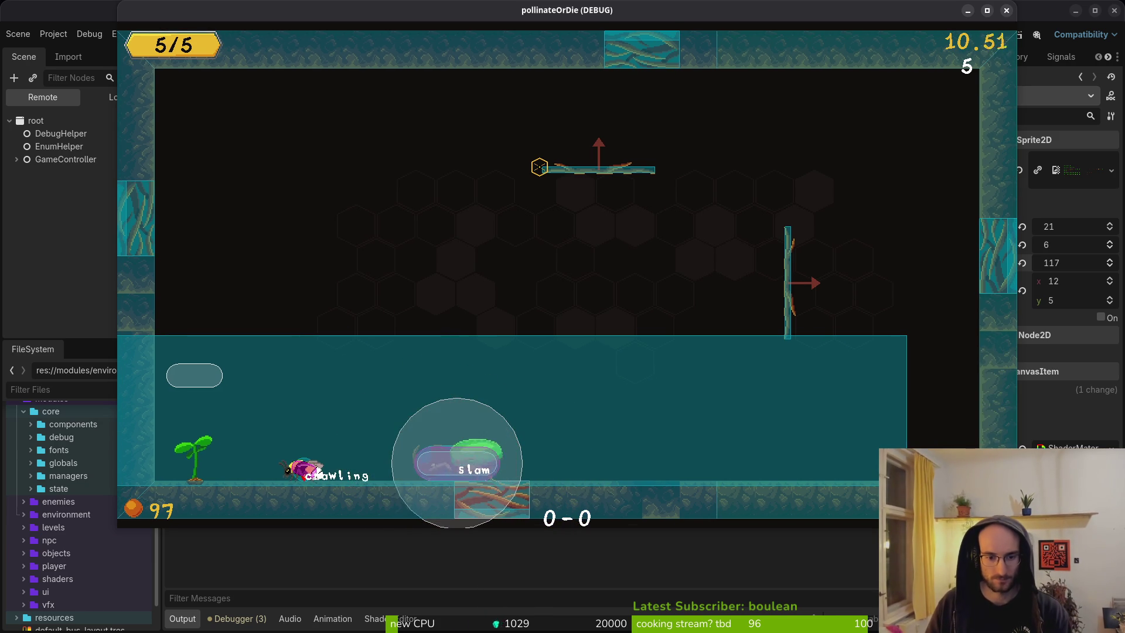
key(shift)
key(Right)
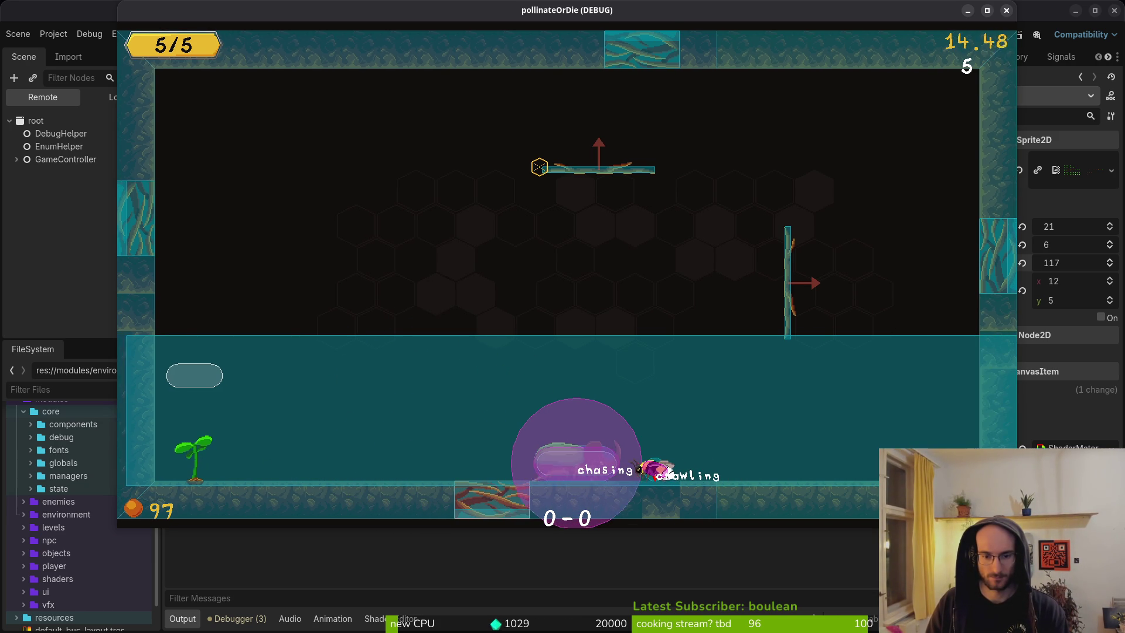
key(Right)
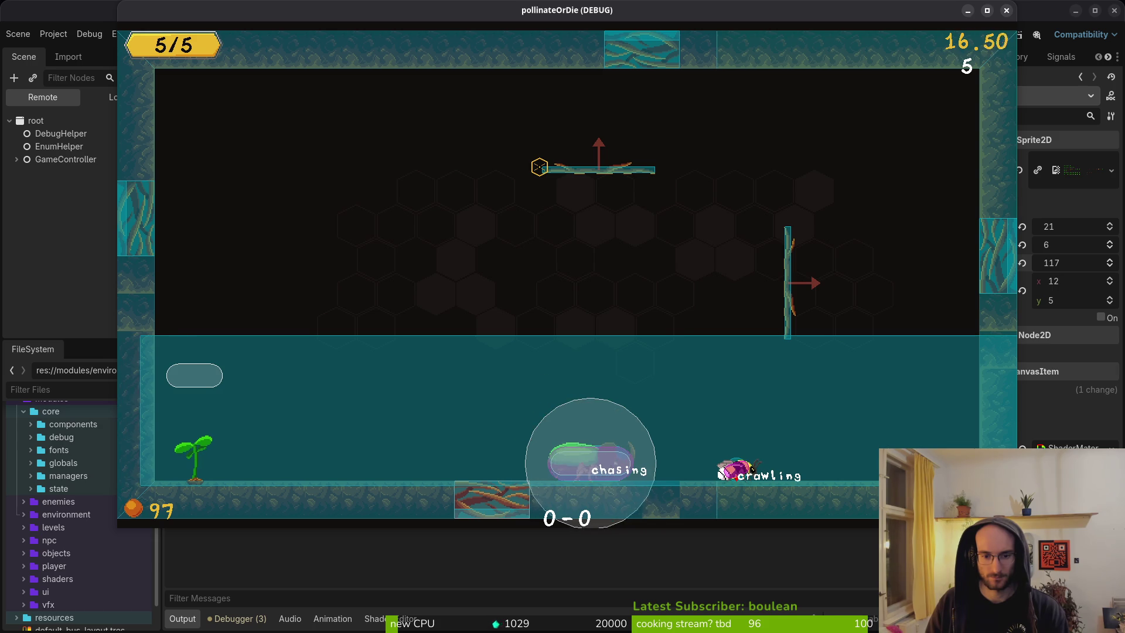
key(shift)
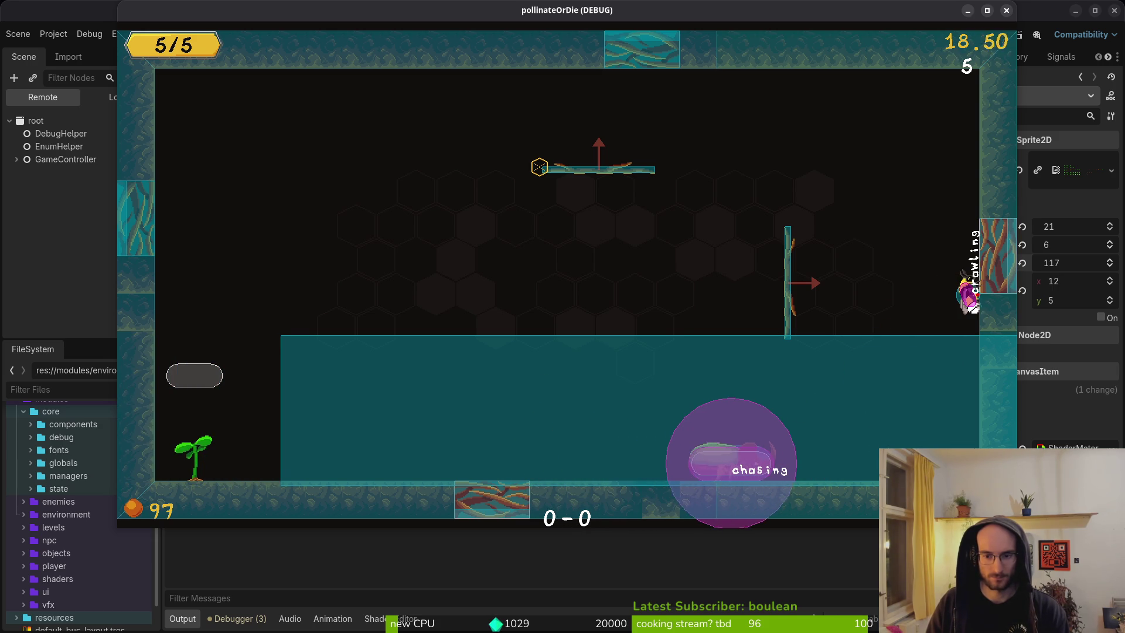
key(F8)
key(alt+Tab)
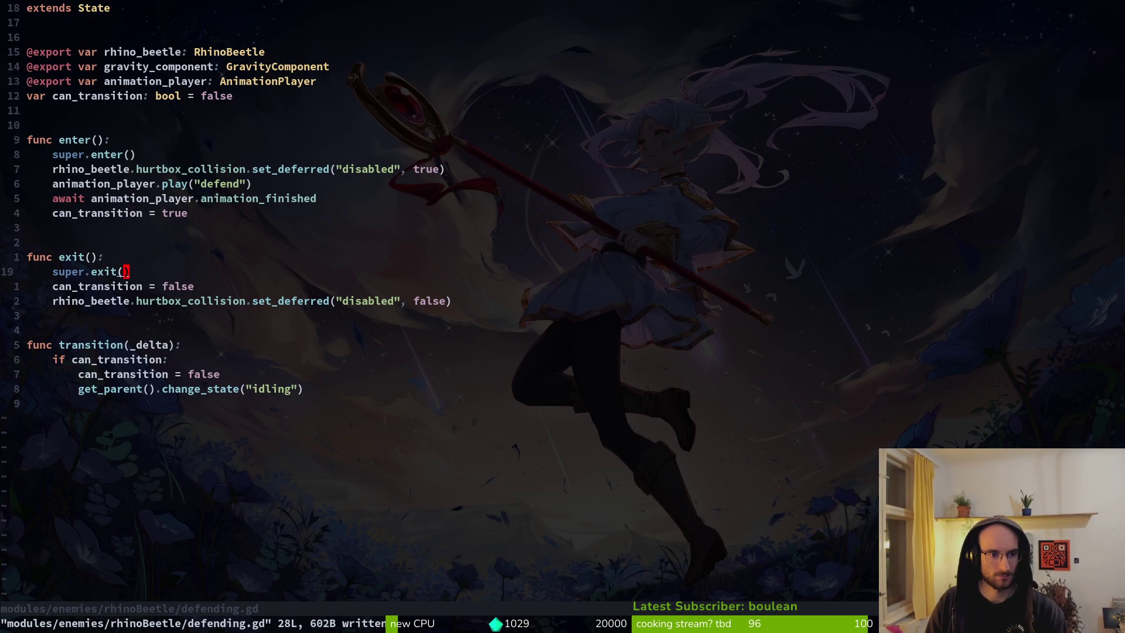
Step: Cut defending.gd's transition() function, paste it above exit(), and save
key(j)
key(j)
key(j)
key(shift+v)
key(j)
key(j)
key(j)
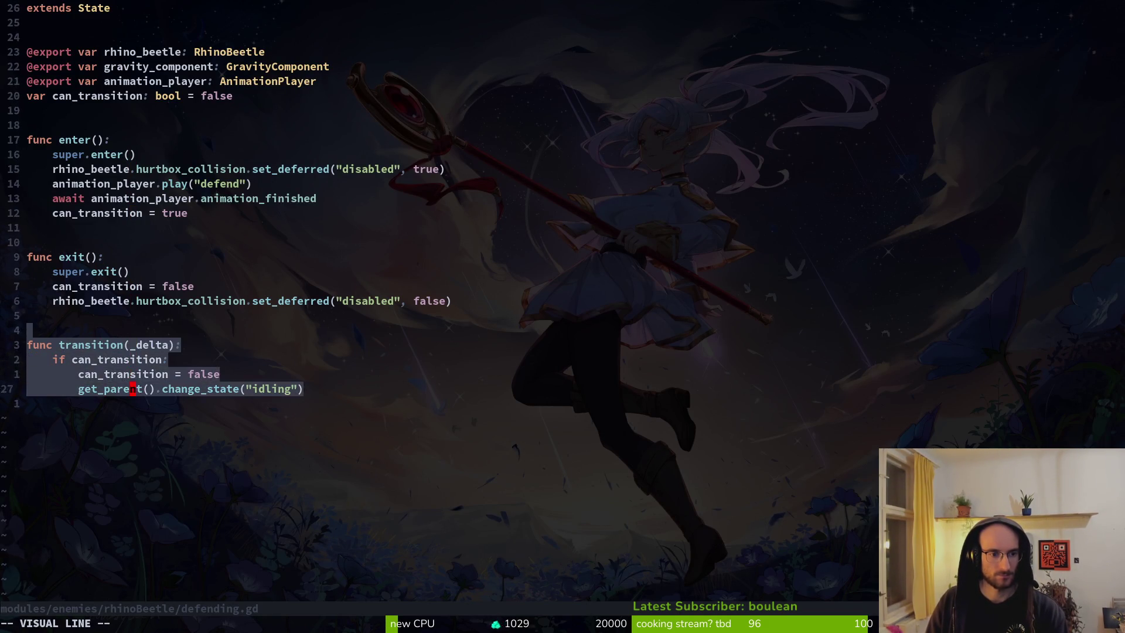
key(d)
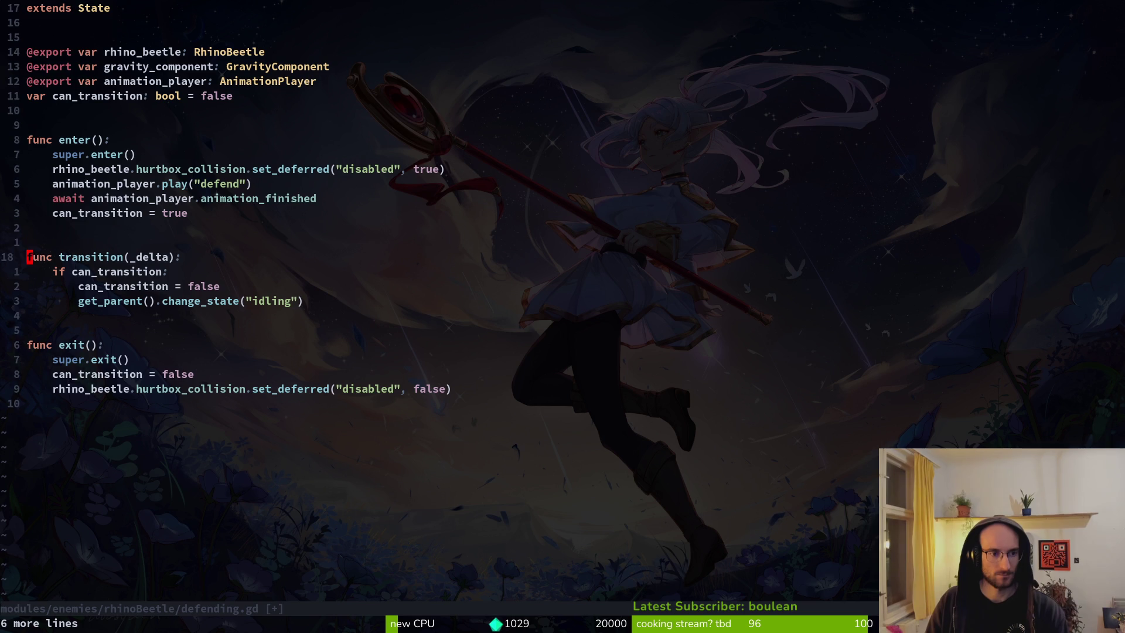
key(Return)
key(j)
key(j)
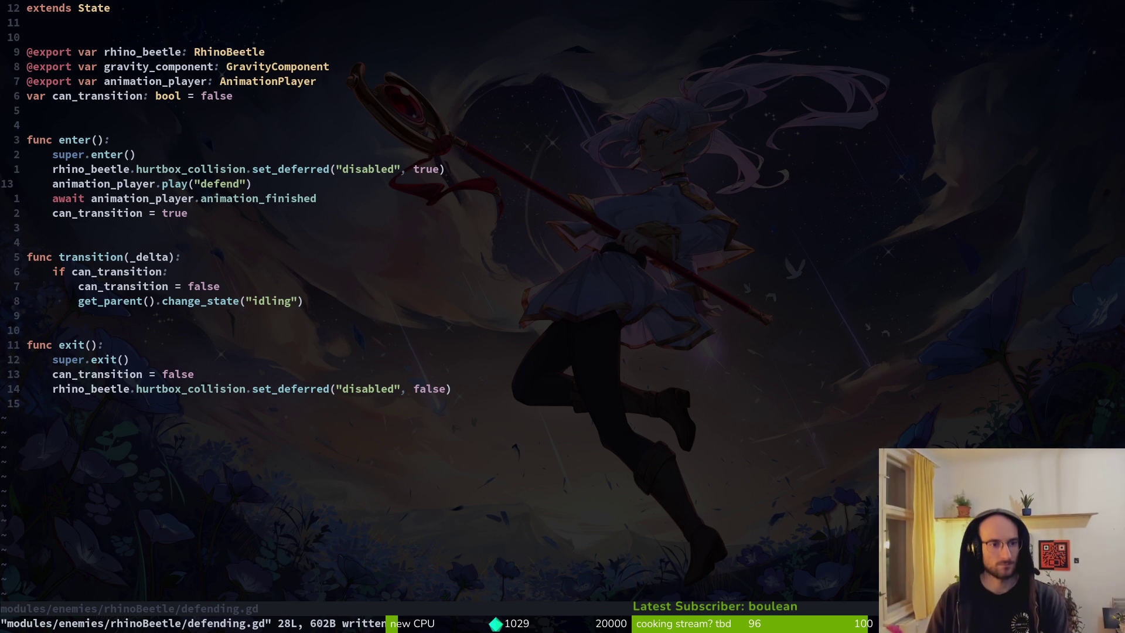
Step: Select the defending state node in Godot's local scene tree
key(super+2)
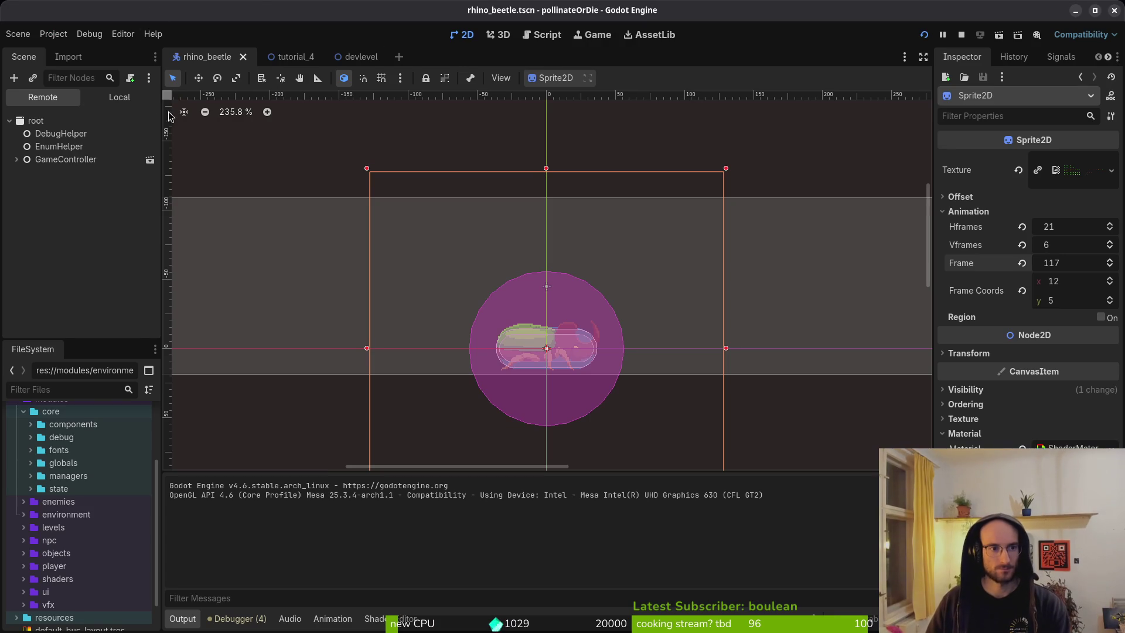
click(120, 96)
click(47, 317)
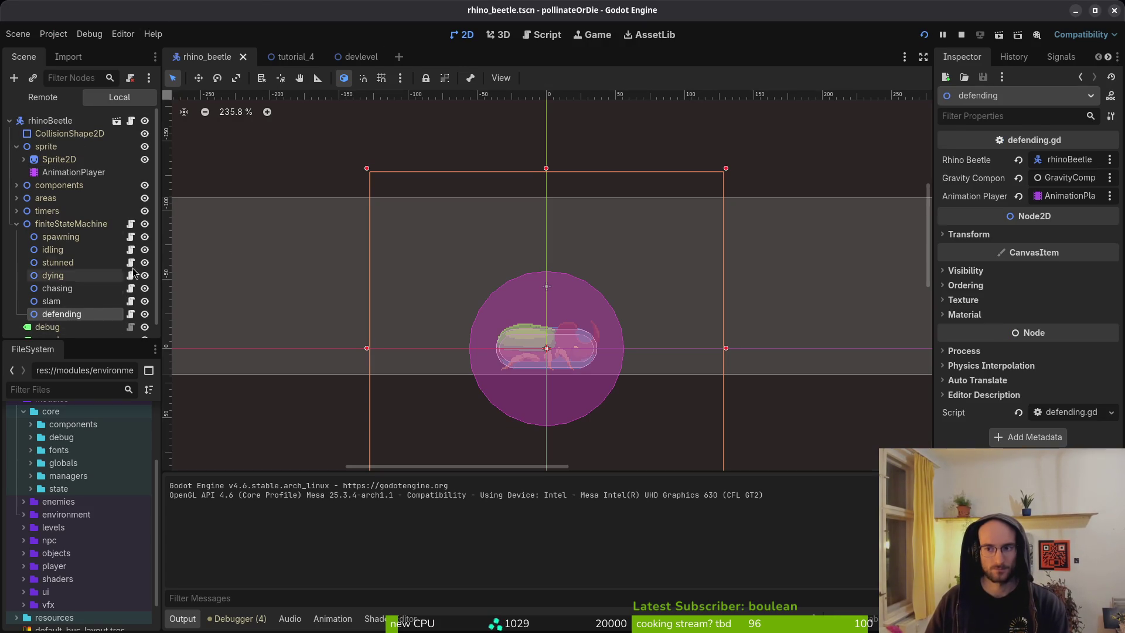
Step: Check slam.gd's await before it switches to defending, then launch the game with F5
key(super+1)
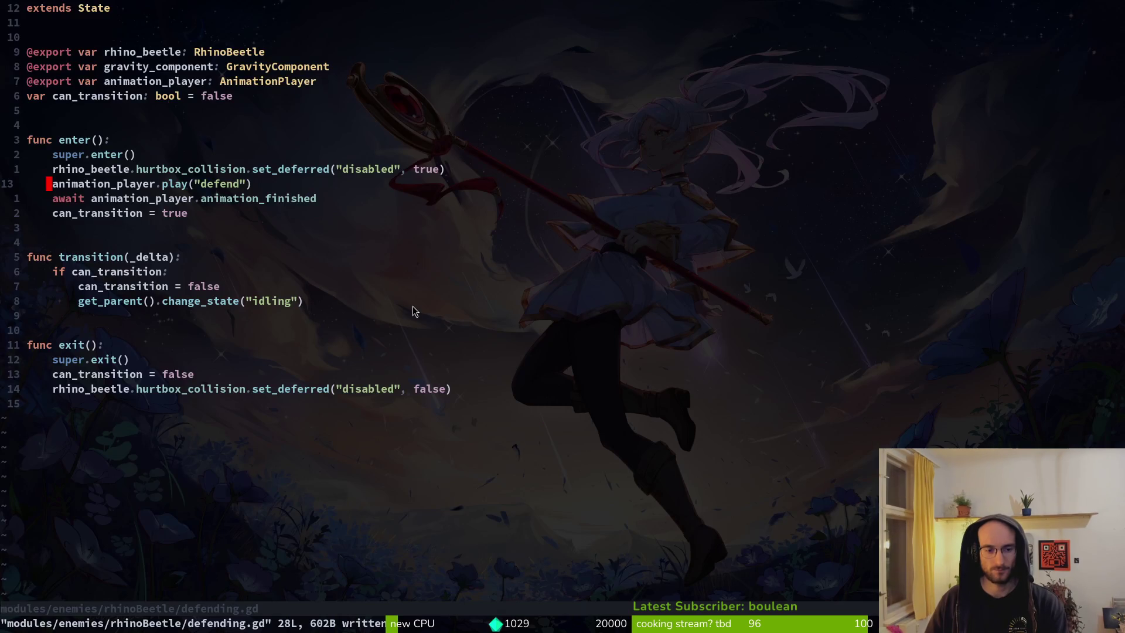
key(ctrl+6)
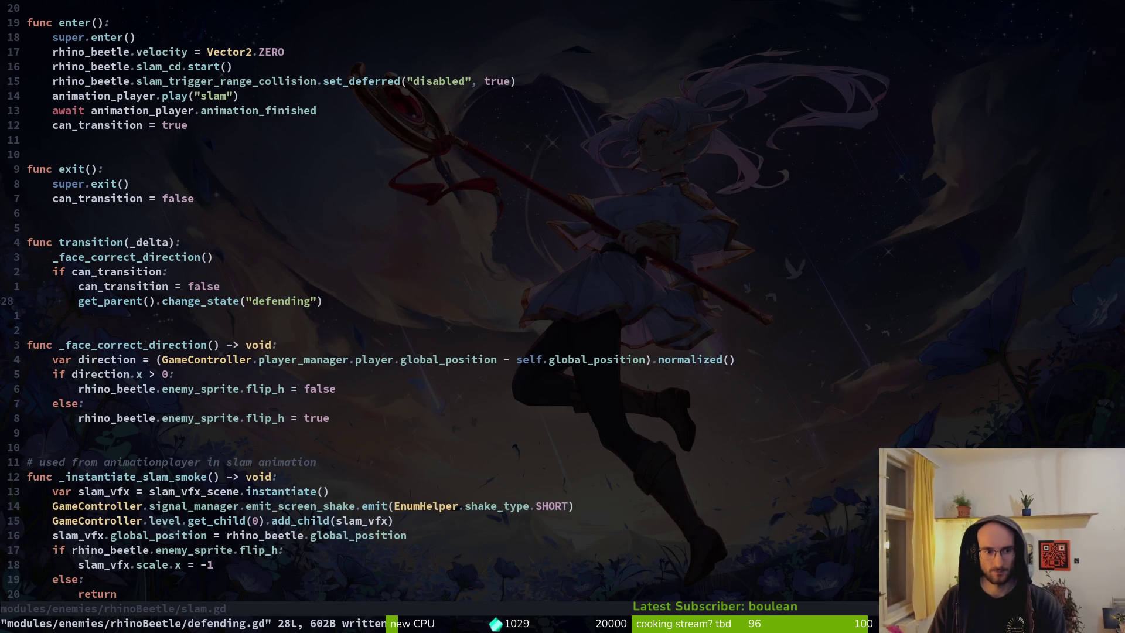
key(k)
key(k)
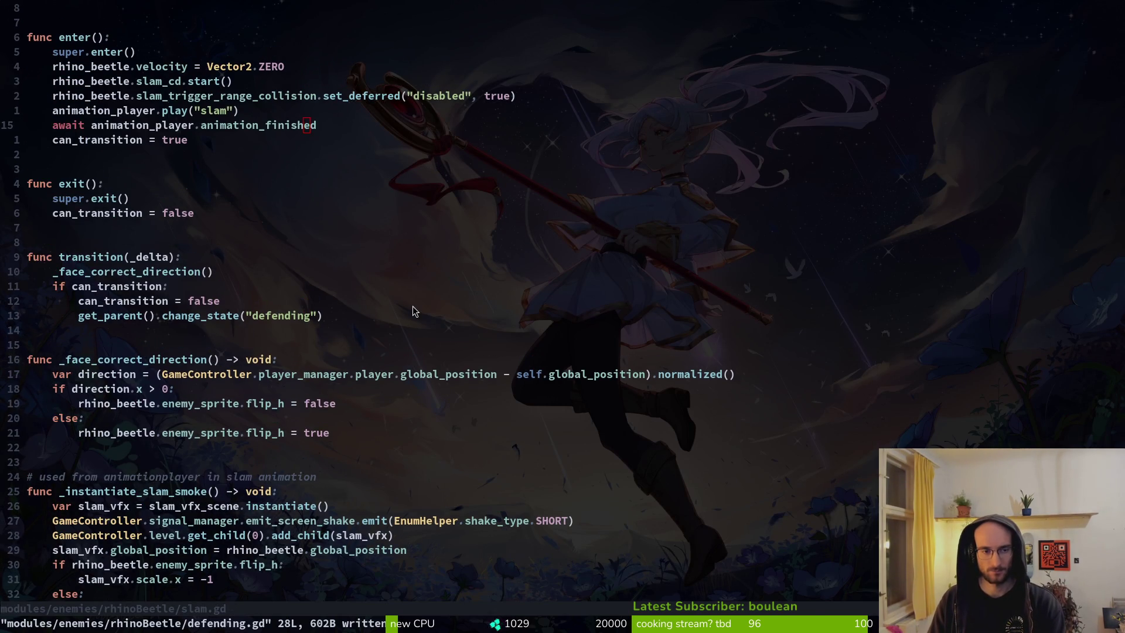
key(super+2)
key(F5)
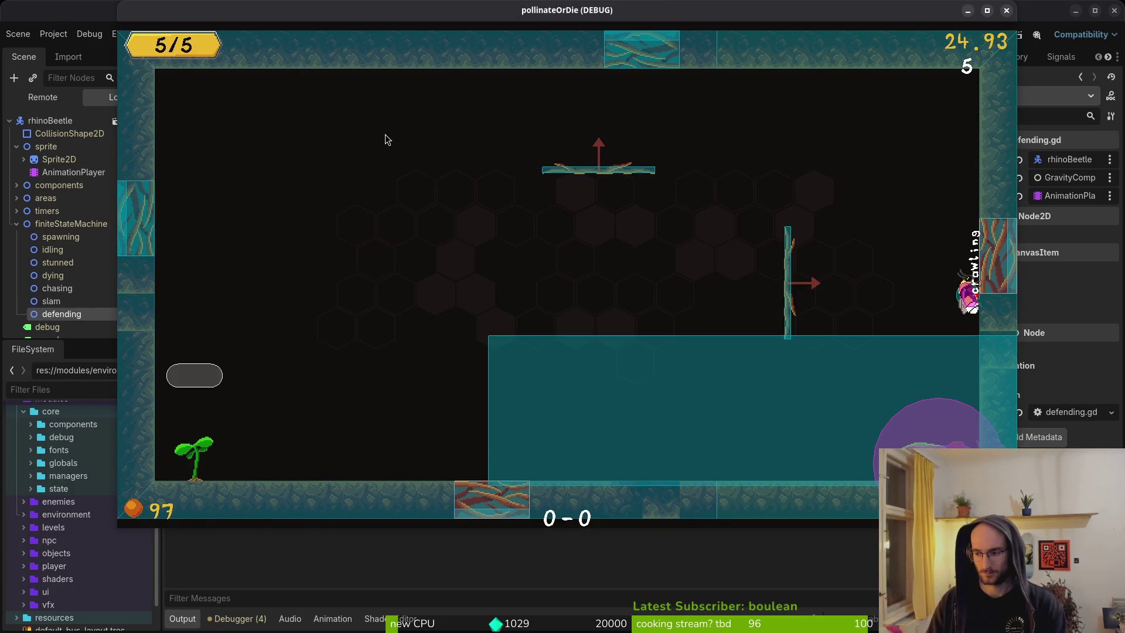
Step: Open player.gd and go to the commented Engine.time_scale line in _process()
key(super+1)
key(ctrl+p)
text(player)
key(Return)
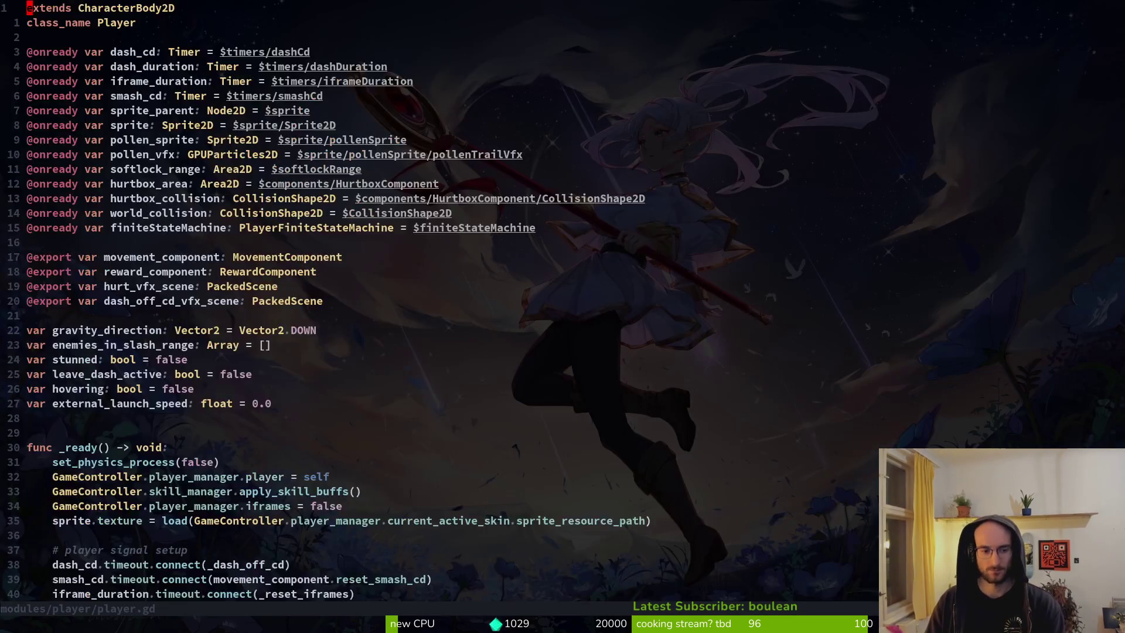
key(4)
key(9)
key(G)
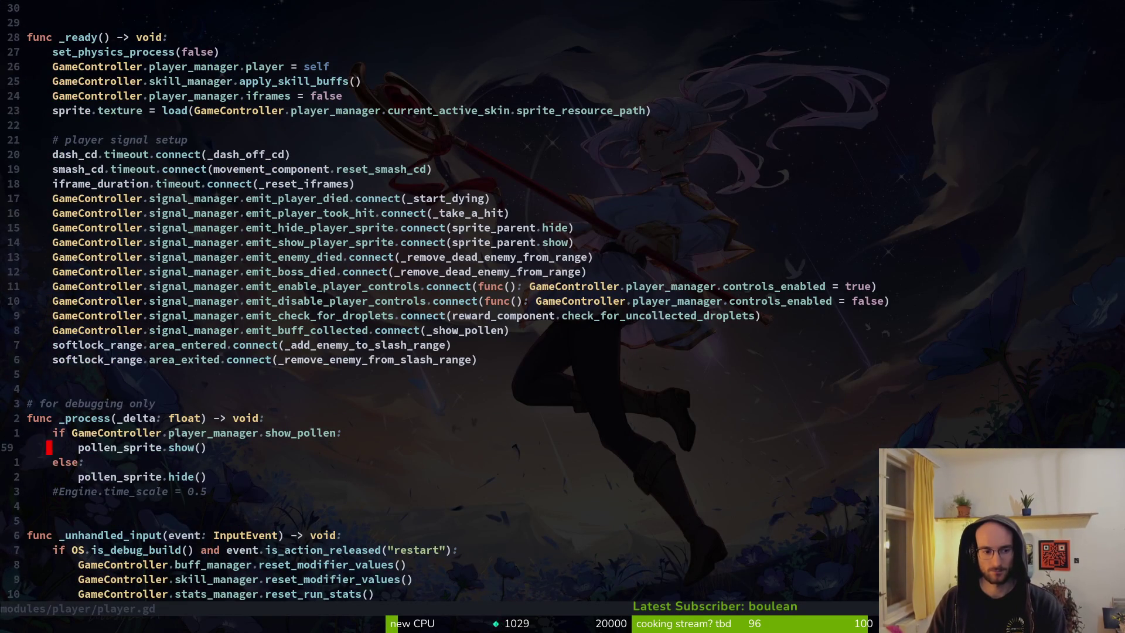
key(3)
key(j)
Step: Save player.gd and test the bee crawling and dashing in the running game
key(alt+Tab)
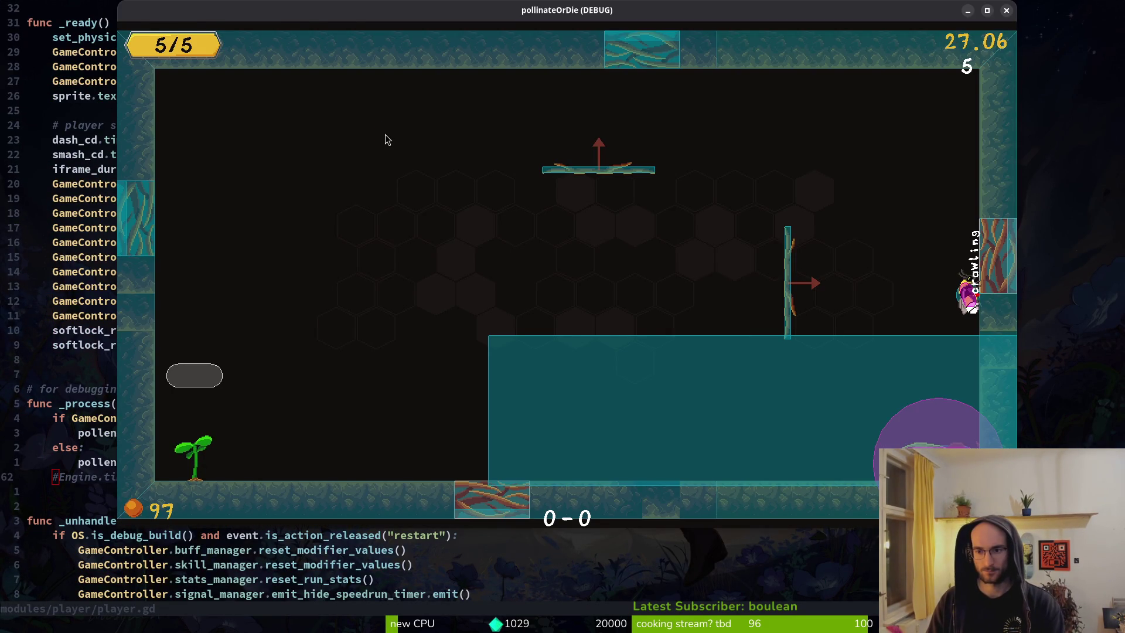
key(alt+Tab)
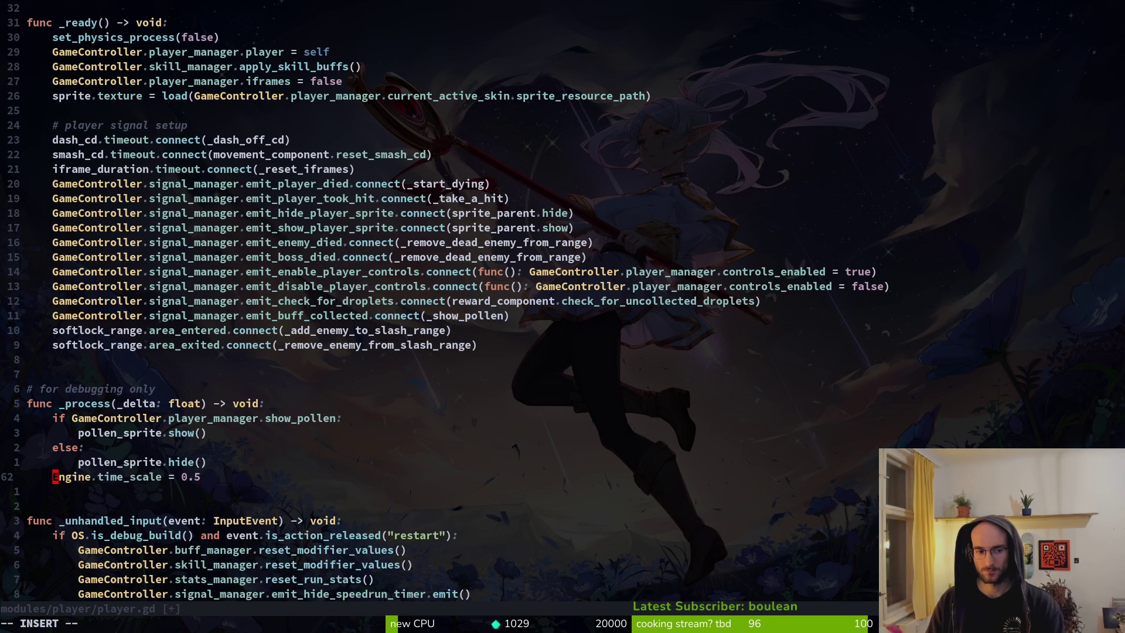
key(alt+Tab)
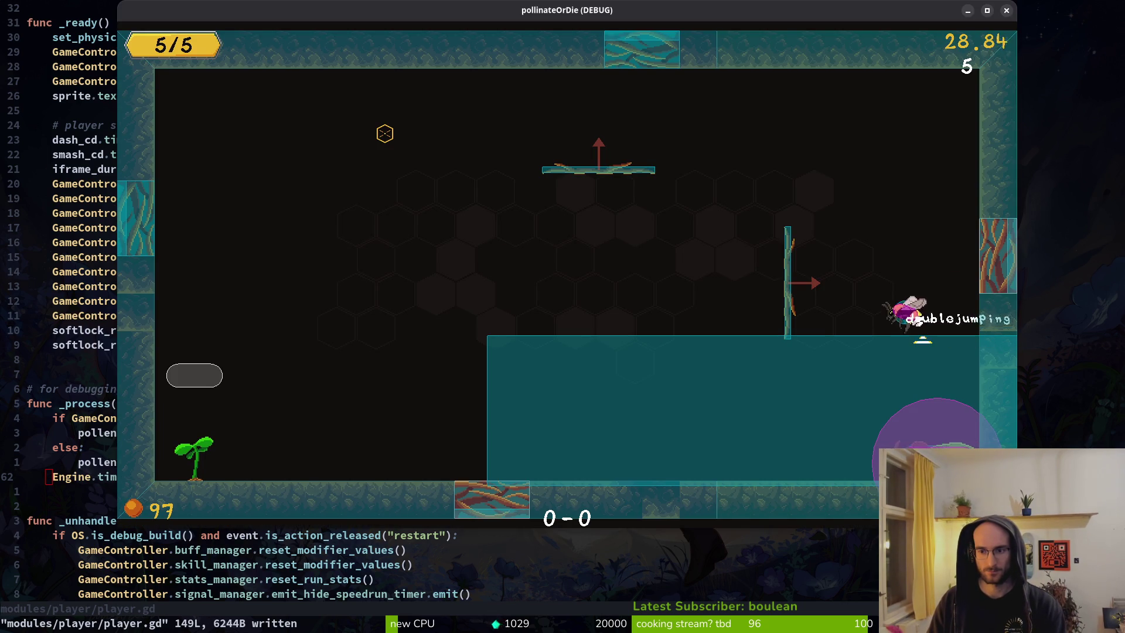
key(Left)
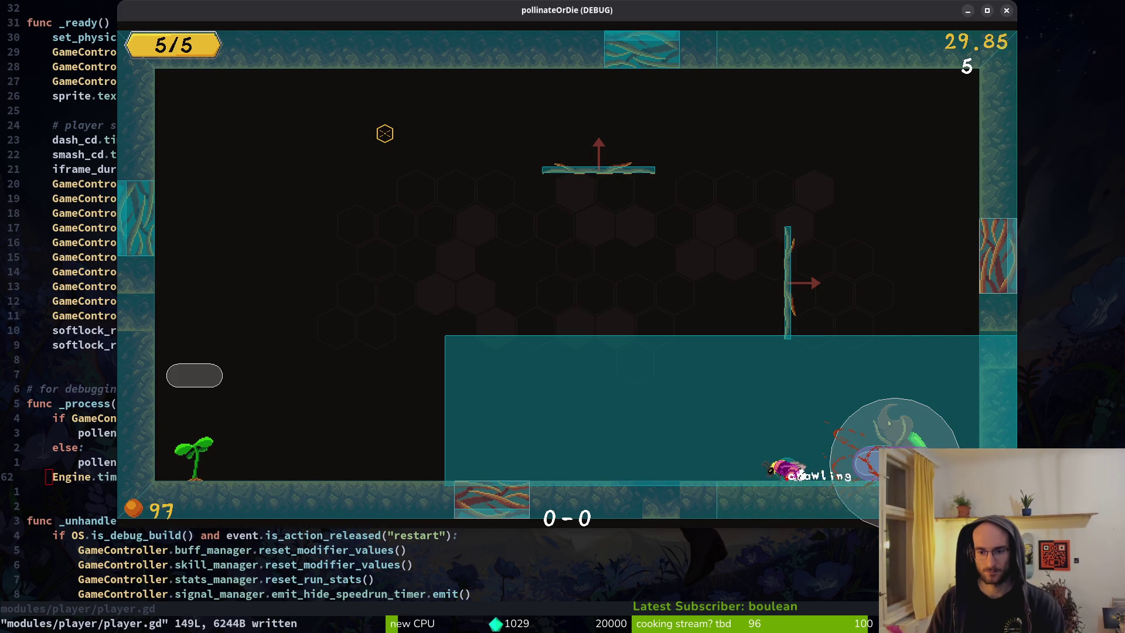
key(Left)
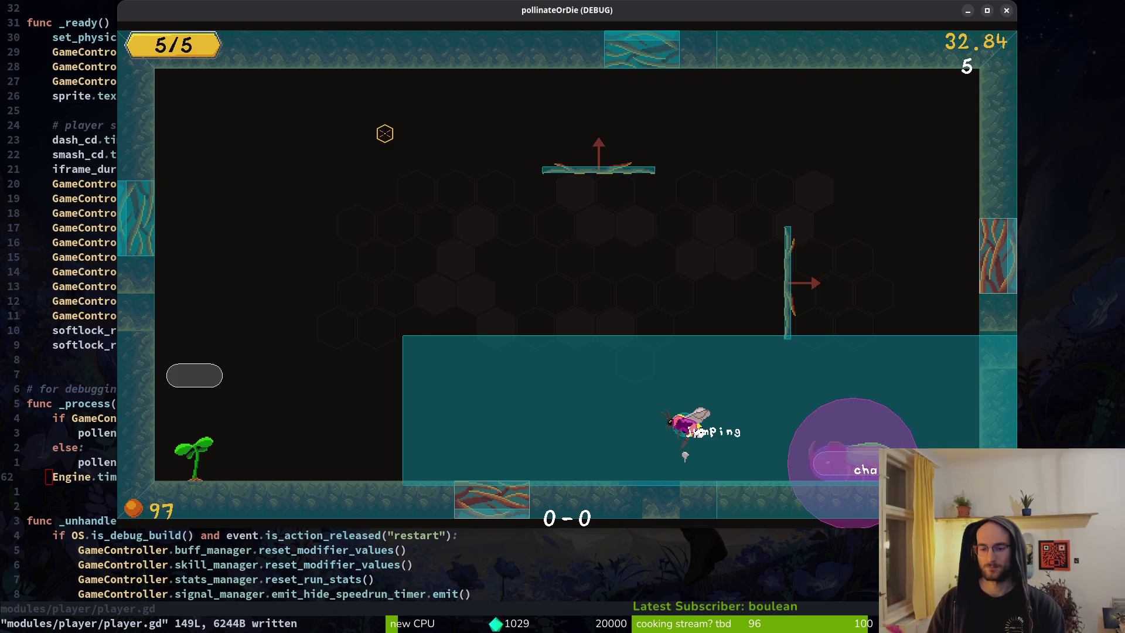
key(space)
key(Escape)
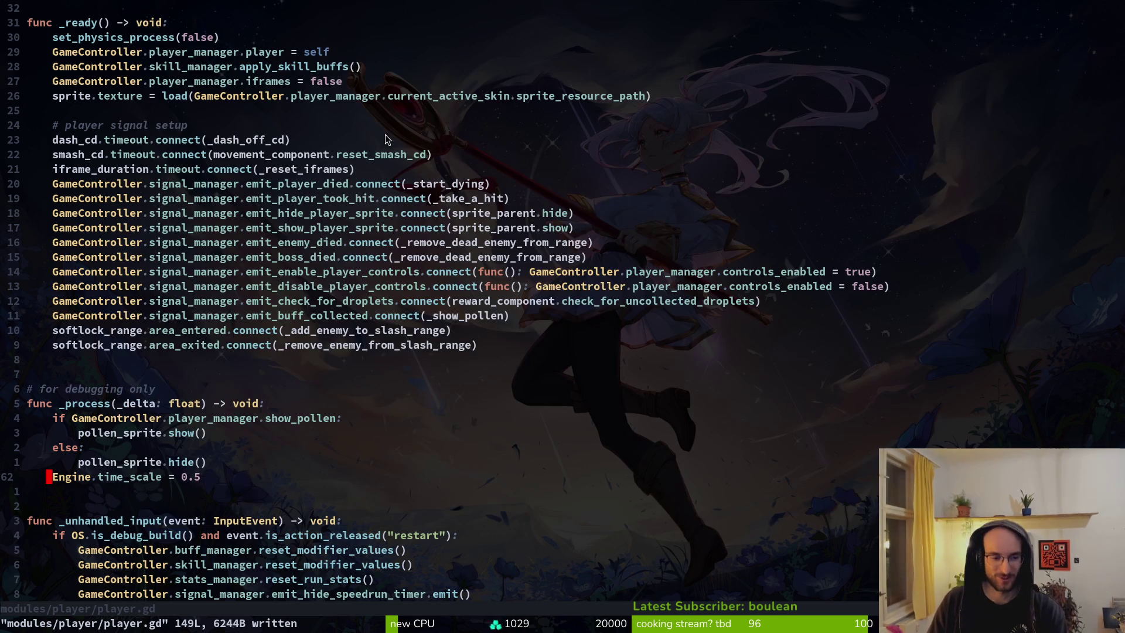
Step: Undo to comment out Engine.time_scale again, retest, save player.gd, and relaunch
key(u)
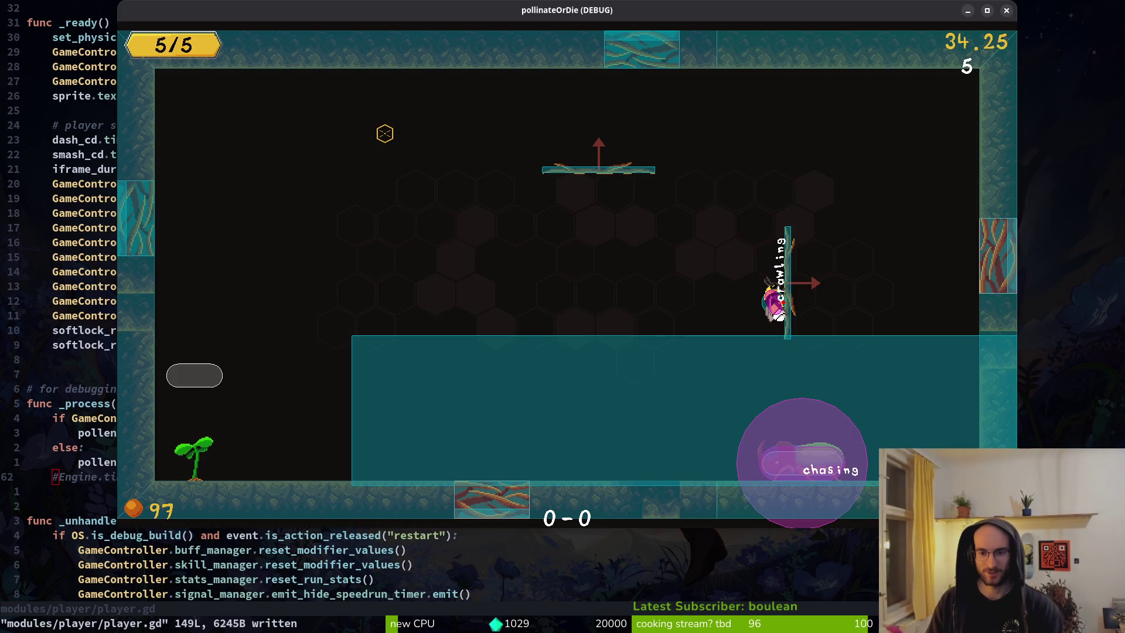
key(space)
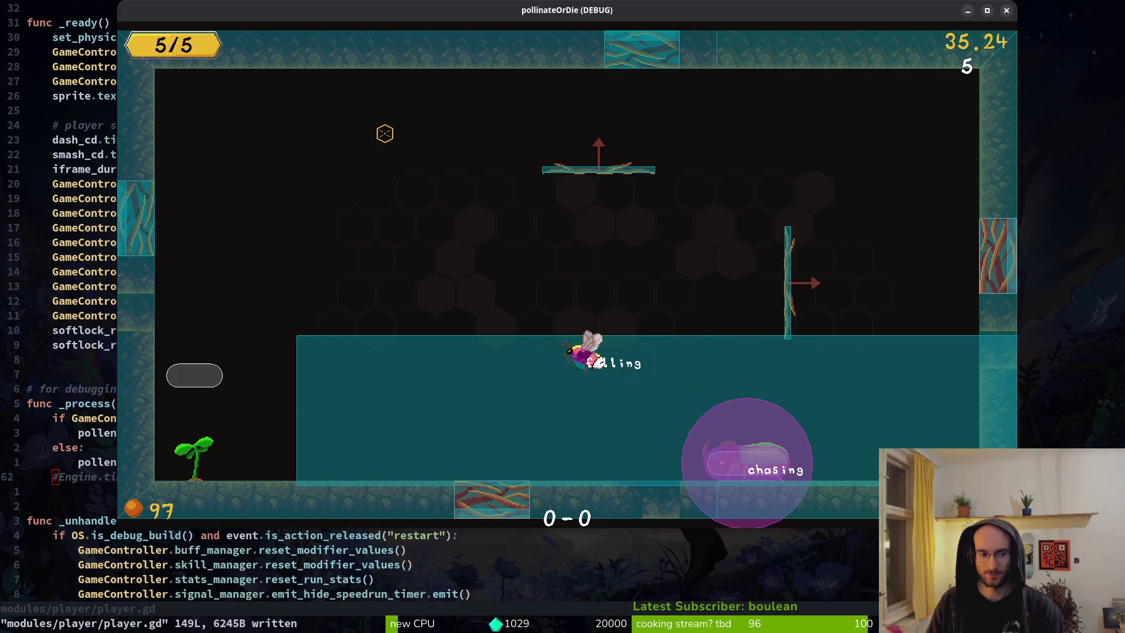
key(space)
key(shift)
key(Escape)
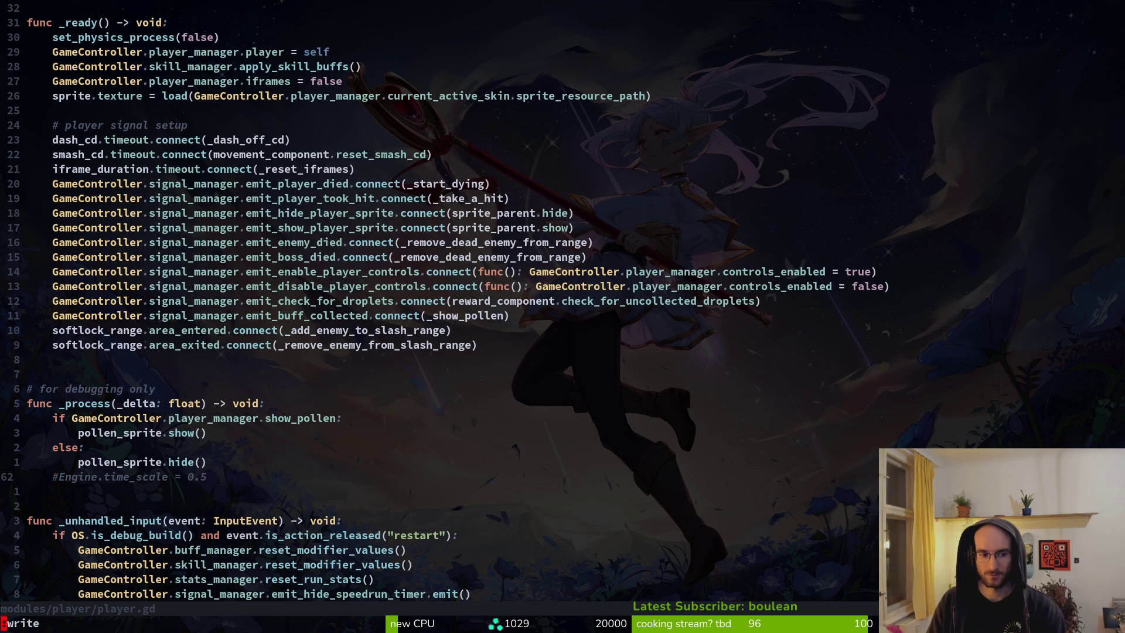
key(Return)
key(shift)
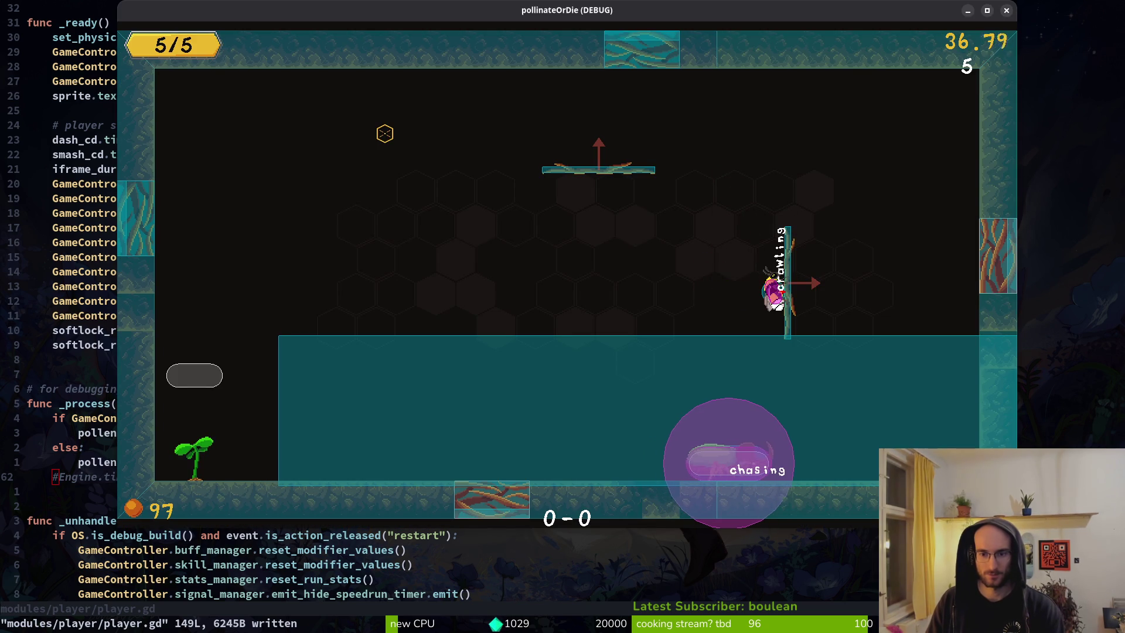
Step: Quit the level from the game's pause menu
key(Escape)
key(Down)
key(Down)
key(Down)
key(Down)
key(Return)
Step: Answer the quit prompt and continue back into the game from the main menu
key(Left)
key(Return)
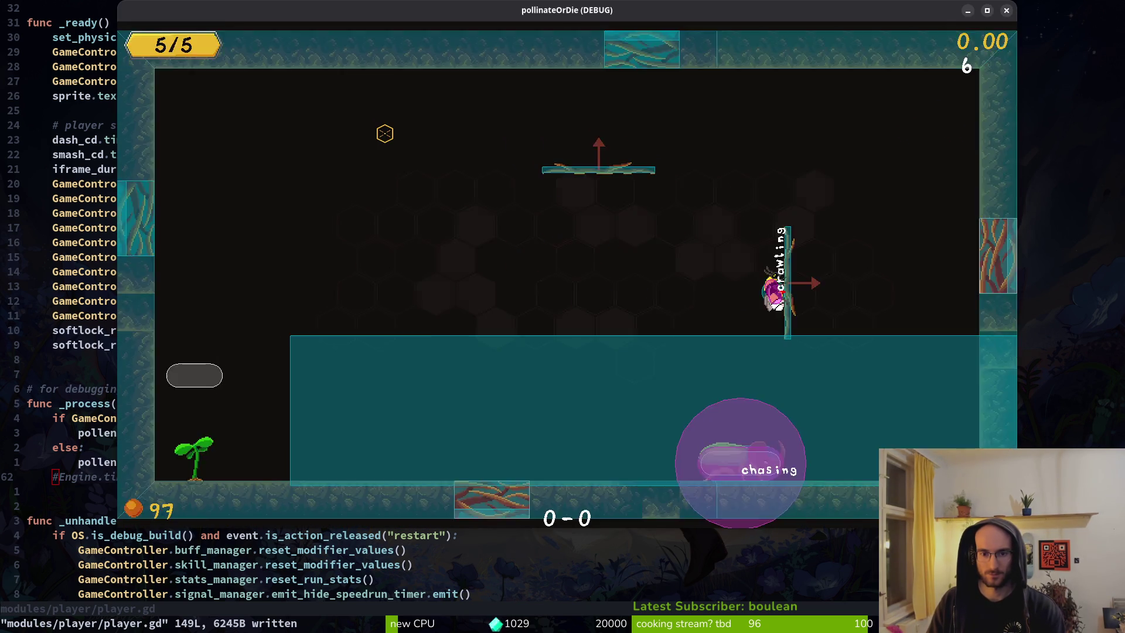
key(Return)
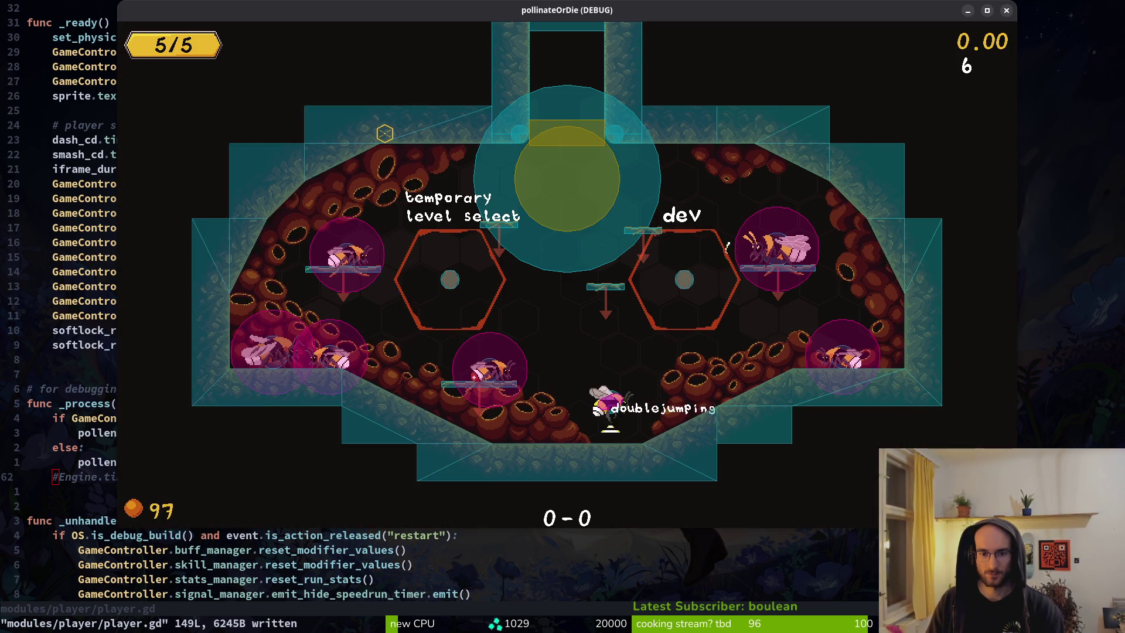
Step: Pause the hub, quit to the main menu, and quit the game
key(Escape)
key(Down)
key(Down)
key(Down)
key(Return)
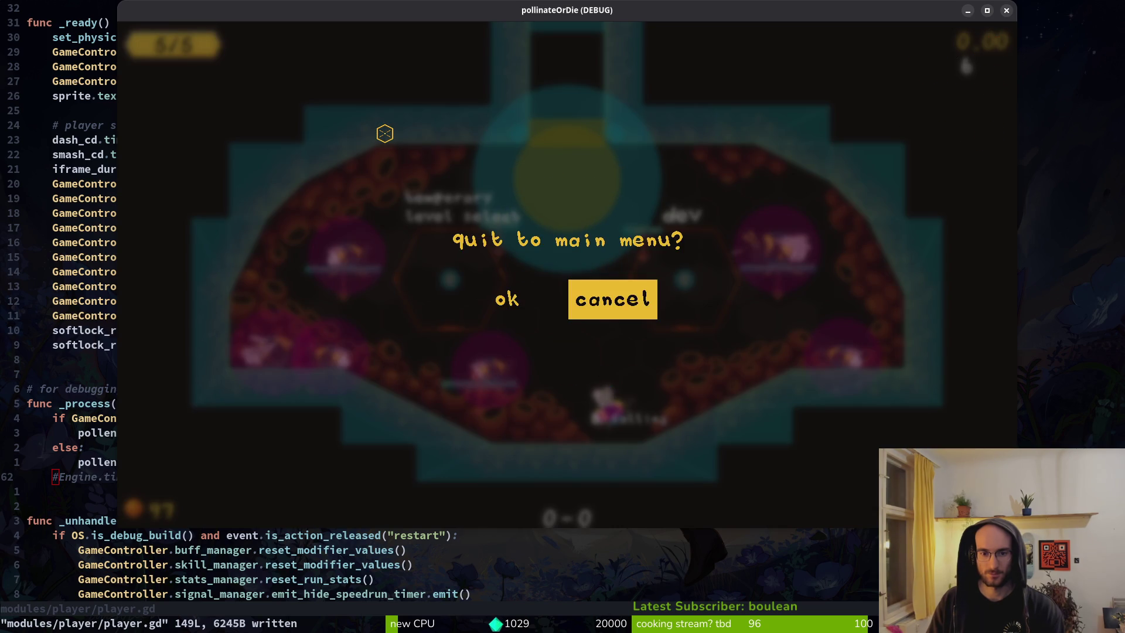
key(Left)
key(Return)
key(Down)
key(Down)
key(Down)
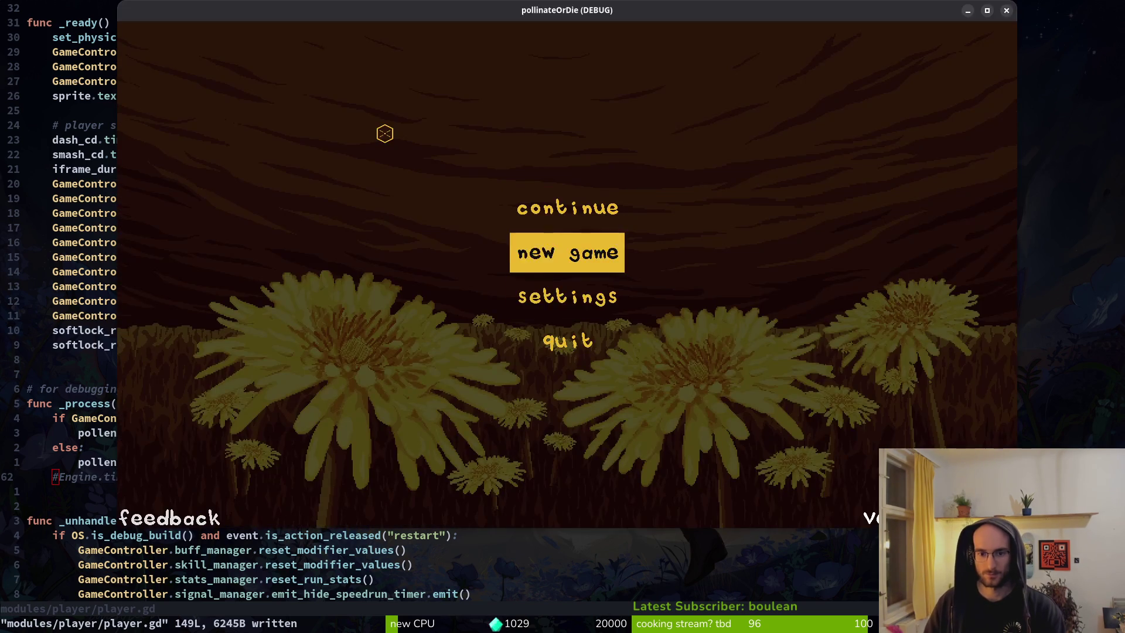
key(Return)
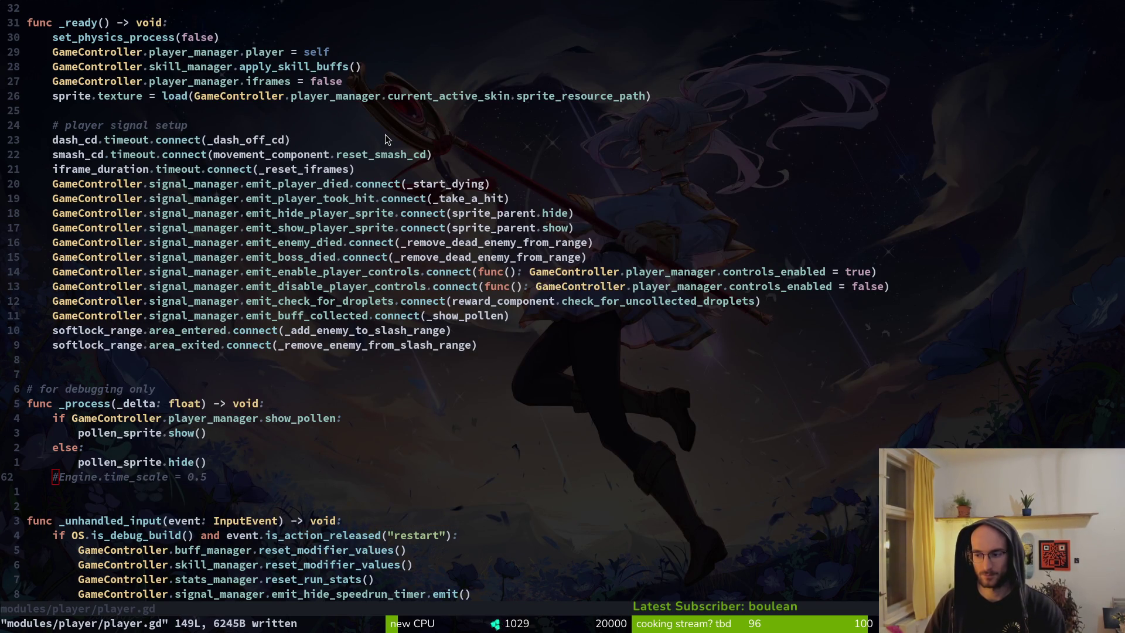
Step: Run the project from the Godot editor and continue into the level-select hub
key(alt+Tab)
click(923, 35)
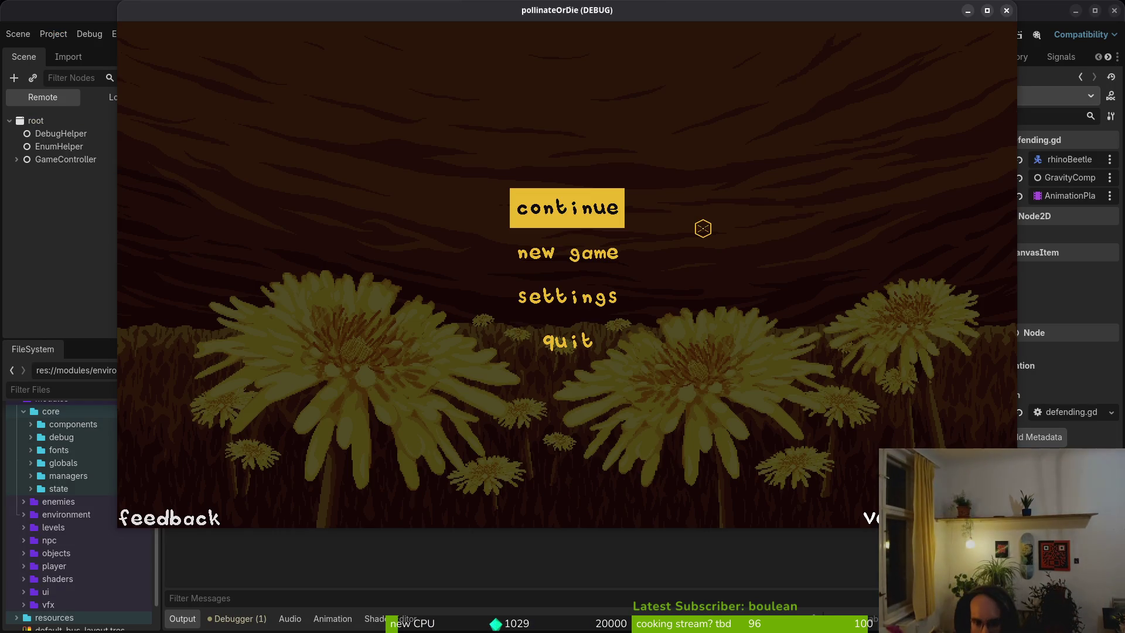
key(Return)
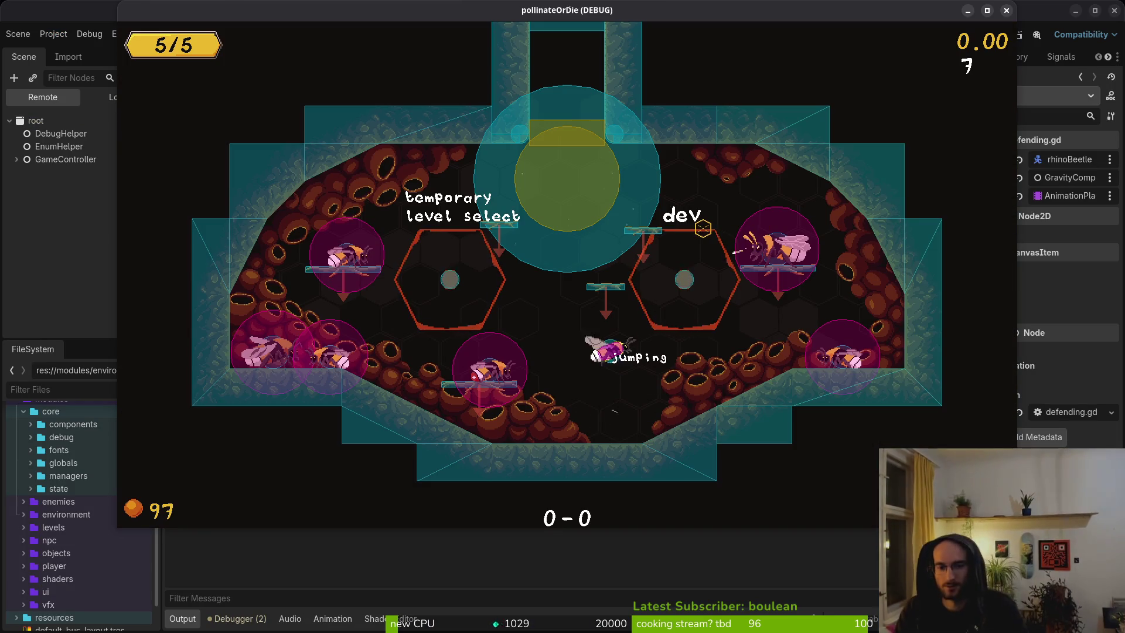
Step: Teleport to the test level and fight the rhino beetle, smashing down onto it
key(space)
key(d)
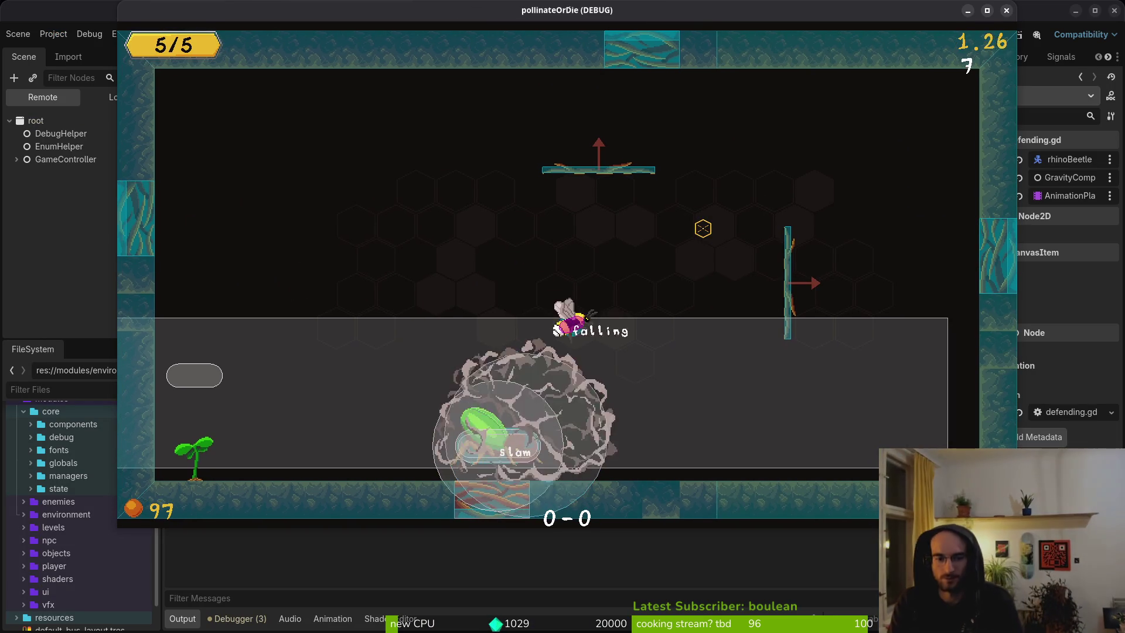
key(space)
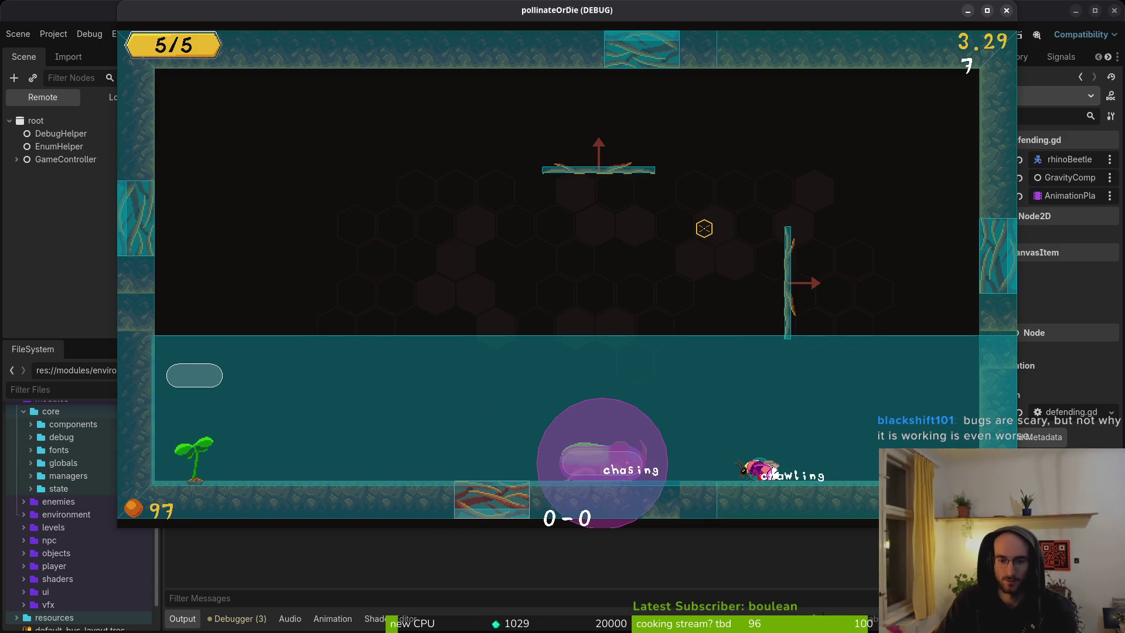
key(a)
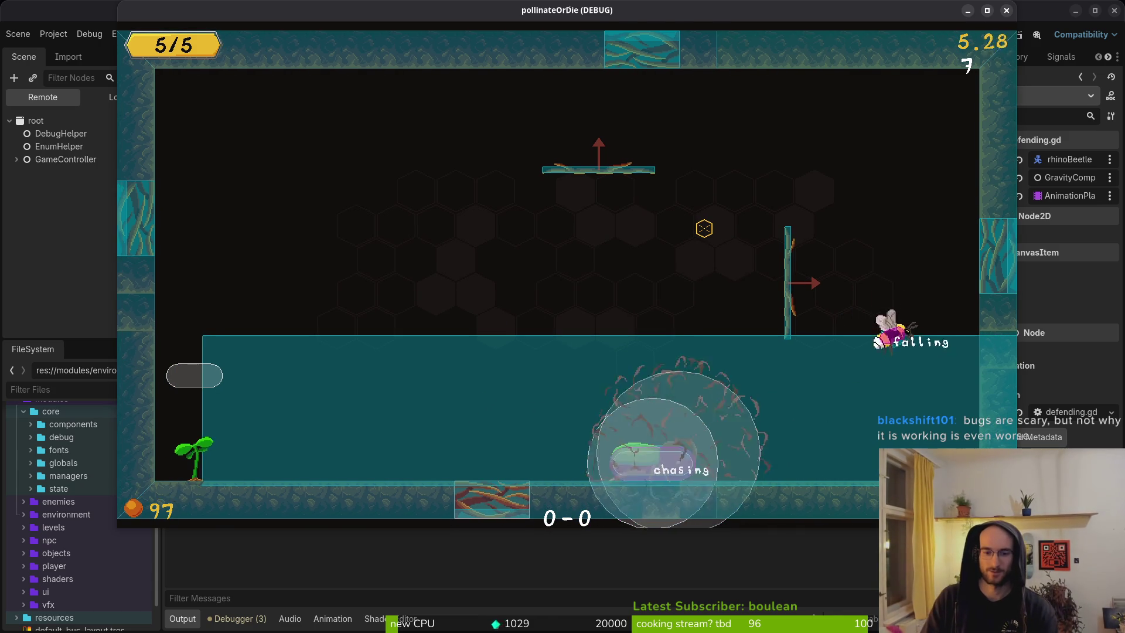
key(space)
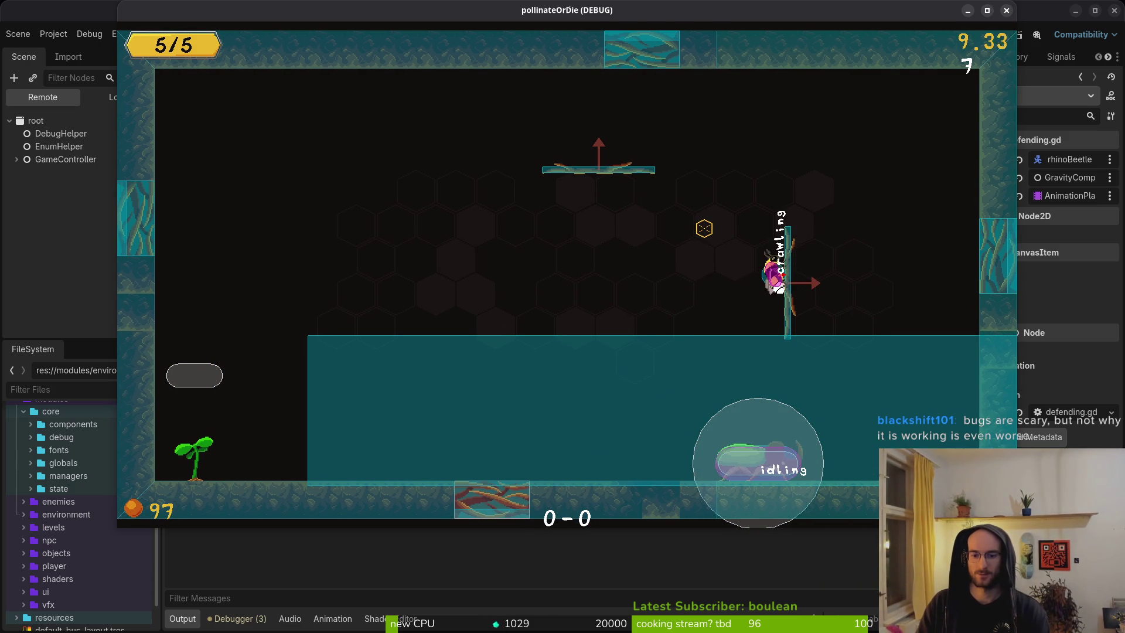
key(space)
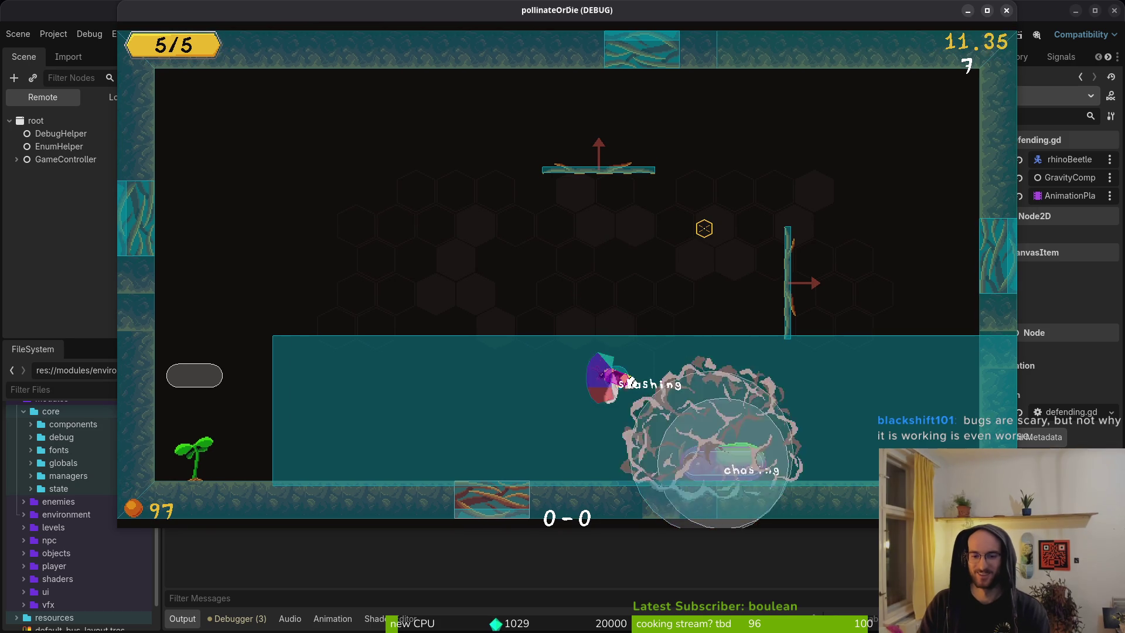
key(space)
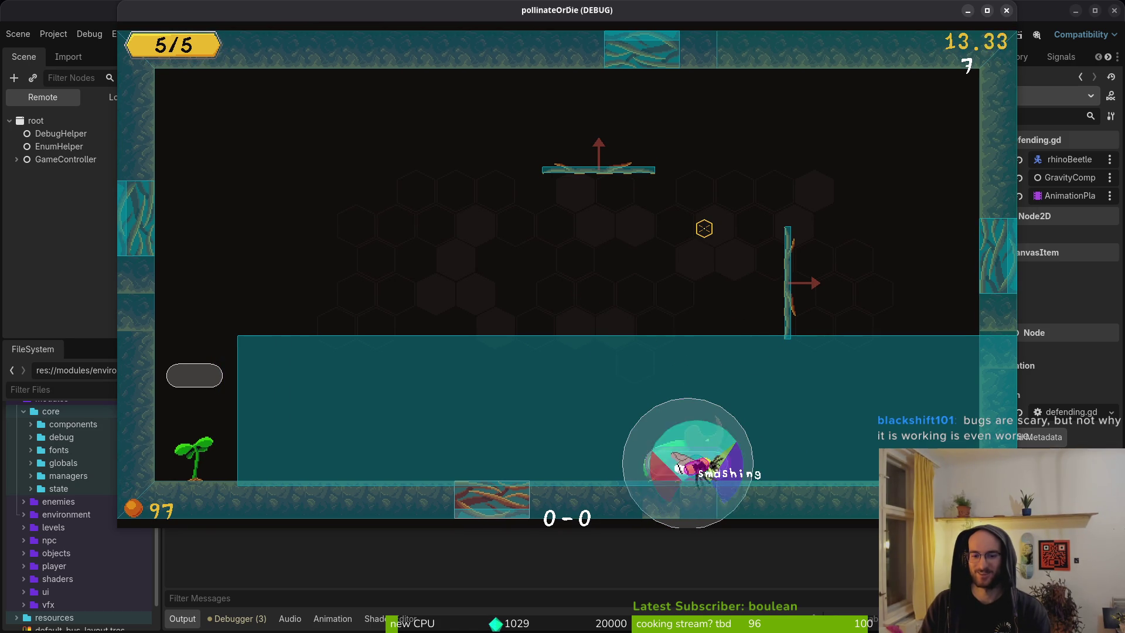
key(space)
key(space)
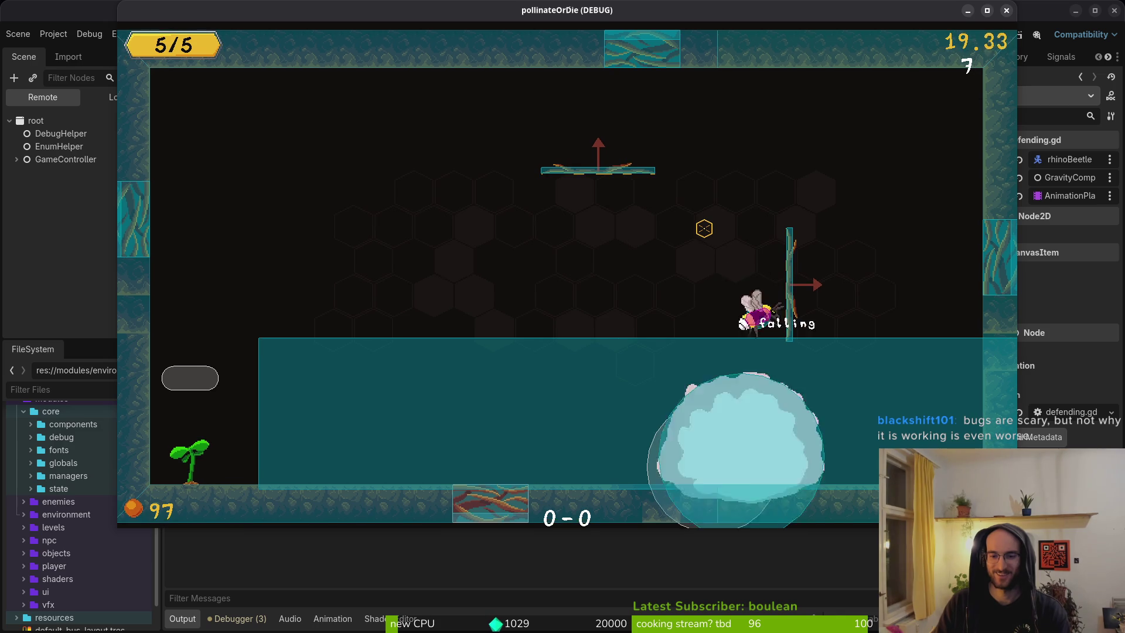
key(space)
key(space)
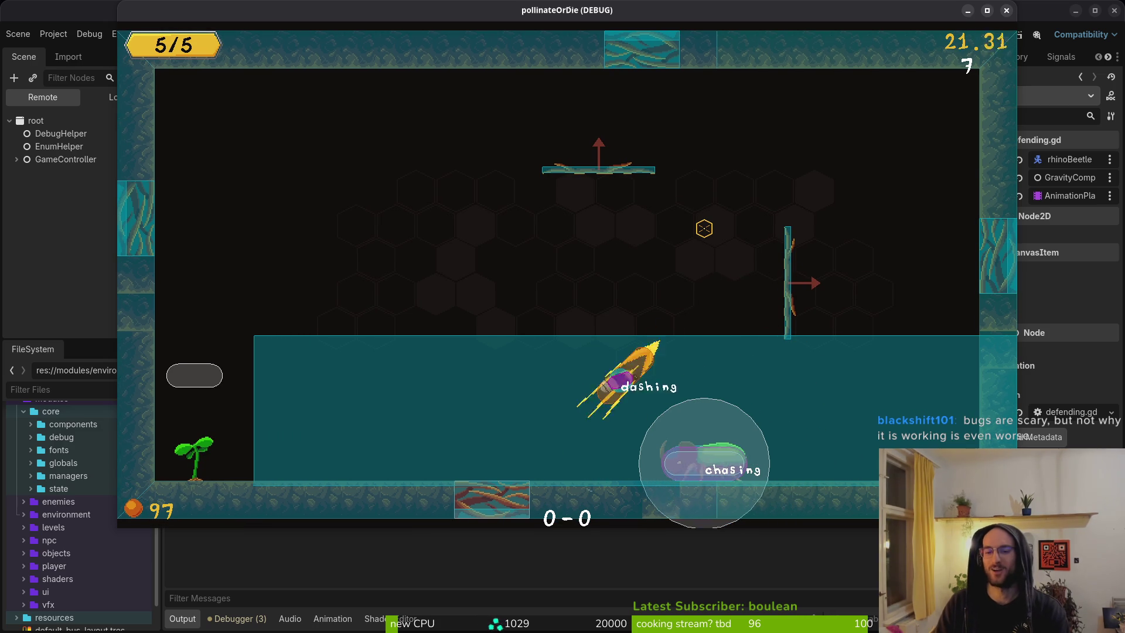
Step: Uncomment Engine.time_scale = 0.5 in player.gd, retest at half speed, then close the game
key(alt+Tab)
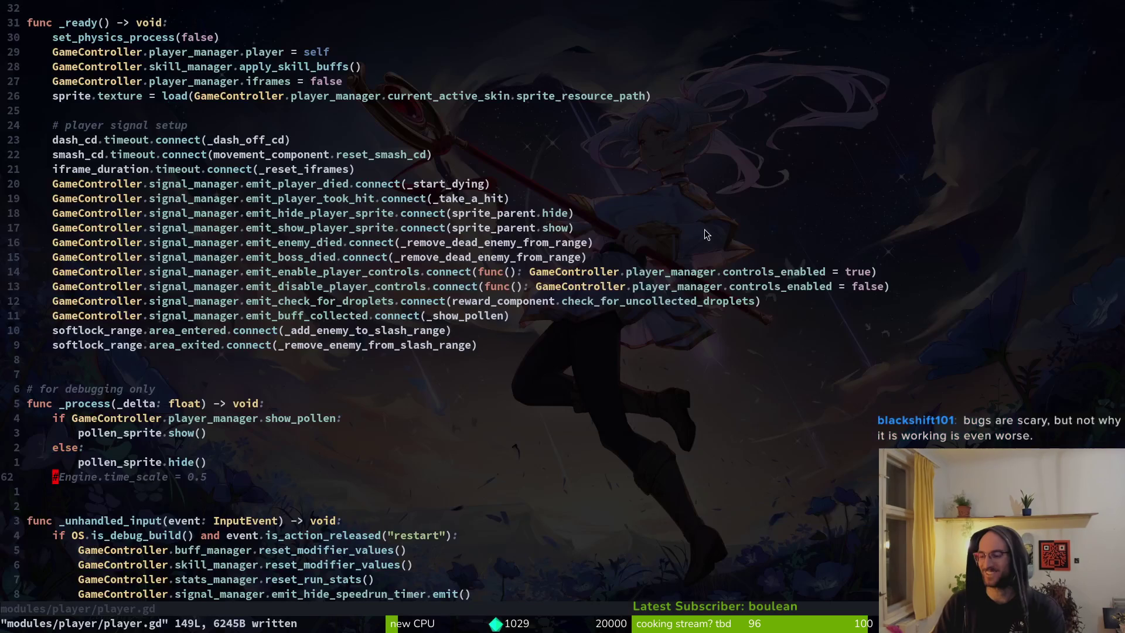
key(I)
key(Delete)
key(alt+Tab)
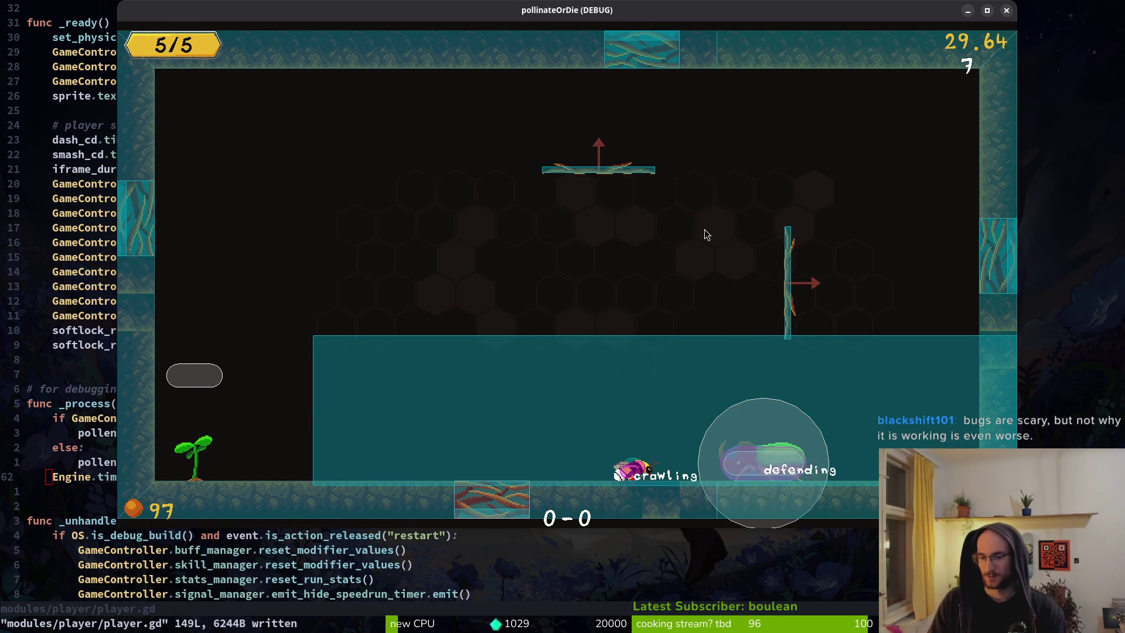
key(alt+F4)
key(ctrl+u)
Step: Open defending.gd and move the can_transition reset and hurtbox re-enable lines above super.exit()
key(ctrl+p)
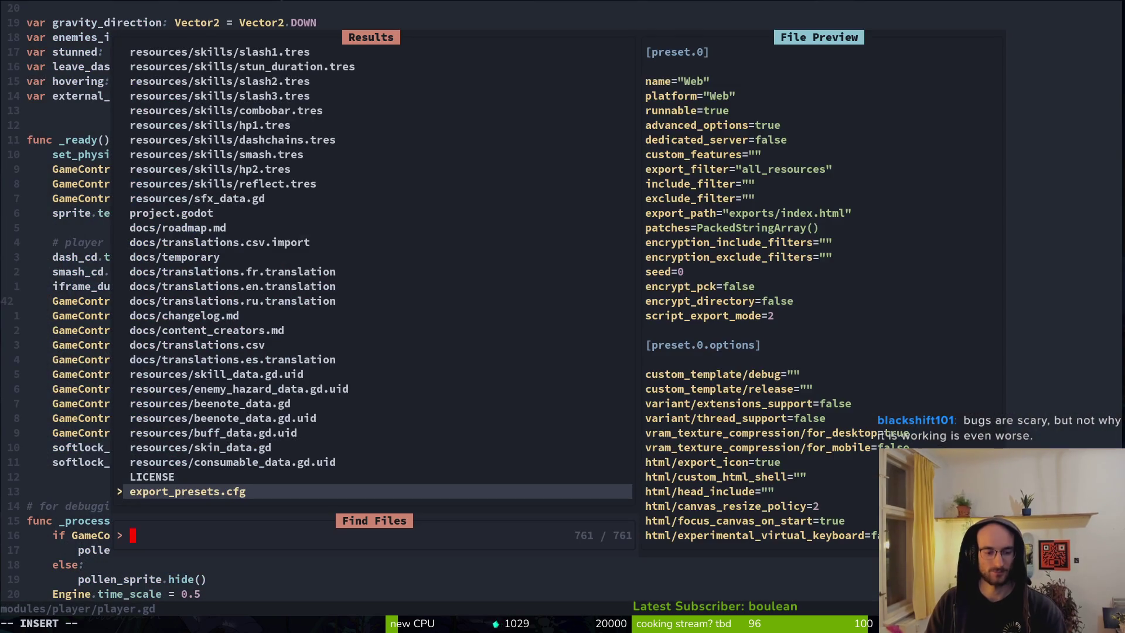
text(defe)
key(Return)
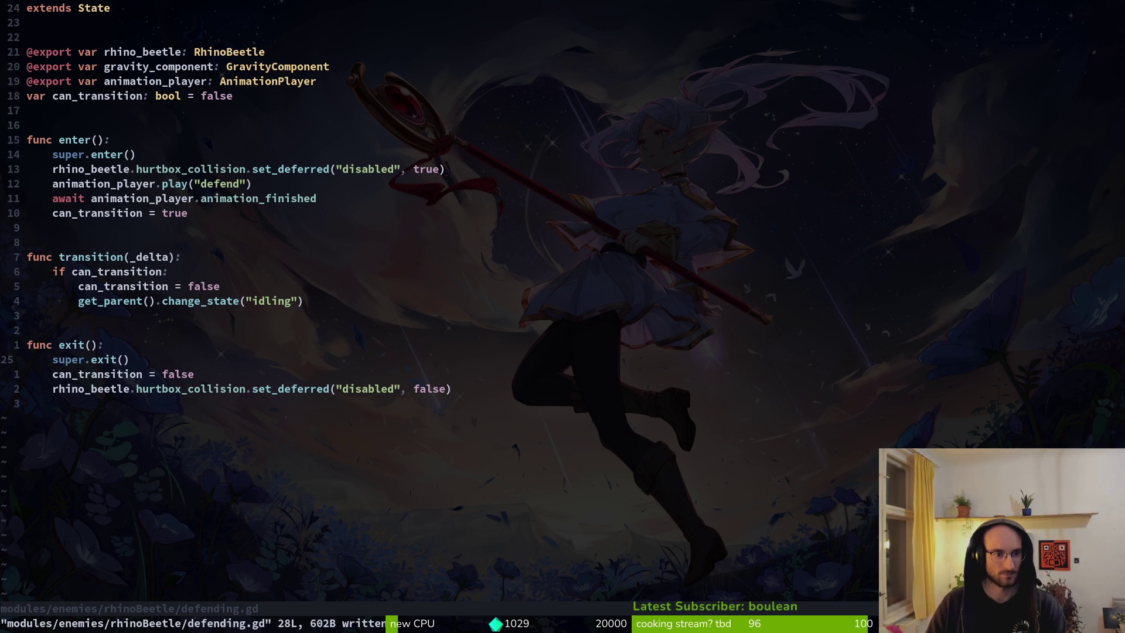
key(alt+k)
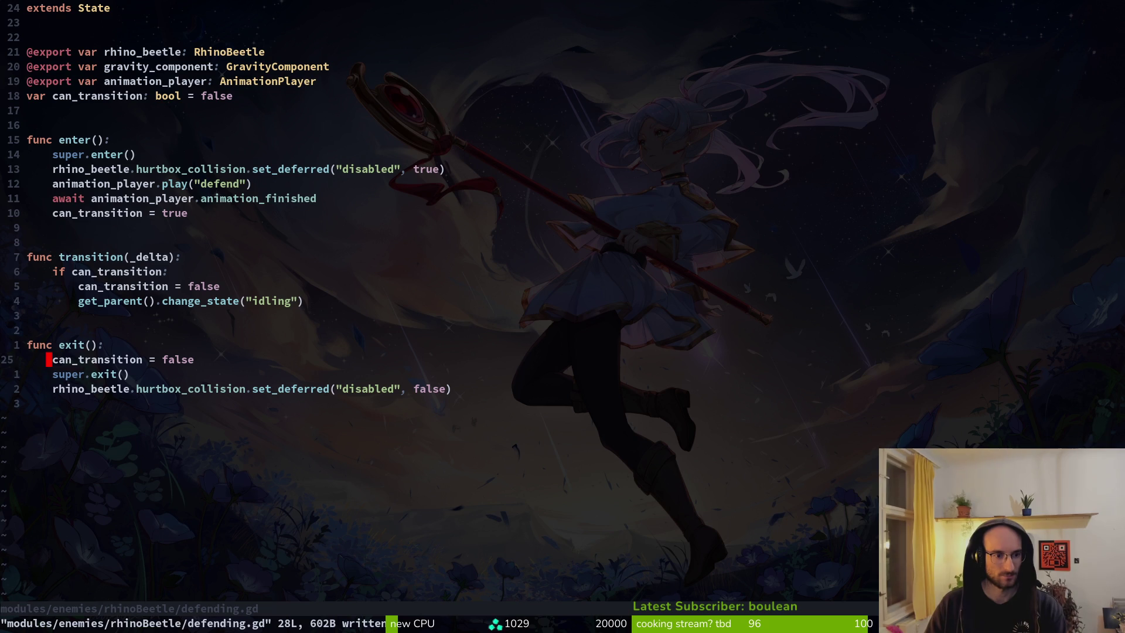
key(j)
key(shift+v)
key(alt+k)
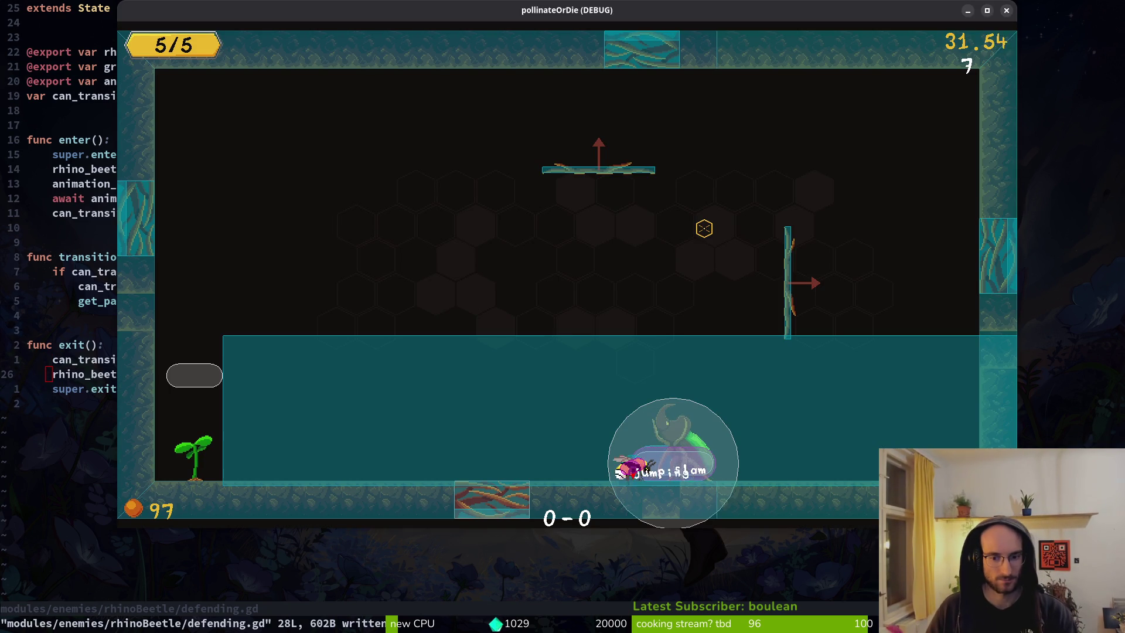
Step: Dodge and slash the rhino beetle with jumps, dashes and wall climbs
key(Left)
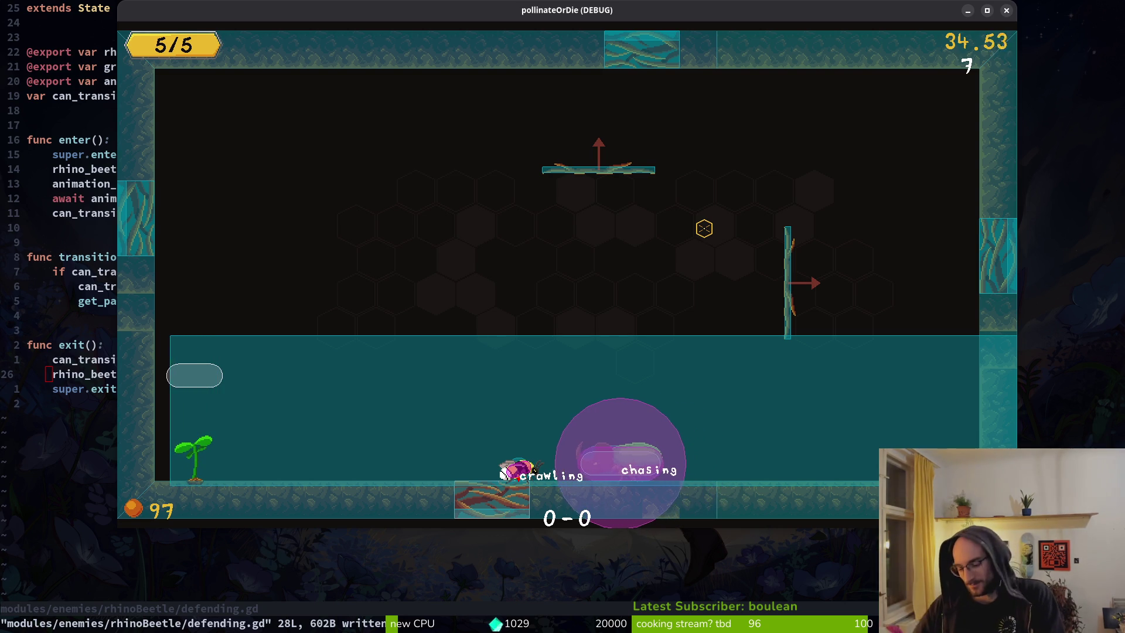
key(space)
key(shift)
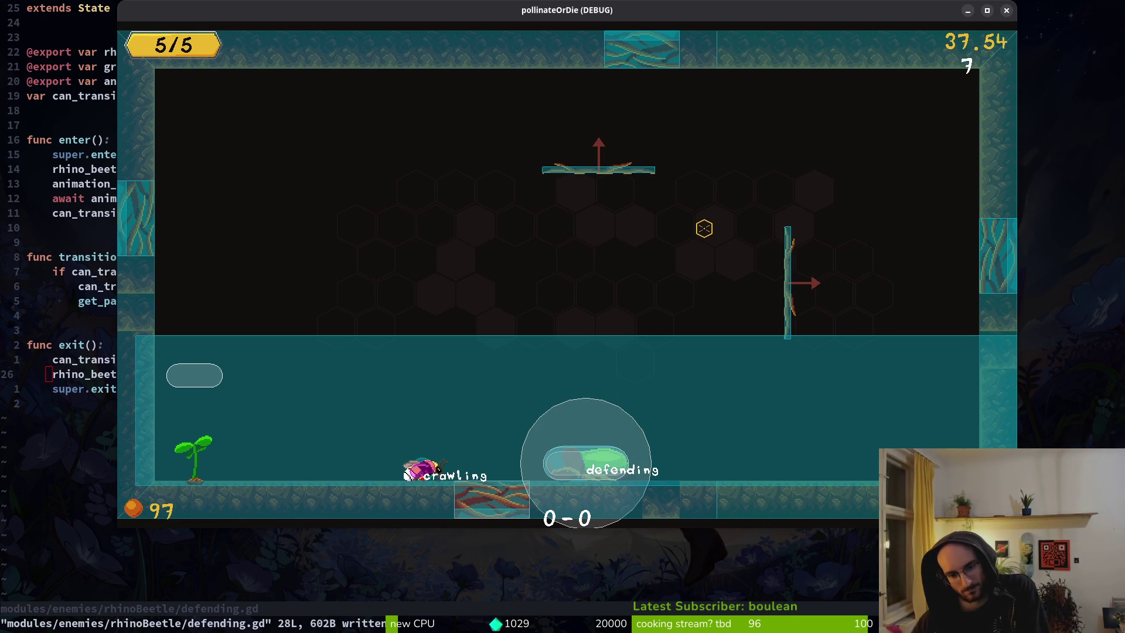
key(shift)
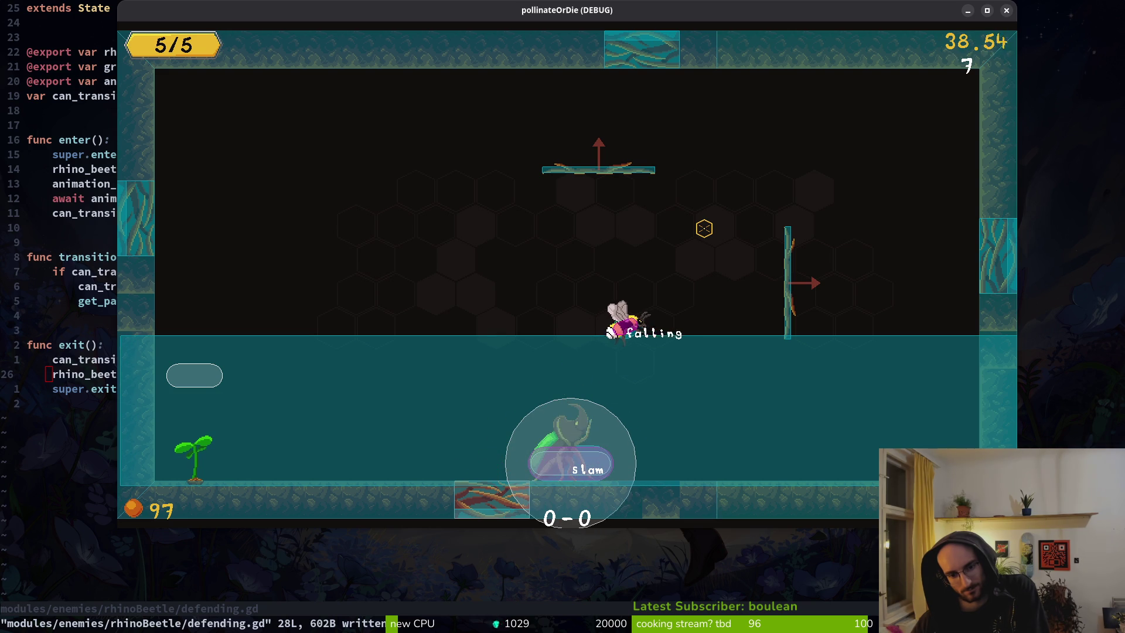
key(j)
key(j)
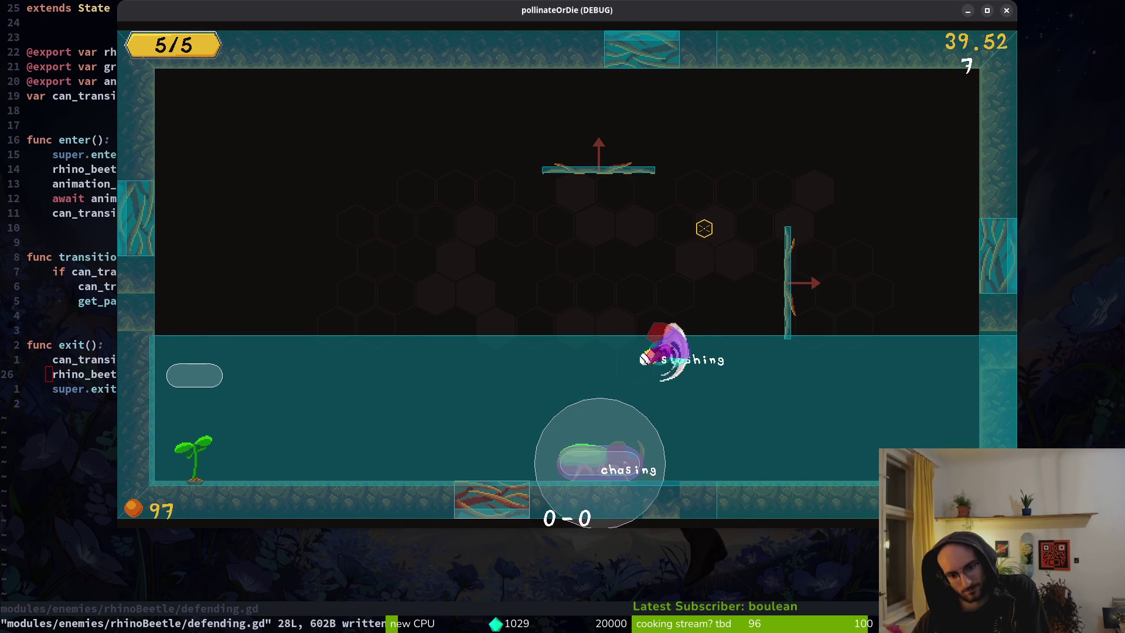
key(shift)
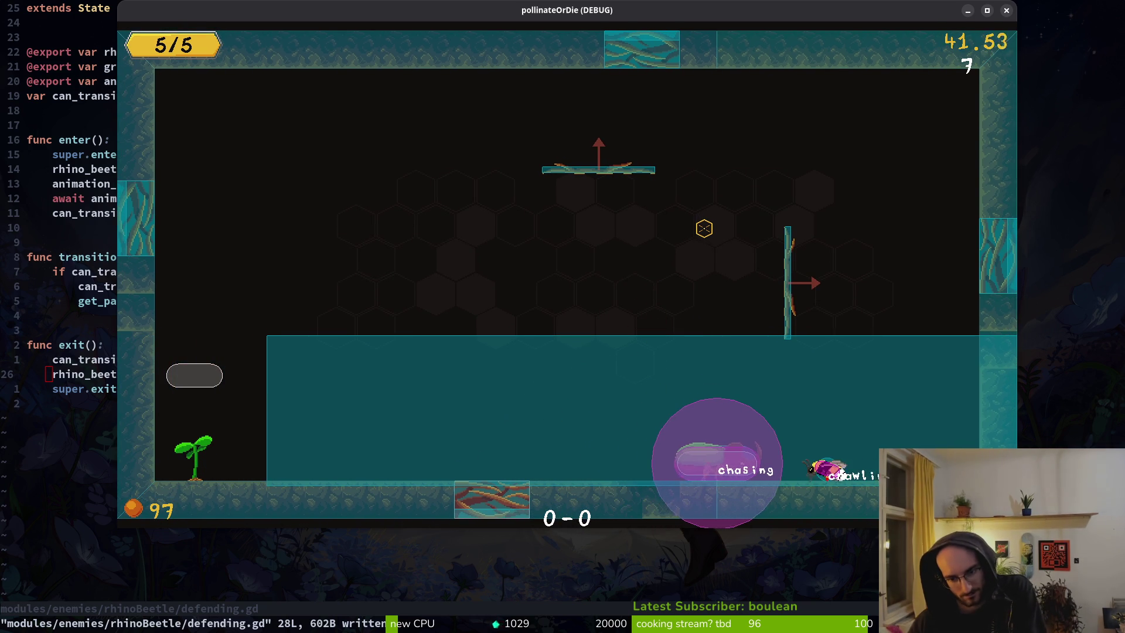
key(space)
key(Right)
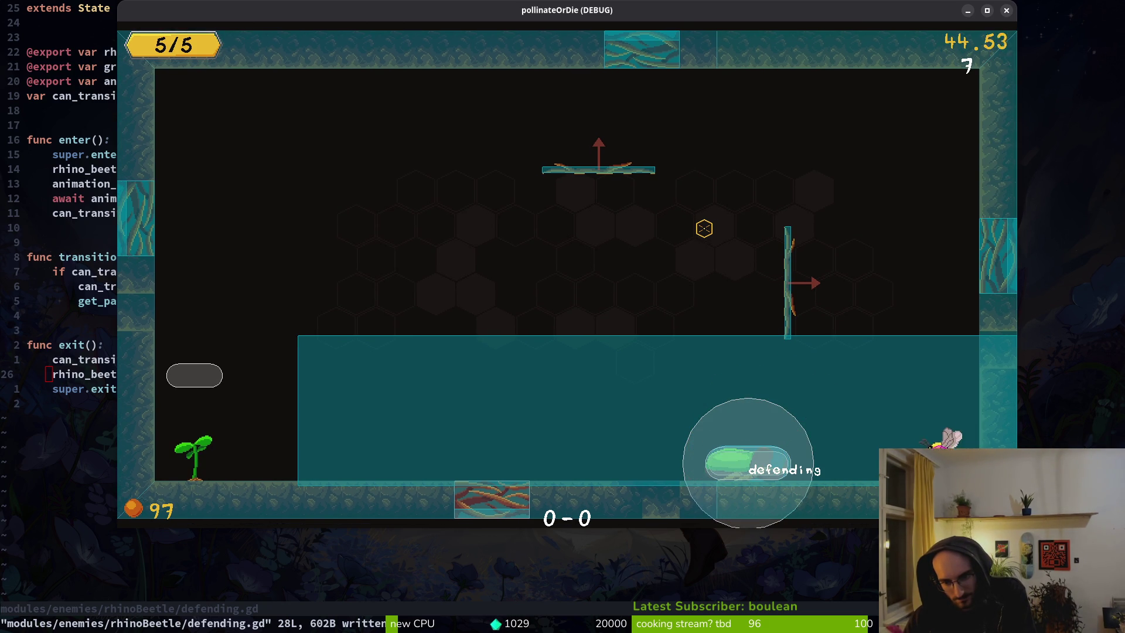
key(space)
key(Right)
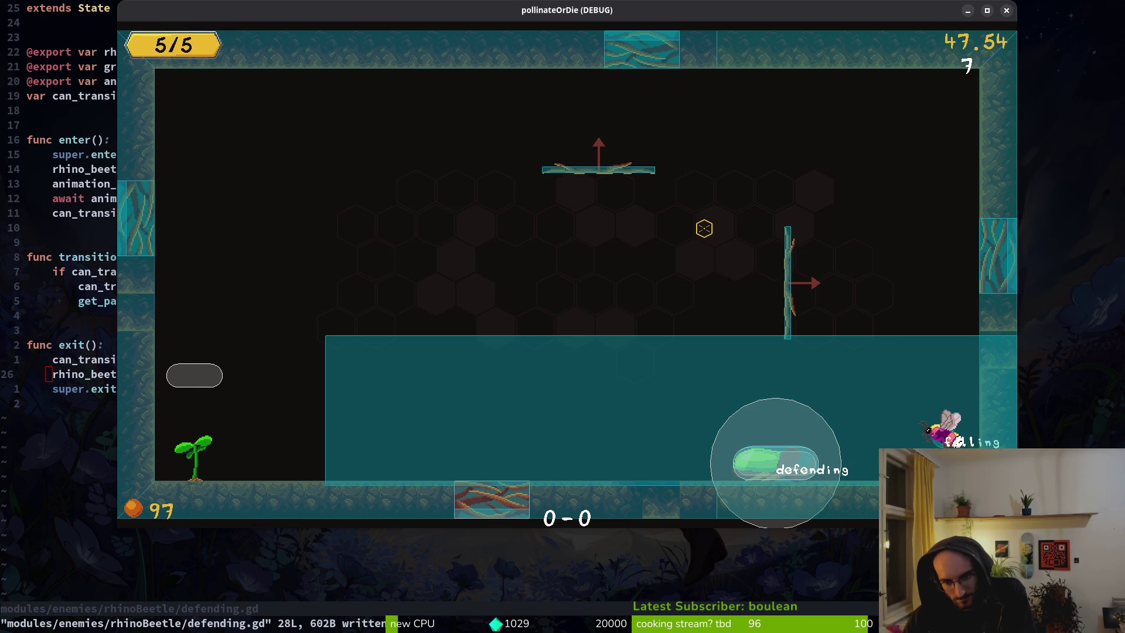
key(shift)
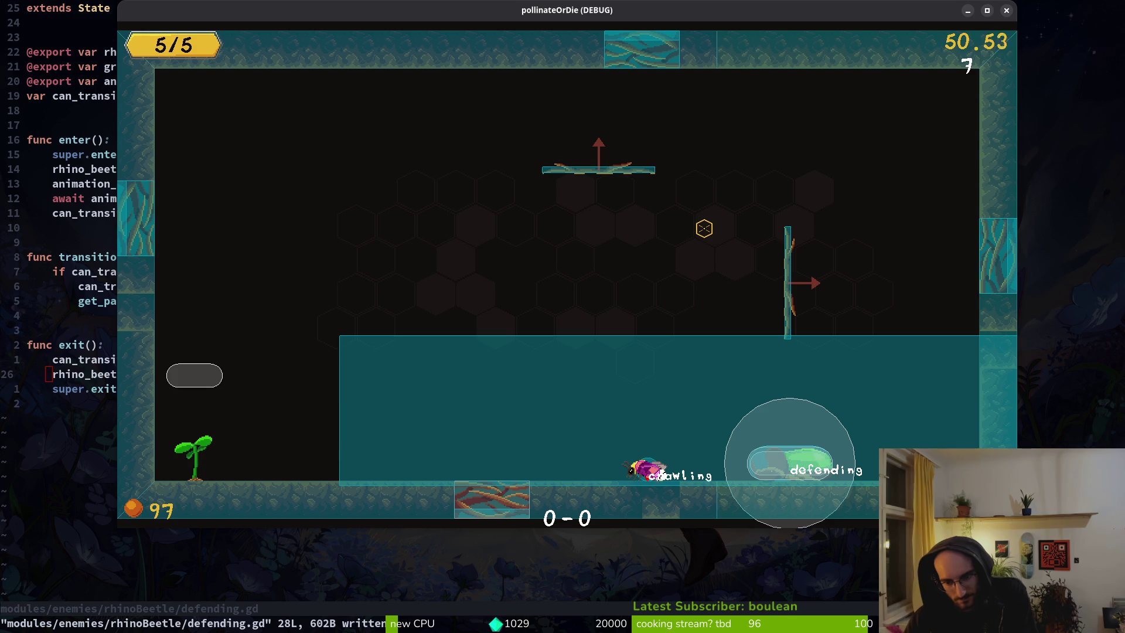
key(shift)
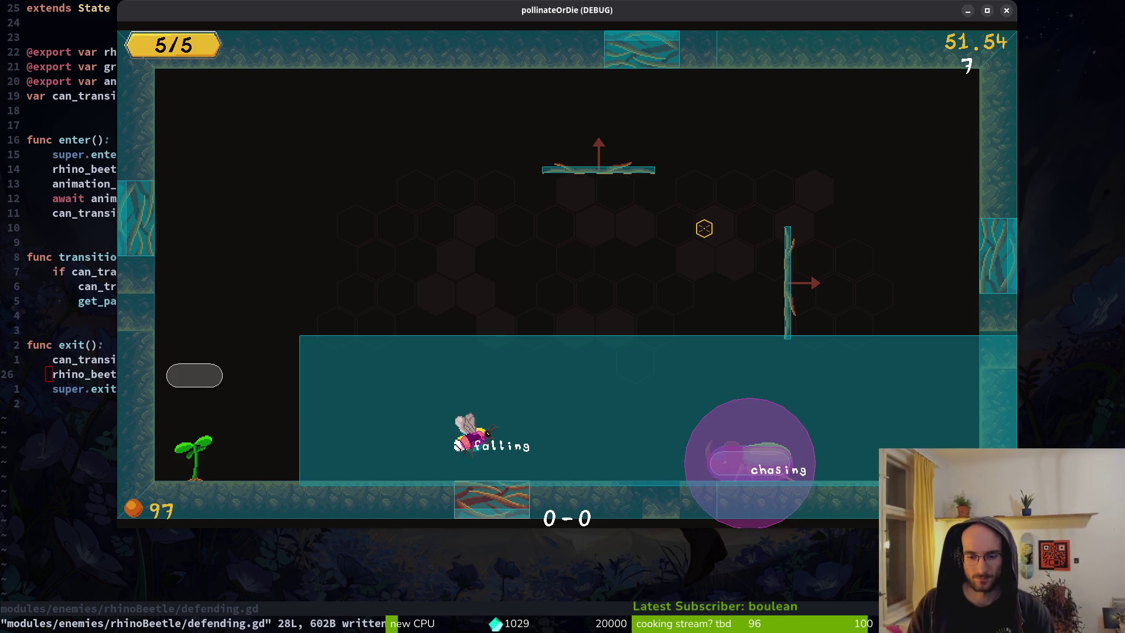
Step: Quit the game, re-comment player.gd's Engine.time_scale line, and stop debugging with F8
key(alt+F4)
key(ctrl+6)
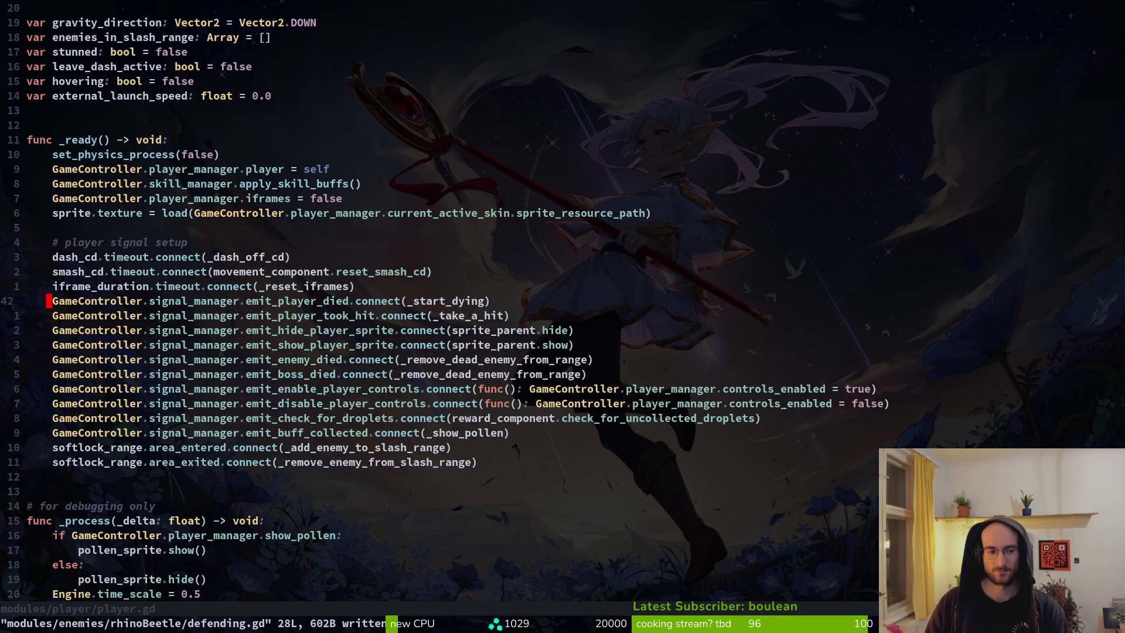
key(u)
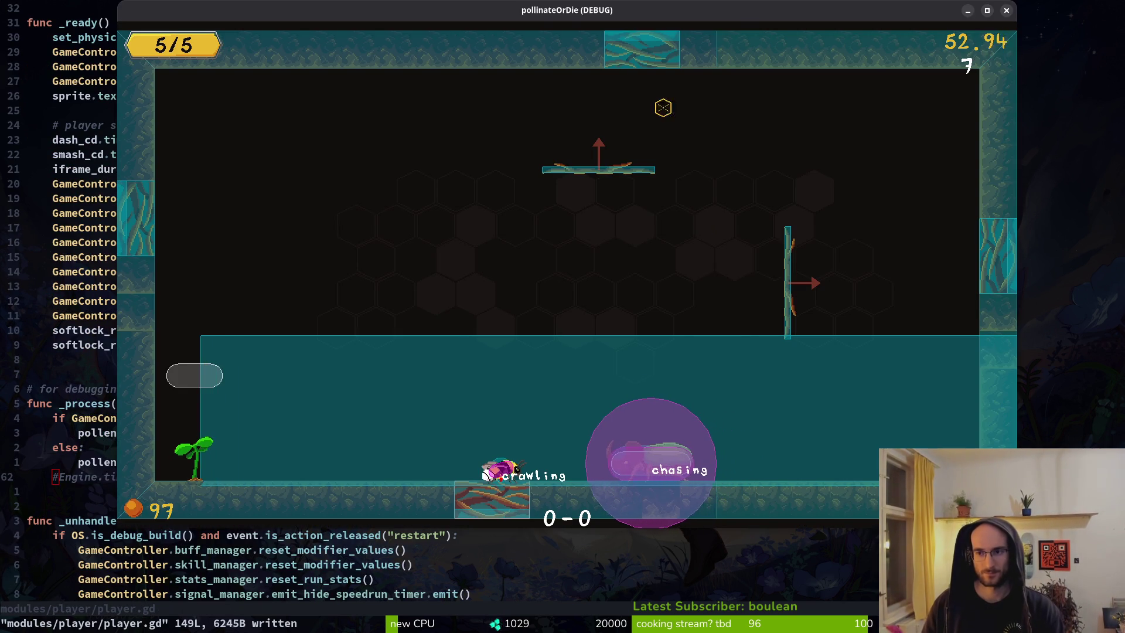
key(F8)
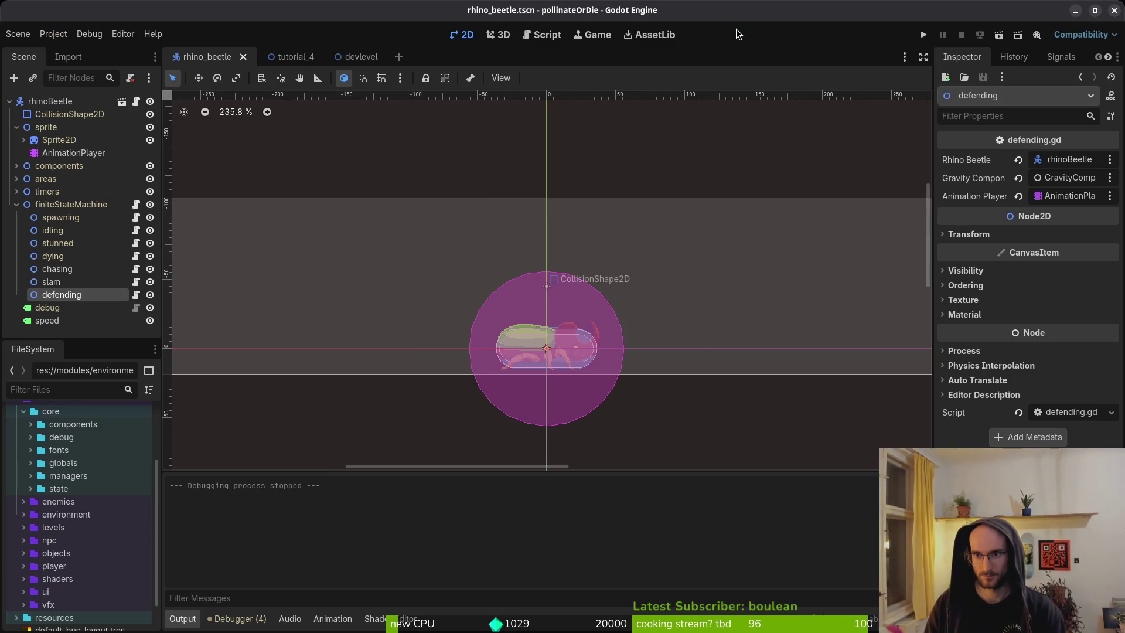
Step: Relaunch the game with F5 and jump into the dev hexagon to load the dev level
key(F5)
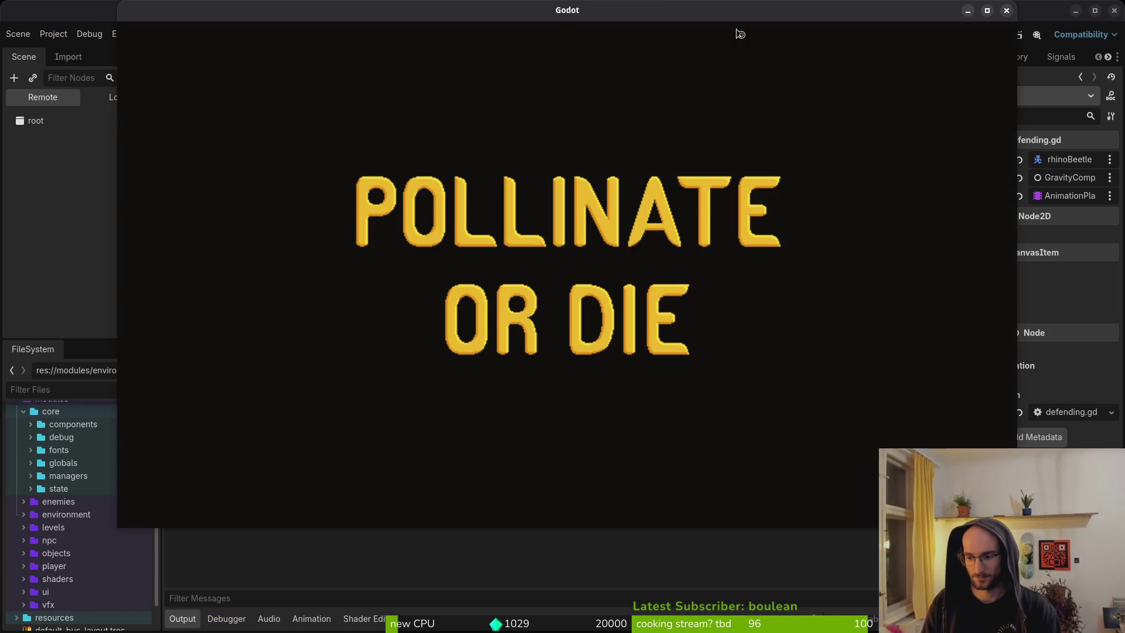
key(Return)
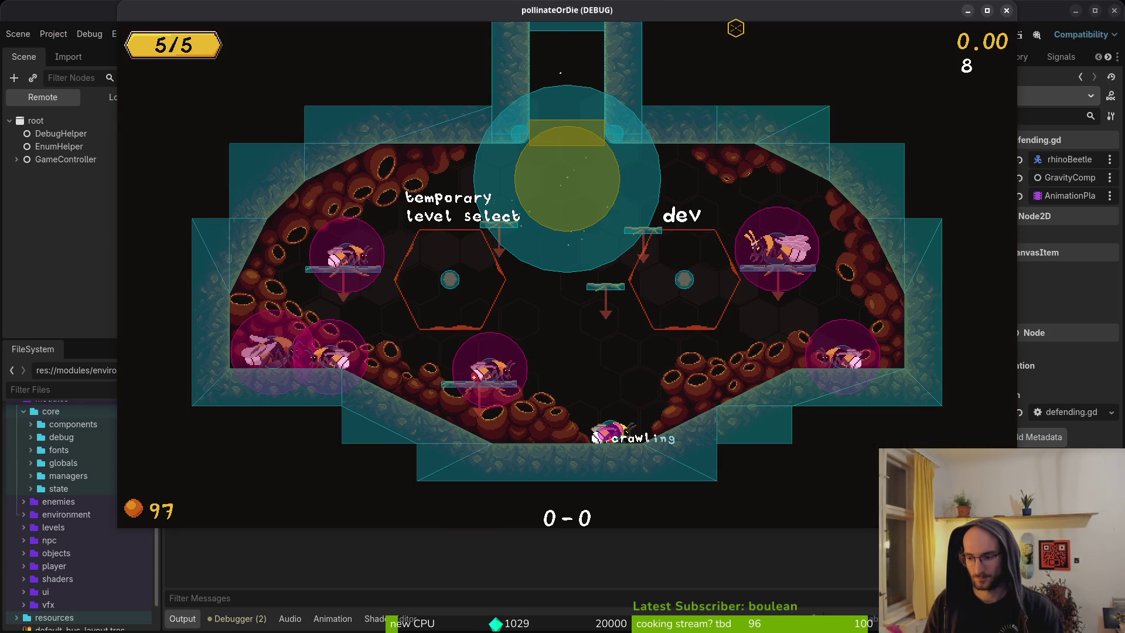
key(space)
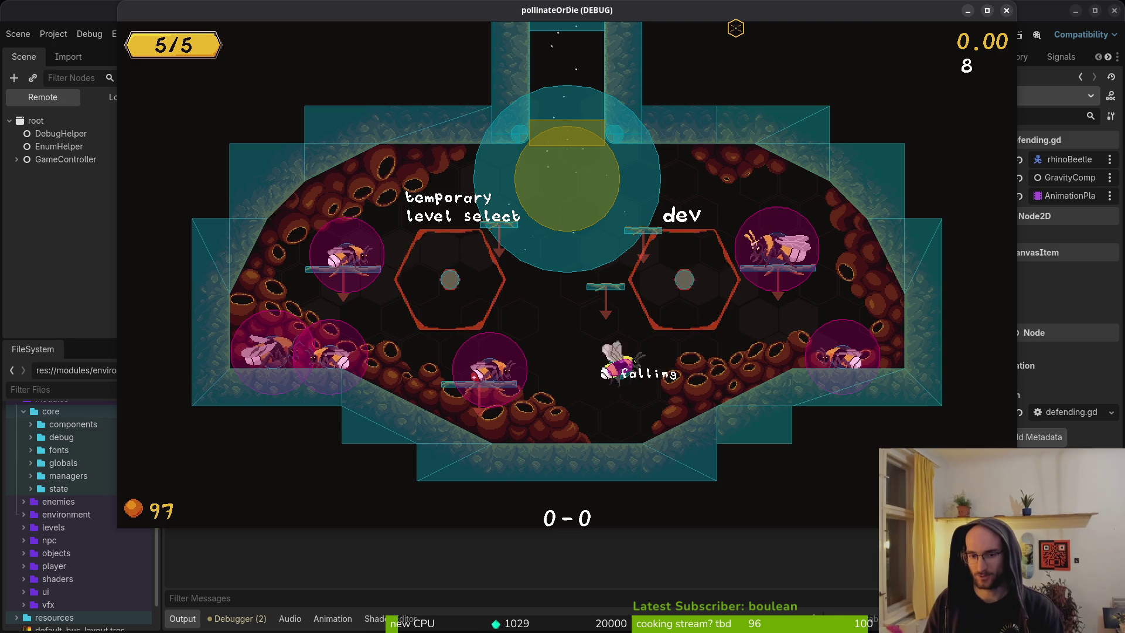
key(Right)
Step: Evade the beetle's slams by jumping, wall-dashing and crawling along the floor
key(Right)
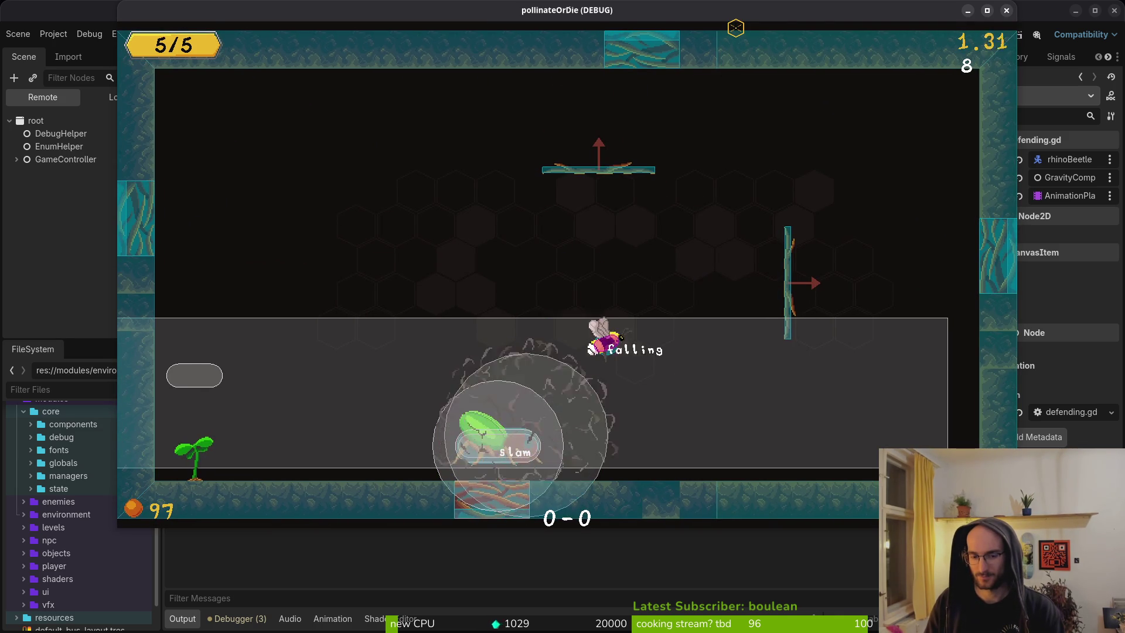
key(space)
key(Right)
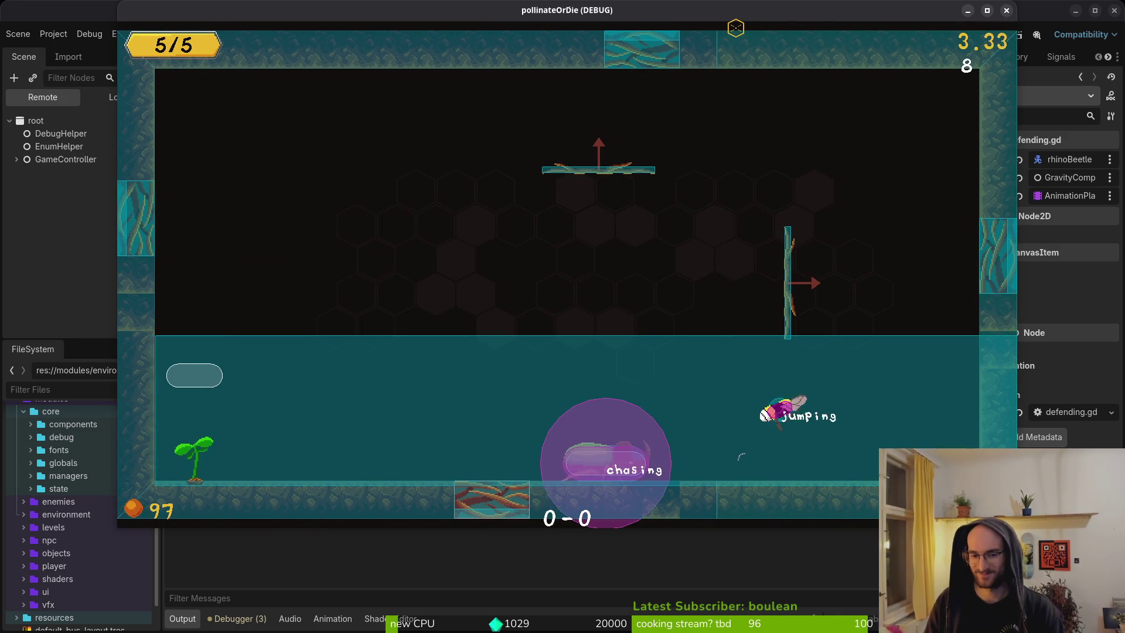
key(Right)
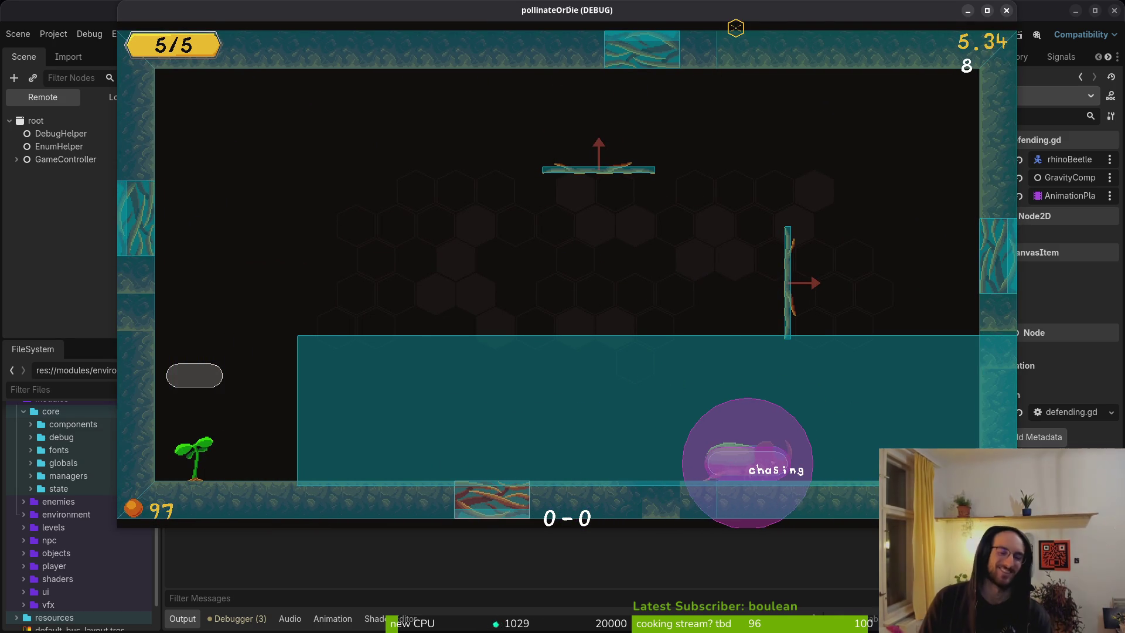
key(space)
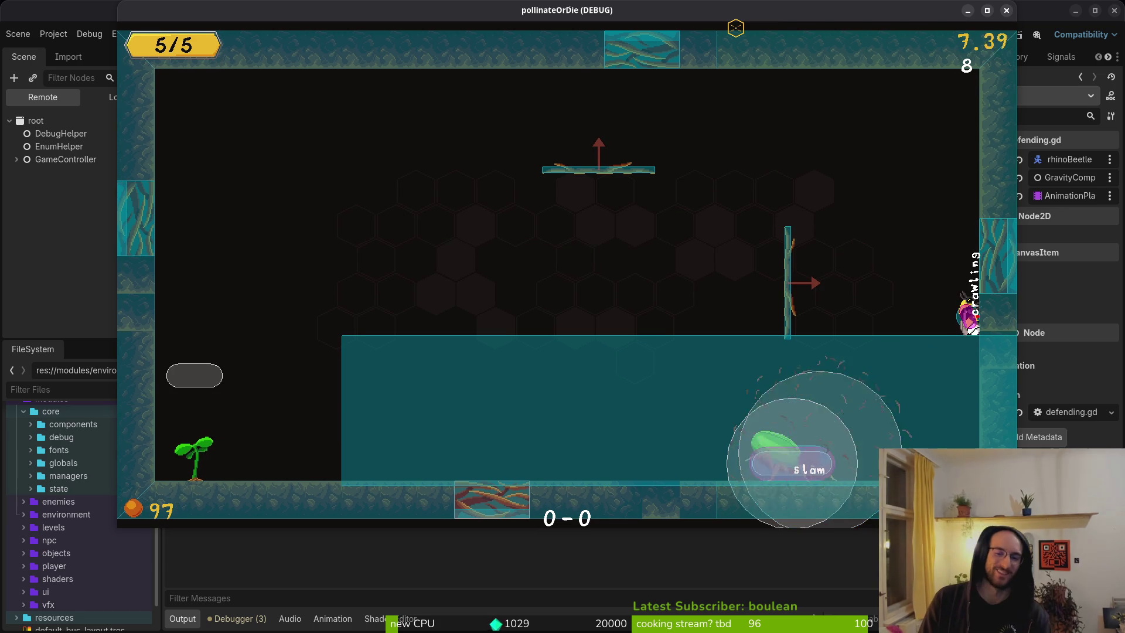
key(Left)
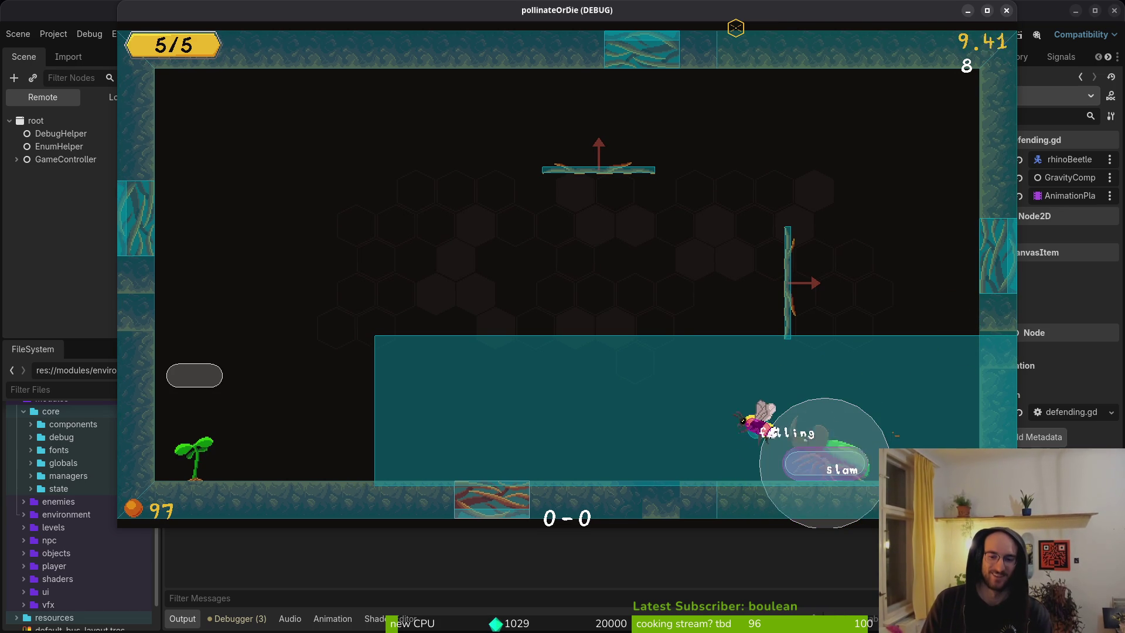
key(Left)
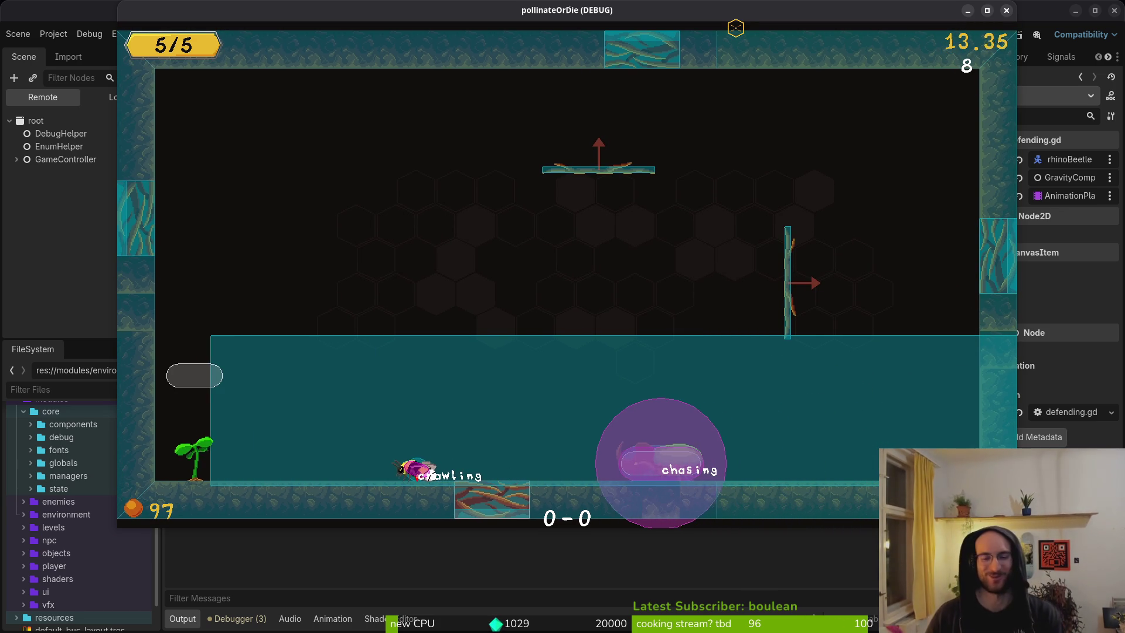
key(Right)
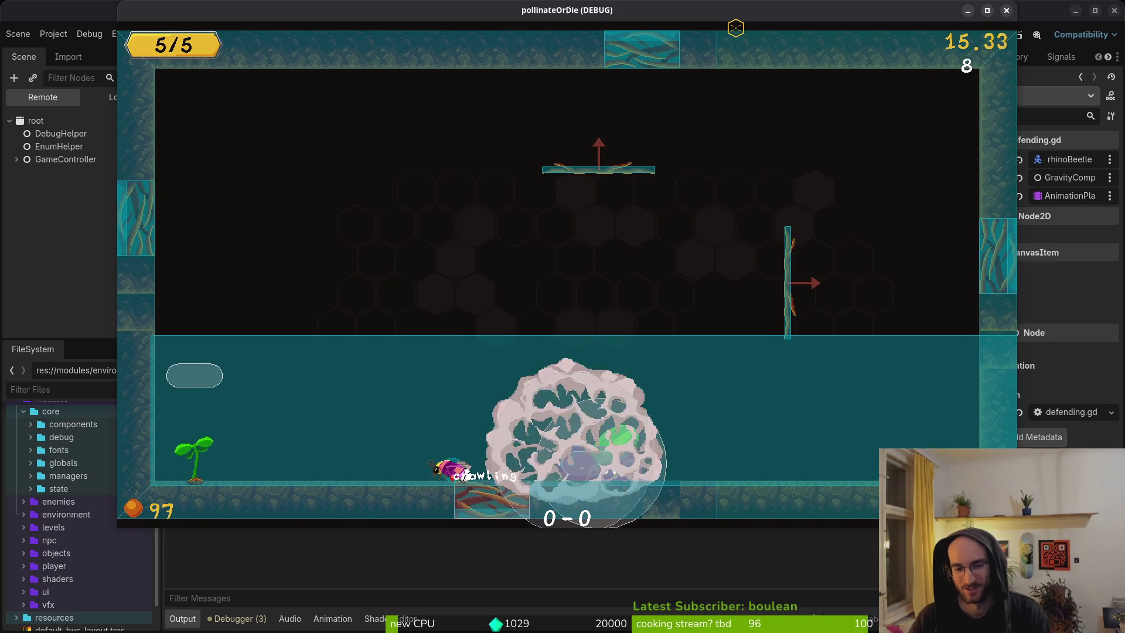
key(Left)
key(Left)
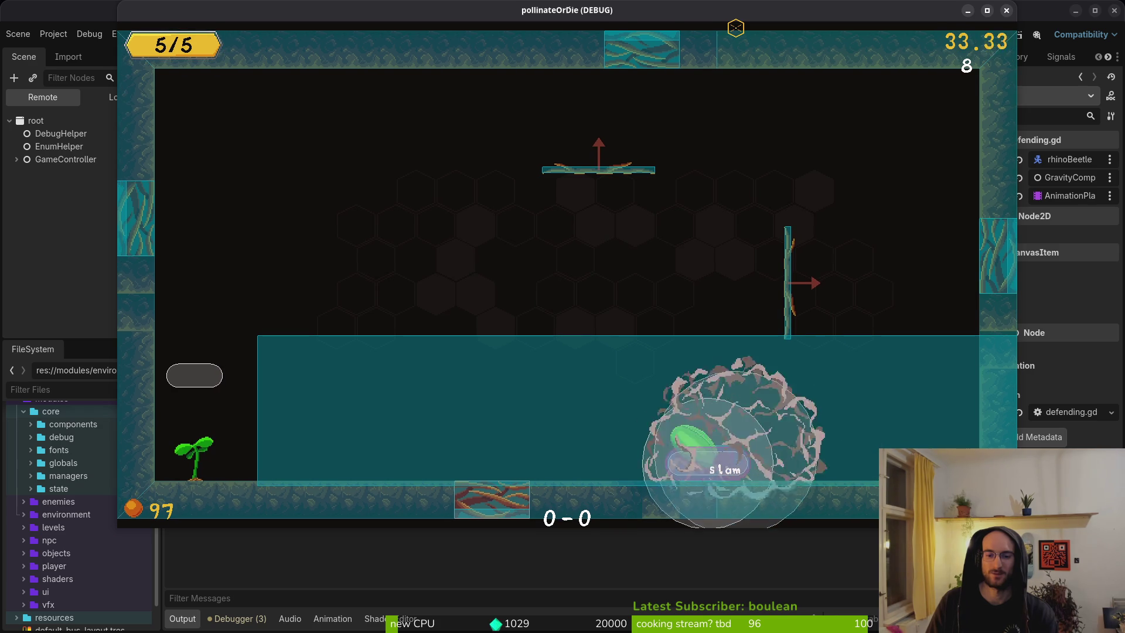
key(alt+Tab)
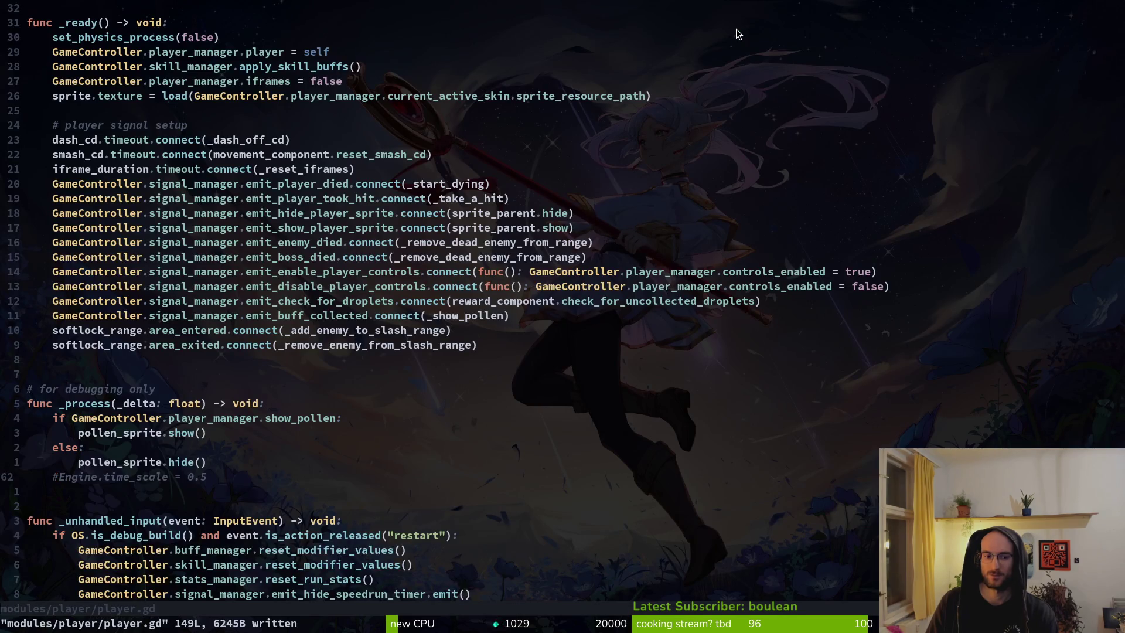
Step: Save defending.gd with :w and compare it against the beetle defending in the running game
key(ctrl+o)
text(:w)
key(Return)
key(alt+Tab)
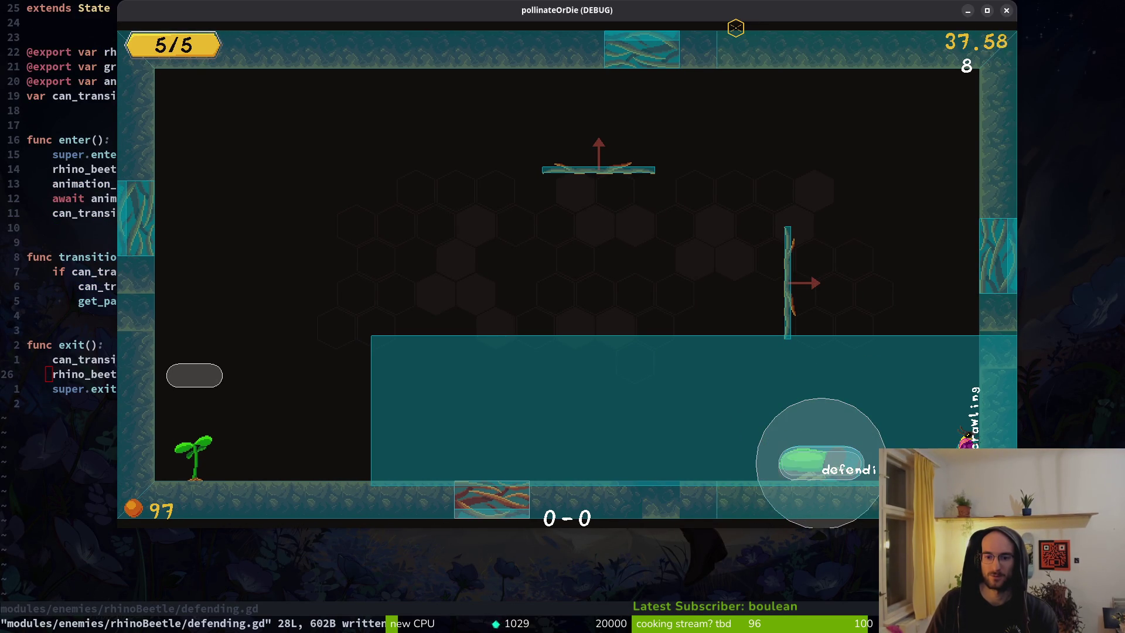
key(alt+Tab)
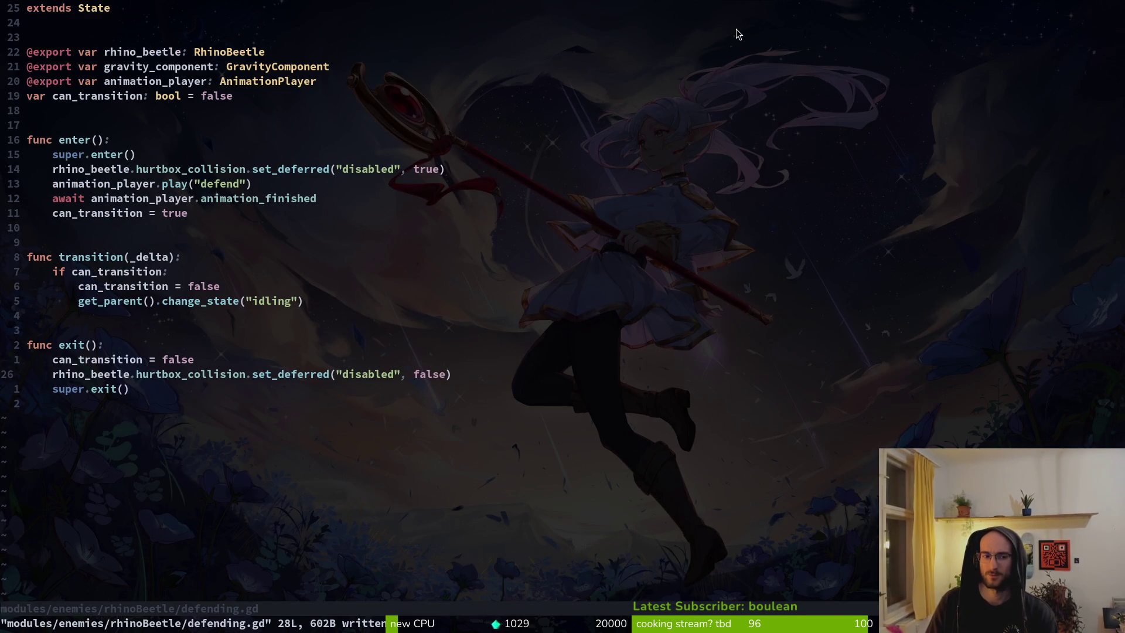
key(alt+Tab)
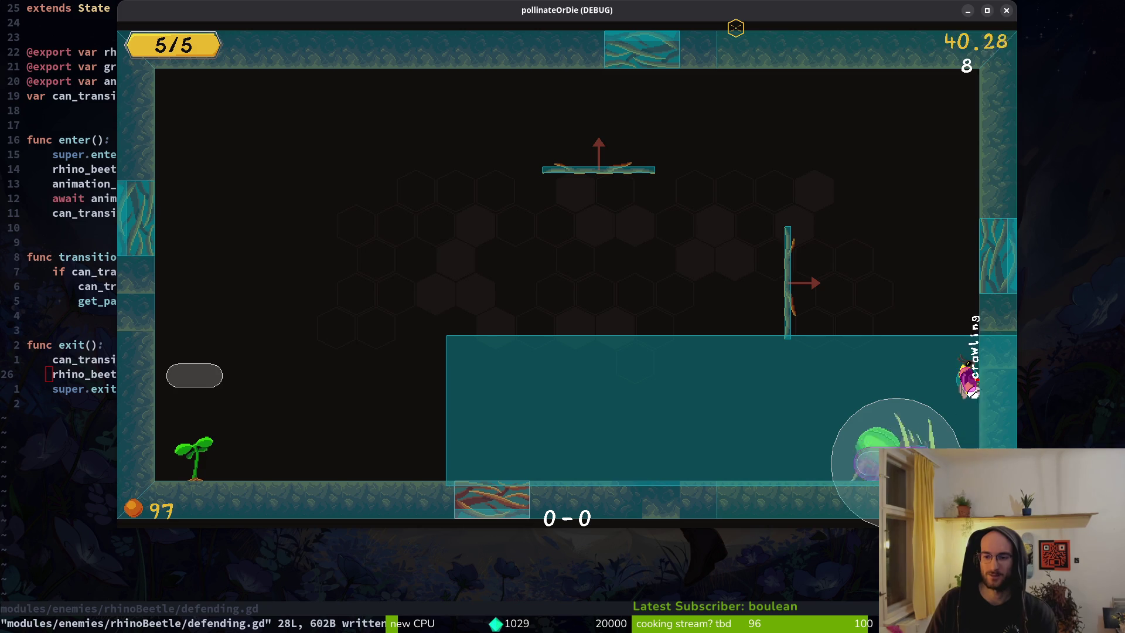
key(alt+Tab)
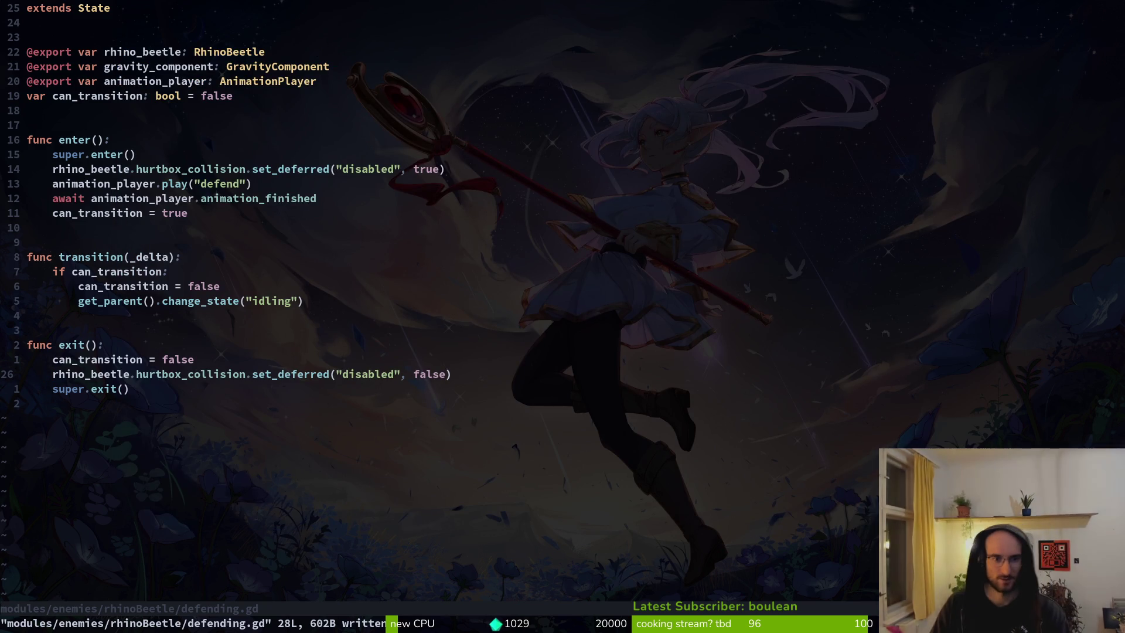
Step: Open a new line below super.enter() and begin typing print_debug(c
key(k)
key(k)
key(k)
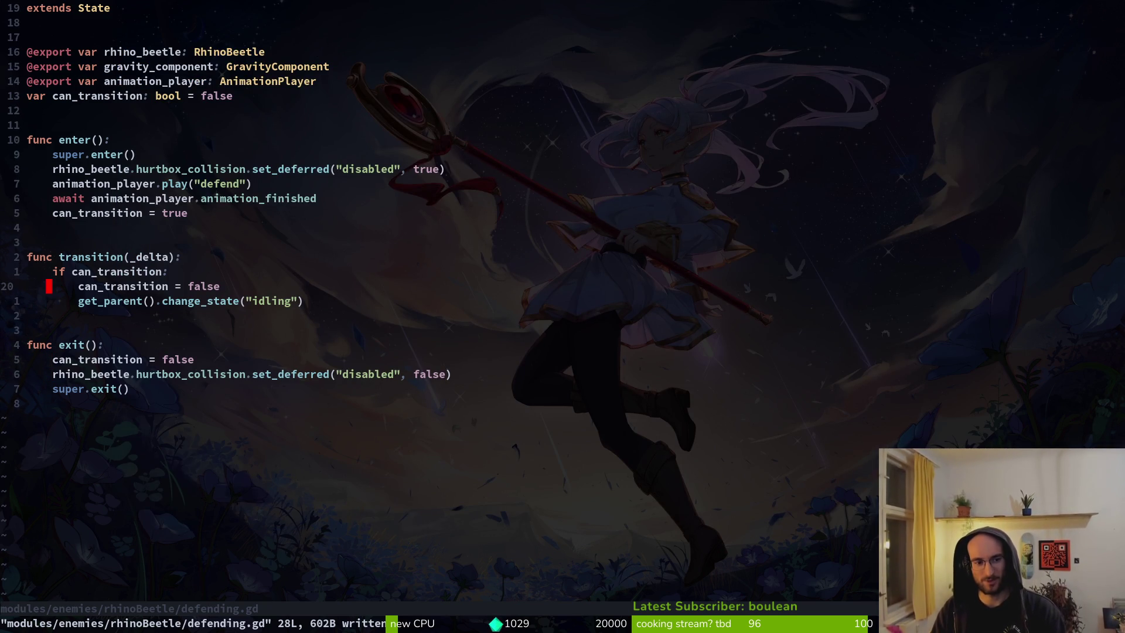
key(shift+v)
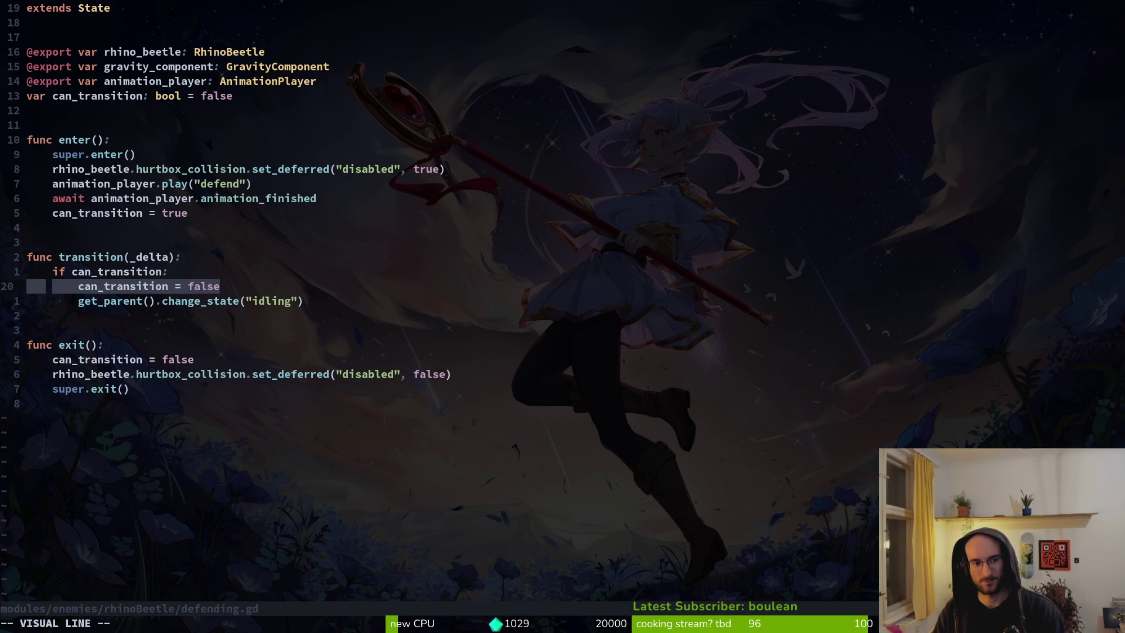
key(Escape)
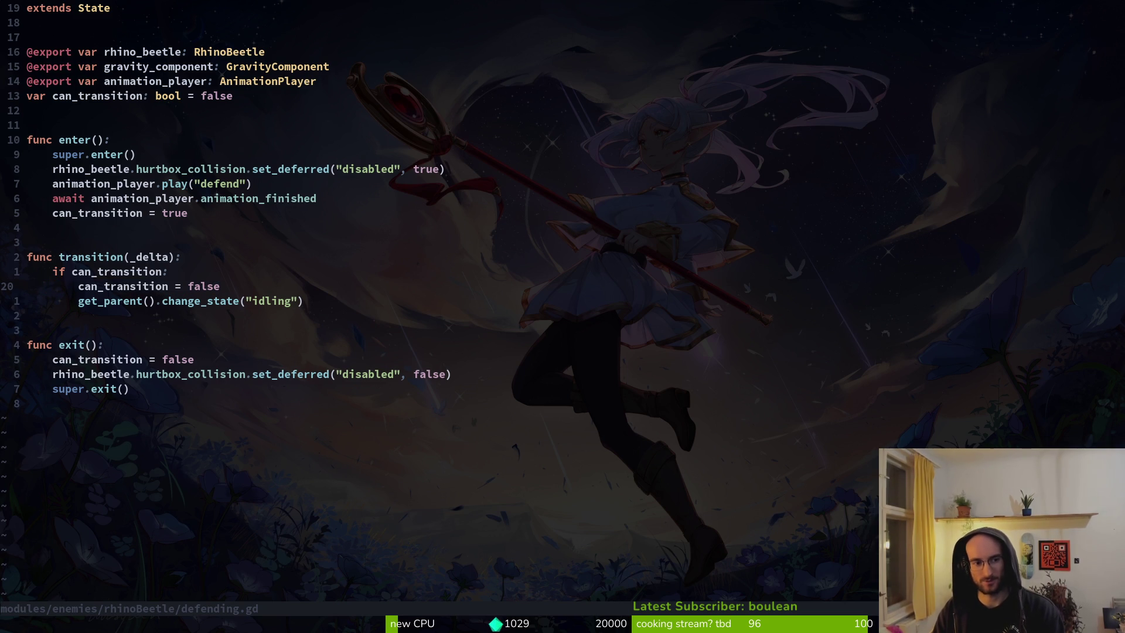
key(k)
key(k)
key(k)
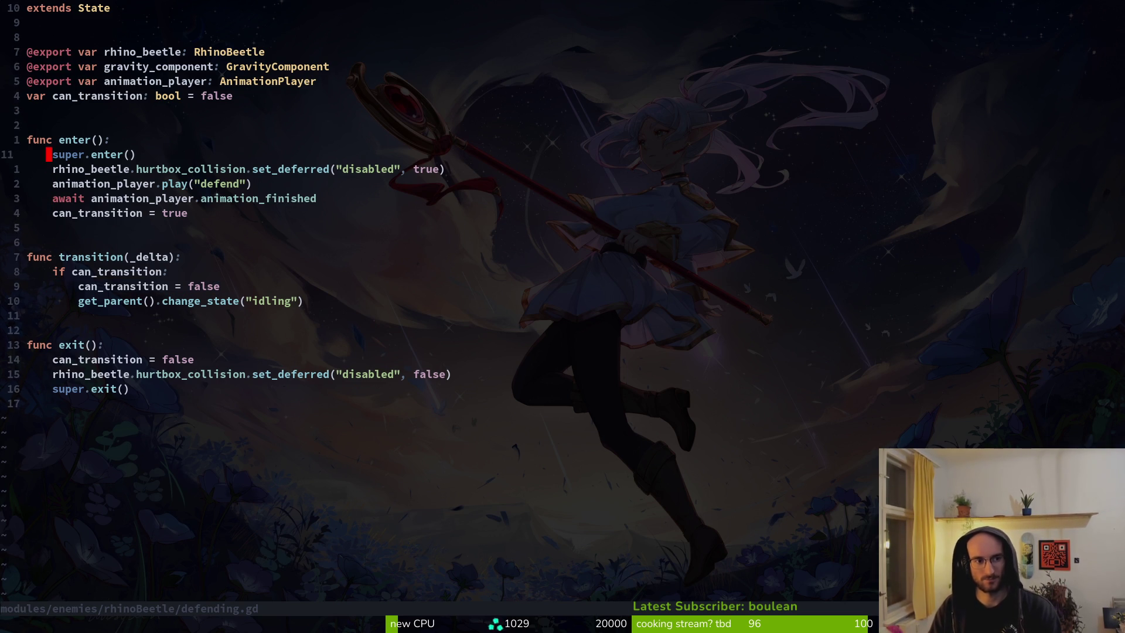
text(oprint_debug()
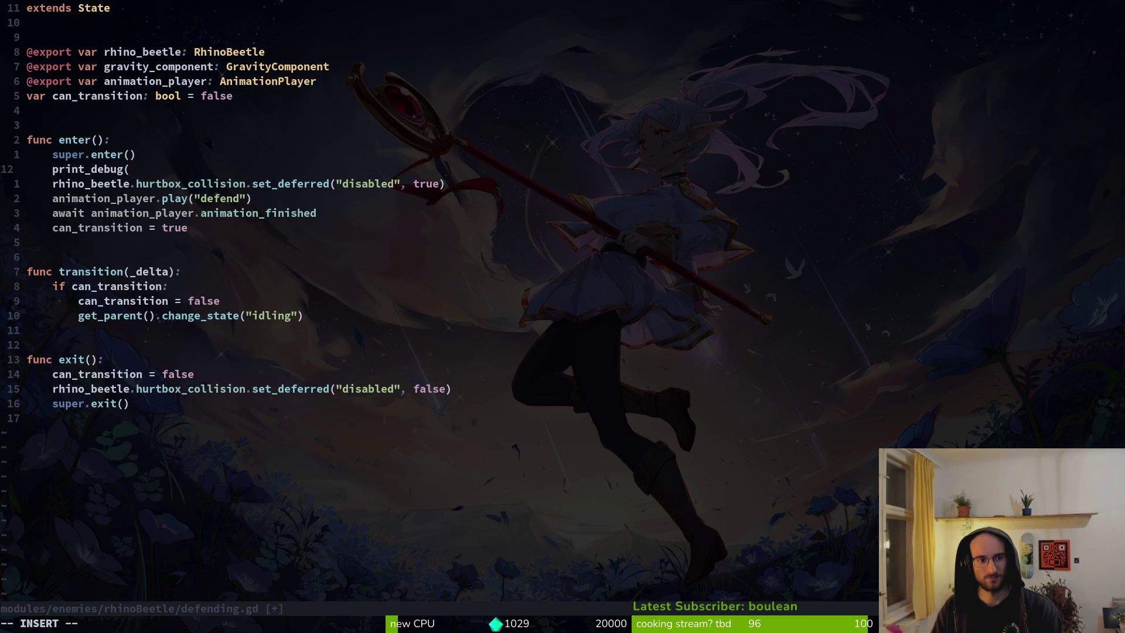
text(ca)
Step: Complete print_debug(can_transition), save defending.gd with :w, and run the game with F5
key(Return)
text())
key(Escape)
text(:w)
key(Return)
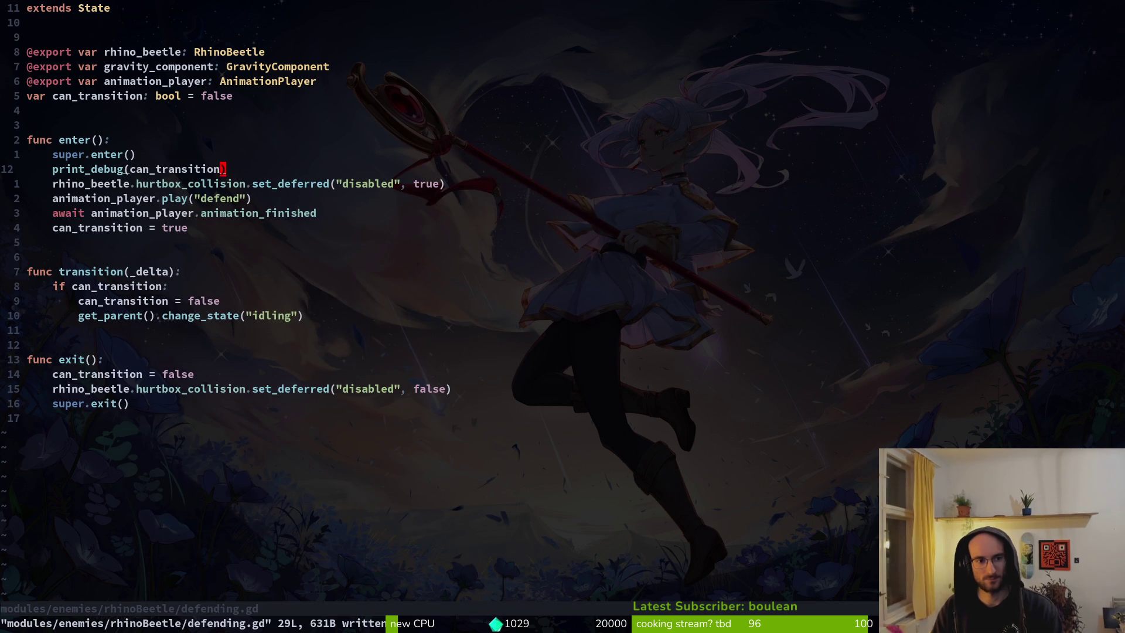
key(F5)
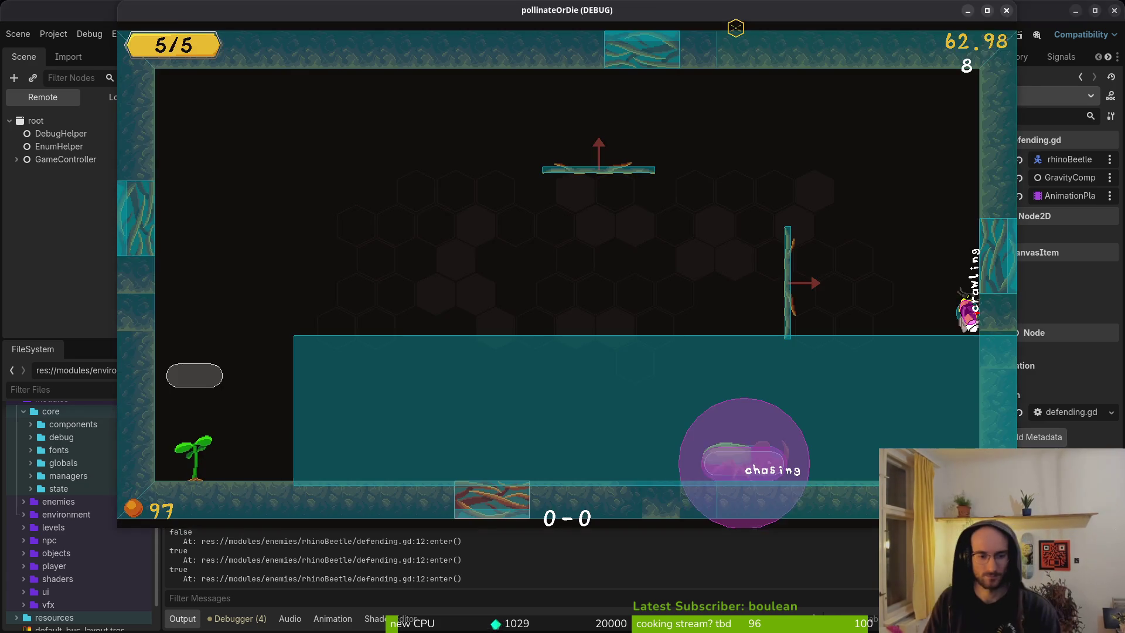
Step: Review defending.gd's enter() and exit() lines around print_debug and the can_transition settings
key(alt+Tab)
key(j)
key(j)
key(j)
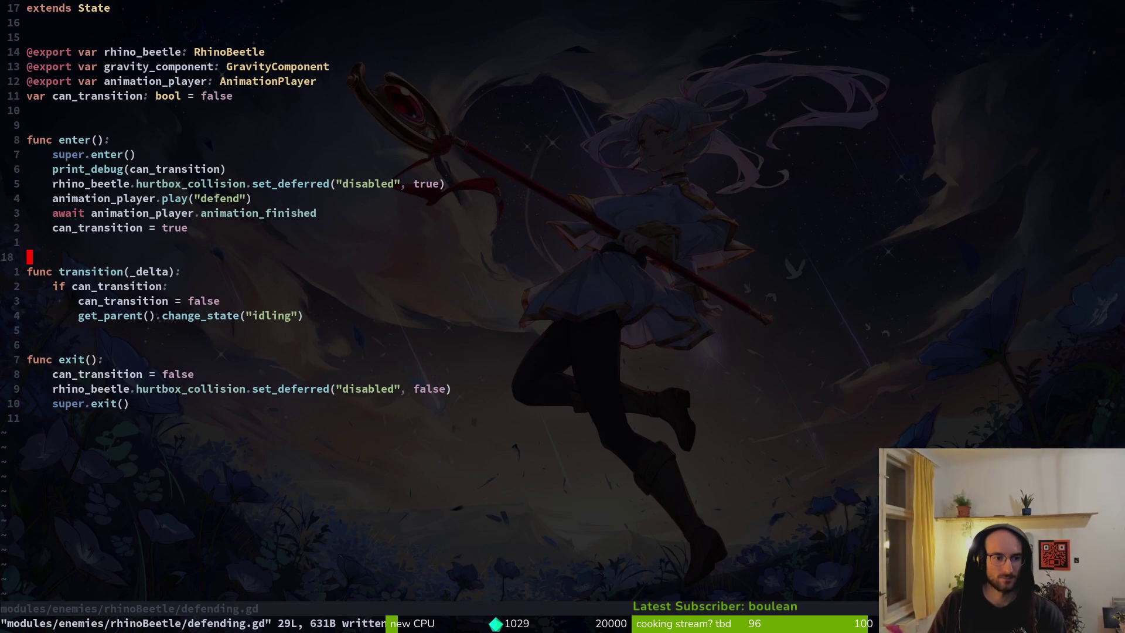
key(j)
key(j)
key(j)
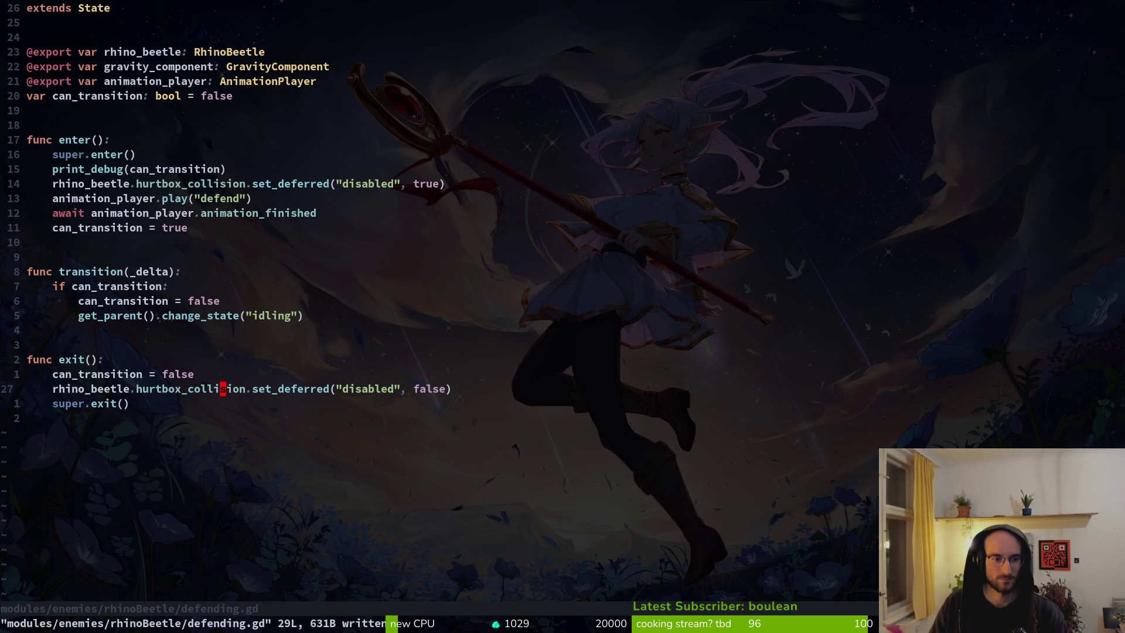
key(j)
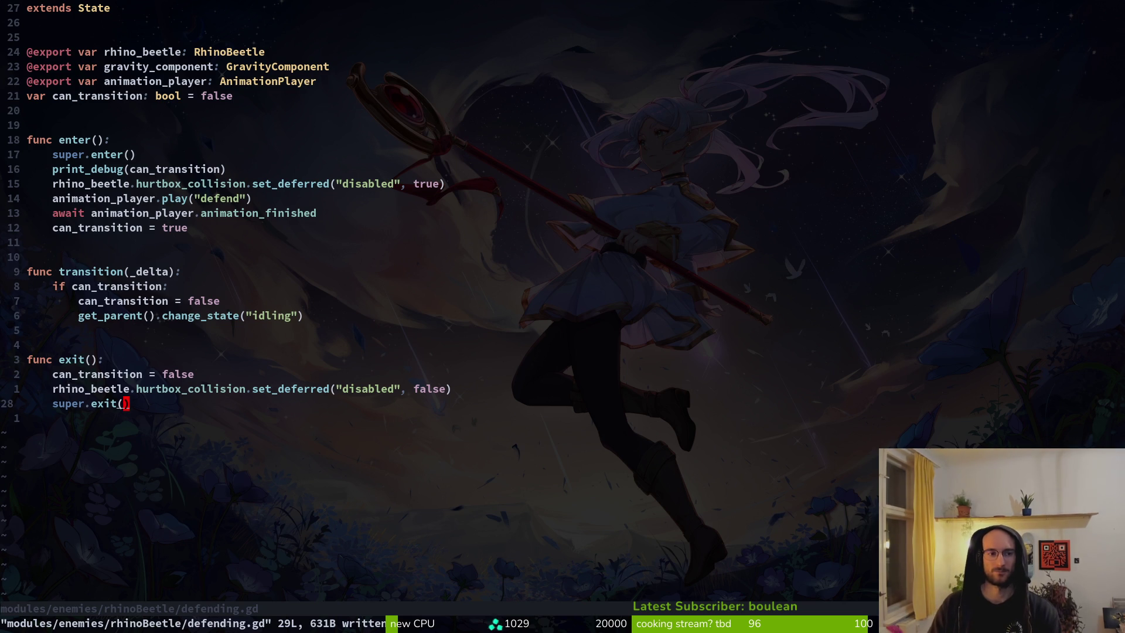
key(k)
key(k)
key(k)
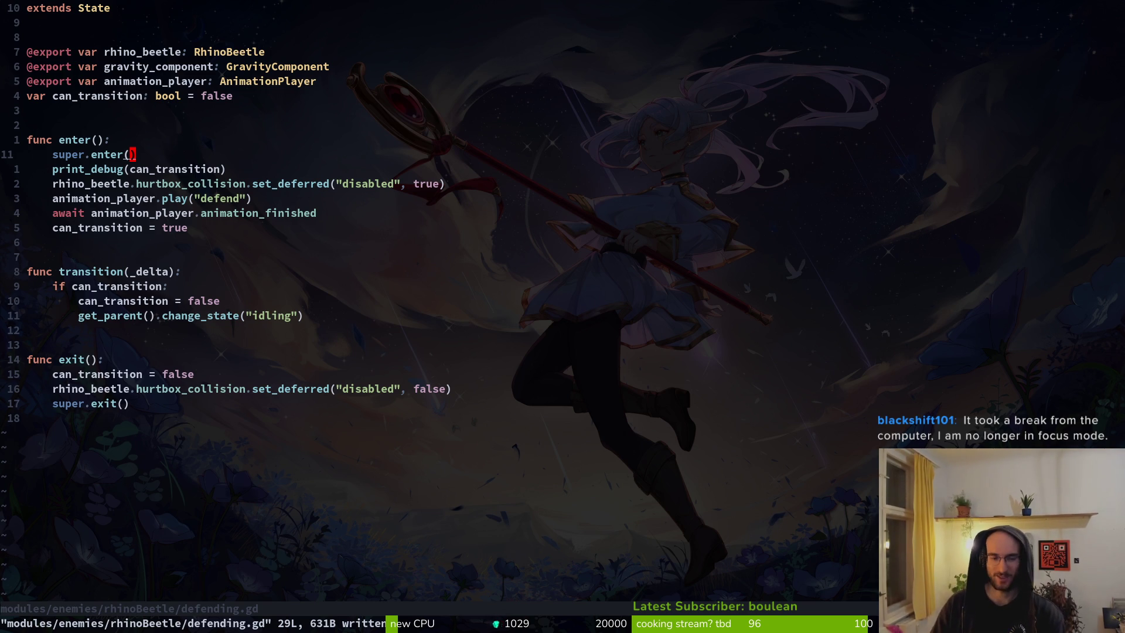
key(j)
key(j)
key(k)
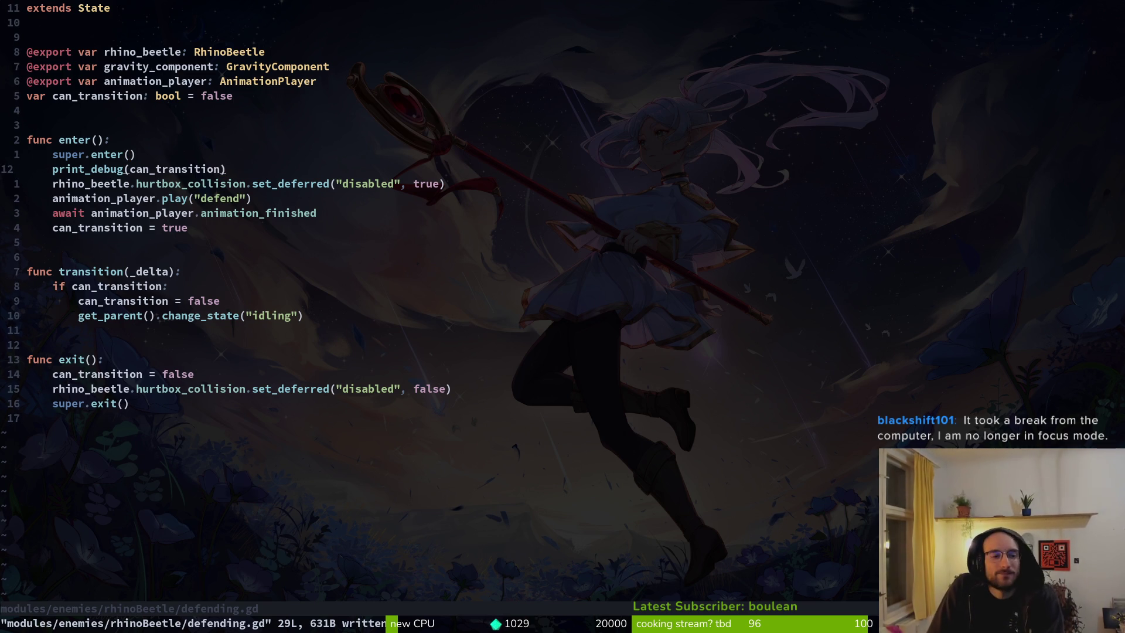
key(j)
key(j)
key(j)
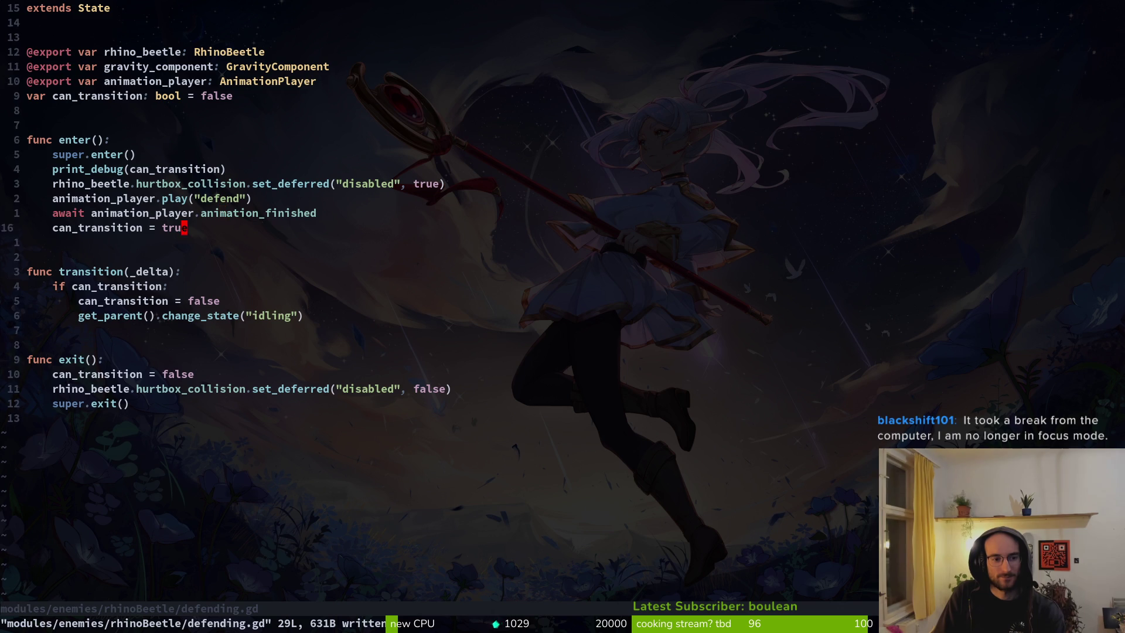
key(j)
key(j)
key(j)
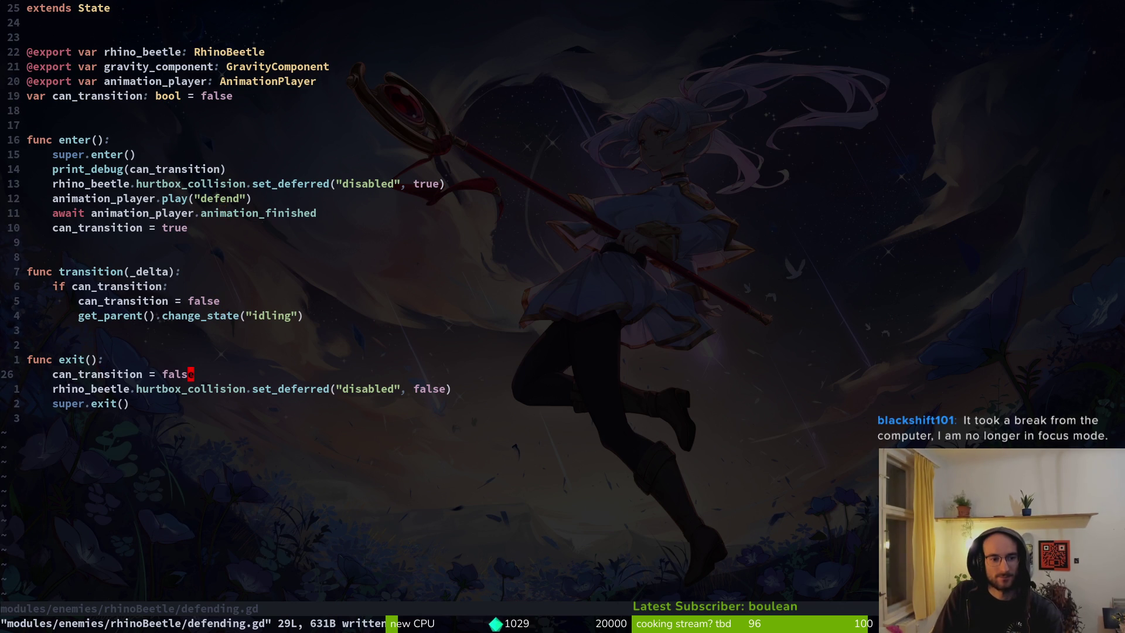
key(j)
key(j)
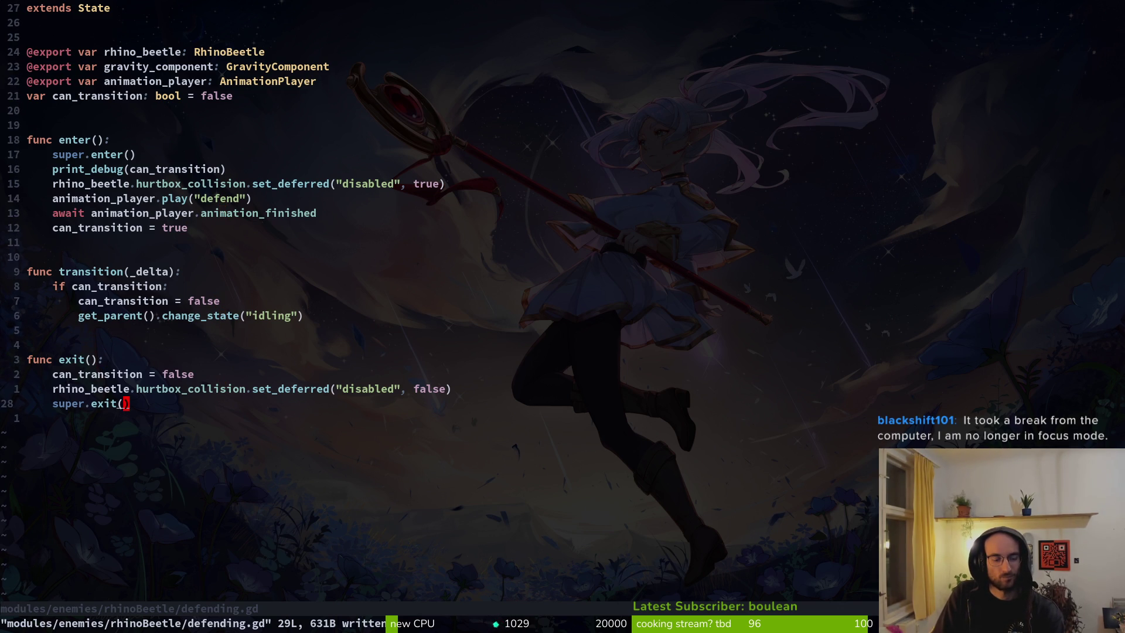
Step: Find 'dashing' and open modules/enemies/fly/dashing.gd
key(space)
key(f)
key(f)
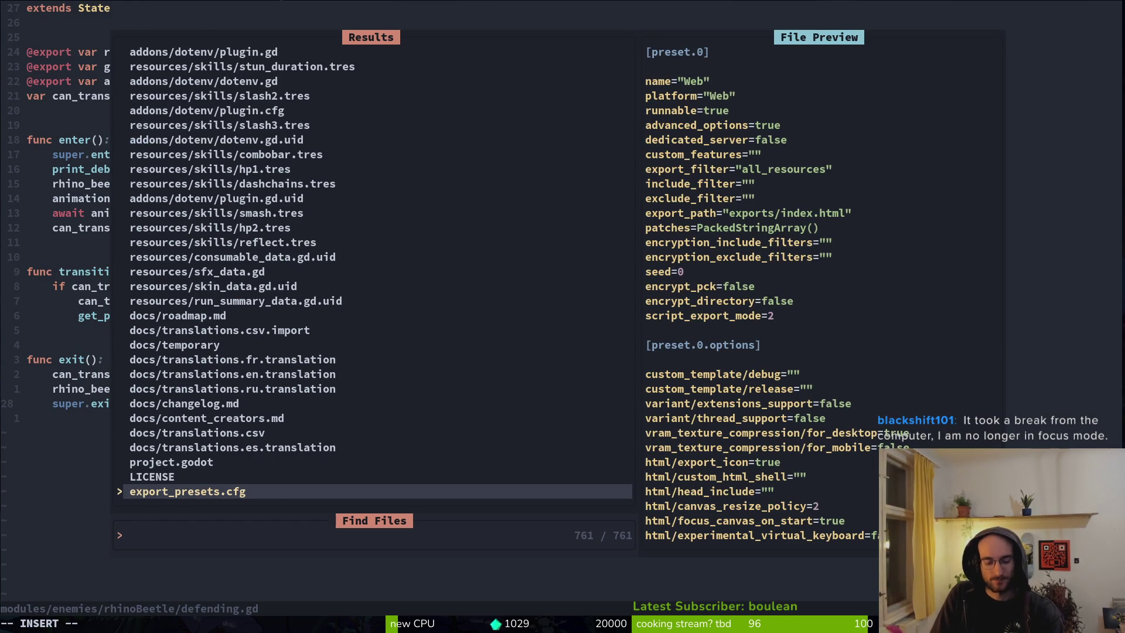
text(dashing)
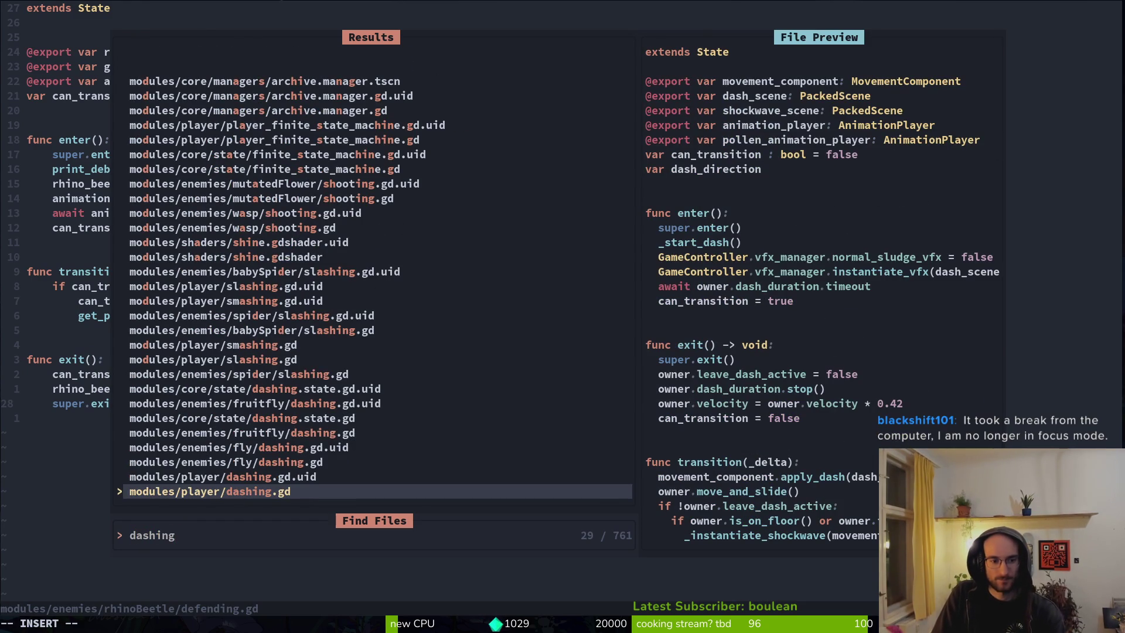
key(Up)
key(Up)
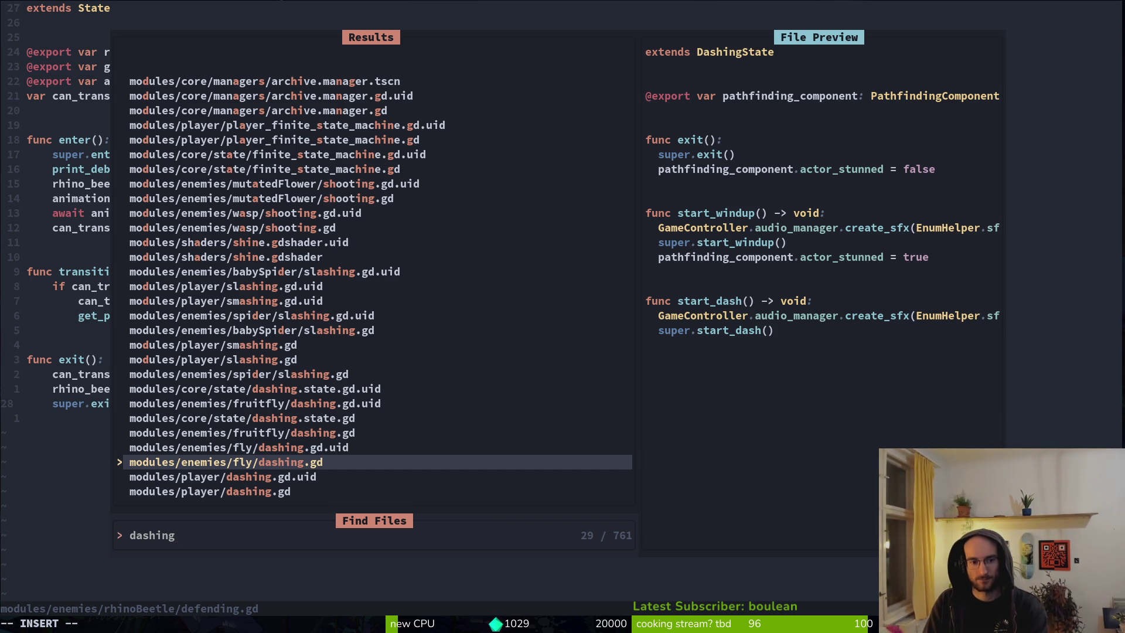
key(Return)
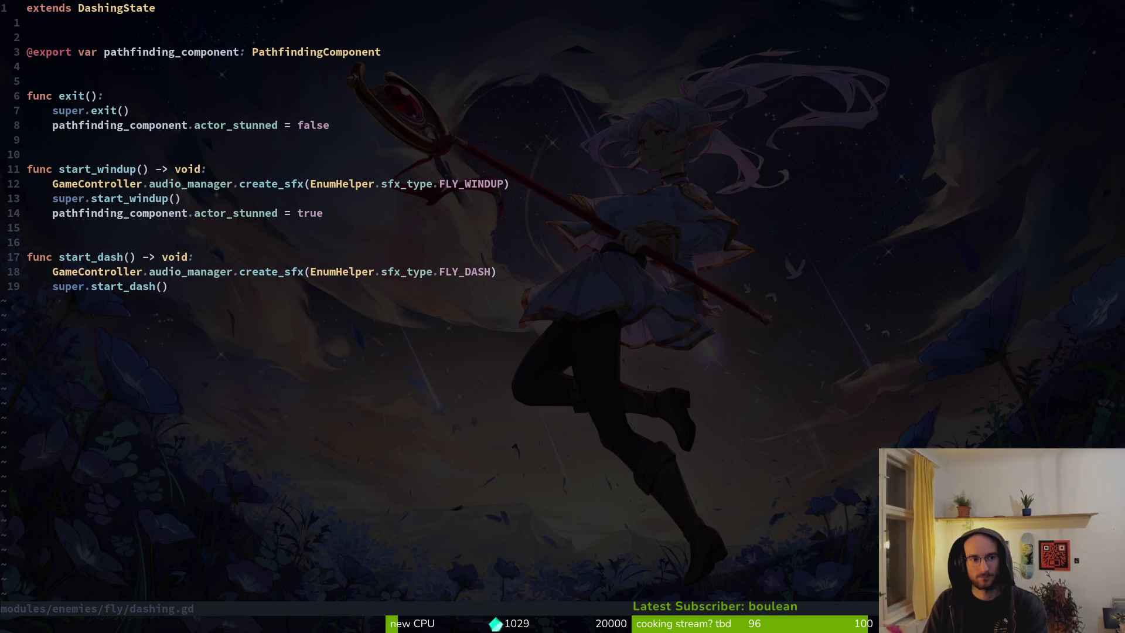
Step: Search the project for start_windup usages, then save dashing.gd
key(j)
key(j)
key(j)
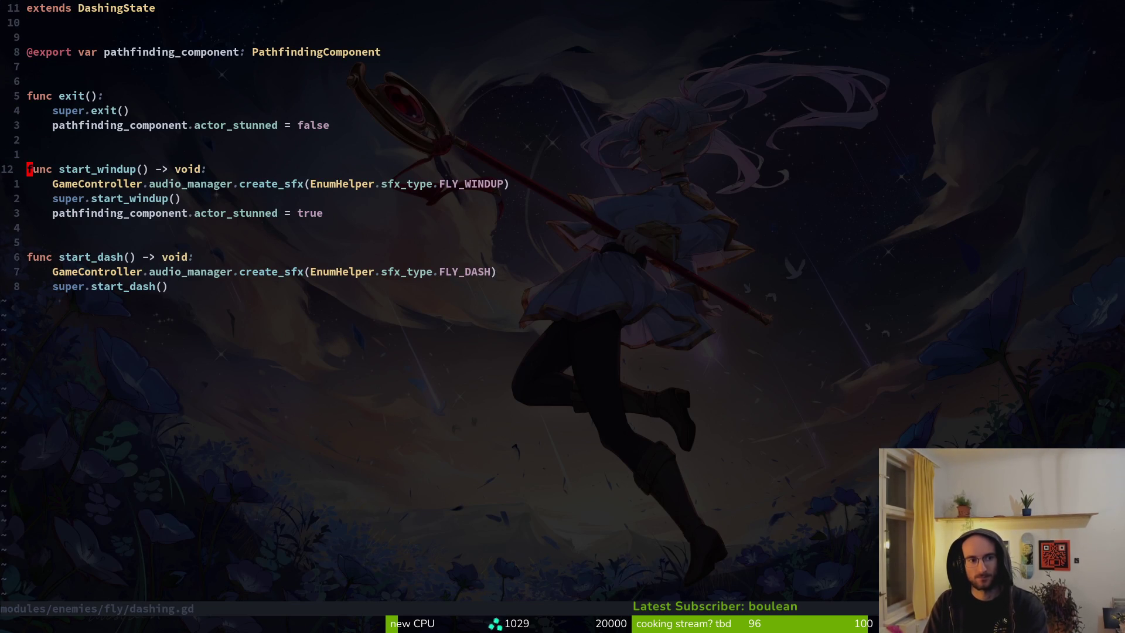
key(w)
key(v)
key(space)
key(f)
key(w)
key(Return)
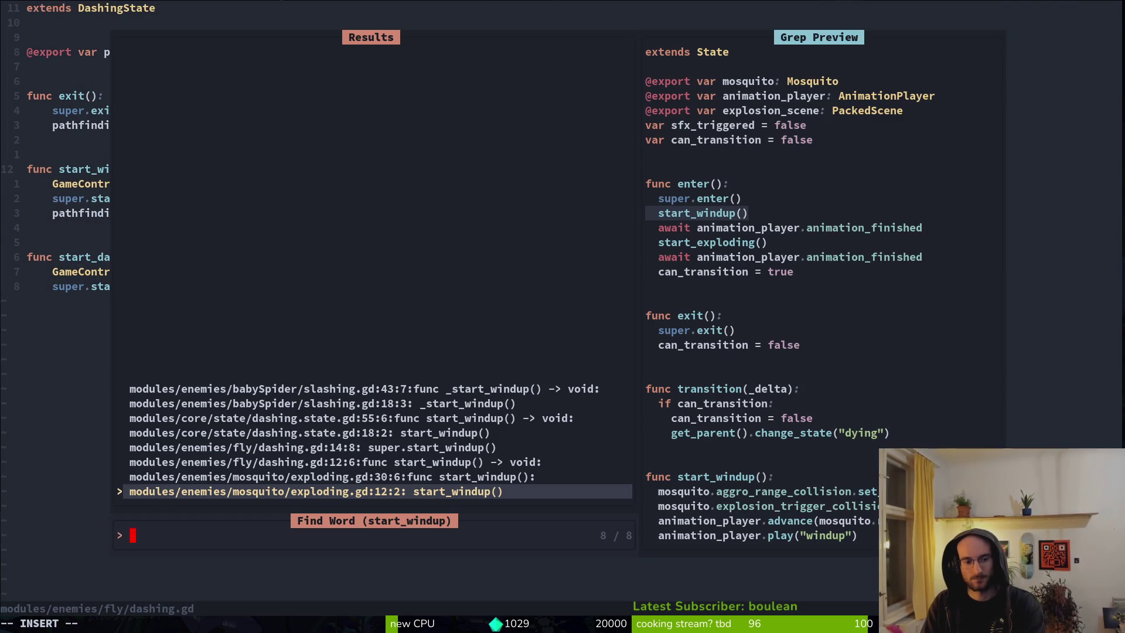
key(Escape)
key(ctrl+s)
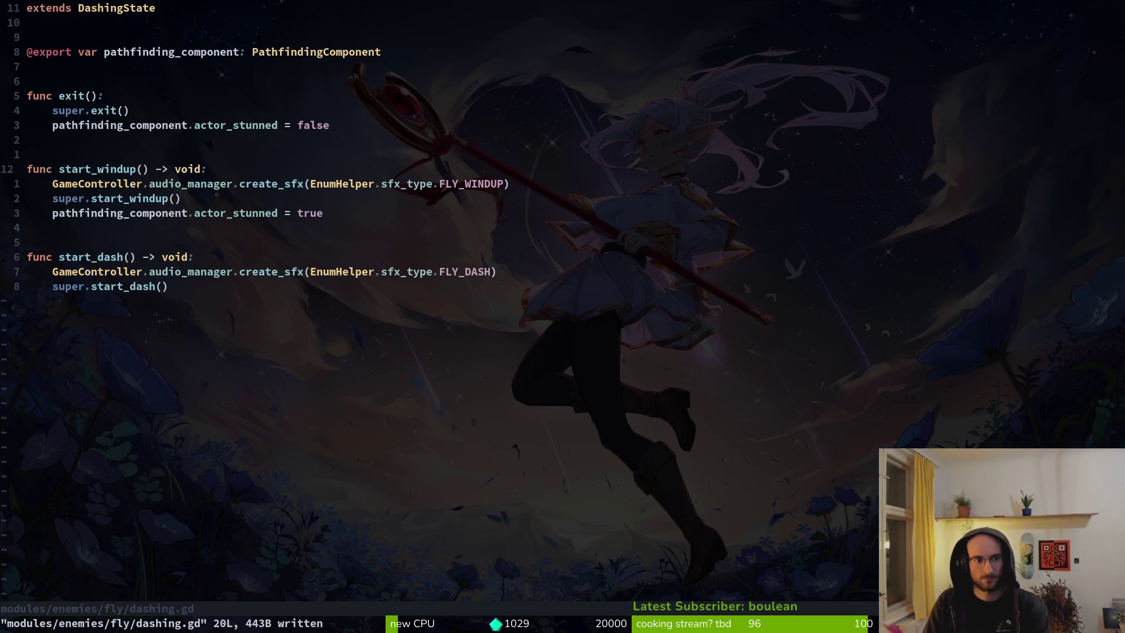
Step: Open core/state/dashing.state.gd and inspect its if can_transition change_state block
key(space)
key(f)
key(f)
text(dsastate)
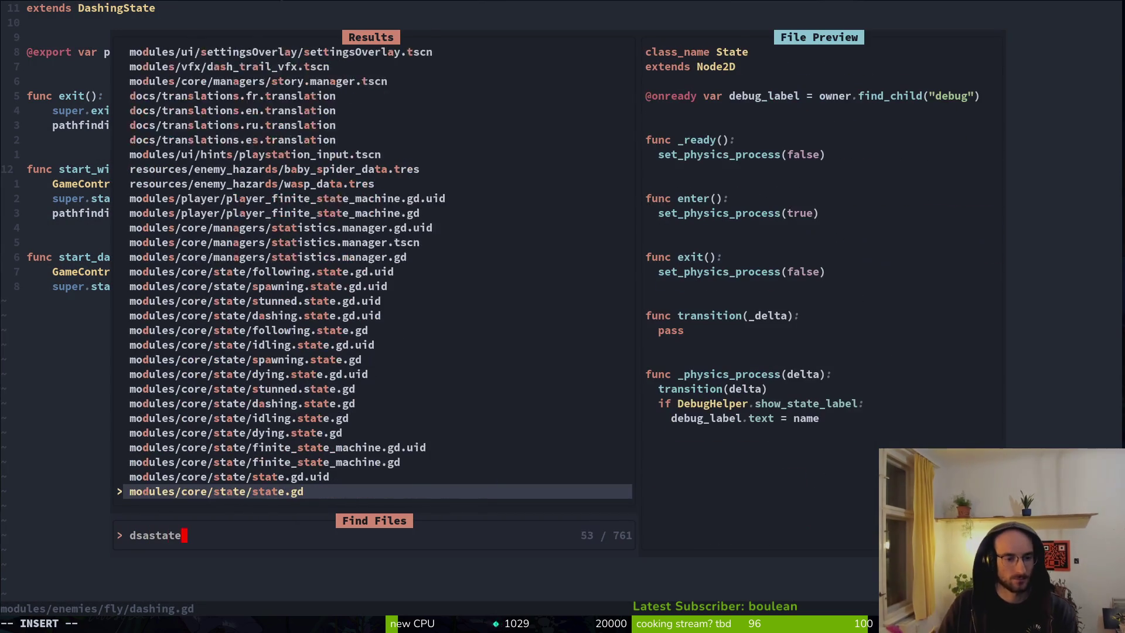
key(BackSpace)
key(BackSpace)
key(BackSpace)
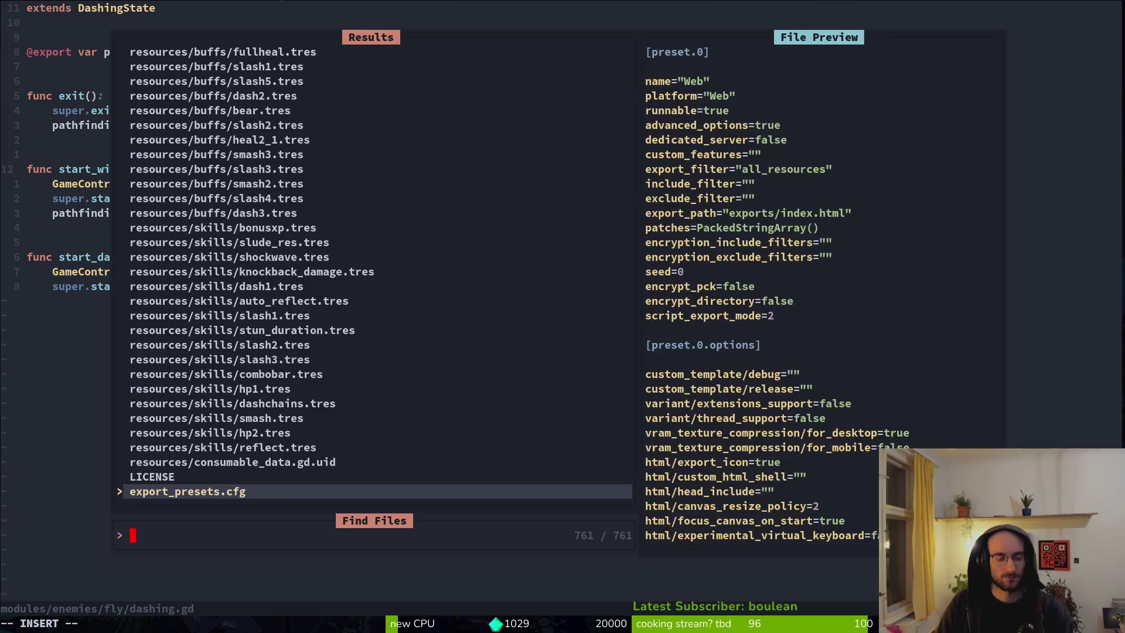
text(asstate)
key(Return)
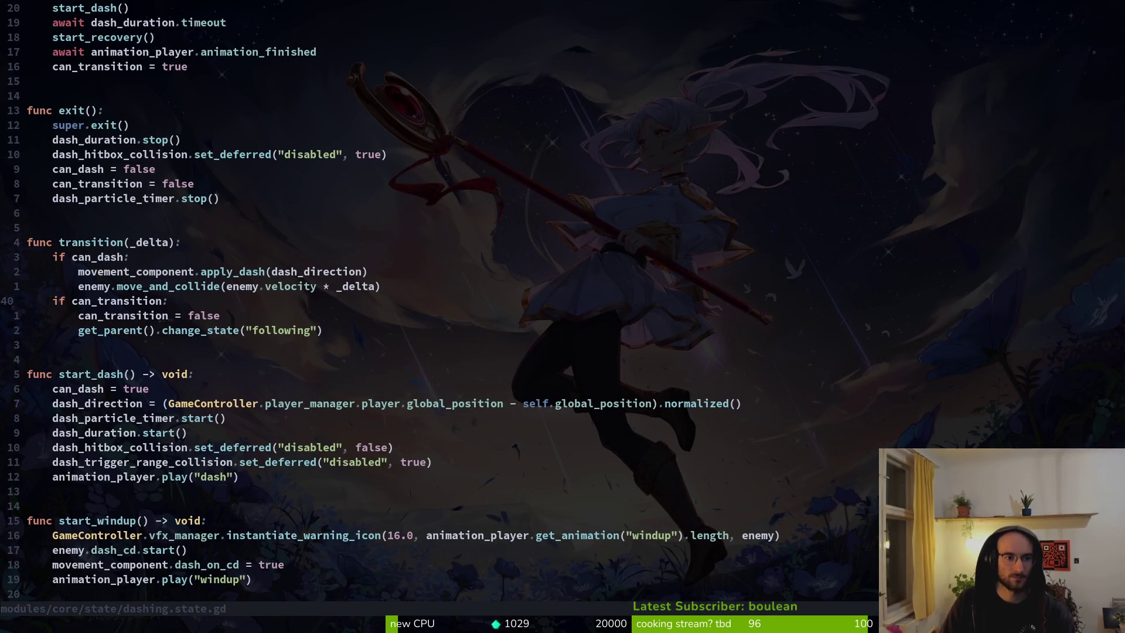
key(V)
key(j)
key(j)
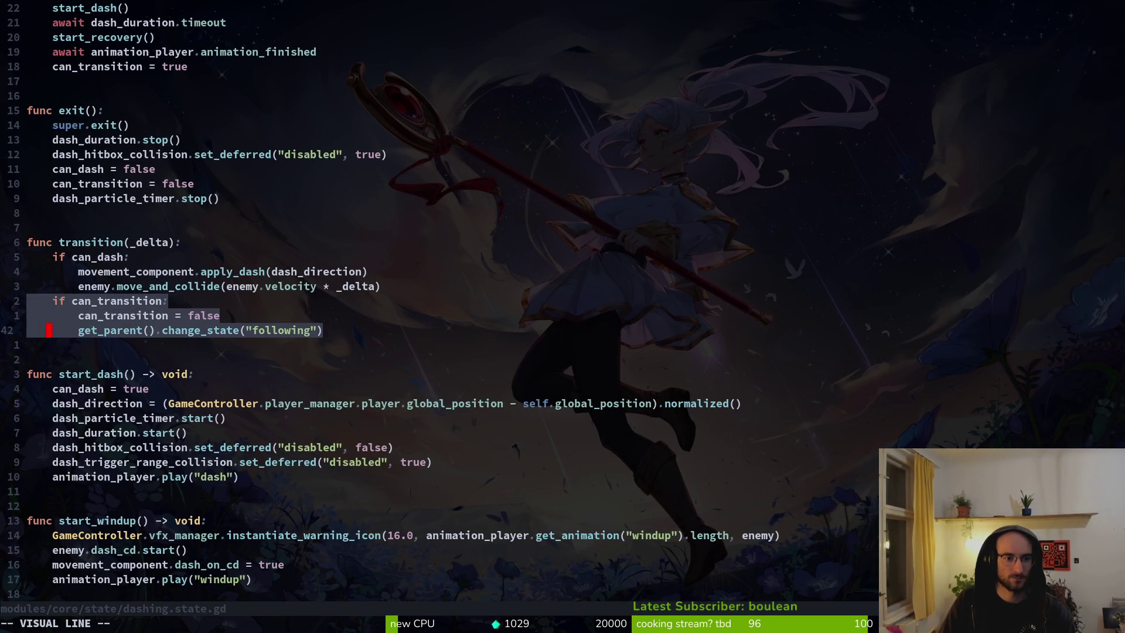
key(Escape)
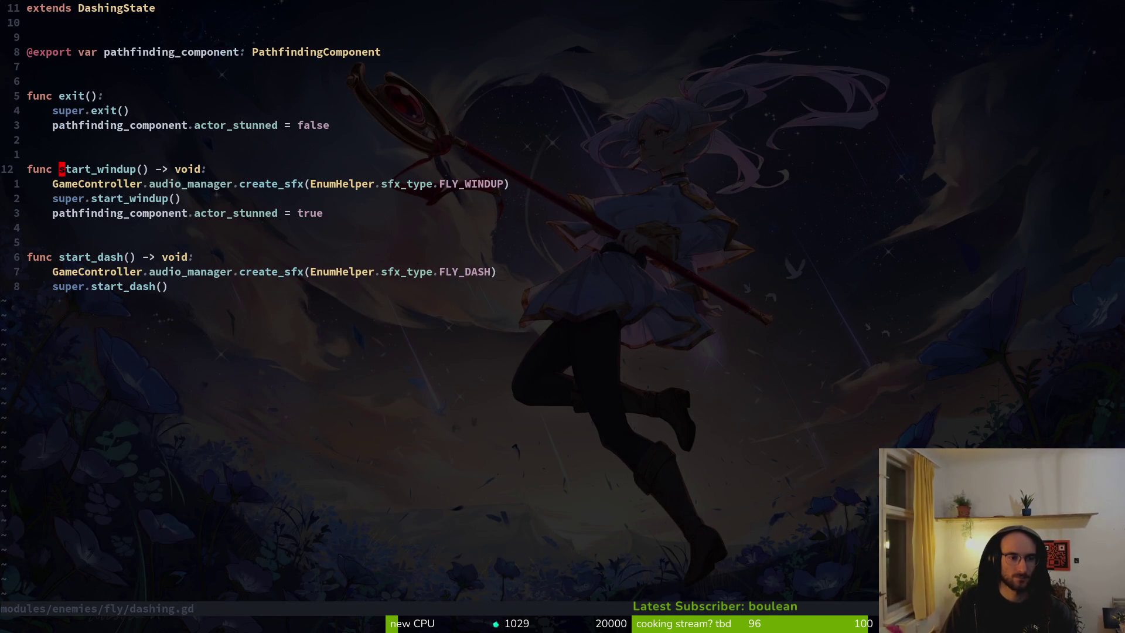
Step: Find 'defe' and open the rhino beetle's defending.gd
key(space)
key(f)
key(f)
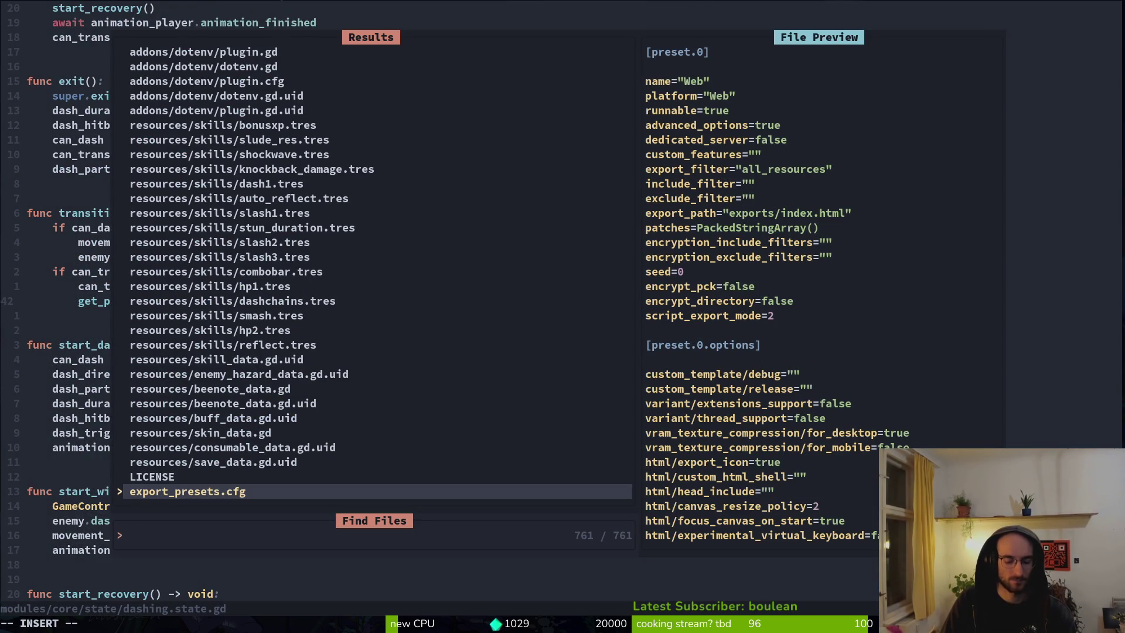
text(defe)
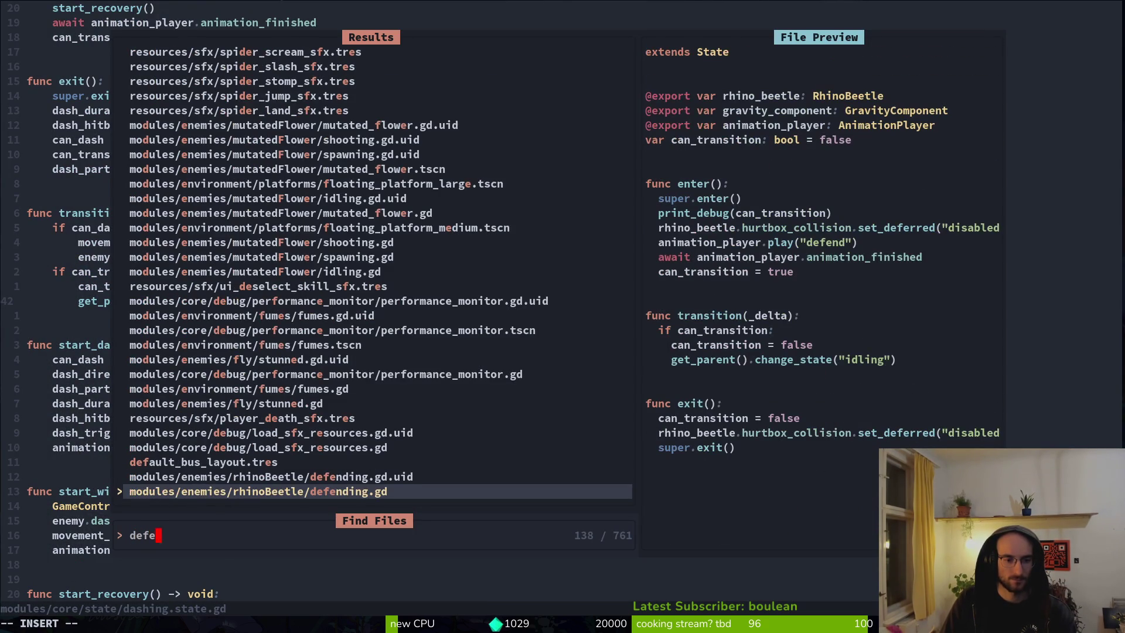
key(Return)
Step: Move super.exit() to the top of defending.gd's exit() and save
key(k)
key(k)
key(k)
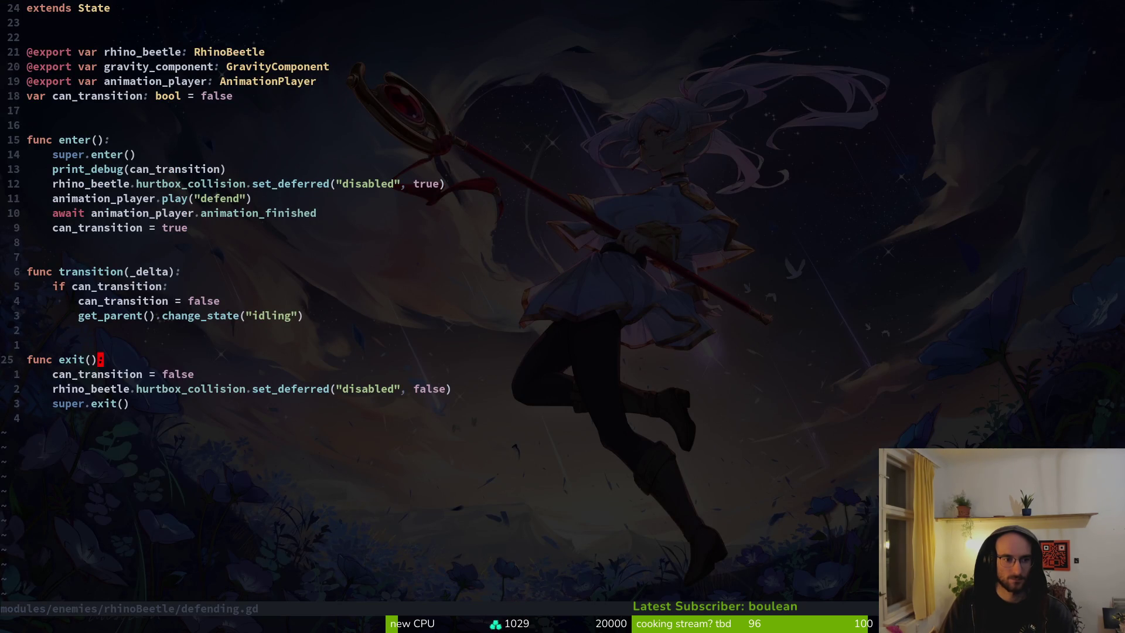
key(ctrl+6)
Step: Move the hurtbox re-enable line above can_transition = false and save defending.gd
key(ctrl+6)
key(shift+v)
key(shift+k)
key(shift+k)
key(Escape)
text(:w)
key(Return)
key(ctrl+6)
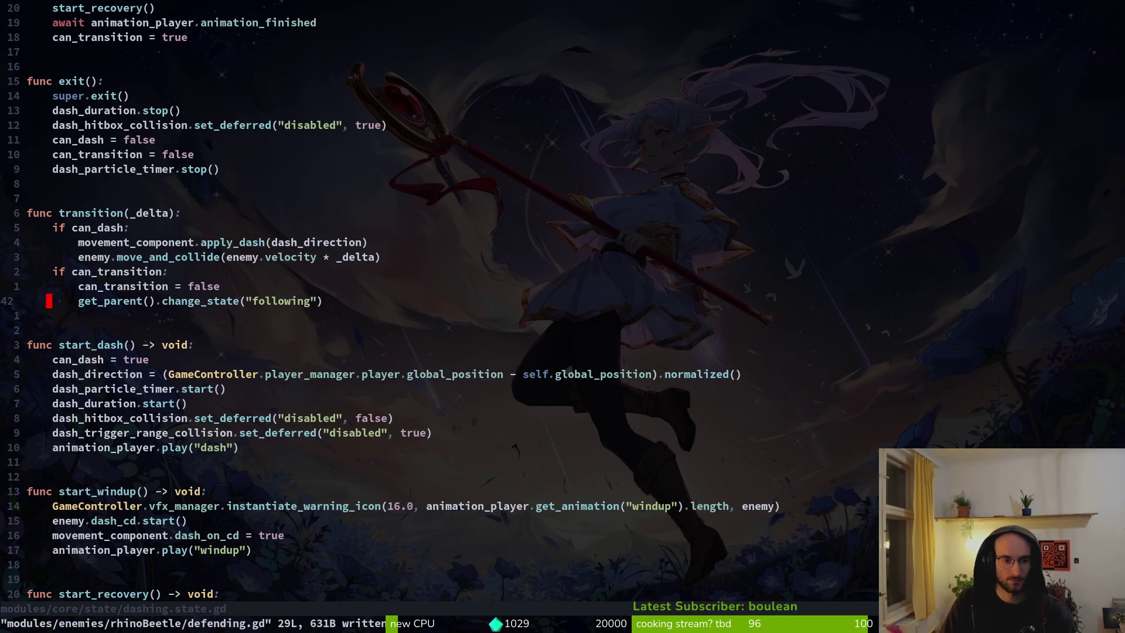
key(ctrl+6)
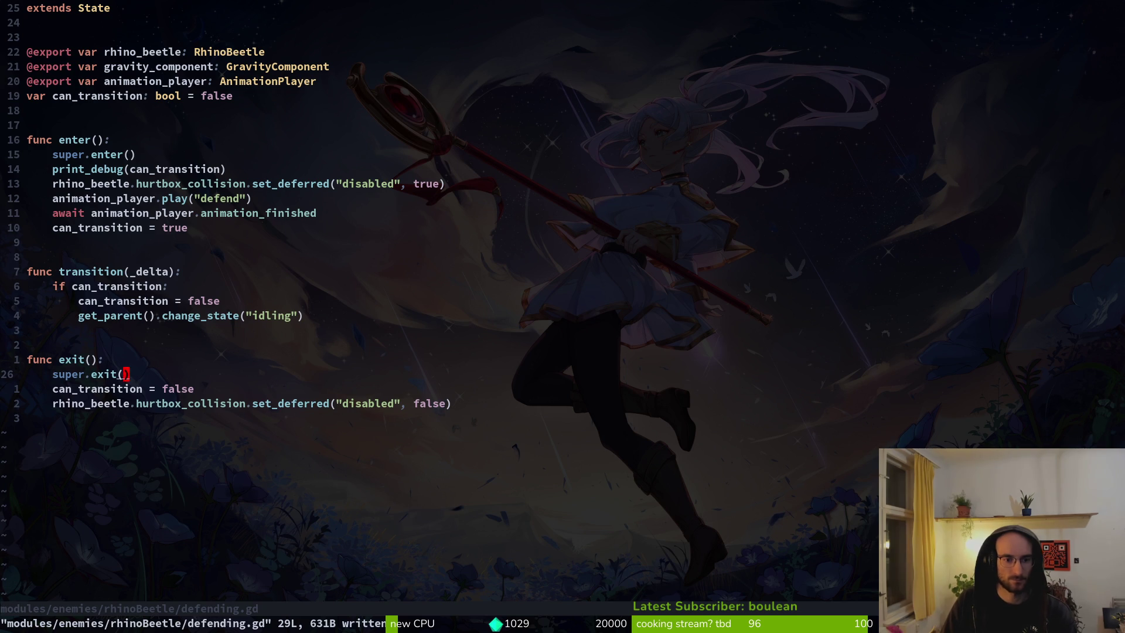
key(j)
key(j)
key(shift+v)
key(shift+k)
key(Escape)
text(:w)
key(Return)
Step: Briefly test-run the game, then compare defending.gd against dashing.state.gd's enter() and exit()
key(F5)
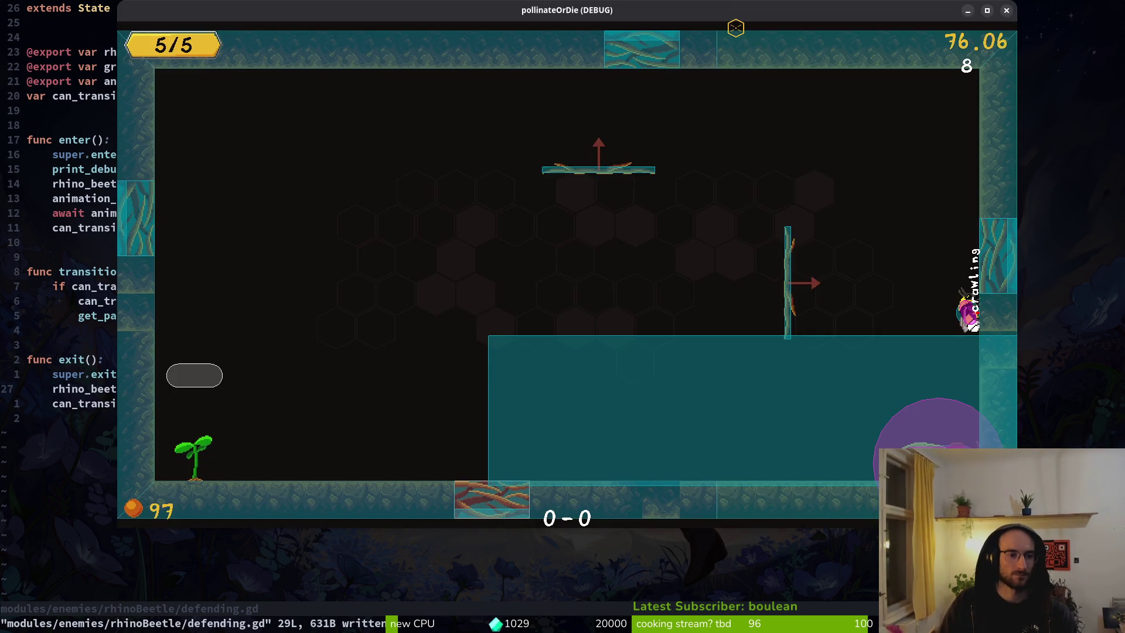
key(Escape)
key(ctrl+6)
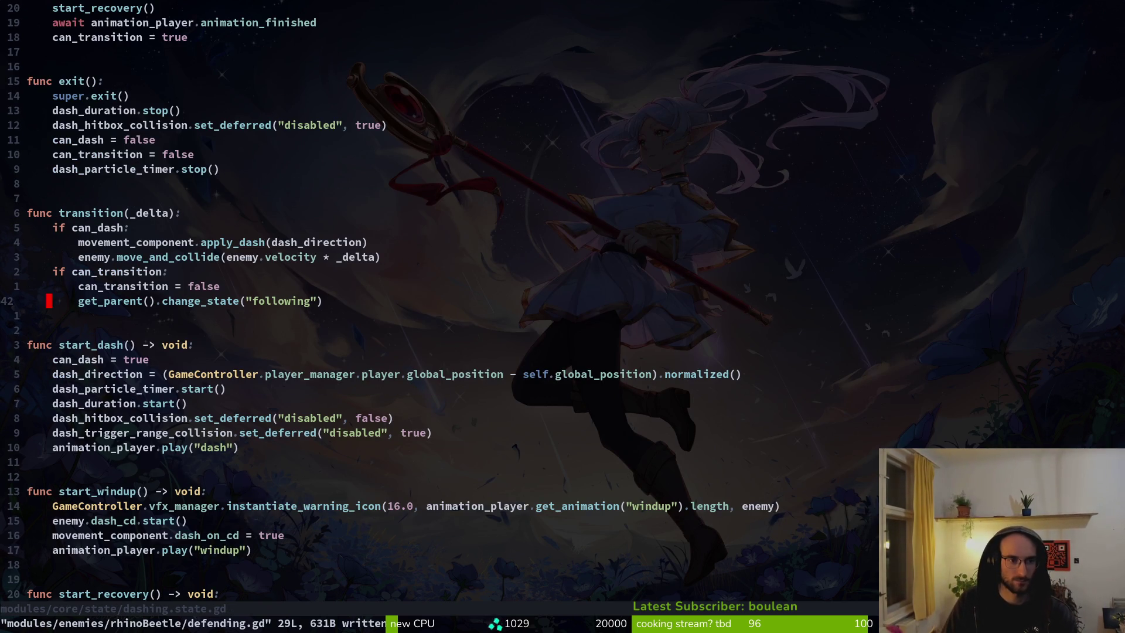
key(ctrl+6)
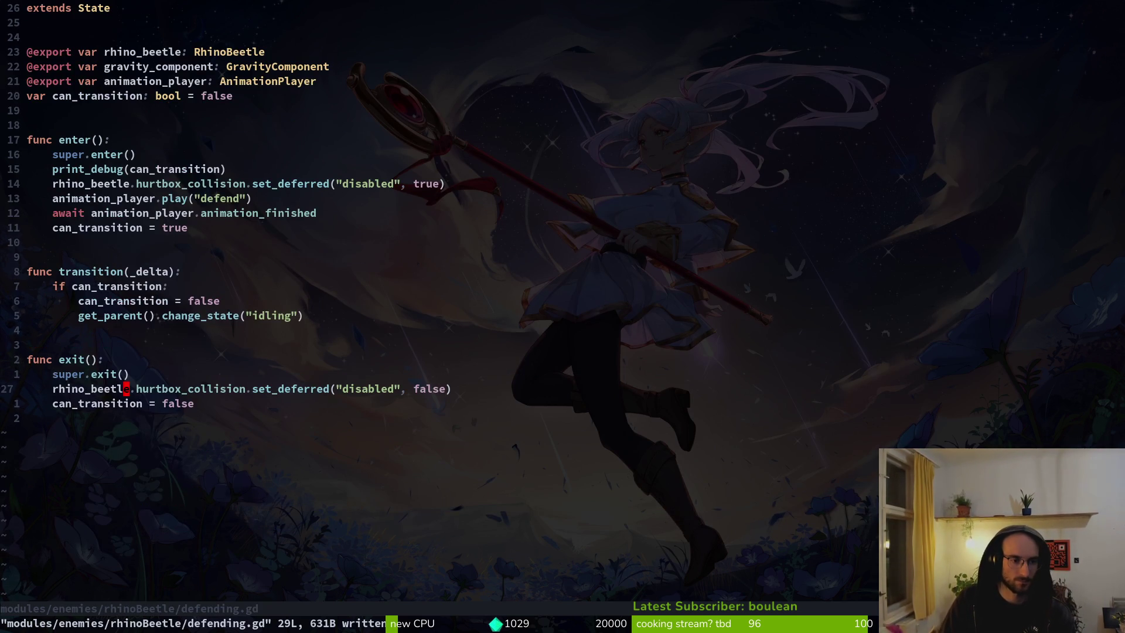
key(ctrl+6)
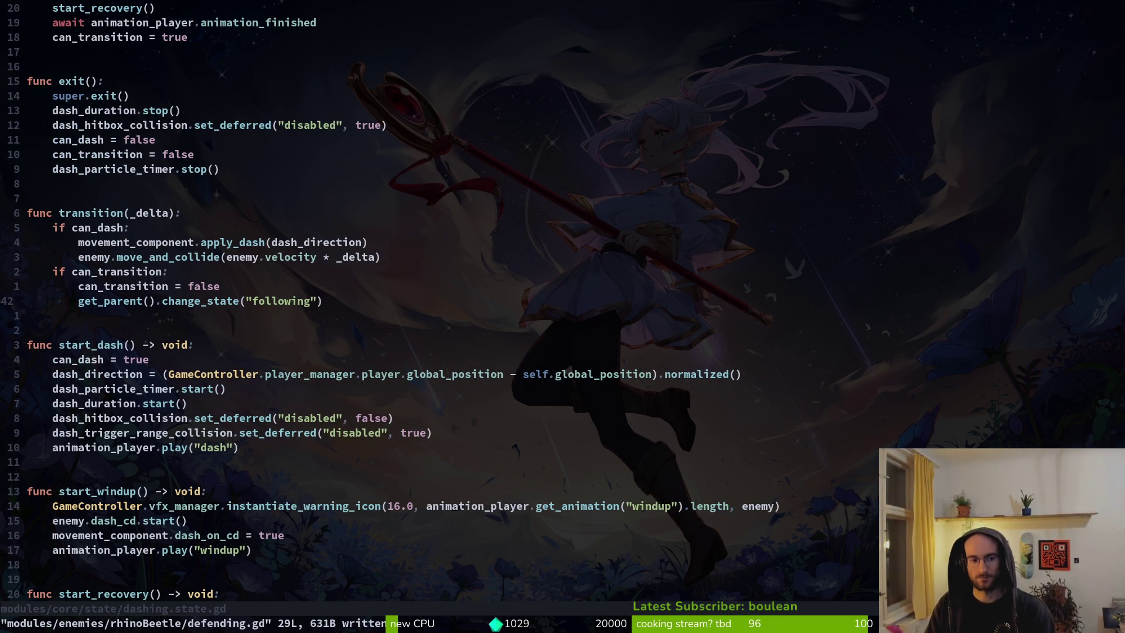
key(ctrl+6)
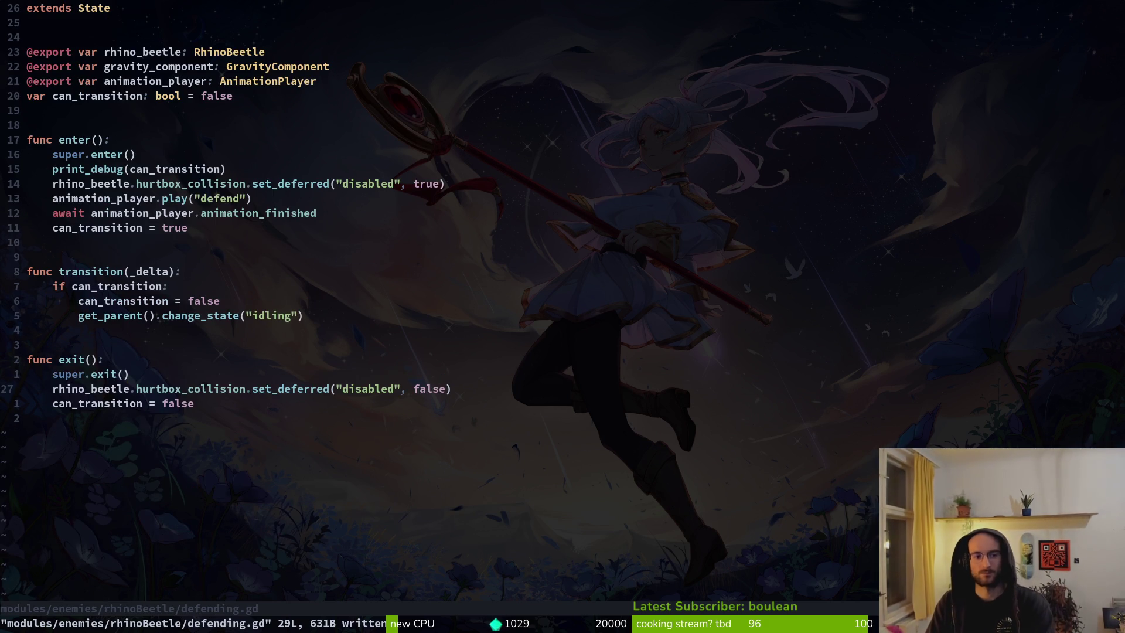
key(ctrl+6)
key(ctrl+u)
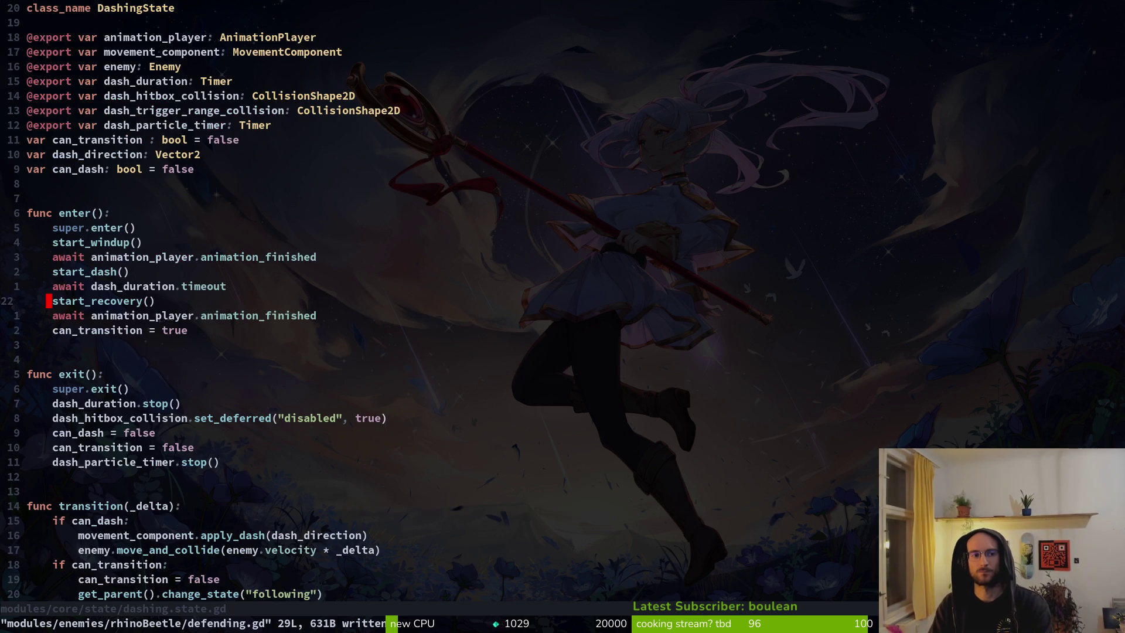
key(ctrl+6)
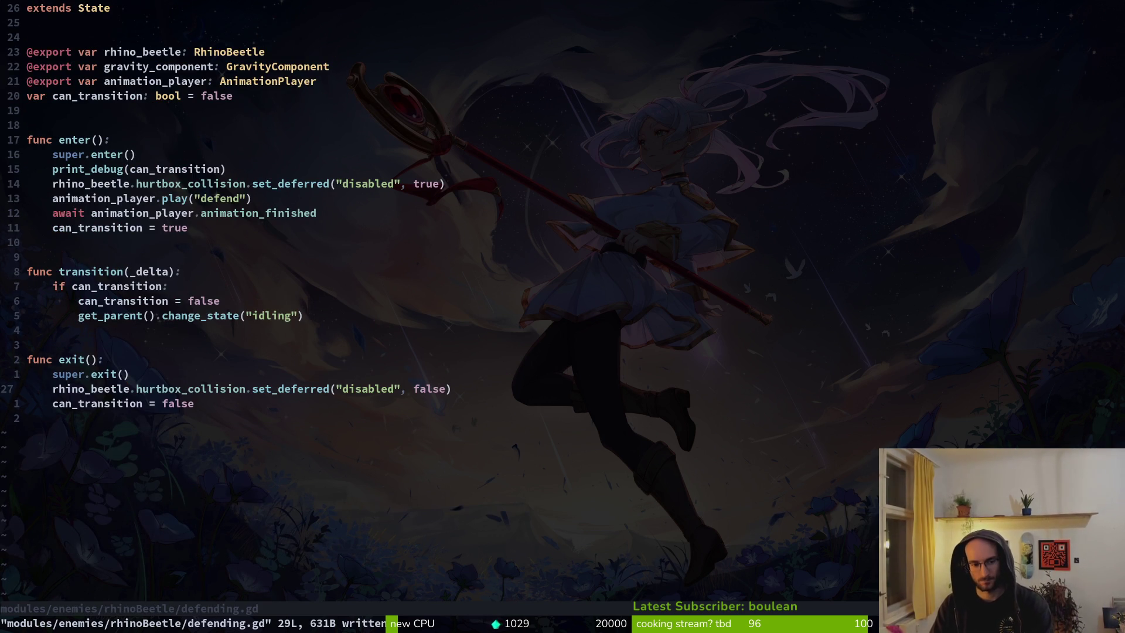
key(space)
Step: Open rhinoBeetle/slam.gd and look at its slam trigger set_deferred line
text(pfslas)
key(BackSpace)
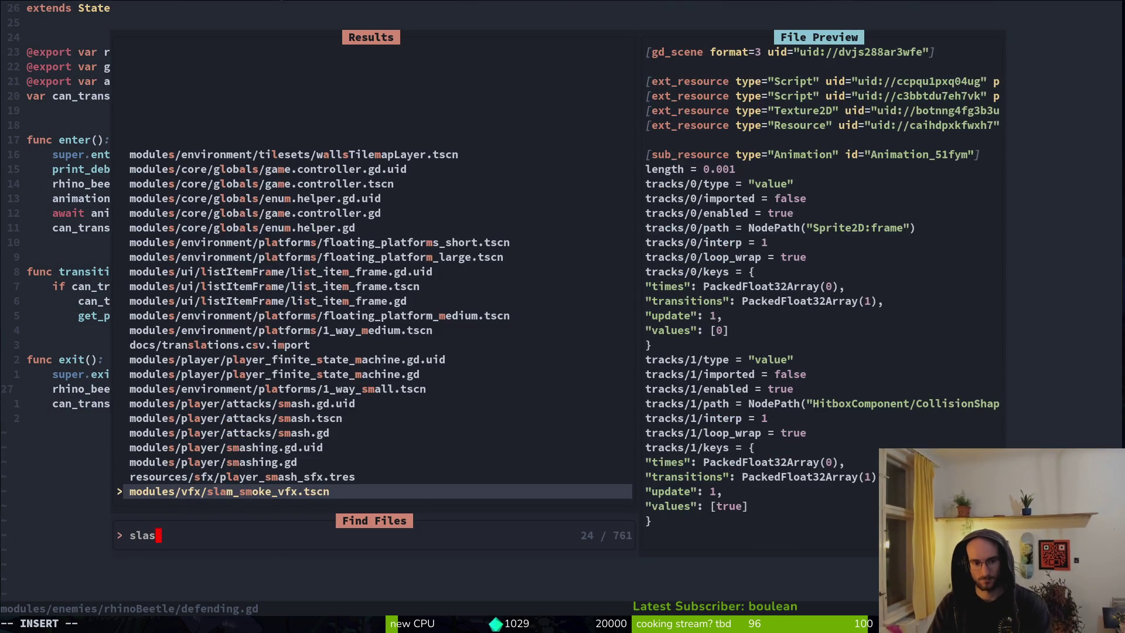
text(m)
key(Up)
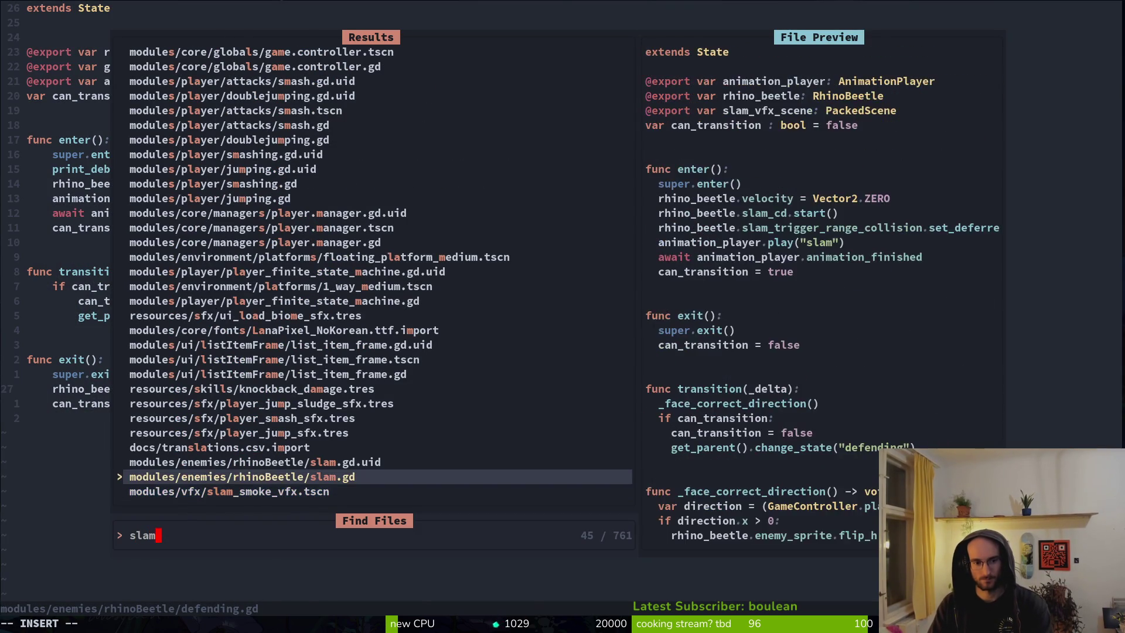
key(Return)
key(k)
key(k)
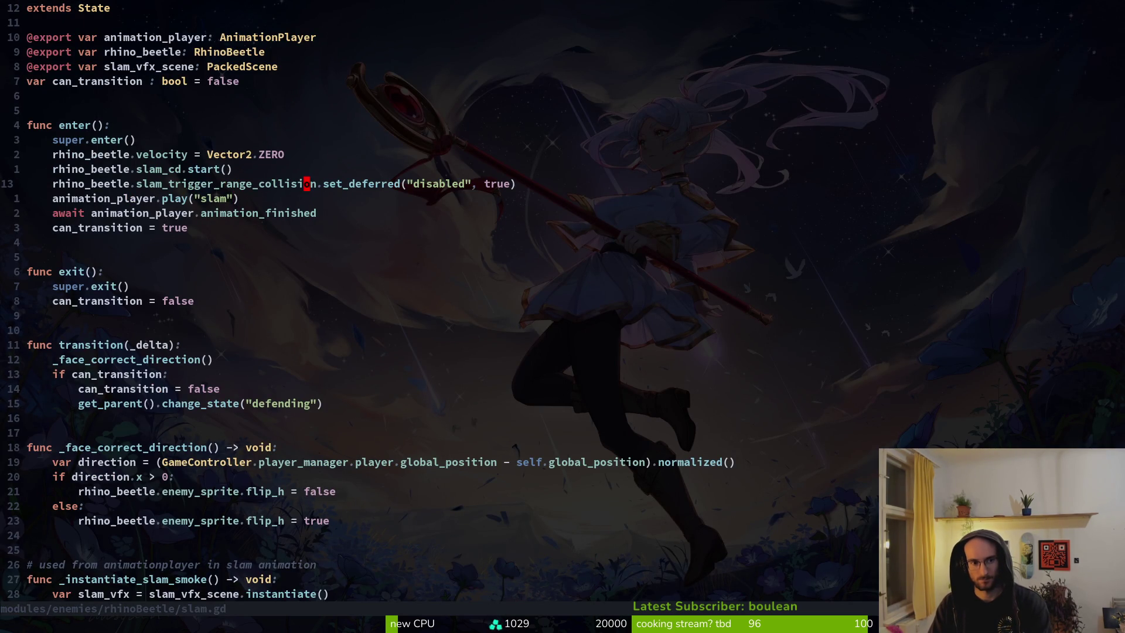
key(ctrl+v)
key(V)
key(Escape)
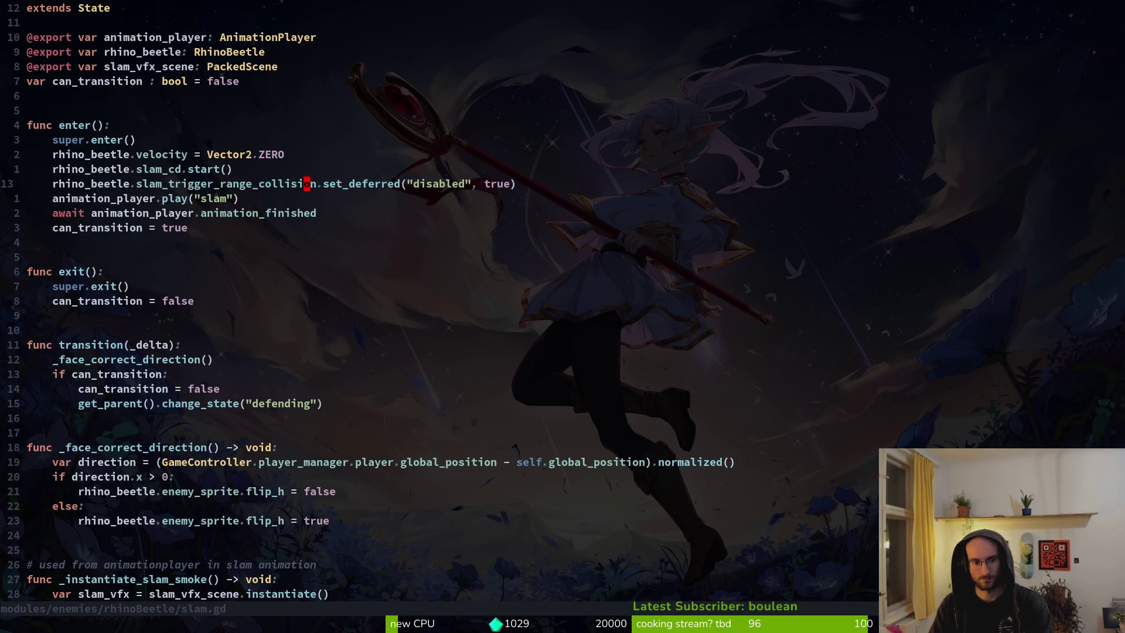
Step: Open the rhino beetle's idling script and inspect its aggro range check and change_state
key(space)
key(f)
key(f)
text(idlin)
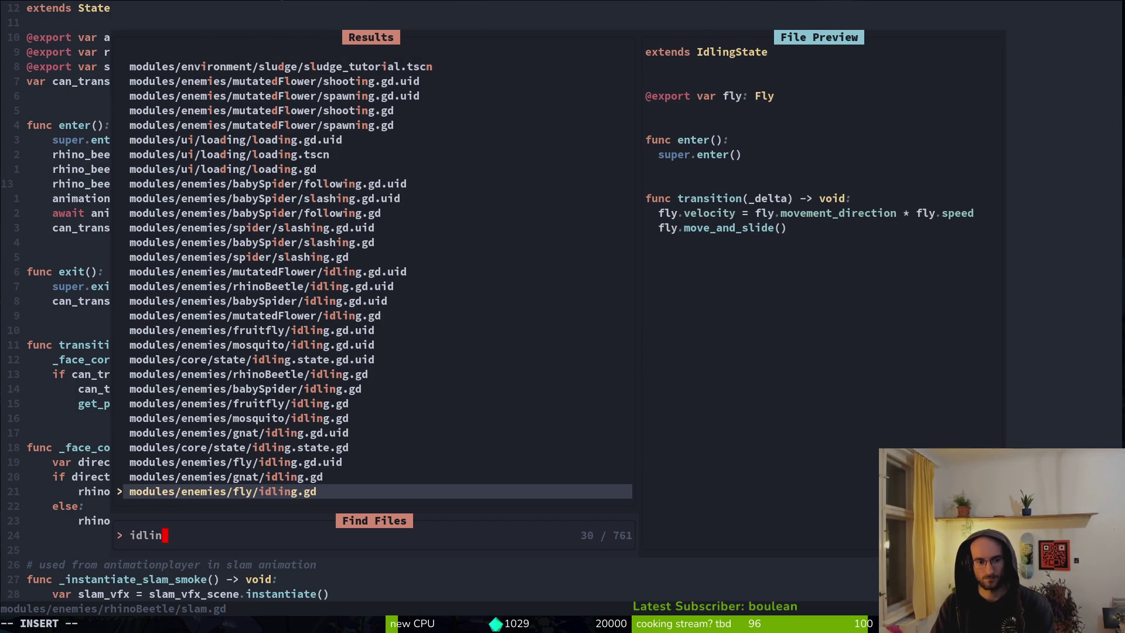
key(Up)
key(Up)
key(Up)
key(Return)
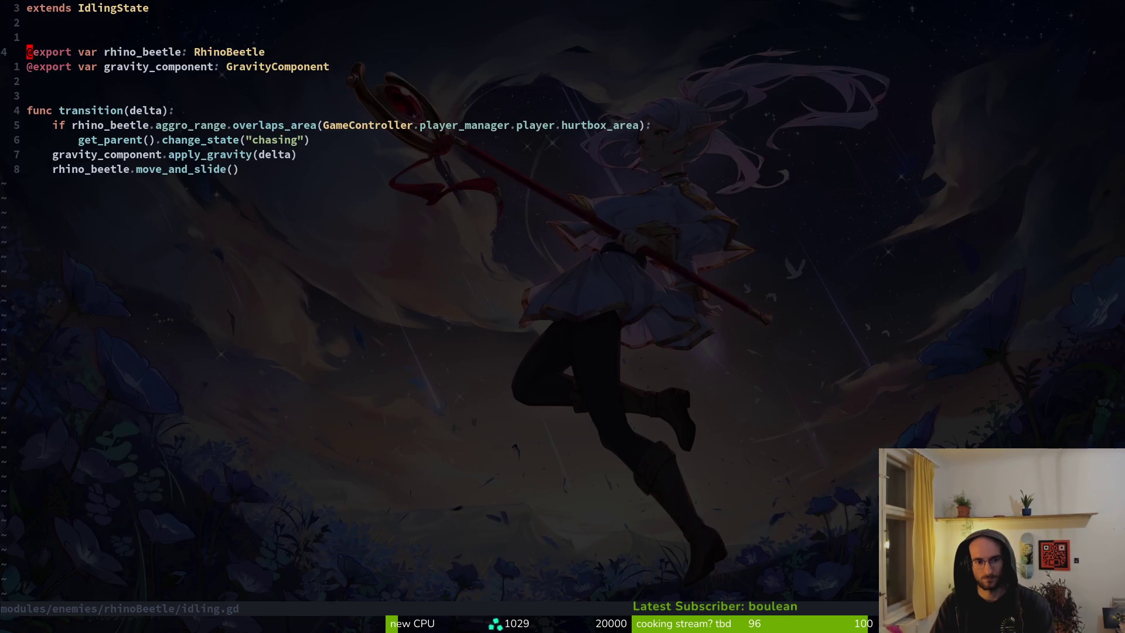
key(j)
key(j)
key(j)
key(V)
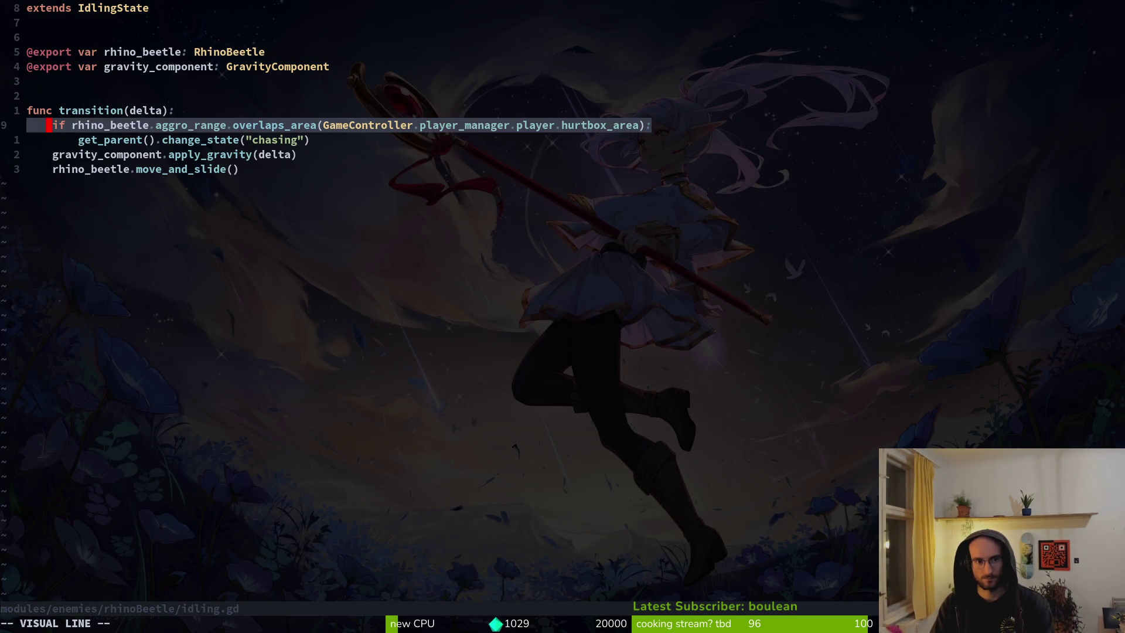
key(j)
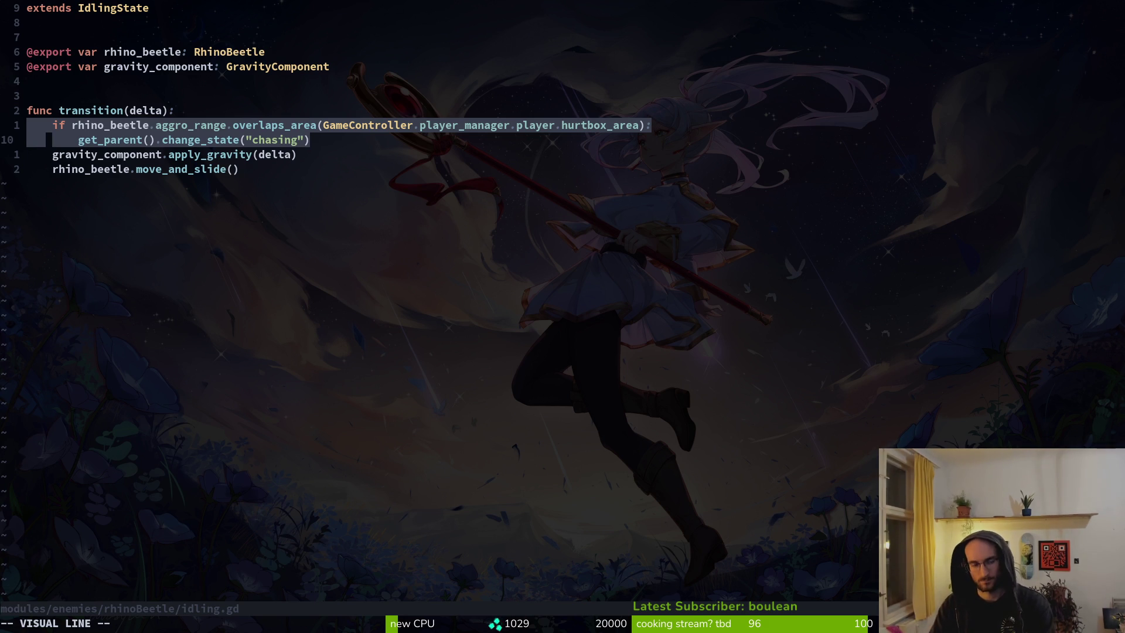
key(Escape)
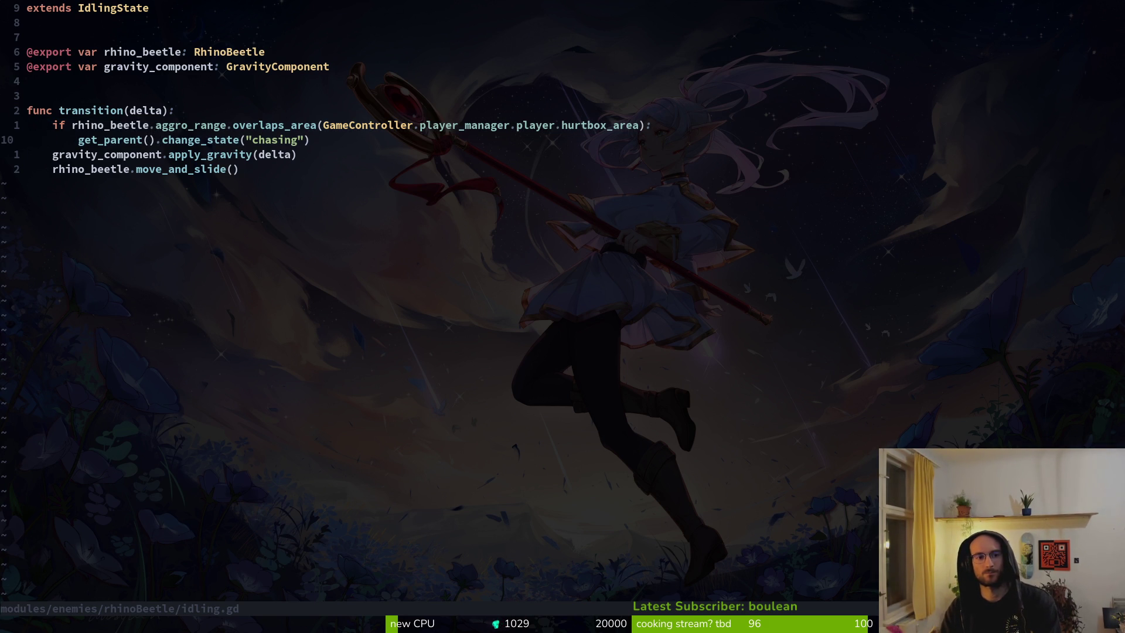
Step: Yank the apply_gravity and move_and_slide lines from the idling script
key(j)
key(V)
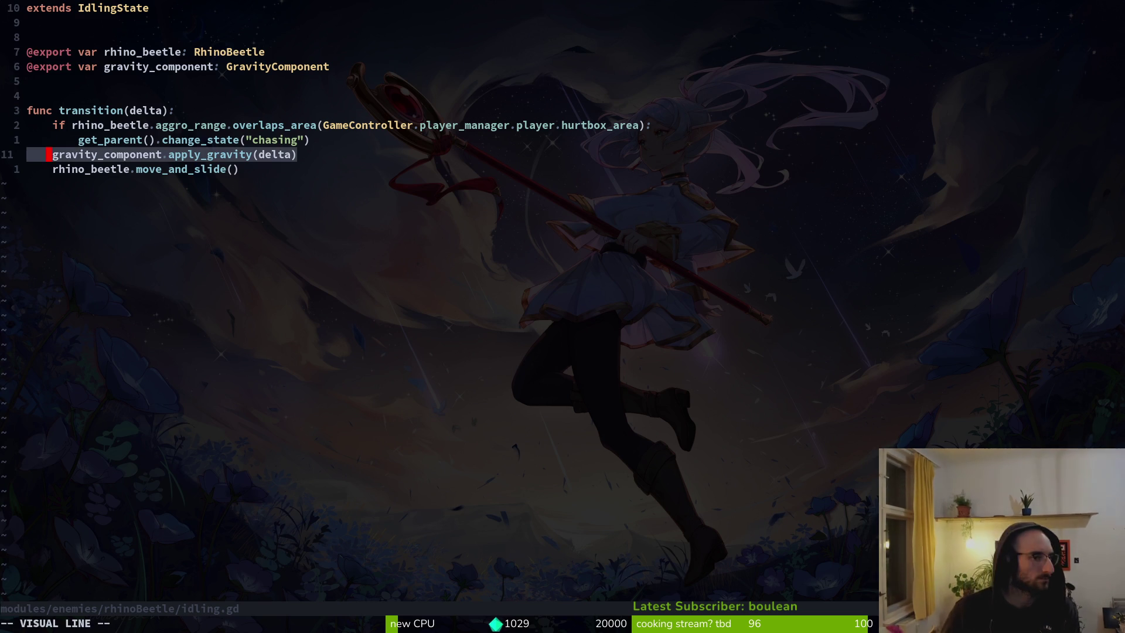
key(j)
key(y)
key(ctrl+6)
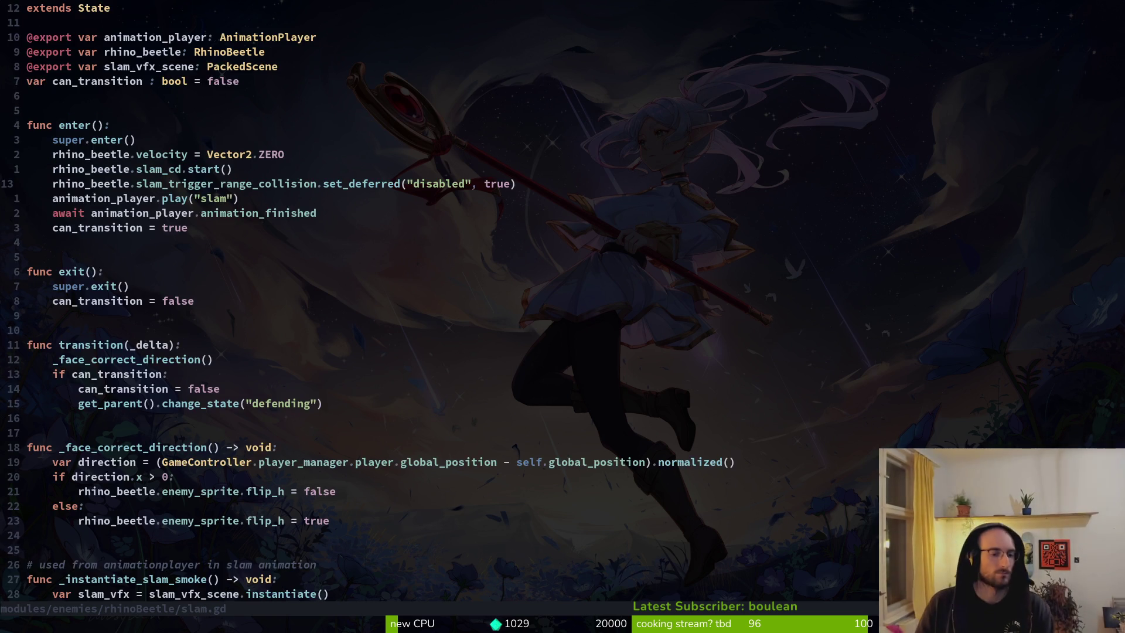
key(ctrl+6)
key(space)
Step: Open defending.gd, paste the apply_gravity and move_and_slide lines into transition(), and rename _delta to delta
key(f)
key(f)
text(defe)
key(Return)
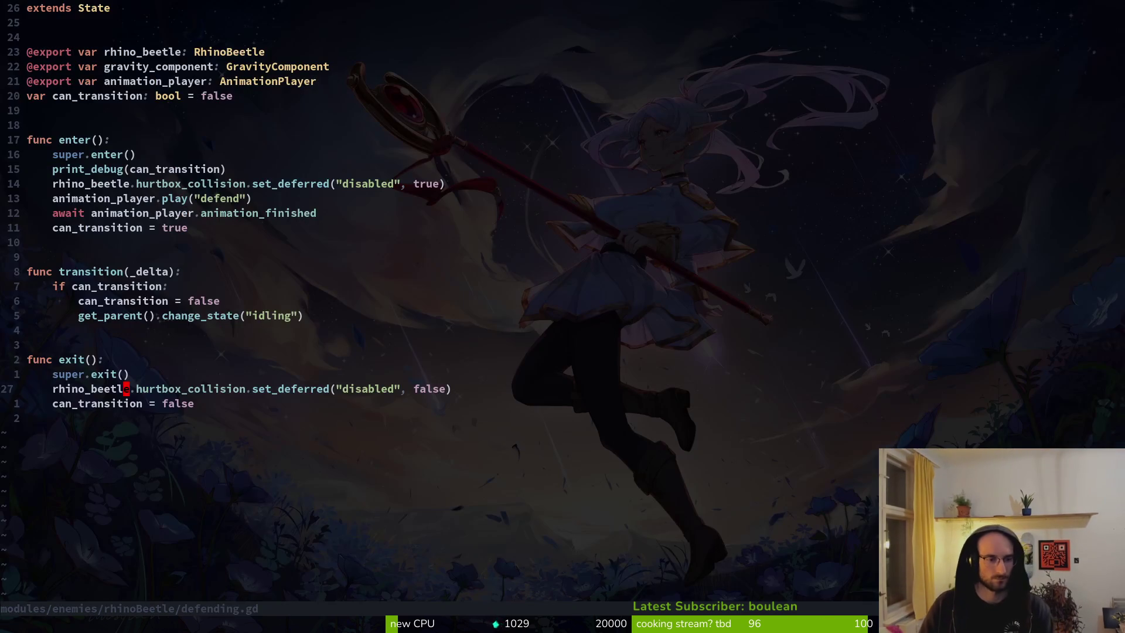
key(k)
key(k)
key(k)
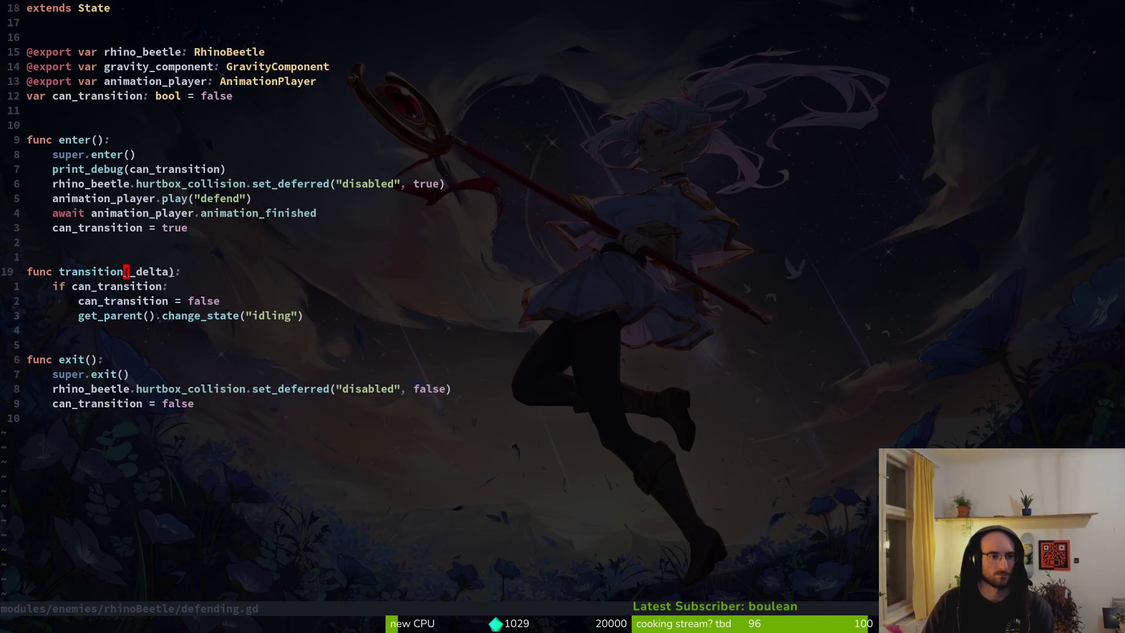
key(p)
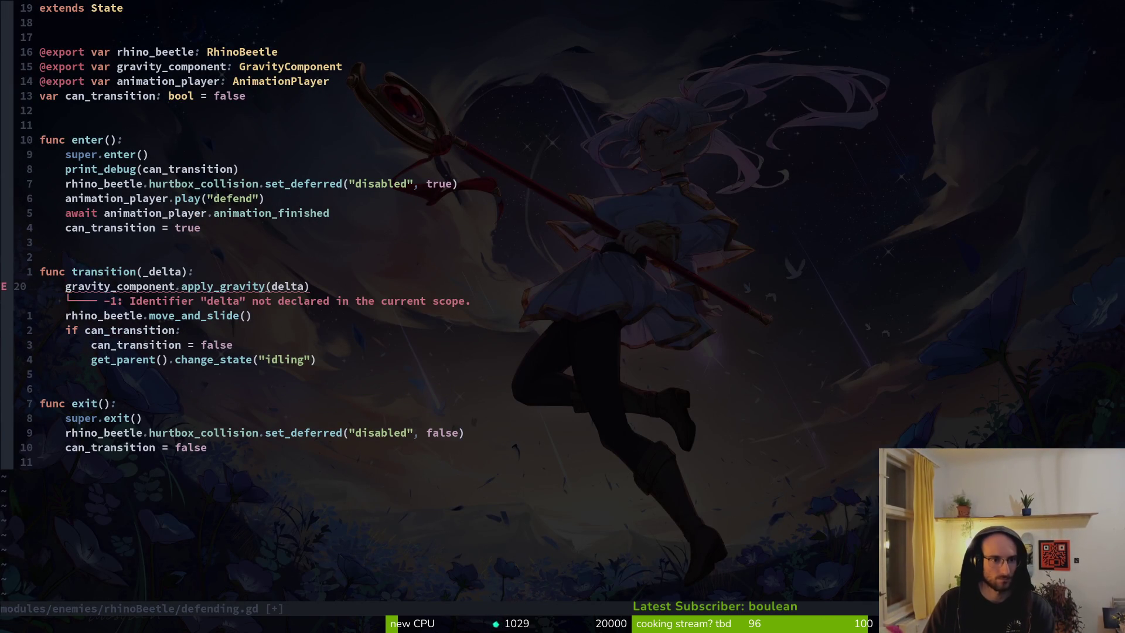
key(k)
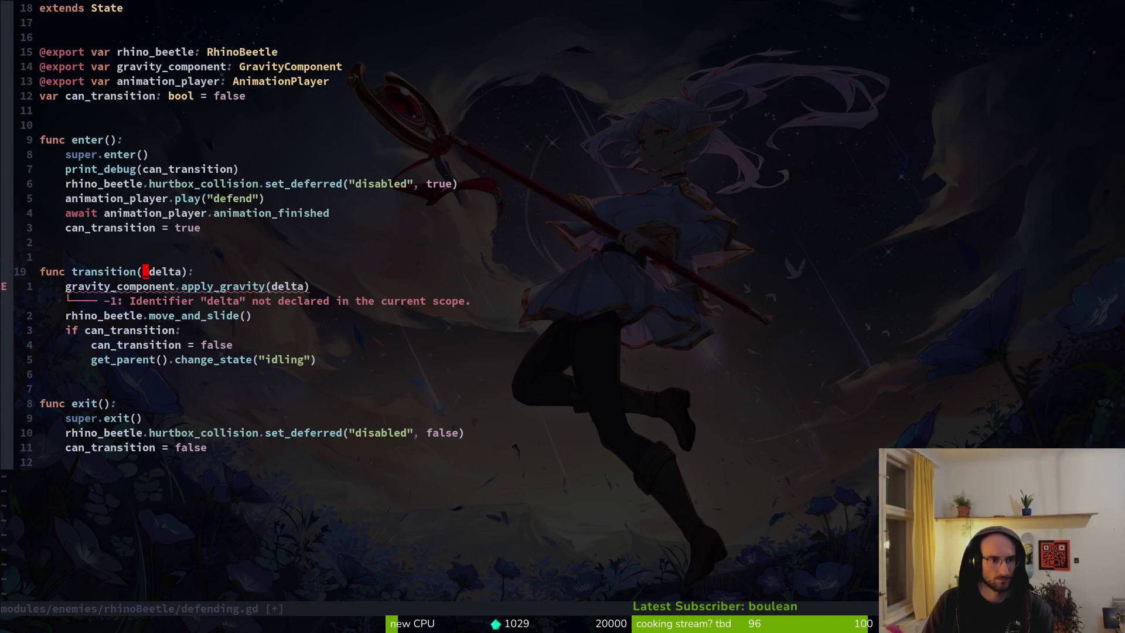
key(s)
key(Escape)
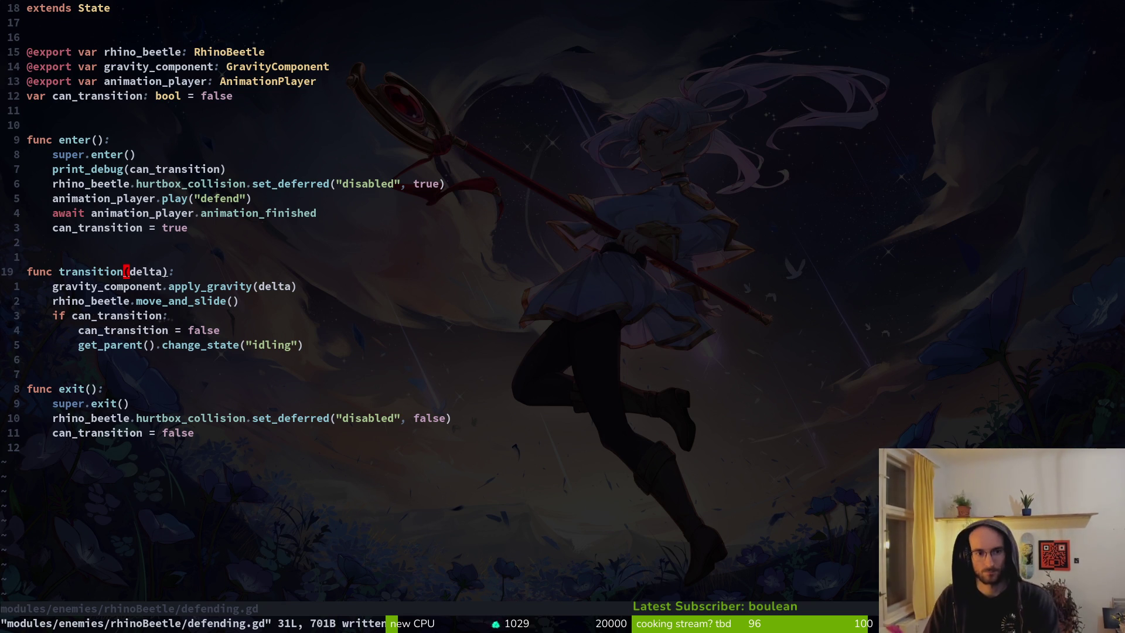
Step: Delete the print_debug line from defending.gd and save the script with :w
key(k)
key(k)
key(k)
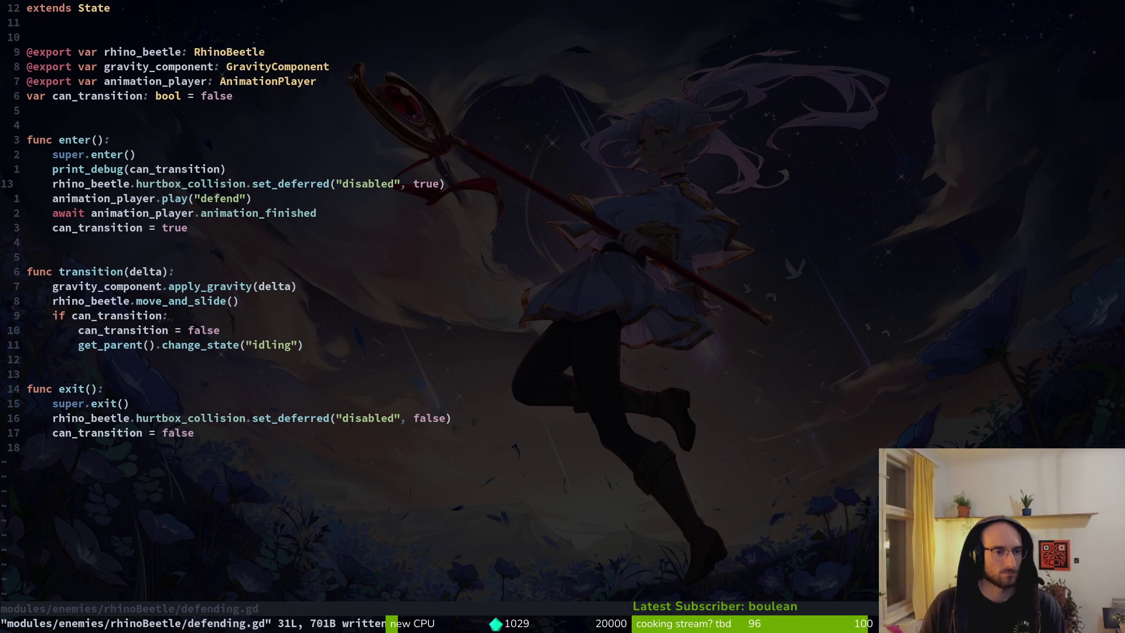
key(j)
key(j)
key(k)
key(j)
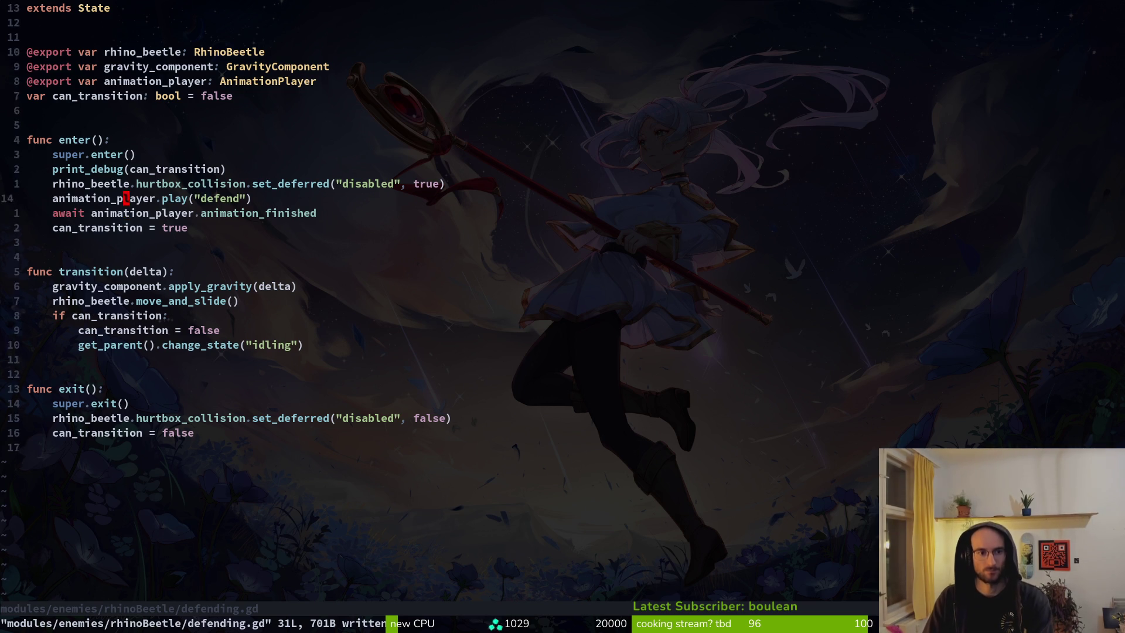
key(j)
key(k)
key(k)
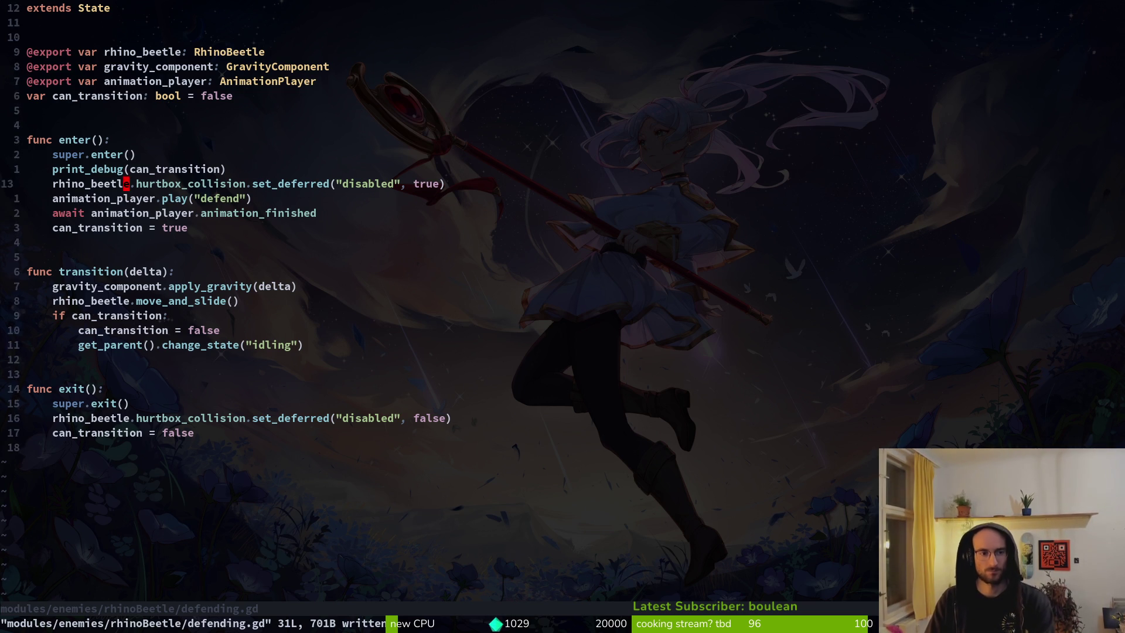
key(shift+v)
text(d)
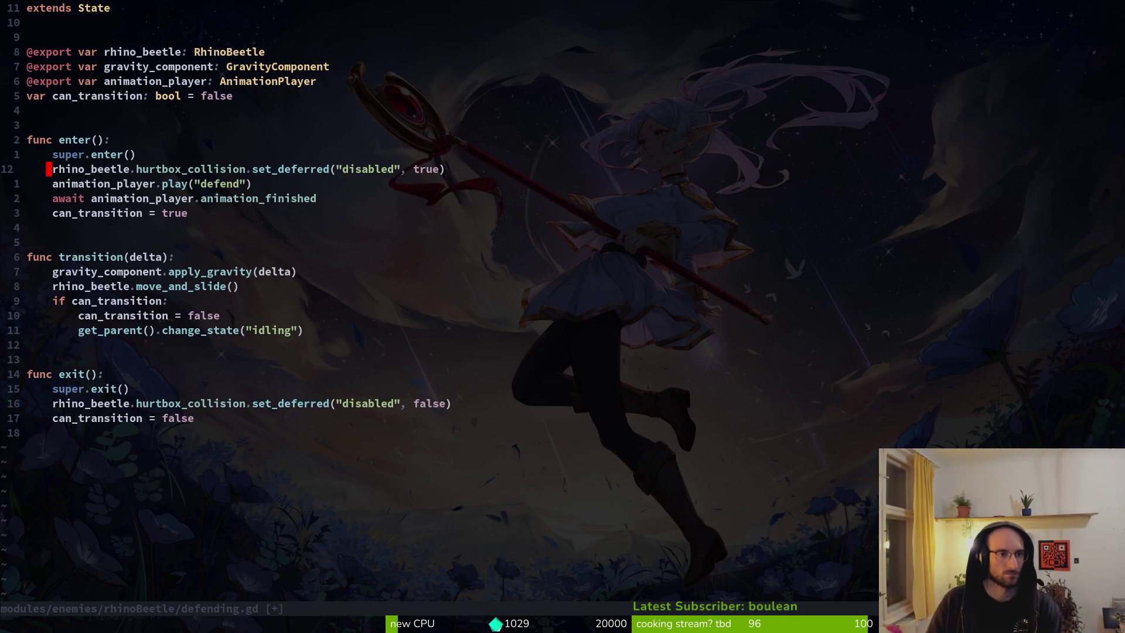
text(:w)
key(Return)
key(j)
key(j)
key(j)
key(j)
key(j)
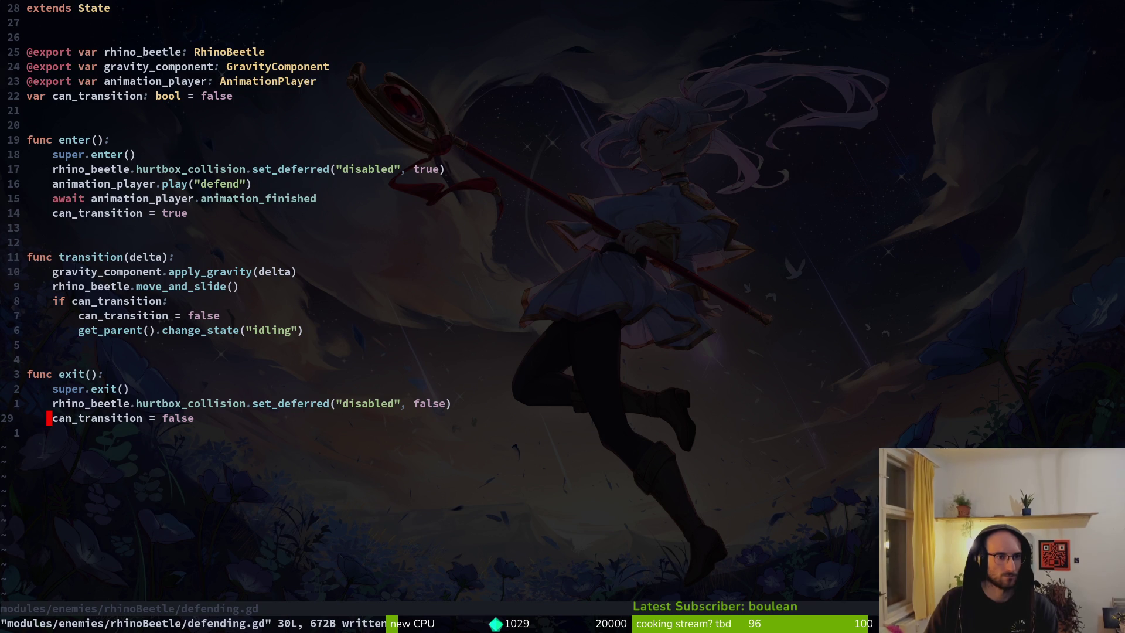
Step: Run the game with F5 to test the beetle's defending state
key(space)
key(f)
key(f)
text(state)
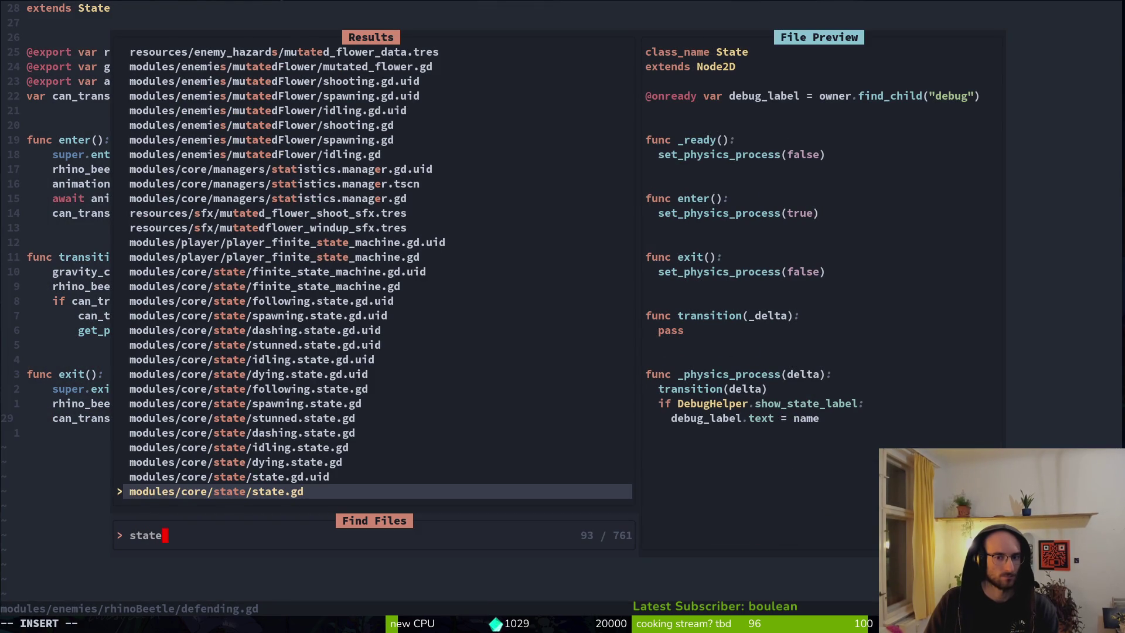
key(Escape)
key(Escape)
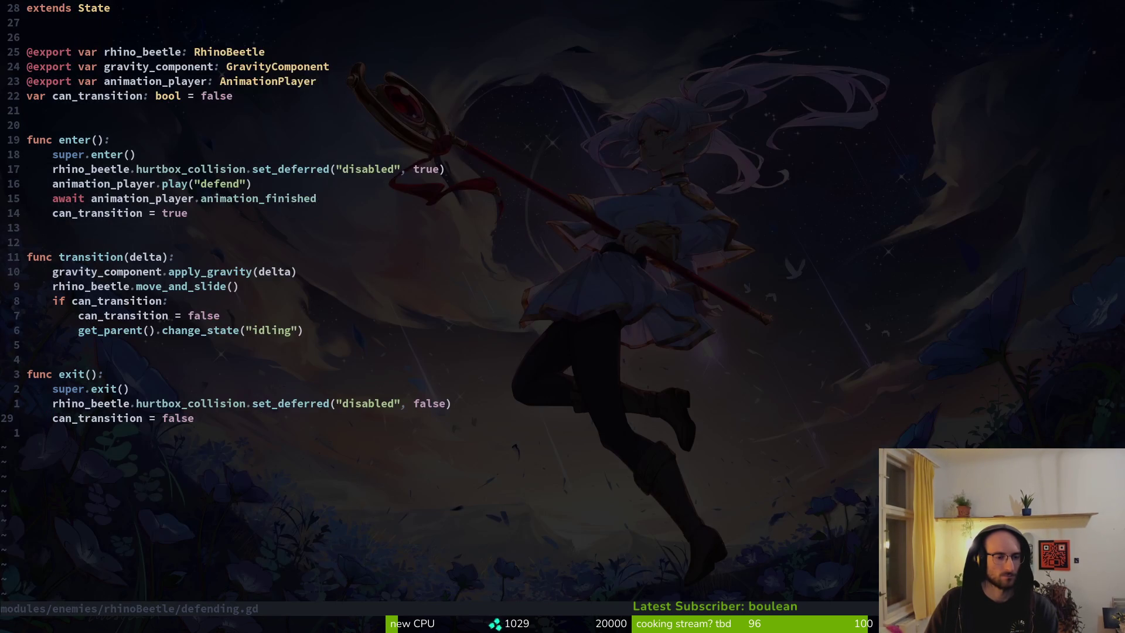
key(F5)
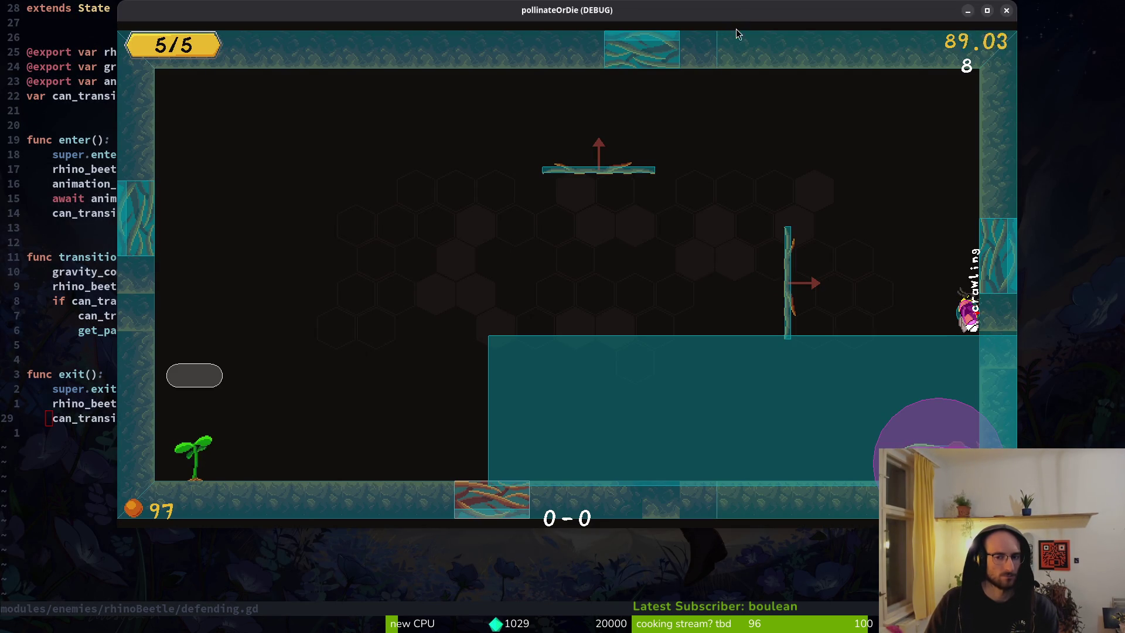
key(Escape)
key(space)
key(f)
key(f)
text(state)
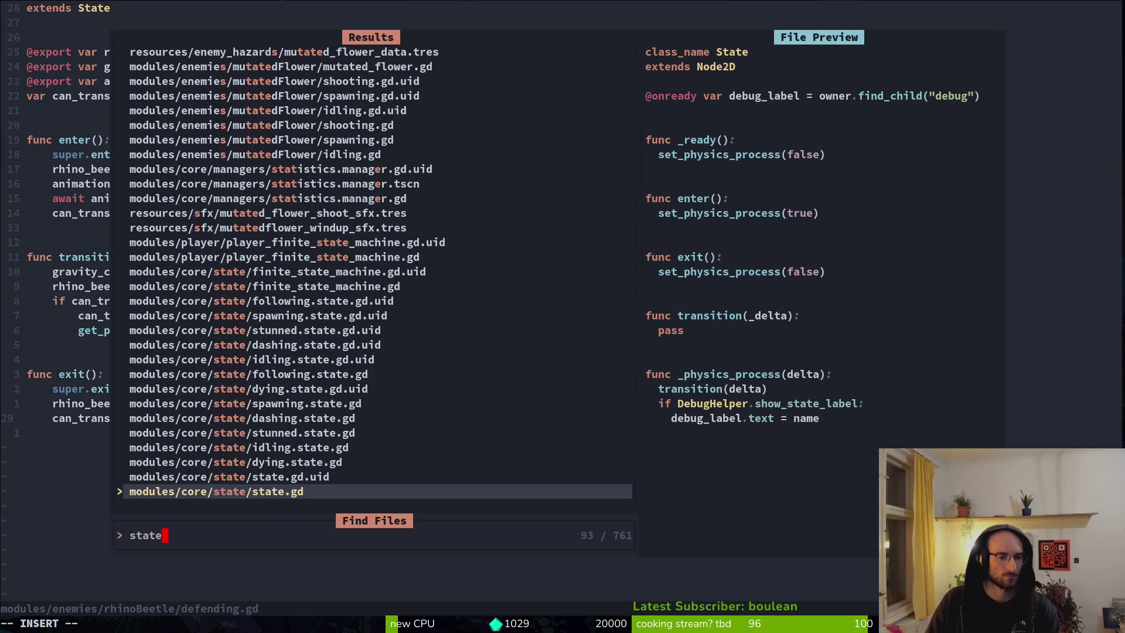
key(Escape)
key(Escape)
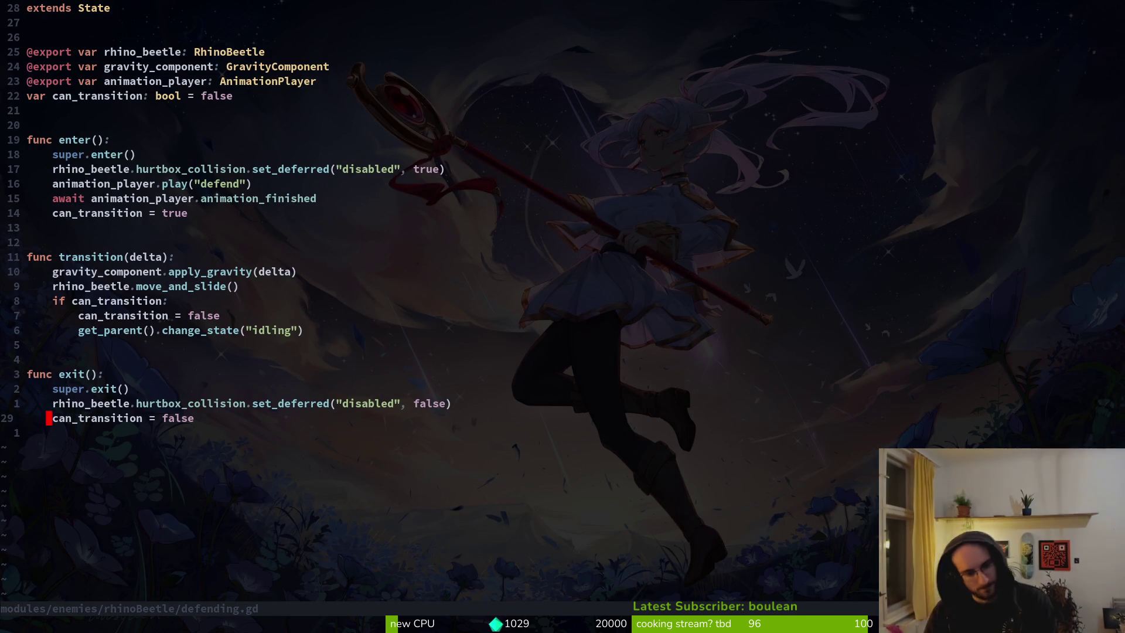
key(space)
key(f)
key(f)
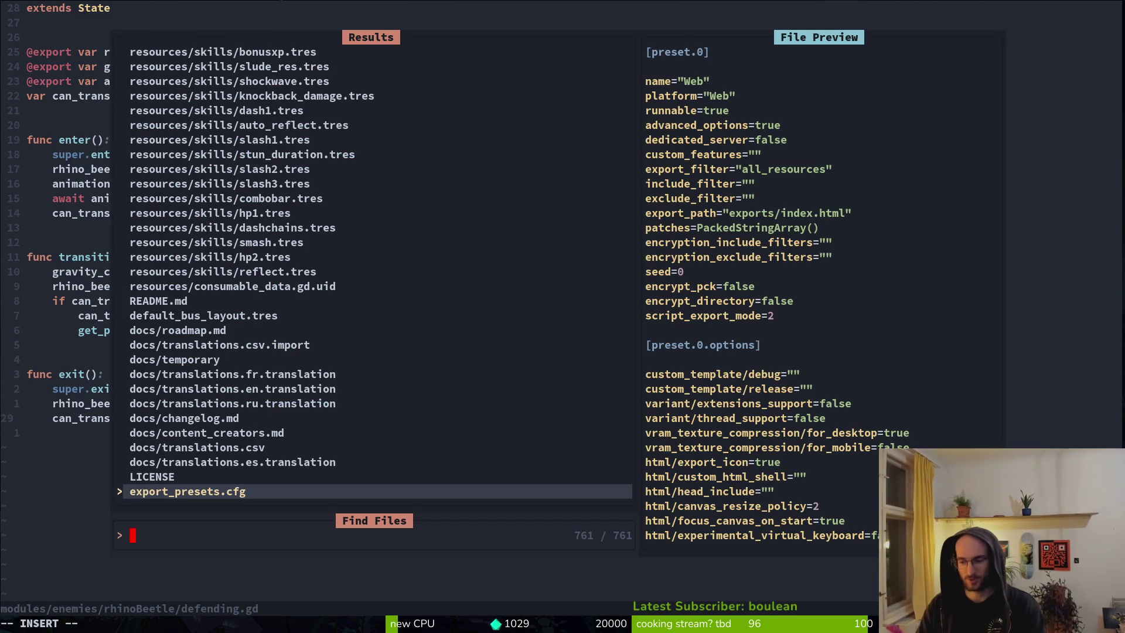
Step: Open rhino_beetle.gd, comment out the stun_duration debug-print connection on line 17 with #, and save
text(rhirhinob)
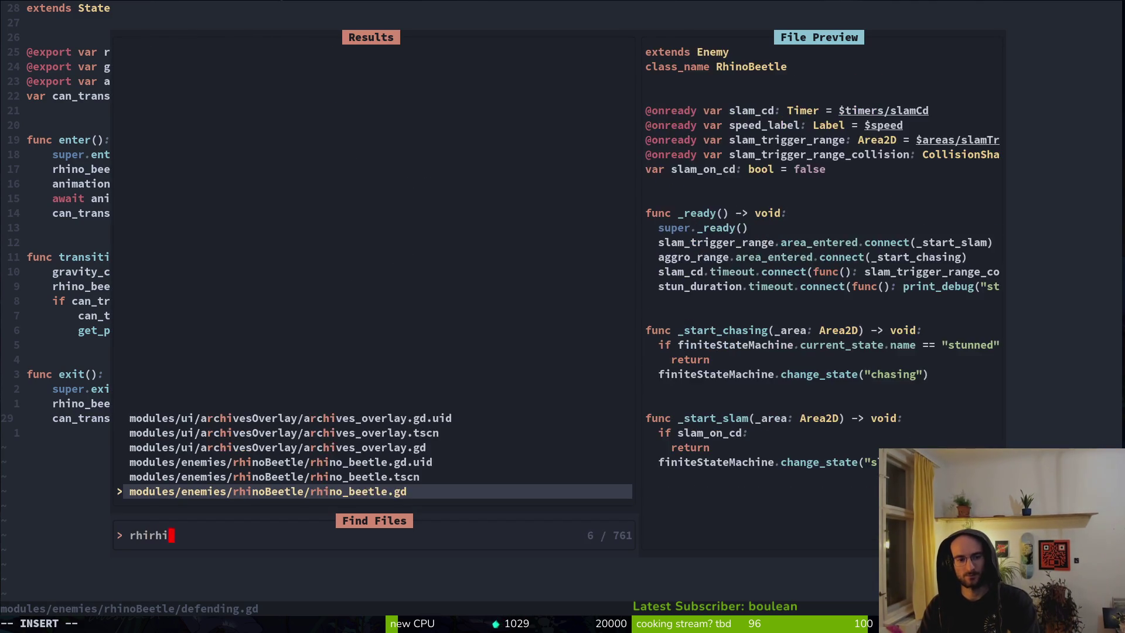
key(Return)
key(shift+v)
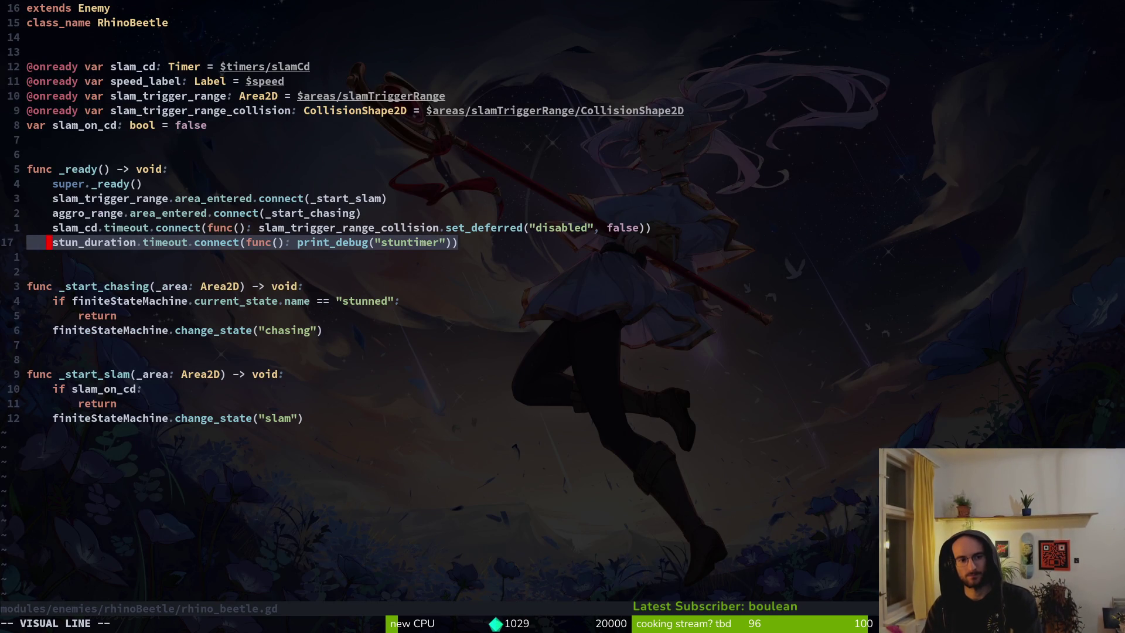
key(Escape)
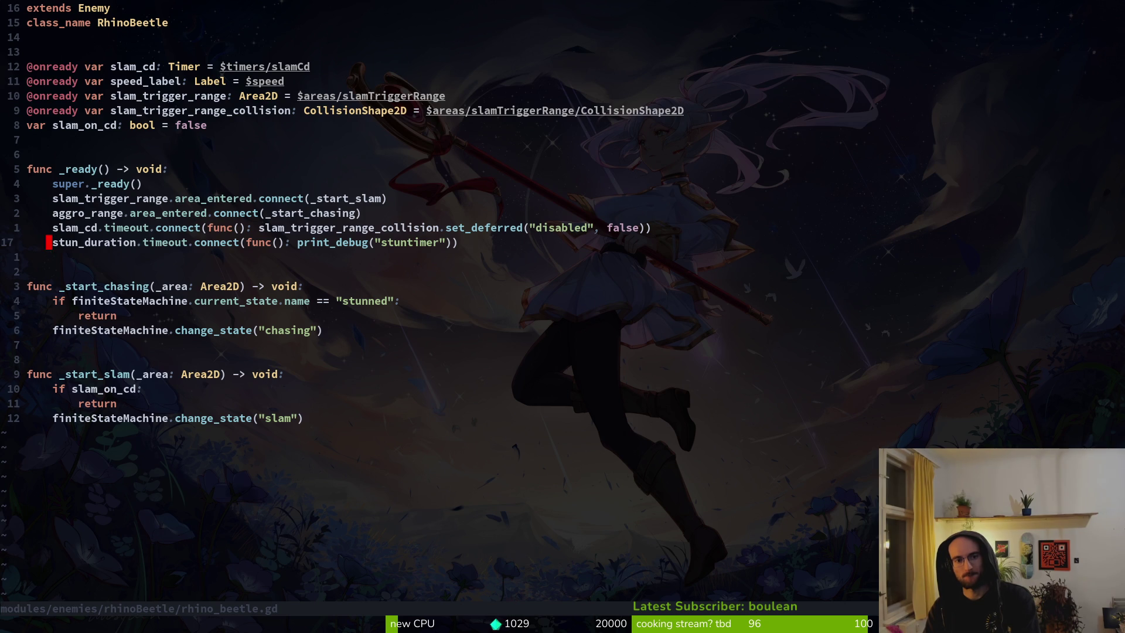
key(d)
key(d)
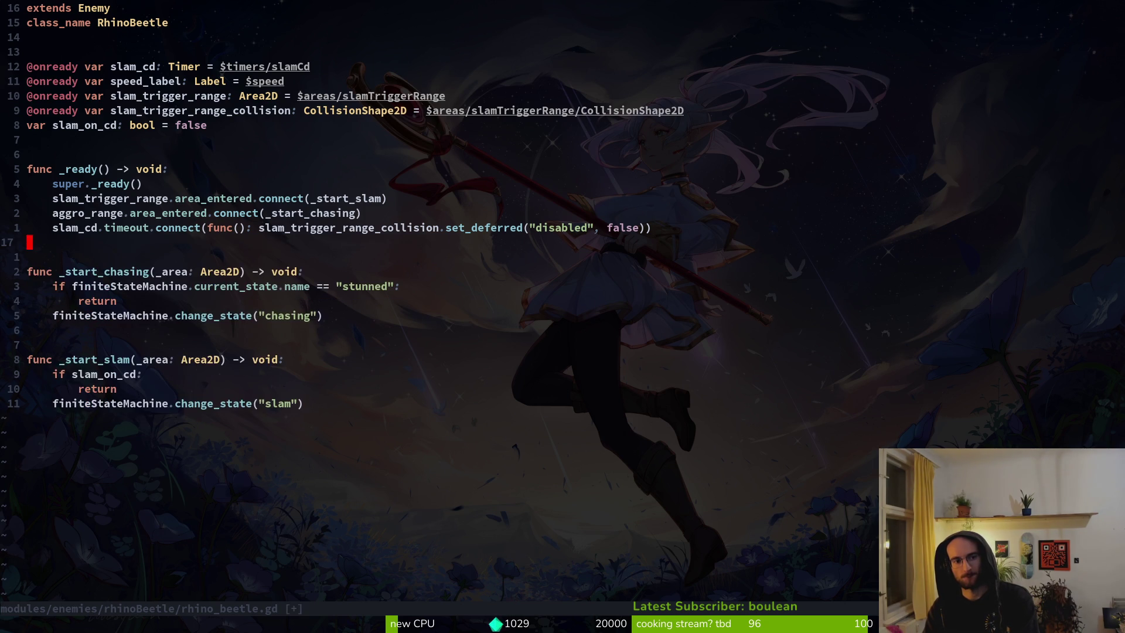
text(ui#)
key(Escape)
text(:w)
key(Return)
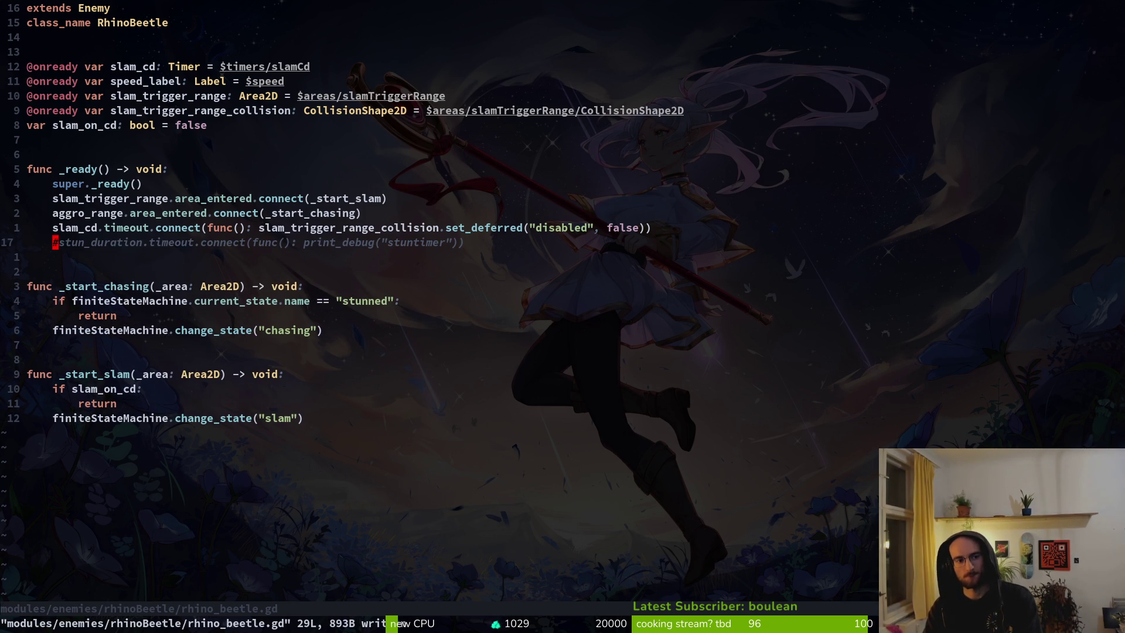
key(k)
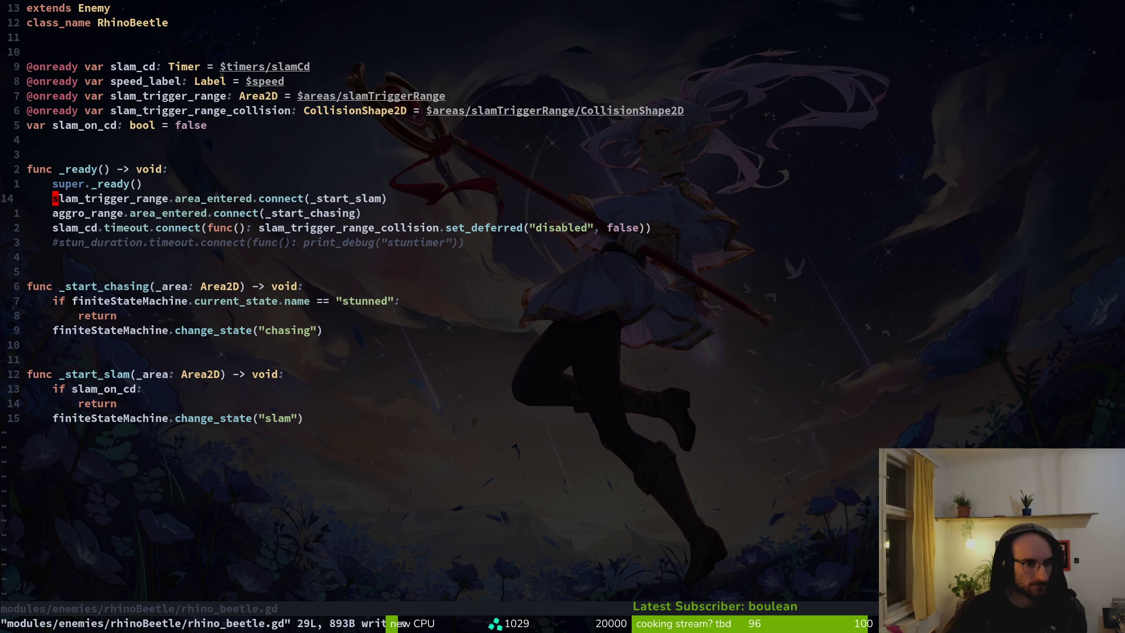
key(j)
key(j)
key(j)
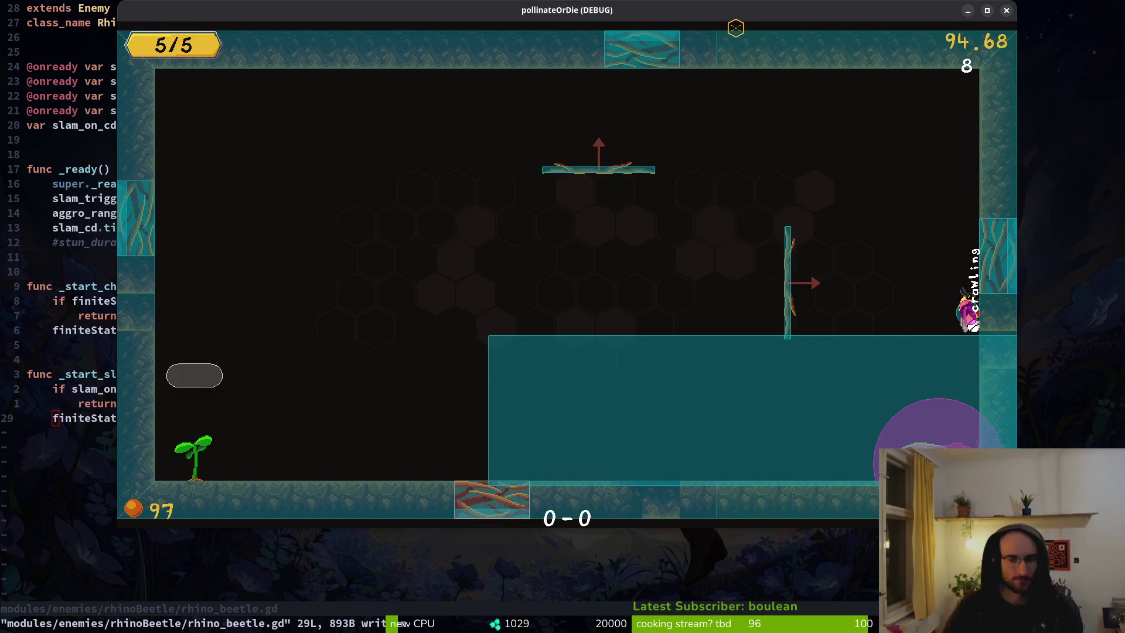
Step: Launch the game, then open defending.gd in Neovim by searching 'defen'
key(F5)
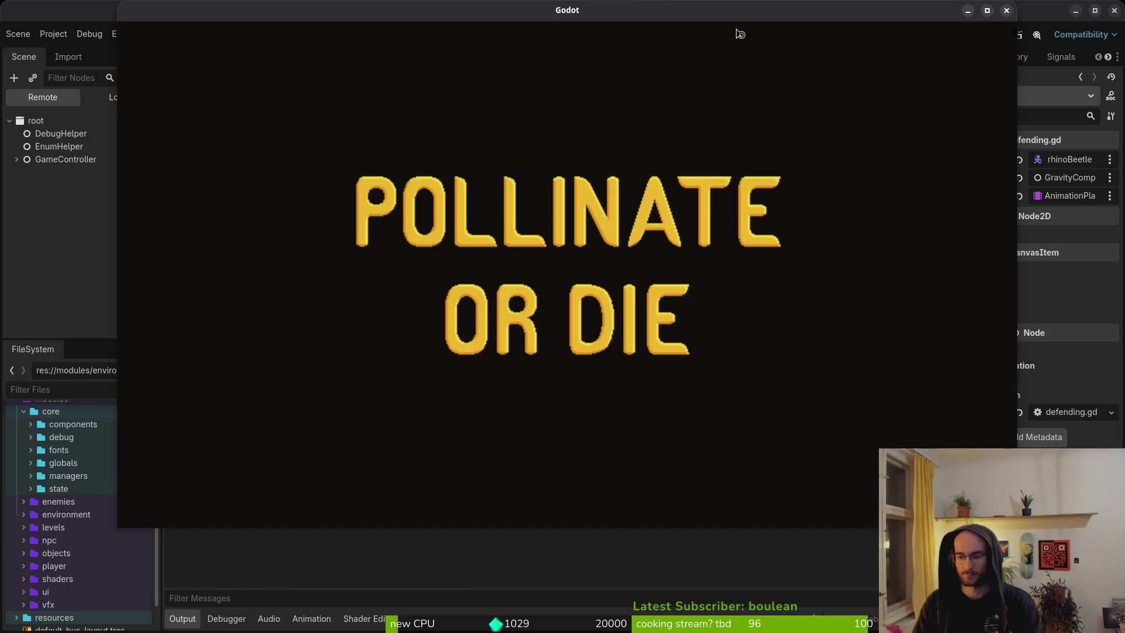
key(Return)
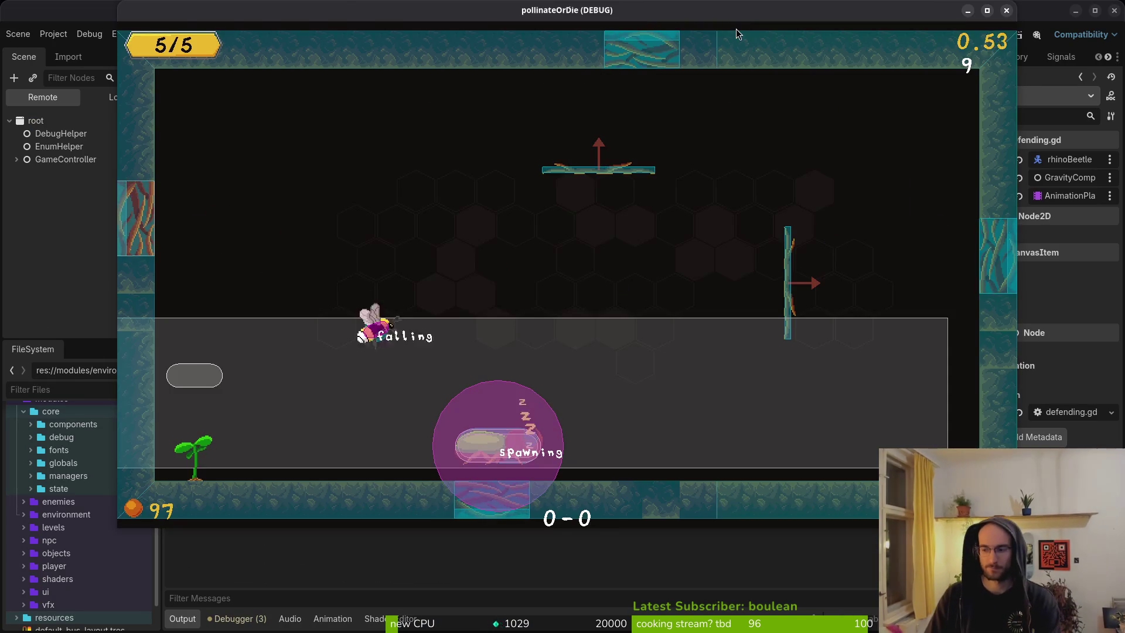
key(alt+Tab)
key(space)
key(f)
key(f)
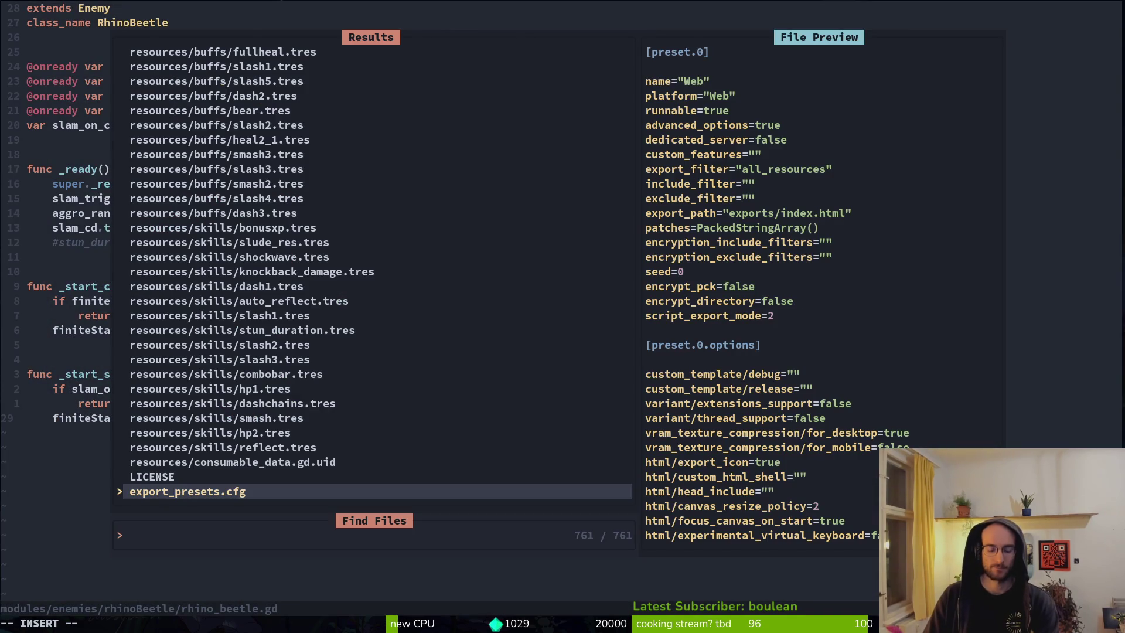
text(defen)
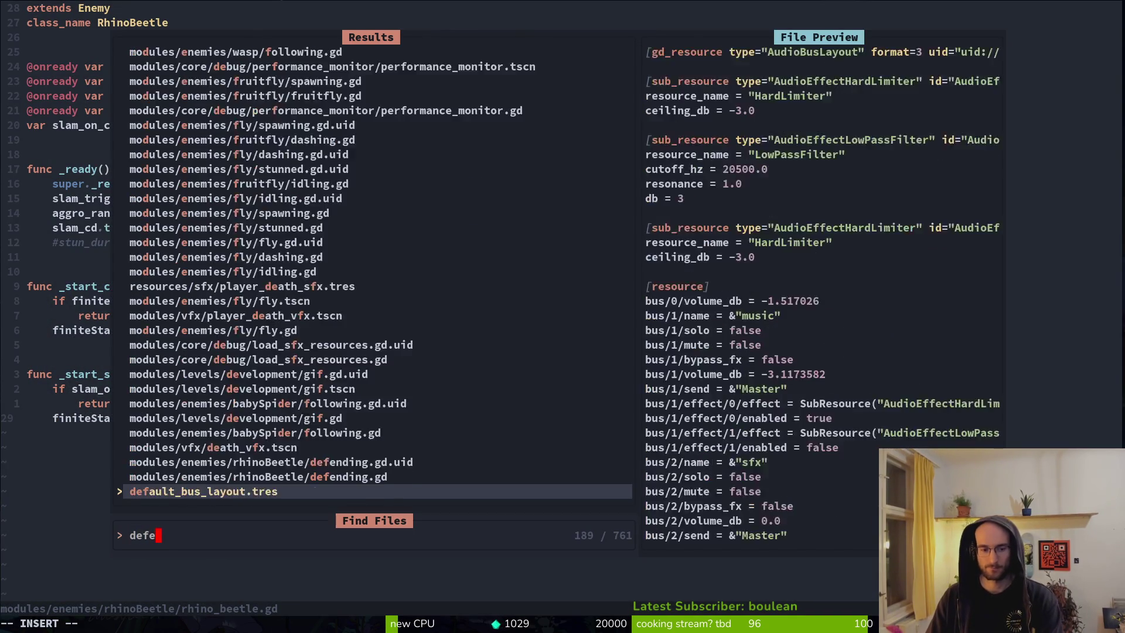
key(Return)
Step: Save defending.gd and playtest, attacking the beetle to trigger its defending state
key(alt+Tab)
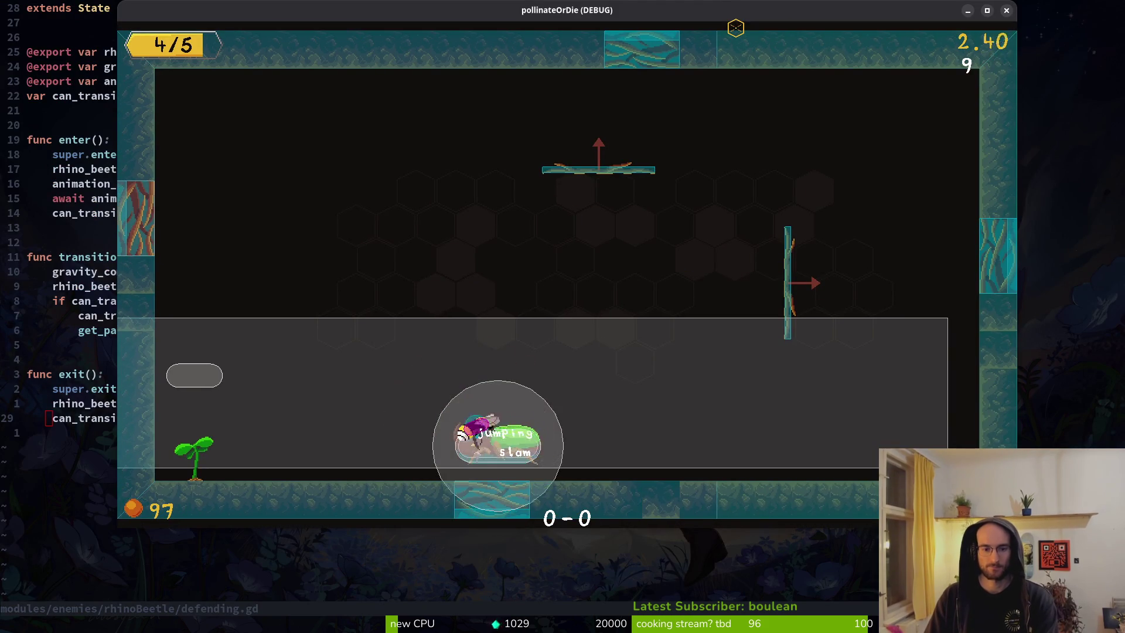
key(alt+F4)
key(ctrl+s)
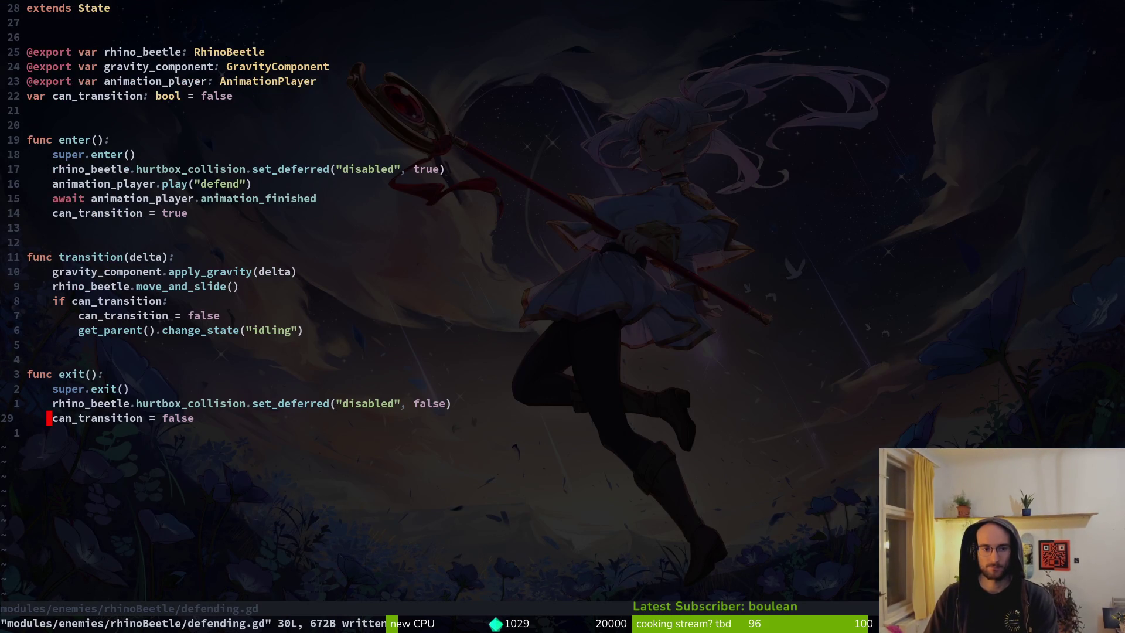
key(alt+Tab)
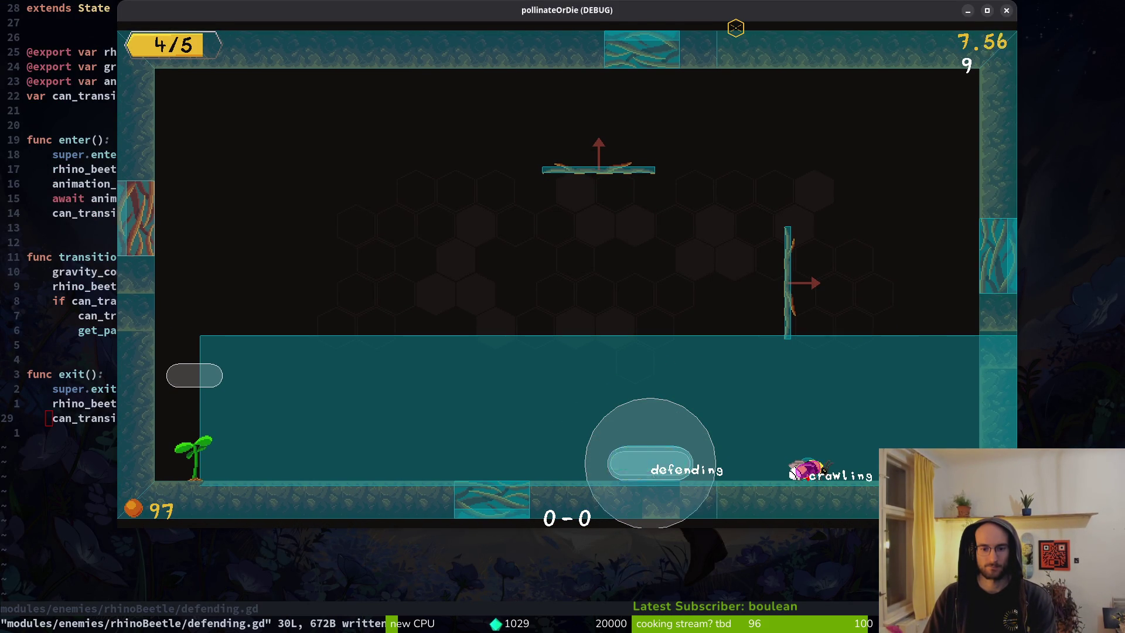
key(space)
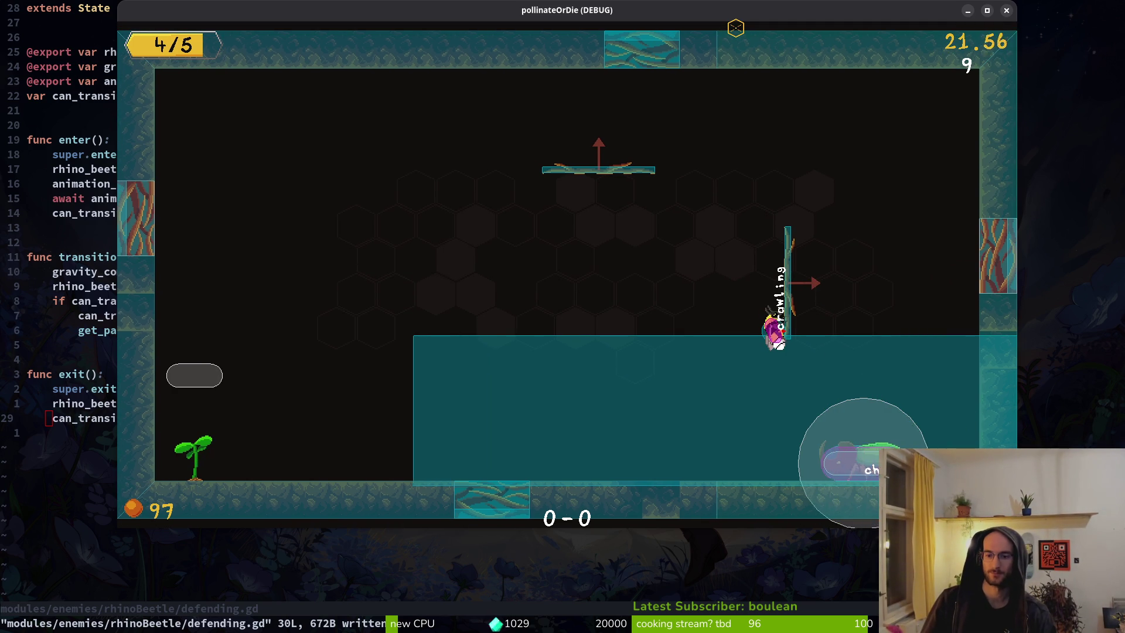
key(Escape)
key(F5)
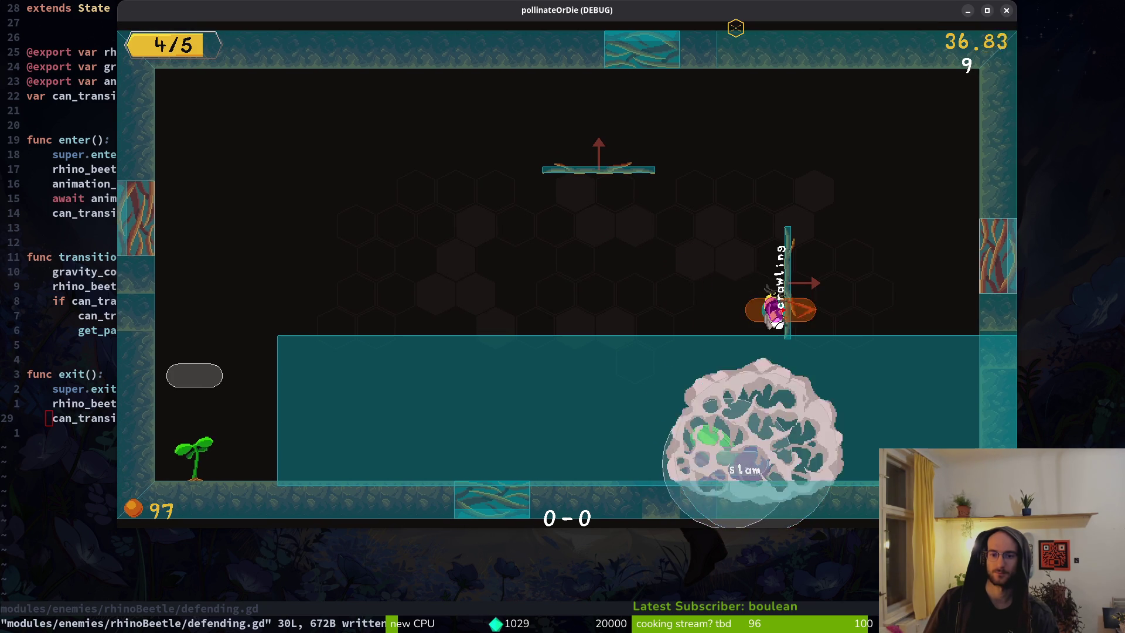
key(Escape)
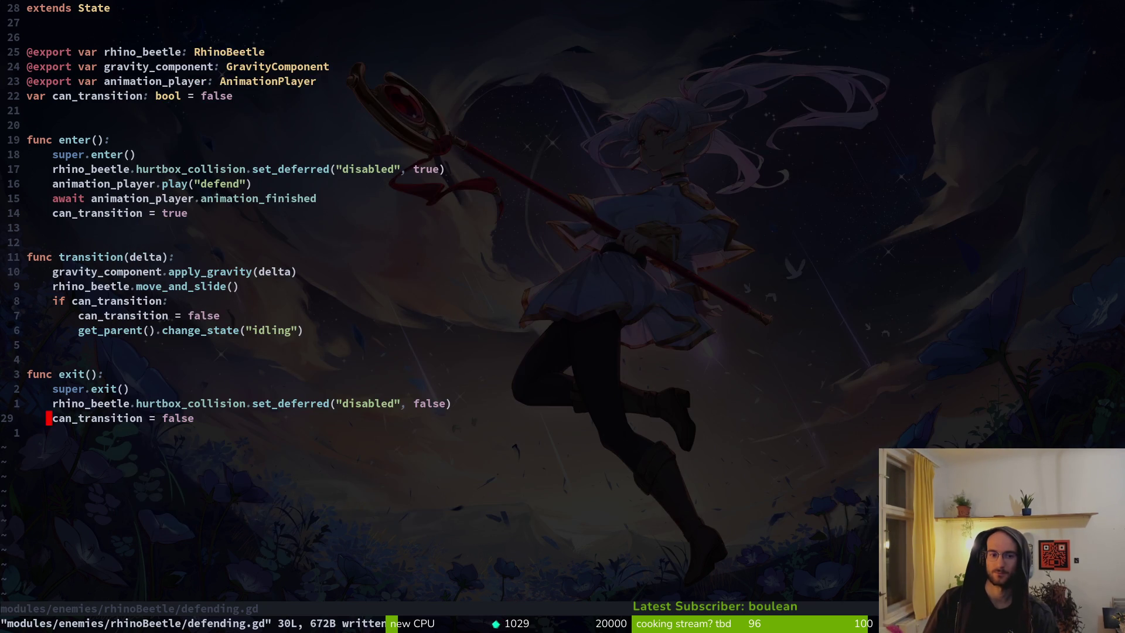
key(alt+Tab)
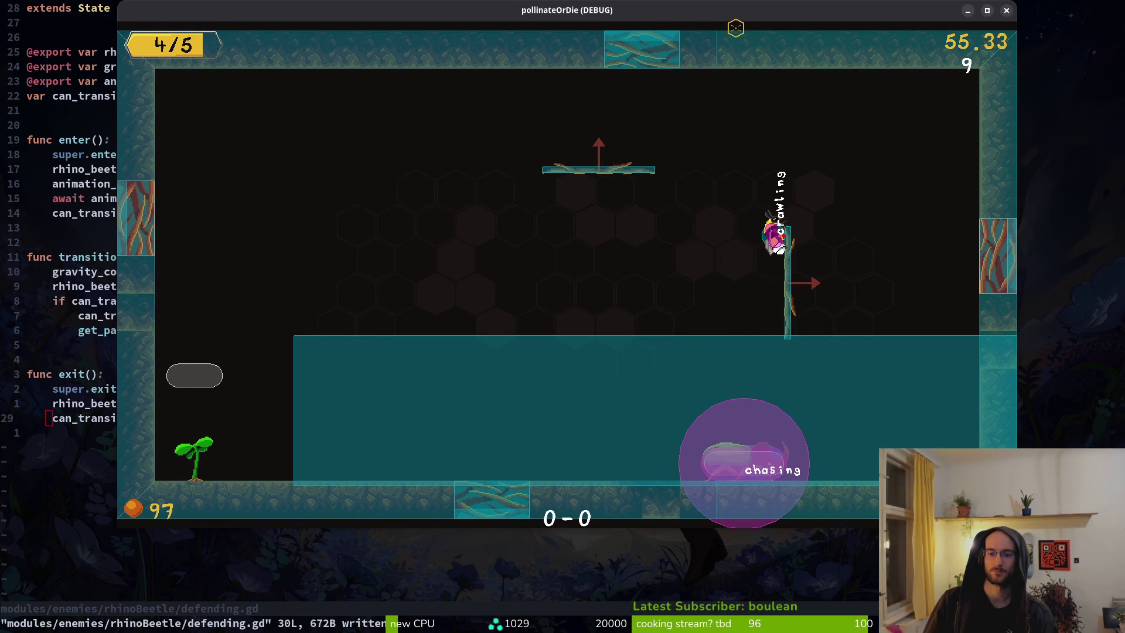
key(Escape)
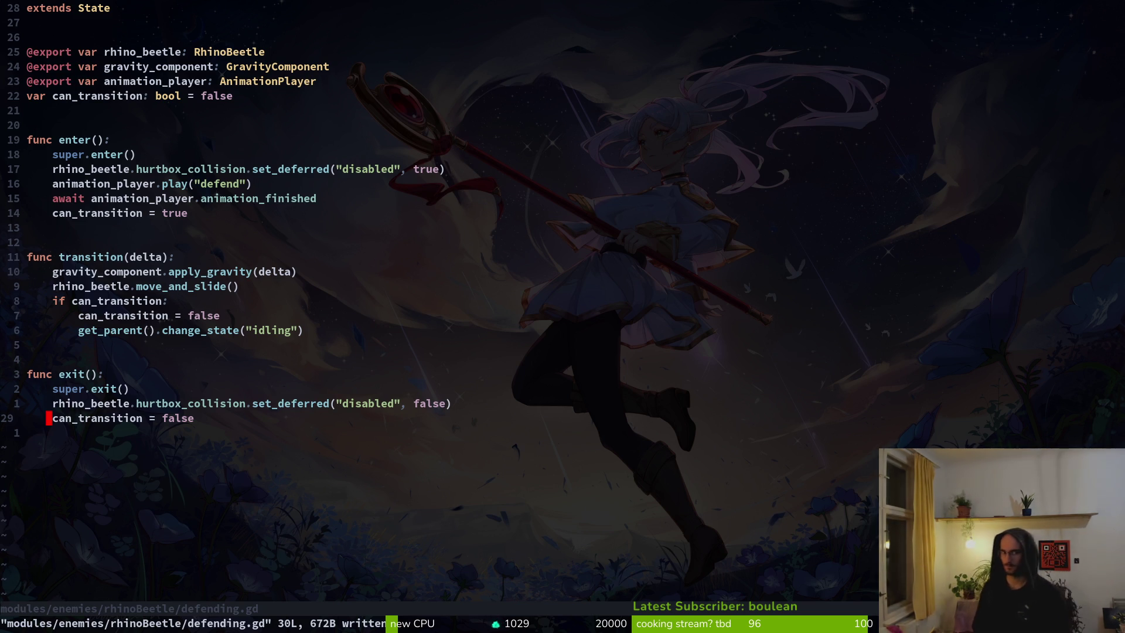
Step: Move 'can_transition = false' below get_parent().change_state("idling") in defending.gd and save
key(k)
key(k)
key(k)
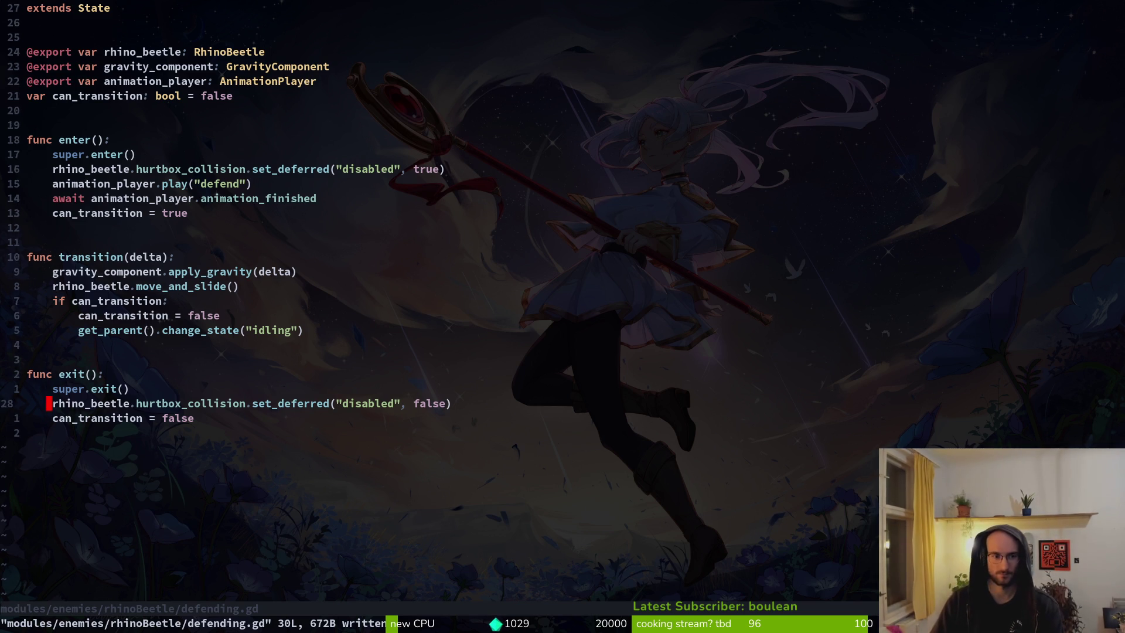
key(V)
key(J)
key(Escape)
text(:w)
key(Return)
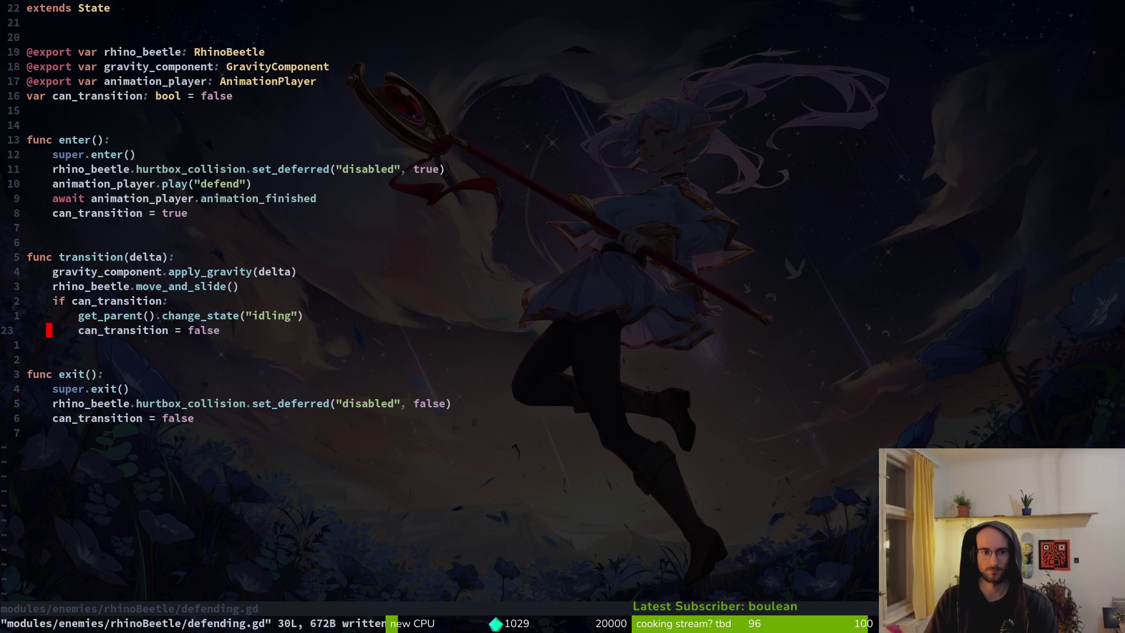
Step: Stop the old run, relaunch the game from Godot, and enter the dev test level
key(alt+Tab)
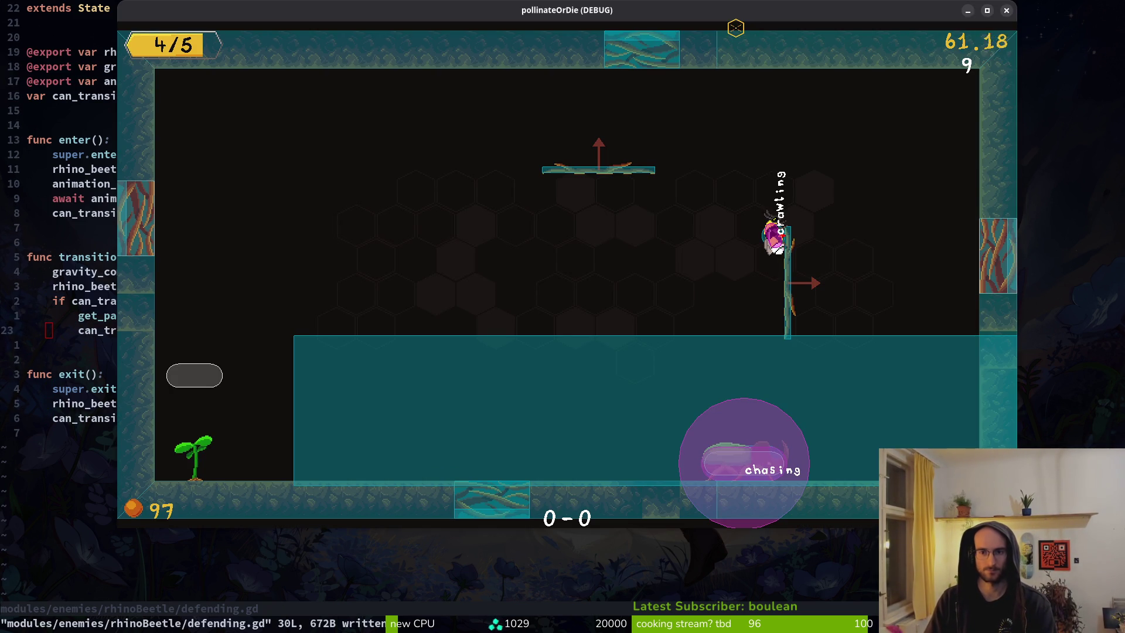
key(alt+Tab)
key(F8)
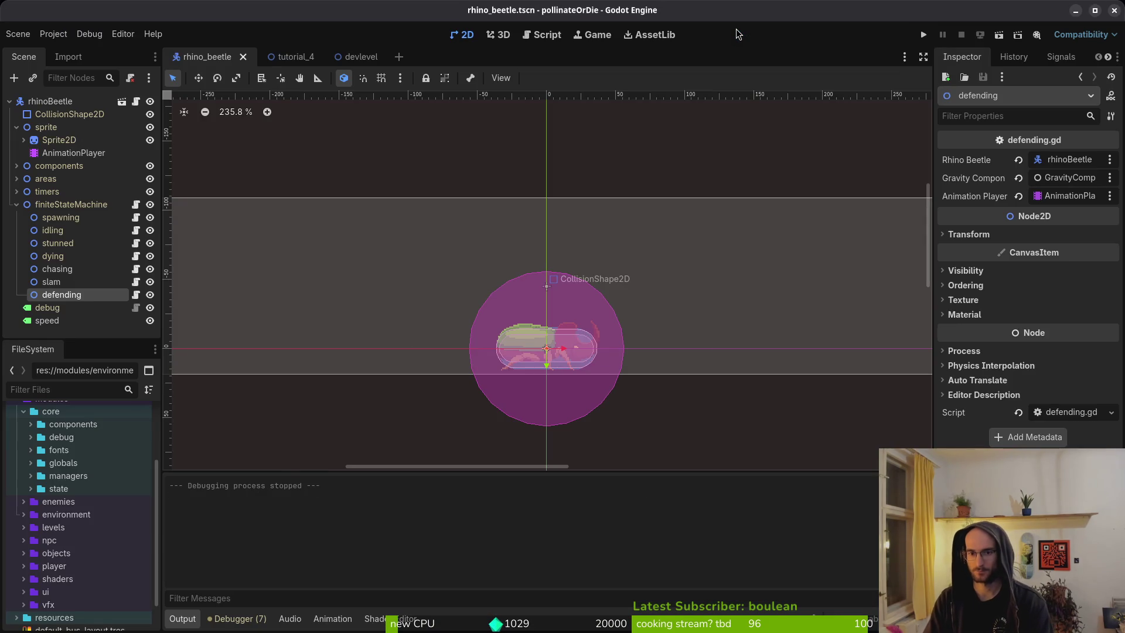
key(F5)
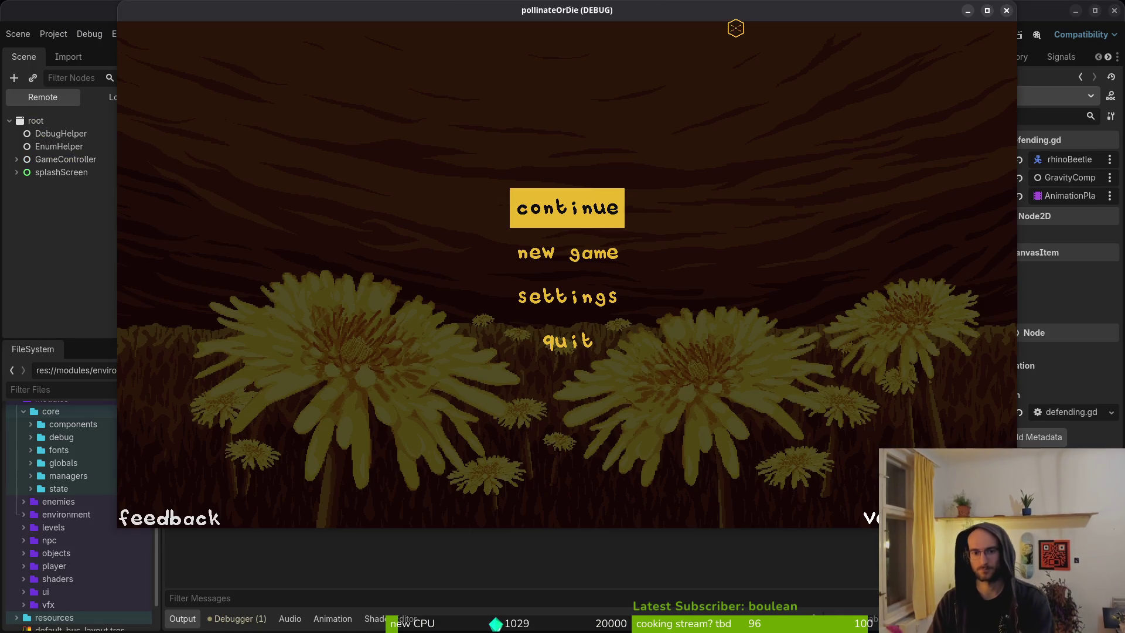
key(Return)
key(Right)
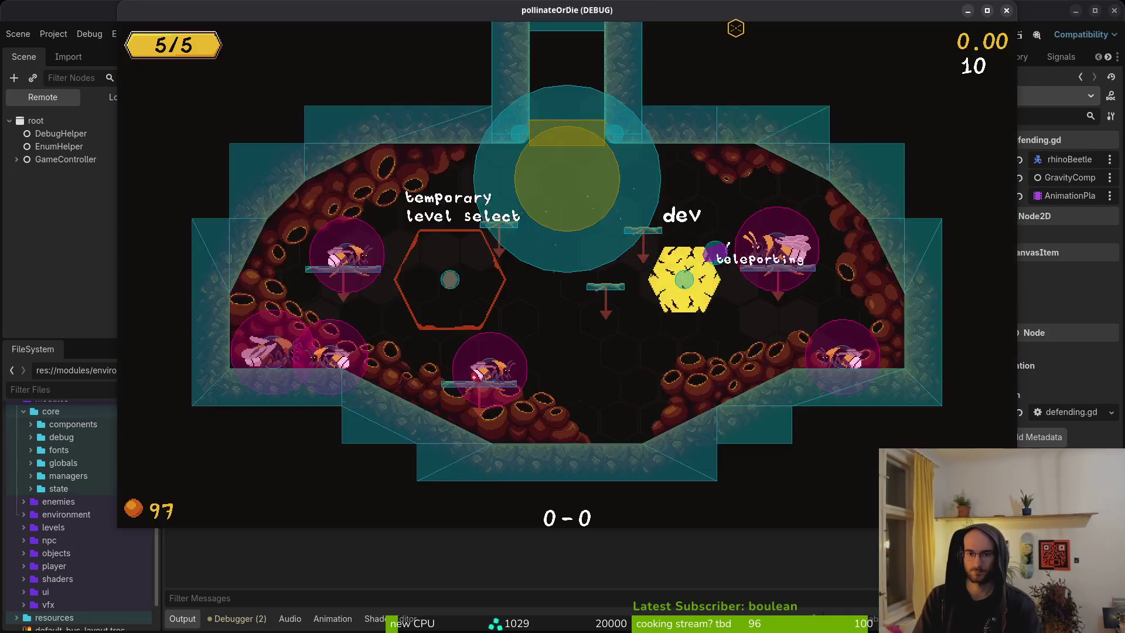
key(space)
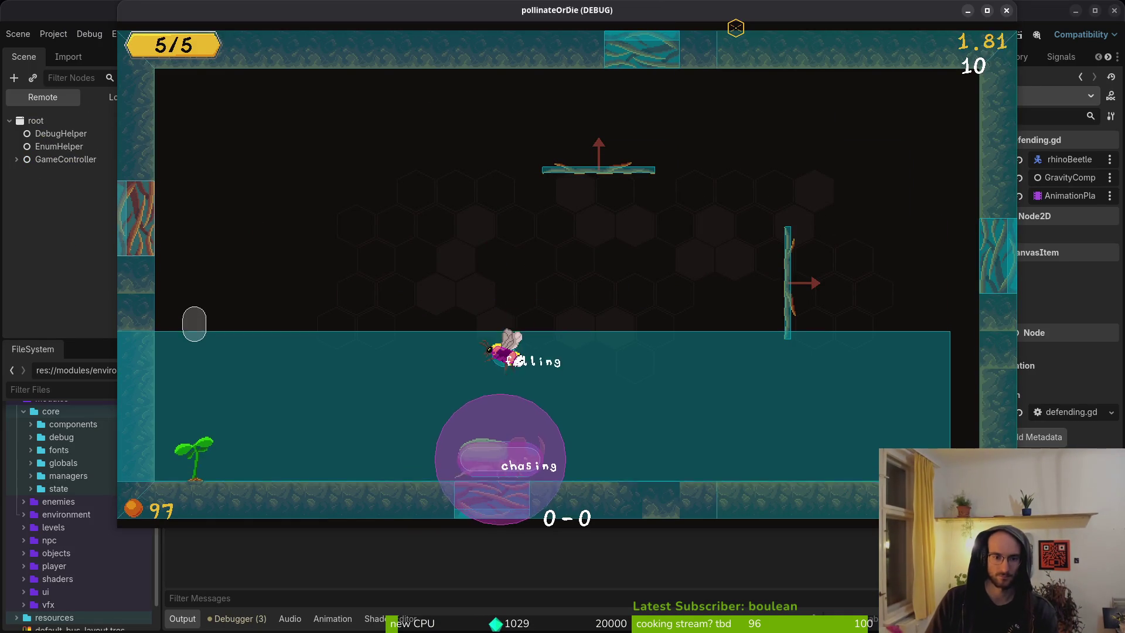
Step: Fly the bee down to the beetle and attack it to trigger defending, then return to the code
key(Right)
key(space)
key(space)
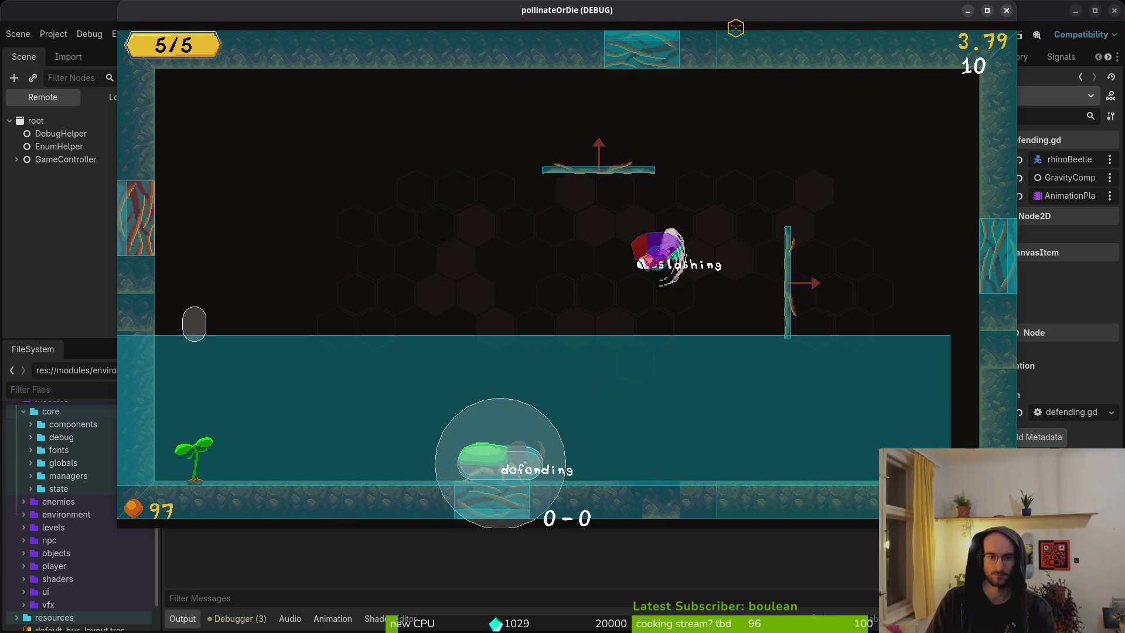
key(Left)
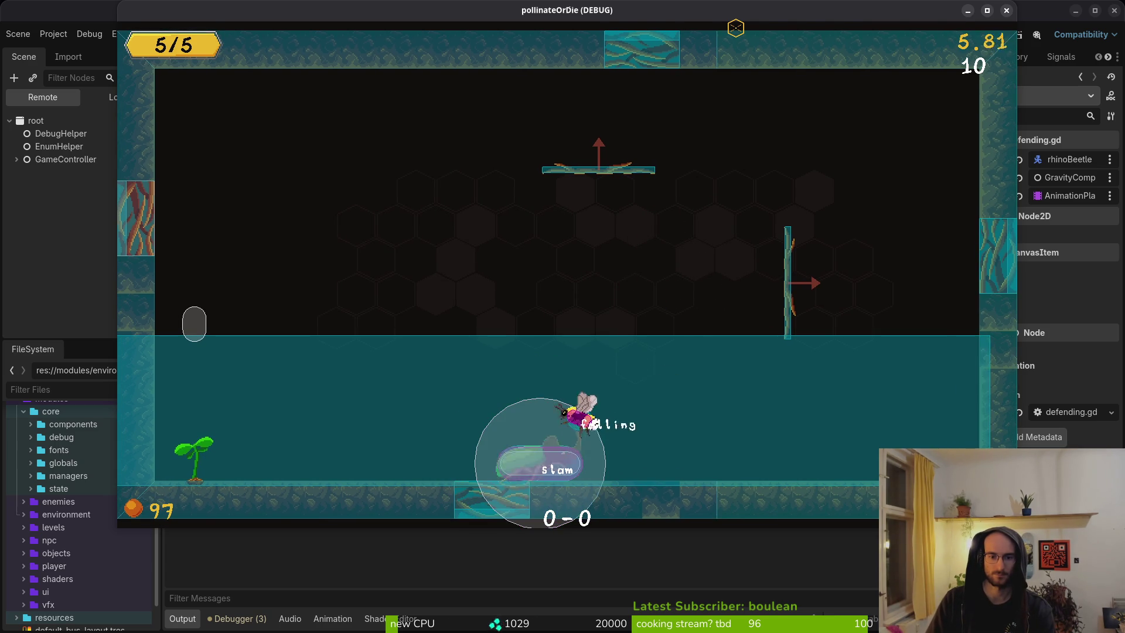
key(Right)
key(space)
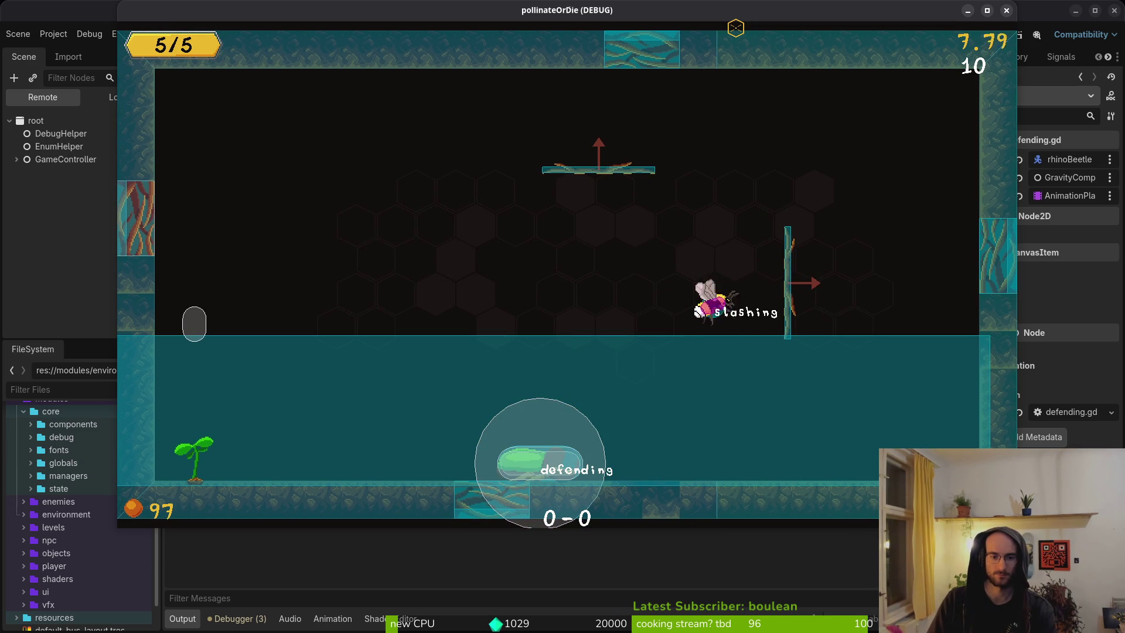
key(space)
key(space)
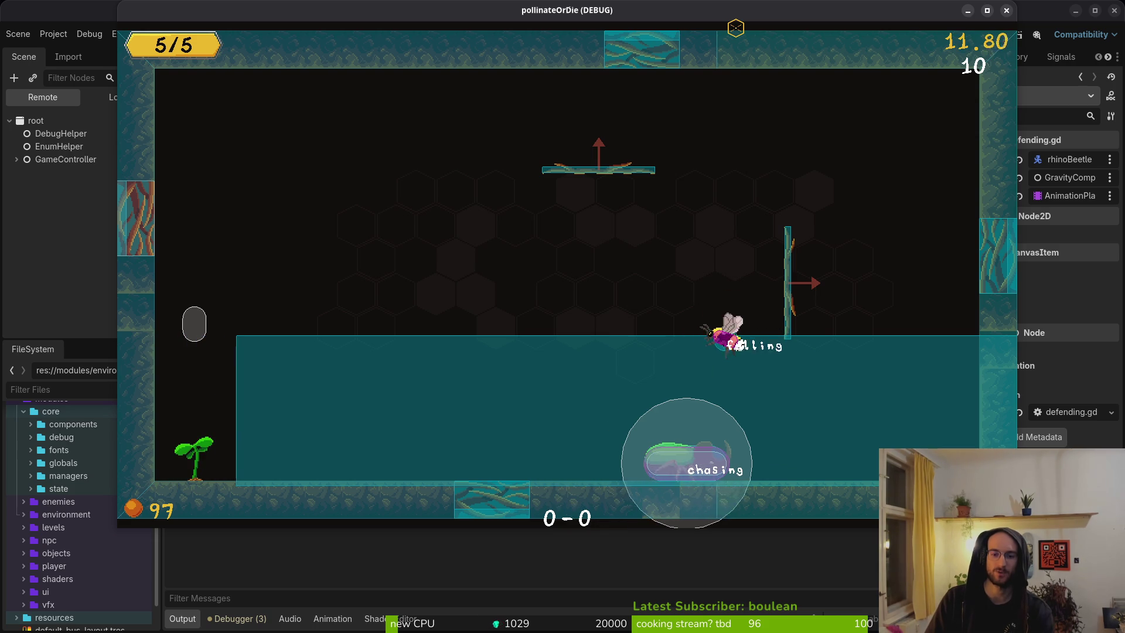
key(space)
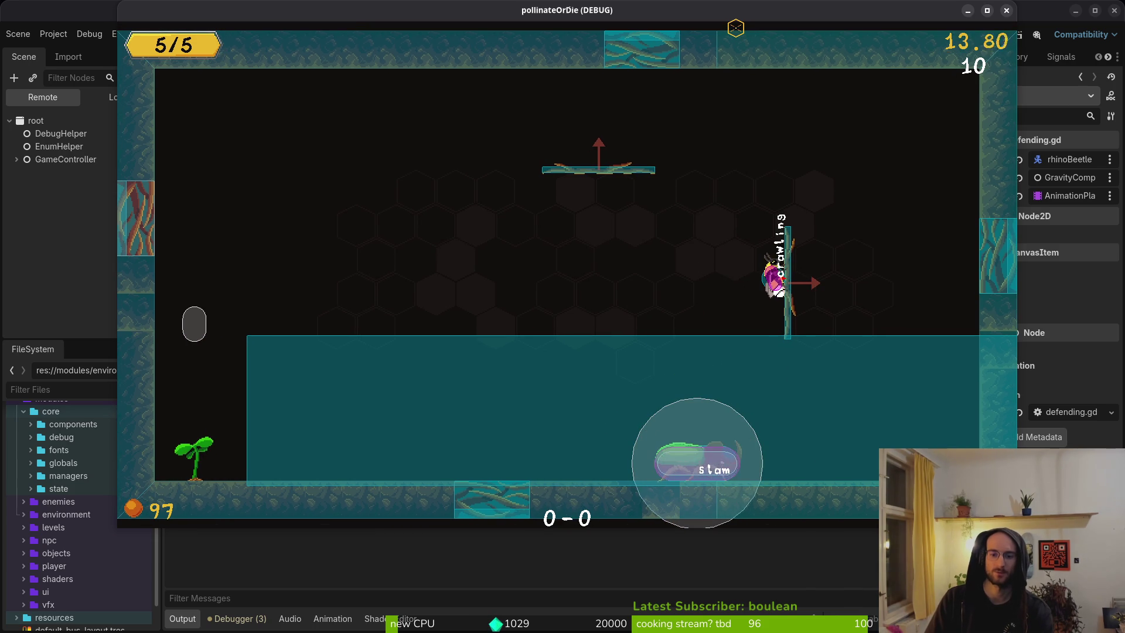
key(alt+Tab)
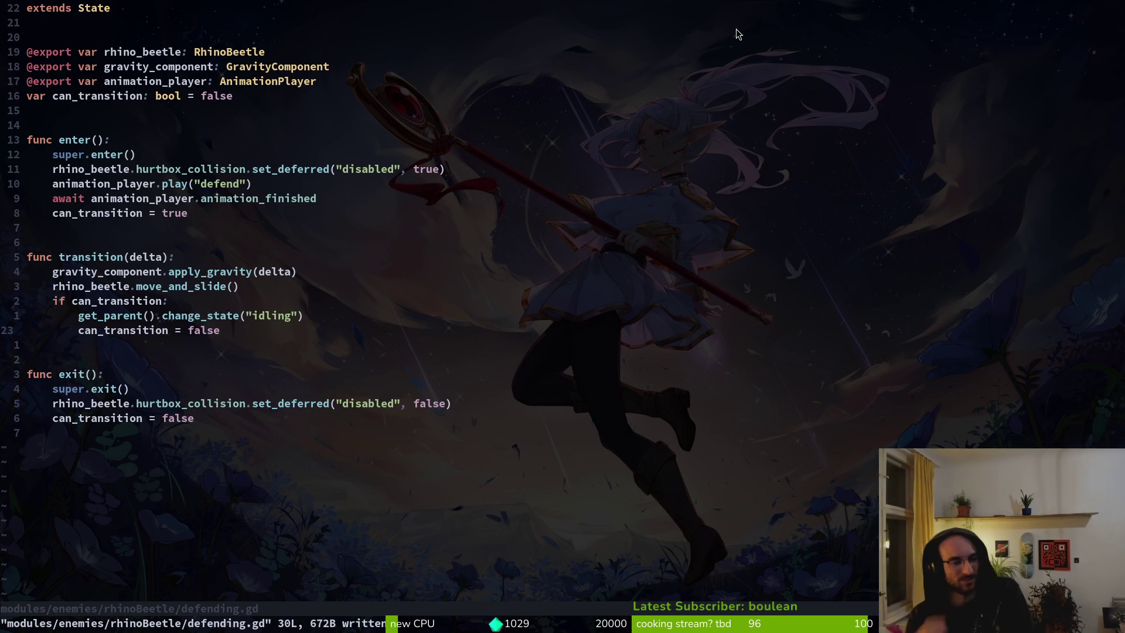
Step: Open the core finite_state_machine.gd script by searching 'fini' in the file finder
key(j)
key(j)
key(j)
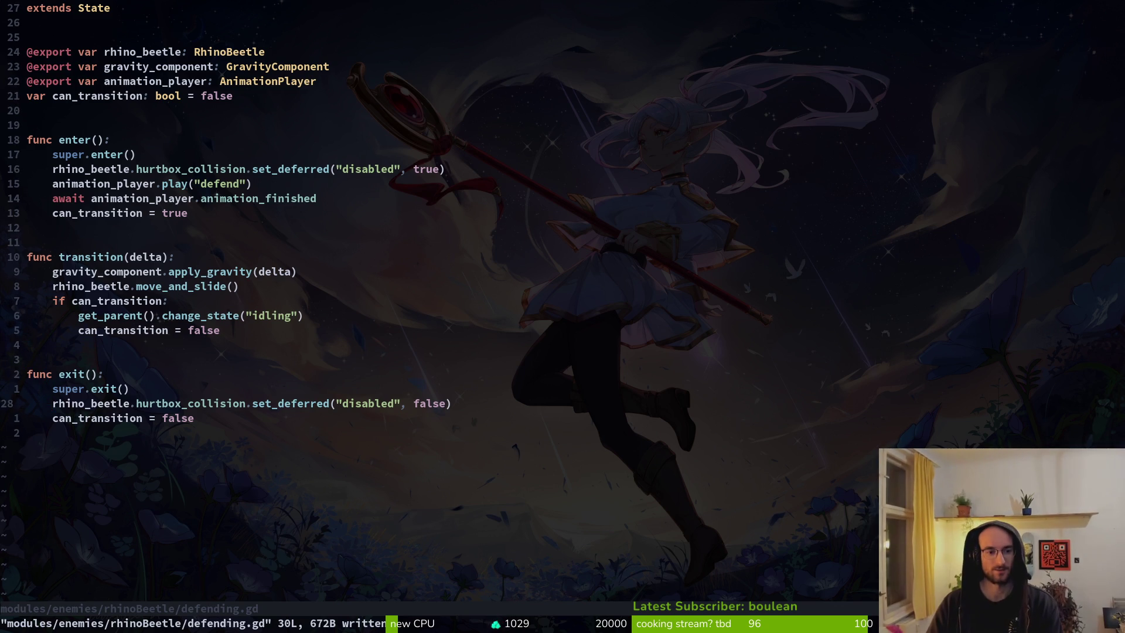
key(j)
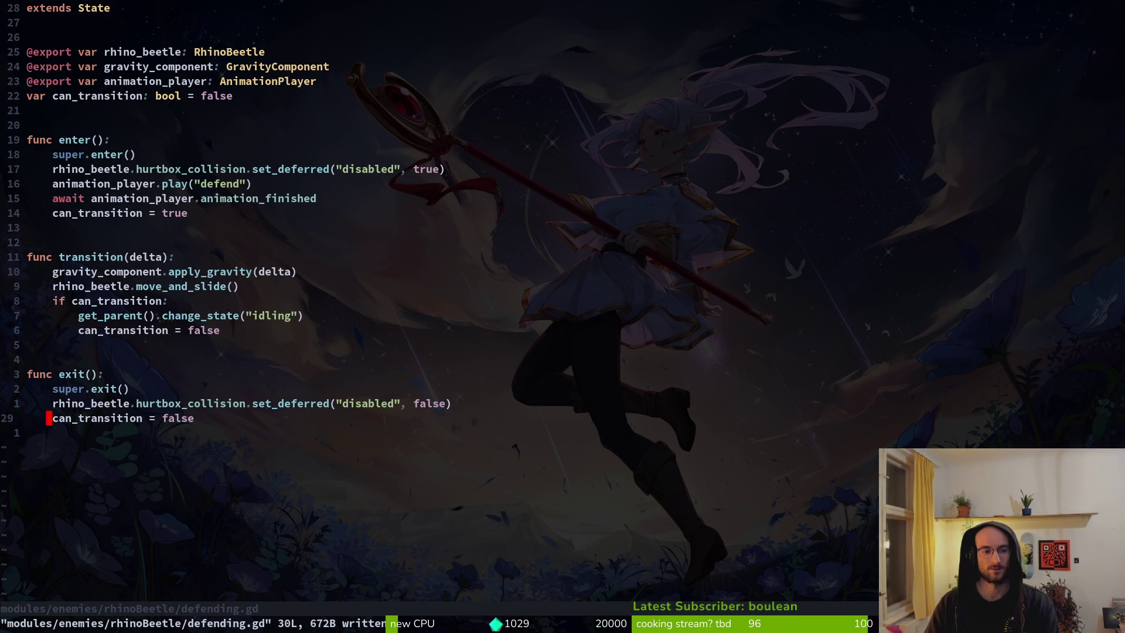
key(space)
key(f)
key(f)
text(state)
key(BackSpace)
key(BackSpace)
key(BackSpace)
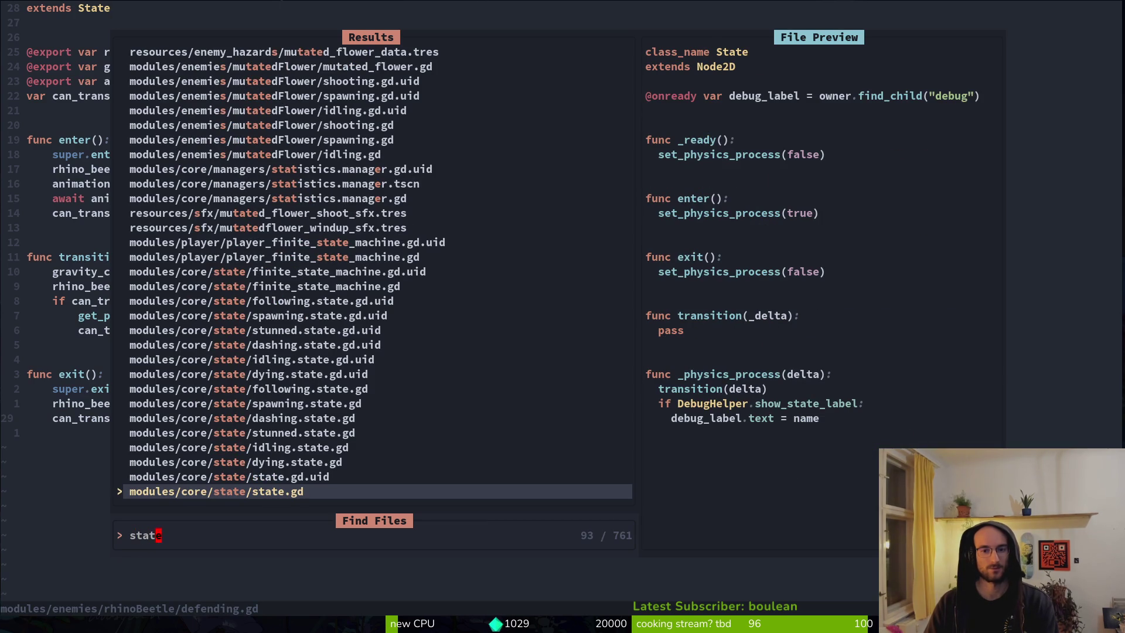
text(fini)
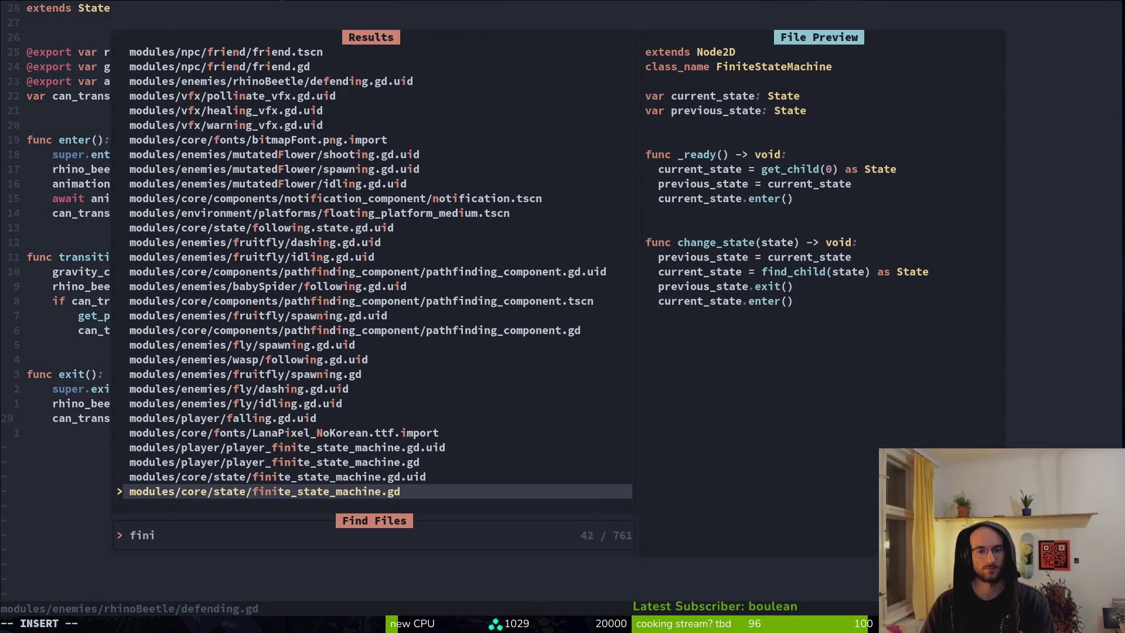
key(Return)
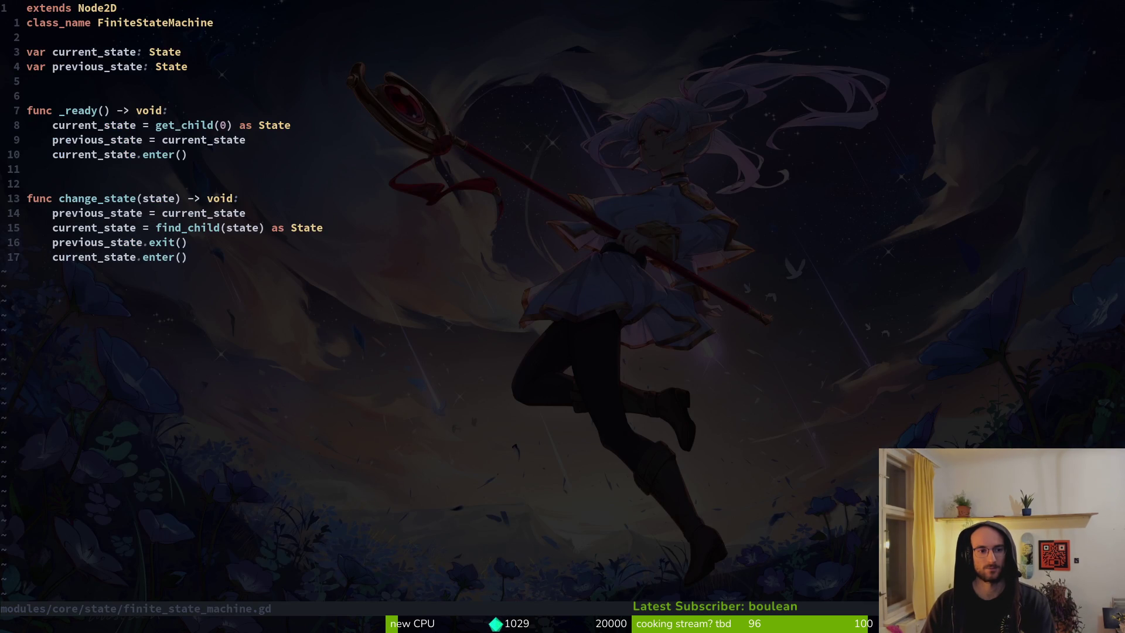
Step: Open player_finite_state_machine.gd in a vertical split and move to the core machine's change_state body
key(space)
key(f)
key(f)
text(plastate)
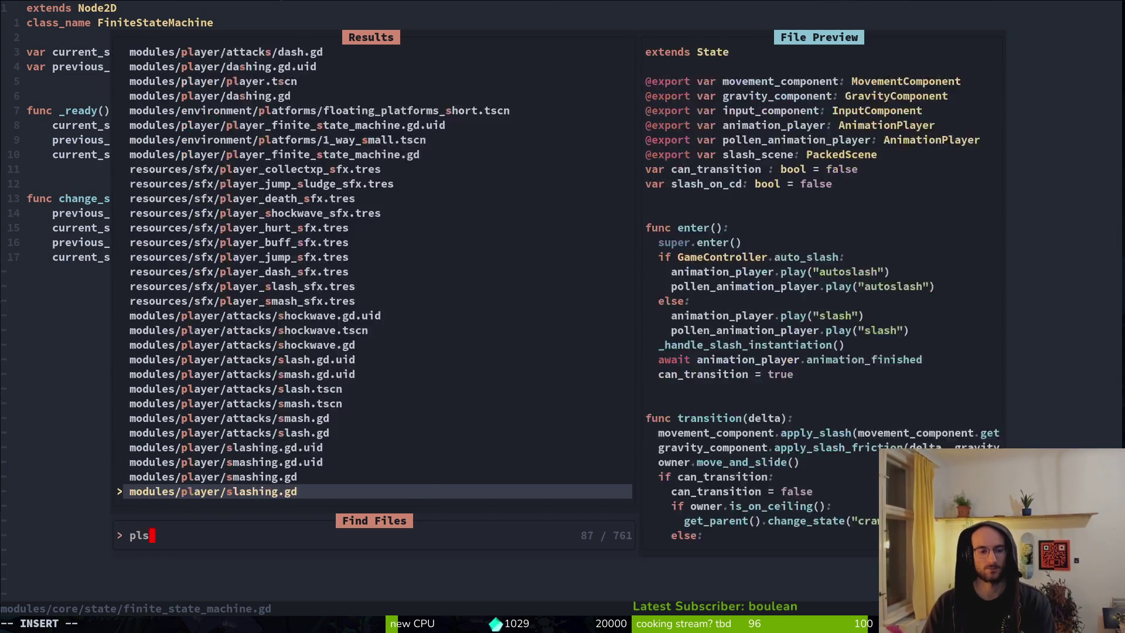
key(ctrl+v)
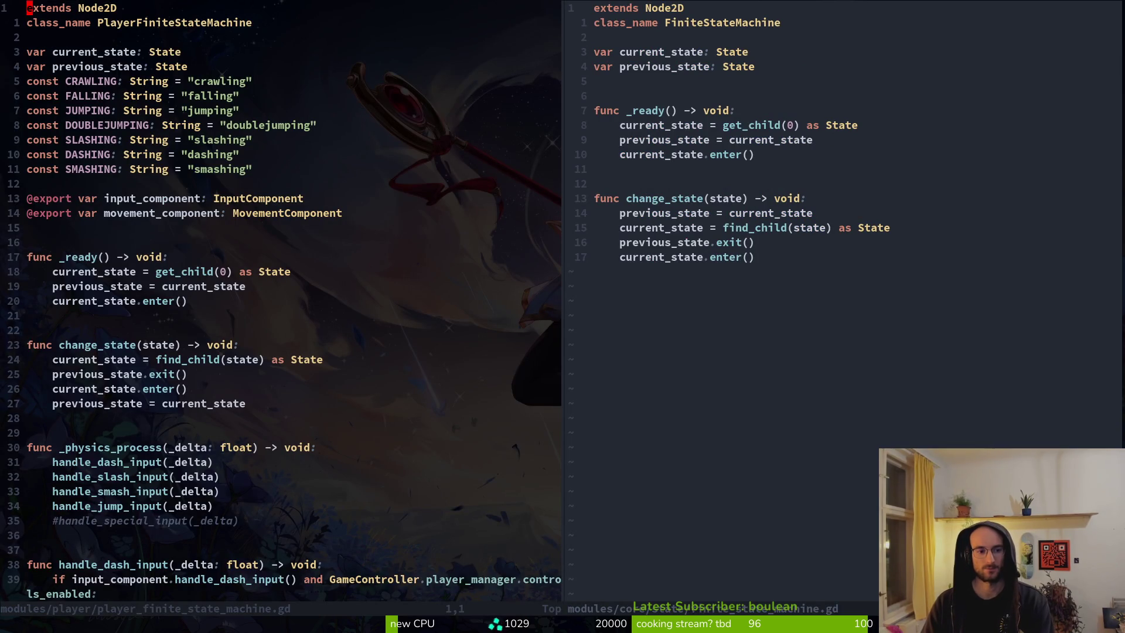
key(ctrl+l)
key(j)
key(j)
key(j)
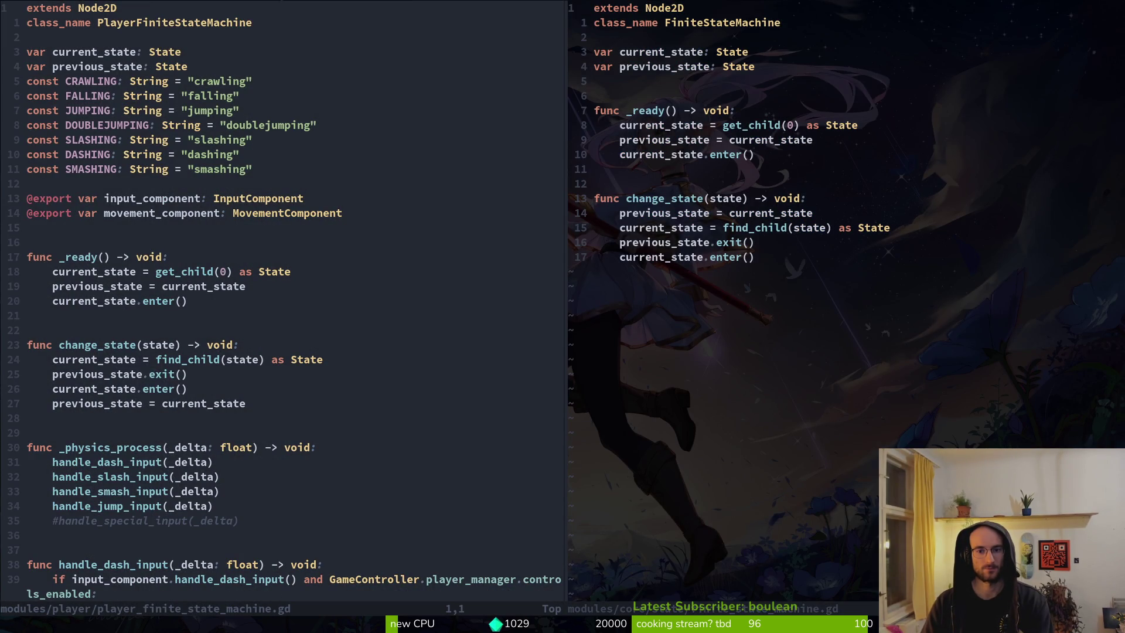
key(j)
key(j)
key(j)
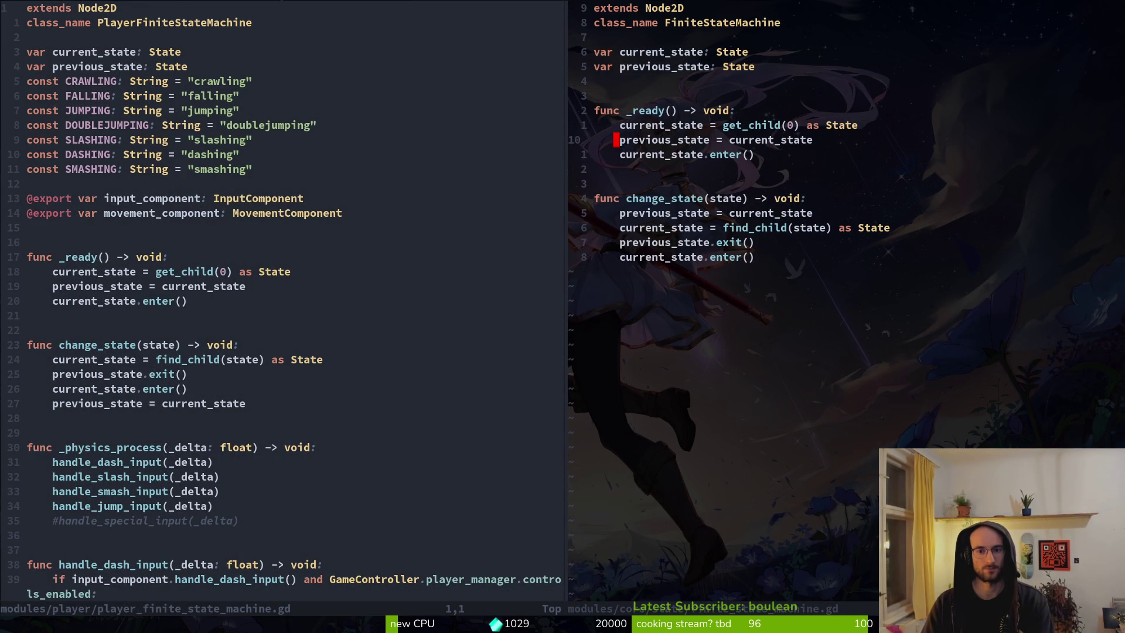
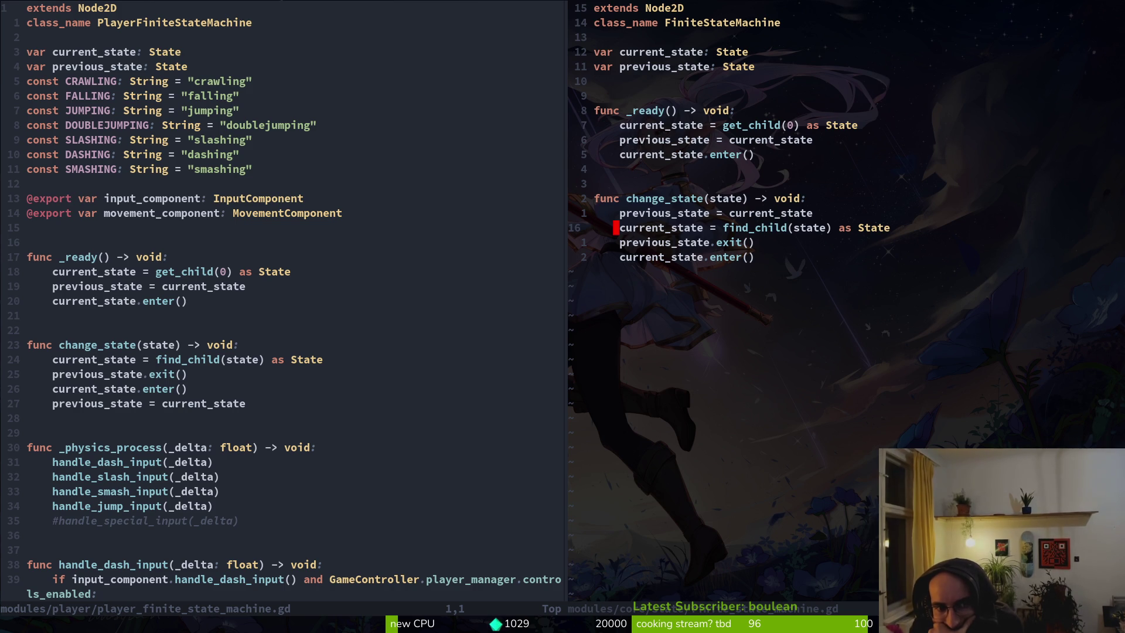
Step: Move the previous_state assignment below current_state.enter() in change_state, save, and run the game
key(k)
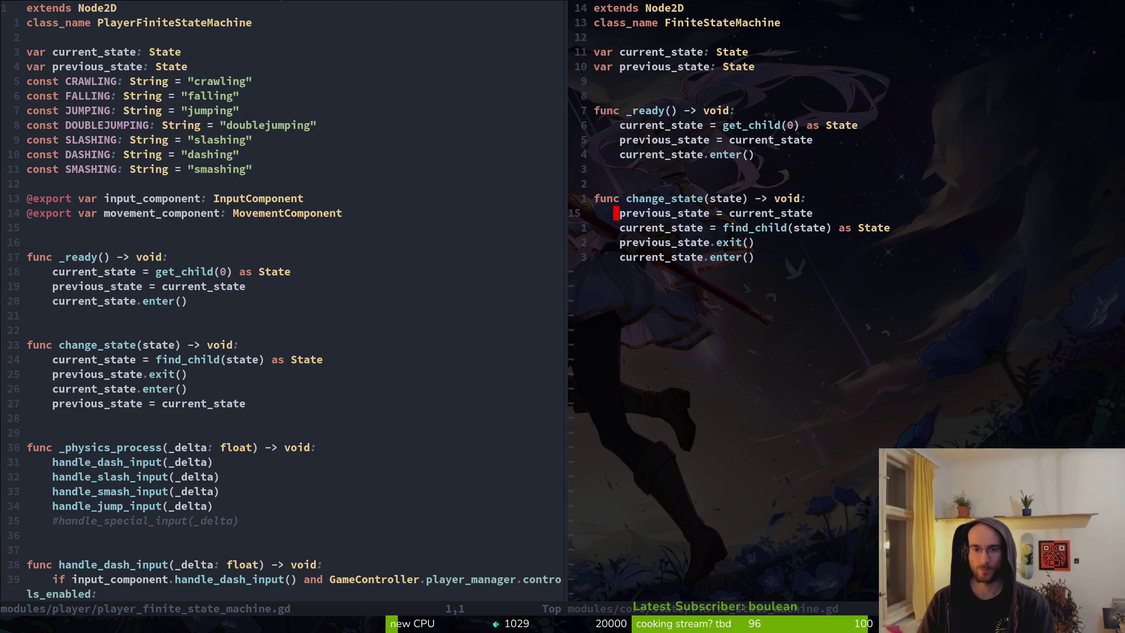
key(shift+v)
key(shift+j)
key(shift+j)
key(shift+j)
key(Escape)
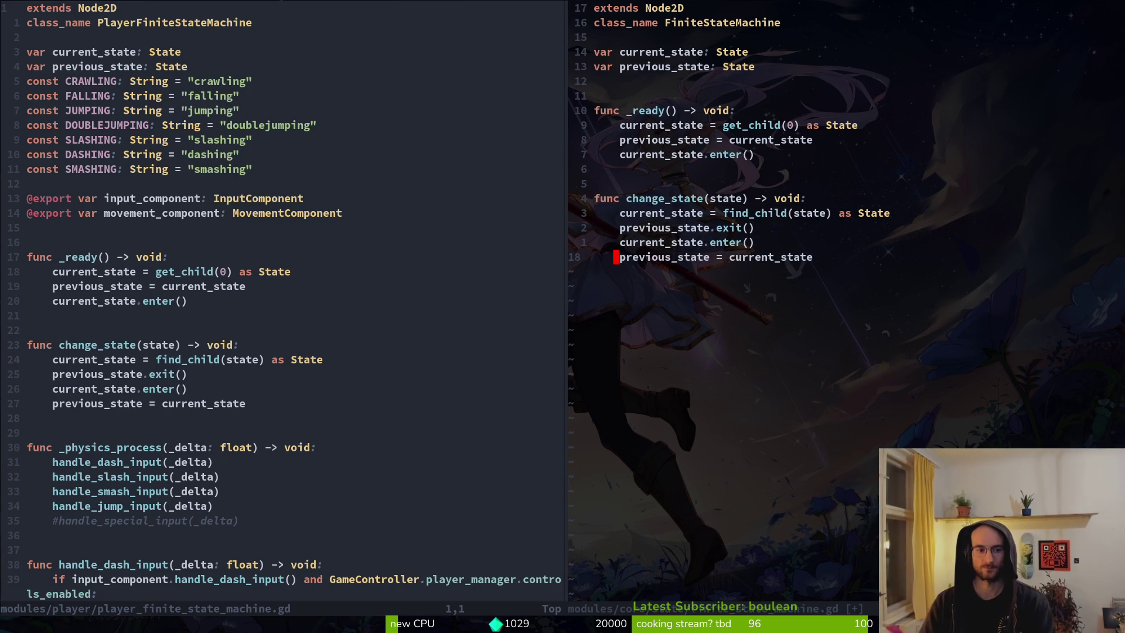
key(F5)
Step: Restart the game, continue from the main menu, and fly the bee into the dev level
key(Escape)
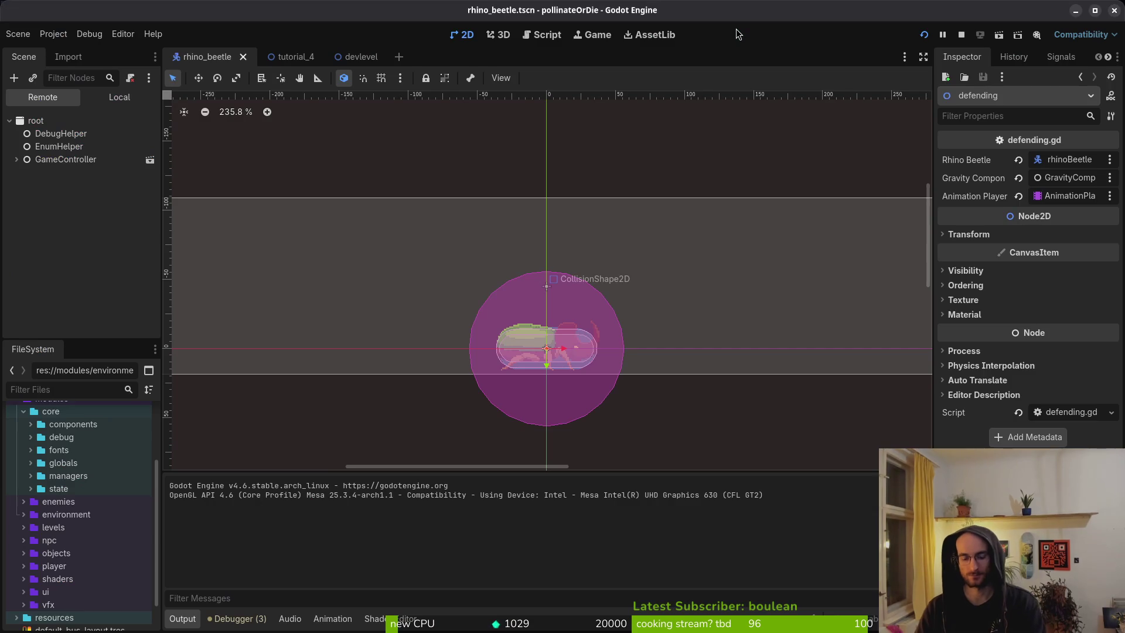
key(F5)
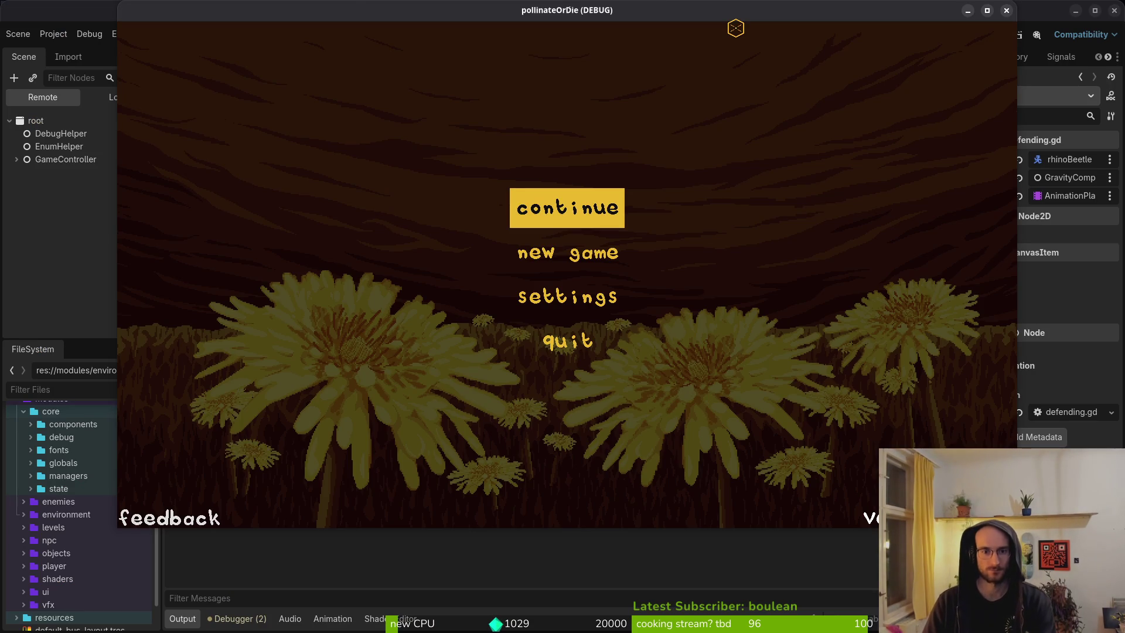
key(Return)
key(Right)
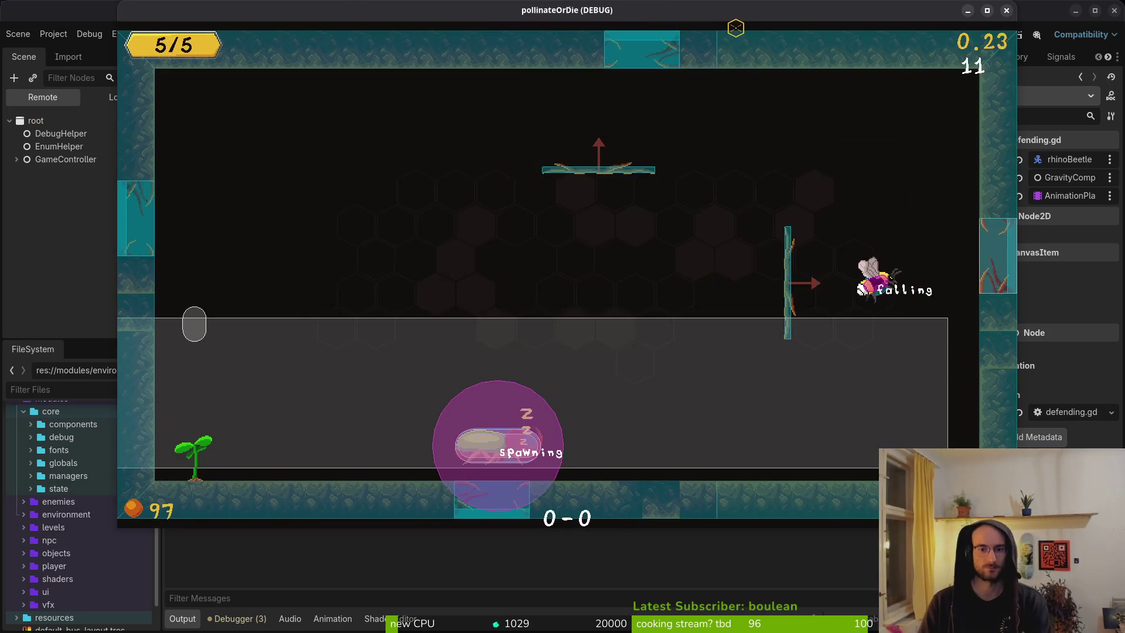
key(space)
key(shift)
Step: Swim the bee through the water and around the beetle near the right wall
key(Left)
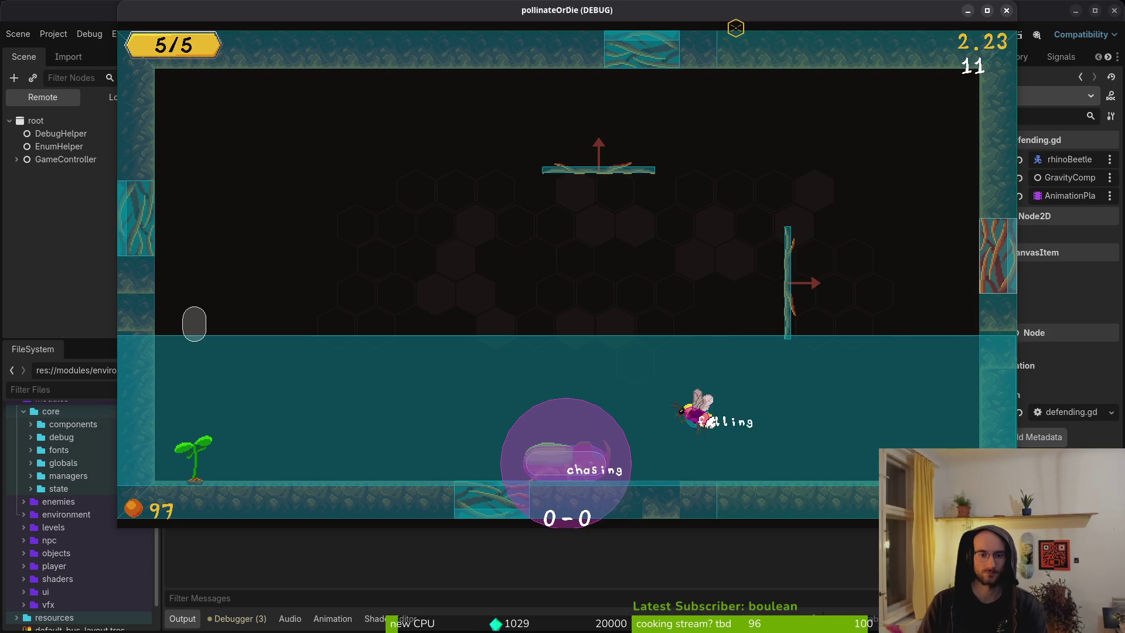
key(Right)
key(space)
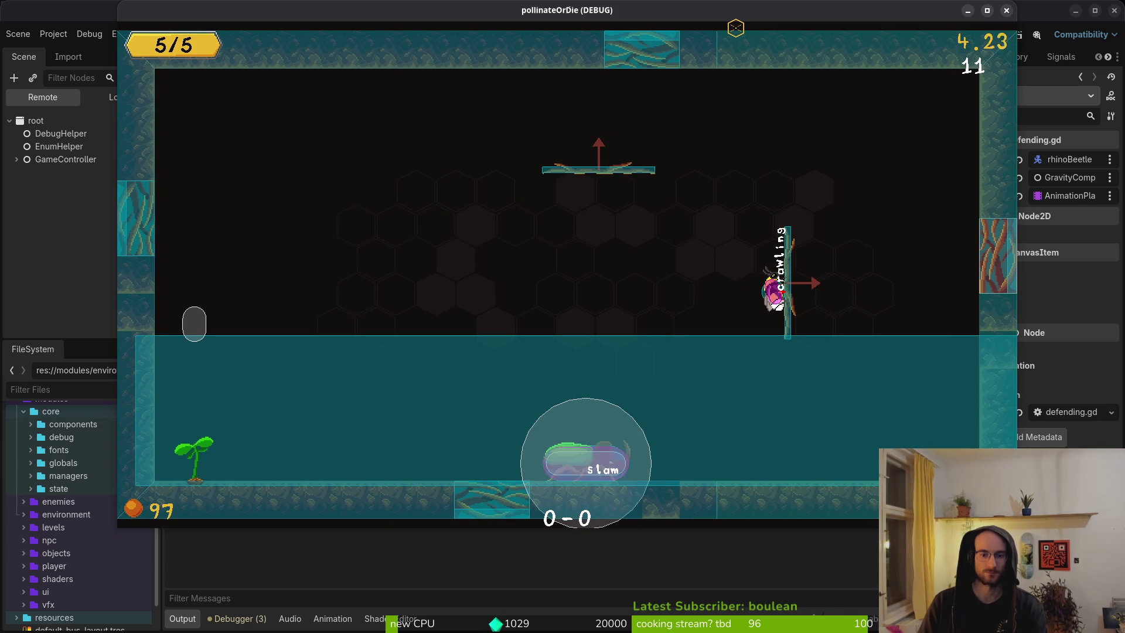
key(Left)
key(Right)
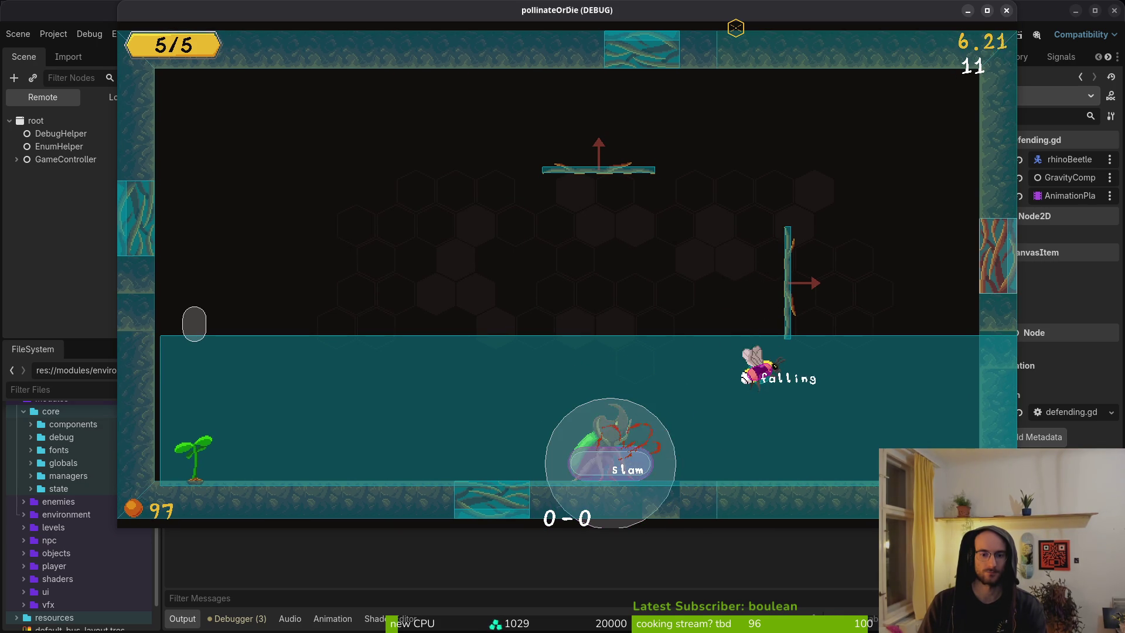
key(space)
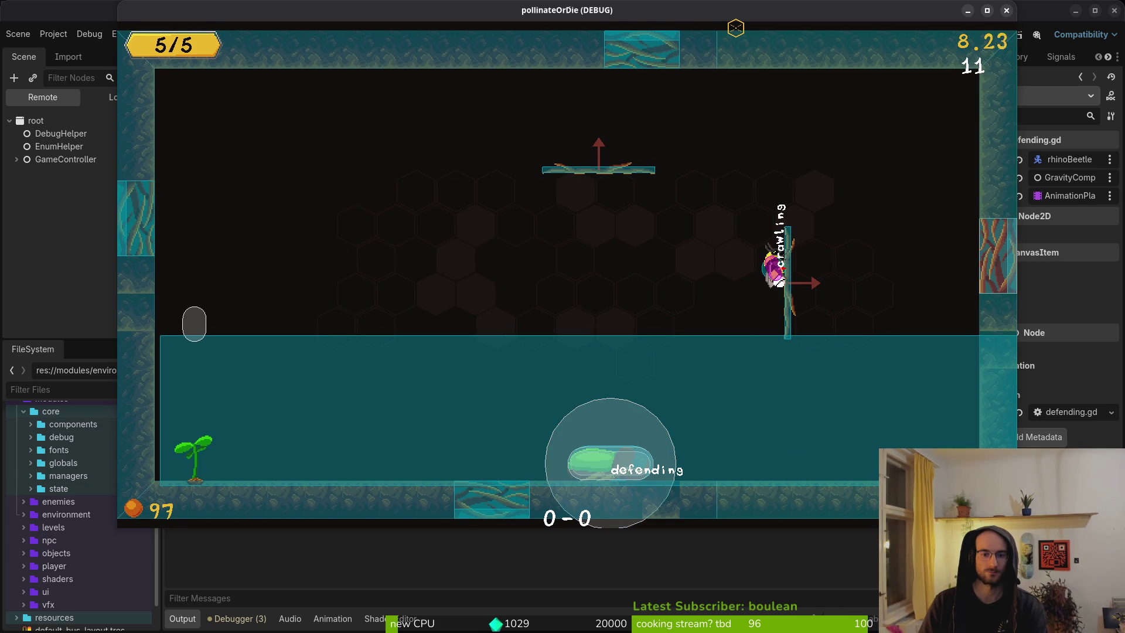
key(Left)
key(Right)
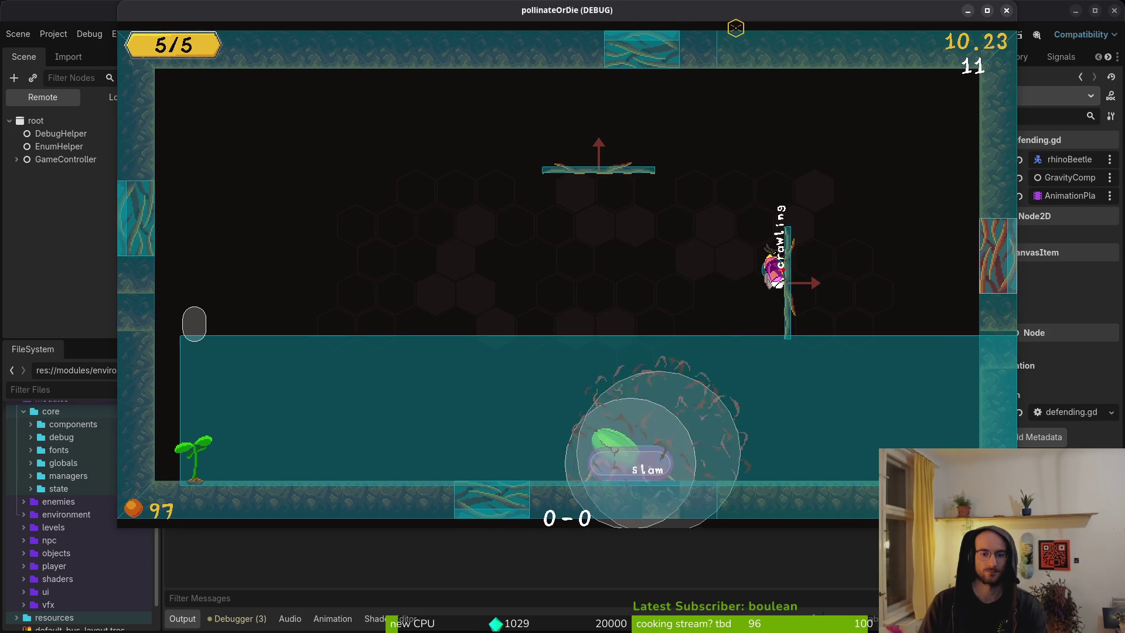
key(Left)
key(Right)
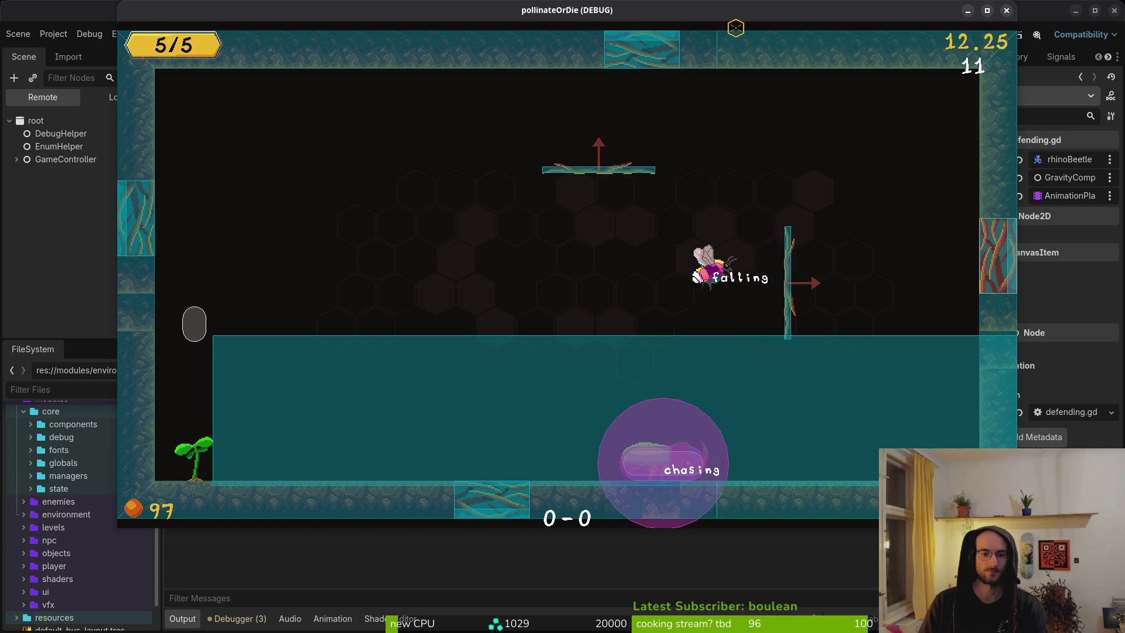
Step: Dash the bee onto the beetle repeatedly, then crawl up the right pillar
key(Right)
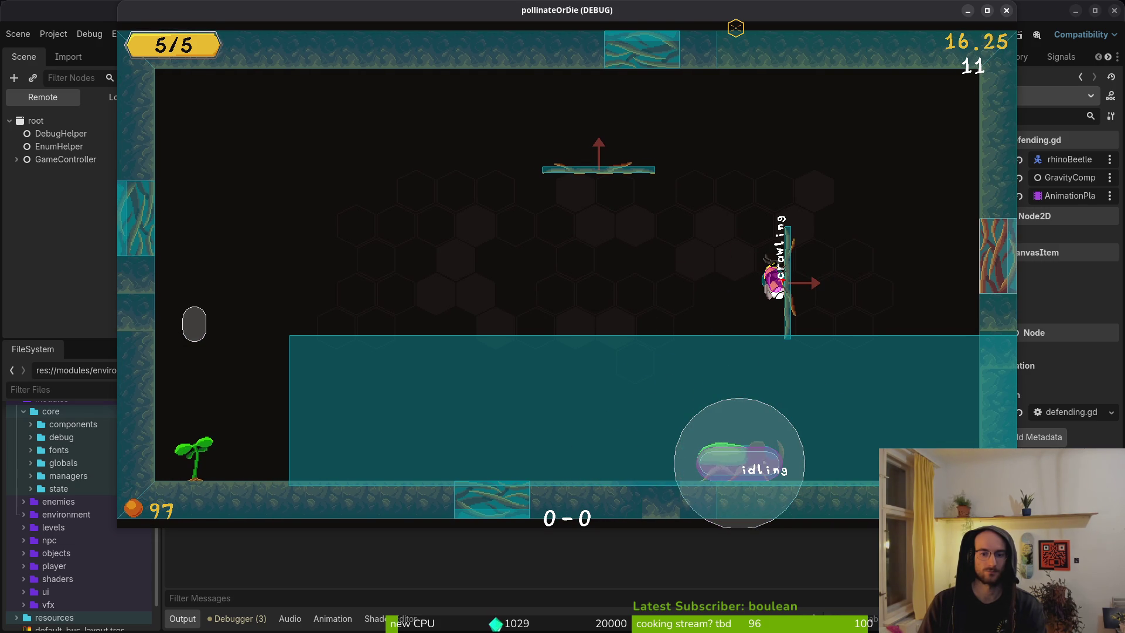
key(Left)
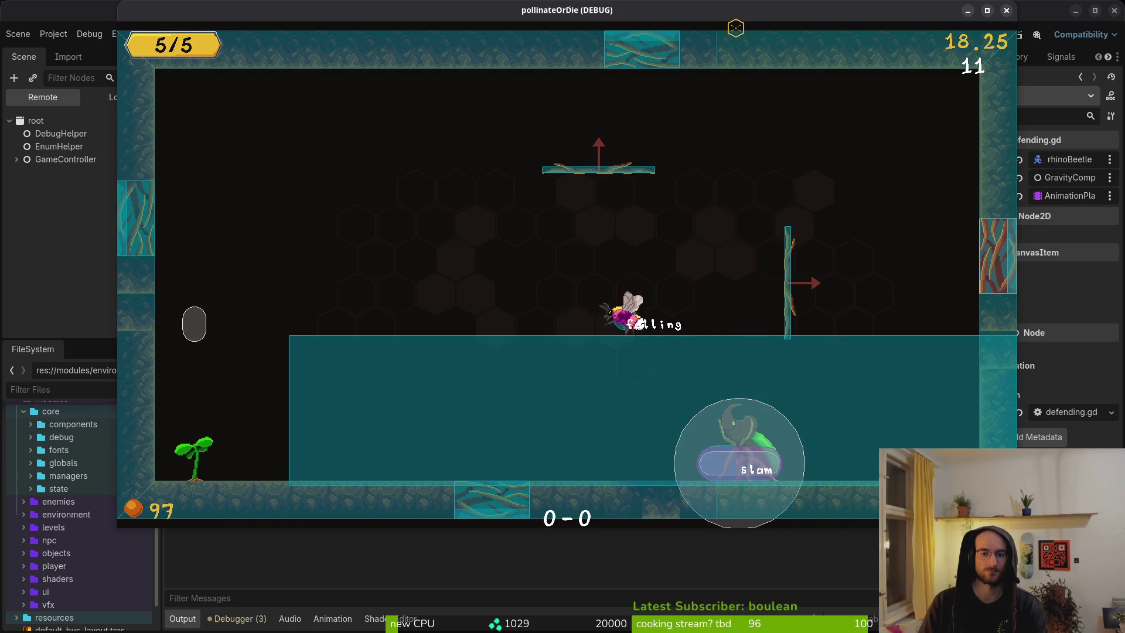
key(Right)
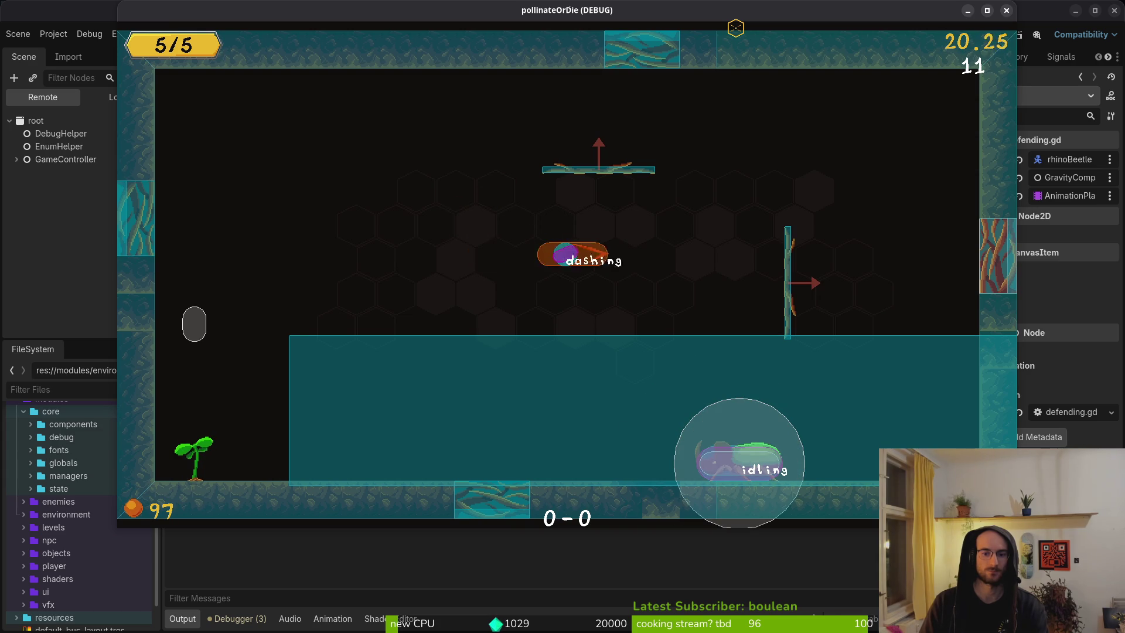
key(Right)
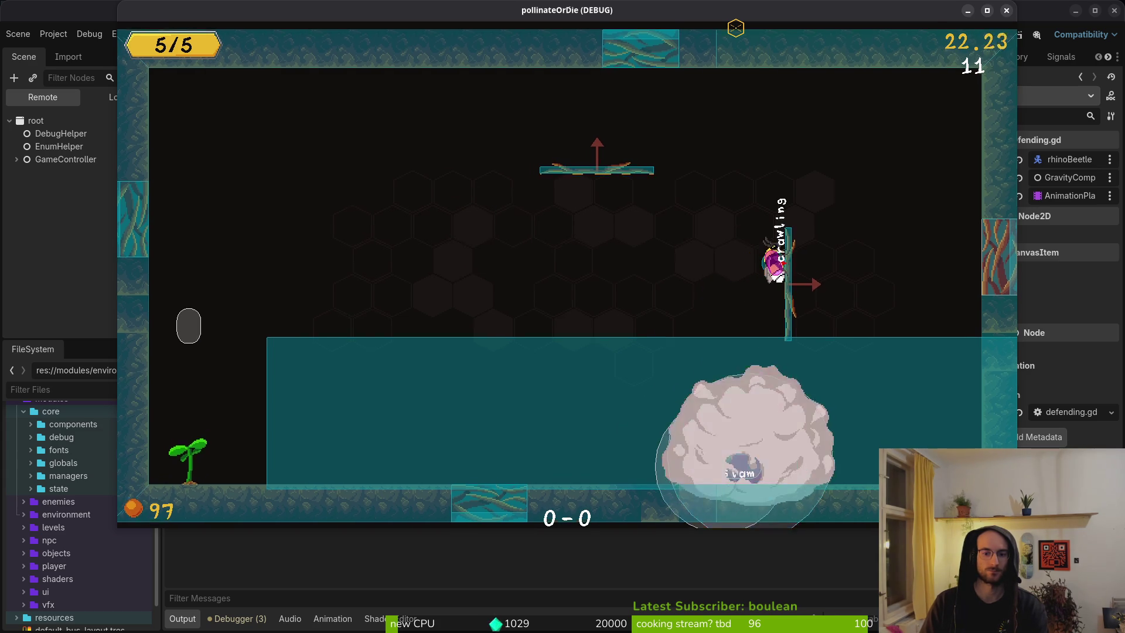
key(Left)
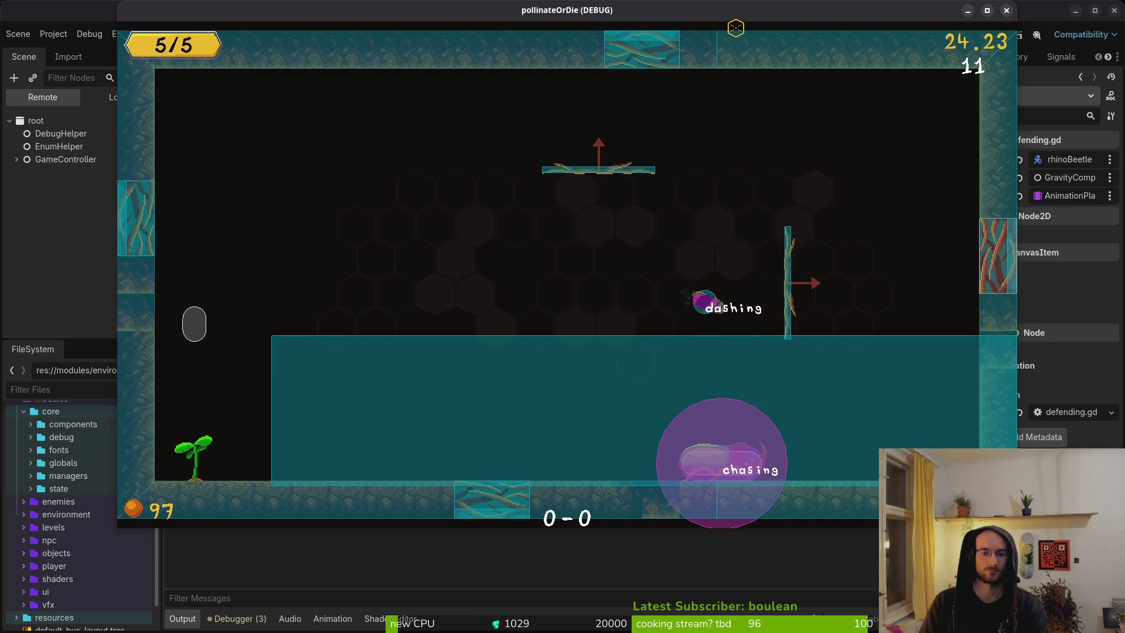
key(Left)
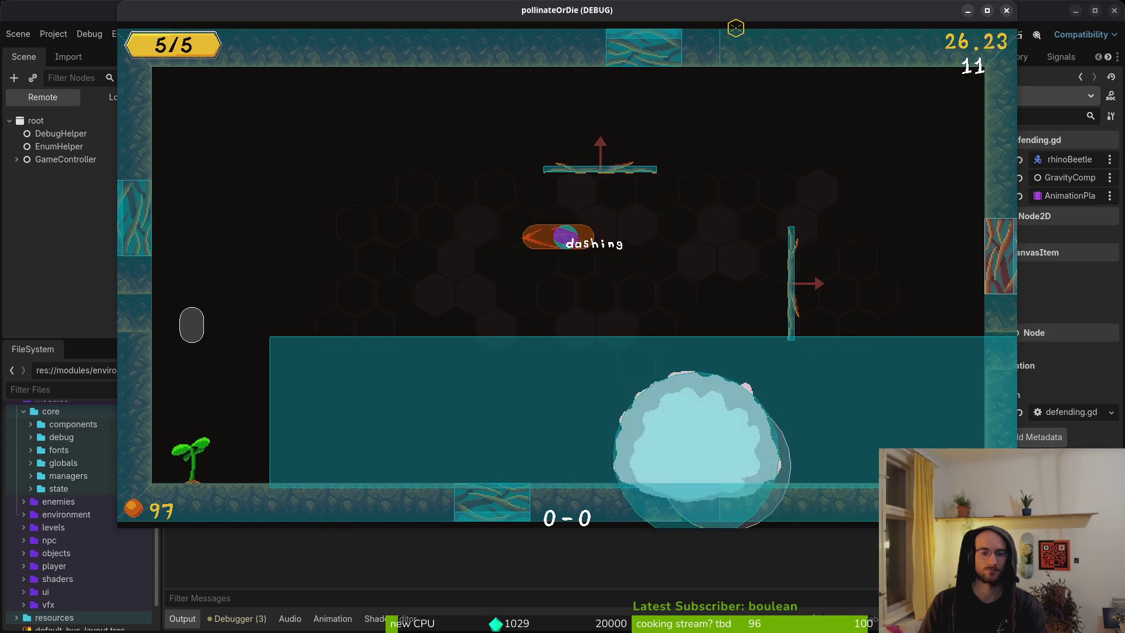
key(Right)
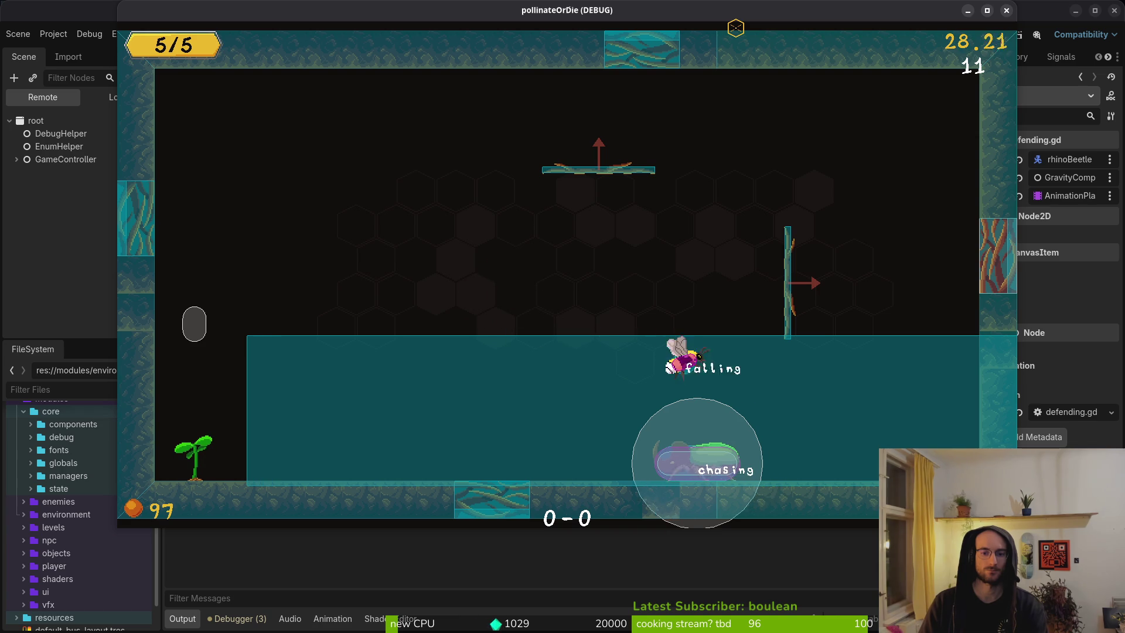
key(Up)
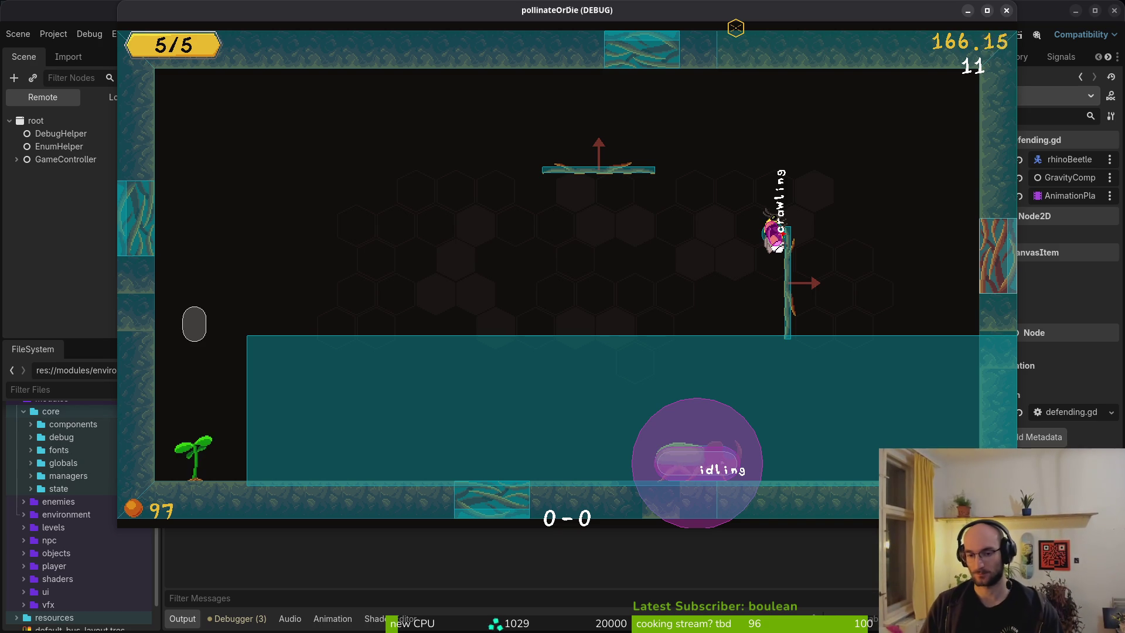
Step: Keep dodging the beetle with jumps and crawls until the bee's health drops to 4/5
key(Left)
key(space)
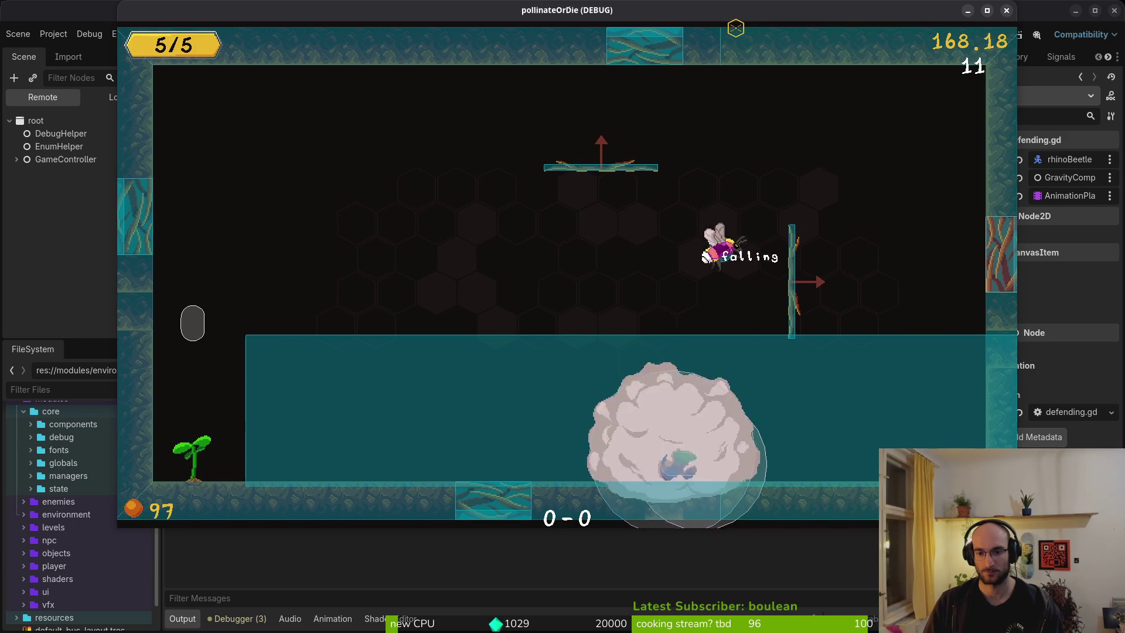
key(space)
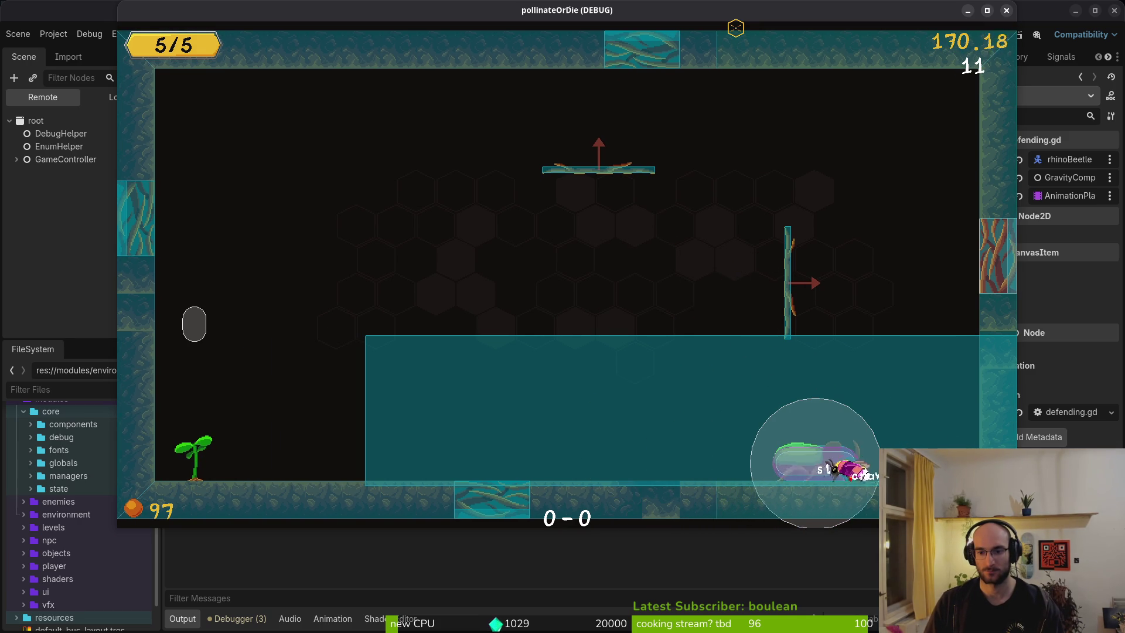
key(Left)
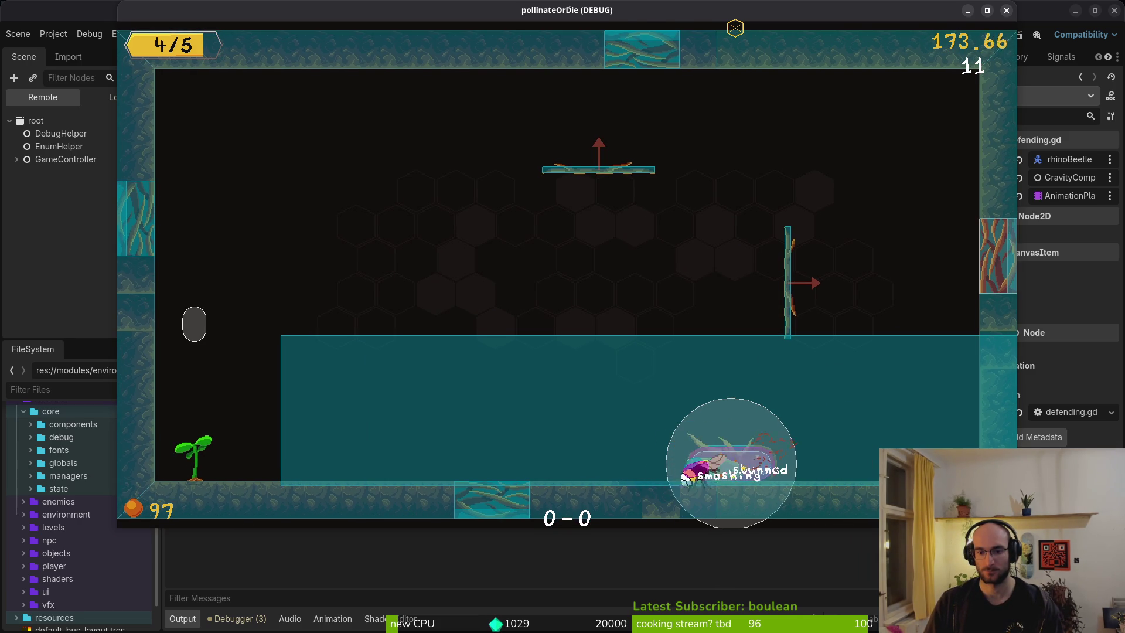
key(space)
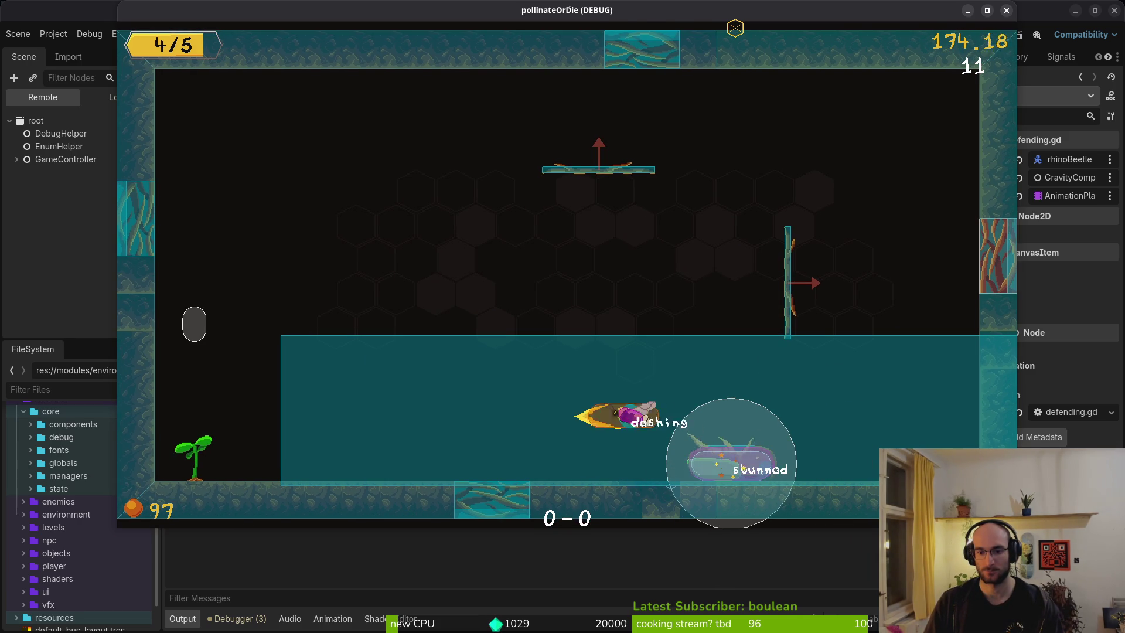
Step: Undo the line move in the generic state machine's change_state and save the reverted file
key(alt+Tab)
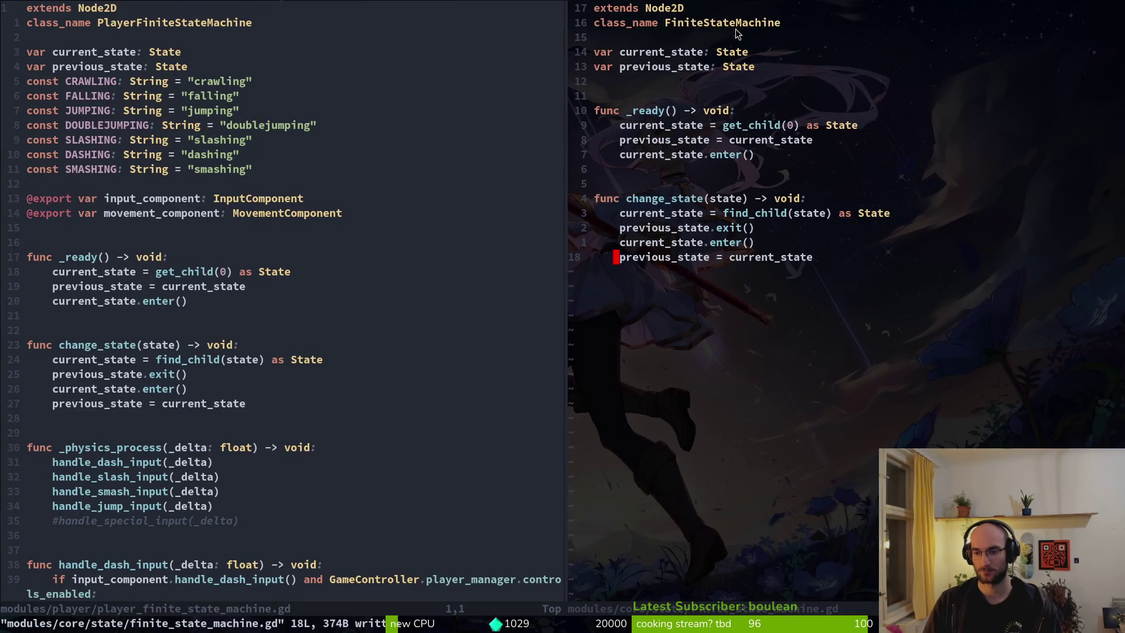
text(:write)
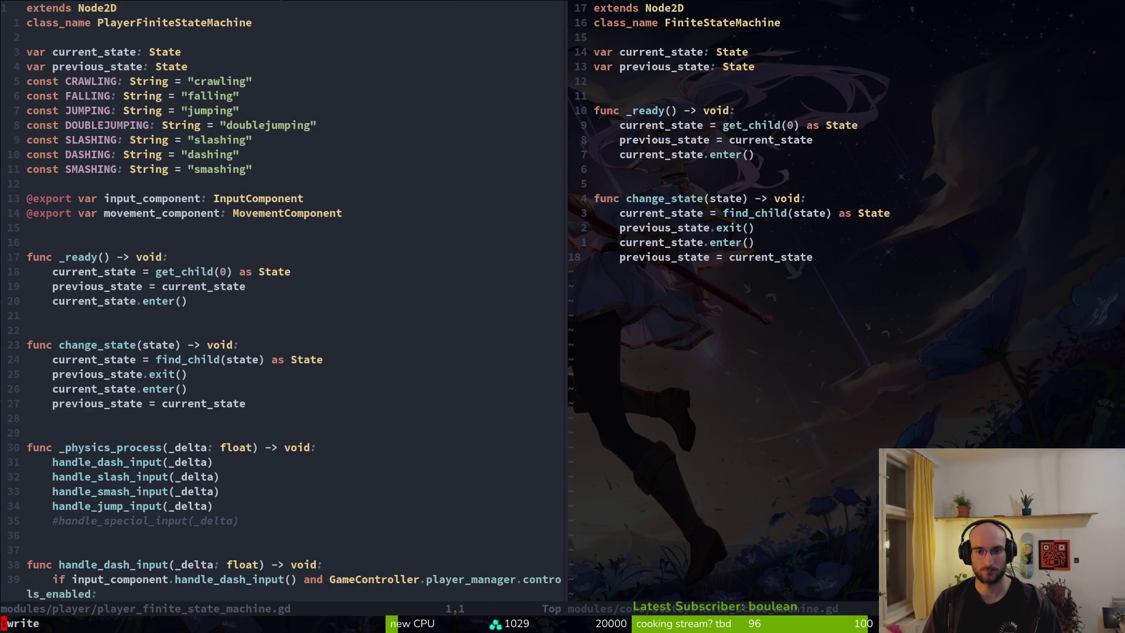
key(Return)
text(u)
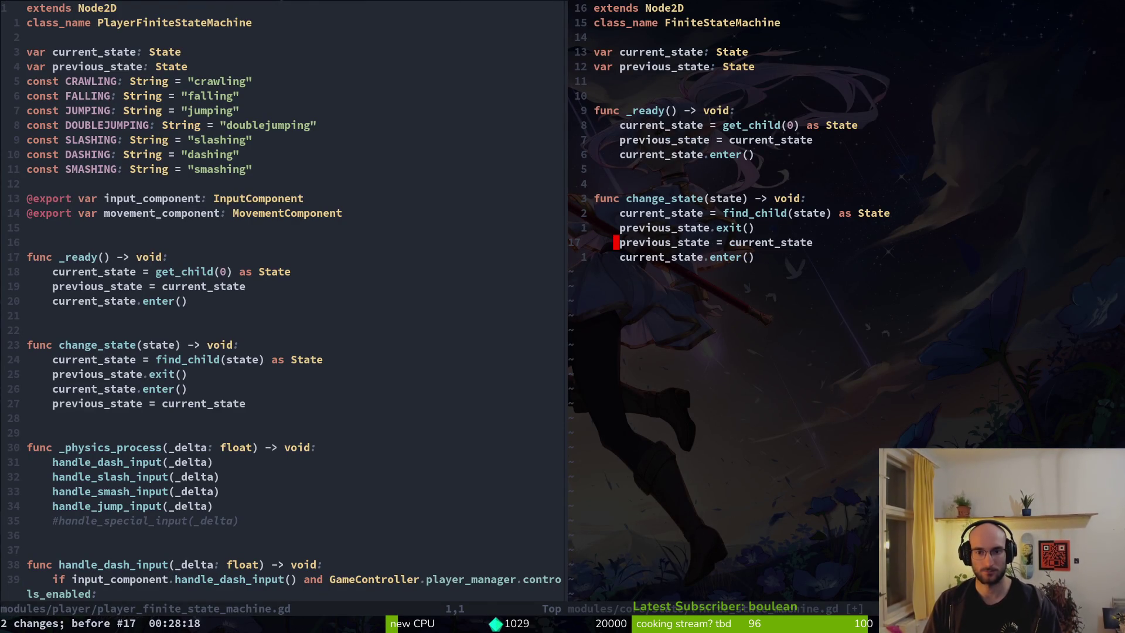
text(u:w)
key(Return)
key(ctrl+w)
Step: In the player state machine, move the previous_state assignment to the top of change_state() and save
key(h)
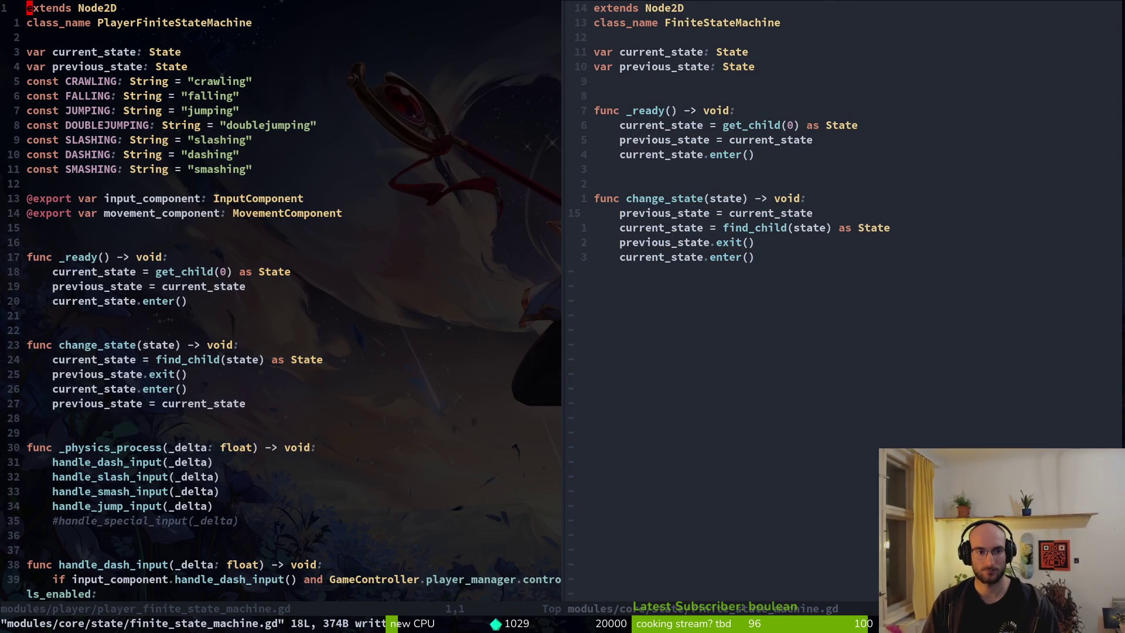
key(j)
key(j)
key(j)
key(j)
key(j)
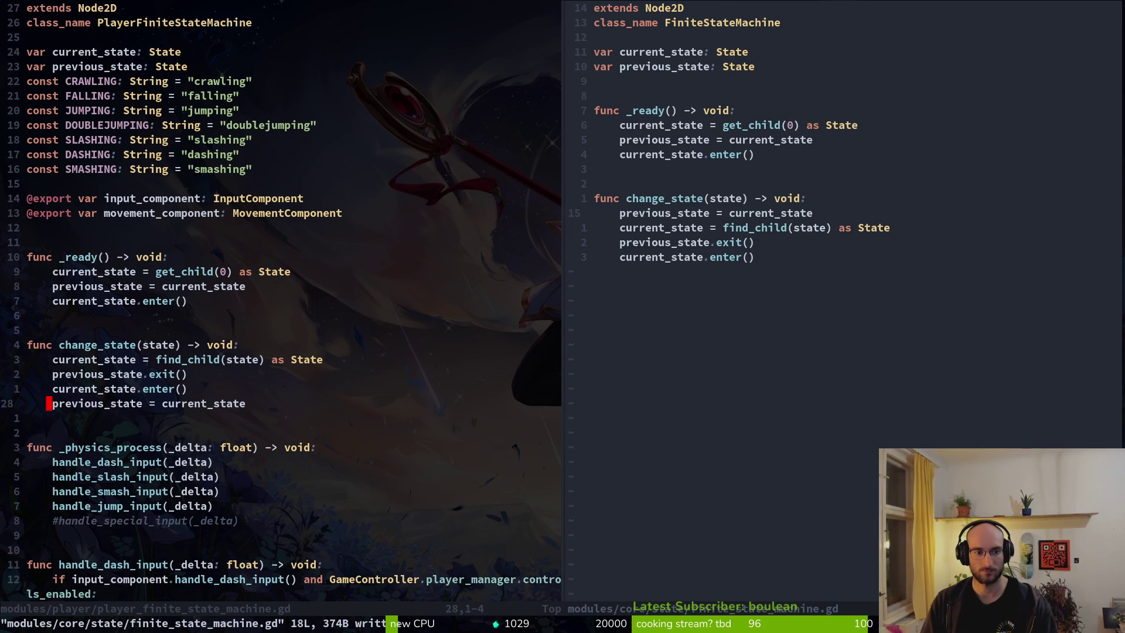
key(V)
key(K)
key(K)
key(K)
key(Escape)
text(:w)
key(Return)
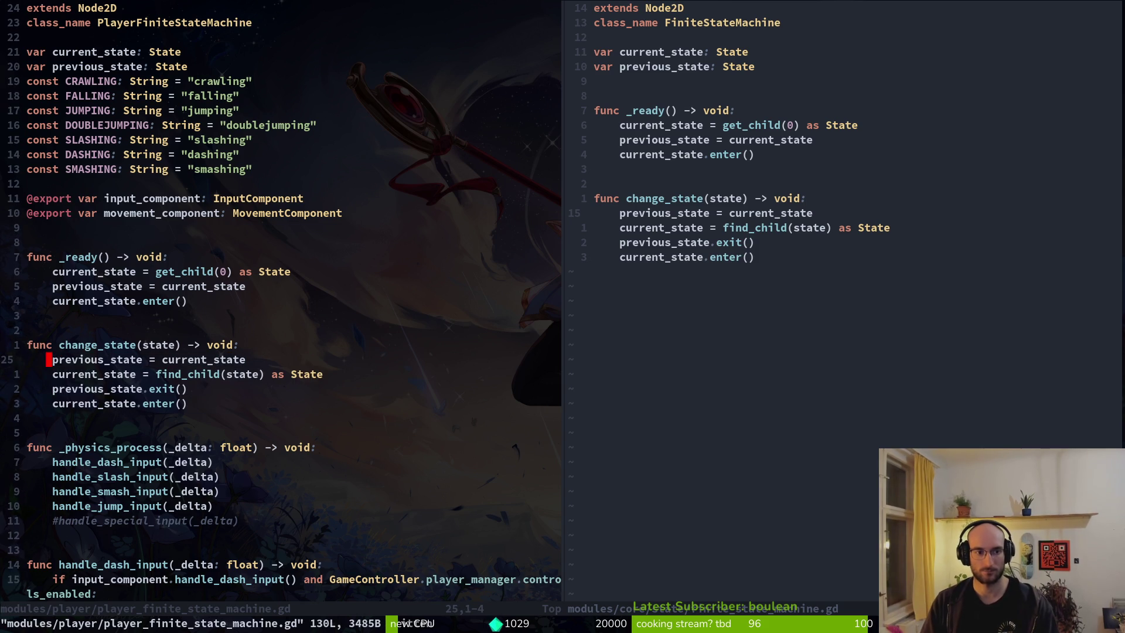
Step: Save and quit both editor panes with :wq, then bring the running game forward
text(8j)
text(:wq)
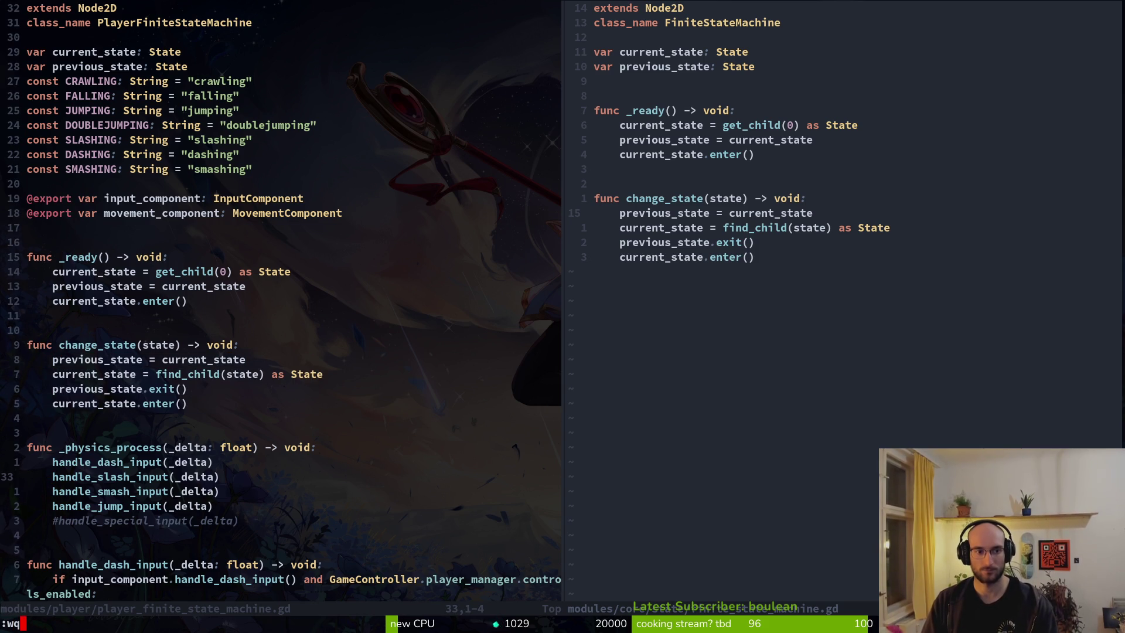
key(Return)
text(:wq)
key(Return)
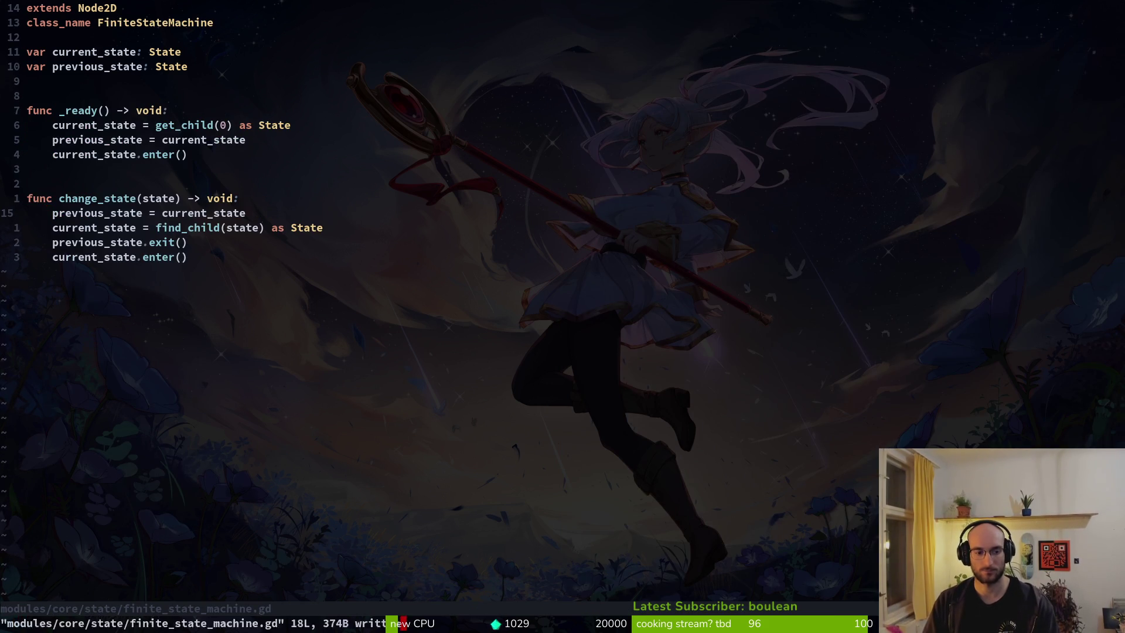
key(alt+Tab)
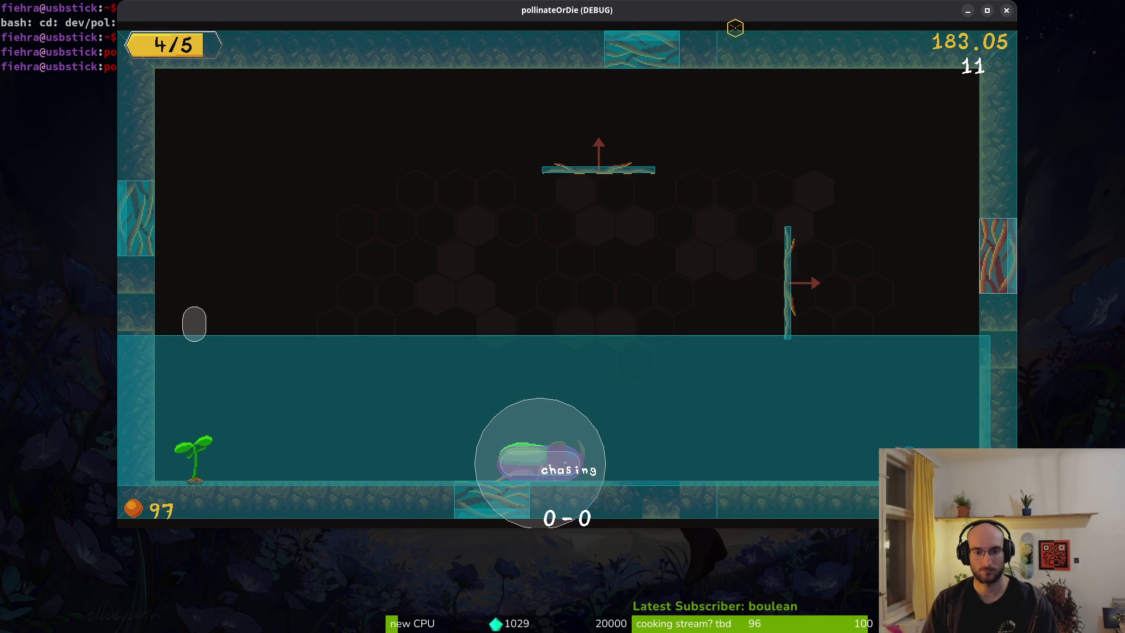
Step: Relaunch Vim and open finite_state_machine.gd through a 'statem' file search
key(alt+Tab)
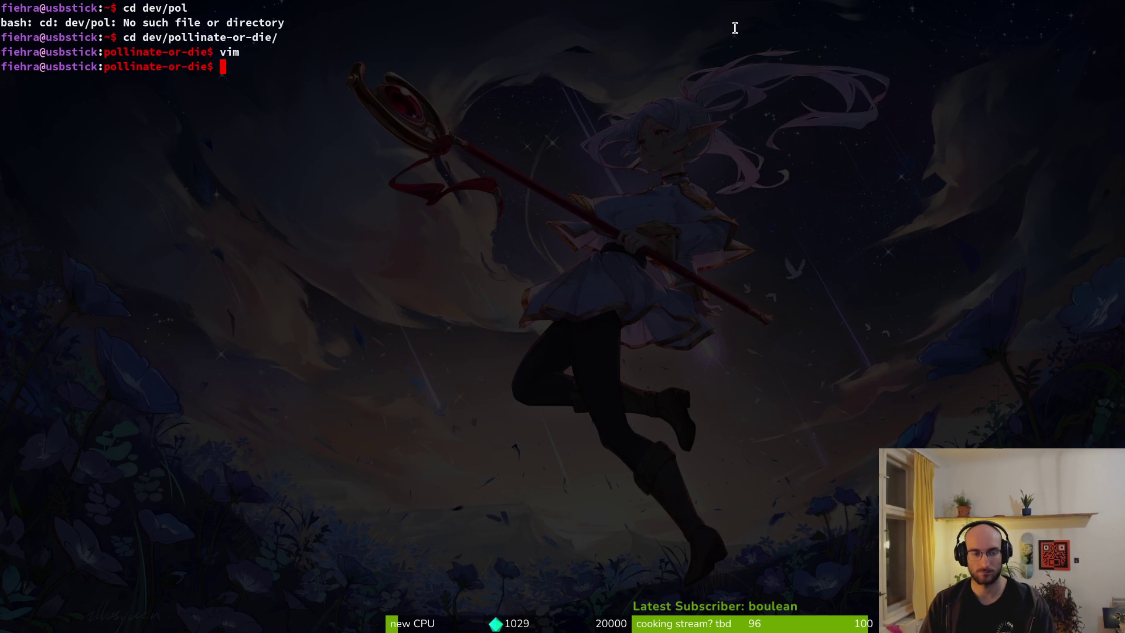
key(Up)
key(Return)
text(statem)
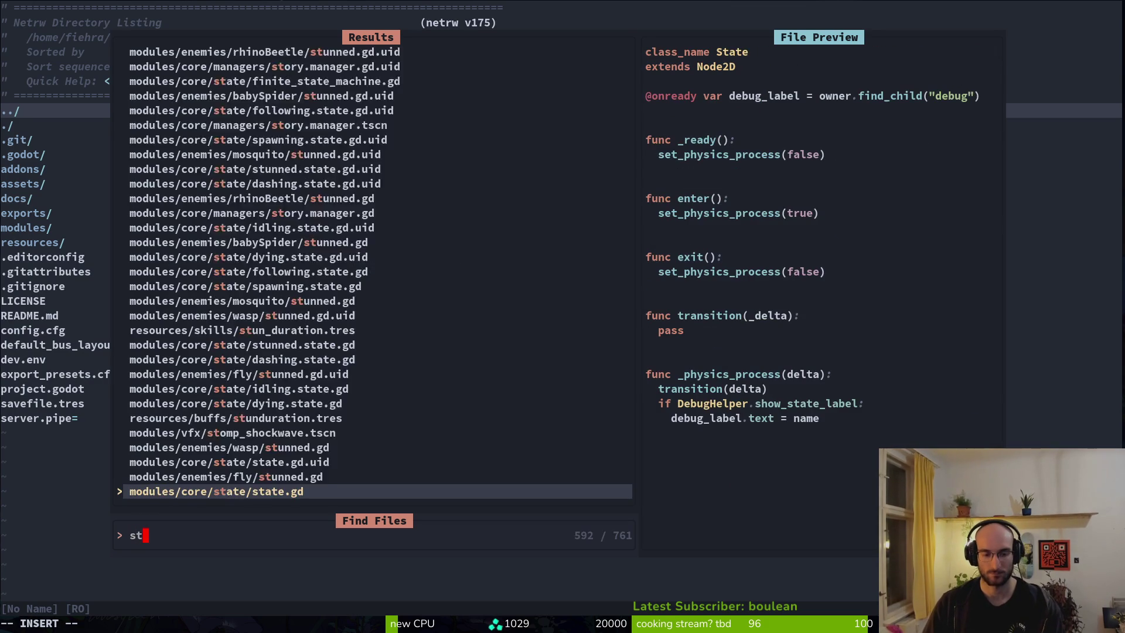
key(Return)
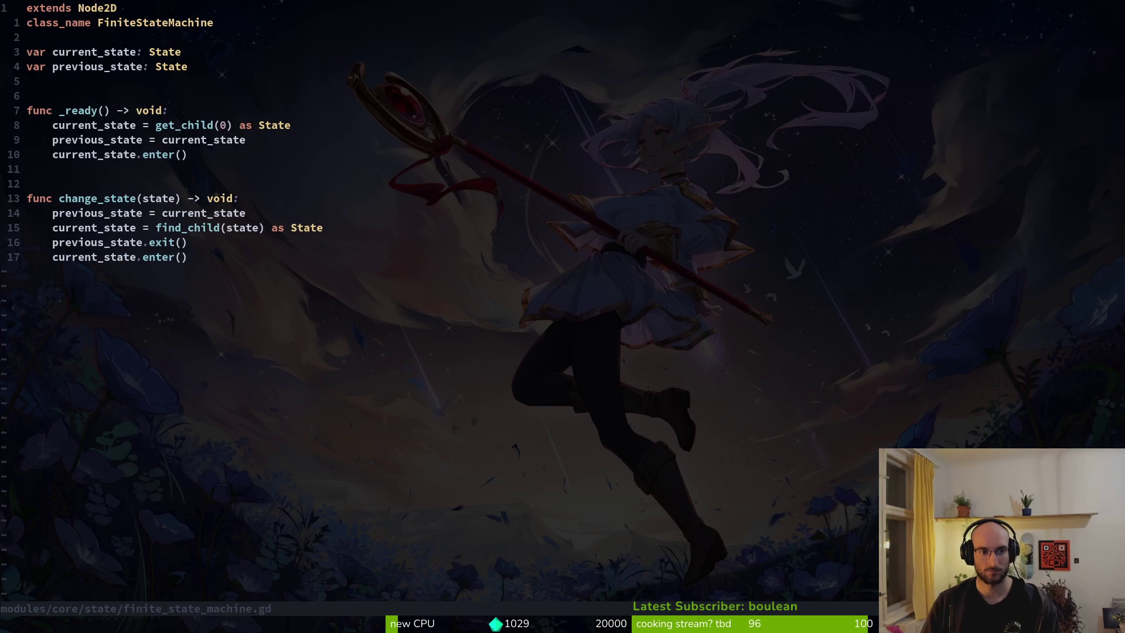
key(j)
key(7)
key(j)
key(3)
key(j)
key(2)
key(k)
key(k)
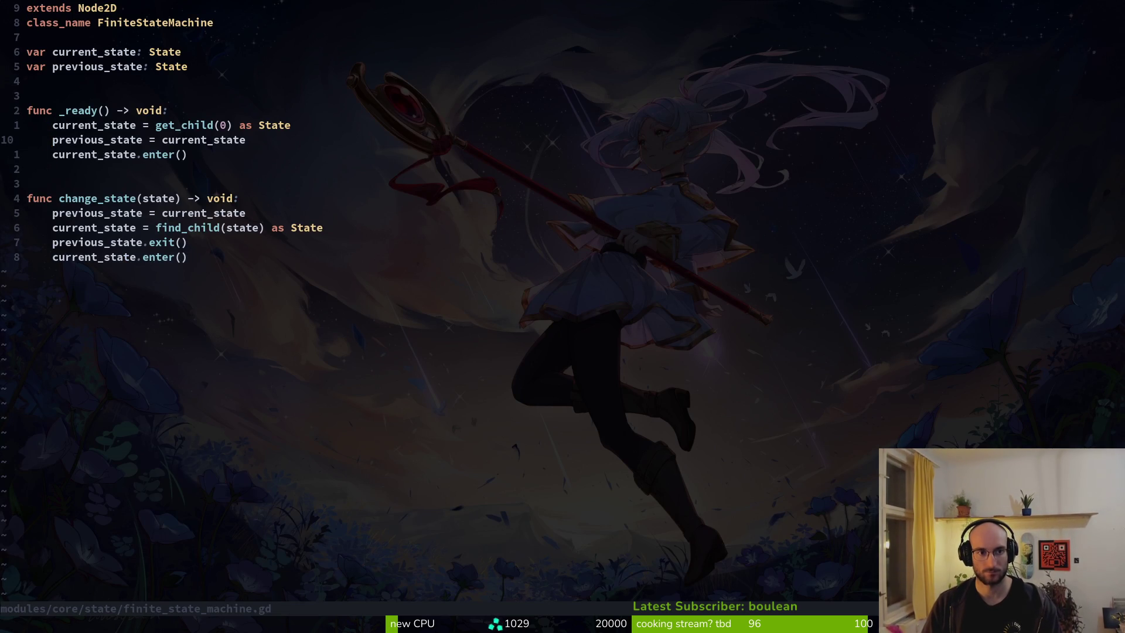
Step: Move the previous_state.exit() call up one line, then back below find_child, and save
key(j)
key(j)
key(j)
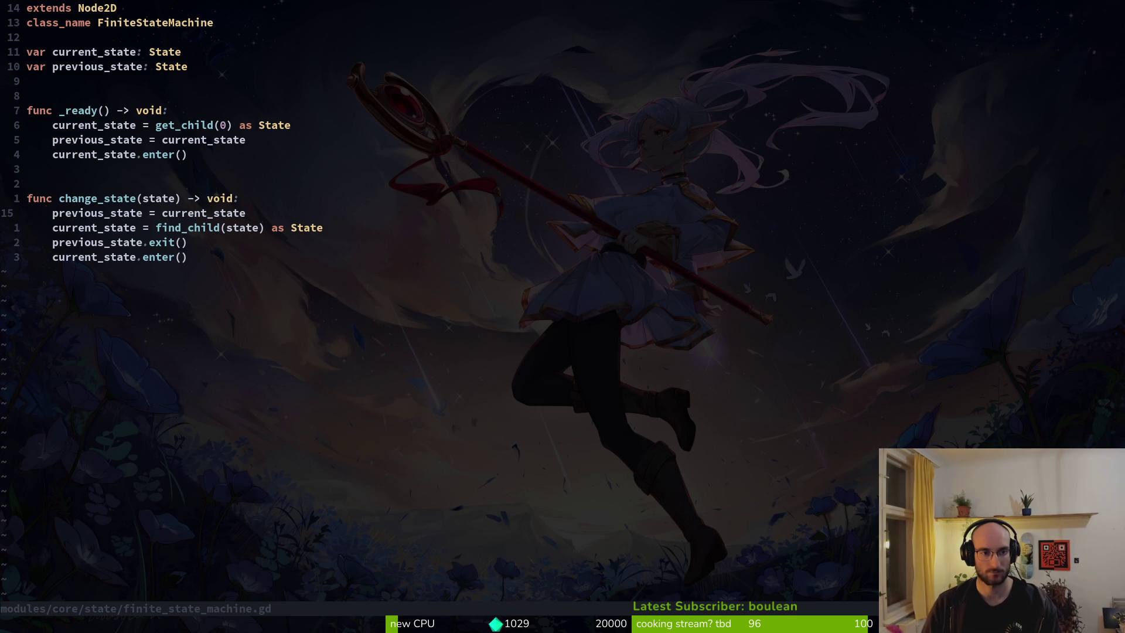
key(j)
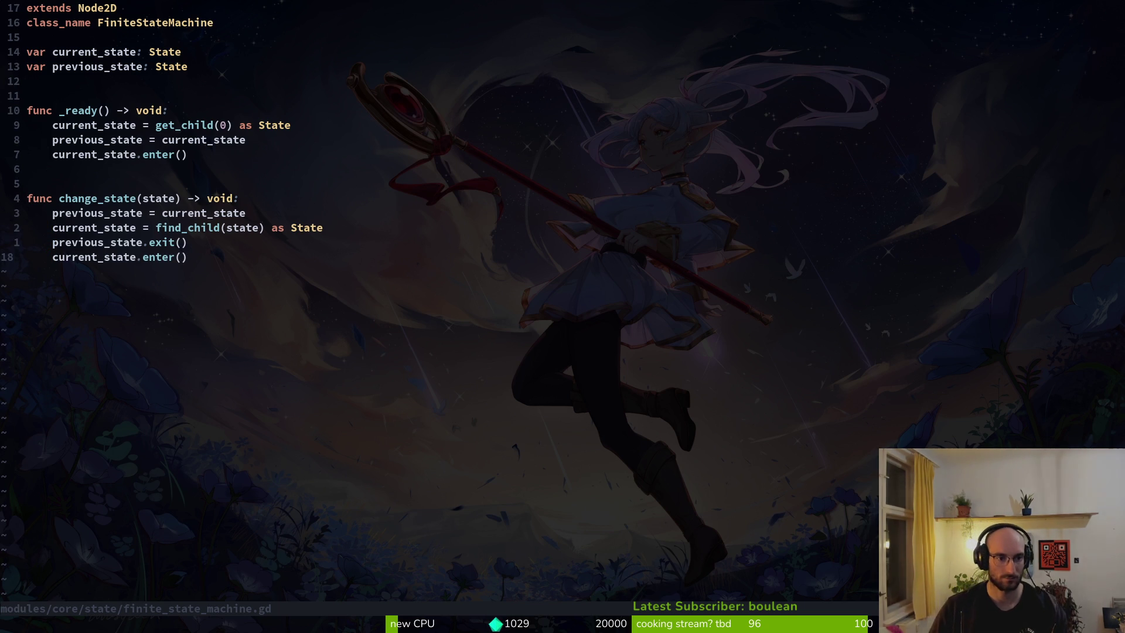
key(shift+v)
key(shift+k)
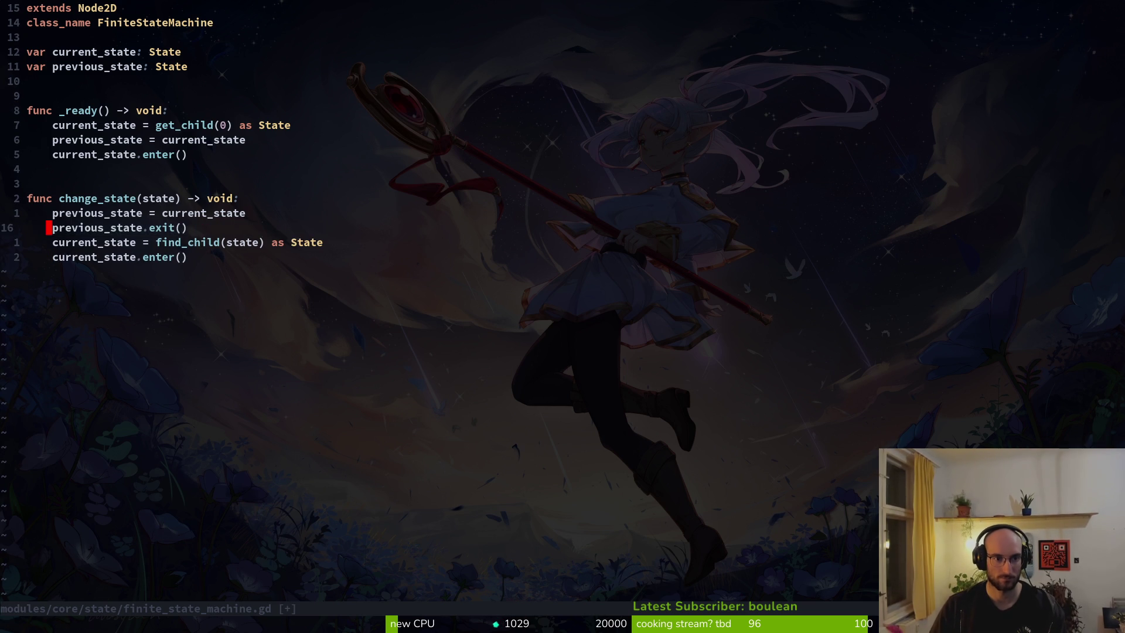
key(shift+j)
key(Escape)
text(:w)
key(Return)
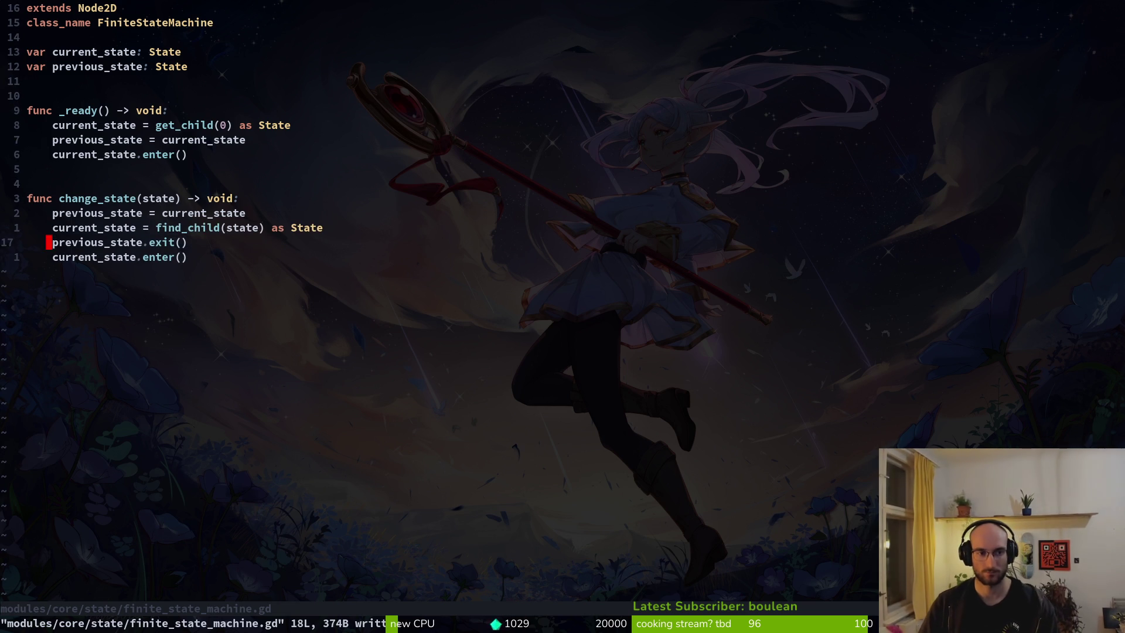
key(space)
Step: Search project files for 'rhinob' instead of 'idling' and open rhino_beetle.gd
key(f)
key(f)
text(idl)
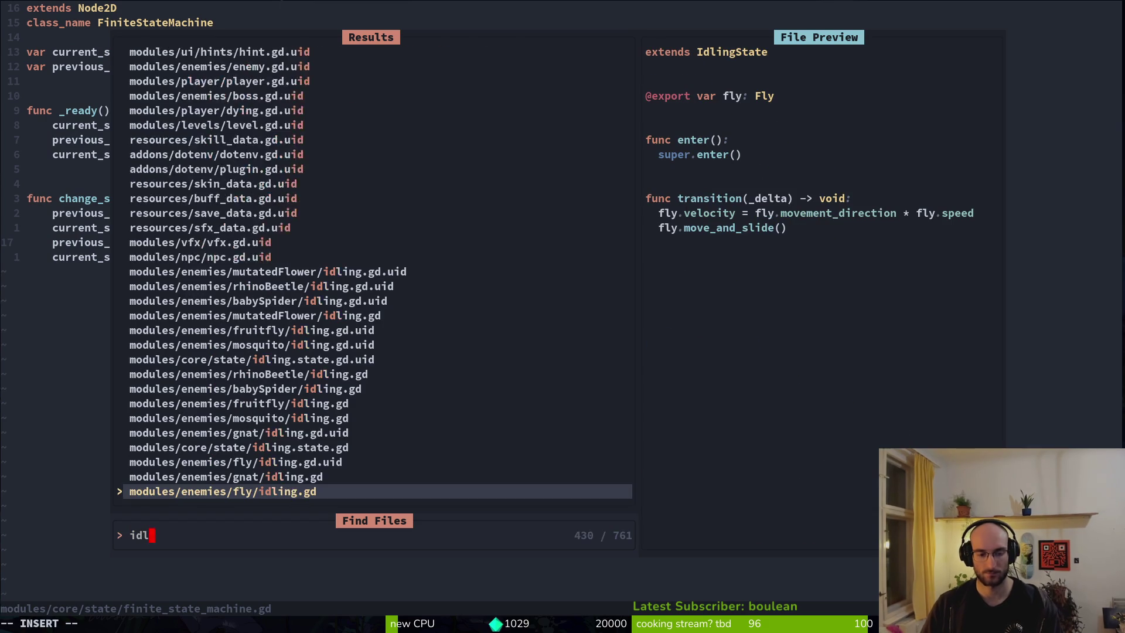
text(ing)
key(BackSpace)
key(BackSpace)
key(BackSpace)
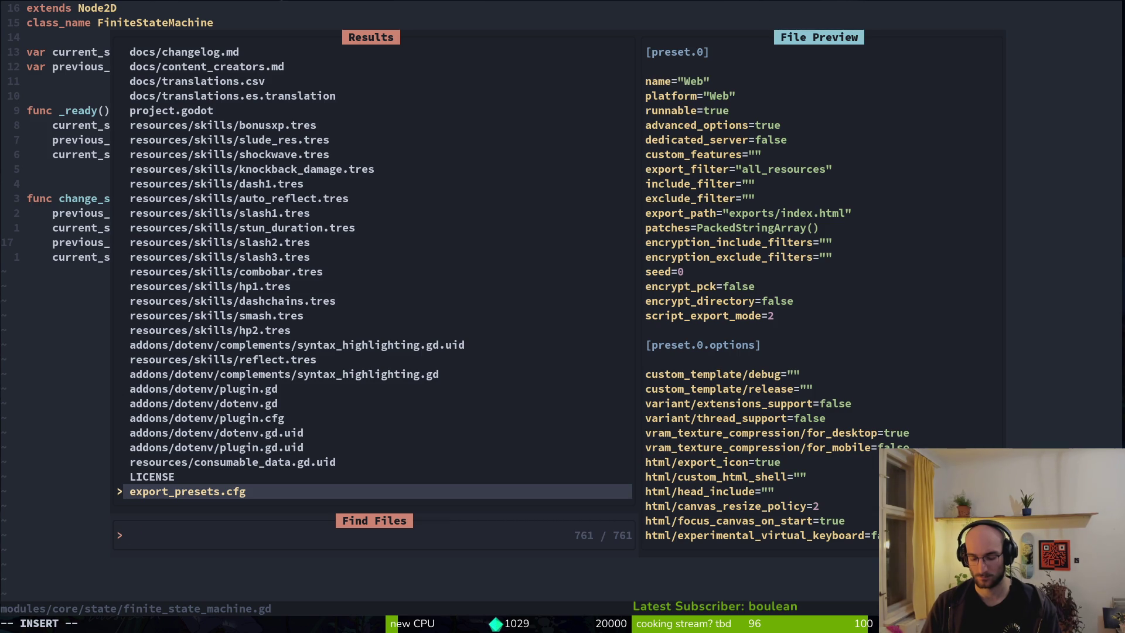
text(rhinob)
key(Return)
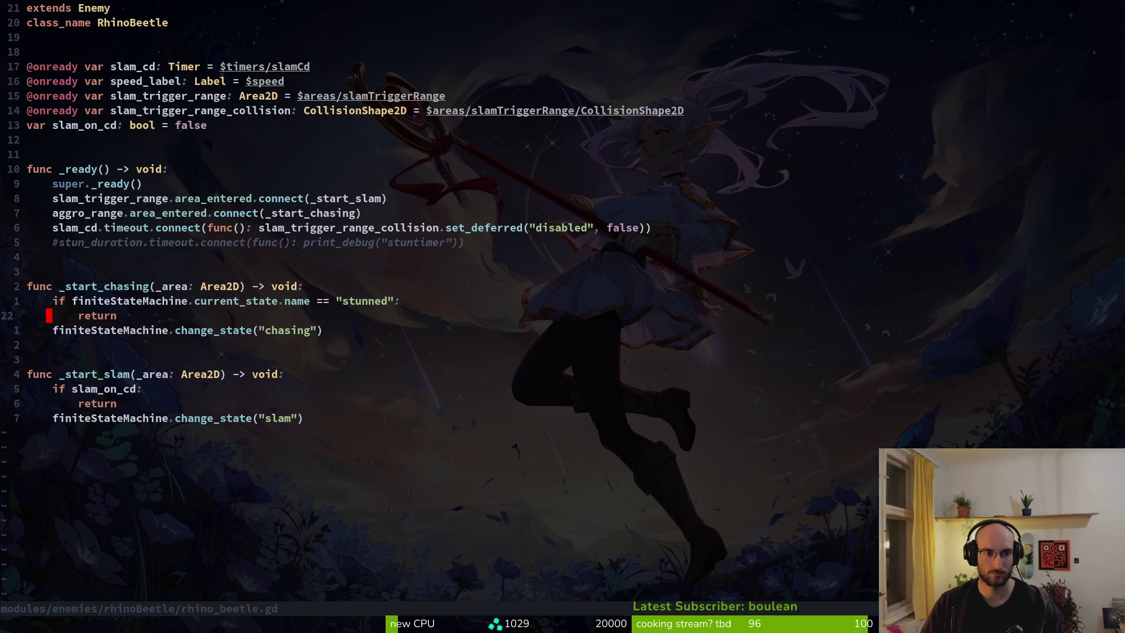
Step: Jump to _start_chasing and yank the aggro_range connection line
click(30, 286)
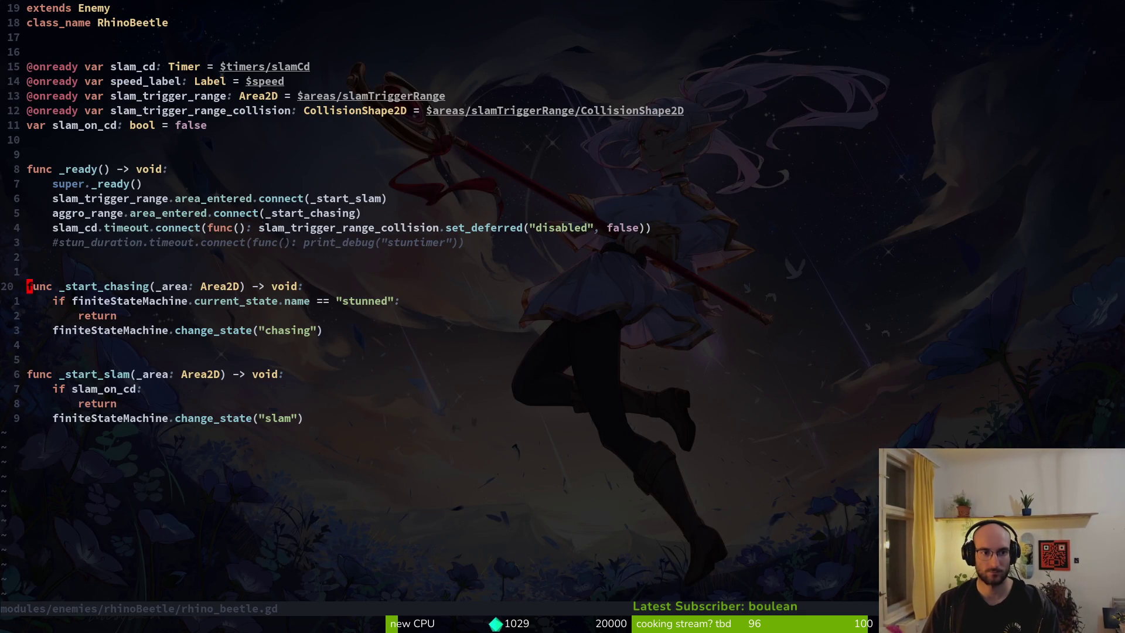
key(k)
key(k)
key(k)
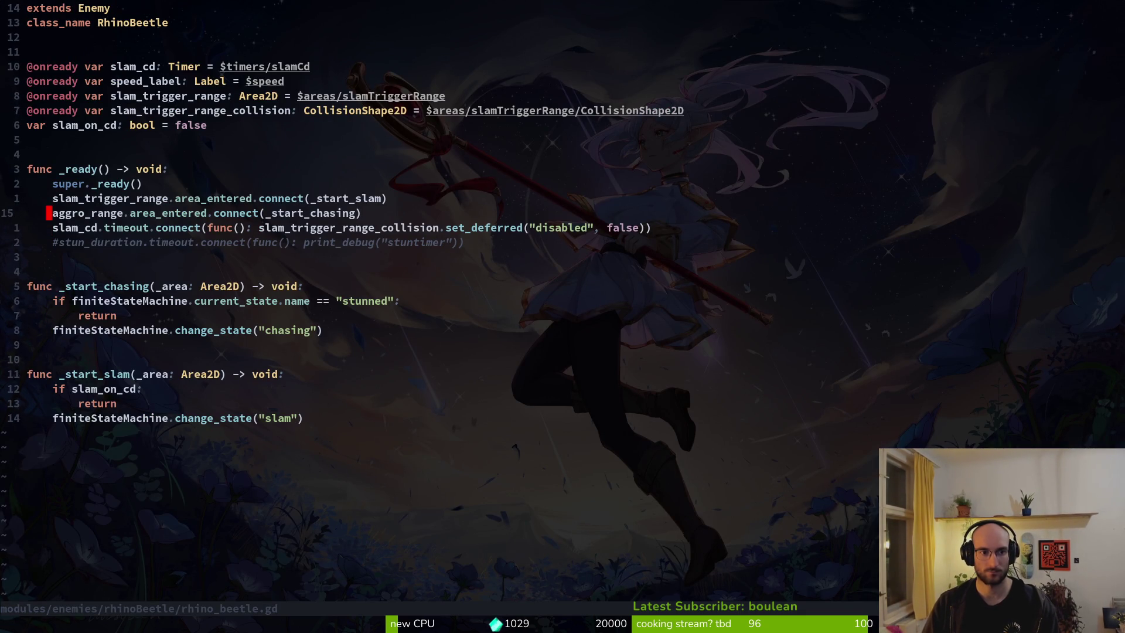
key(j)
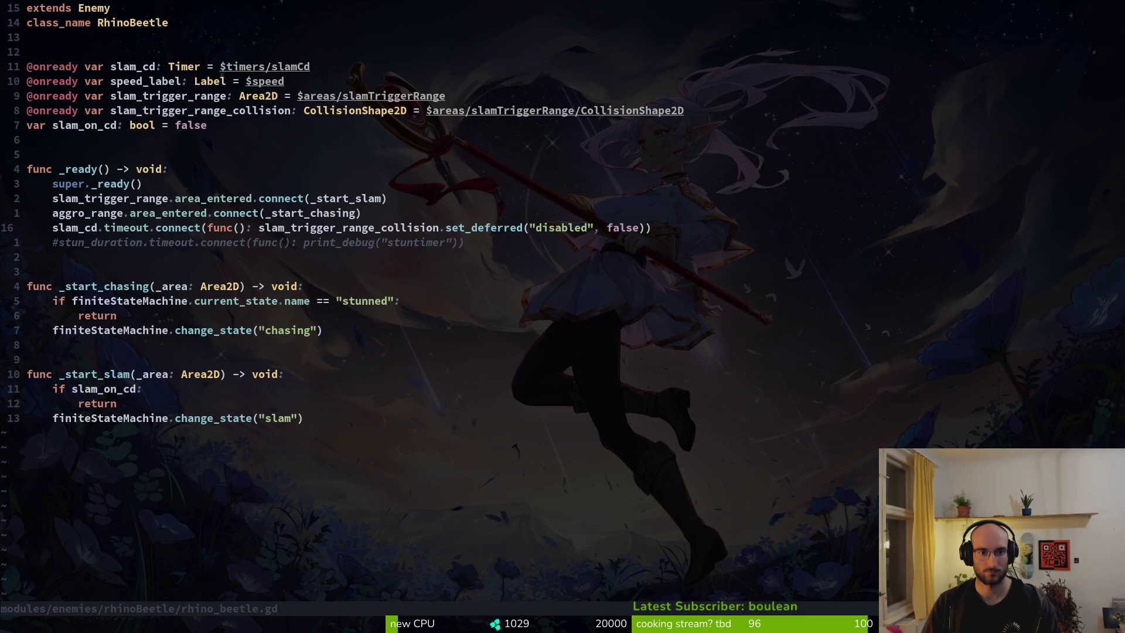
key(k)
key(shift+v)
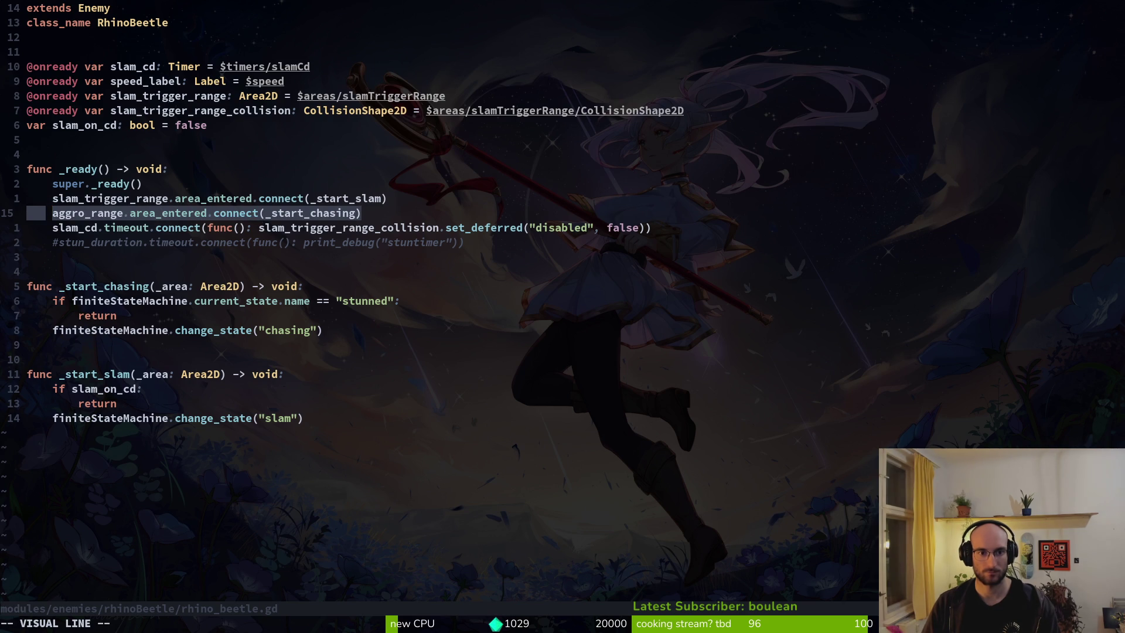
key(y)
key(j)
key(j)
key(j)
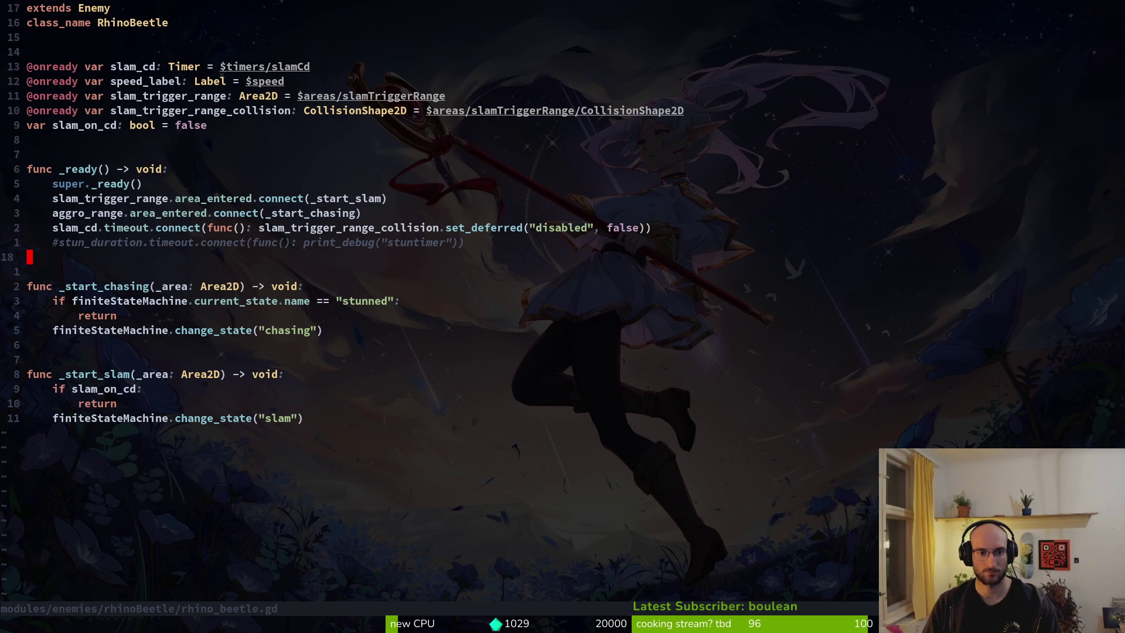
Step: Add print_debug("chasing") after the return in _start_chasing, save, and run the game
key(j)
key(j)
text(jko)
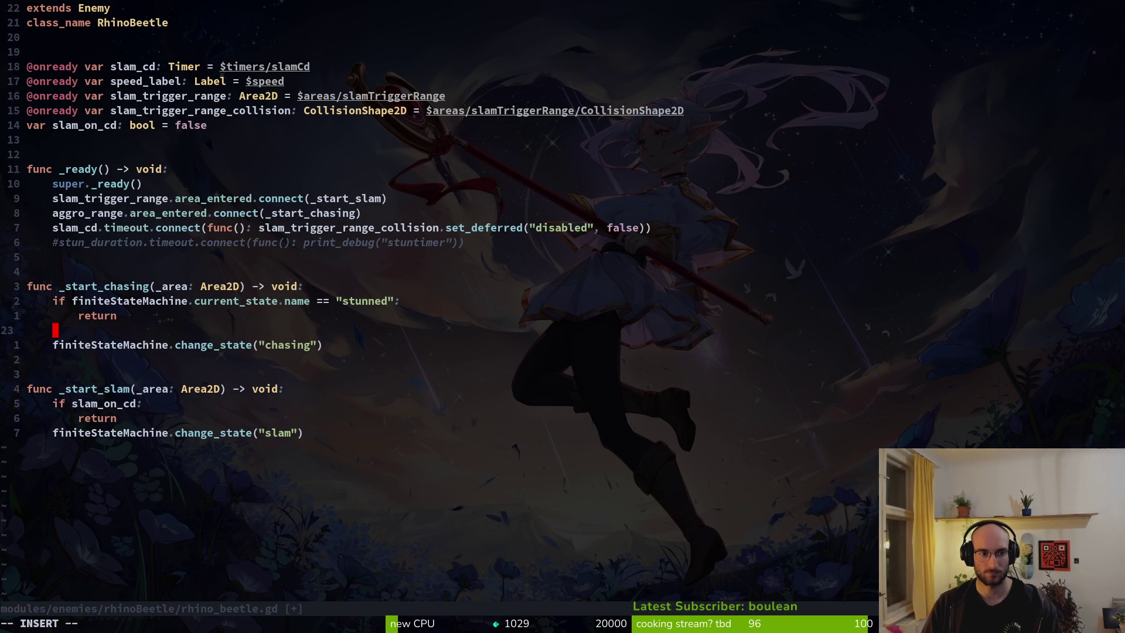
text(prde)
key(Return)
text(")
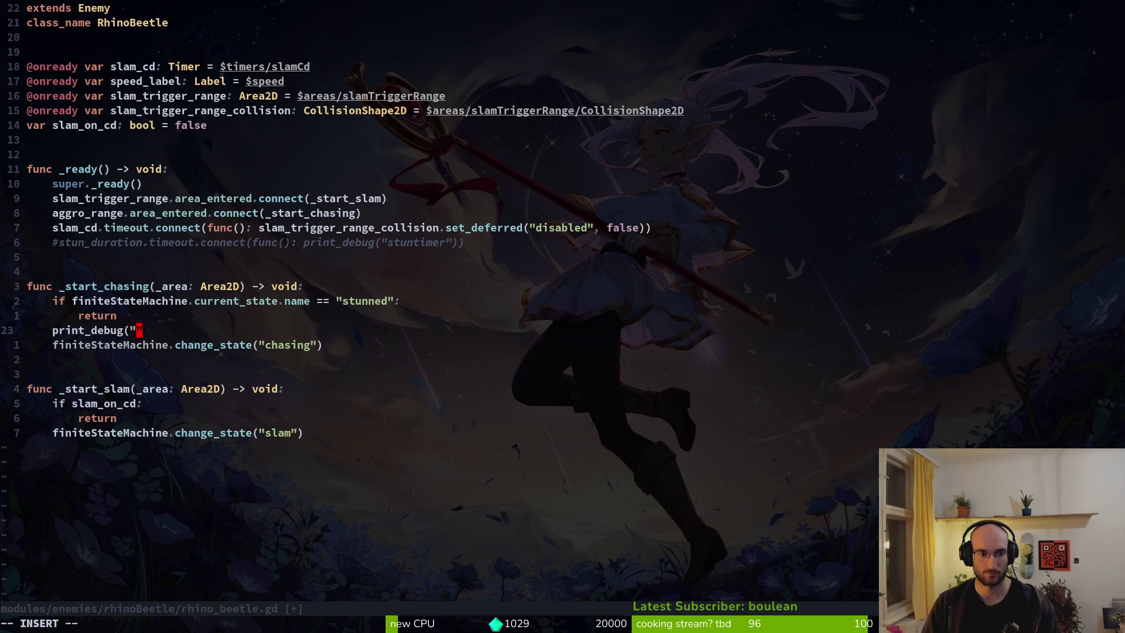
text(chasing"))
key(Escape)
text(:w)
key(Return)
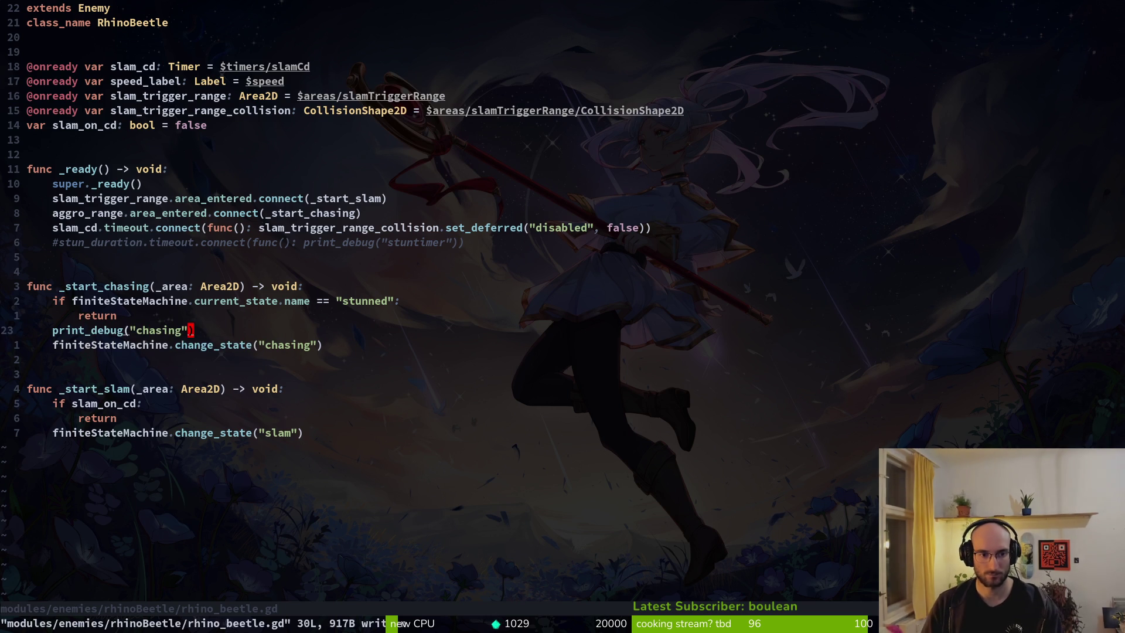
text(dd:w)
key(Return)
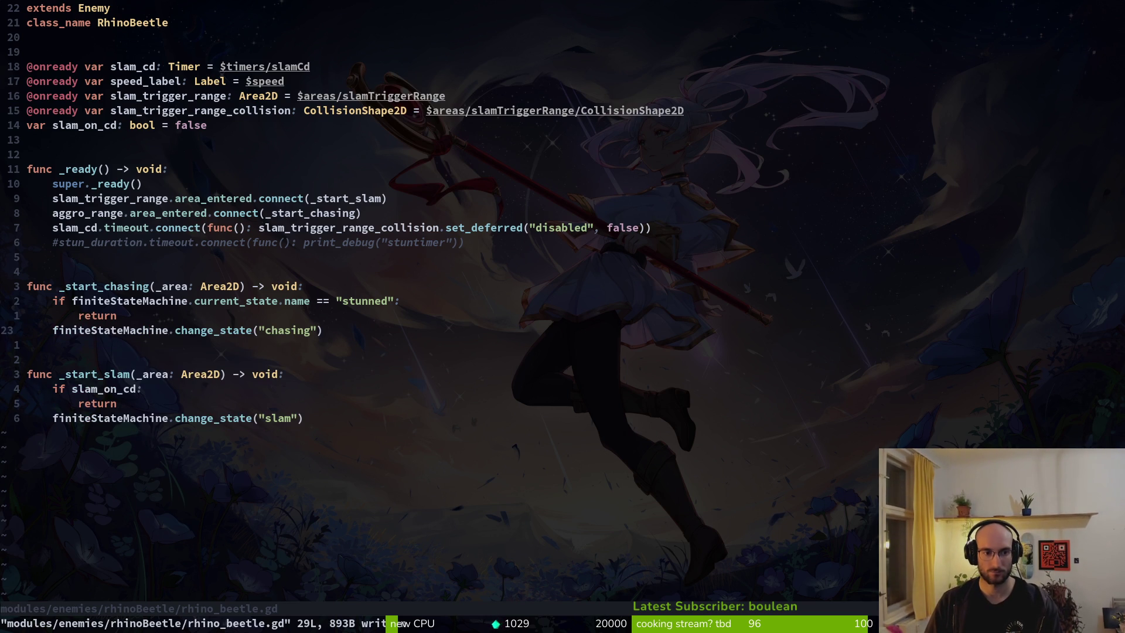
text(u:w)
key(Return)
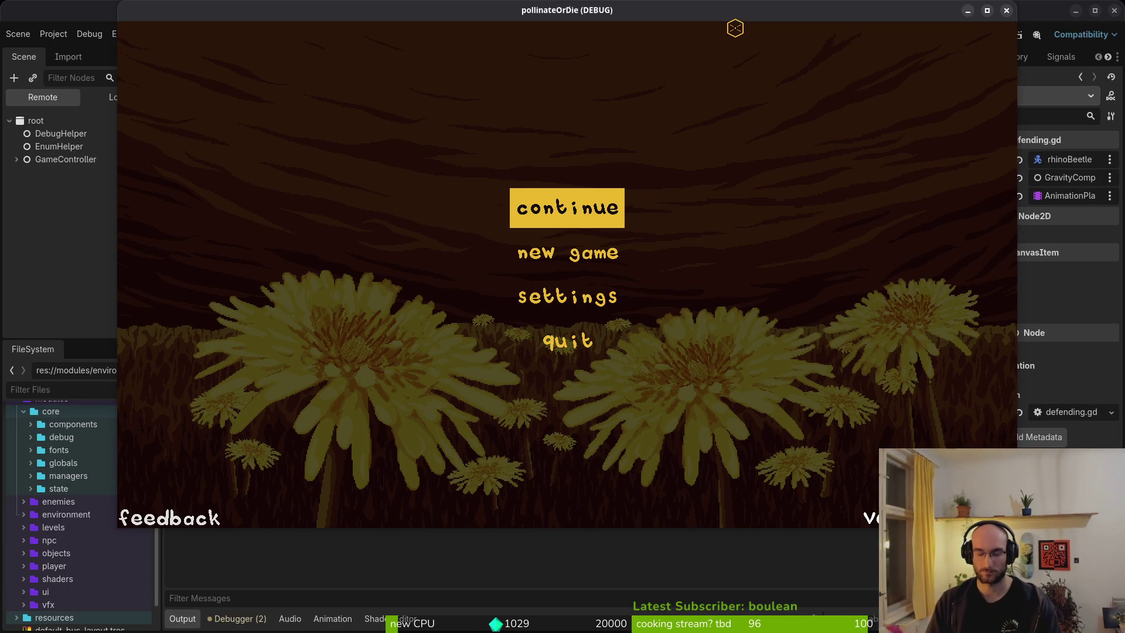
Step: Play the dev test level while the beetle logs 'chasing', then return to rhino_beetle.gd in Vim
key(Return)
key(space)
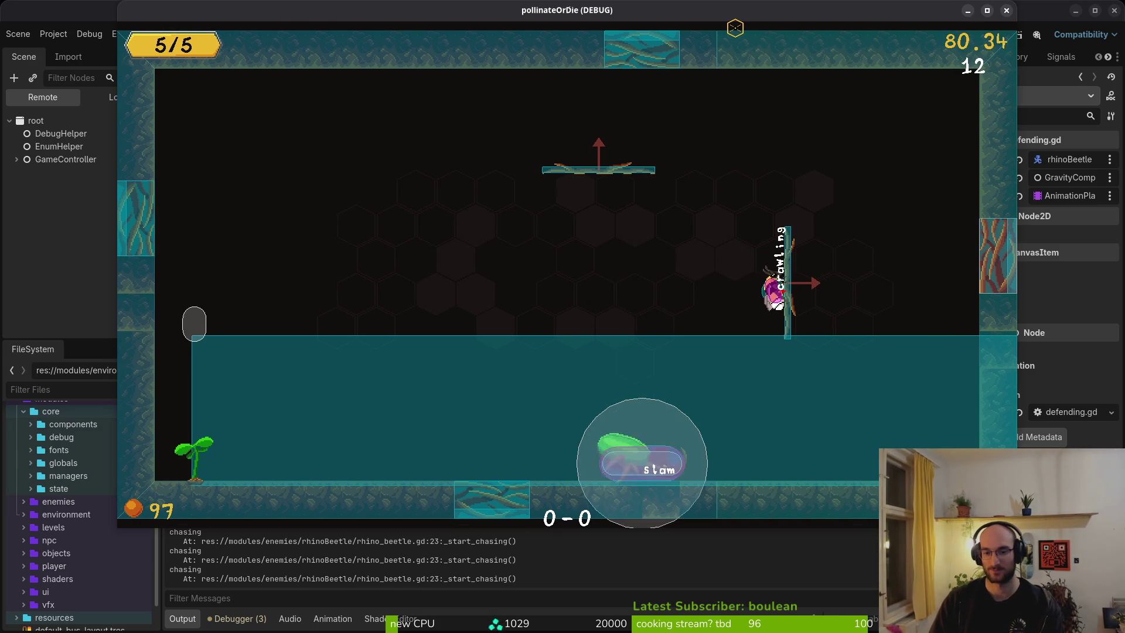
key(alt+Tab)
text(:)
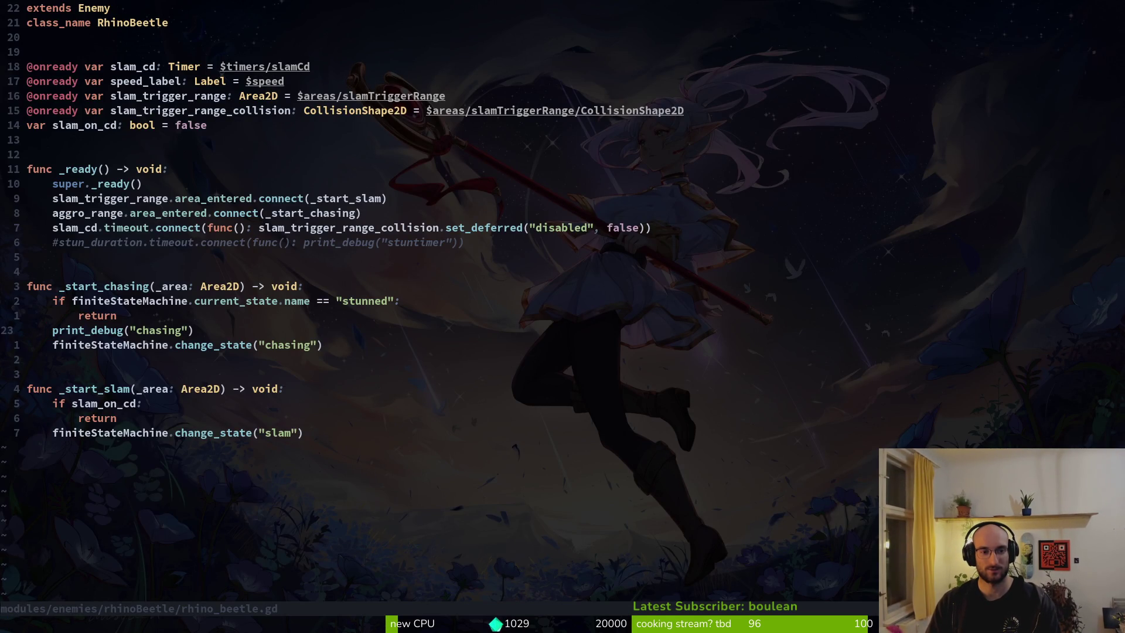
Step: Delete the print_debug("chasing") line from _start_chasing and save rhino_beetle.gd
key(shift+v)
text(d:write)
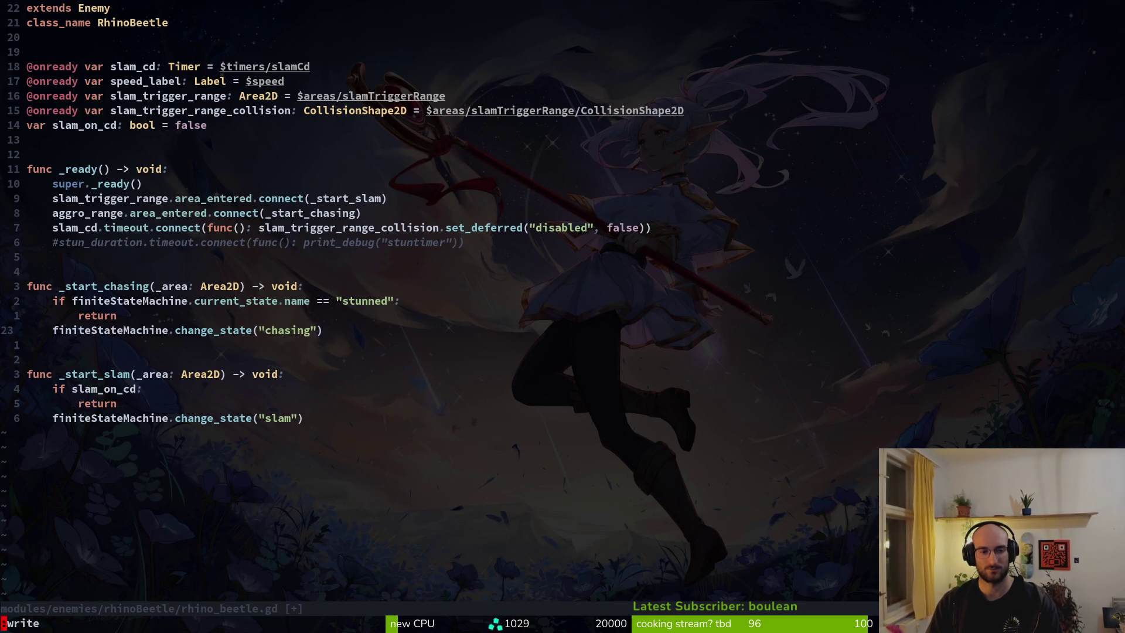
key(Return)
key(alt+Tab)
key(alt+Tab)
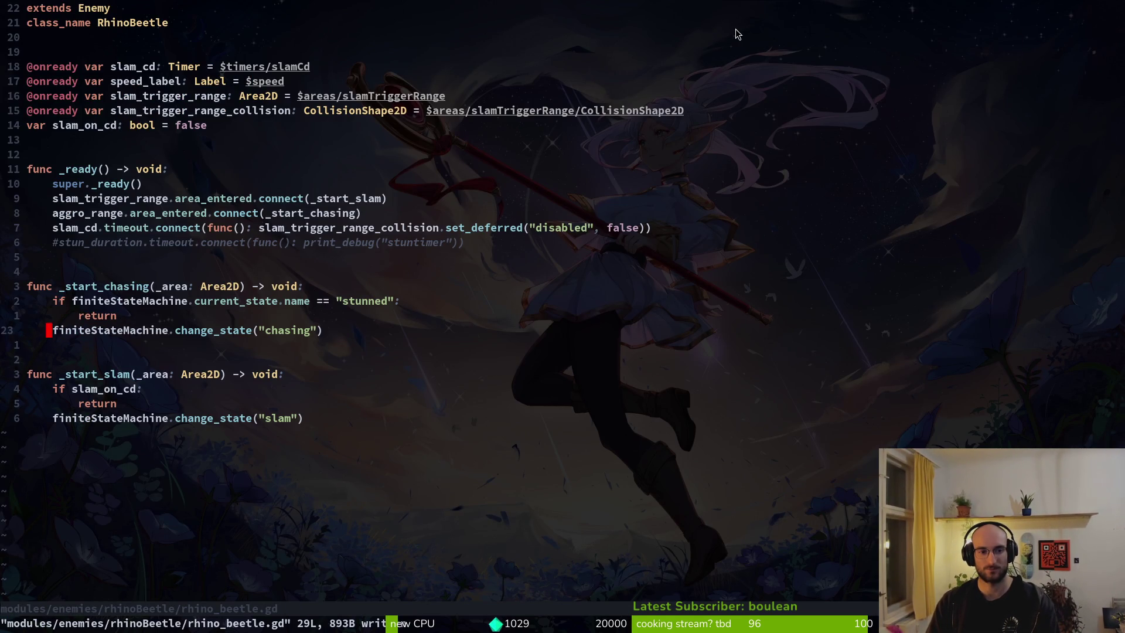
key(alt+Tab)
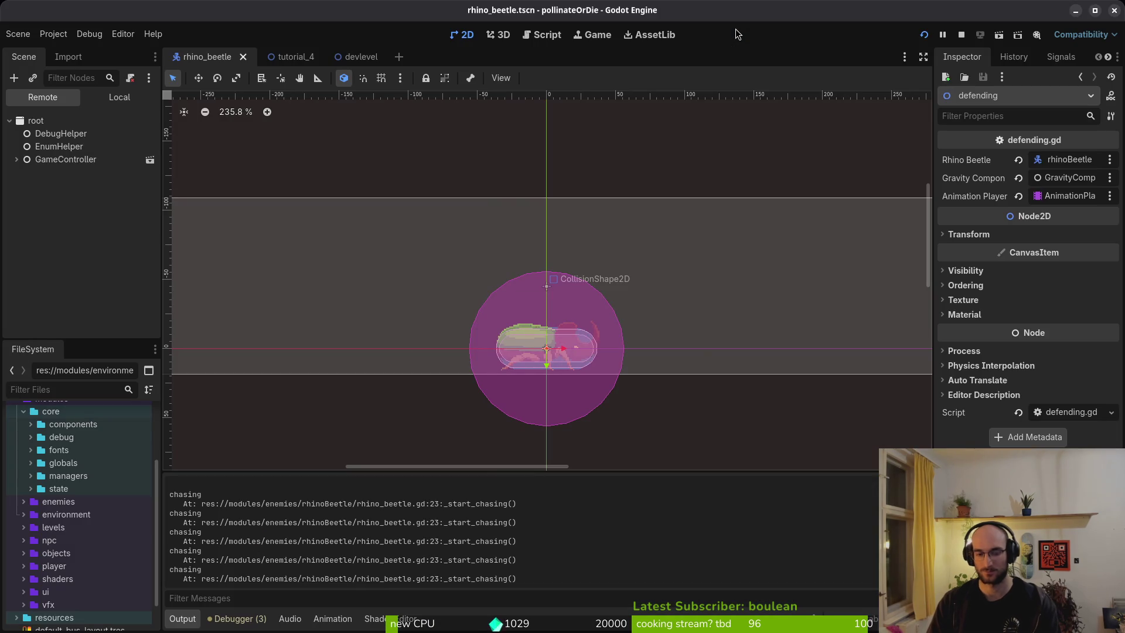
key(alt+Tab)
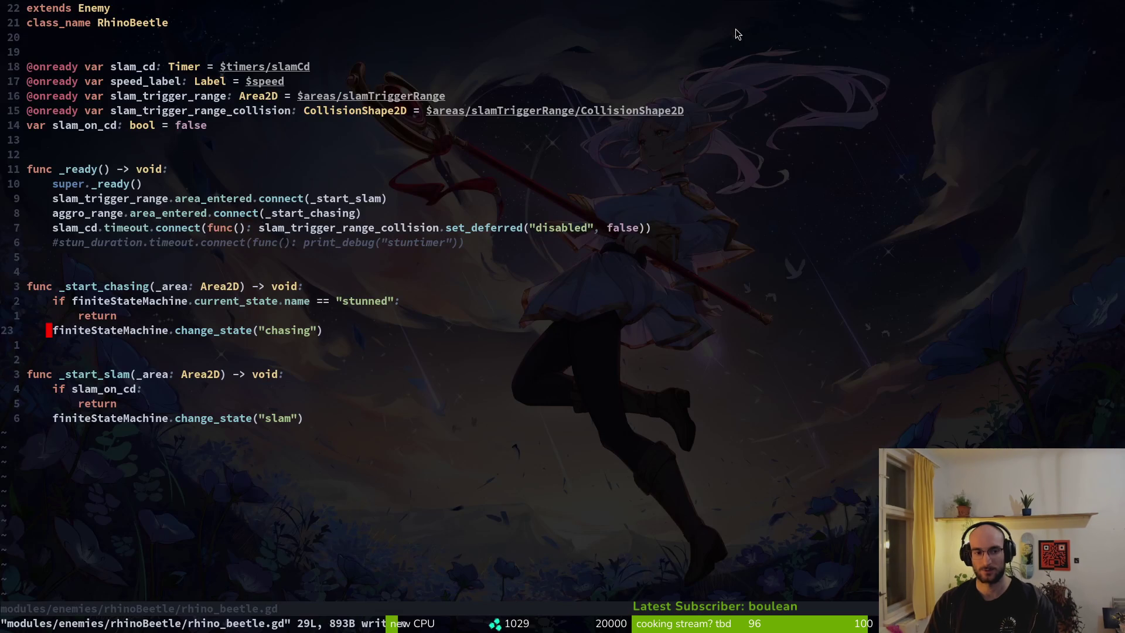
Step: Add and undo a blank line after the return, then relaunch the game with F5
key(o)
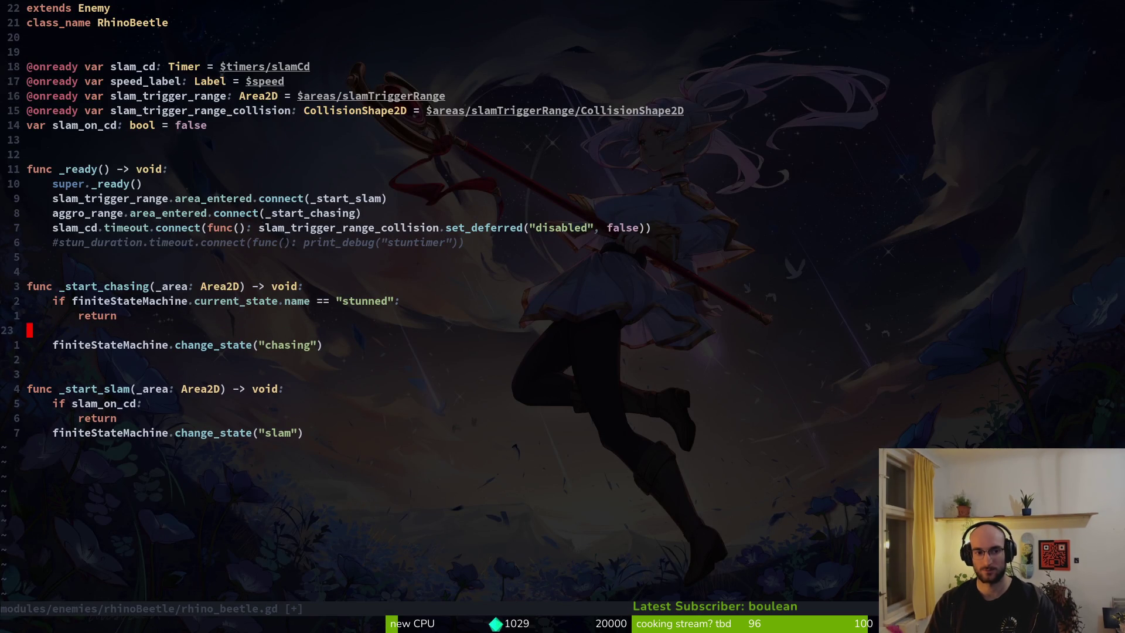
key(Escape)
key(u)
key(alt+Tab)
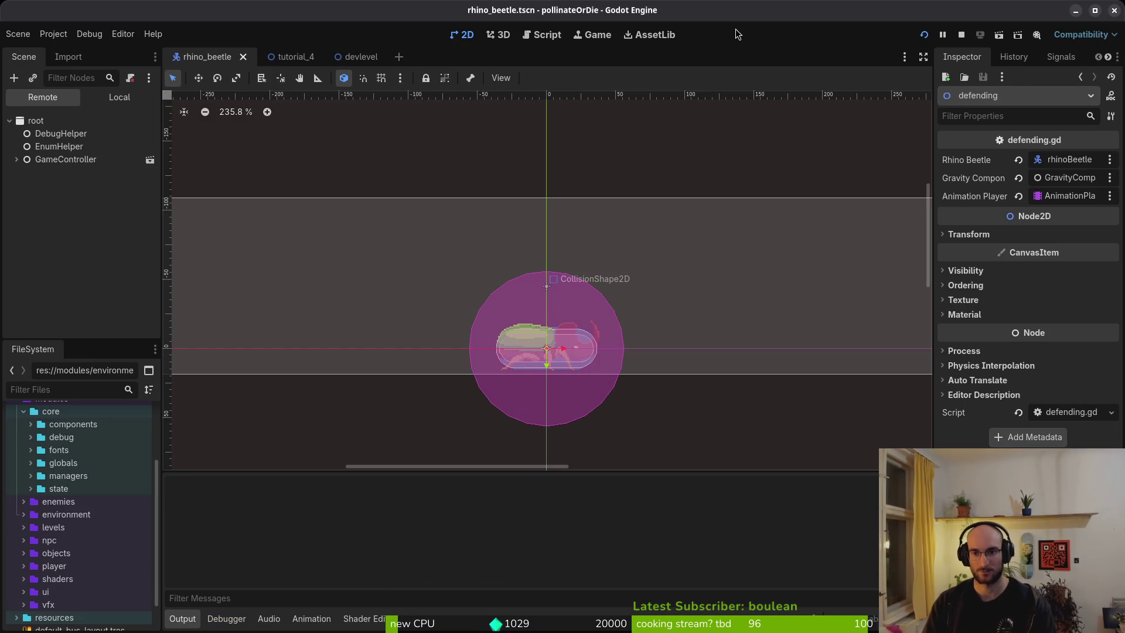
key(F5)
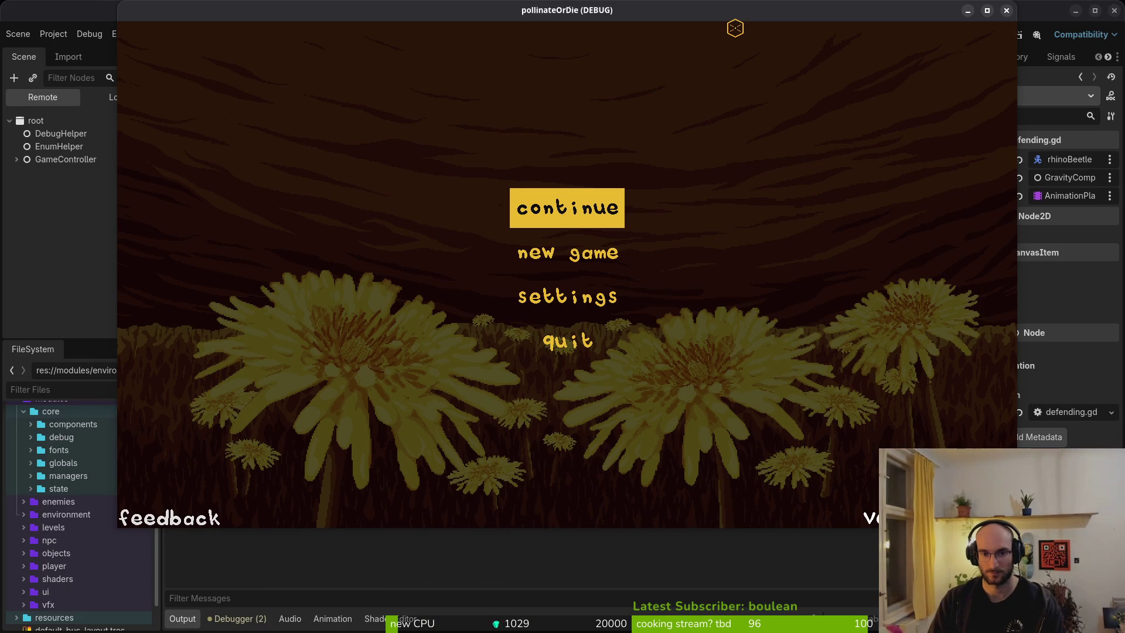
Step: Enter the dev level and maneuver the bee toward the rhino beetle with jumps and dashes
key(Return)
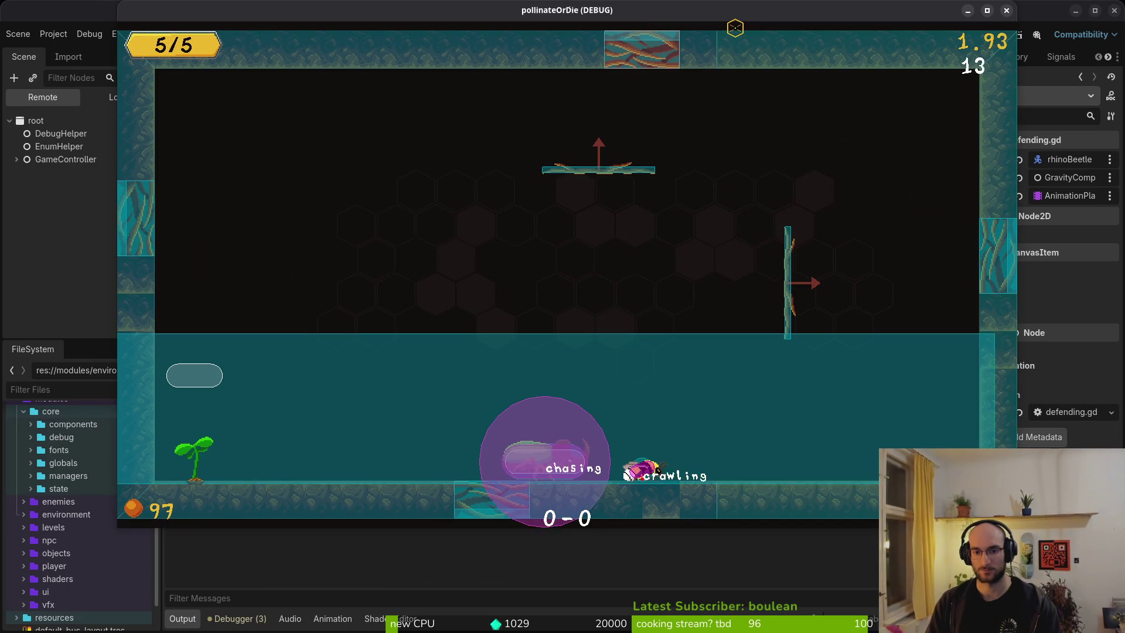
key(Right)
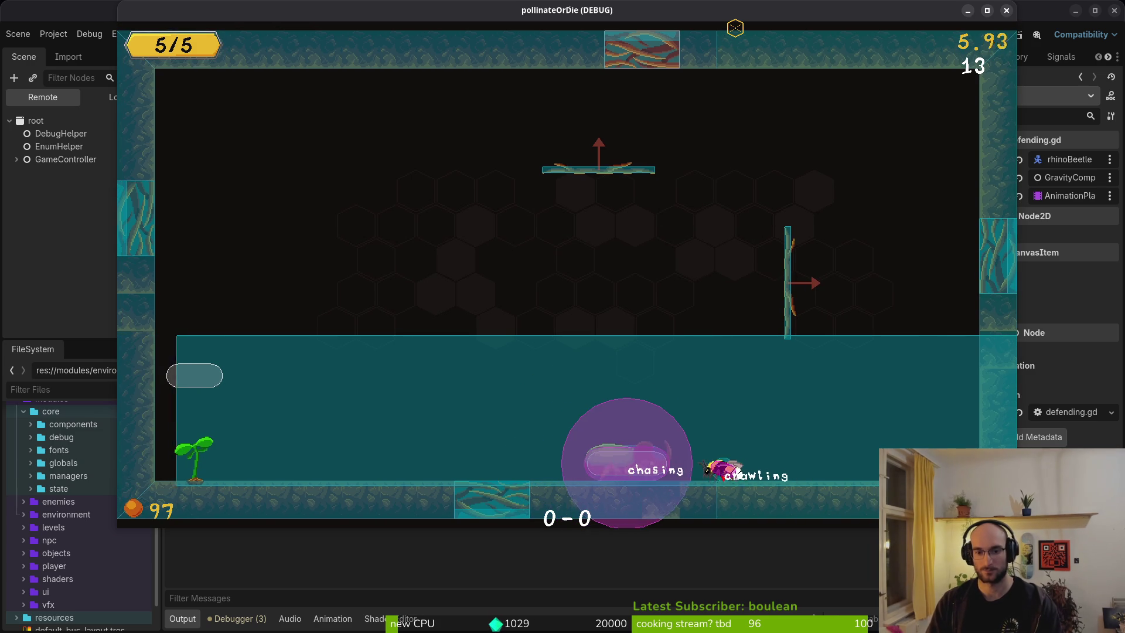
key(space)
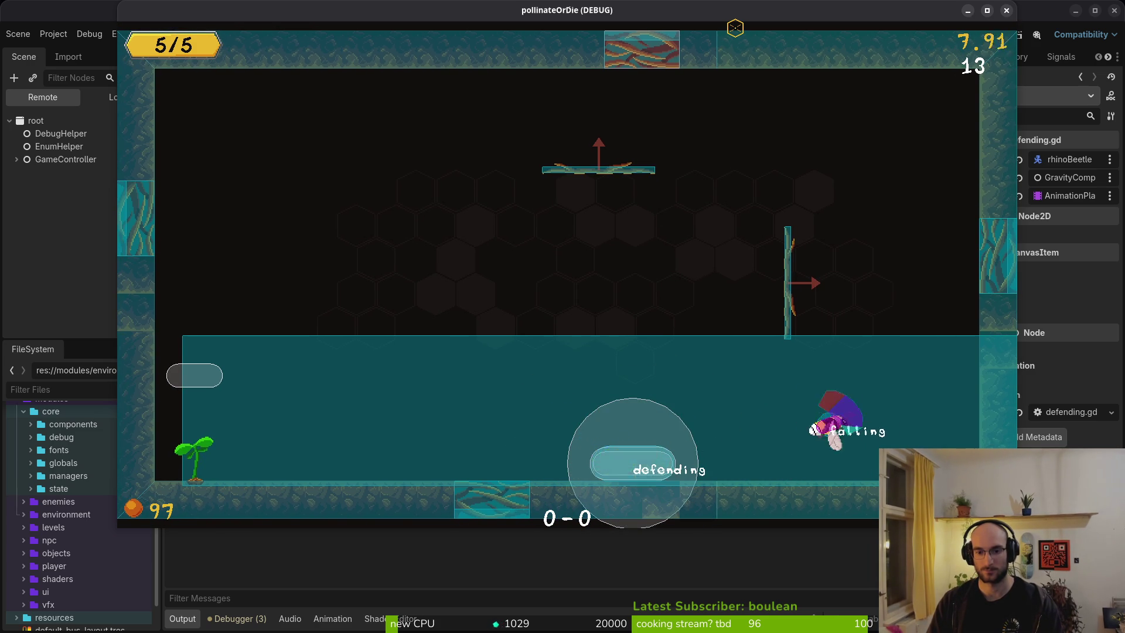
key(Left)
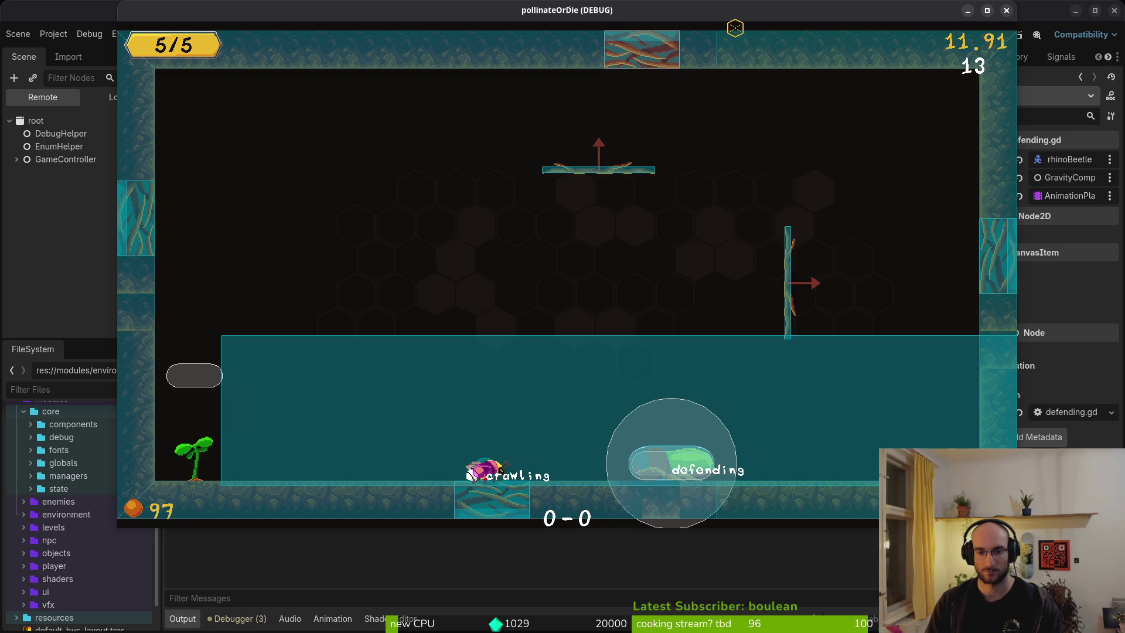
key(Right)
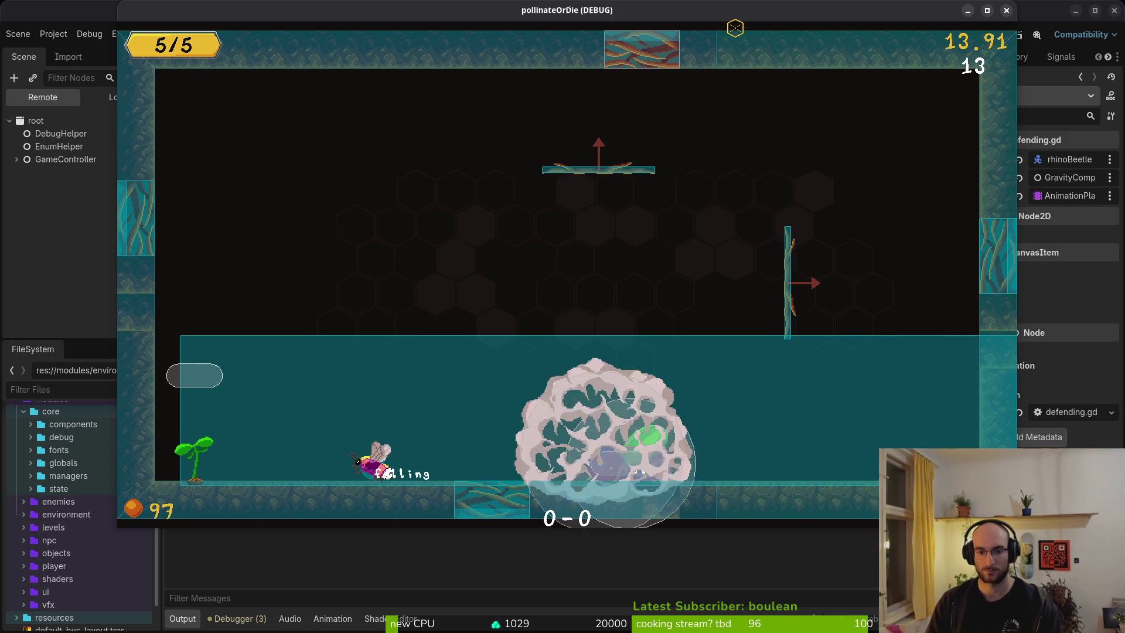
key(Right)
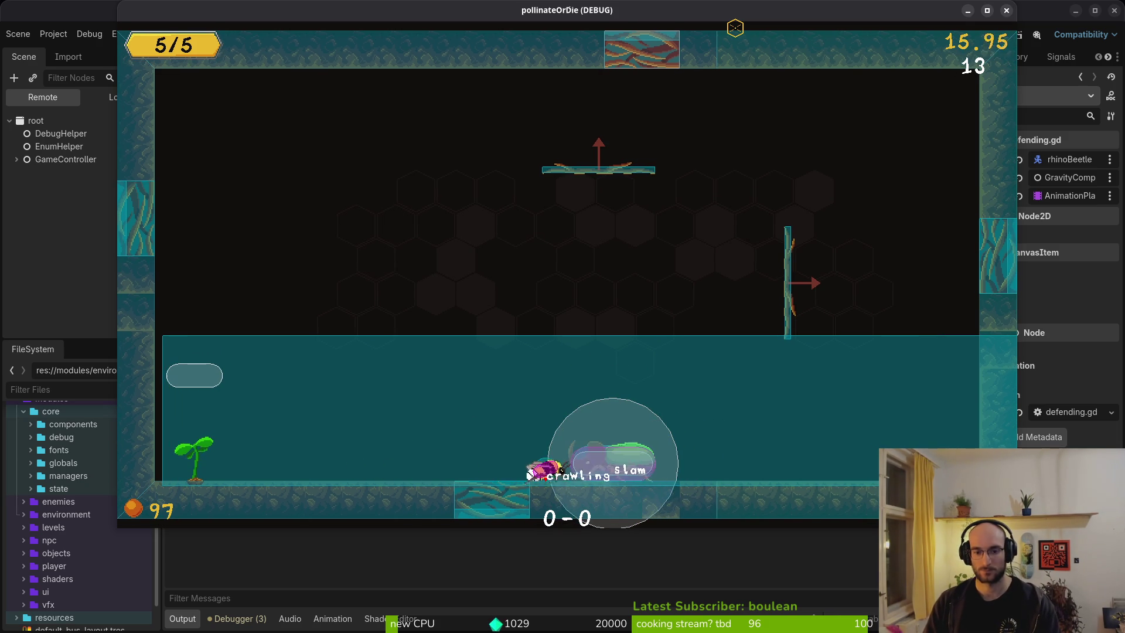
key(space)
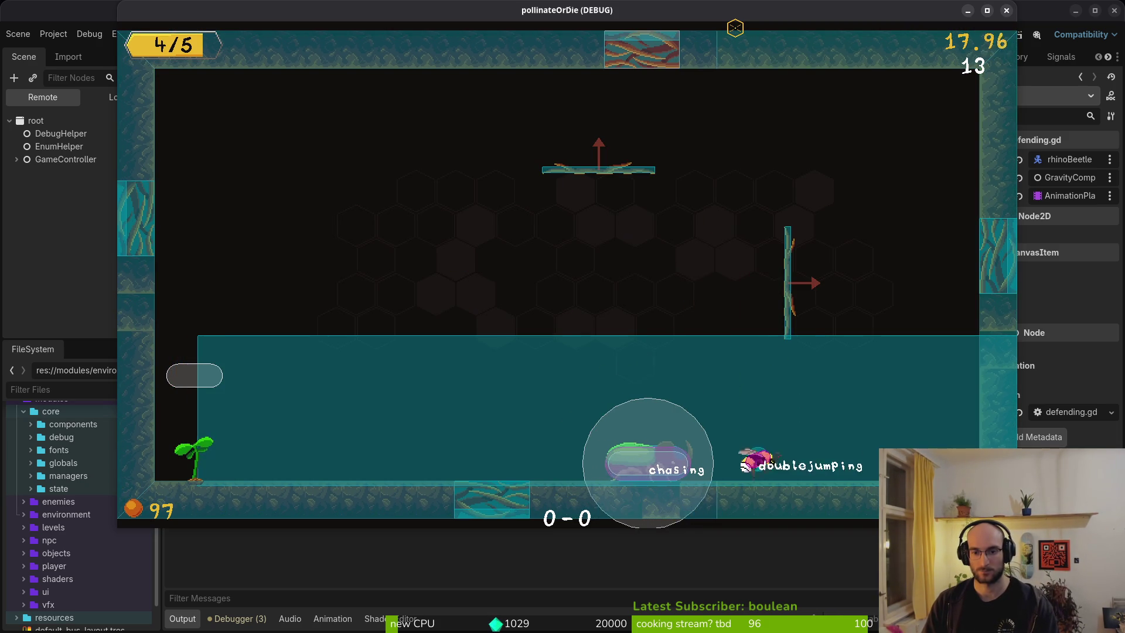
key(Left)
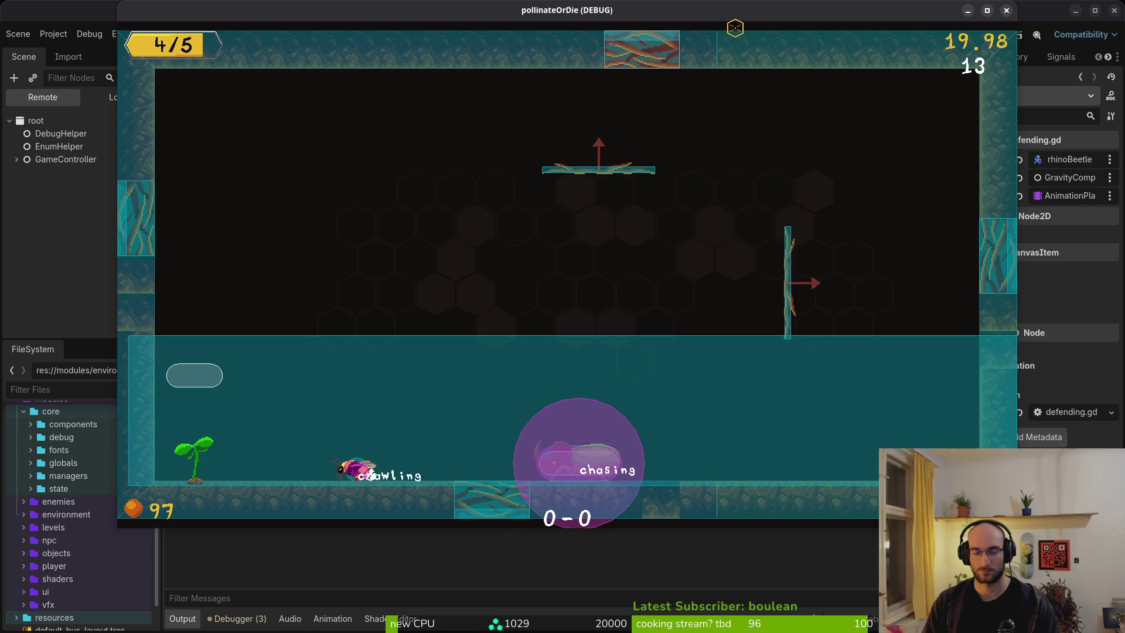
key(shift)
key(Right)
key(space)
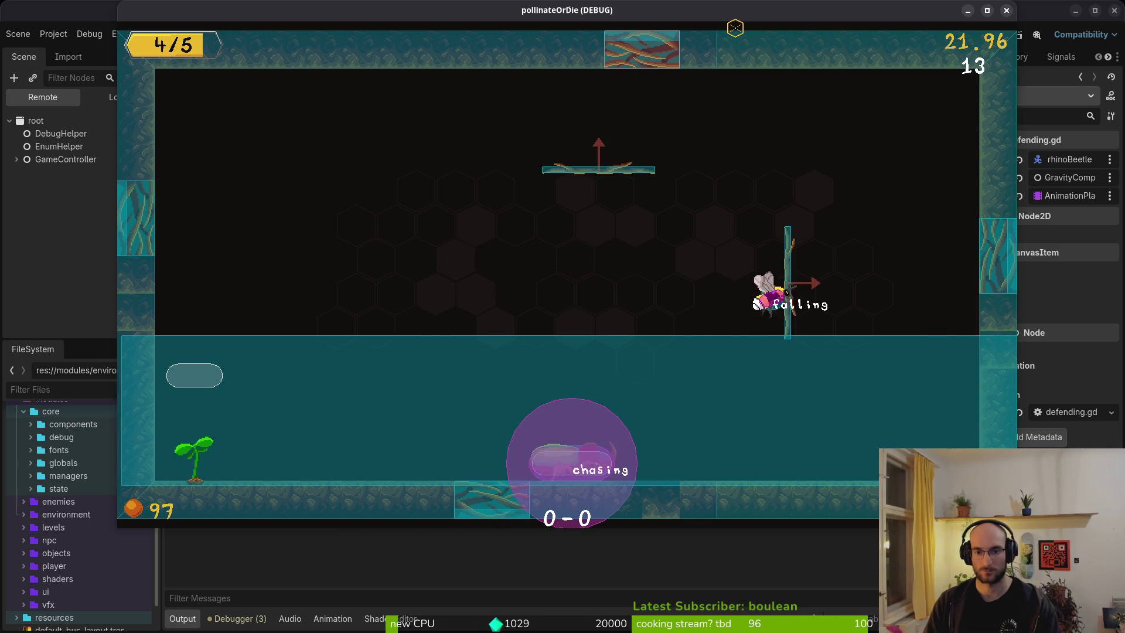
key(Left)
key(Left)
key(space)
key(Right)
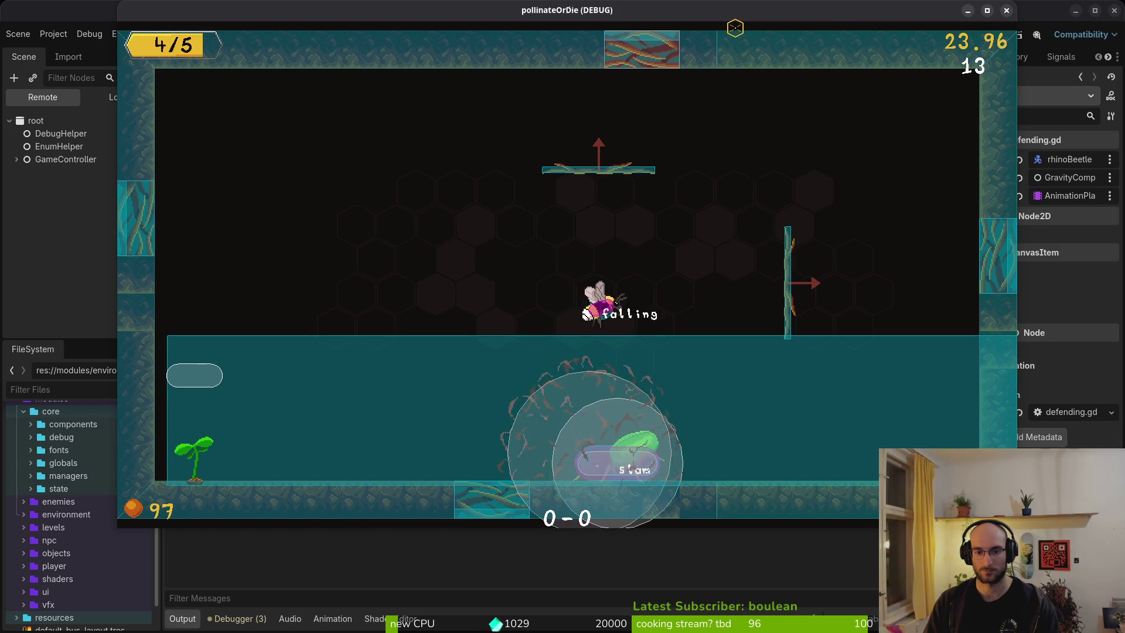
key(Right)
key(Left)
key(shift)
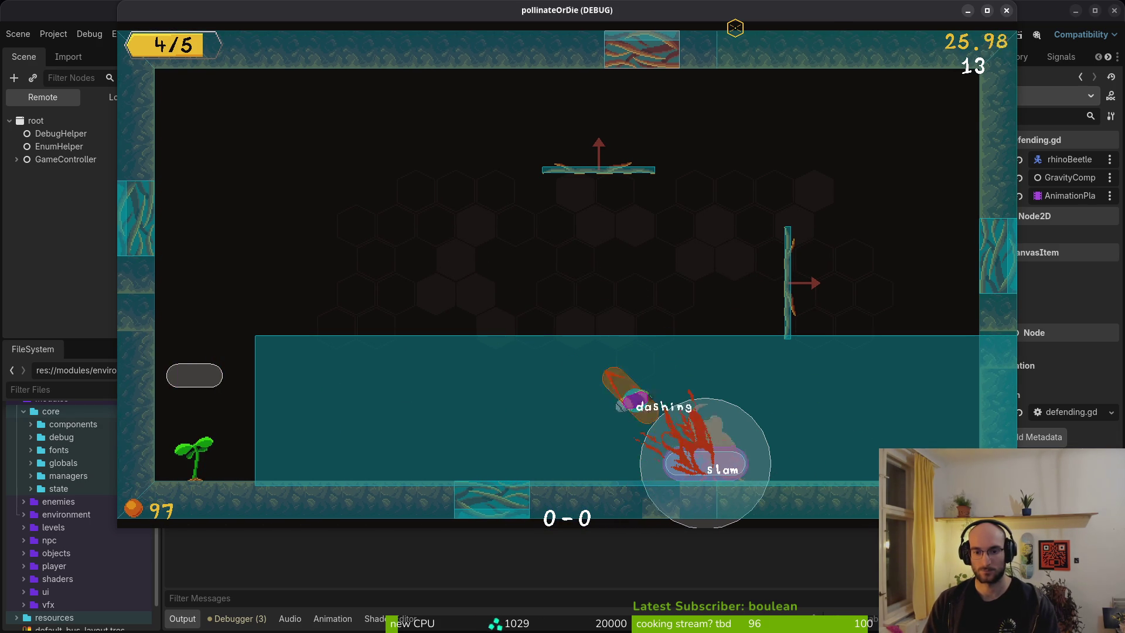
key(space)
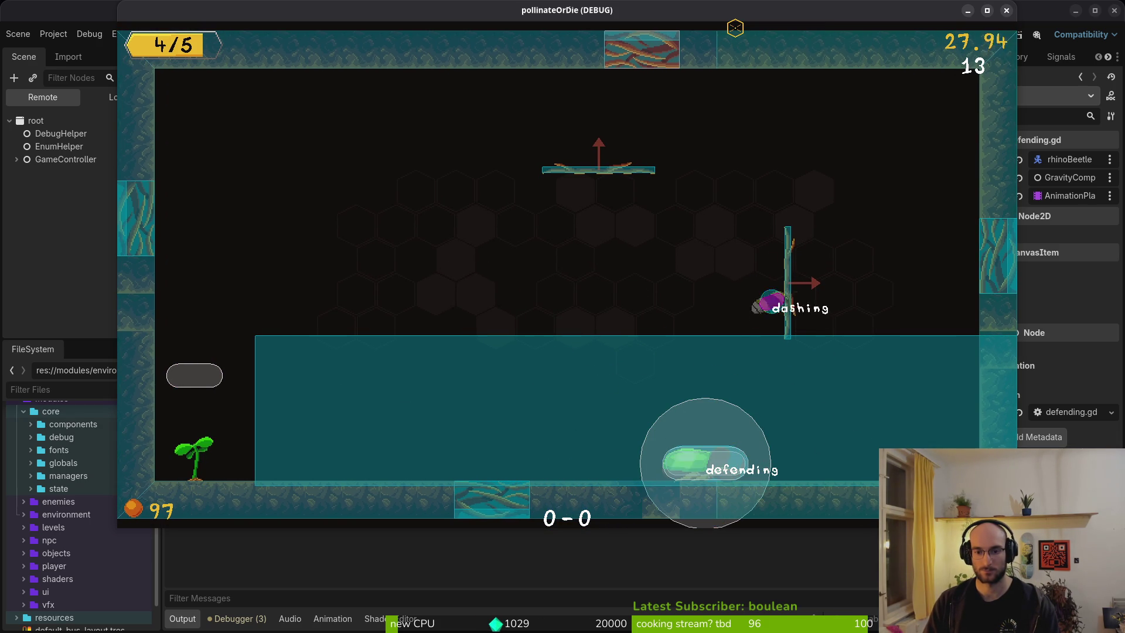
key(Left)
key(Right)
Step: Dash the bee into the beetle until it slams and is stunned, then close the game window
key(shift)
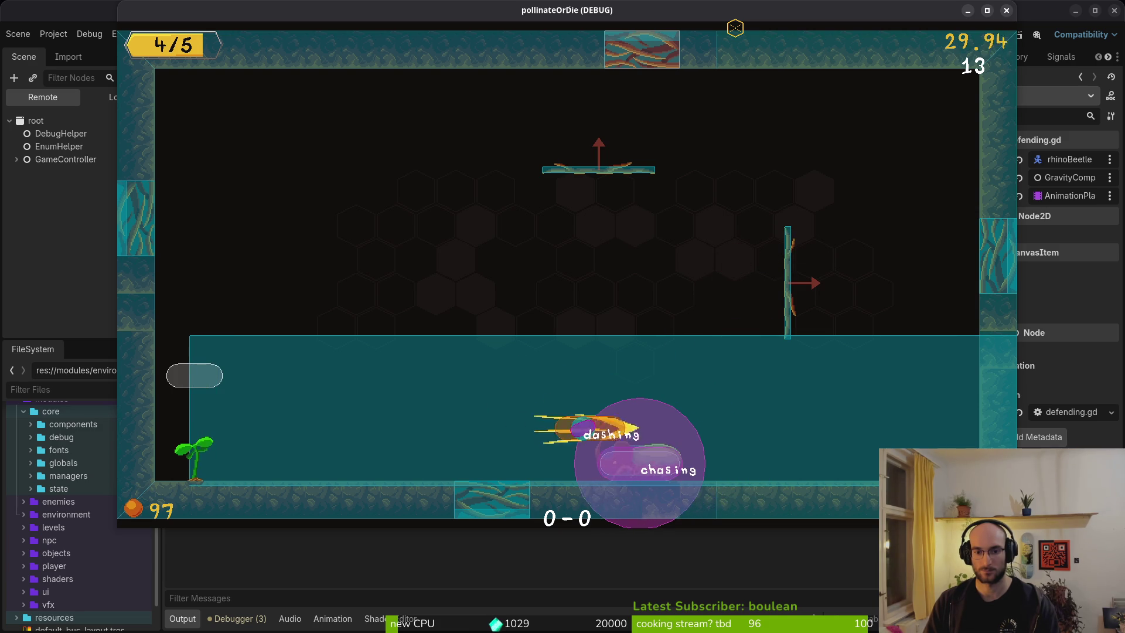
key(space)
key(Left)
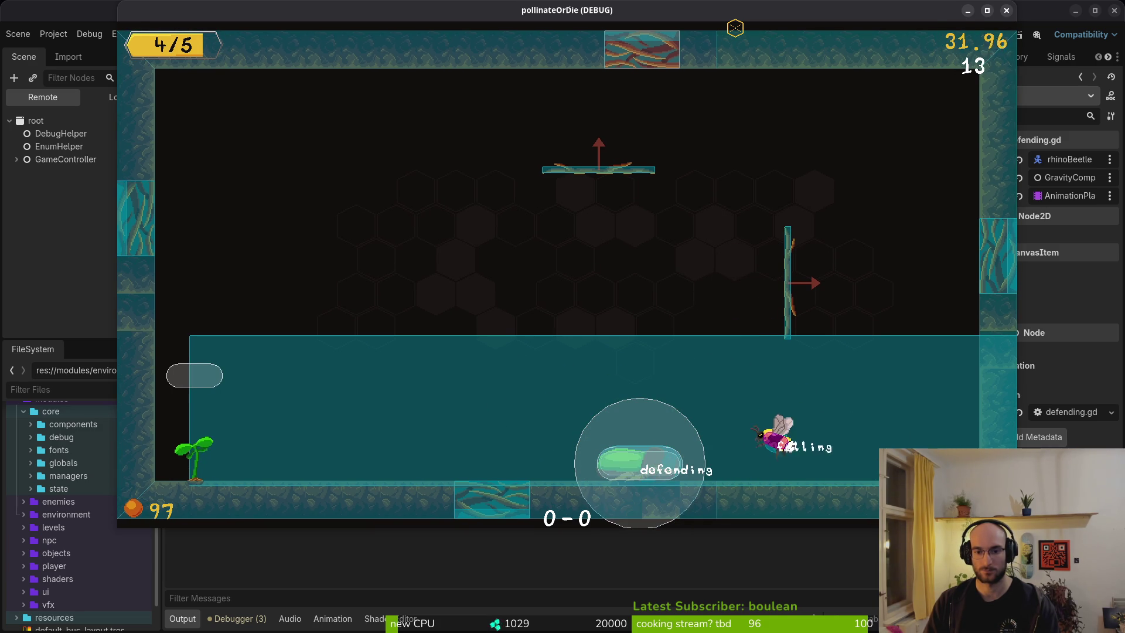
key(Left)
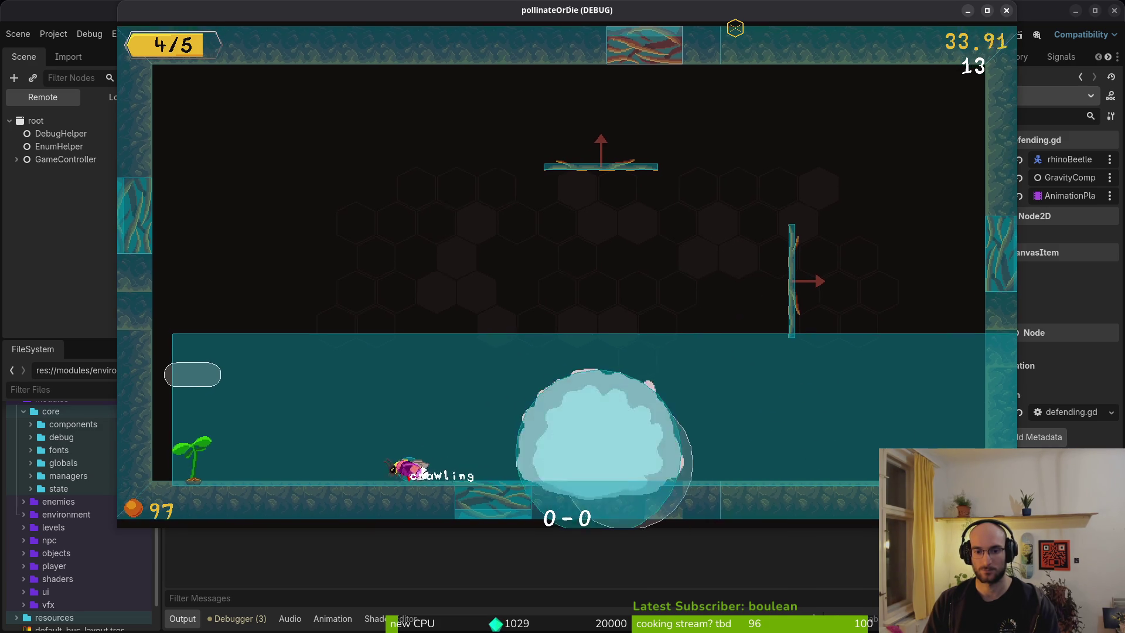
key(Right)
key(shift)
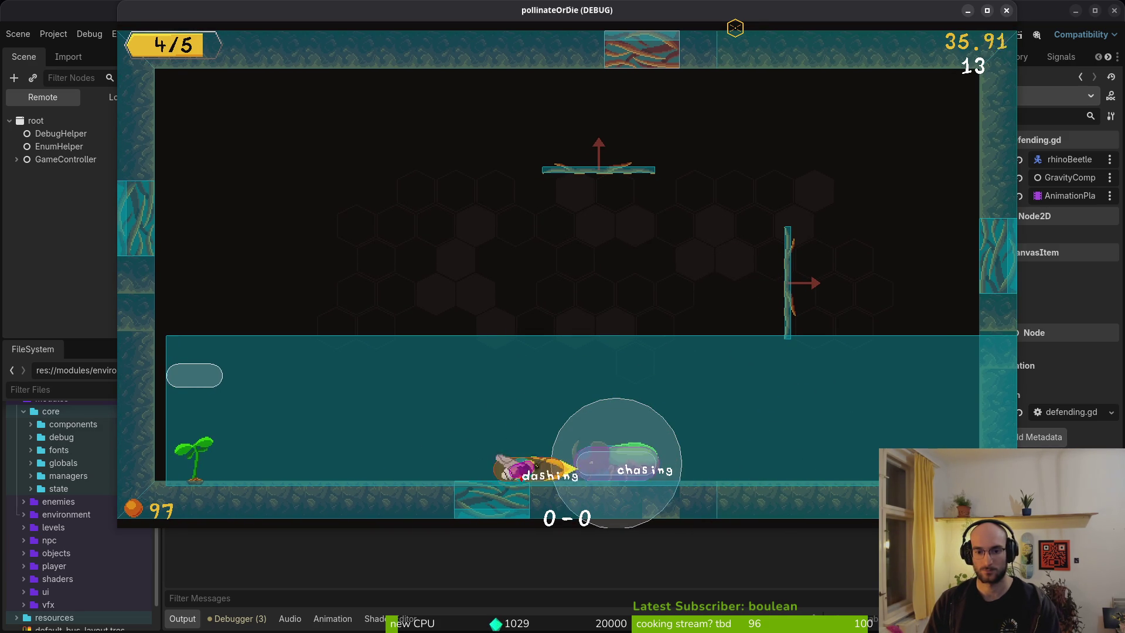
key(Left)
key(shift)
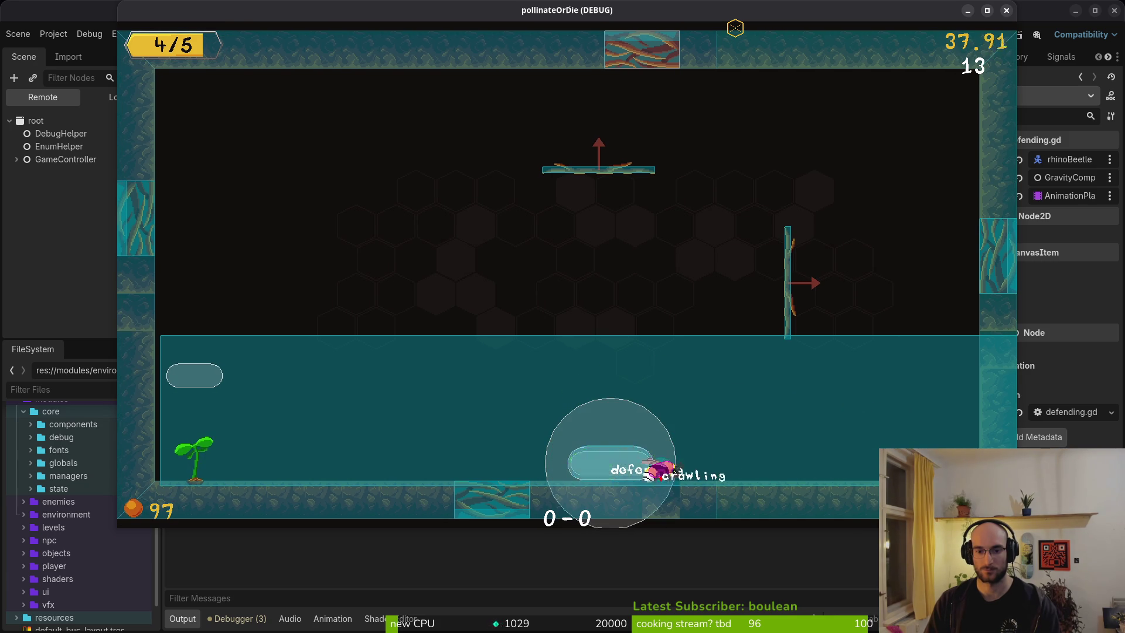
key(Right)
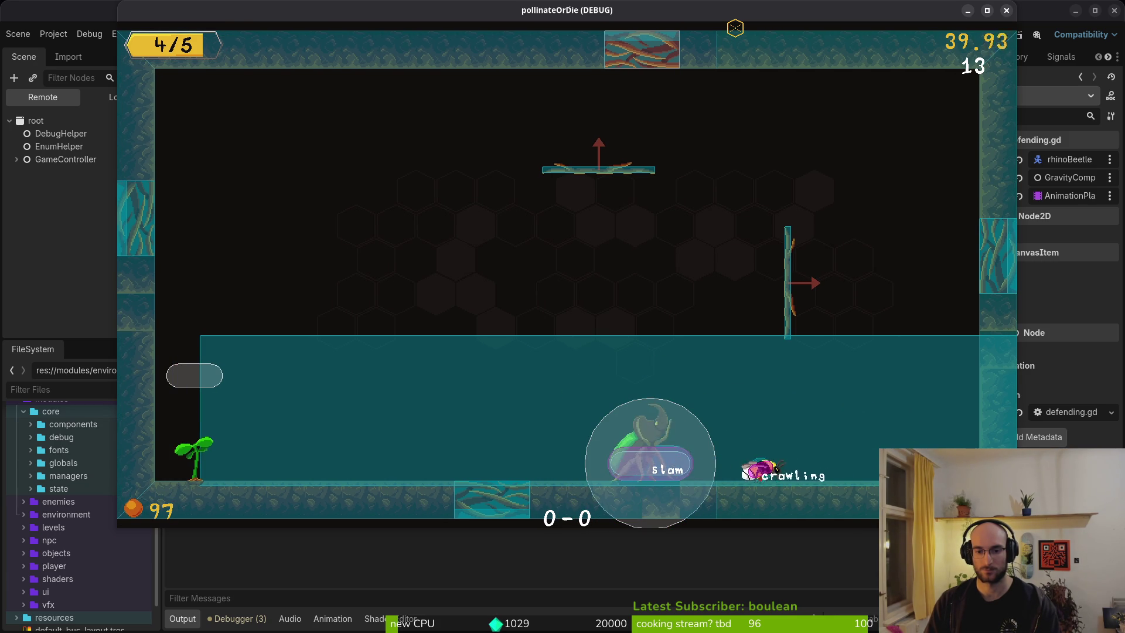
key(space)
key(space)
key(Left)
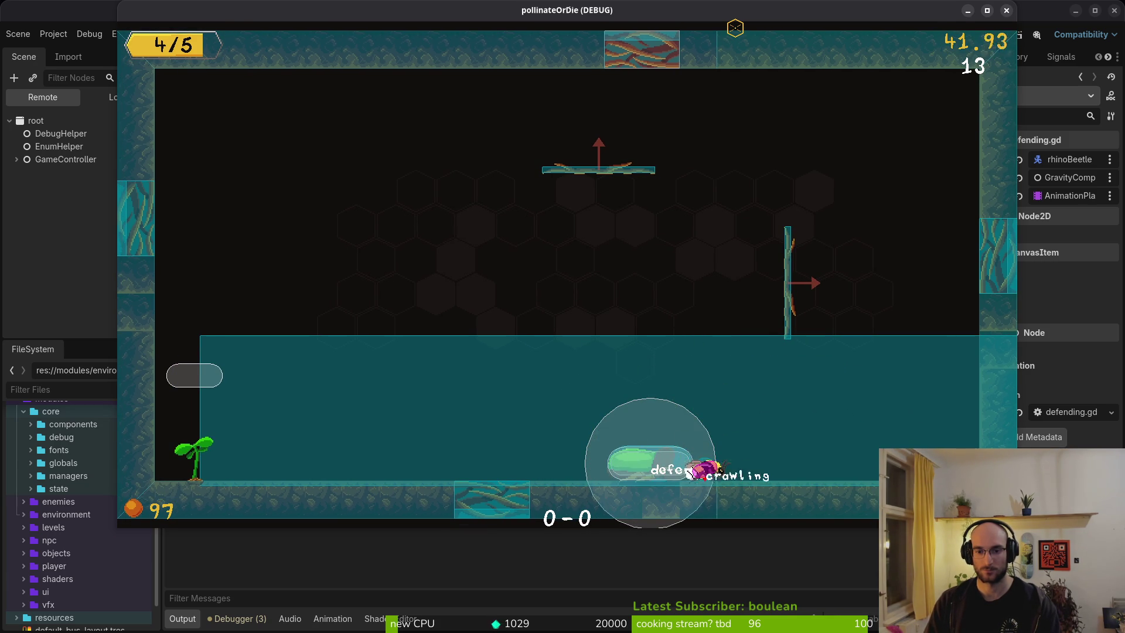
key(space)
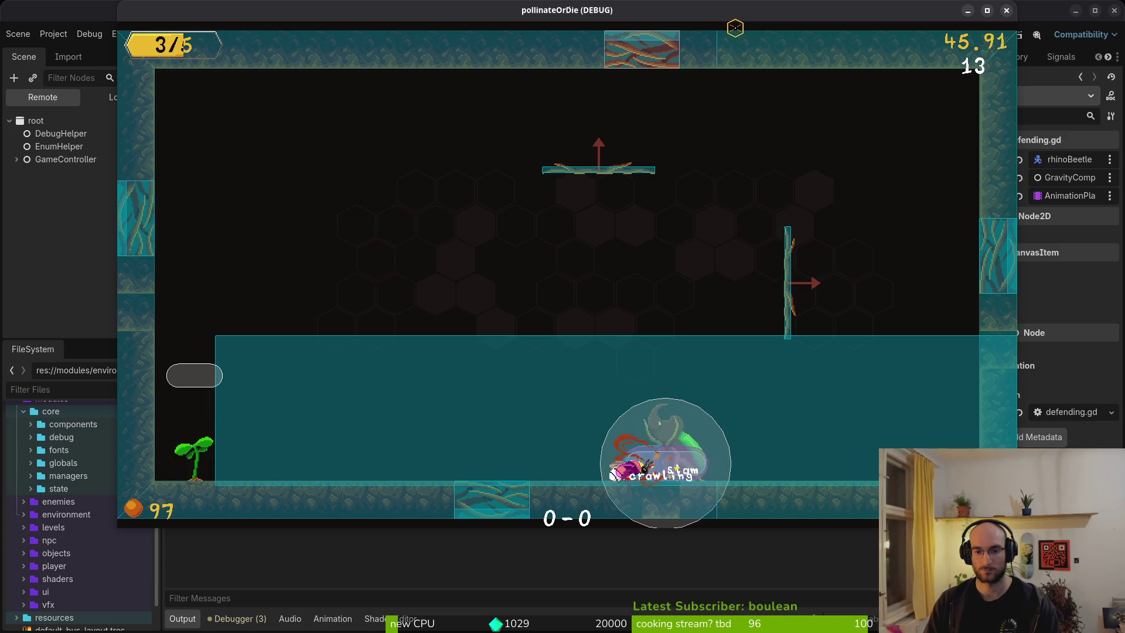
key(Right)
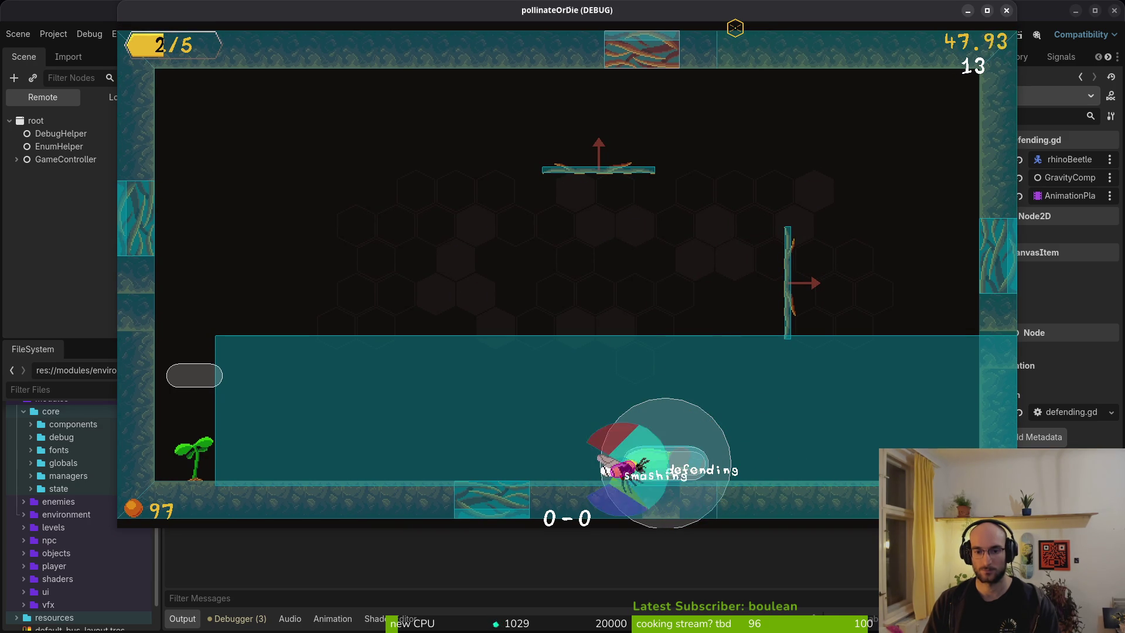
key(space)
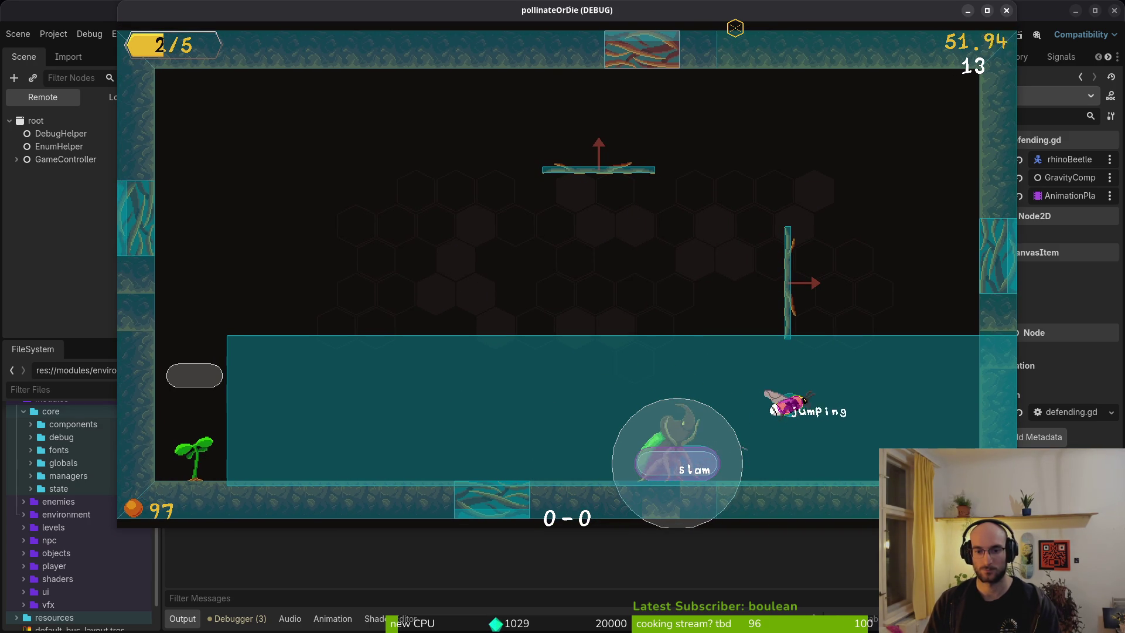
key(Left)
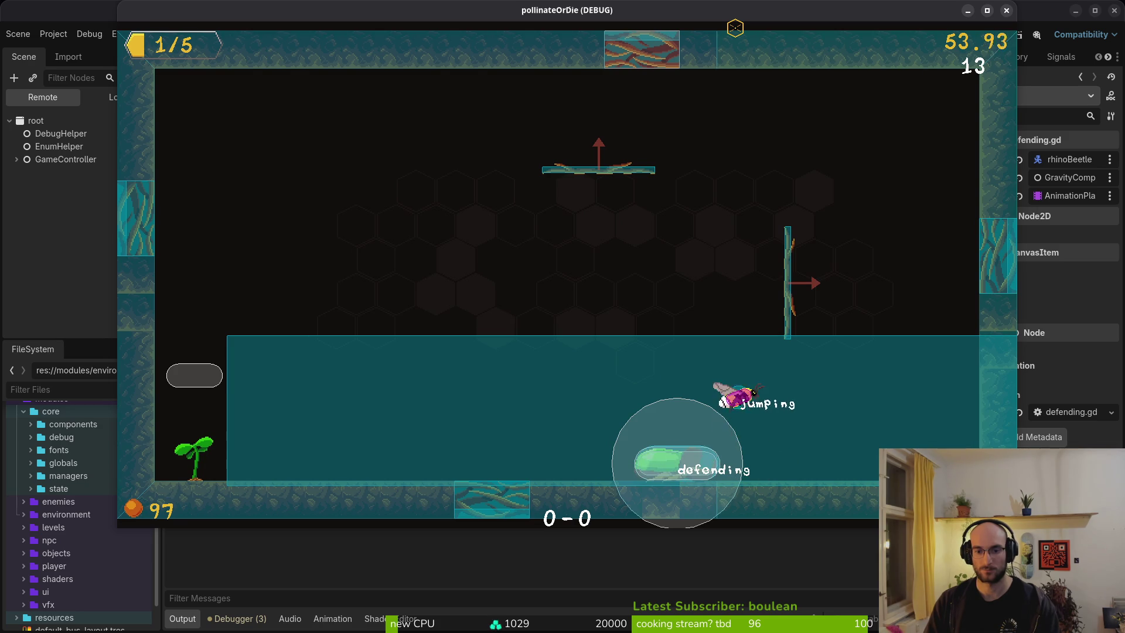
key(Left)
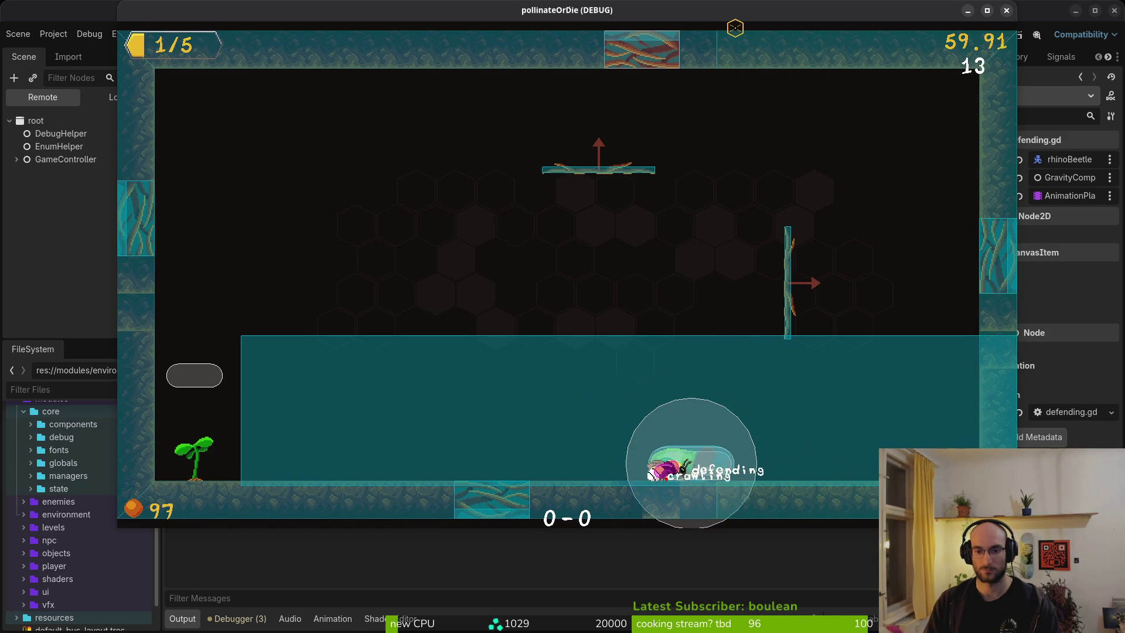
key(Right)
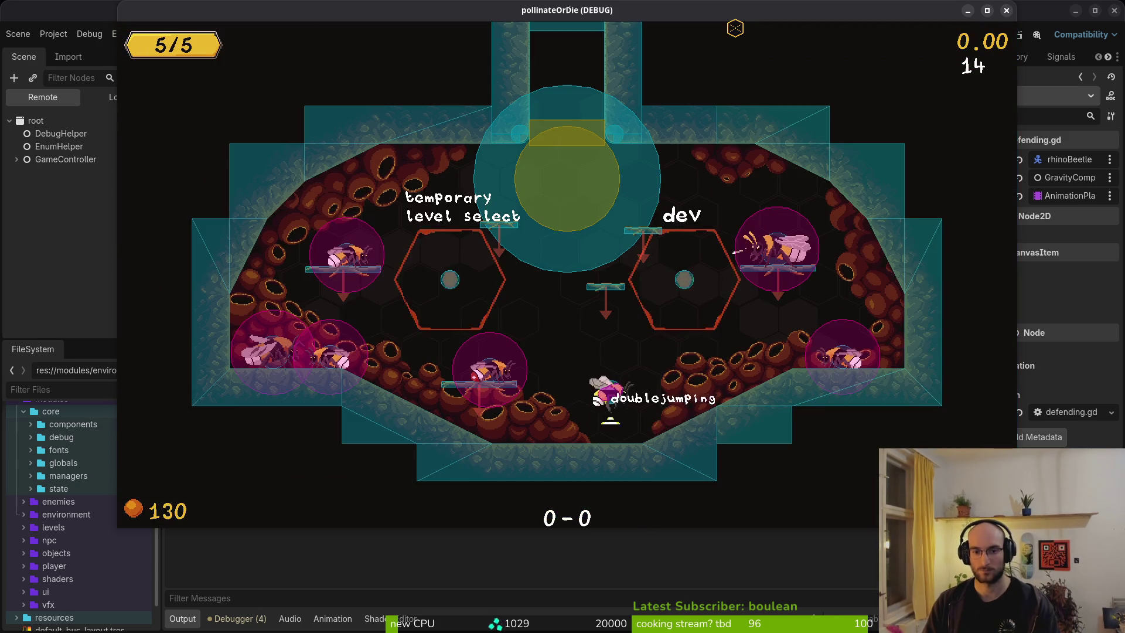
key(Right)
key(Left)
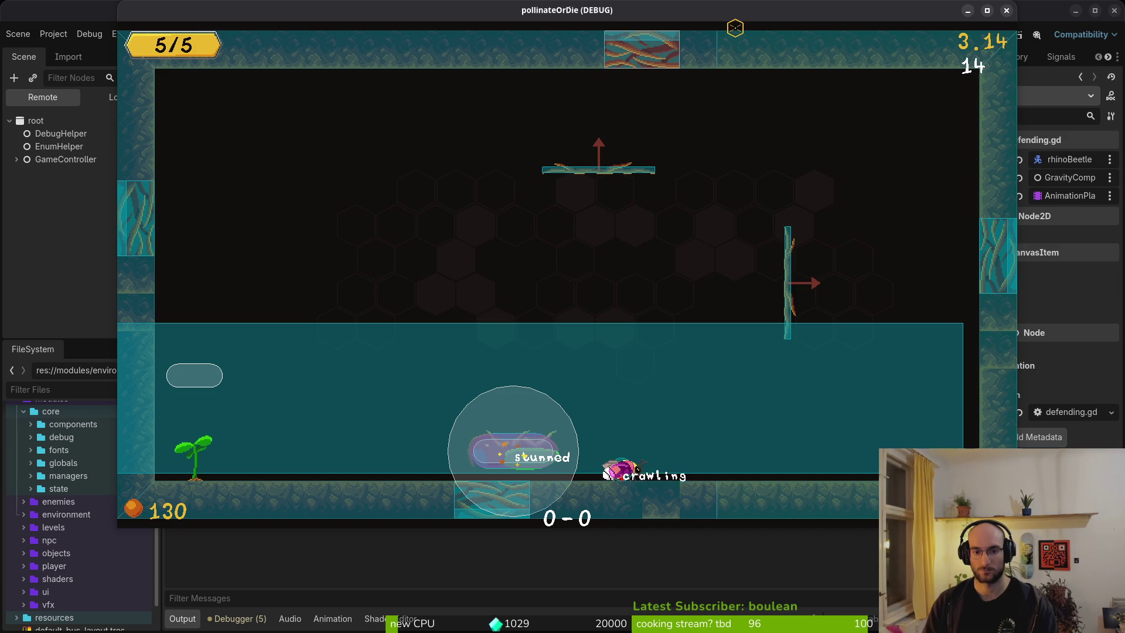
click(1006, 10)
Step: Open debug.helper.gd in Vim through the file finder
key(alt+Tab)
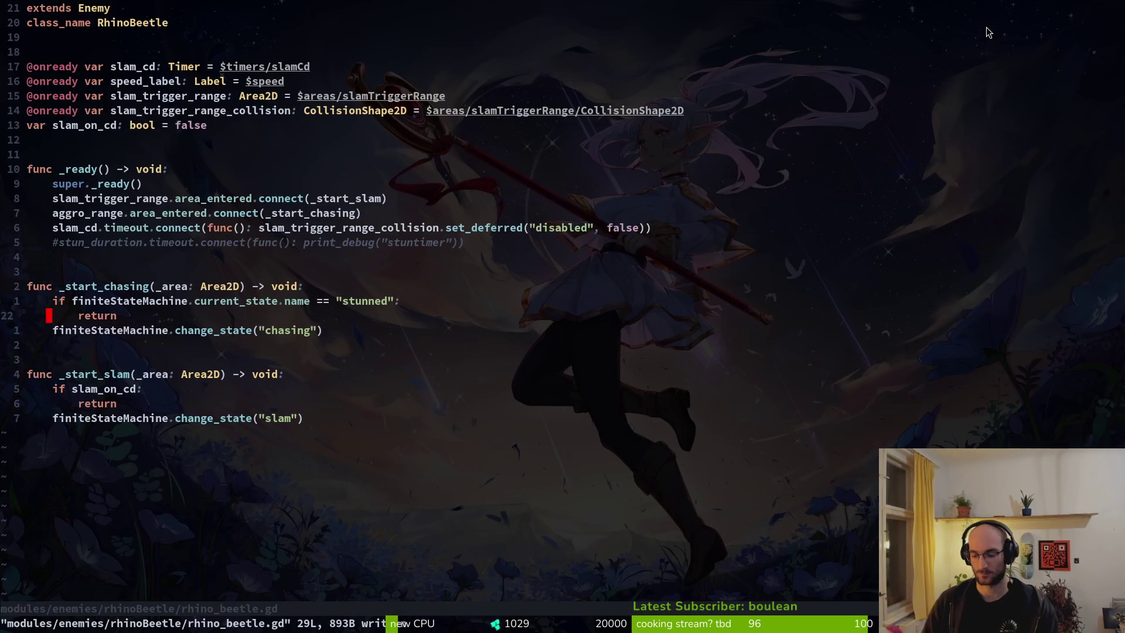
key(space)
key(f)
key(f)
text(debug)
key(Return)
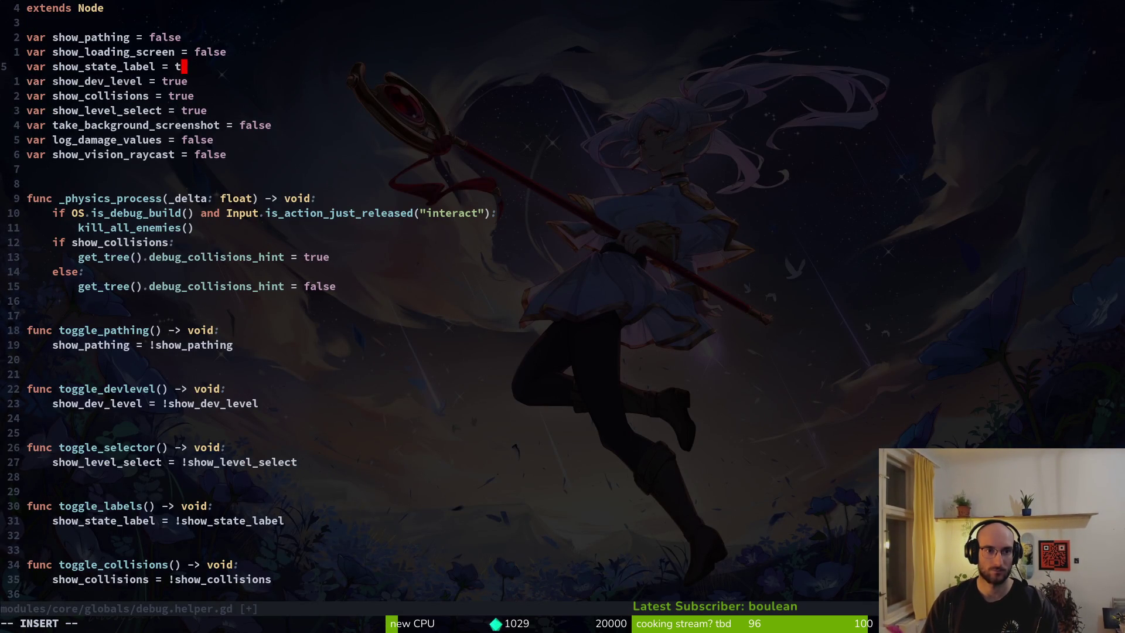
Step: Set show_state_label and show_collisions to false and save with :w
key(BackSpace)
text(false)
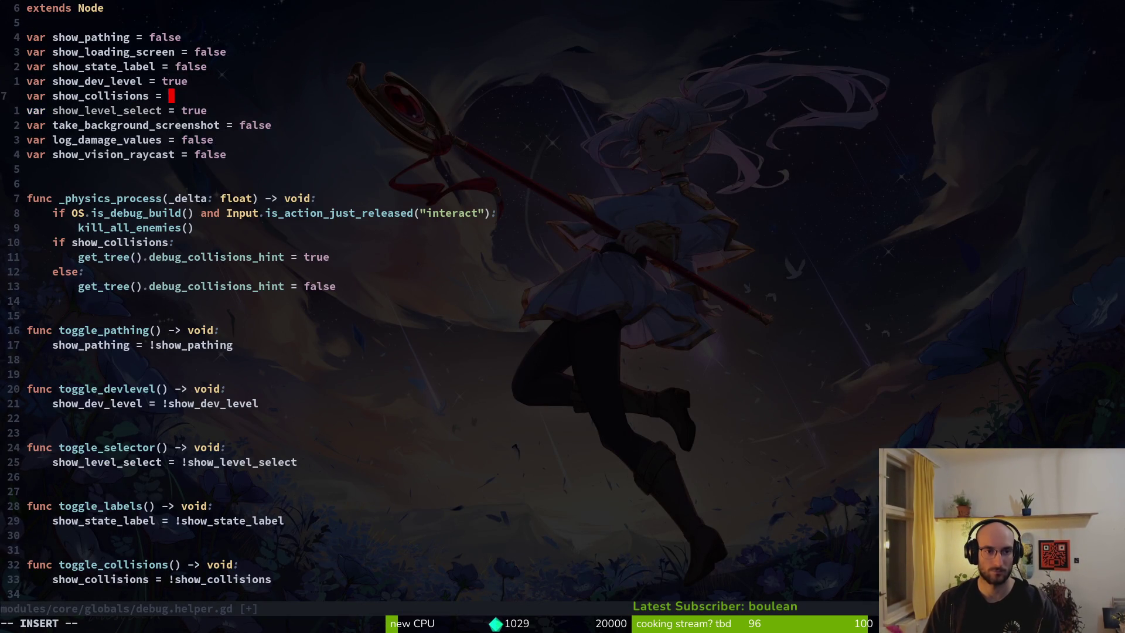
text(false)
key(Escape)
text(:w)
key(Return)
Step: Run the project with F5, continue into the dev level, and fight the beetle without state labels
key(alt+Tab)
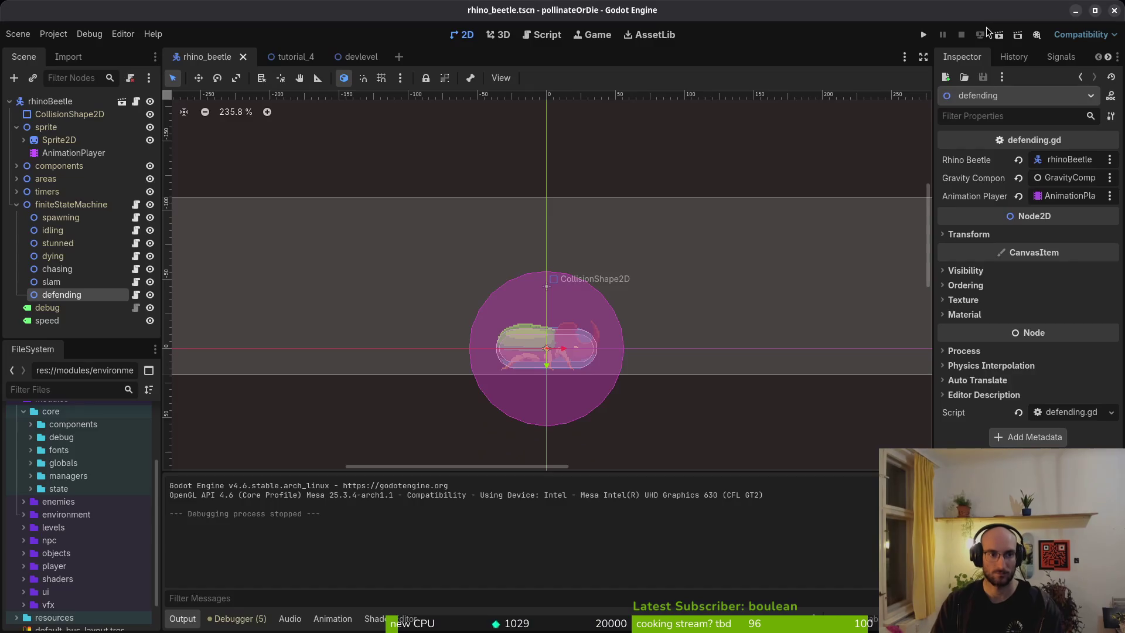
key(F5)
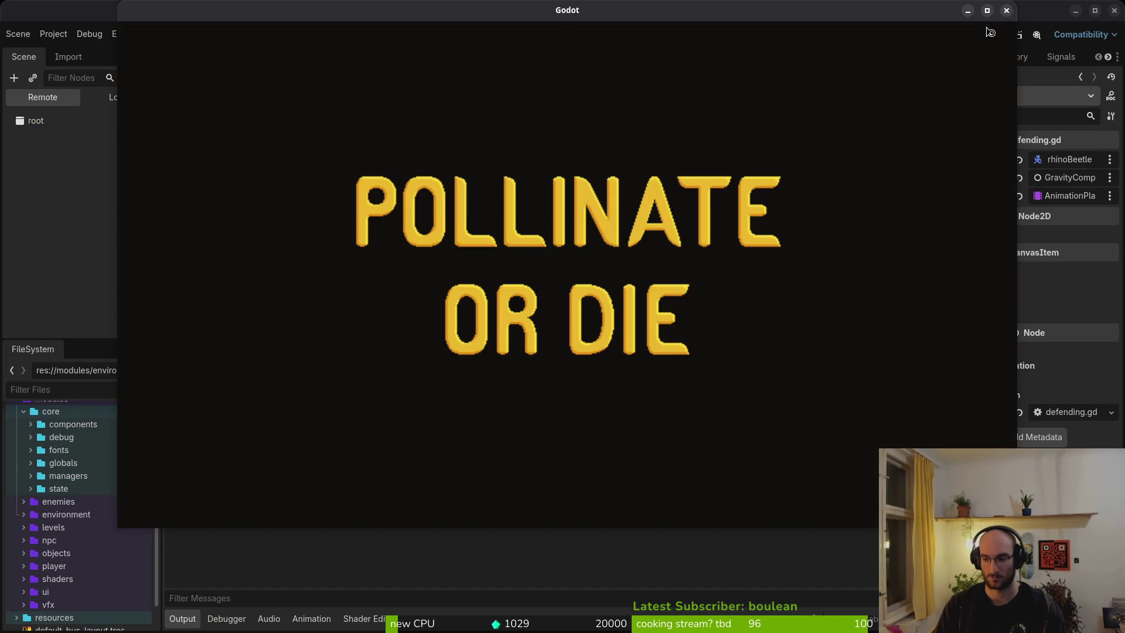
key(Return)
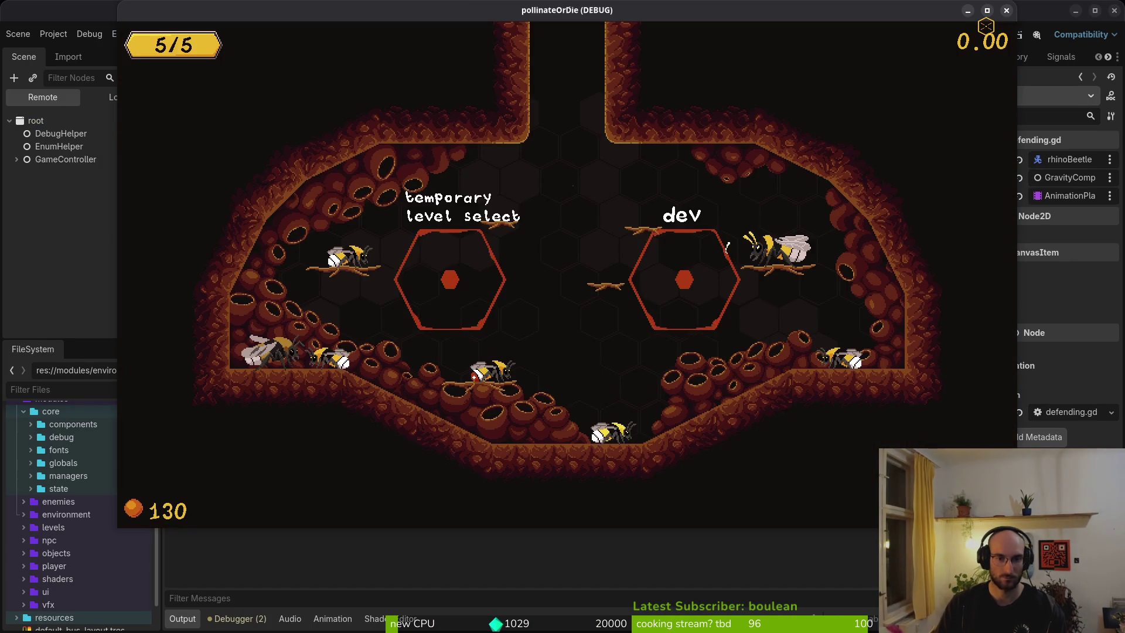
key(Up)
key(Right)
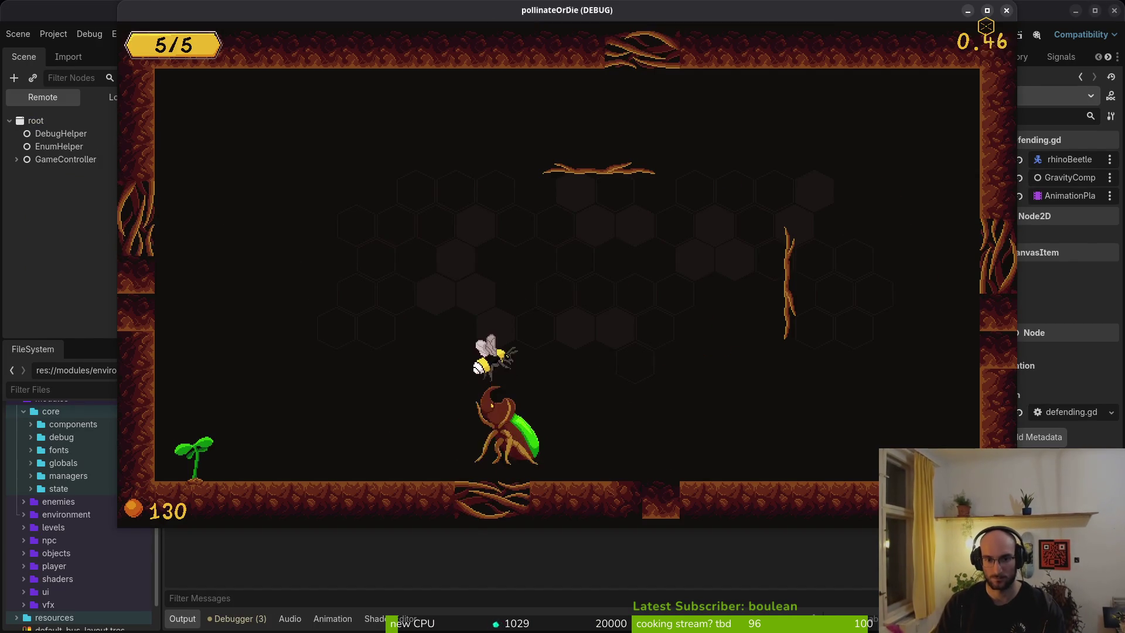
key(Left)
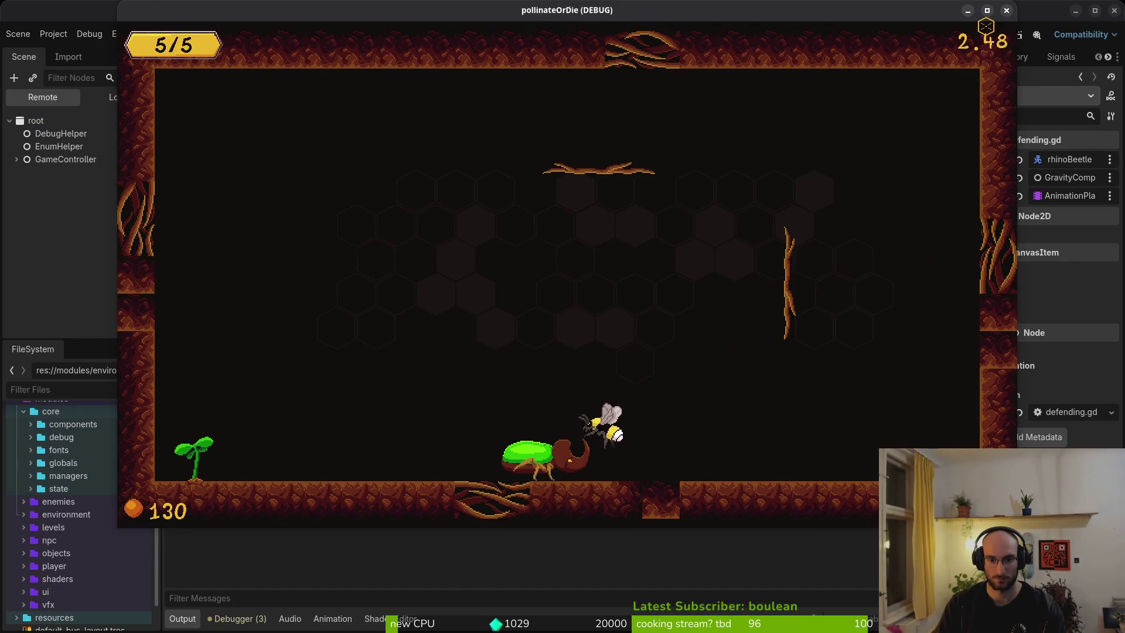
key(Right)
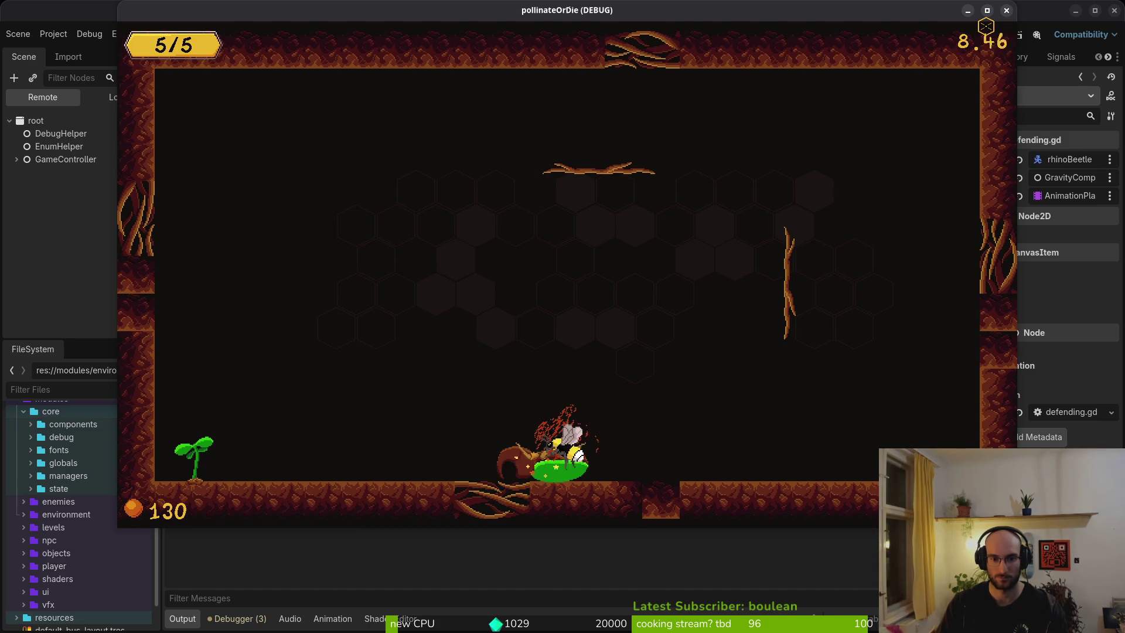
key(Right)
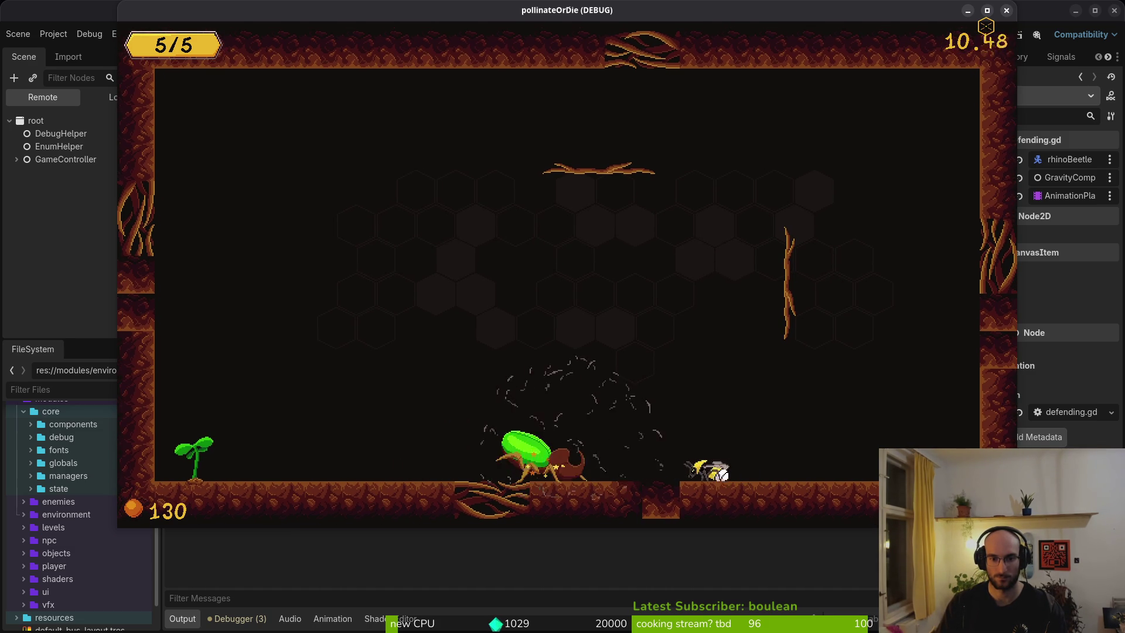
key(Left)
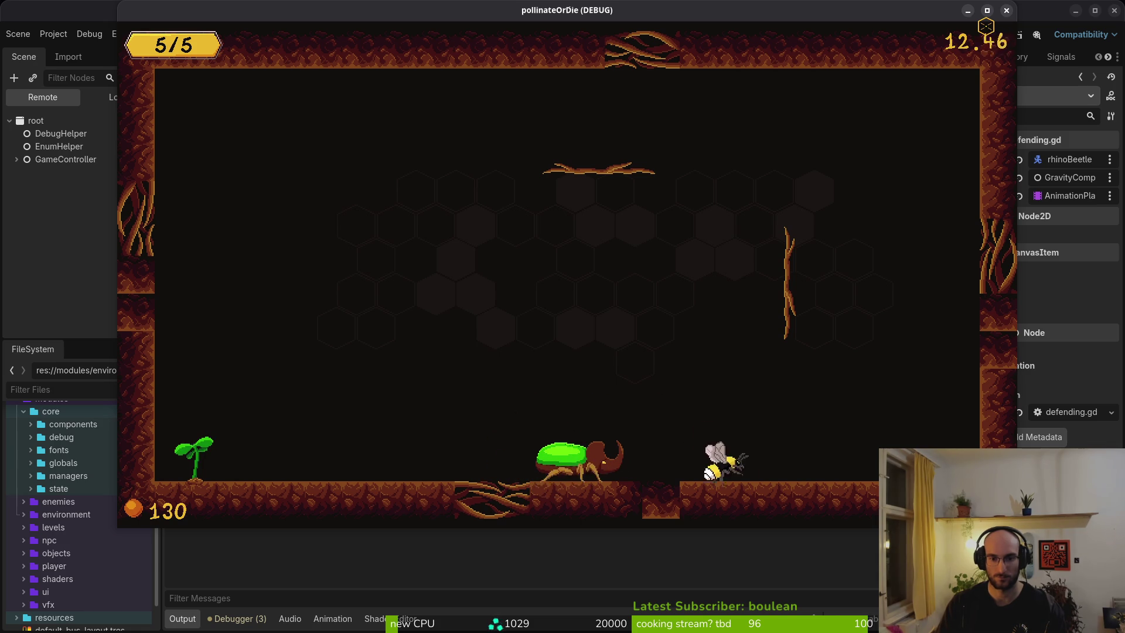
key(Right)
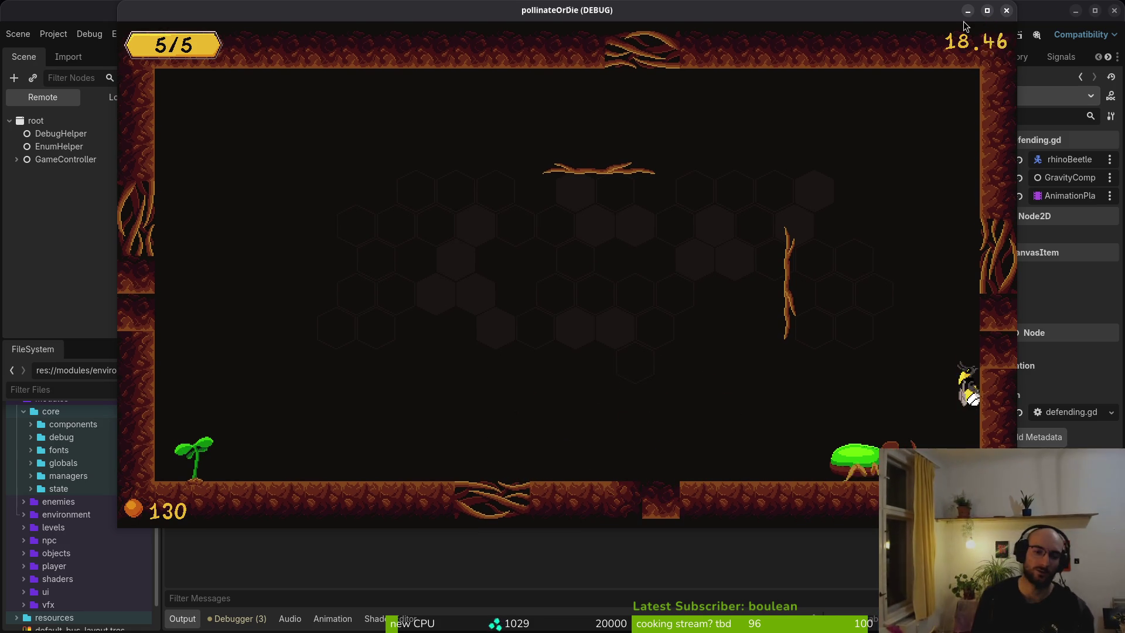
Step: In rhino_beetle.gd, put change_state("chasing") under a new else: after the return guard and save
key(alt+Tab)
key(alt+Tab)
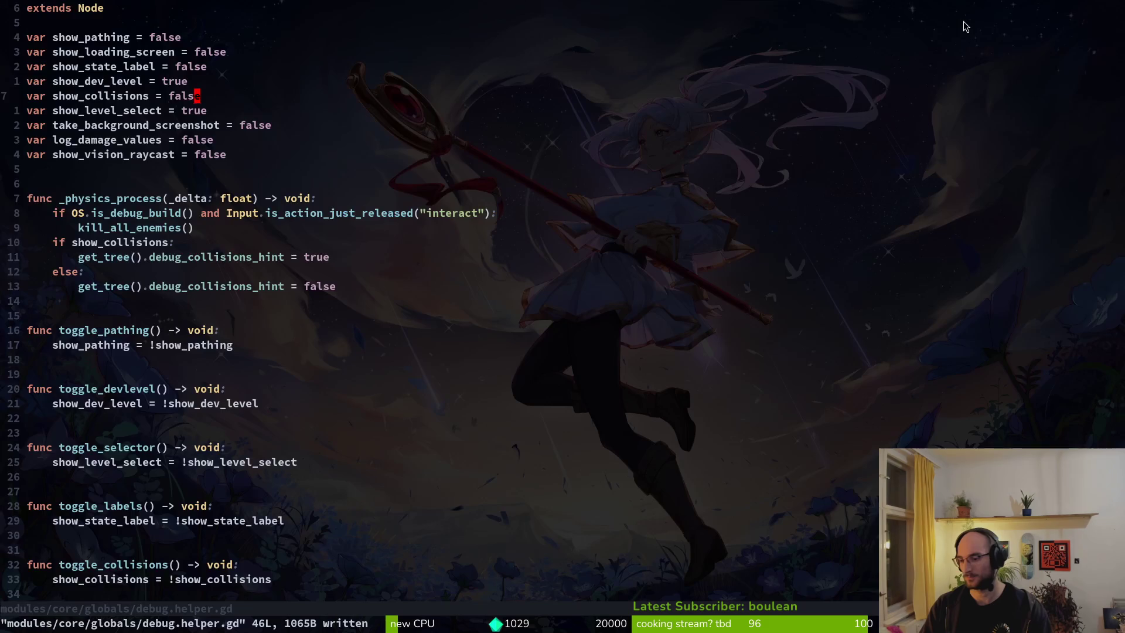
key(ctrl+6)
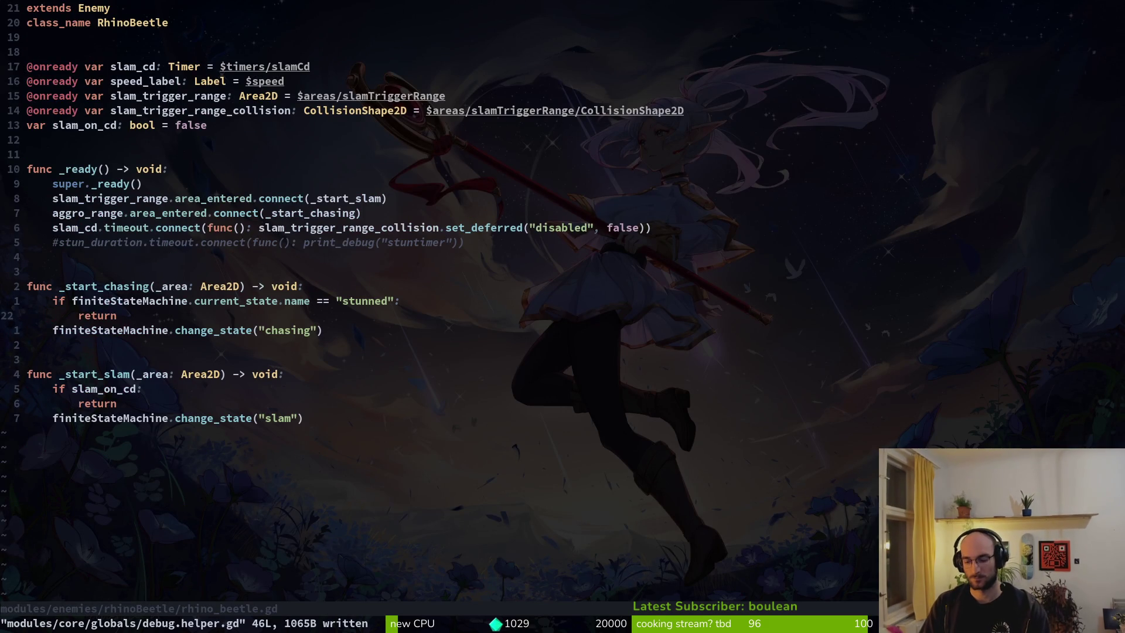
key(p)
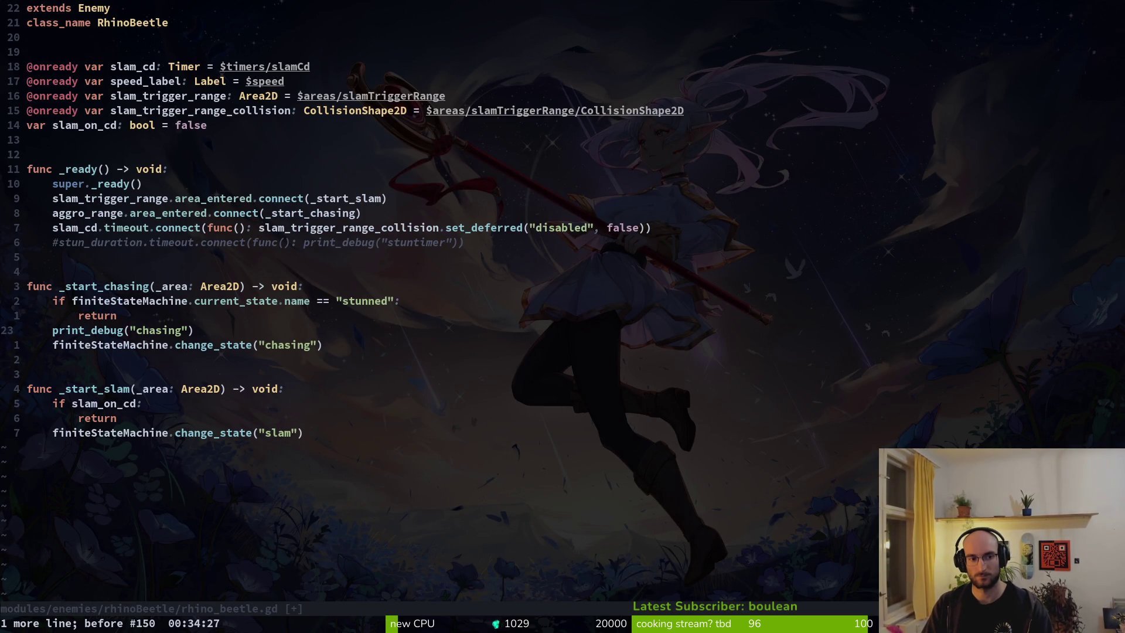
text(Oelse:)
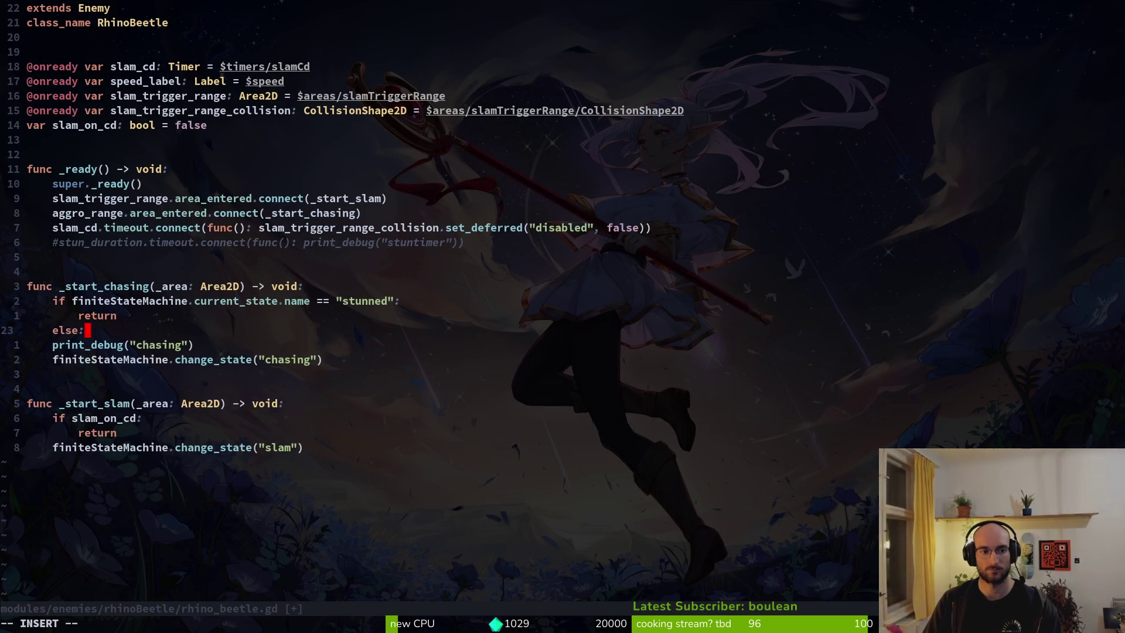
key(Escape)
key(shift+v)
key(shift+k)
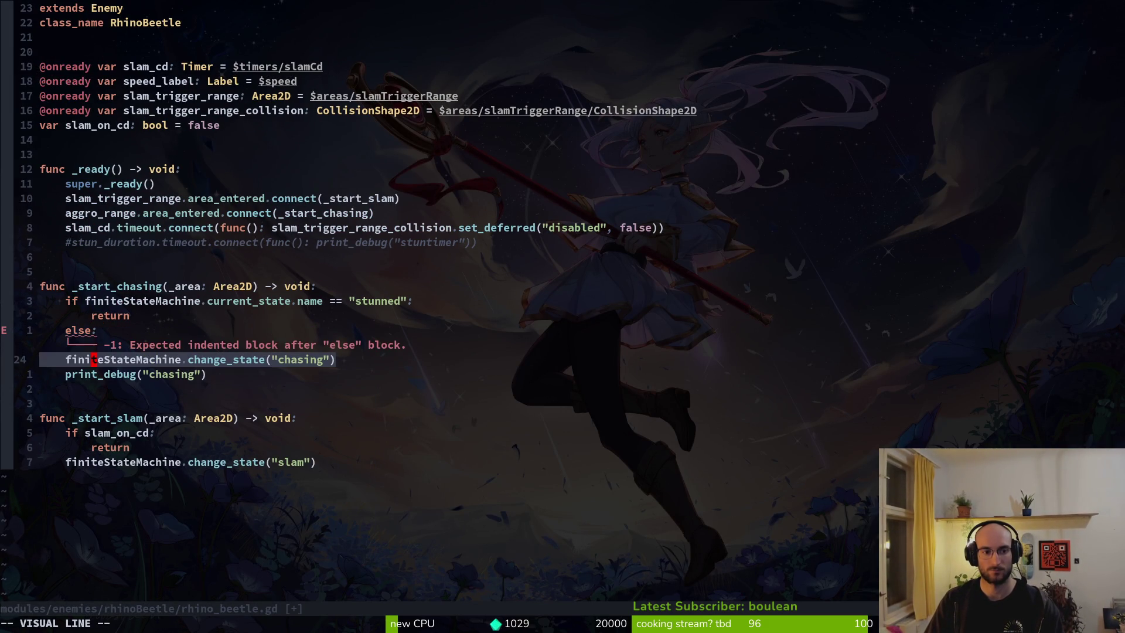
key(Escape)
key(j)
key(d)
key(d)
key(k)
key(shift+period)
key(shift+period)
text(:w)
key(Return)
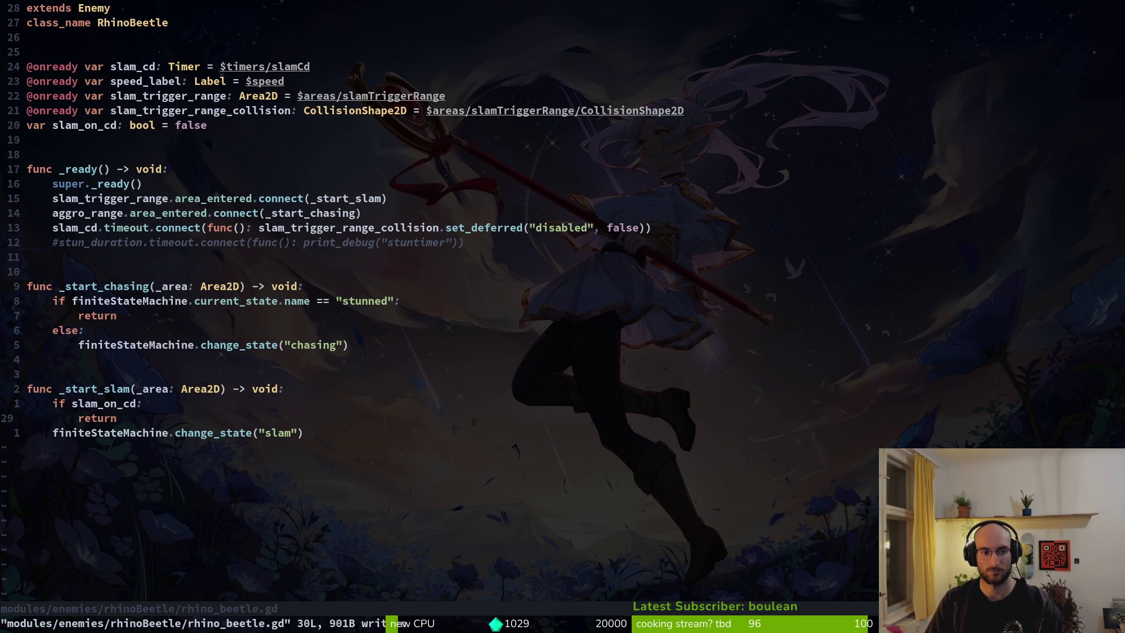
Step: Add an else: after the slam guard's return, indent the slam state change under it, and save
key(shift+v)
key(Escape)
text(oe;se)
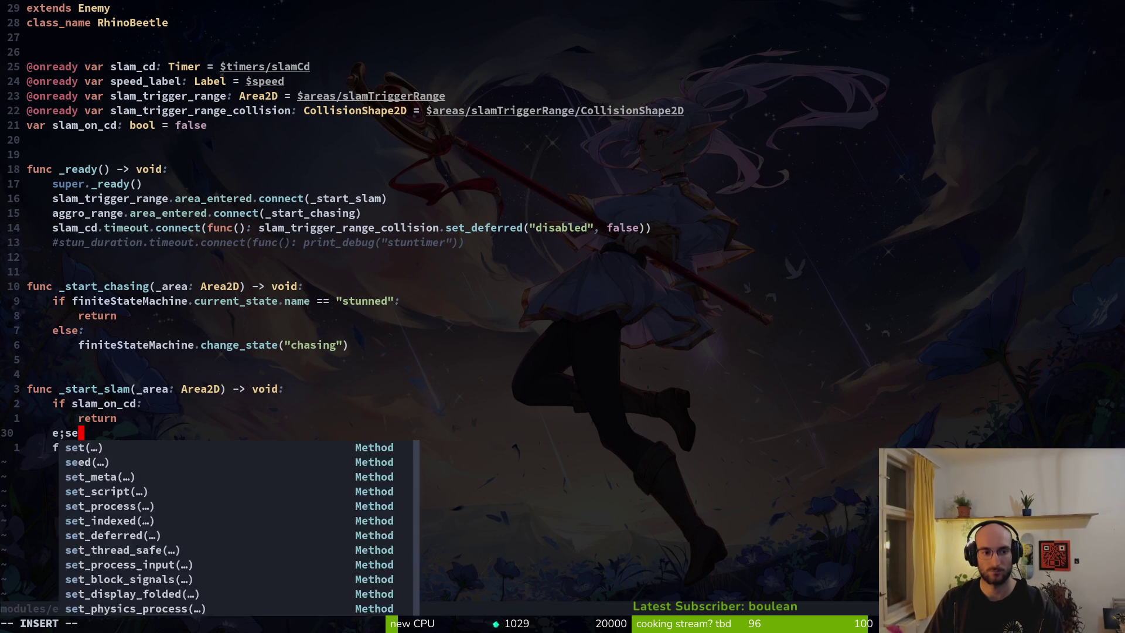
key(BackSpace)
key(BackSpace)
key(BackSpace)
text(lse:)
key(Escape)
key(j)
key(shift+v)
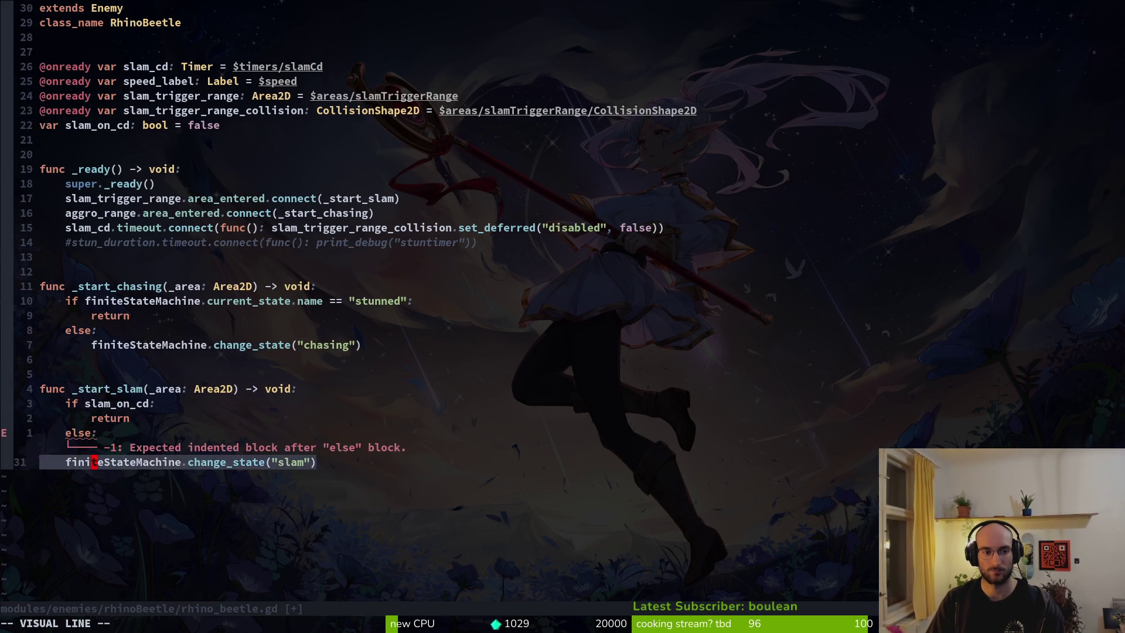
key(greater)
text(:w)
key(Return)
key(alt+Tab)
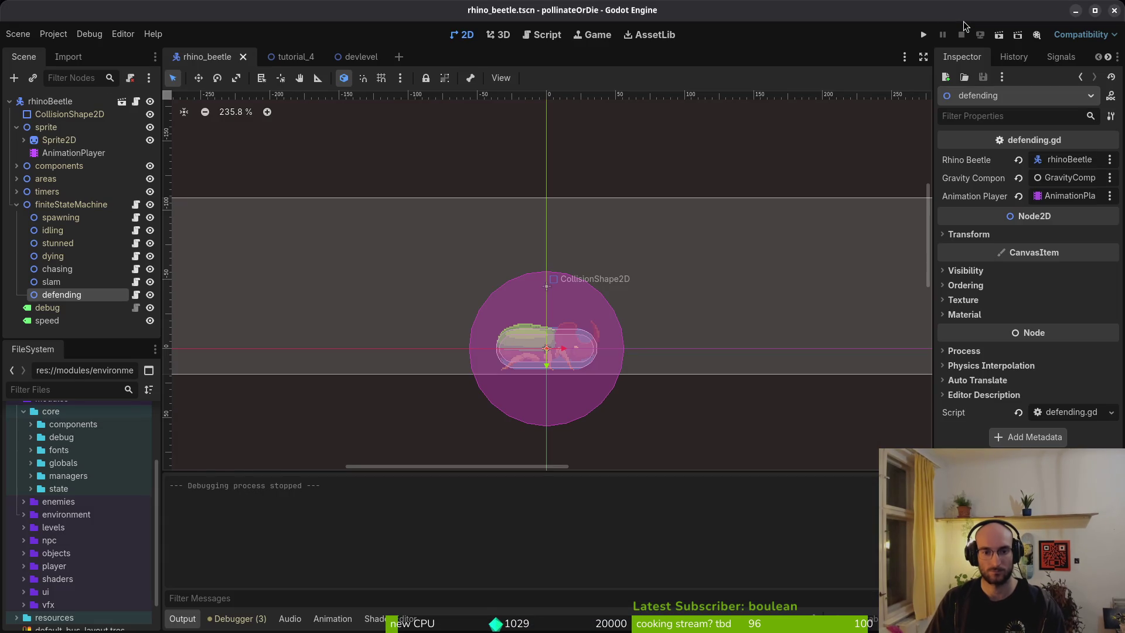
Step: Playtest the game with F5 into the hive, then close the game window
key(F5)
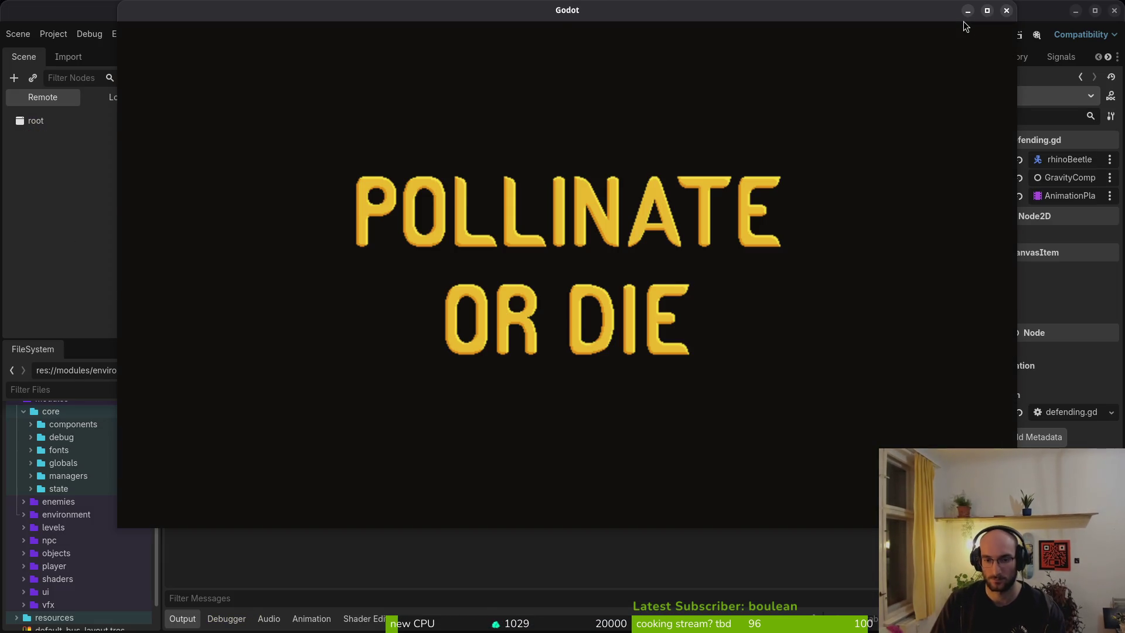
key(Return)
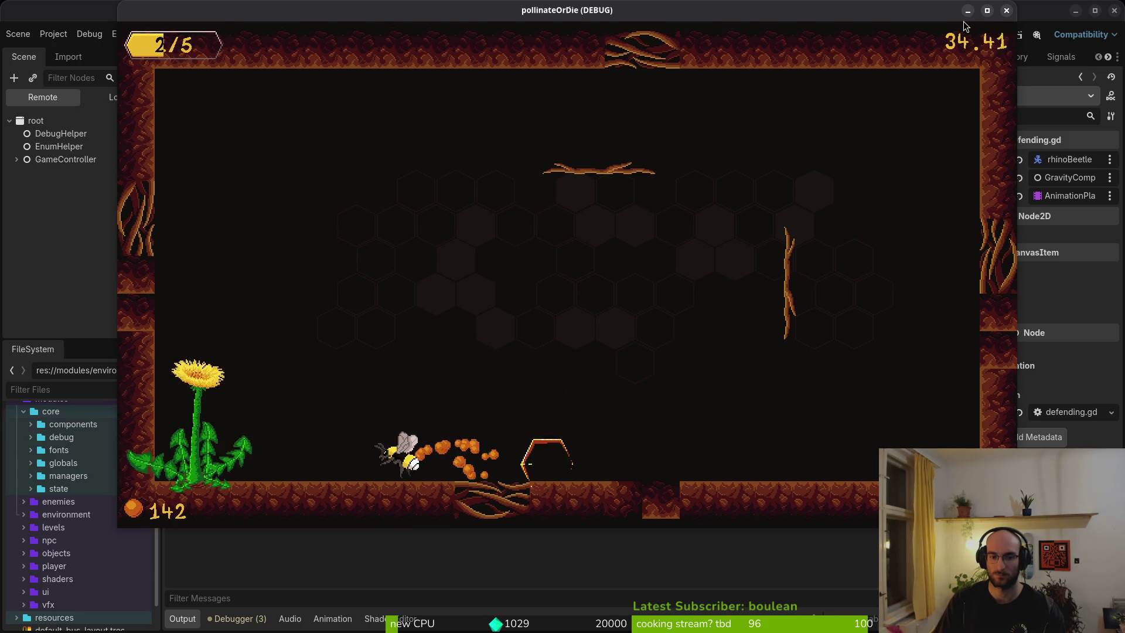
click(1007, 10)
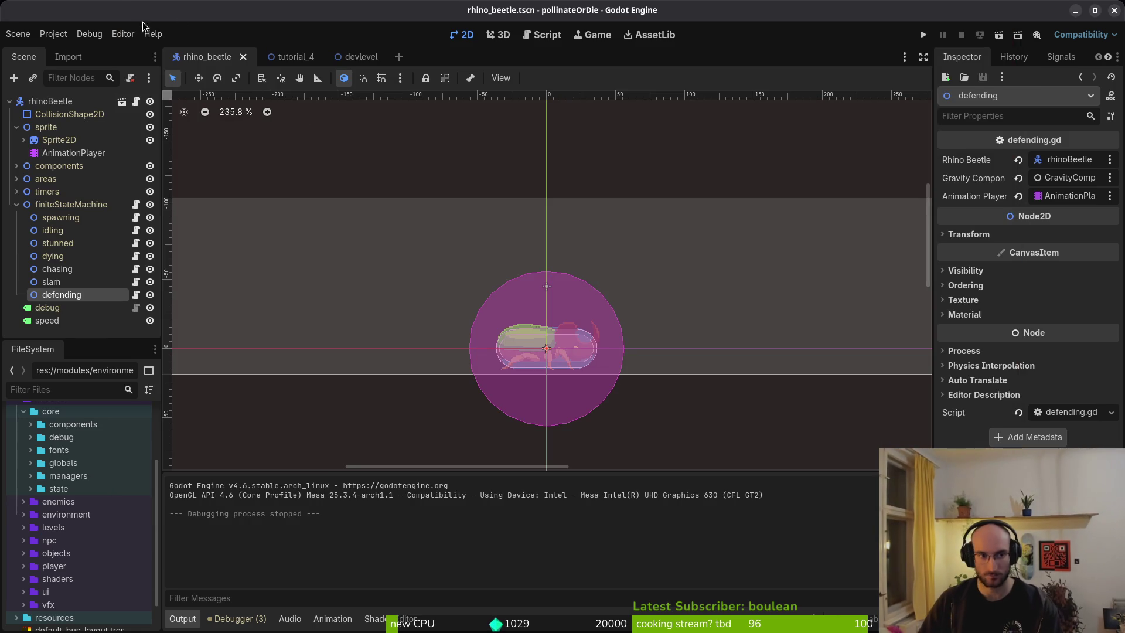
Step: Select the beetle's AnimationPlayer and switch the Animation dropdown to slam
click(73, 152)
click(407, 409)
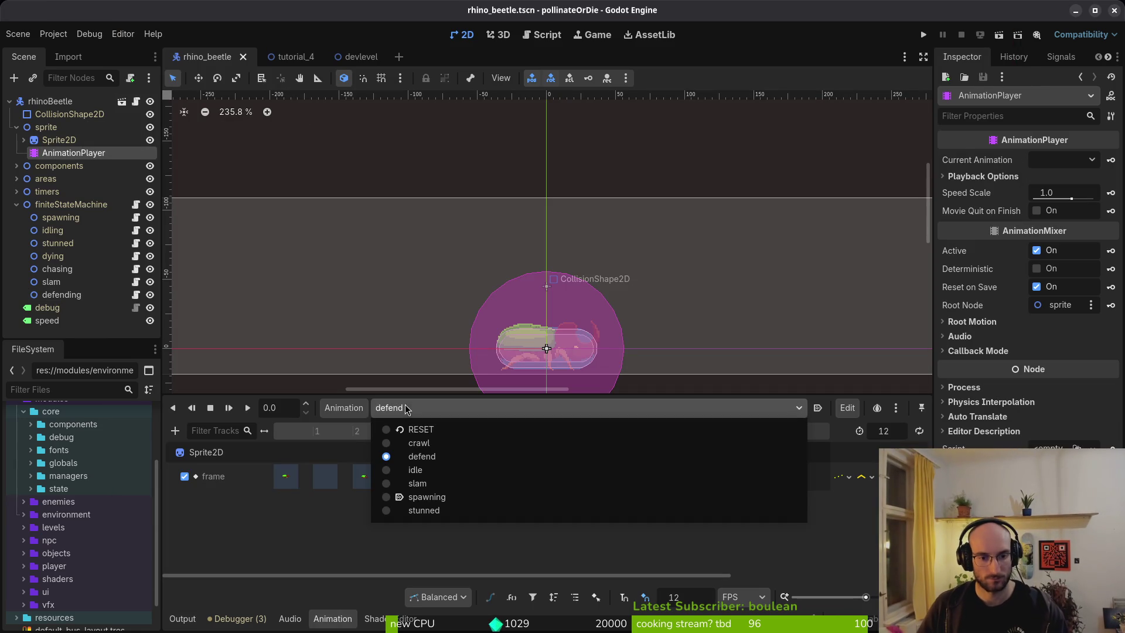
click(437, 485)
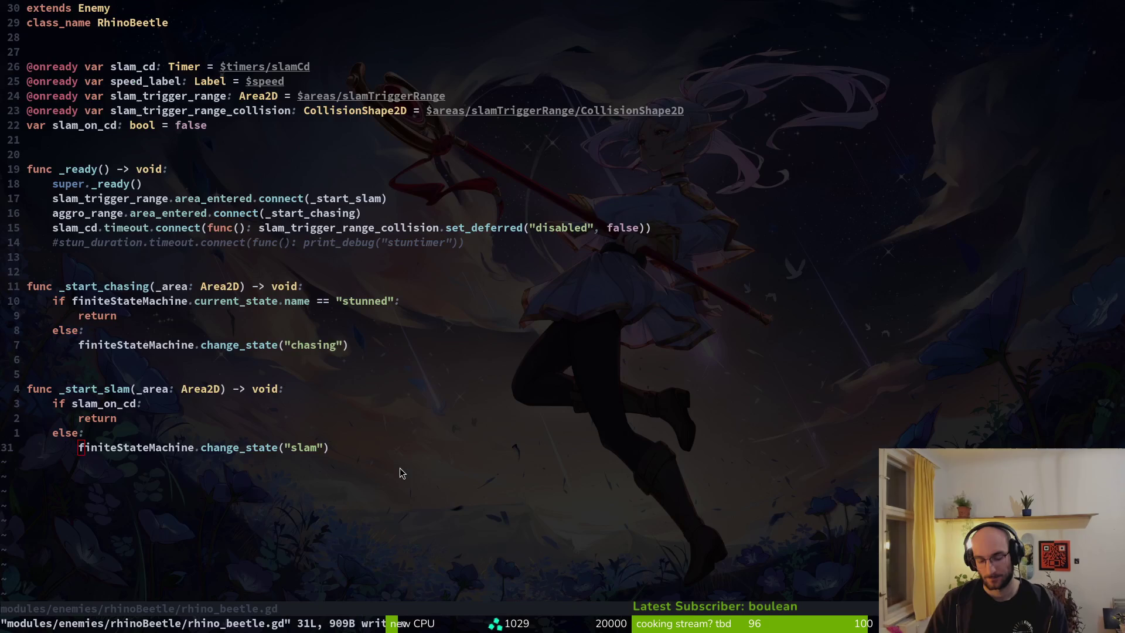
key(alt+Tab)
Step: Quit Vim and run tig status
text(:q)
key(Return)
text(tig status)
key(Return)
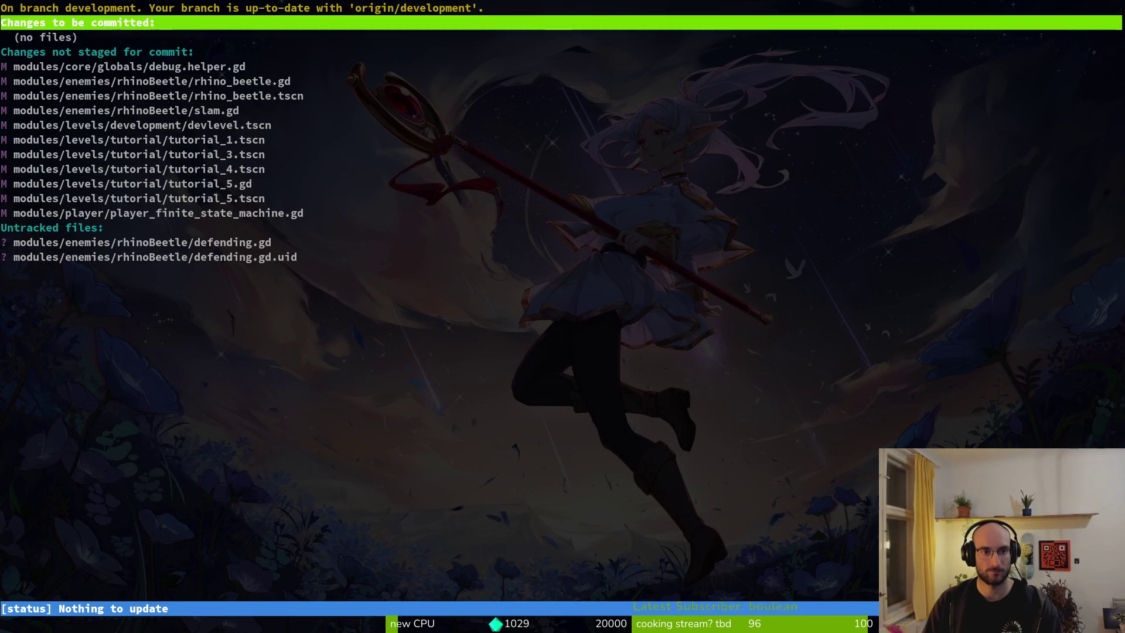
Step: Stage rhino_beetle.gd, rhino_beetle.tscn, slam.gd, devlevel.tscn, player_finite_state_machine.gd, tutorial files and defending.gd
key(Down)
key(Down)
key(Down)
key(Return)
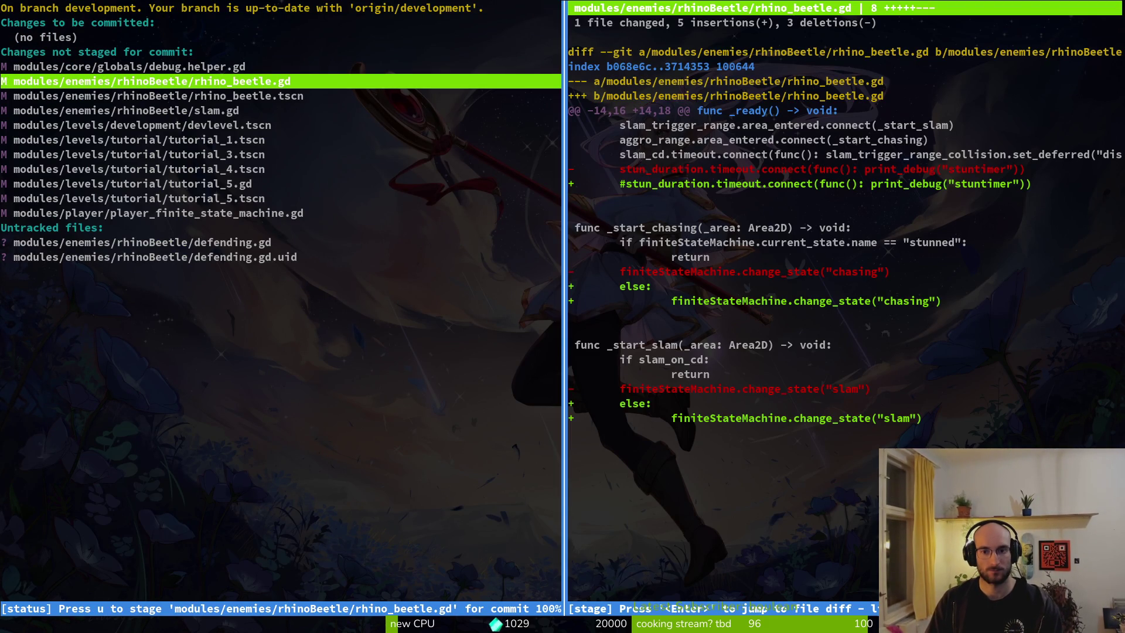
key(u)
key(u)
key(q)
key(Down)
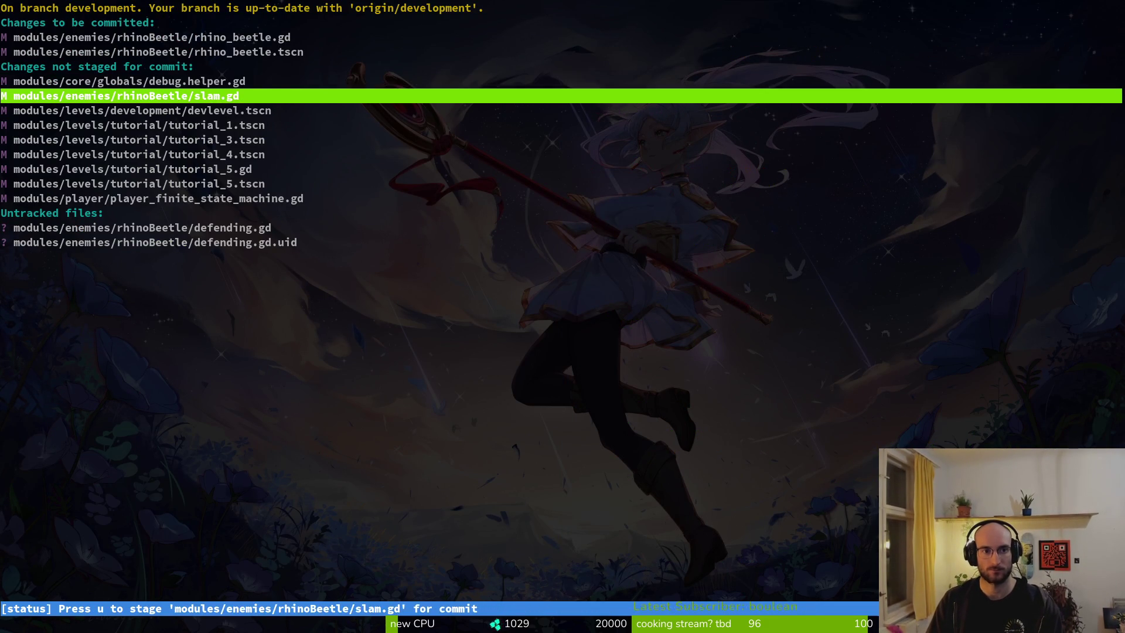
key(u)
key(u)
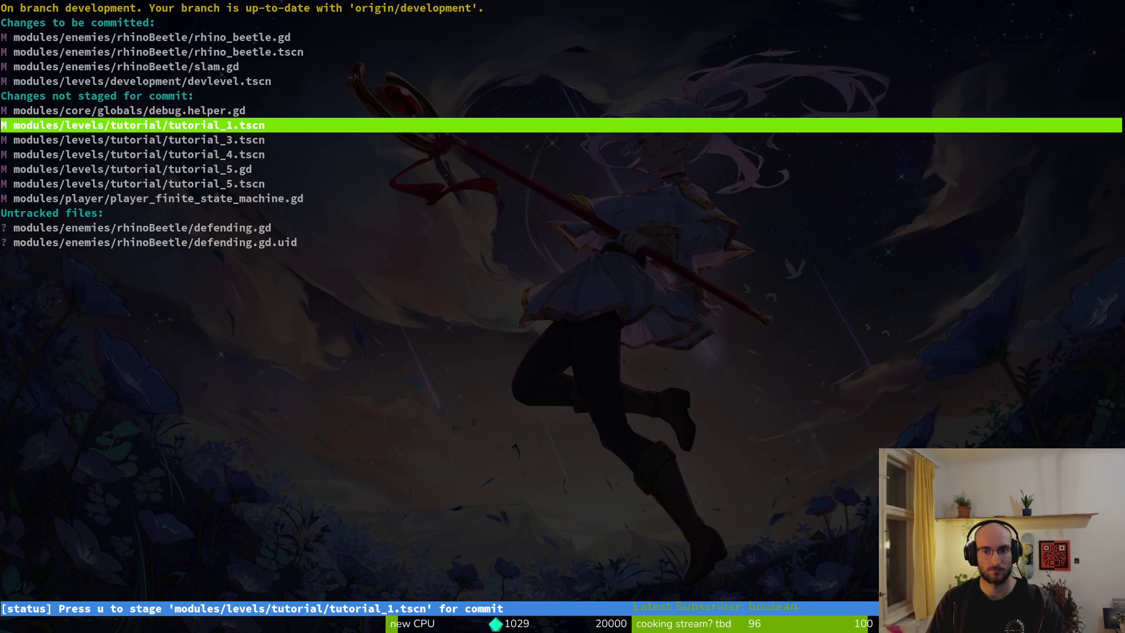
key(u)
key(u)
key(u)
key(u)
key(u)
key(Return)
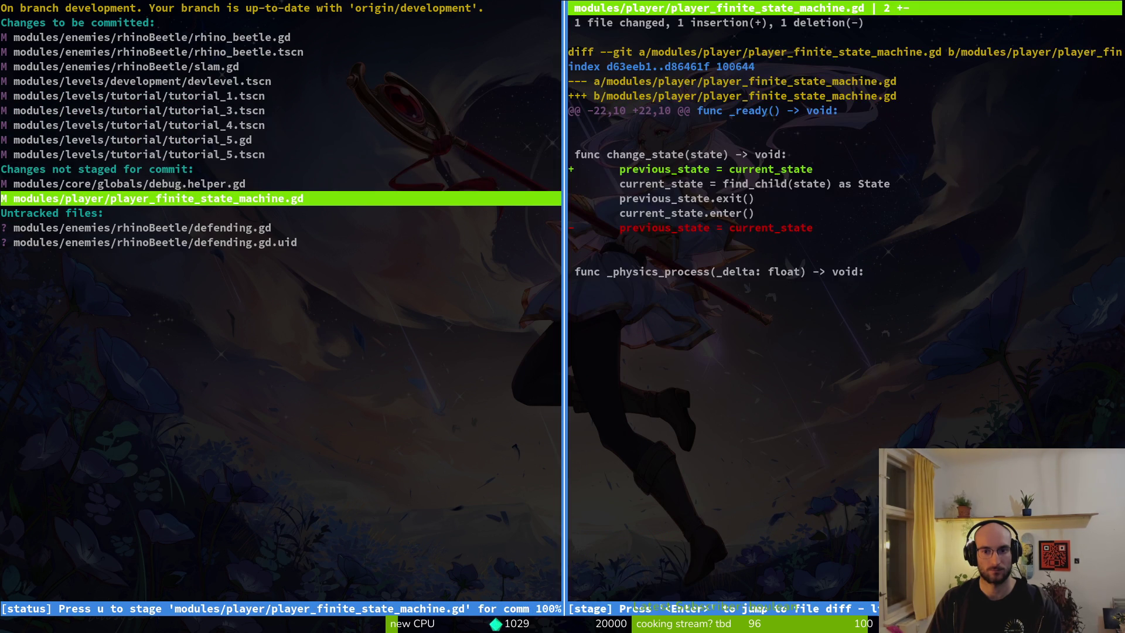
key(q)
key(u)
key(u)
key(Down)
key(Up)
key(u)
key(u)
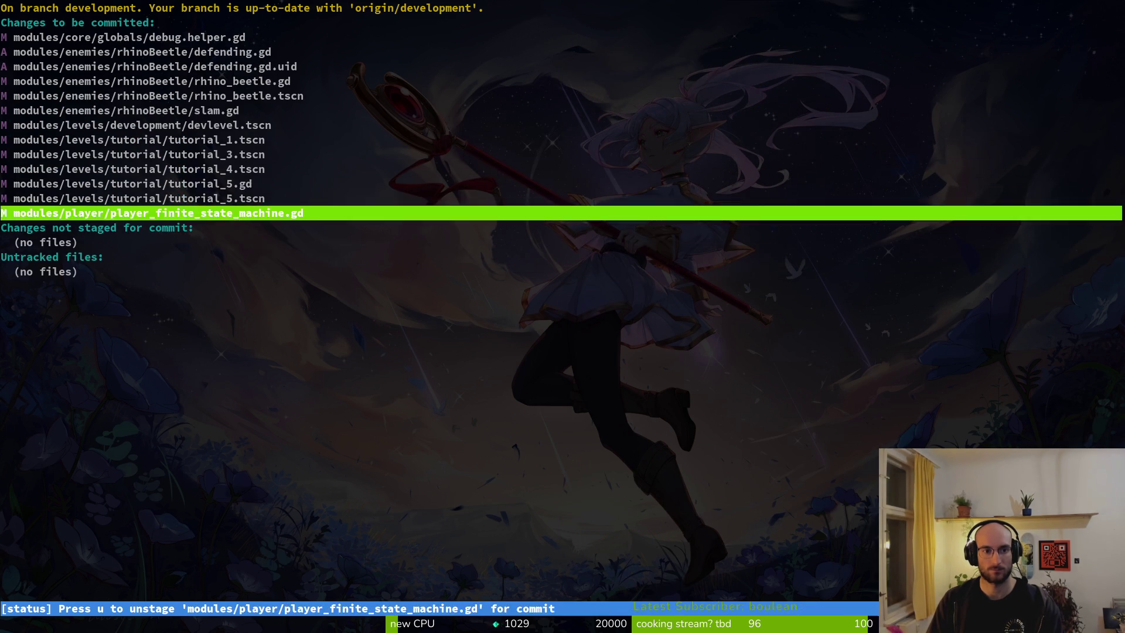
key(Up)
key(Up)
key(Up)
key(Up)
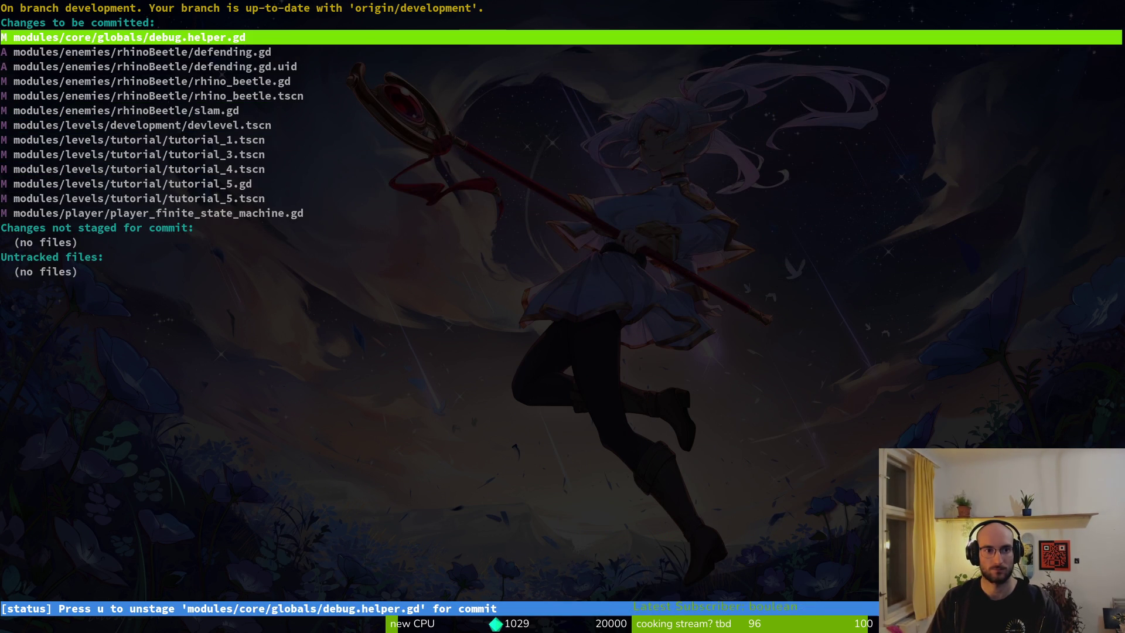
Step: Unstage debug.helper.gd, review the staged files, and quit tig to the shell
key(u)
key(Return)
key(Down)
key(Down)
key(q)
key(Down)
key(Down)
key(Down)
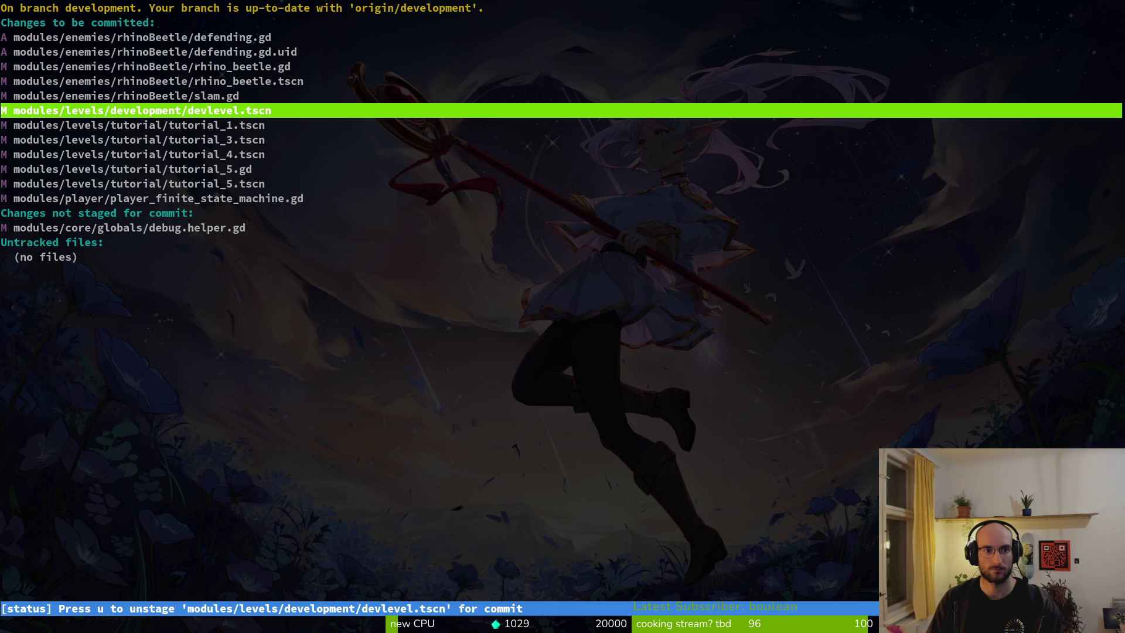
key(Down)
key(Down)
key(Down)
text(qg)
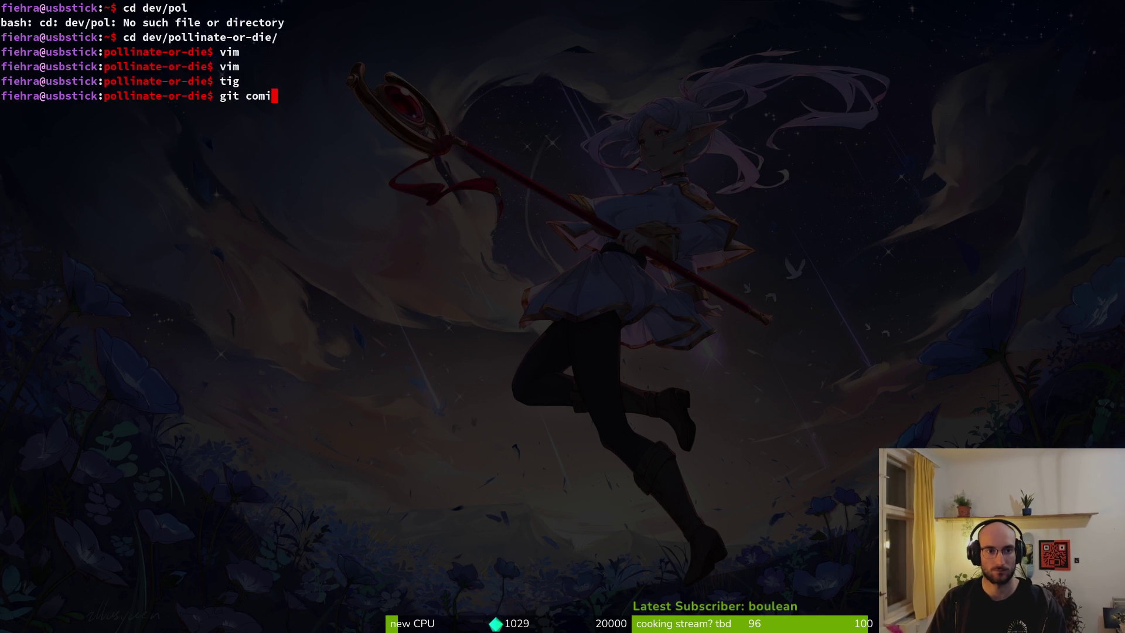
text(t)
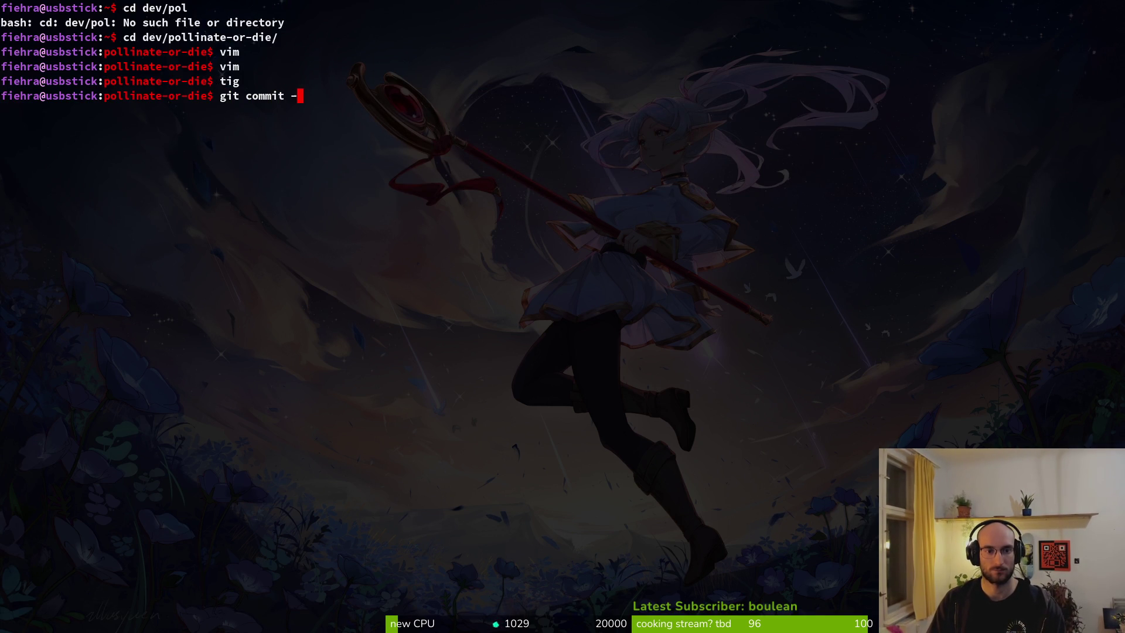
Step: Reopen tig, unstage player_finite_state_machine.gd while keeping debug.helper.gd unstaged, and quit
key(Return)
key(Down)
key(Down)
key(Down)
key(Down)
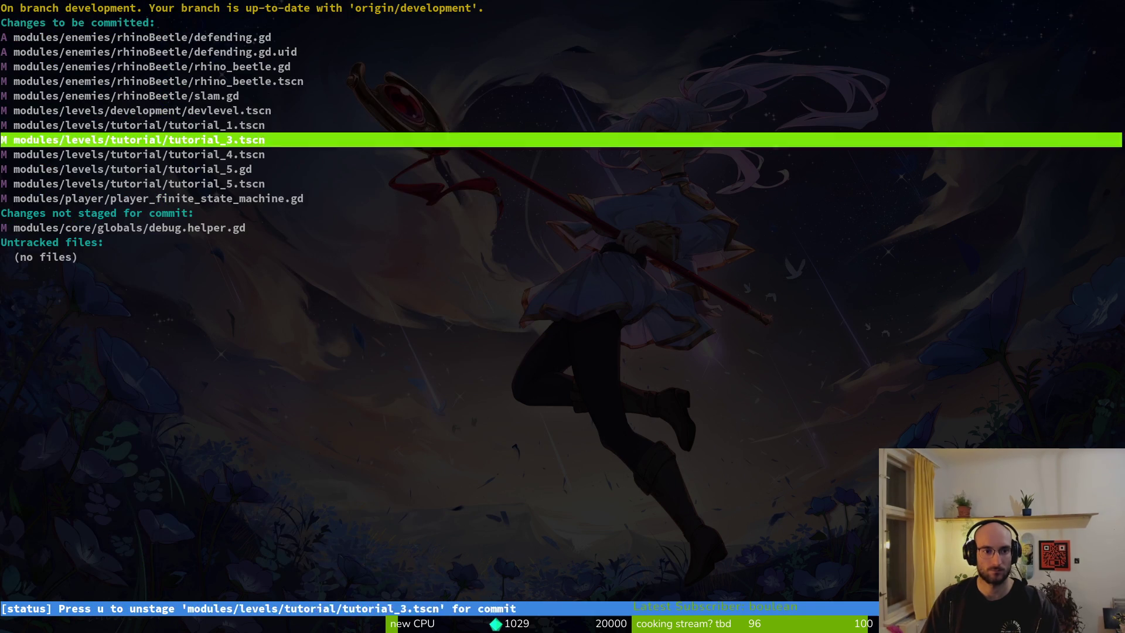
key(Down)
key(Down)
key(Down)
key(u)
key(Up)
key(Up)
key(Up)
key(Up)
key(Up)
key(Up)
key(Down)
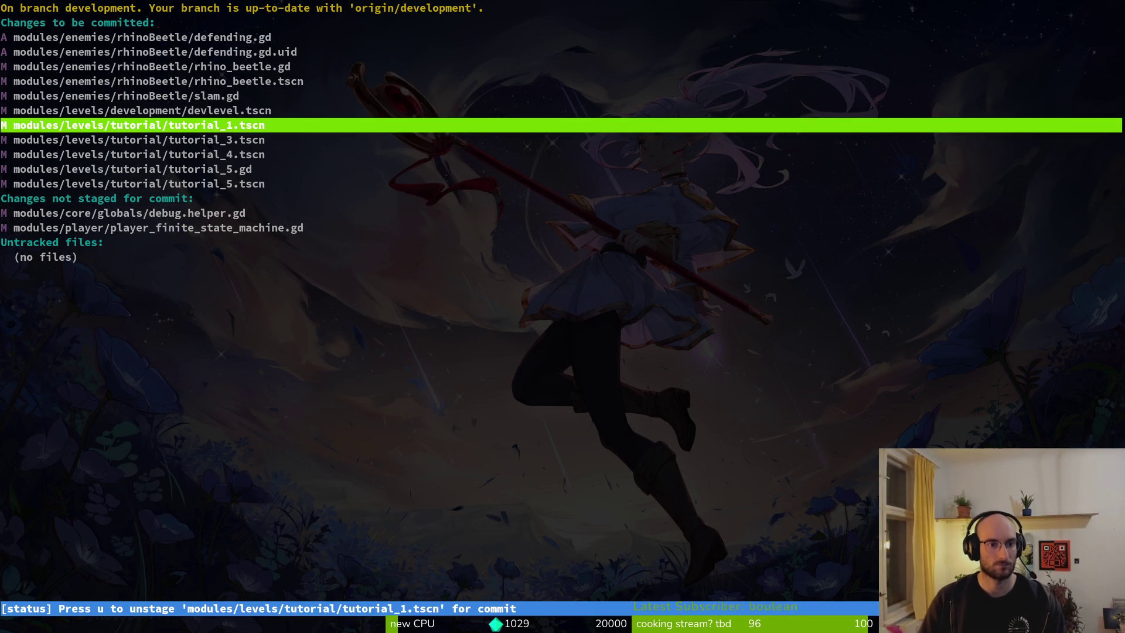
key(Down)
key(Down)
key(Down)
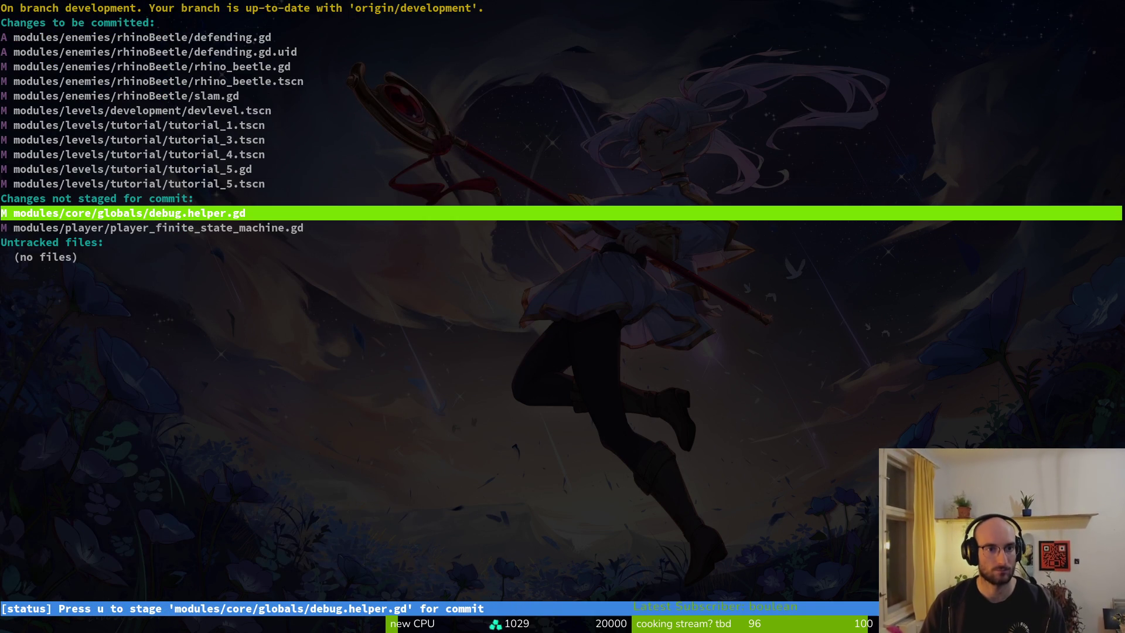
key(q)
text(git commit -m "added armor defending to beetle)
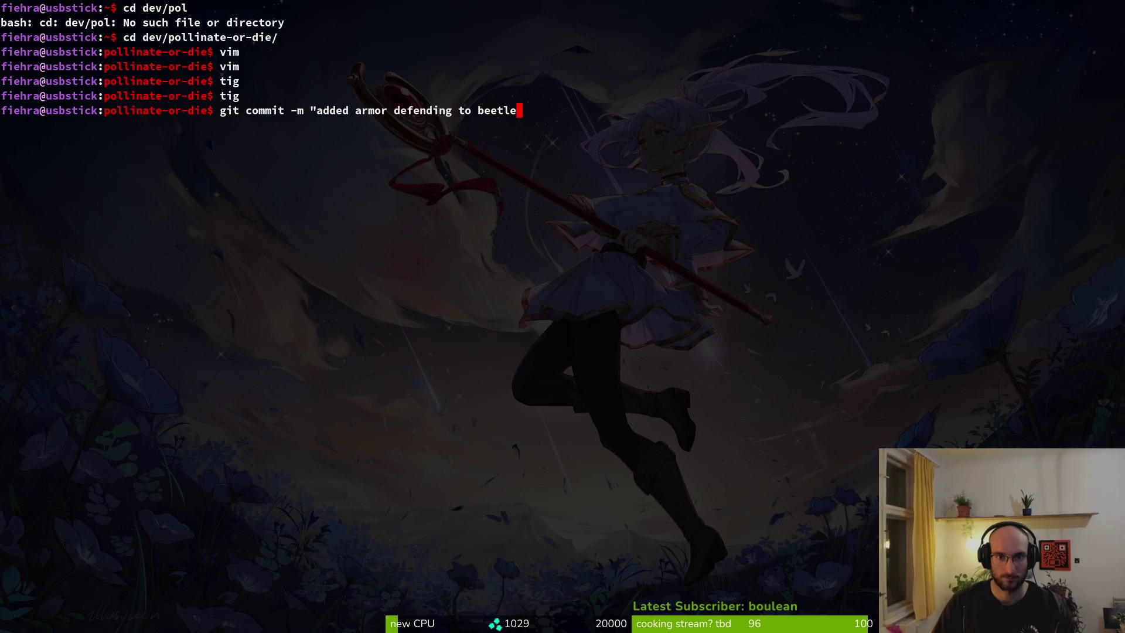
Step: Commit the staged changes as "added armor defending to beetle" and push to development
text(")
key(Return)
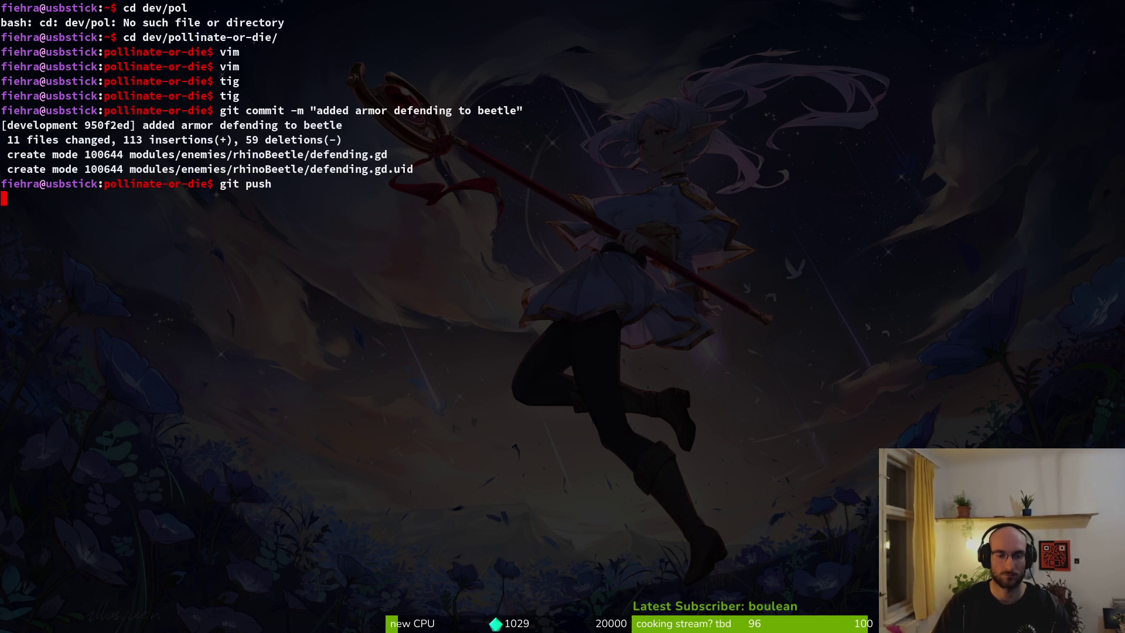
key(super)
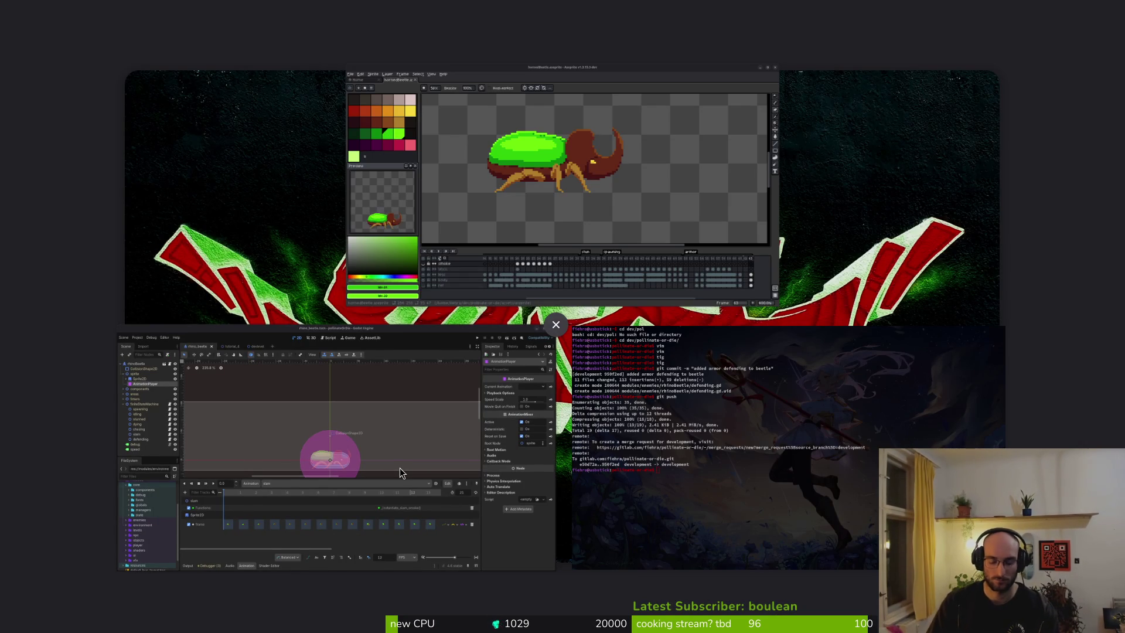
Step: Create a new 32×32 px sprite through File > New
key(alt+Tab)
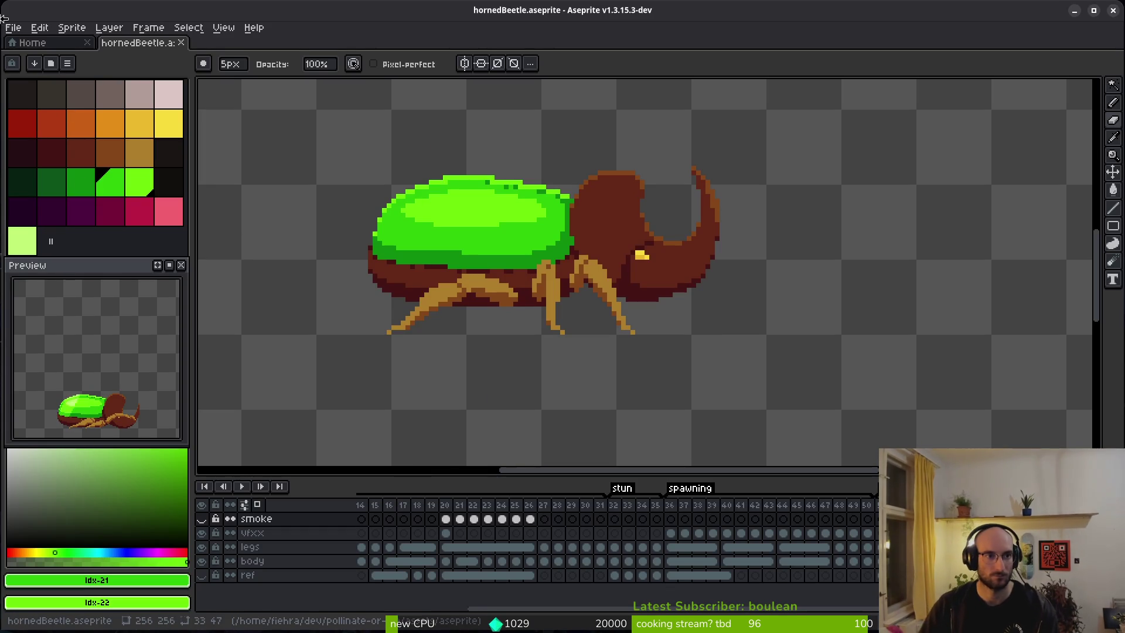
click(13, 27)
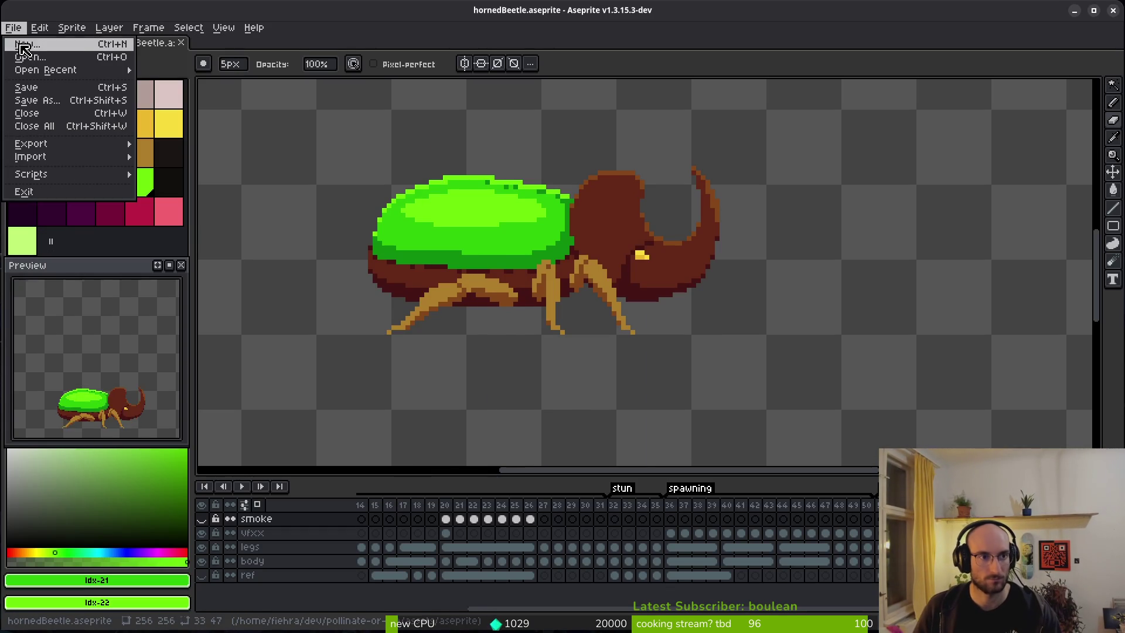
click(22, 46)
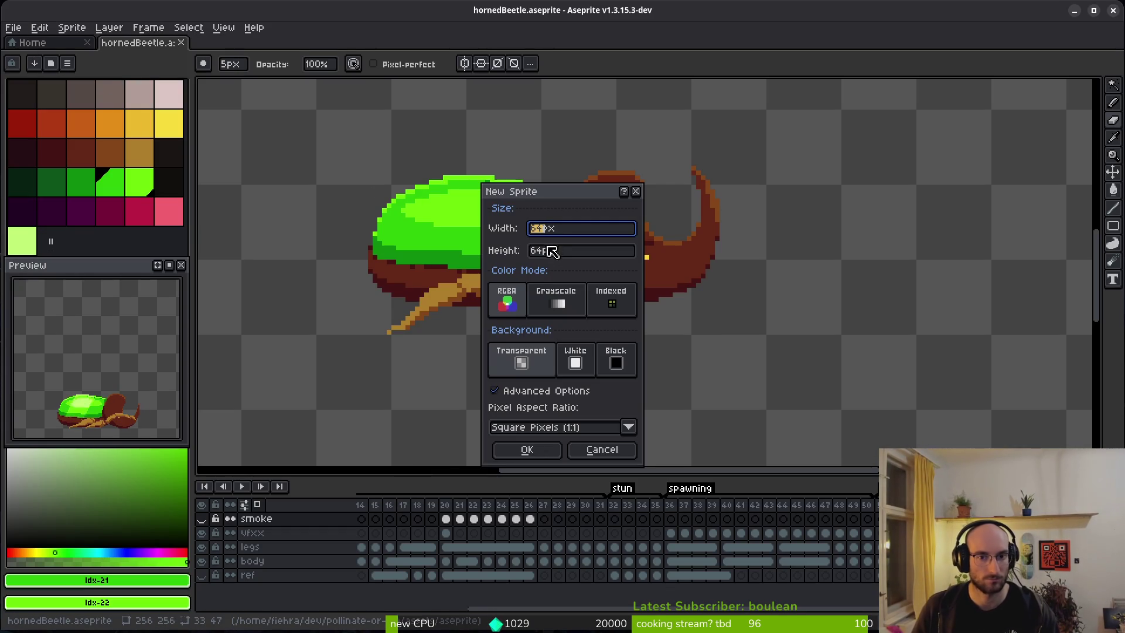
click(636, 192)
click(13, 27)
click(22, 45)
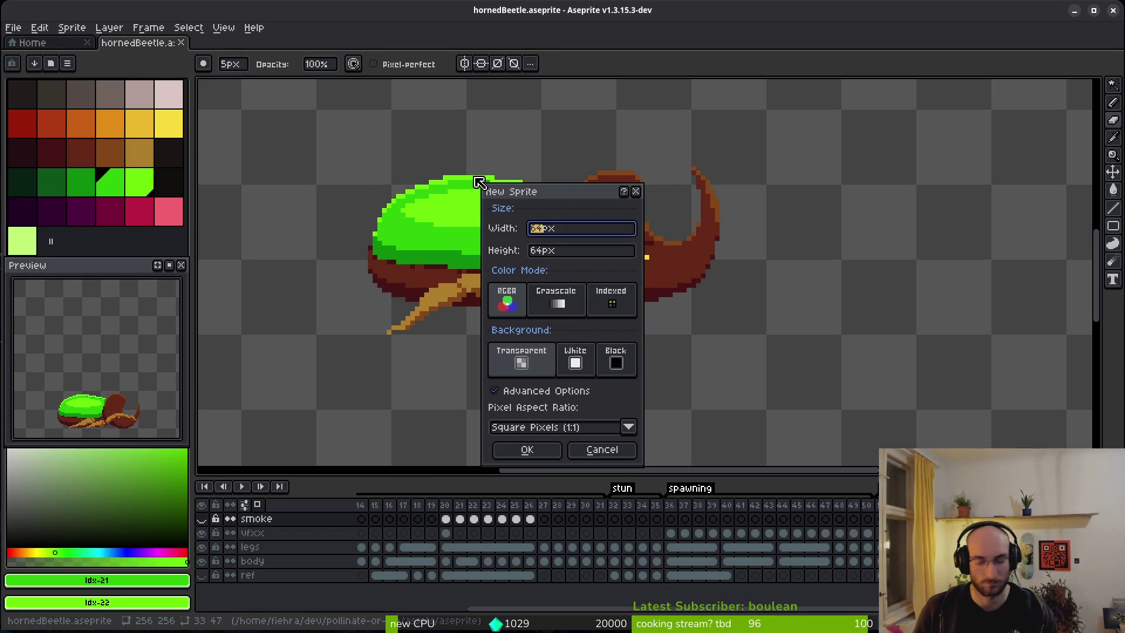
text(32)
key(Tab)
text(32)
key(Return)
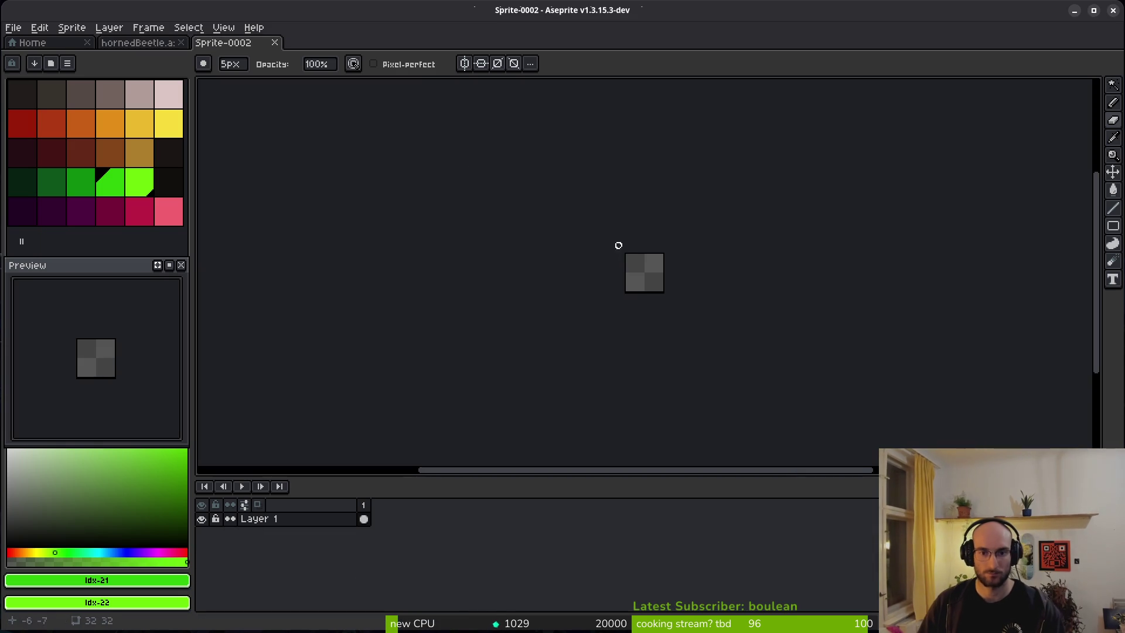
Step: Make yellow the drawing colour and orange the secondary colour from the palette
scroll(618, 245, up, 4)
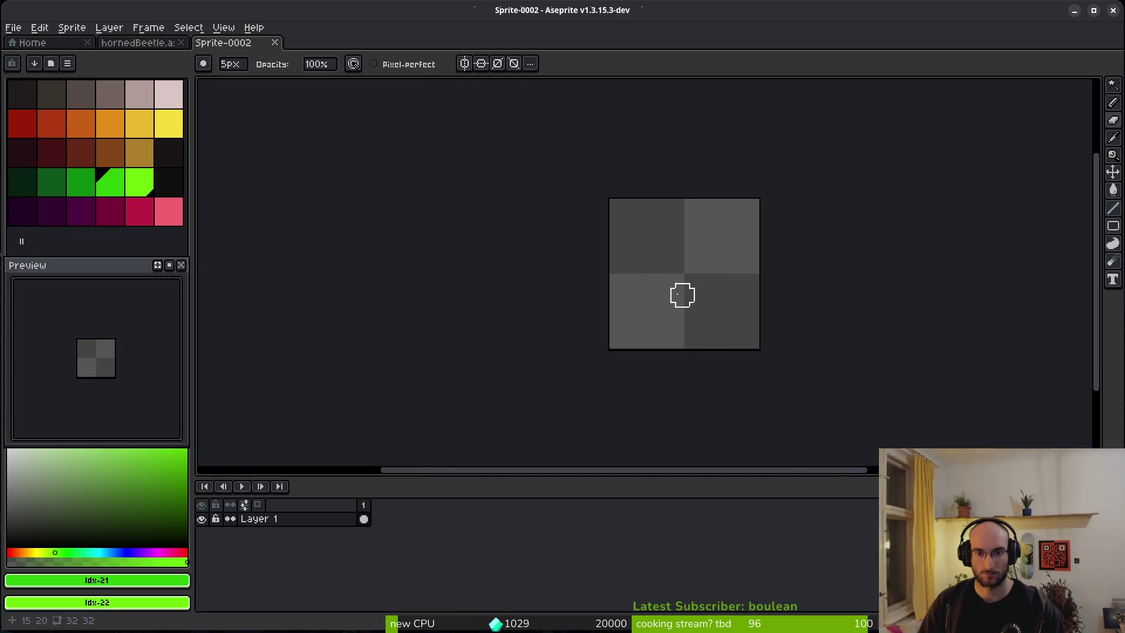
click(153, 126)
click(113, 130)
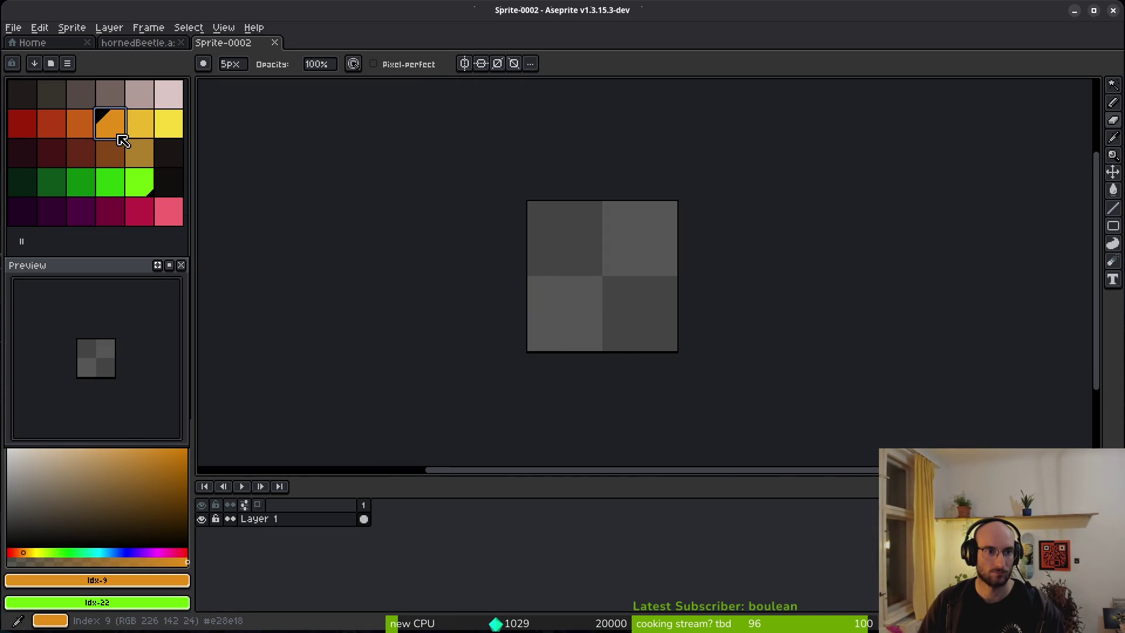
click(138, 135)
right_click(114, 126)
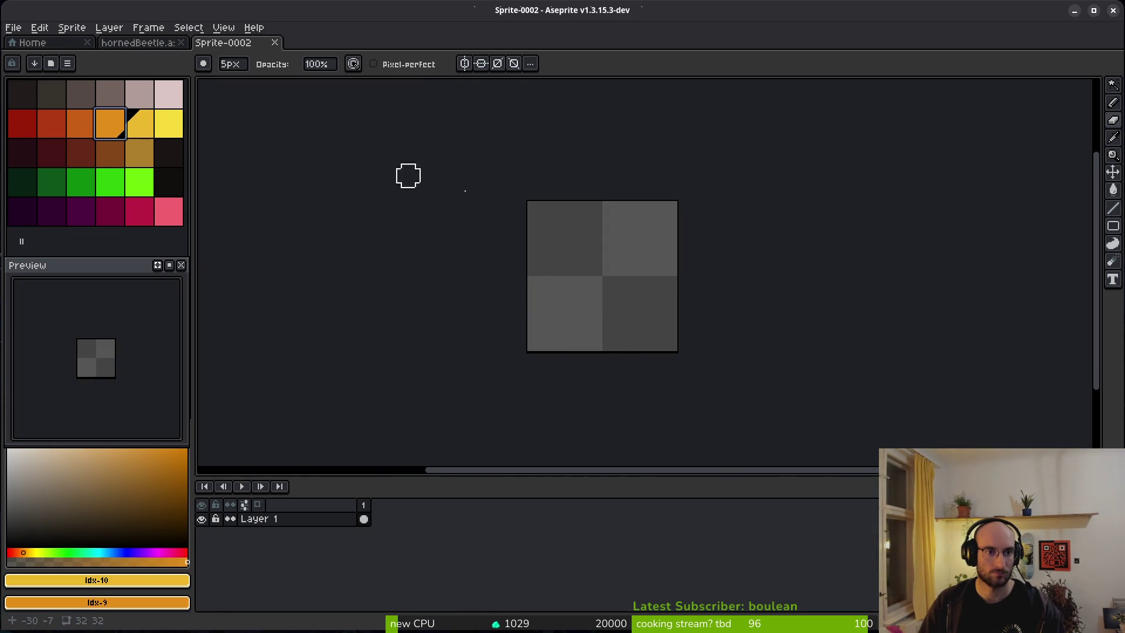
Step: Place a yellow pixel near the centre and an up-right outline stroke, undoing the stray stub
scroll(572, 237, up, 2)
key(b)
click(654, 290)
scroll(654, 290, up, 1)
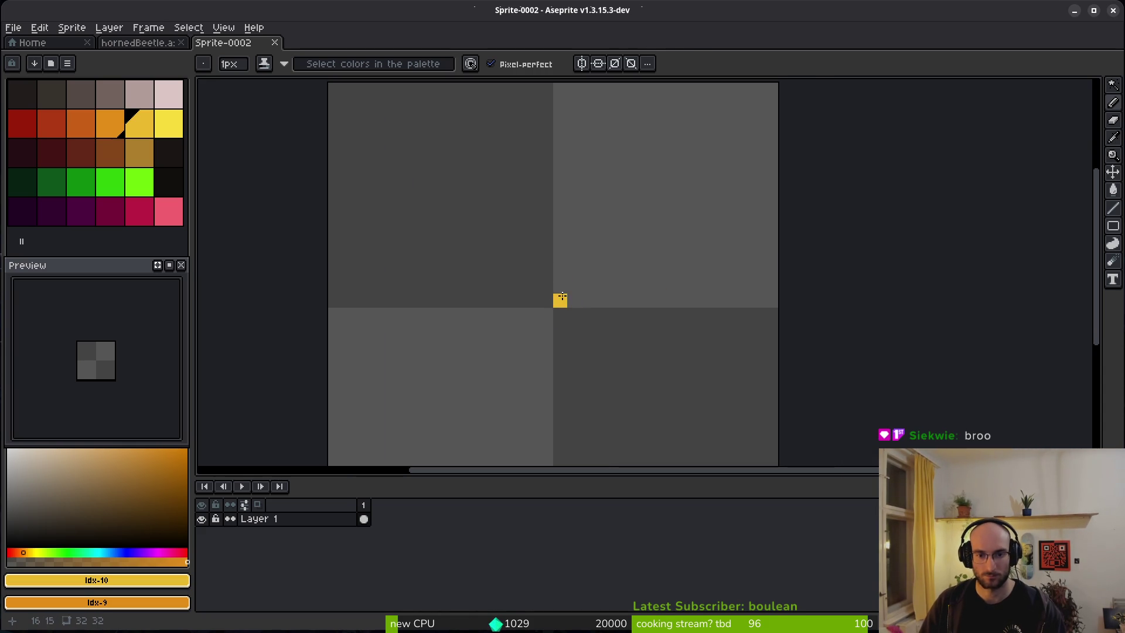
mouse_move(563, 297)
mouse_down()
mouse_move(589, 215)
mouse_move(574, 159)
mouse_move(603, 229)
mouse_move(690, 280)
mouse_move(683, 372)
mouse_up()
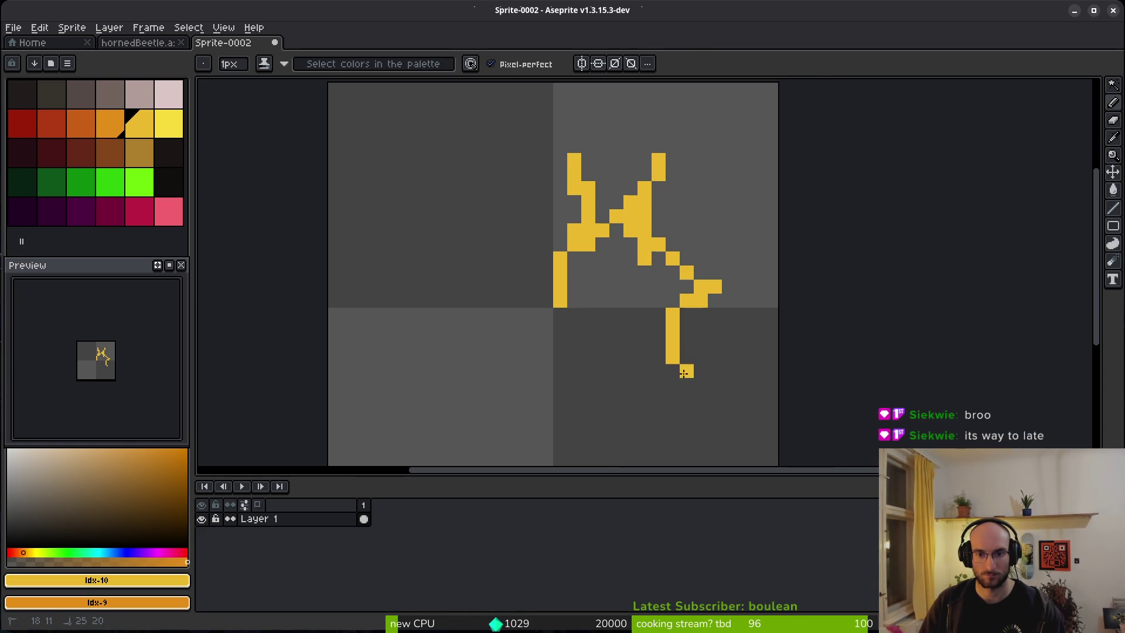
key(ctrl+z)
Step: Draw the outline's zig-zag lower edge and left side, adding single yellow pixels on top
scroll(581, 300, down, 5)
scroll(581, 300, right, 3)
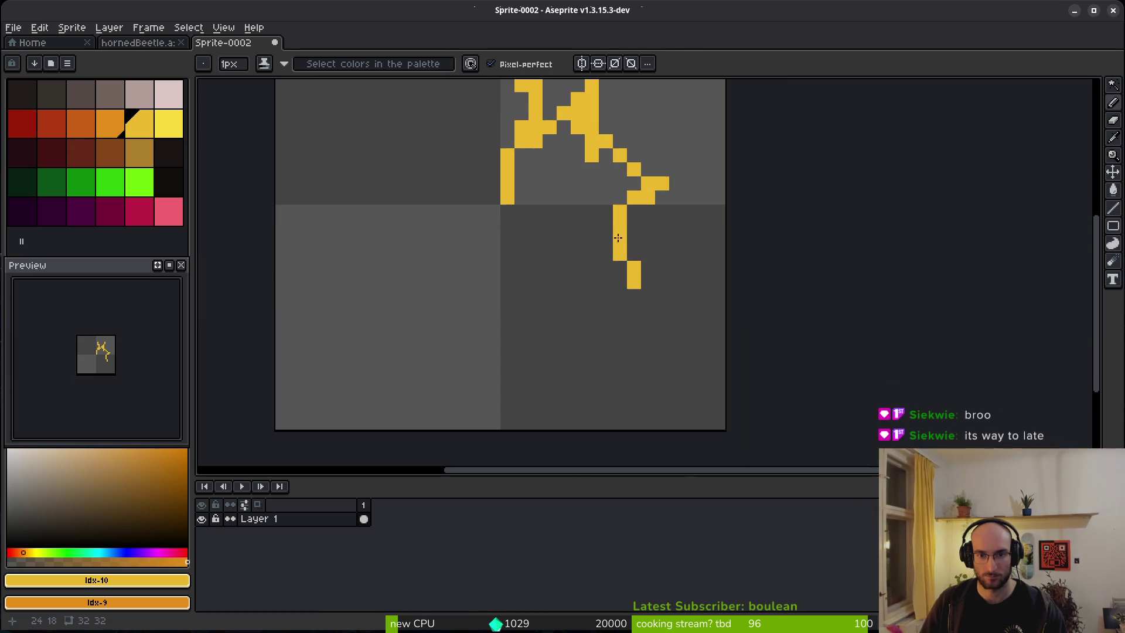
mouse_move(633, 274)
mouse_down()
mouse_move(620, 260)
mouse_move(577, 316)
mouse_move(544, 288)
mouse_move(520, 313)
mouse_up()
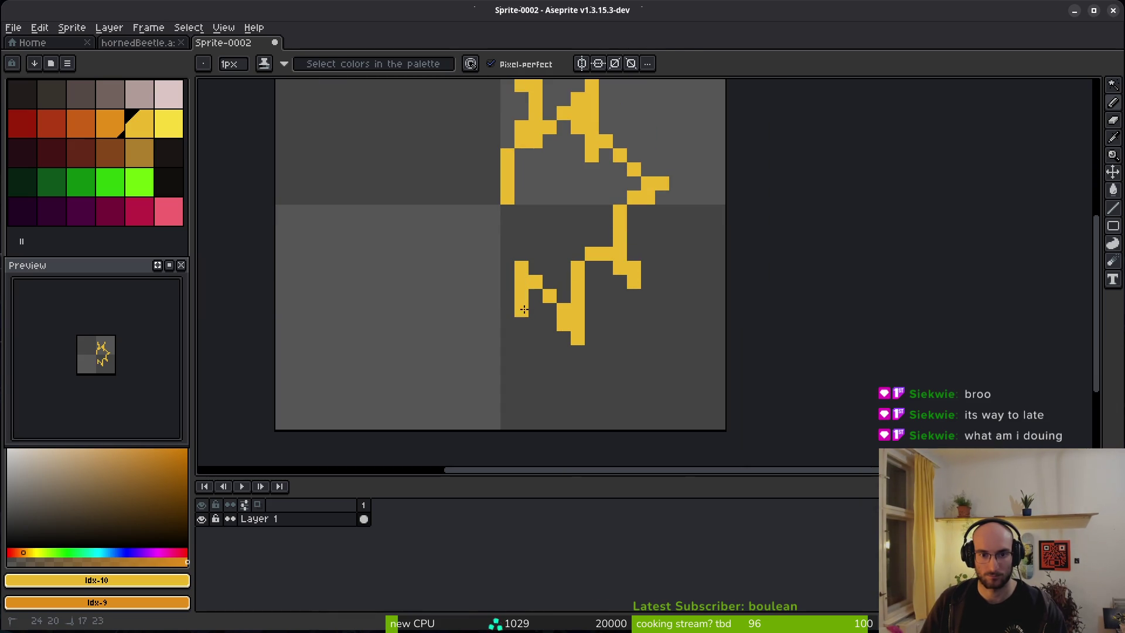
drag(507, 272, 510, 194)
scroll(510, 193, up, 2)
click(572, 270)
scroll(571, 279, up, 1)
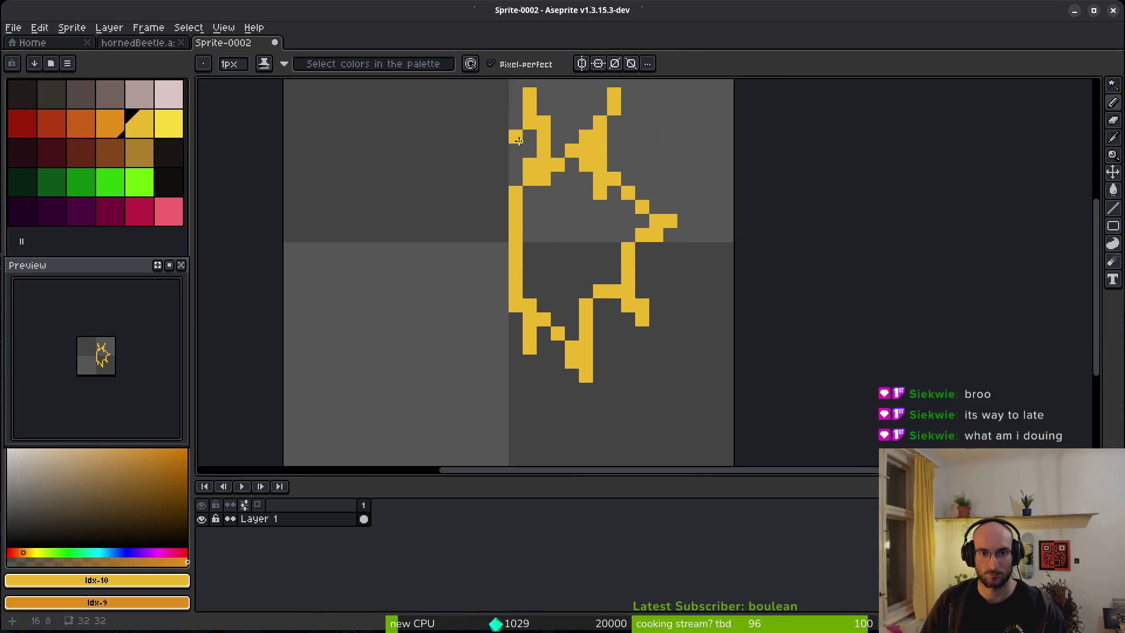
click(513, 166)
scroll(625, 114, up, 3)
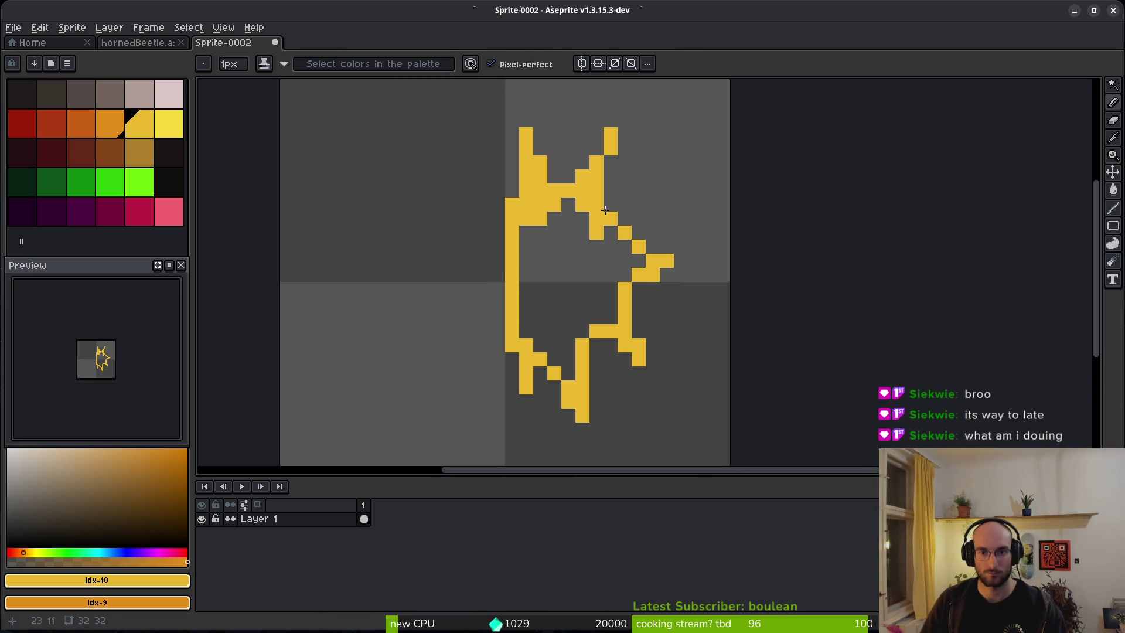
Step: Erase the right horn's tip, nudge the horn one pixel right, and close the outline gap
key(e)
drag(639, 152, 639, 118)
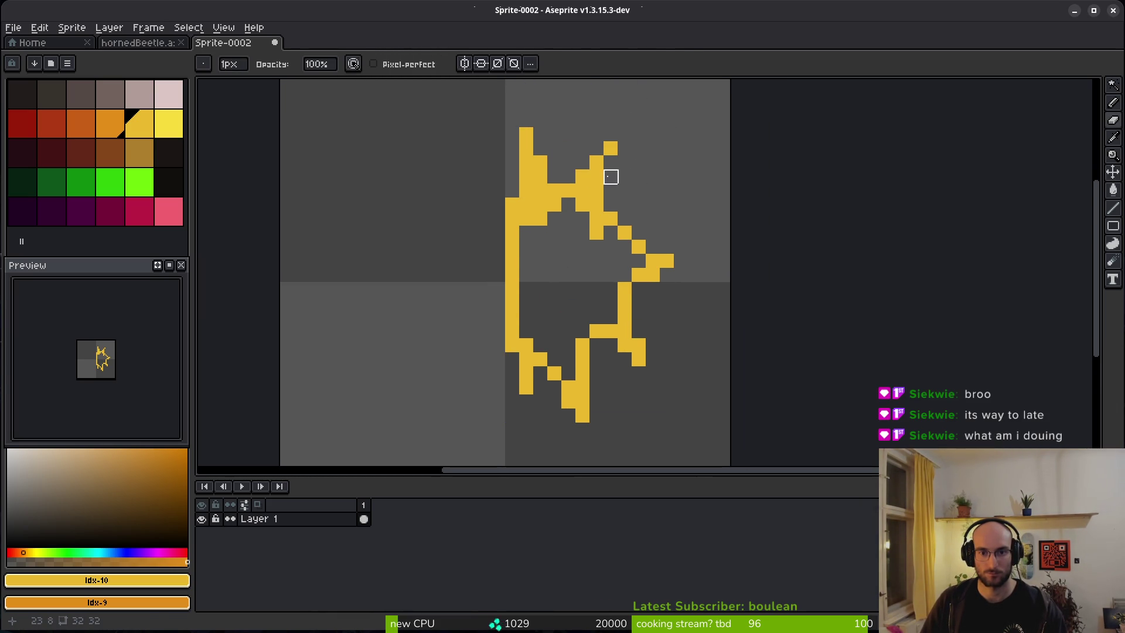
key(m)
mouse_move(546, 126)
mouse_down()
mouse_move(633, 200)
mouse_move(582, 143)
mouse_move(648, 214)
mouse_move(618, 201)
mouse_move(628, 193)
mouse_up()
key(ctrl+d)
key(e)
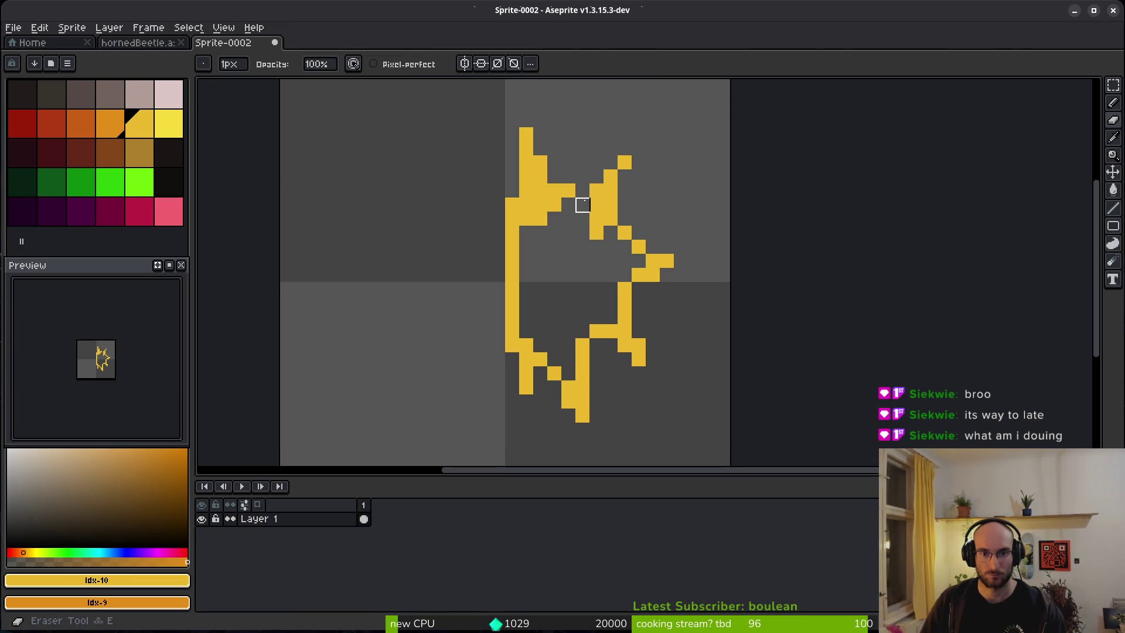
key(b)
click(583, 204)
Step: Flood-fill the splat outline's interior with solid yellow
key(g)
click(575, 281)
scroll(573, 269, down, 4)
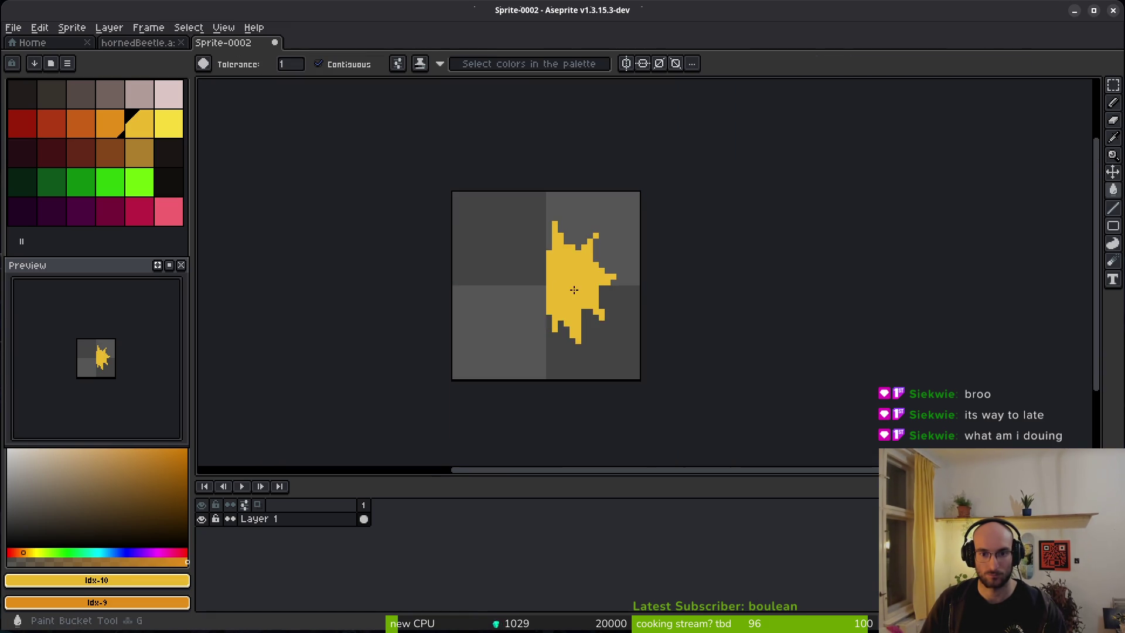
scroll(592, 275, up, 4)
key(b)
key(e)
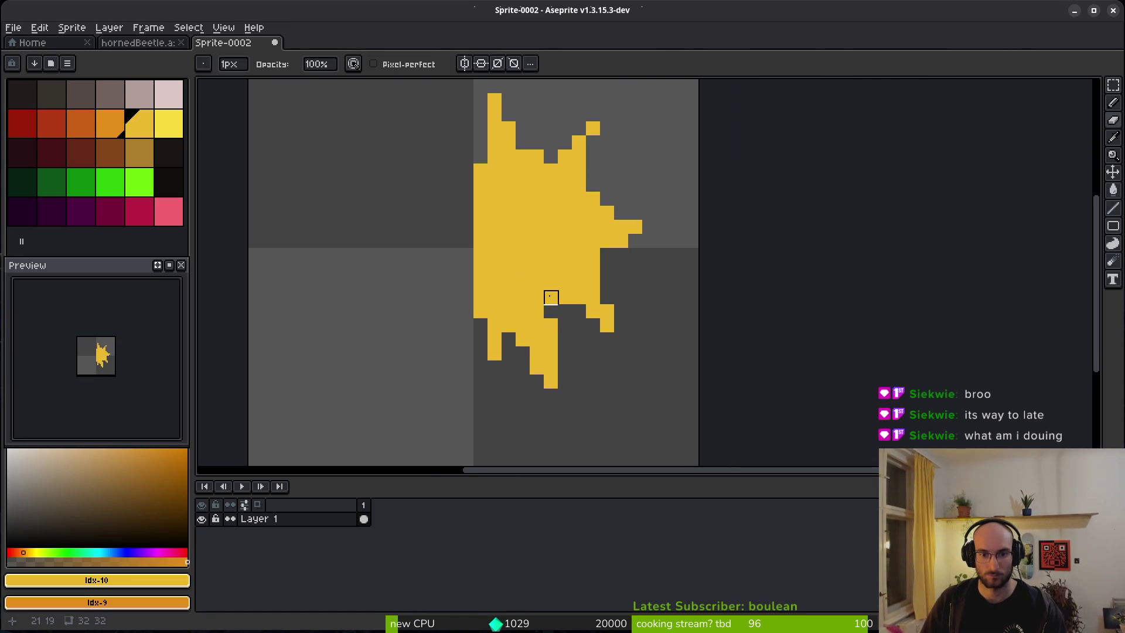
scroll(607, 340, down, 4)
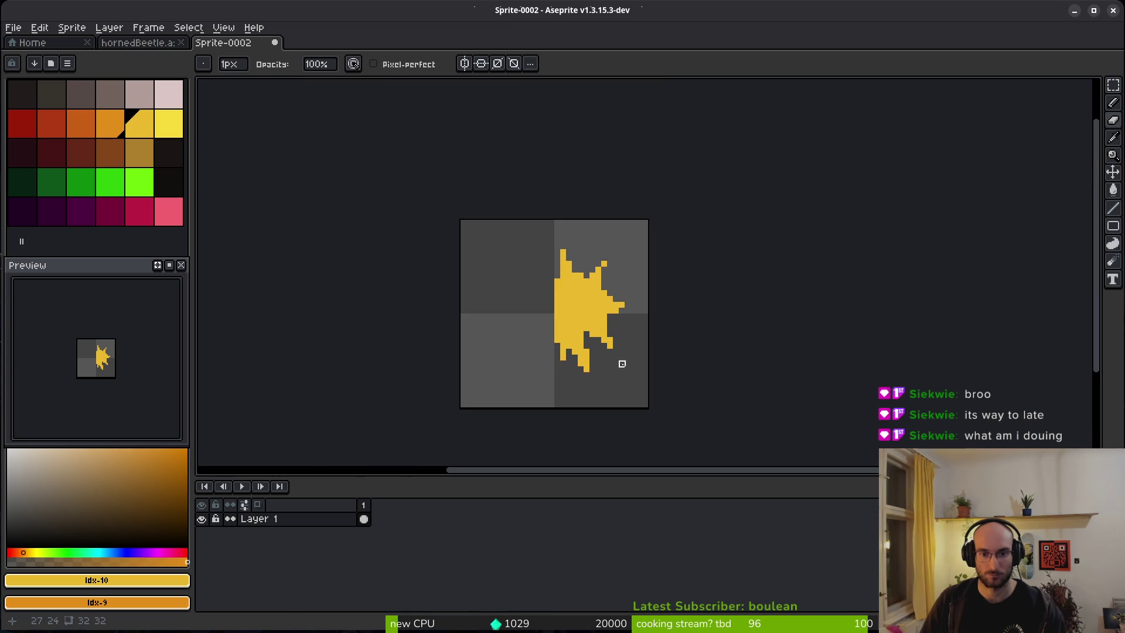
scroll(621, 361, up, 5)
key(b)
Step: Move the lower-right pixel block down one pixel, erase two pixels, and patch the hole yellow
key(m)
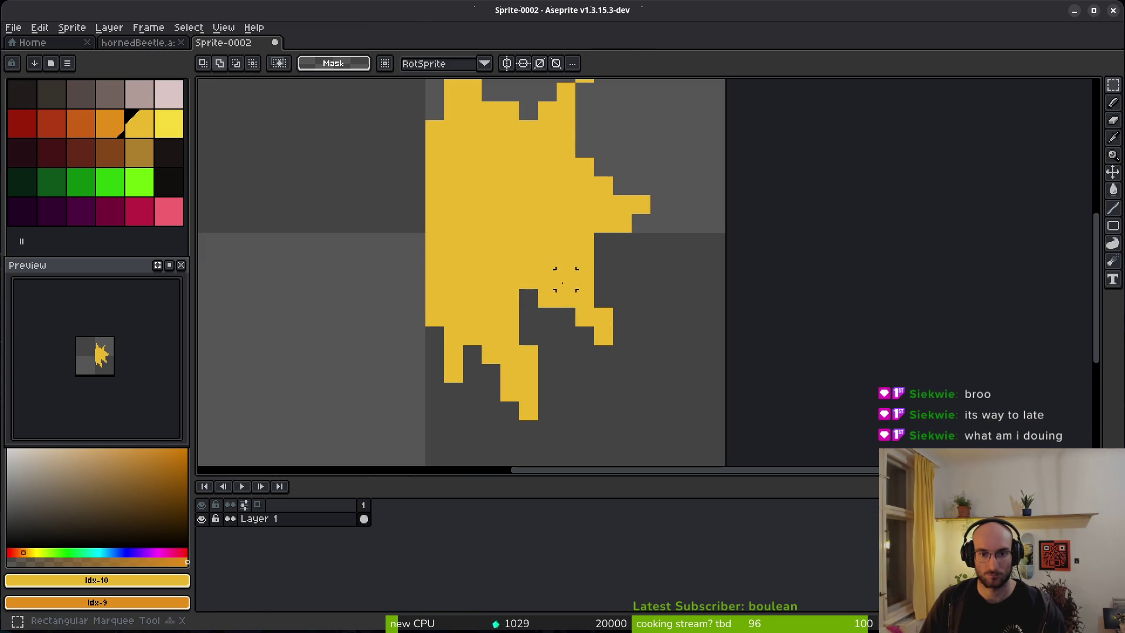
scroll(565, 276, up, 2)
mouse_move(515, 235)
mouse_down()
mouse_move(593, 327)
mouse_move(586, 352)
mouse_up()
key(ctrl+d)
key(b)
key(e)
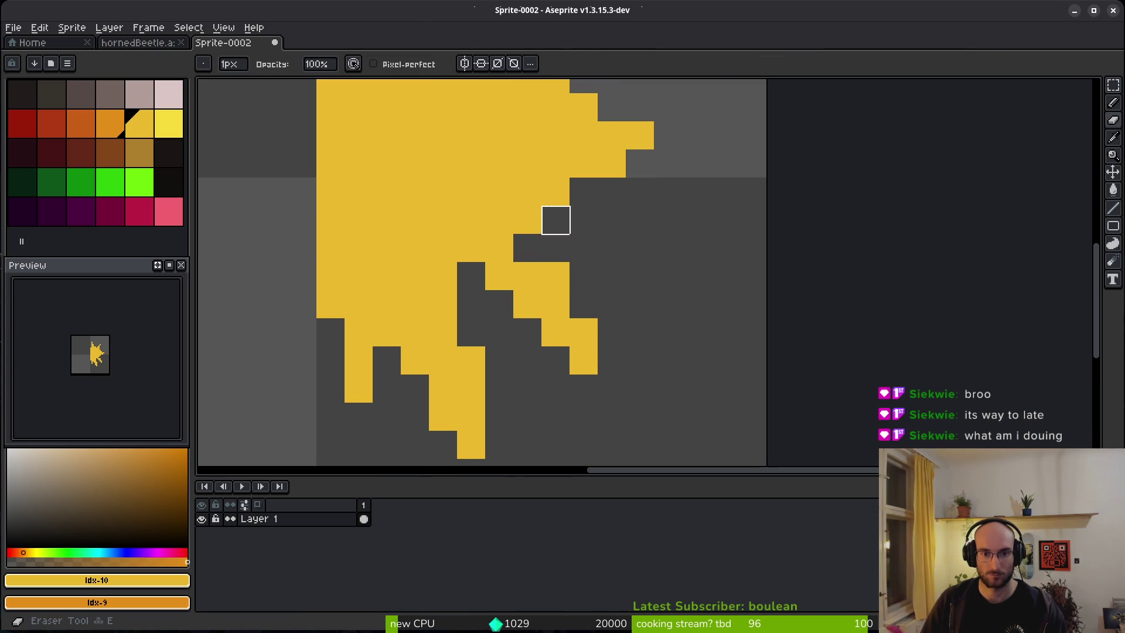
drag(556, 220, 555, 248)
key(b)
click(530, 246)
scroll(585, 263, down, 6)
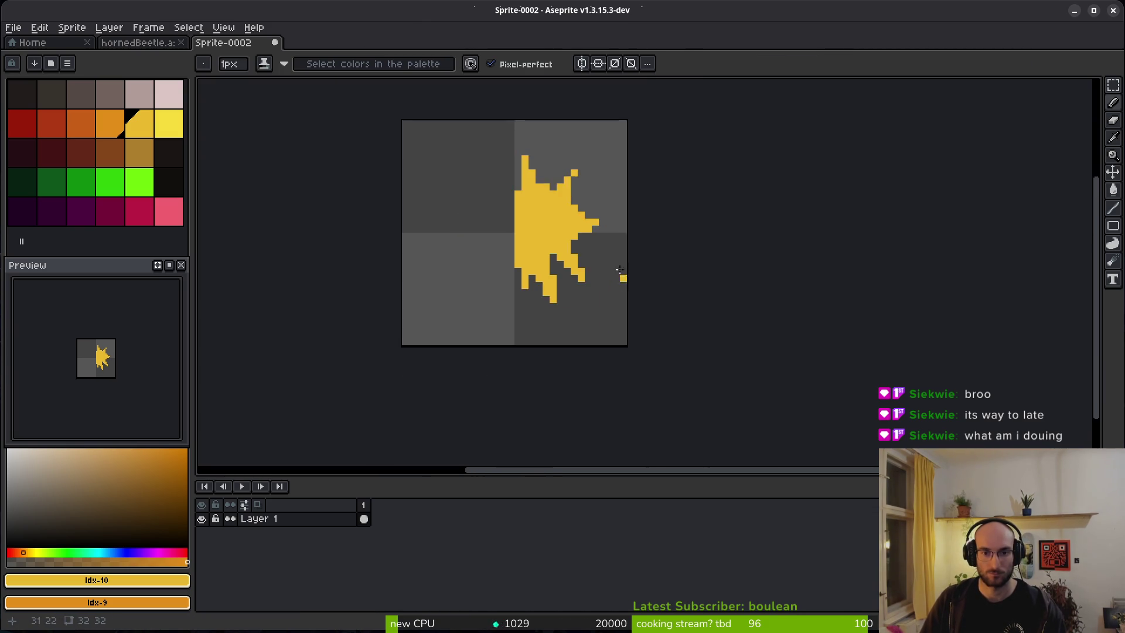
scroll(572, 268, up, 3)
scroll(582, 288, down, 4)
key(ctrl+s)
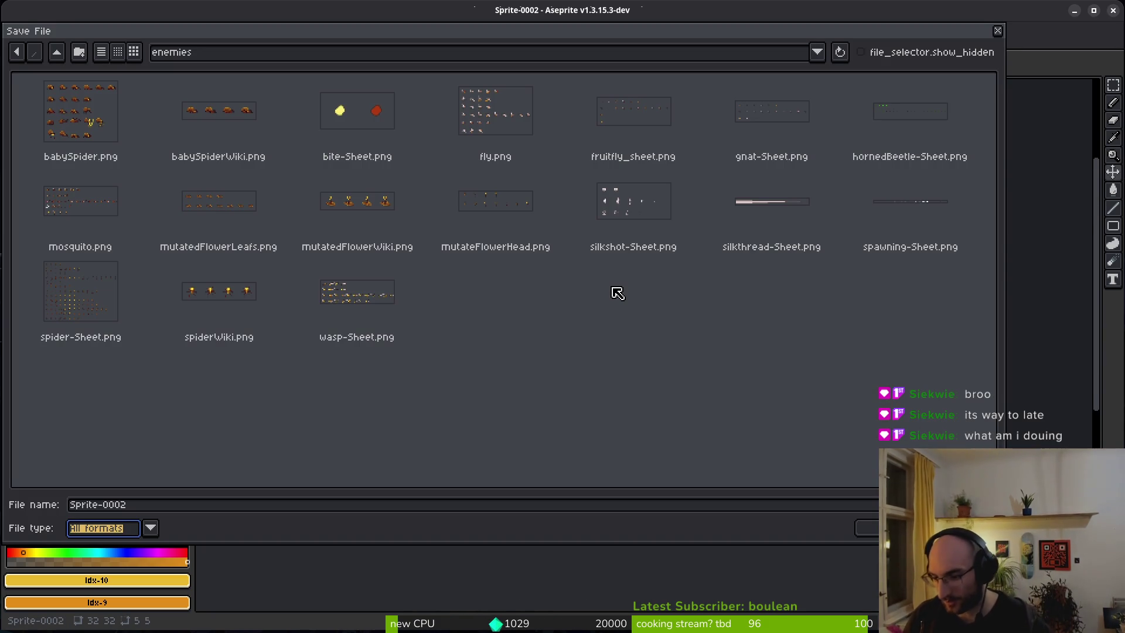
key(Tab)
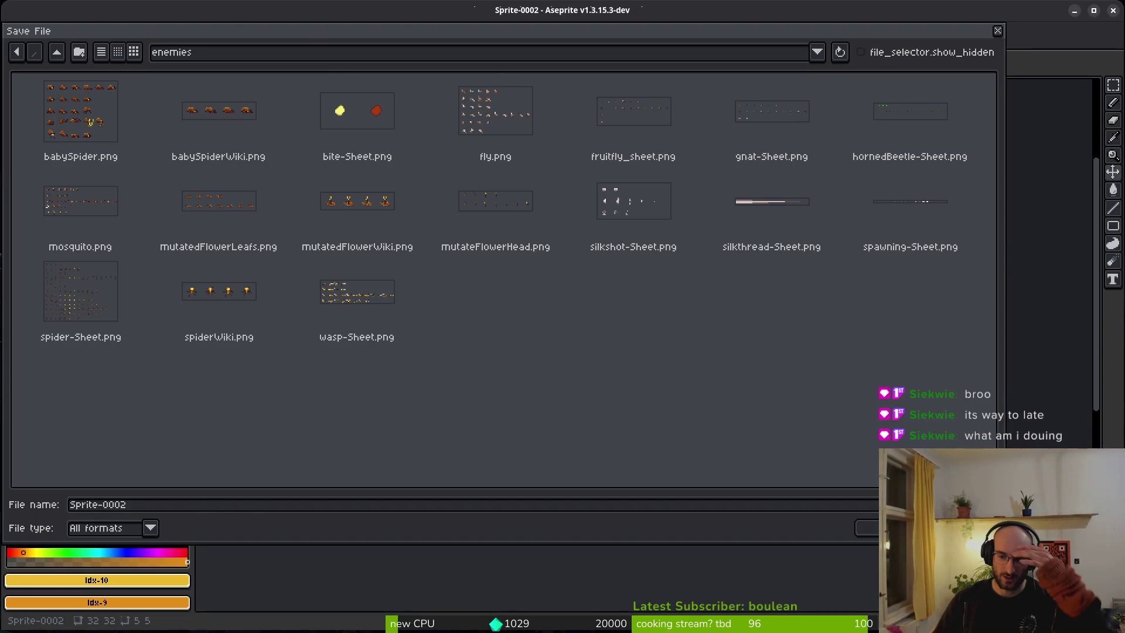
key(Escape)
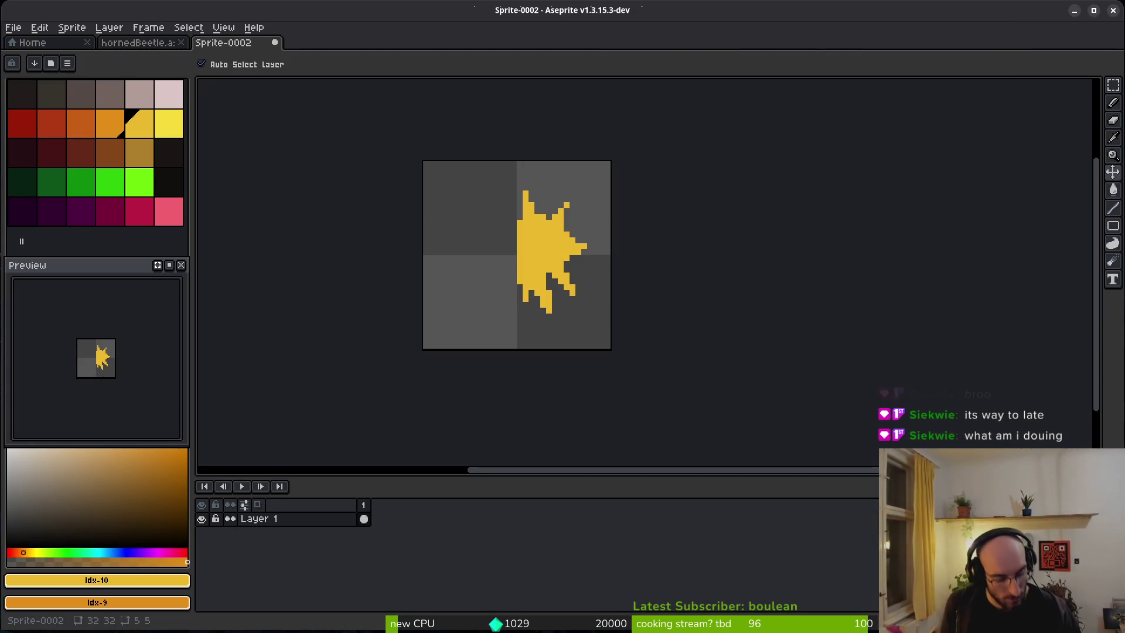
Step: Select the splat's upper-right portion and shift it two pixels left
key(b)
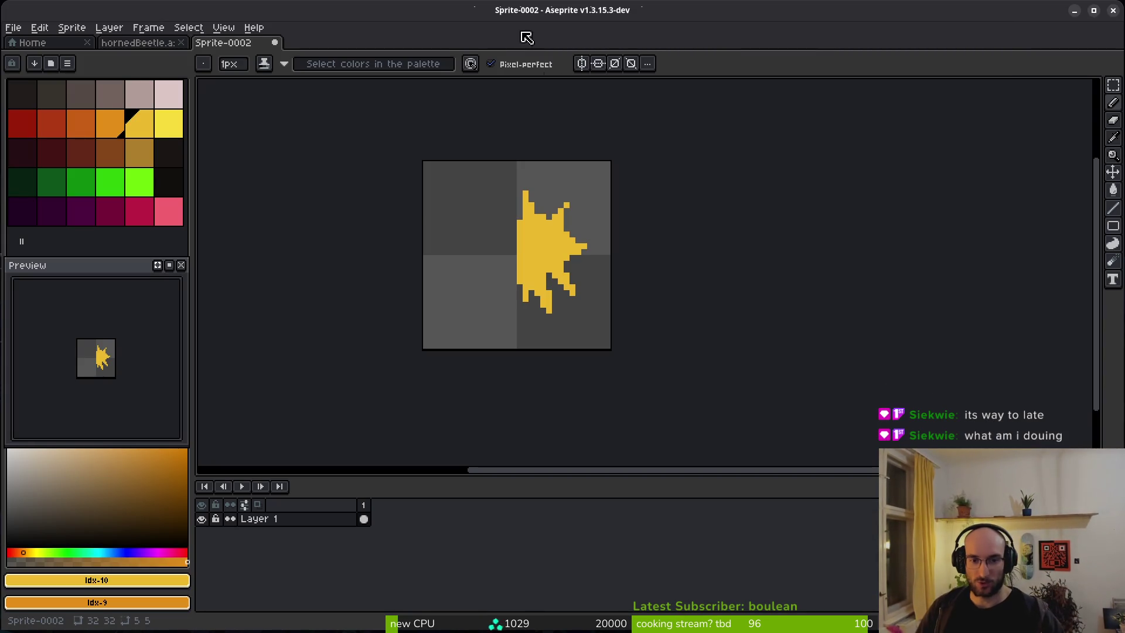
scroll(565, 308, up, 2)
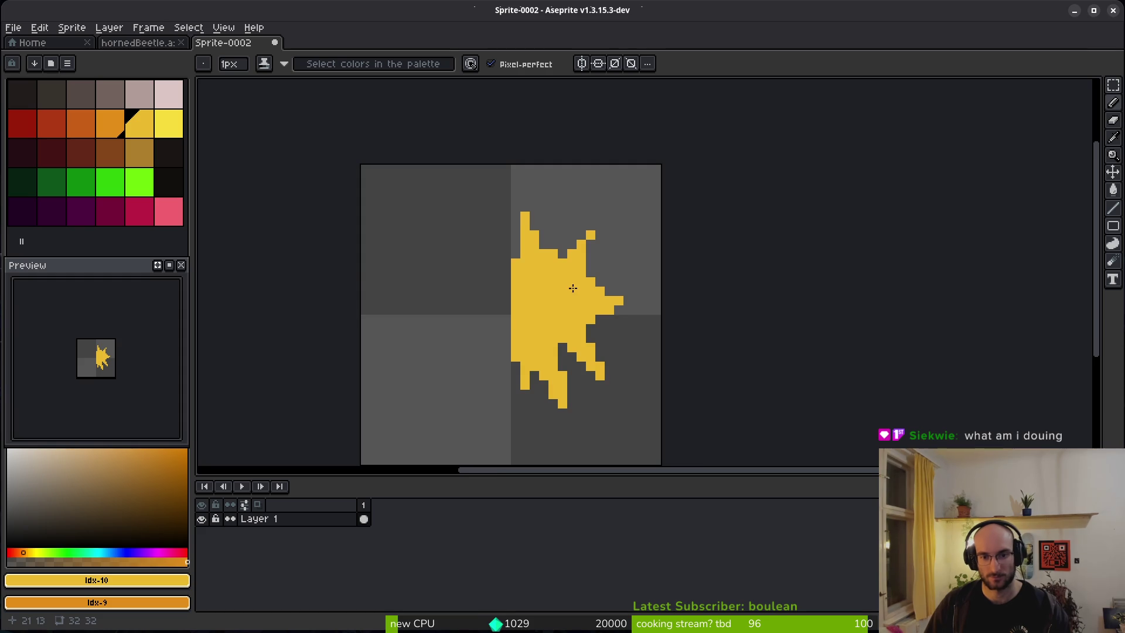
scroll(572, 287, up, 1)
scroll(574, 258, down, 1)
key(m)
scroll(574, 252, up, 1)
drag(532, 182, 710, 378)
drag(666, 361, 618, 368)
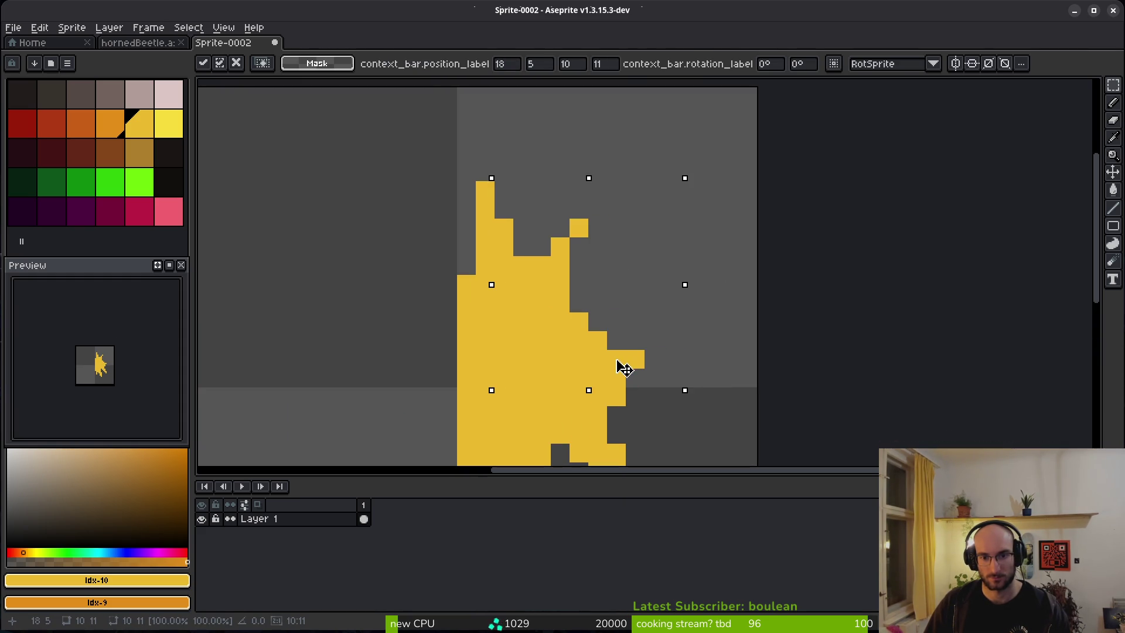
key(ctrl+d)
scroll(649, 328, down, 4)
scroll(644, 331, up, 4)
key(b)
scroll(637, 331, up, 1)
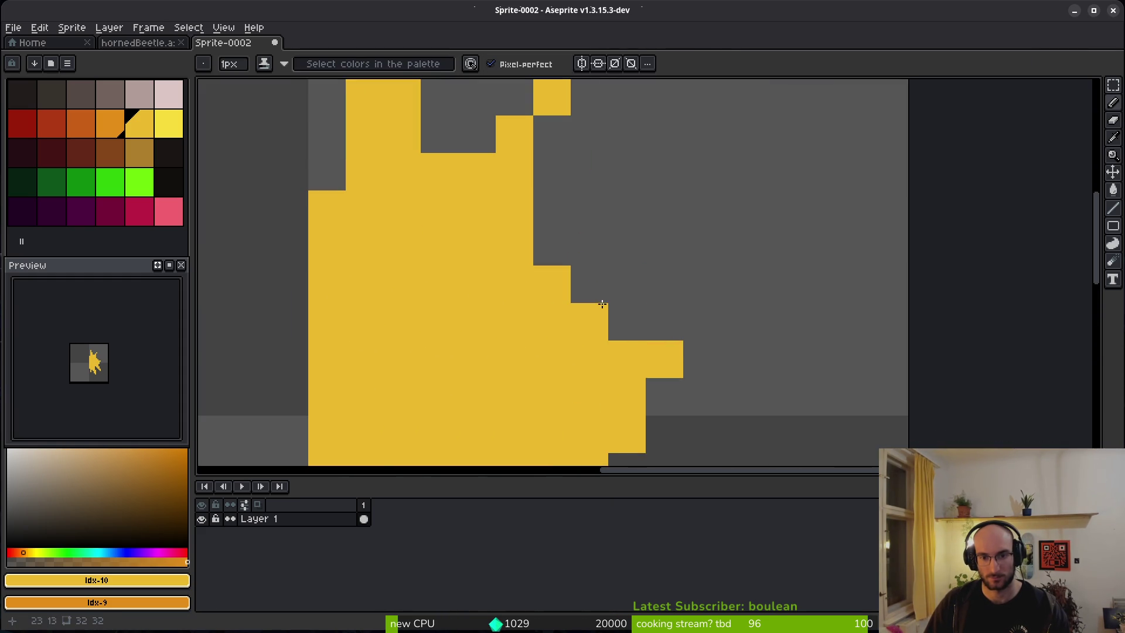
scroll(637, 326, down, 2)
mouse_move(644, 366)
mouse_down()
mouse_move(556, 281)
mouse_move(509, 306)
mouse_move(554, 350)
mouse_up()
Step: Redraw the right spikes as a horizontal lower leg and a longer upper spike
key(e)
key(b)
mouse_move(554, 294)
mouse_down()
mouse_move(561, 308)
mouse_move(582, 309)
mouse_up()
mouse_move(554, 233)
mouse_down()
mouse_move(571, 187)
mouse_move(516, 175)
mouse_move(539, 202)
mouse_move(573, 181)
mouse_up()
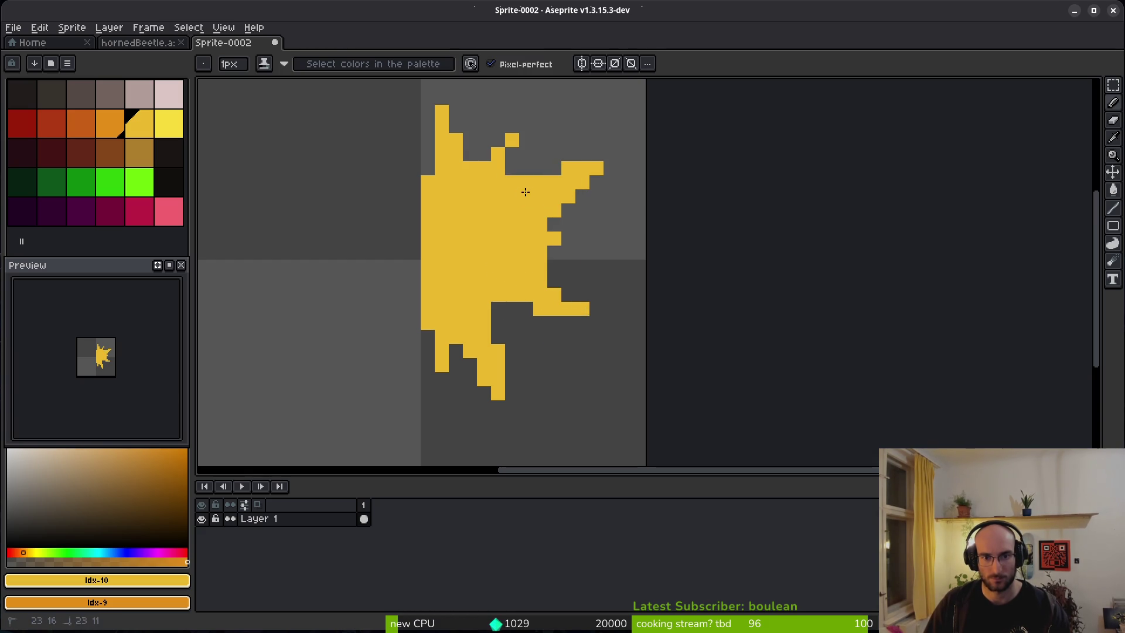
key(e)
drag(554, 239, 554, 268)
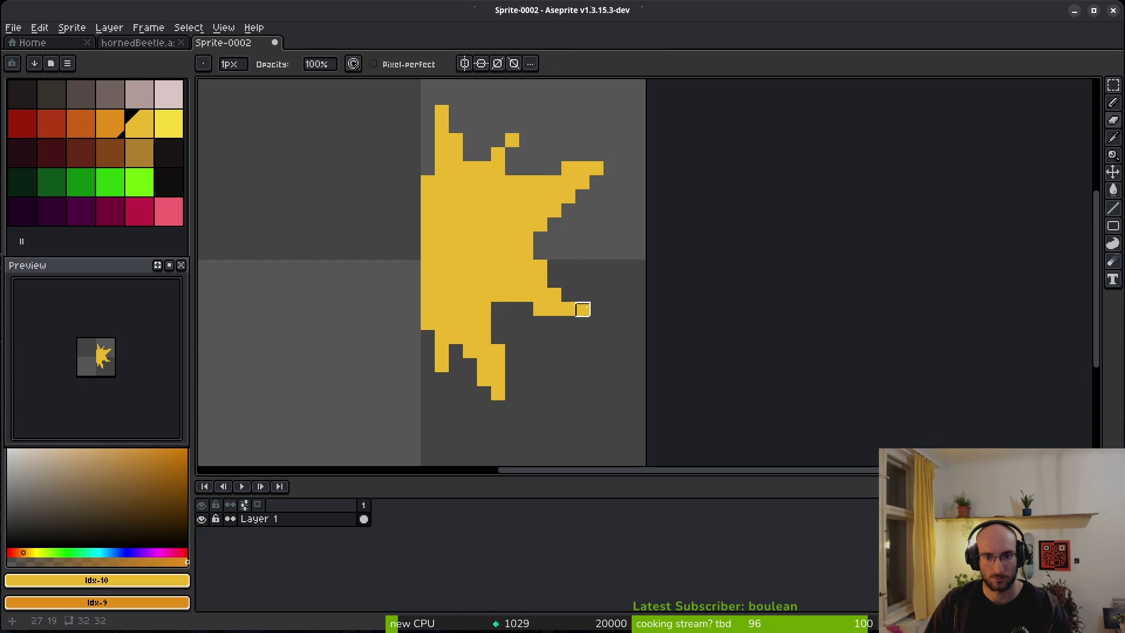
key(b)
click(583, 323)
Step: Add new horn pixels at the top, trim the extras, then select and deselect the star's upper part
key(e)
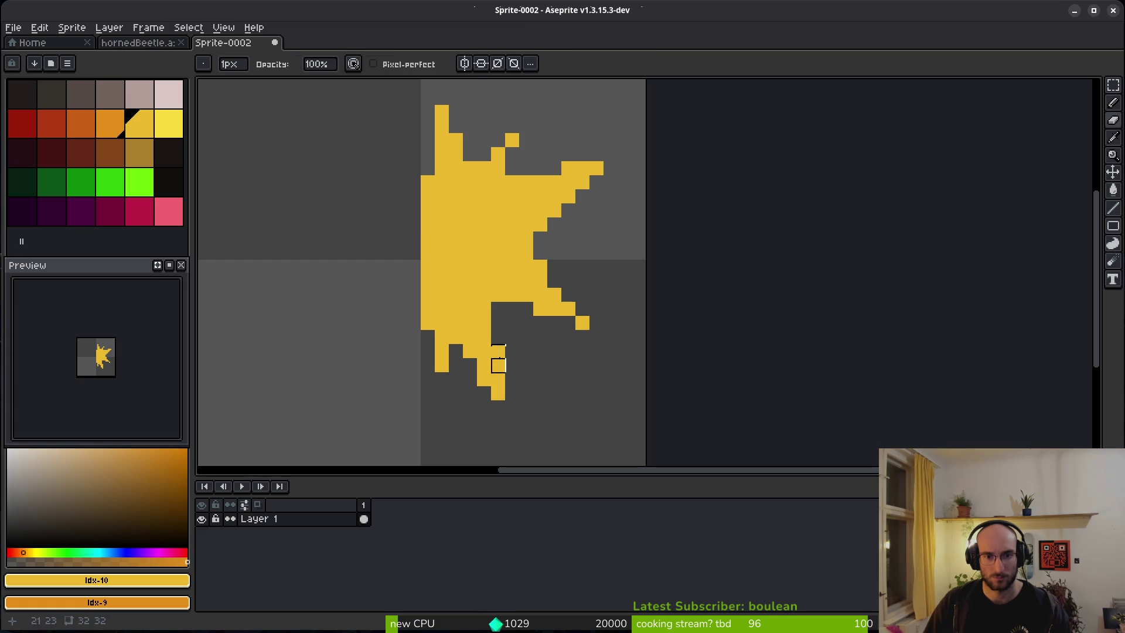
scroll(512, 154, up, 2)
key(b)
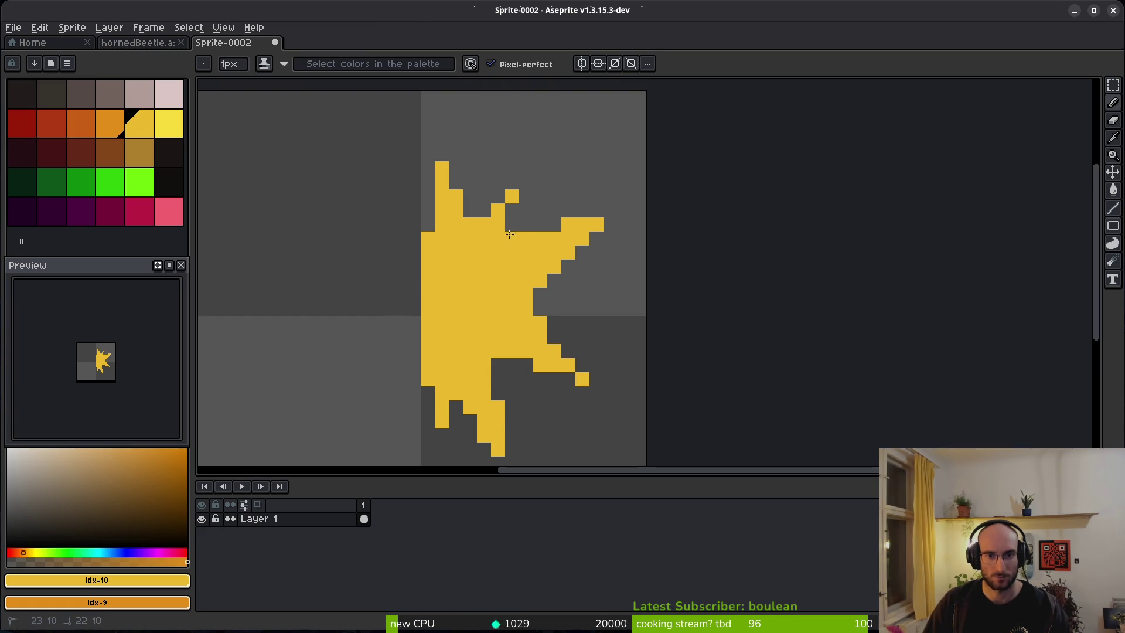
mouse_move(512, 196)
mouse_down()
mouse_move(469, 182)
mouse_move(470, 193)
mouse_move(454, 166)
mouse_move(442, 196)
mouse_move(512, 196)
mouse_move(481, 186)
mouse_up()
key(e)
key(b)
click(537, 224)
scroll(484, 194, down, 5)
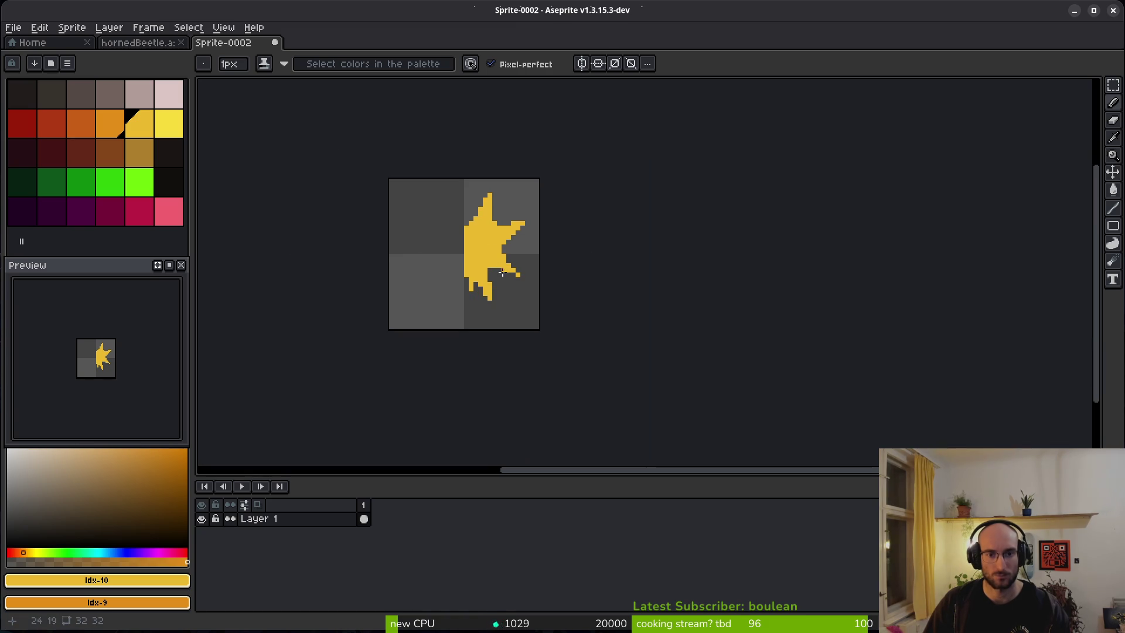
scroll(485, 216, up, 2)
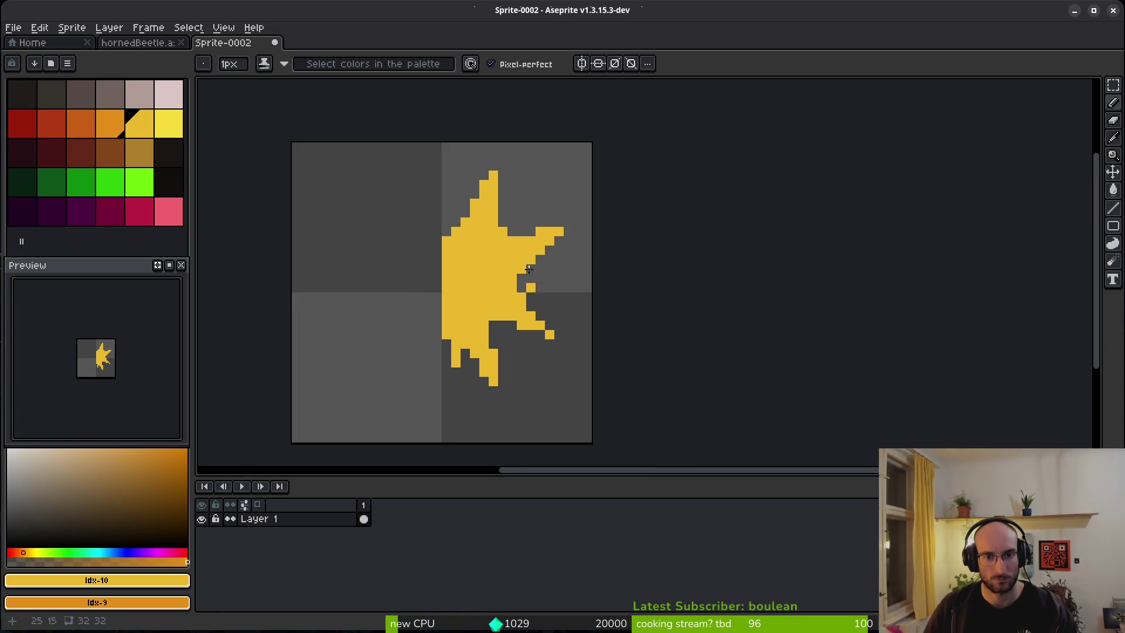
scroll(528, 269, up, 2)
scroll(529, 269, down, 1)
key(m)
mouse_move(445, 120)
mouse_down()
mouse_move(620, 293)
mouse_move(547, 269)
mouse_move(562, 279)
mouse_up()
key(ctrl+d)
Step: Add two diagonal pixels off the lower leg and thin the lower-left legs
scroll(593, 296, down, 3)
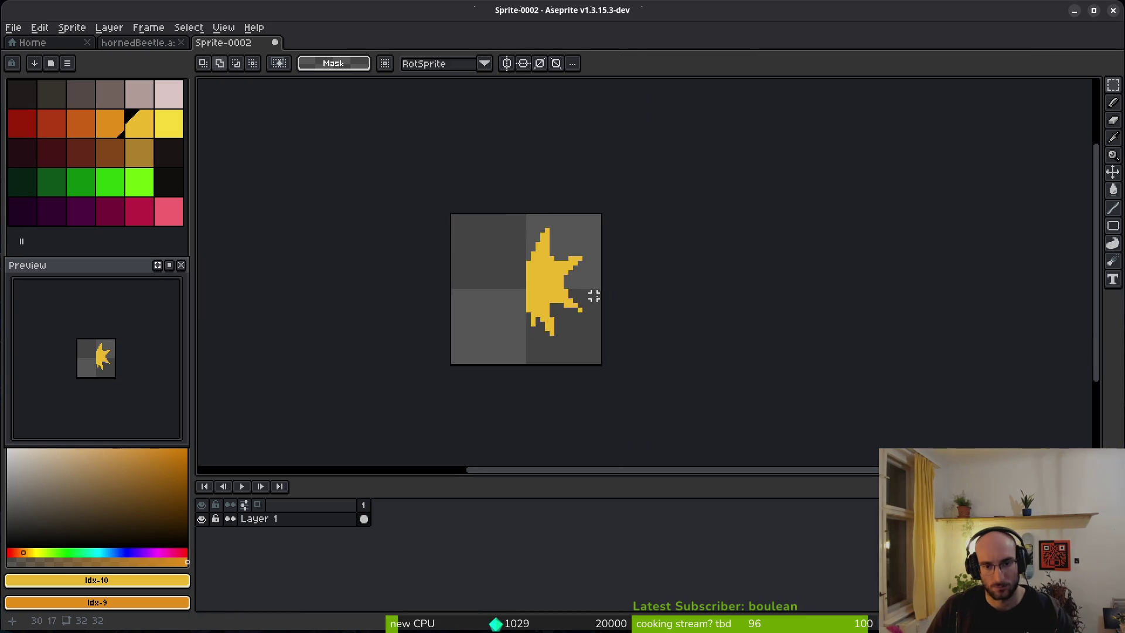
scroll(567, 328, up, 5)
key(b)
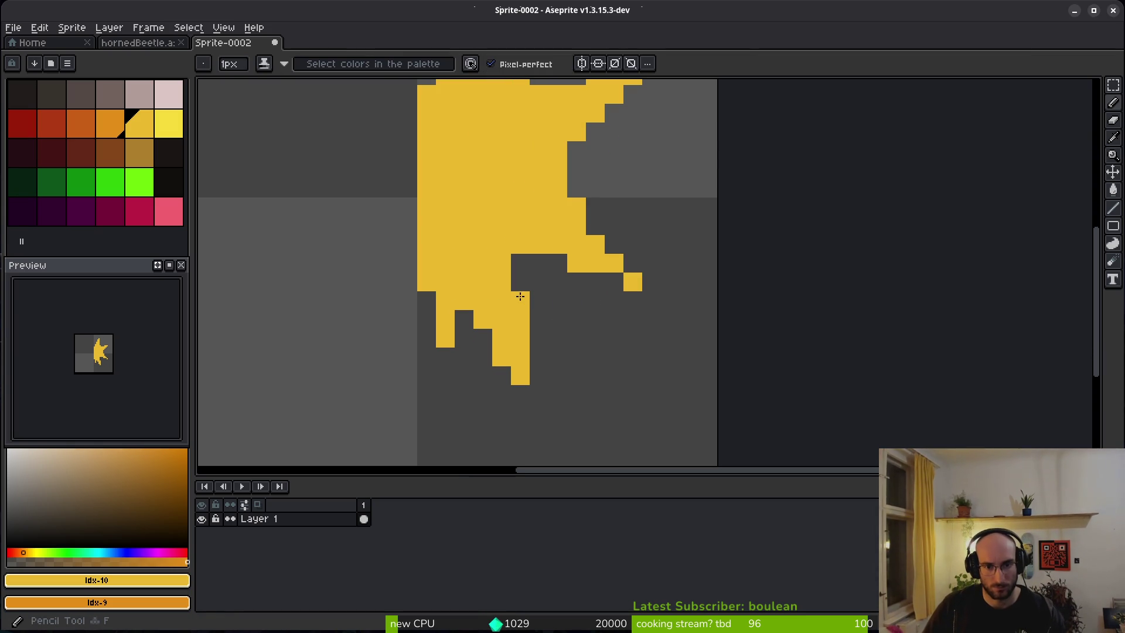
drag(534, 330, 556, 355)
key(e)
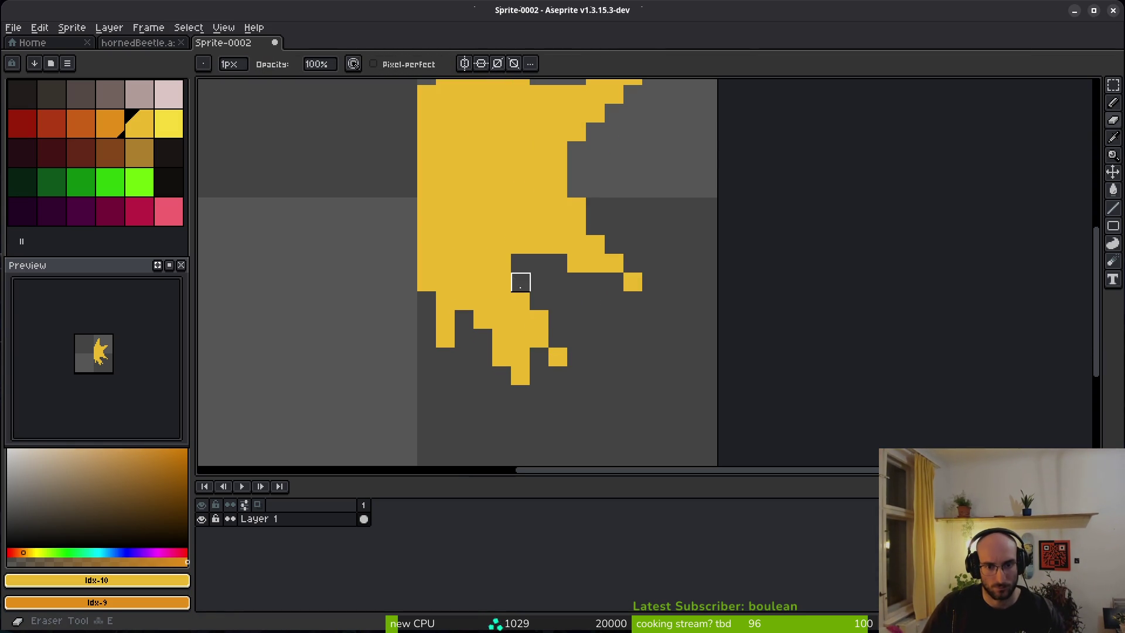
click(539, 319)
key(b)
key(e)
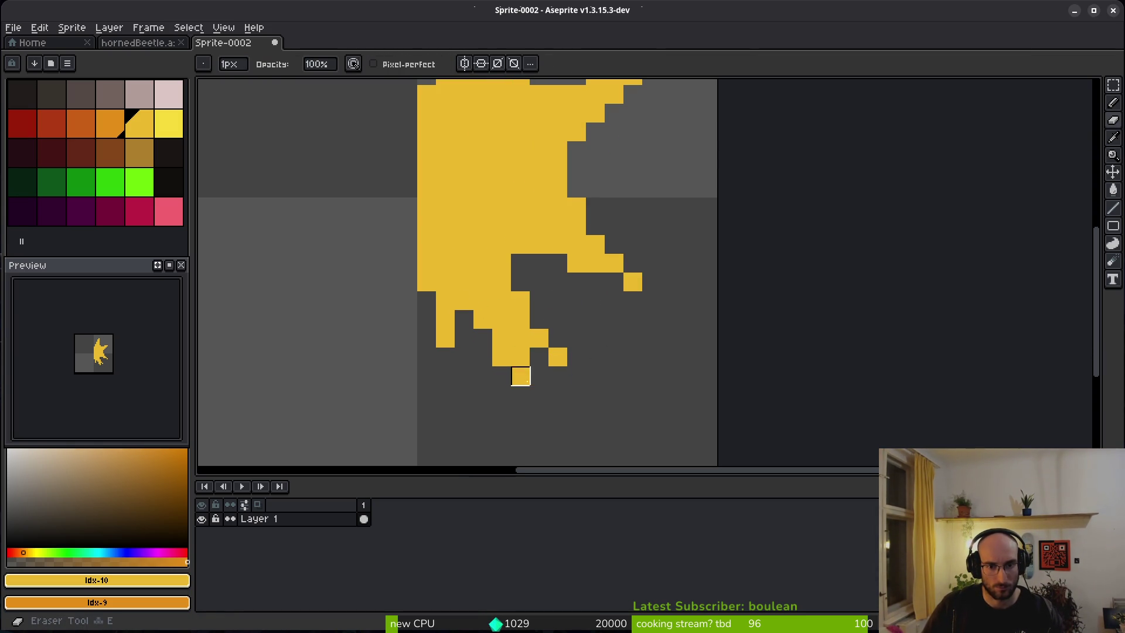
mouse_move(511, 368)
mouse_down()
mouse_move(465, 319)
mouse_move(520, 367)
mouse_up()
Step: Extend the lower-right leg, fill a dark gap pixel yellow, and erase a stray pixel
scroll(518, 377, down, 3)
scroll(509, 376, up, 2)
key(b)
click(476, 361)
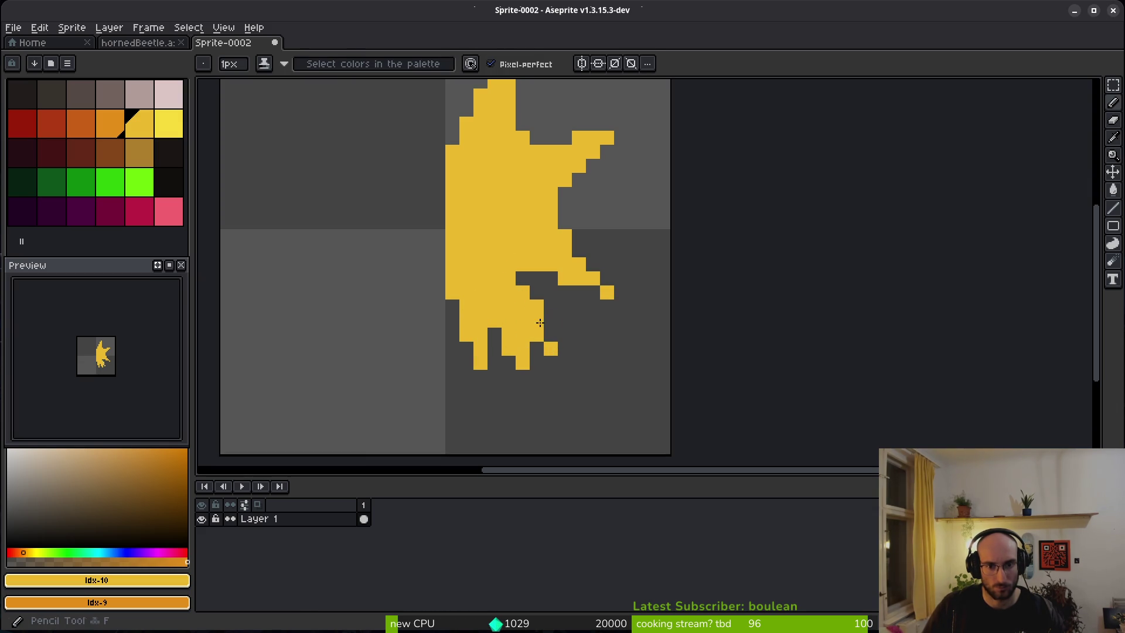
drag(540, 323, 565, 349)
key(e)
key(b)
click(523, 279)
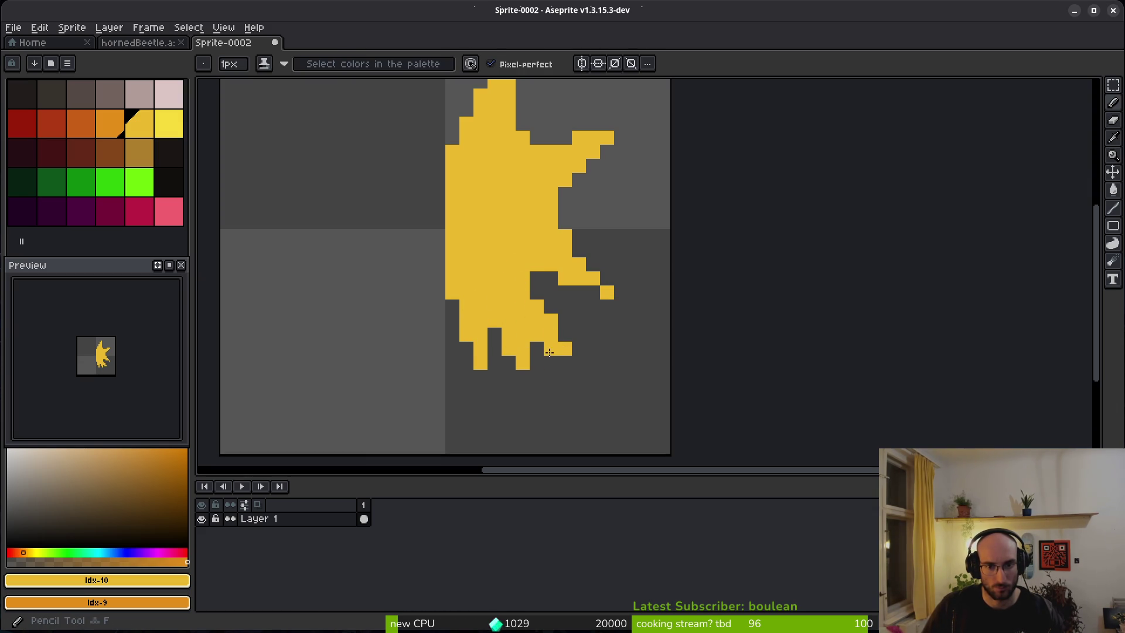
key(e)
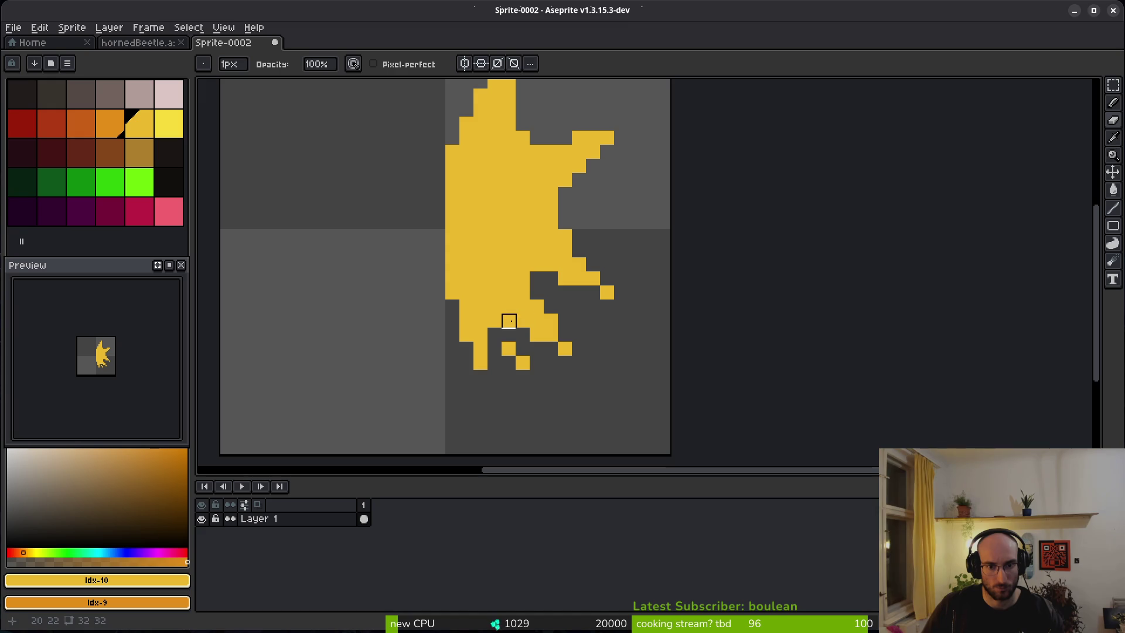
click(509, 321)
Step: Draw a yellow spike stepping diagonally down-right from the lower edge, undoing a bad erase first
scroll(545, 379, down, 3)
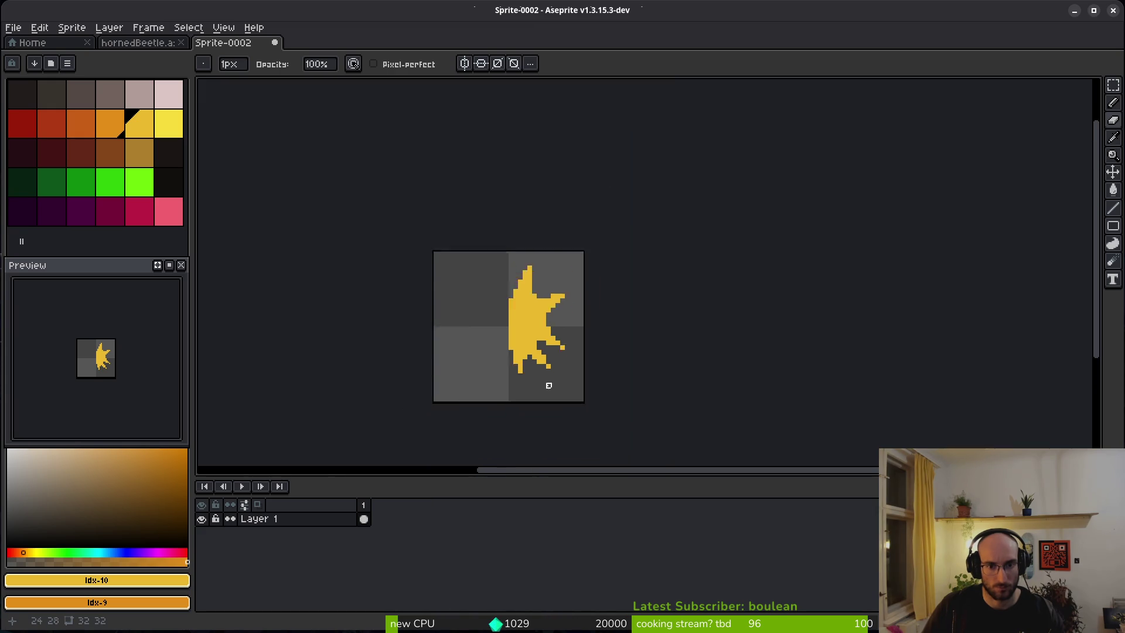
scroll(538, 374, up, 2)
scroll(576, 383, down, 3)
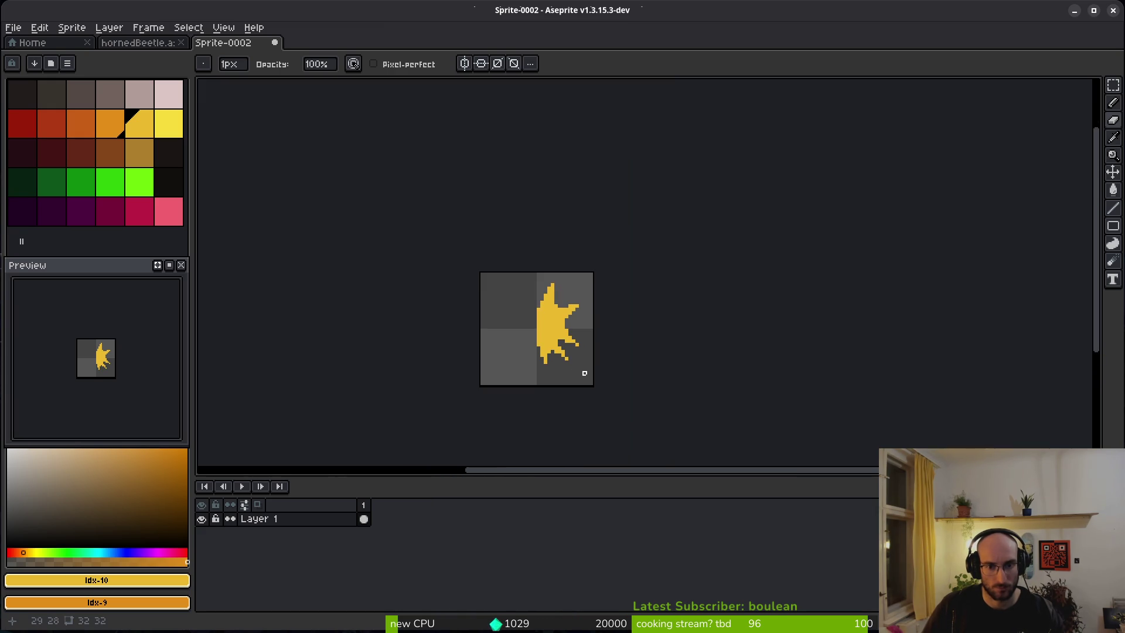
scroll(579, 369, down, 4)
scroll(559, 346, up, 8)
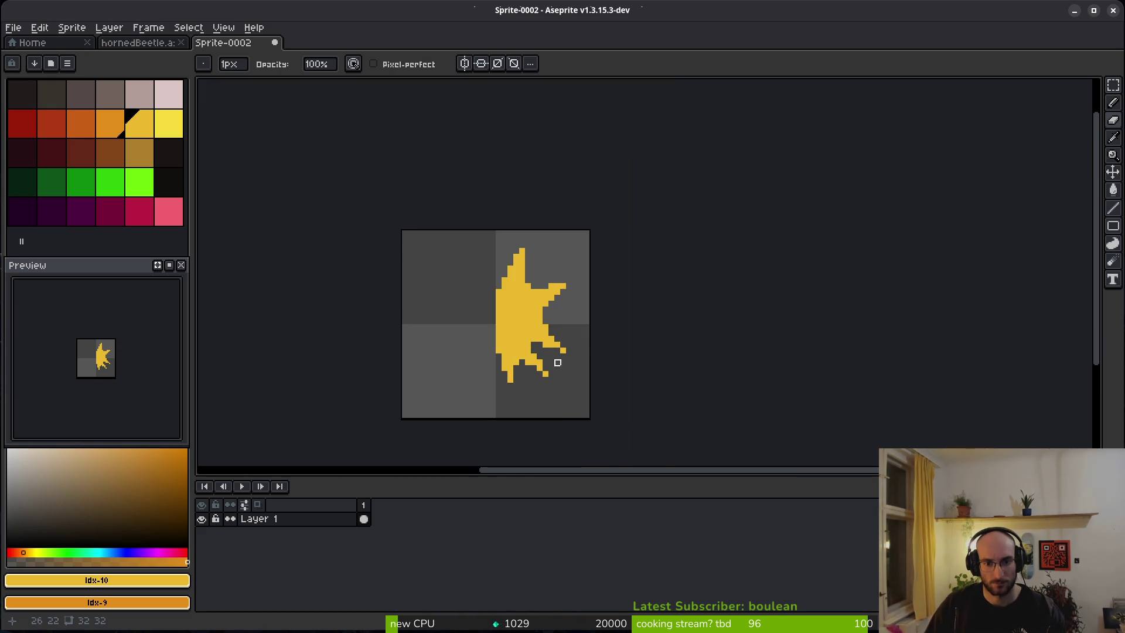
scroll(527, 328, right, 2)
scroll(400, 301, up, 1)
key(b)
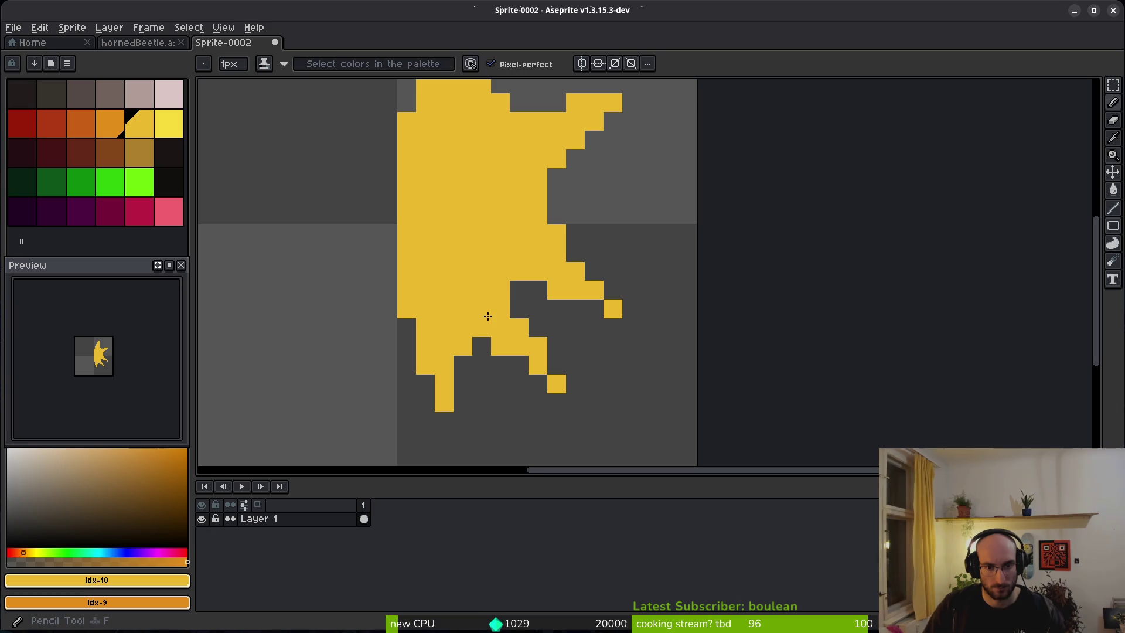
key(e)
mouse_move(557, 258)
mouse_down()
mouse_move(519, 306)
mouse_move(519, 346)
mouse_move(575, 366)
mouse_move(537, 366)
mouse_move(500, 344)
mouse_move(556, 309)
mouse_move(556, 271)
mouse_move(556, 384)
mouse_up()
key(ctrl+z)
key(b)
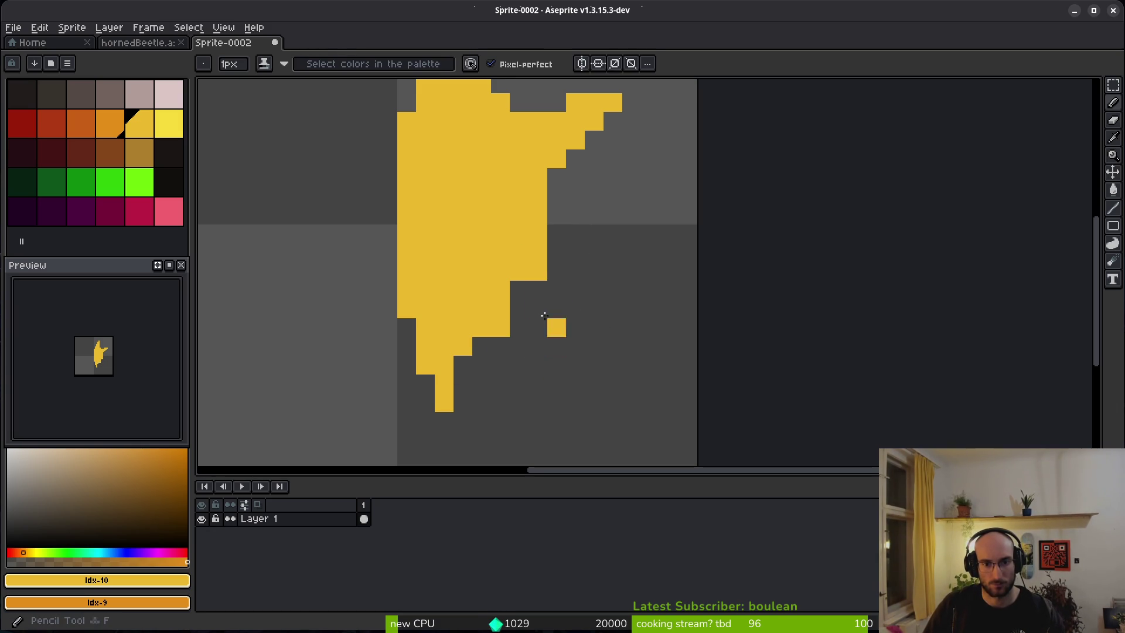
mouse_move(486, 328)
mouse_down()
mouse_move(560, 328)
mouse_move(630, 359)
mouse_move(533, 234)
mouse_move(612, 309)
mouse_move(598, 319)
mouse_move(543, 294)
mouse_up()
scroll(537, 280, down, 7)
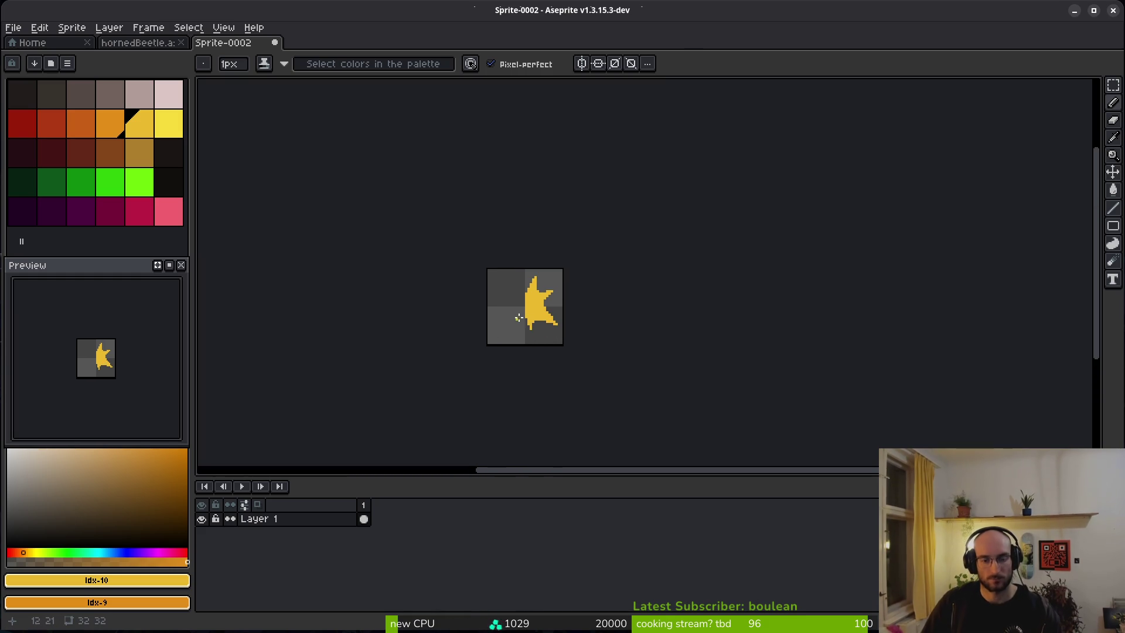
scroll(540, 309, up, 4)
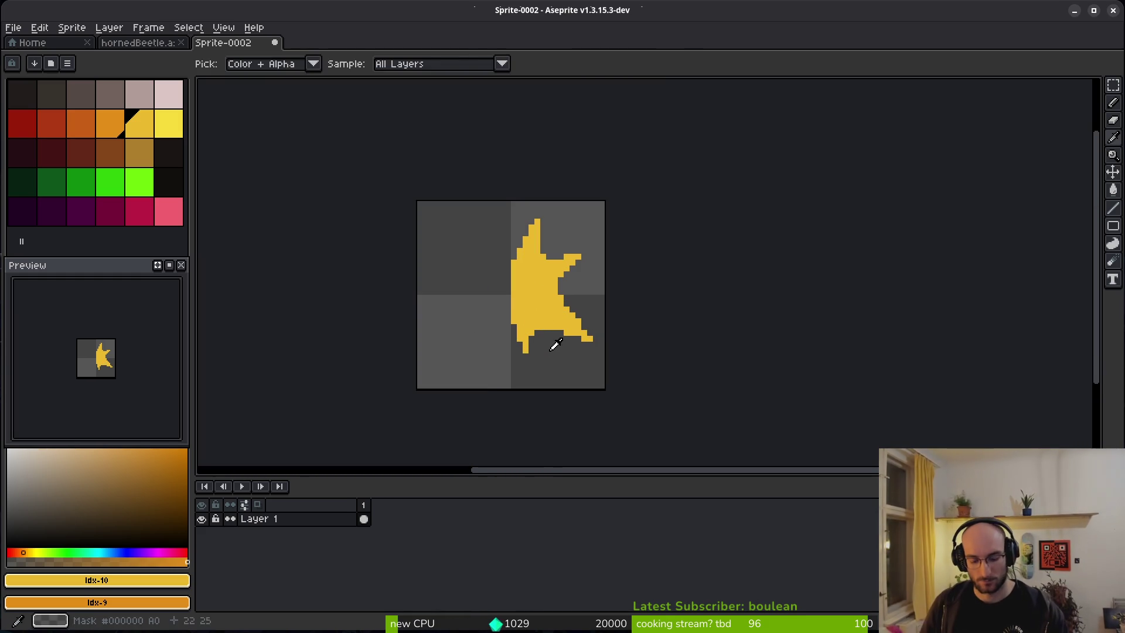
Step: Add two new animation frames and fill frame 2's splat with orange
key(alt+n)
key(alt+n)
key(Left)
key(Left)
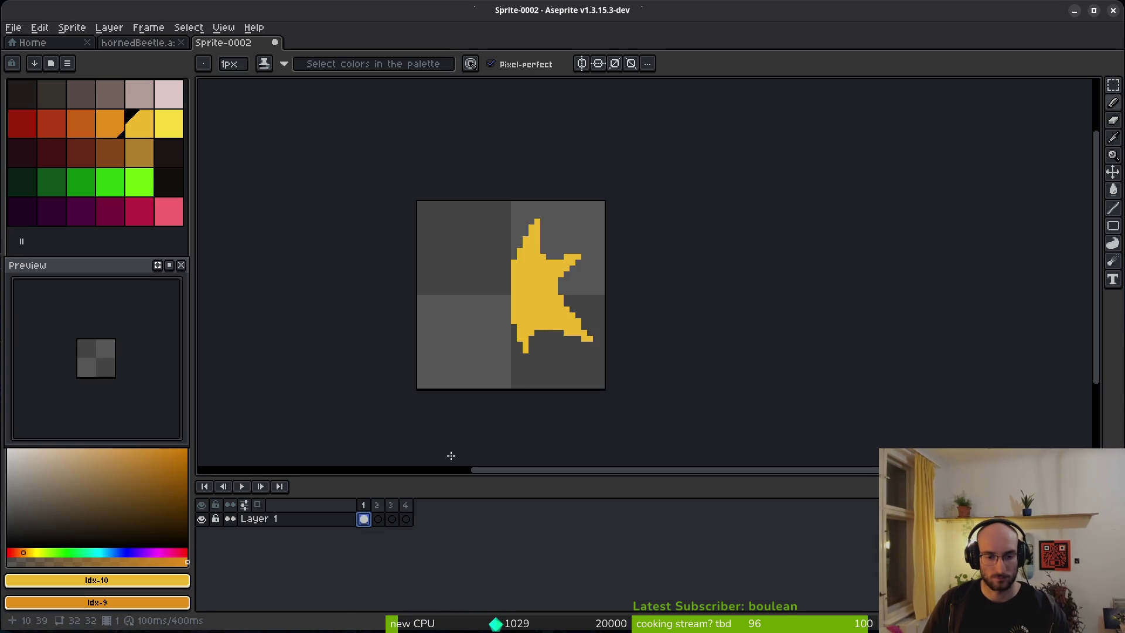
key(alt+n)
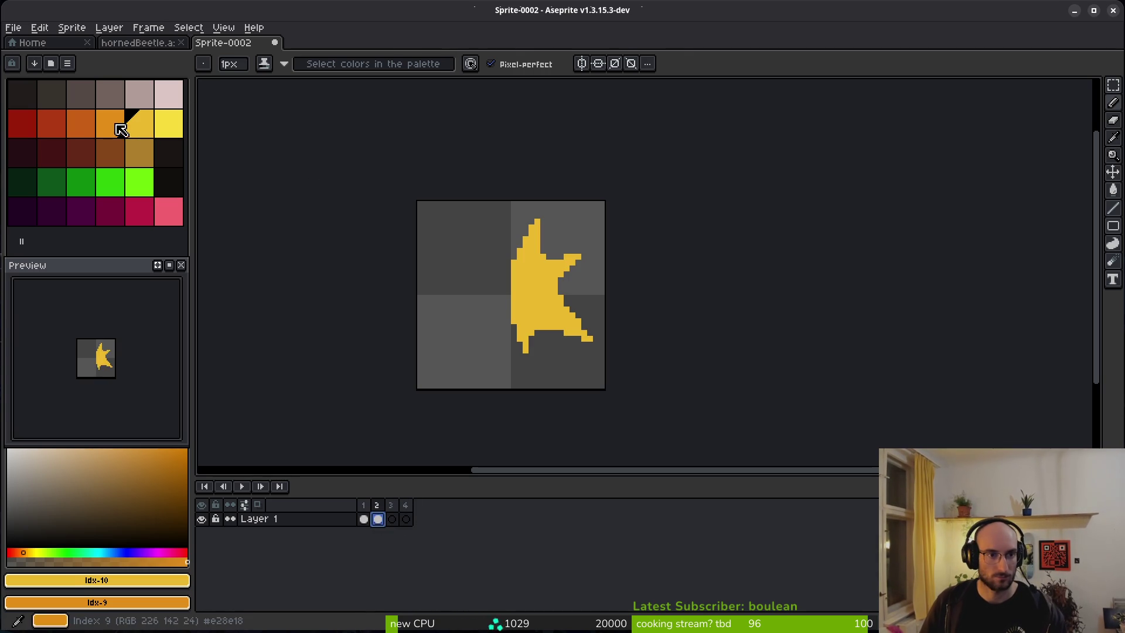
click(111, 124)
key(g)
click(577, 312)
Step: Select the splat's top spike and move it up two pixels
scroll(546, 291, up, 2)
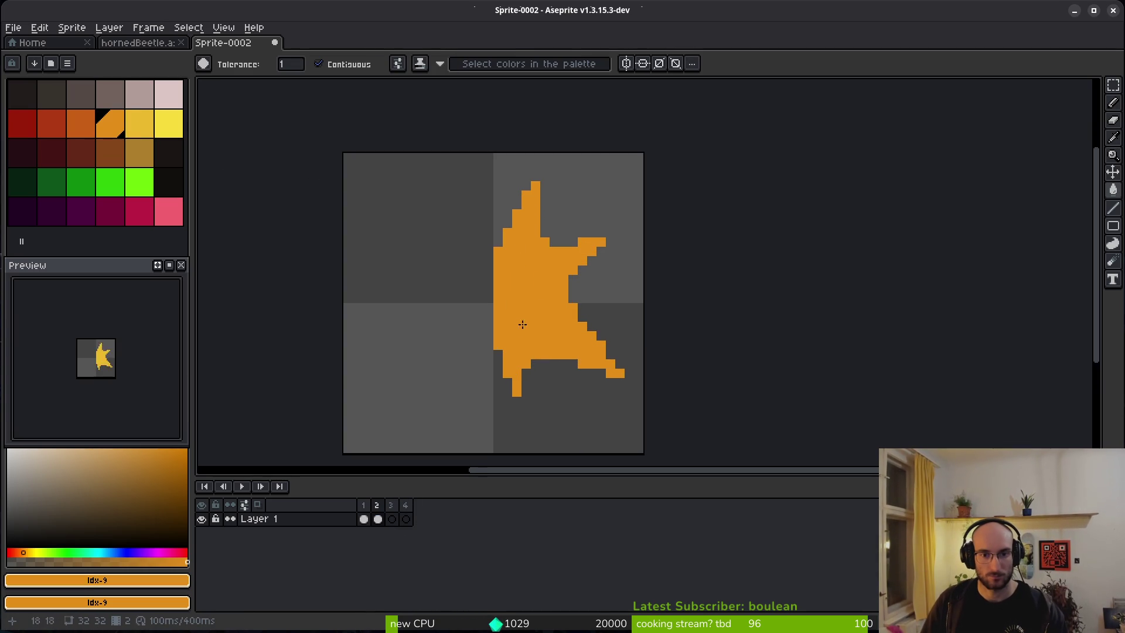
key(m)
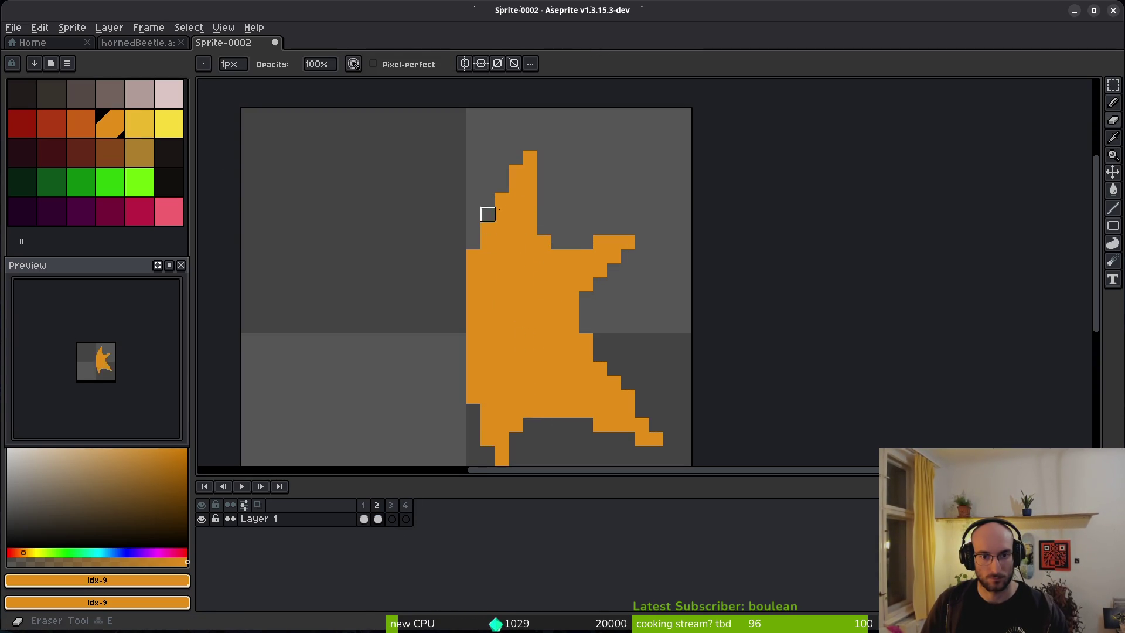
drag(467, 150, 550, 265)
mouse_move(551, 265)
mouse_down()
mouse_move(554, 238)
mouse_move(566, 237)
mouse_up()
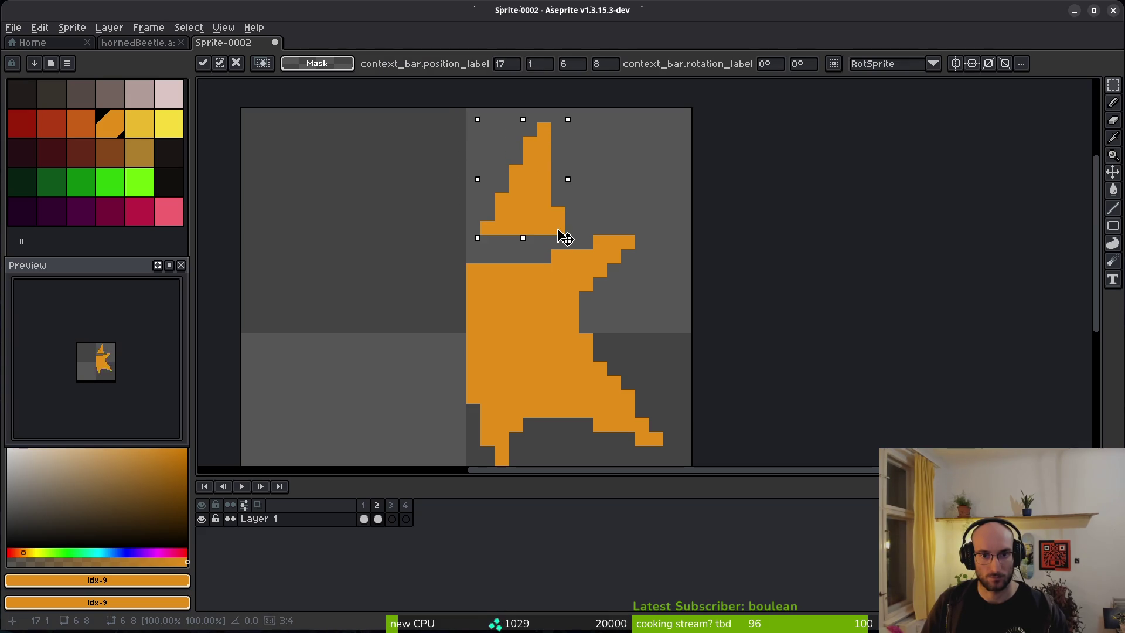
Step: Pull the right and lower-right arms of frame 2's orange splat outward with the marquee
key(Return)
mouse_move(652, 204)
mouse_down()
mouse_move(548, 307)
mouse_move(603, 256)
mouse_up()
scroll(603, 256, down, 5)
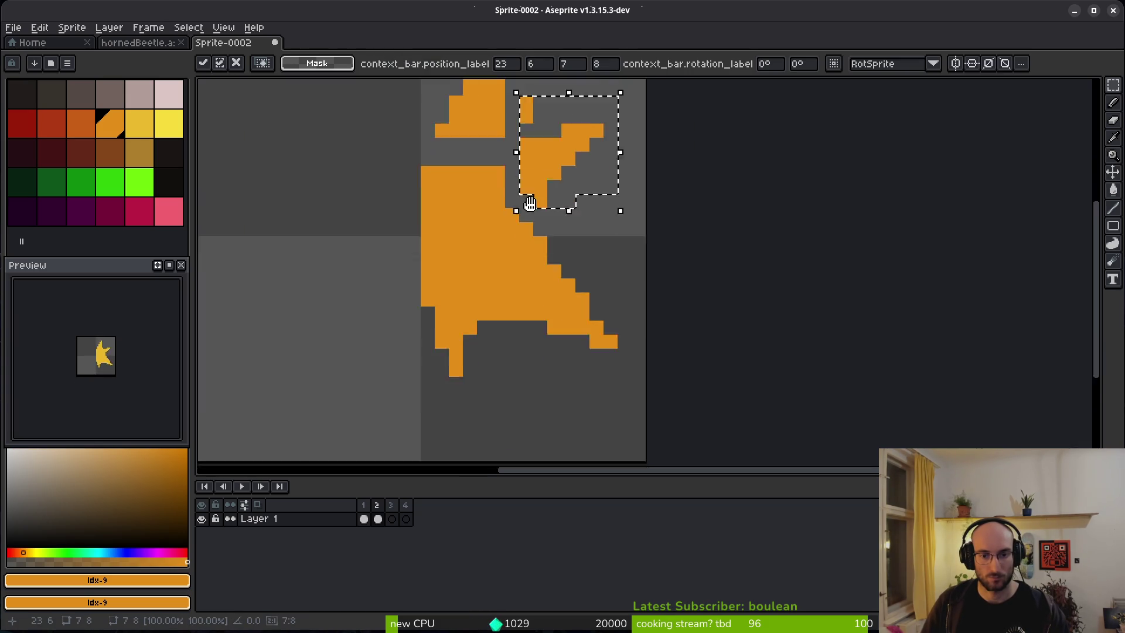
key(Return)
drag(517, 198, 628, 326)
mouse_move(590, 293)
mouse_down()
mouse_move(603, 310)
mouse_move(496, 280)
mouse_up()
Step: Erase two pixels atop the lower-right arm and shift the splat's lower part down and right
key(e)
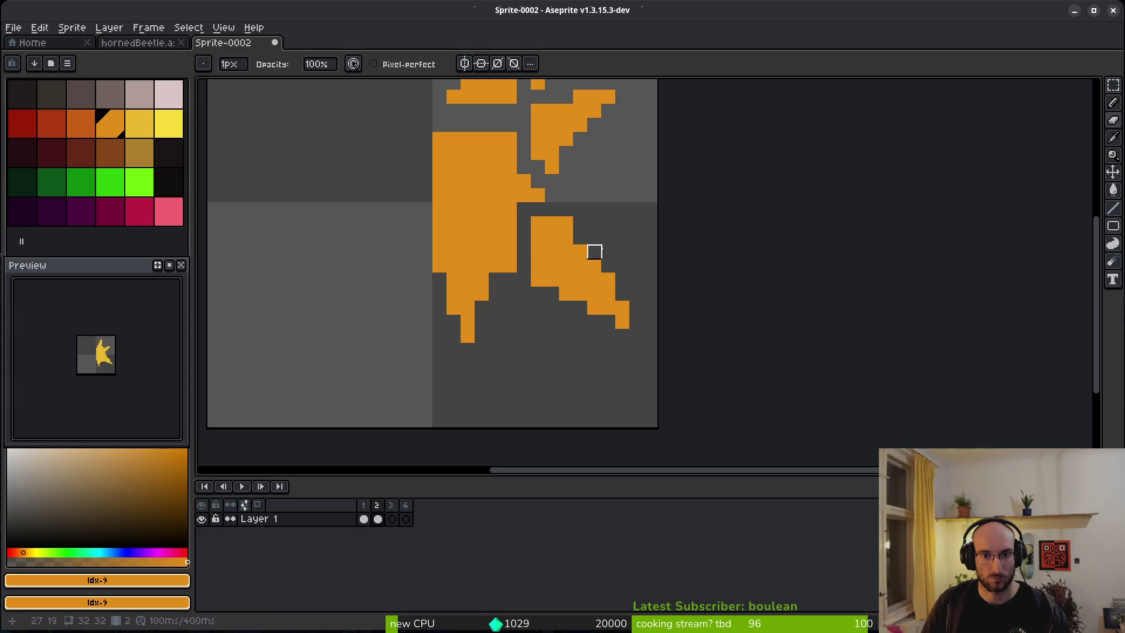
mouse_move(552, 223)
mouse_down()
mouse_move(566, 223)
mouse_move(579, 259)
mouse_move(538, 251)
mouse_move(537, 223)
mouse_up()
scroll(481, 322, up, 3)
scroll(530, 340, left, 2)
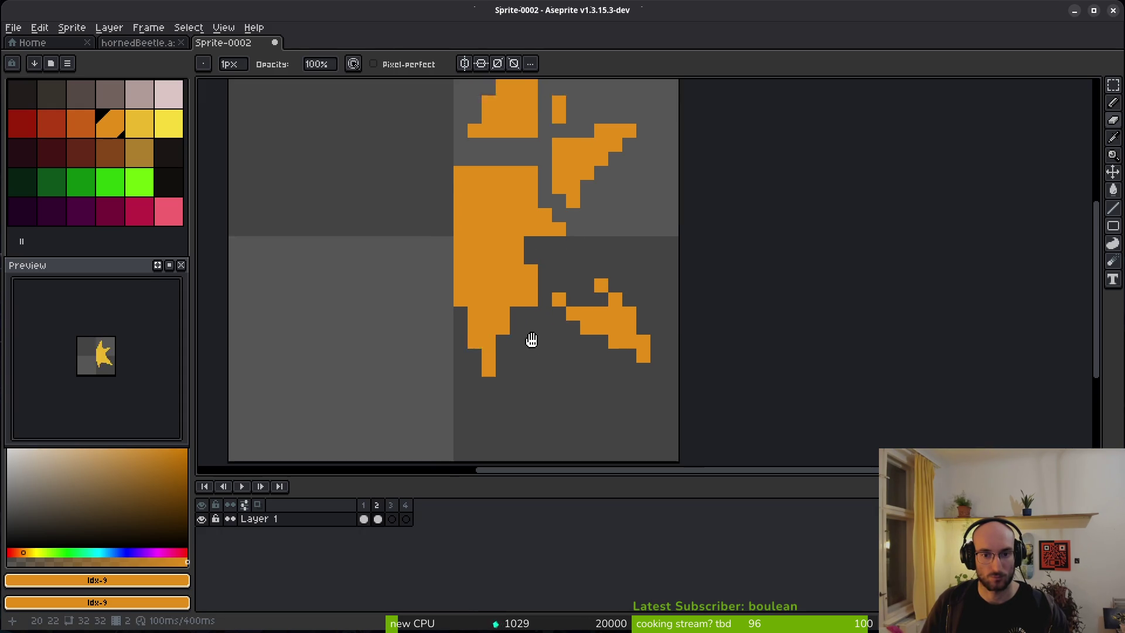
key(m)
drag(484, 325, 556, 455)
drag(545, 409, 557, 451)
Step: Erase gaps through the lower-left arm, left-centre block and top-left column to fragment the splat
key(e)
drag(548, 407, 520, 335)
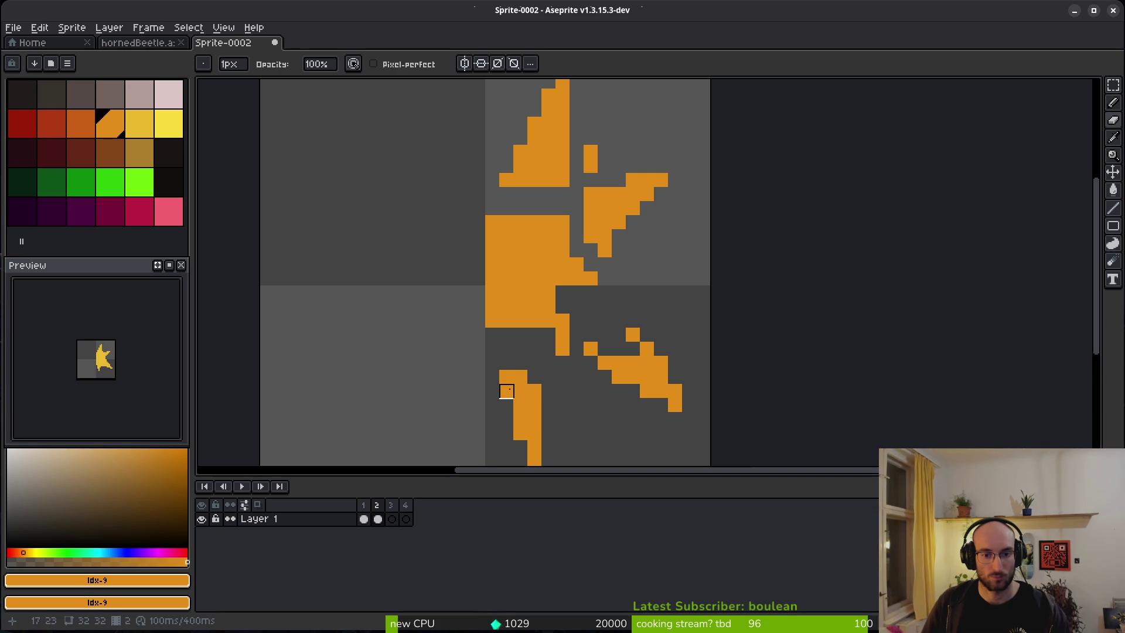
mouse_move(577, 265)
mouse_down()
mouse_move(547, 233)
mouse_move(506, 307)
mouse_move(563, 349)
mouse_up()
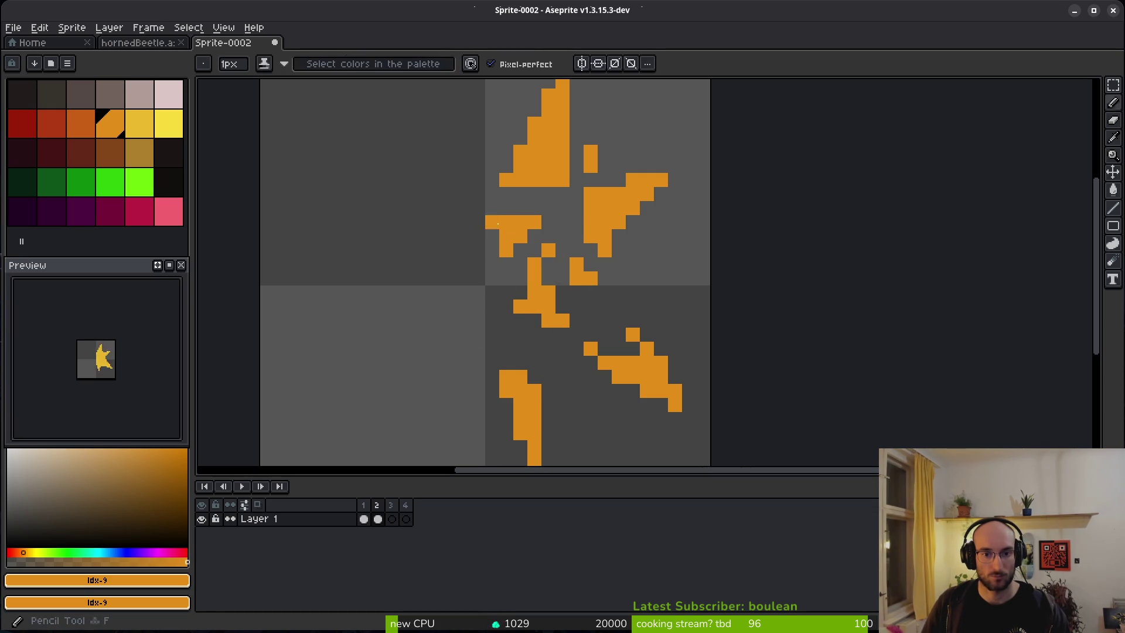
drag(506, 222, 533, 221)
mouse_move(562, 151)
mouse_down()
mouse_move(549, 181)
mouse_move(563, 152)
mouse_up()
scroll(520, 279, up, 5)
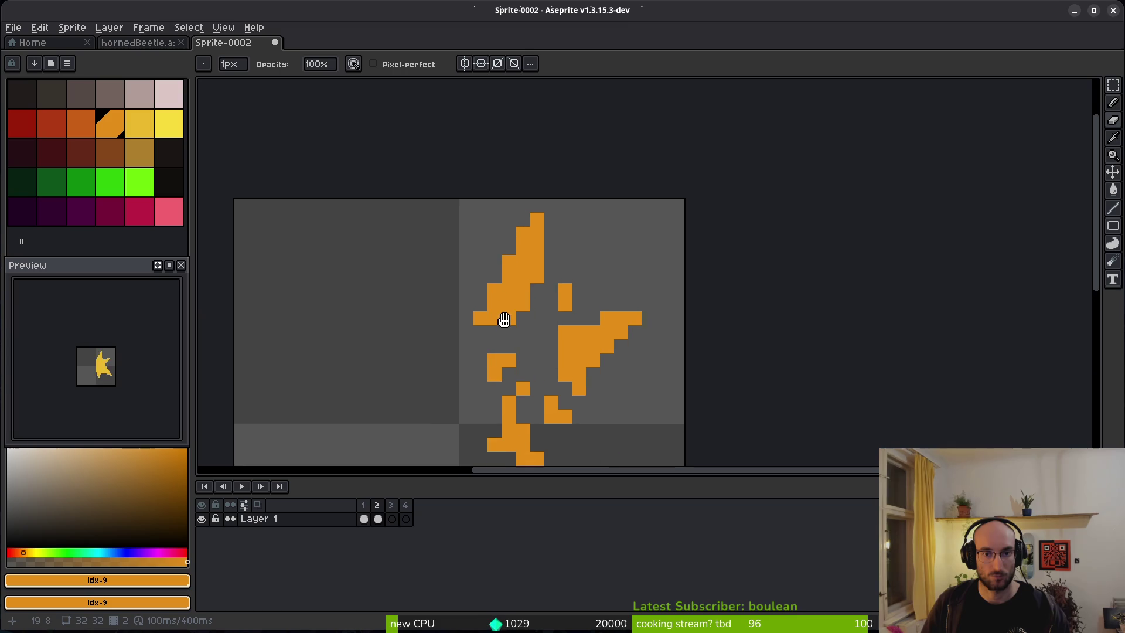
click(519, 239)
drag(491, 282, 477, 324)
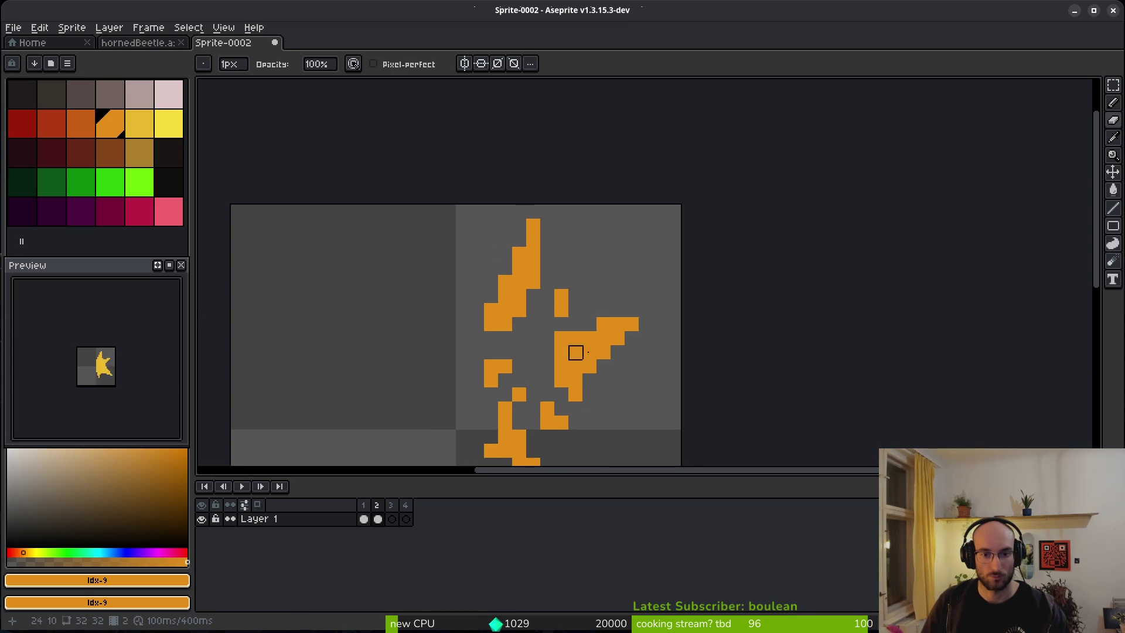
Step: Add orange pixels beside the middle column, erase a path through the middle, then go to frame 3
scroll(575, 351, down, 5)
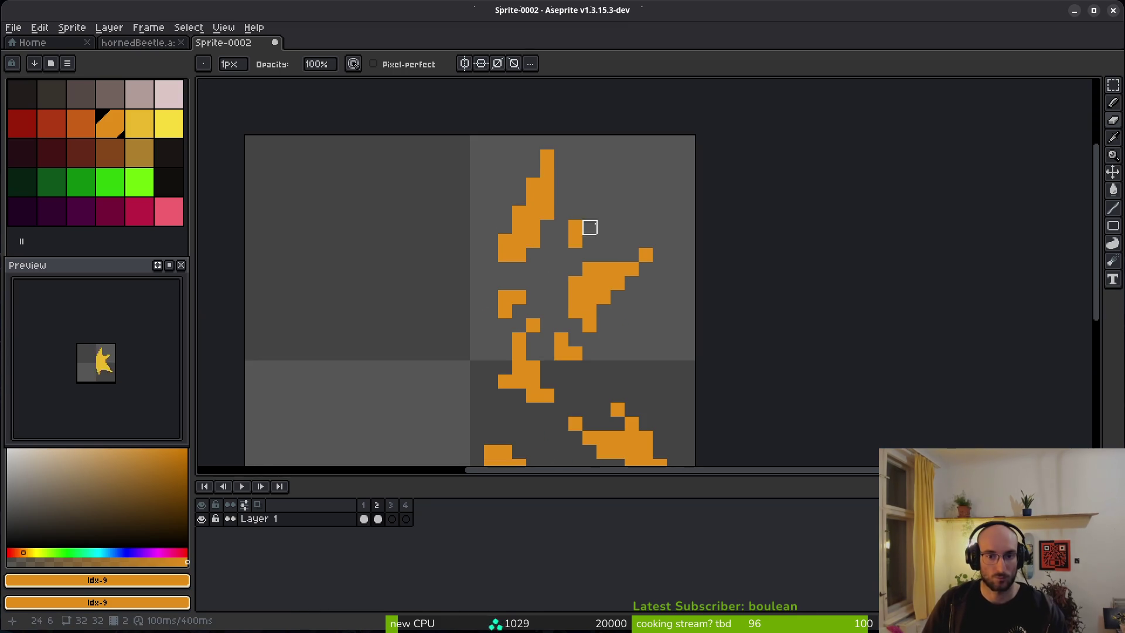
scroll(589, 228, down, 5)
scroll(592, 287, up, 3)
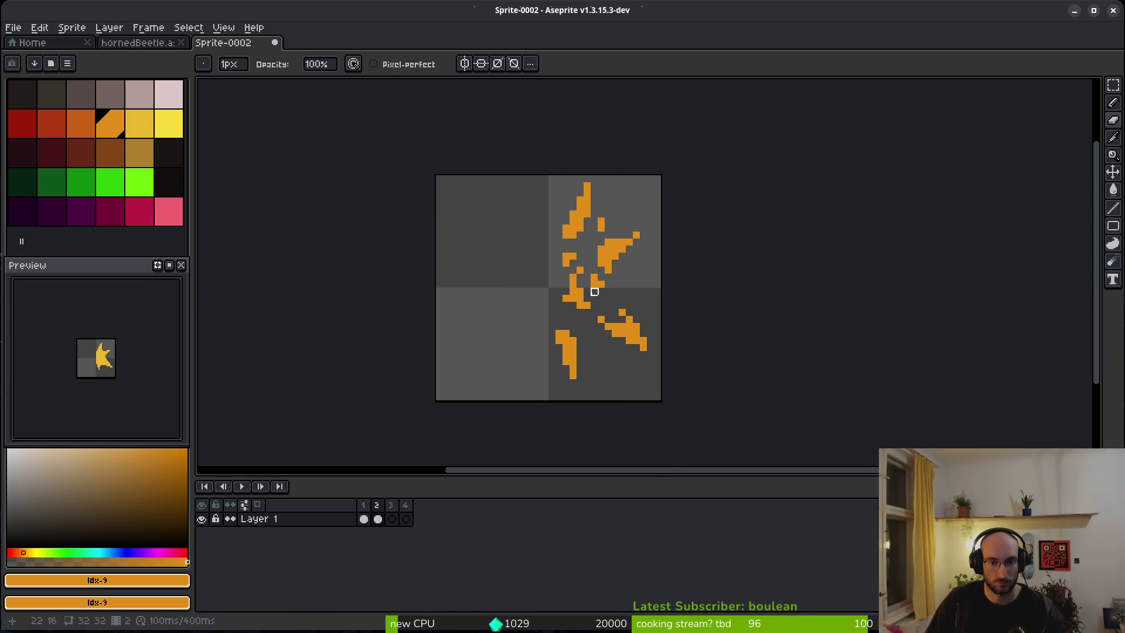
key(b)
mouse_move(591, 291)
mouse_down()
mouse_move(587, 269)
mouse_move(600, 278)
mouse_up()
key(e)
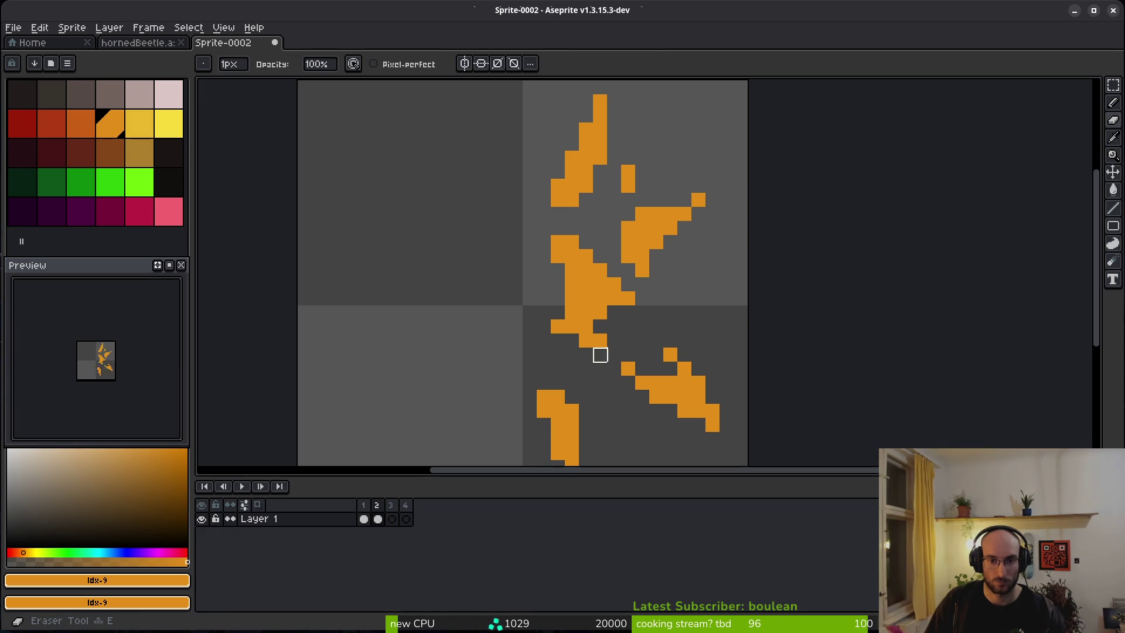
click(600, 354)
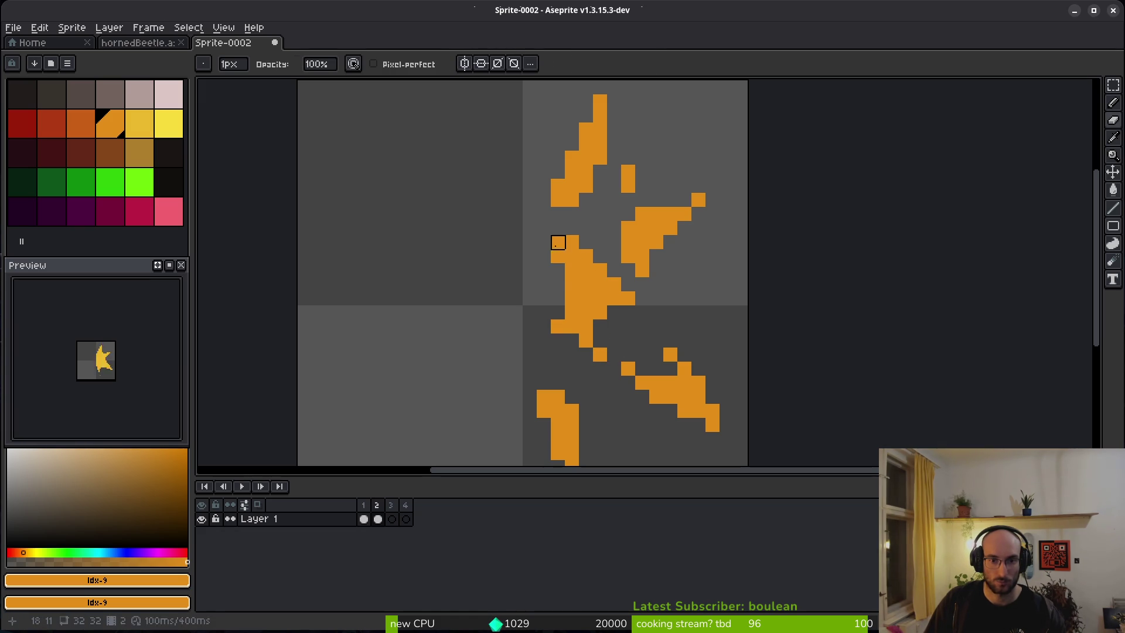
drag(557, 243, 642, 299)
scroll(642, 312, down, 3)
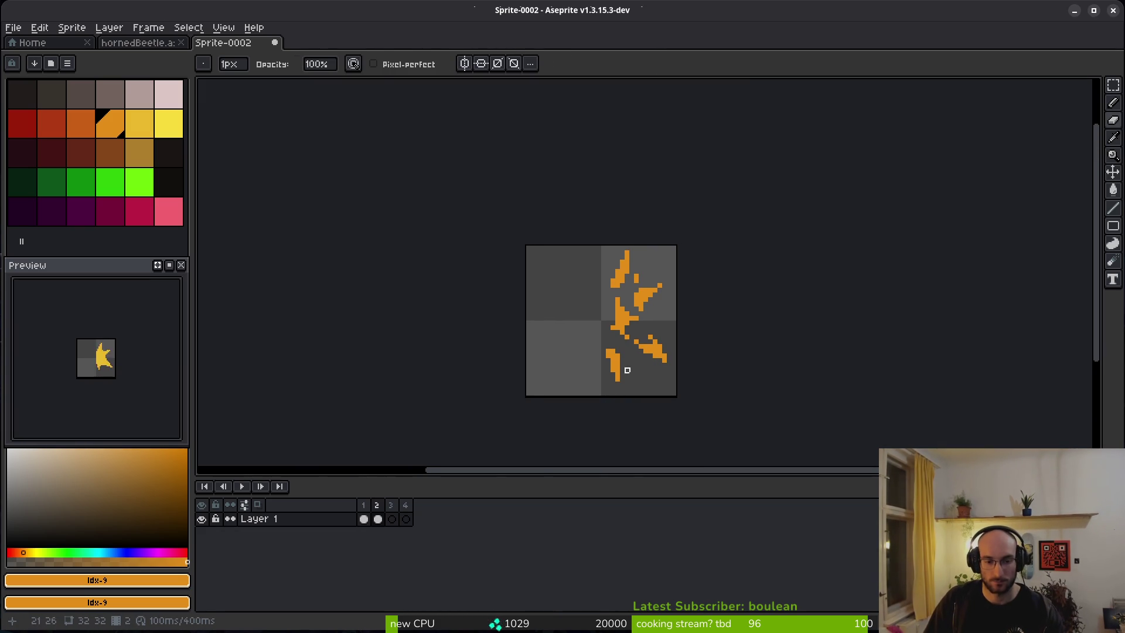
key(Right)
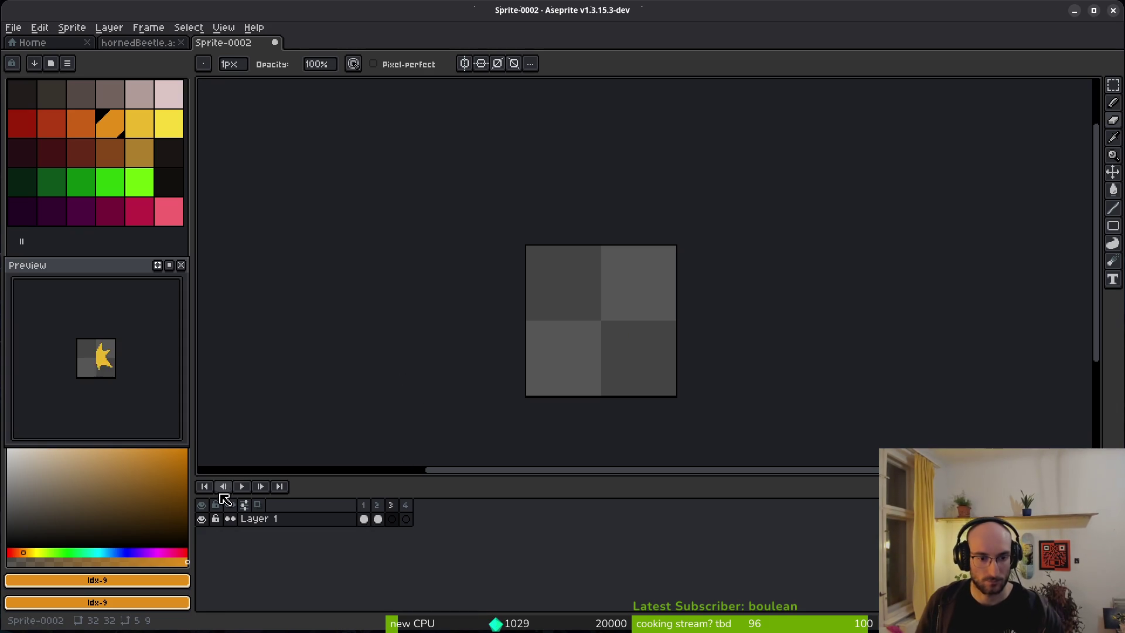
Step: Show the previous frame as onion skin and pick the darker orange colour, undoing a stray fill
click(261, 506)
scroll(606, 249, up, 2)
click(80, 123)
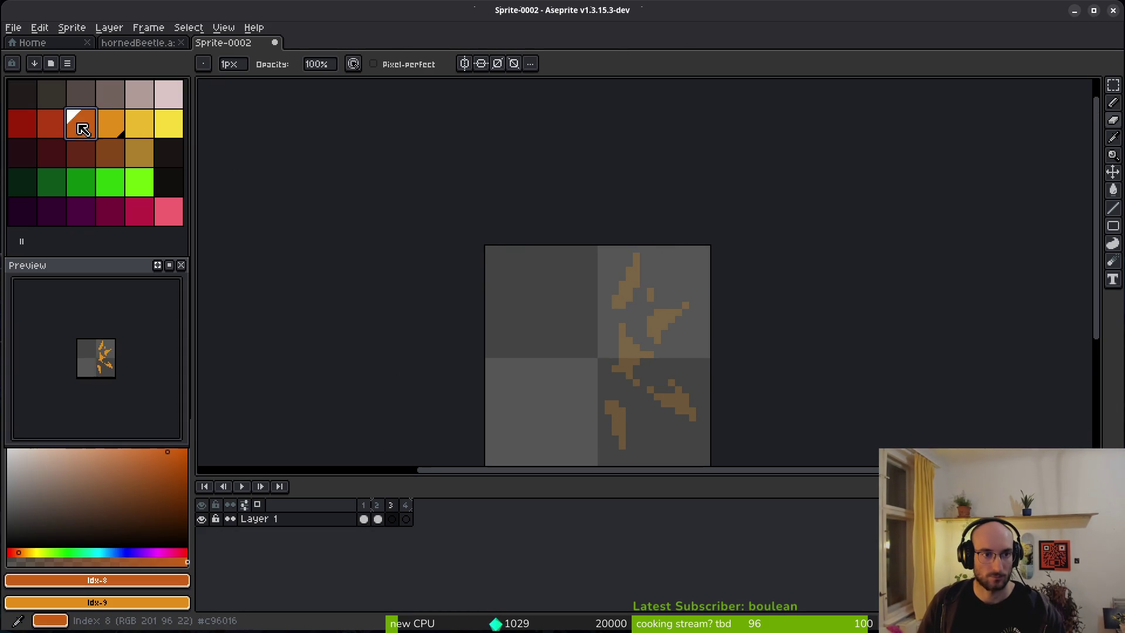
key(g)
scroll(635, 328, up, 3)
scroll(635, 328, up, 1)
click(682, 273)
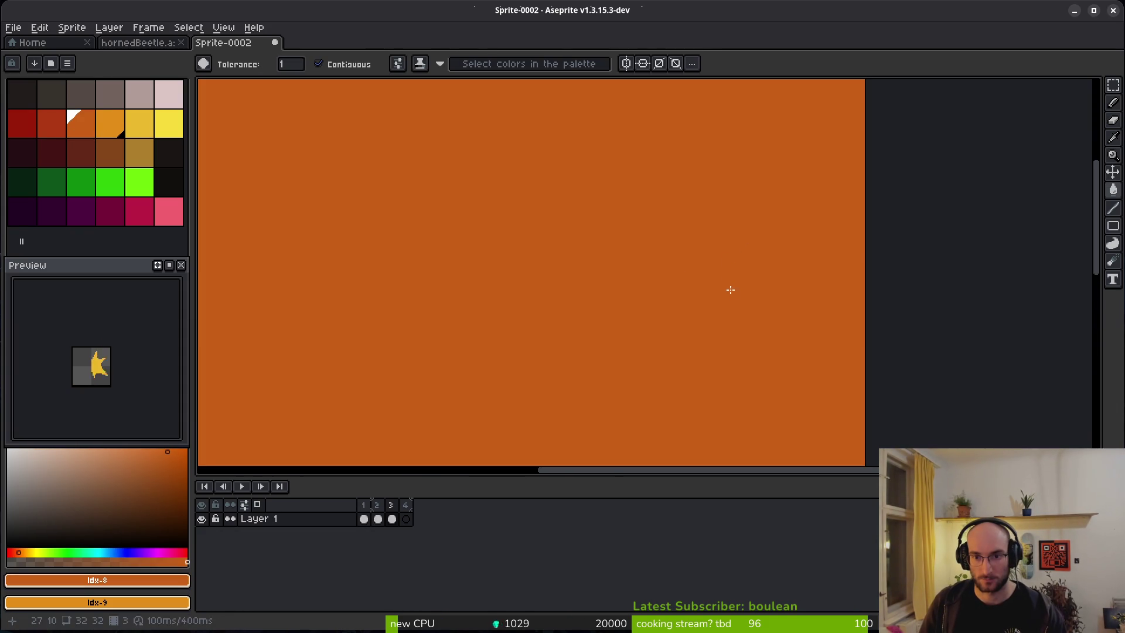
key(ctrl+z)
Step: Draw dark orange strokes along the right and upper fragments of frame 3
key(b)
mouse_move(712, 267)
mouse_down()
mouse_move(709, 293)
mouse_move(766, 243)
mouse_up()
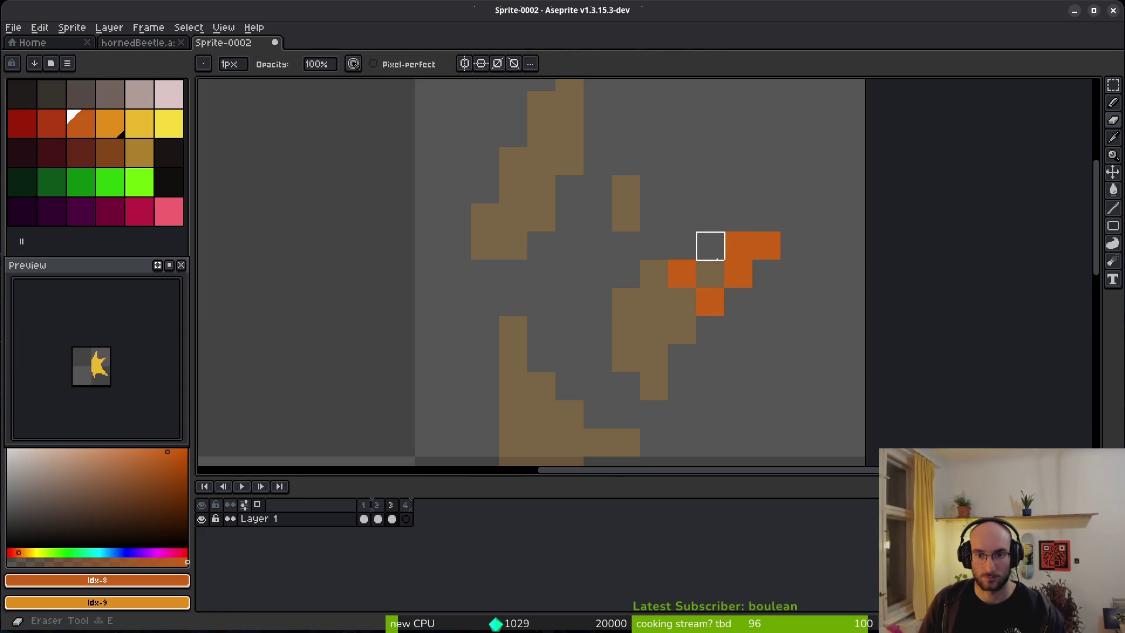
click(570, 245)
key(ctrl+z)
scroll(554, 272, up, 3)
drag(570, 246, 560, 277)
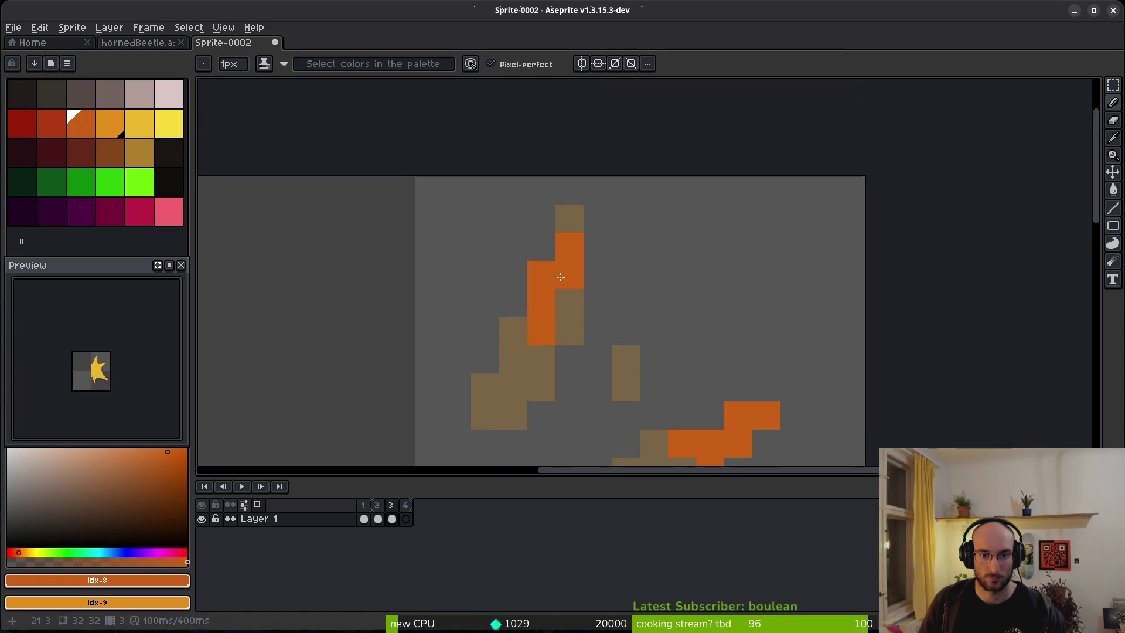
scroll(579, 222, down, 2)
click(532, 293)
scroll(598, 221, up, 2)
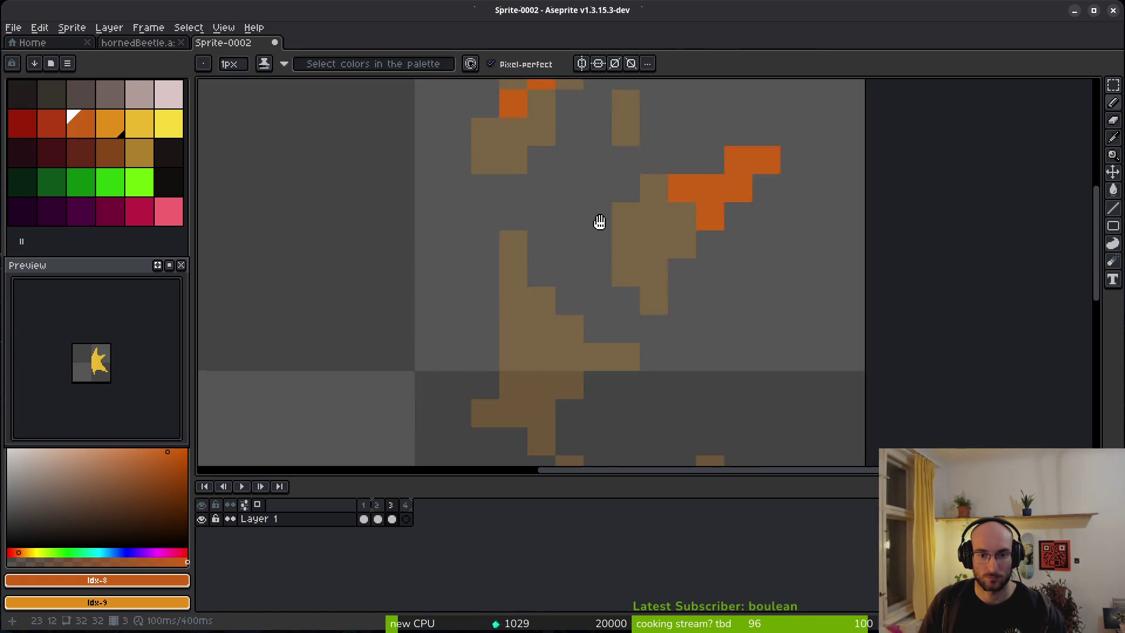
mouse_move(525, 228)
mouse_down()
mouse_move(567, 289)
mouse_move(482, 256)
mouse_move(510, 344)
mouse_up()
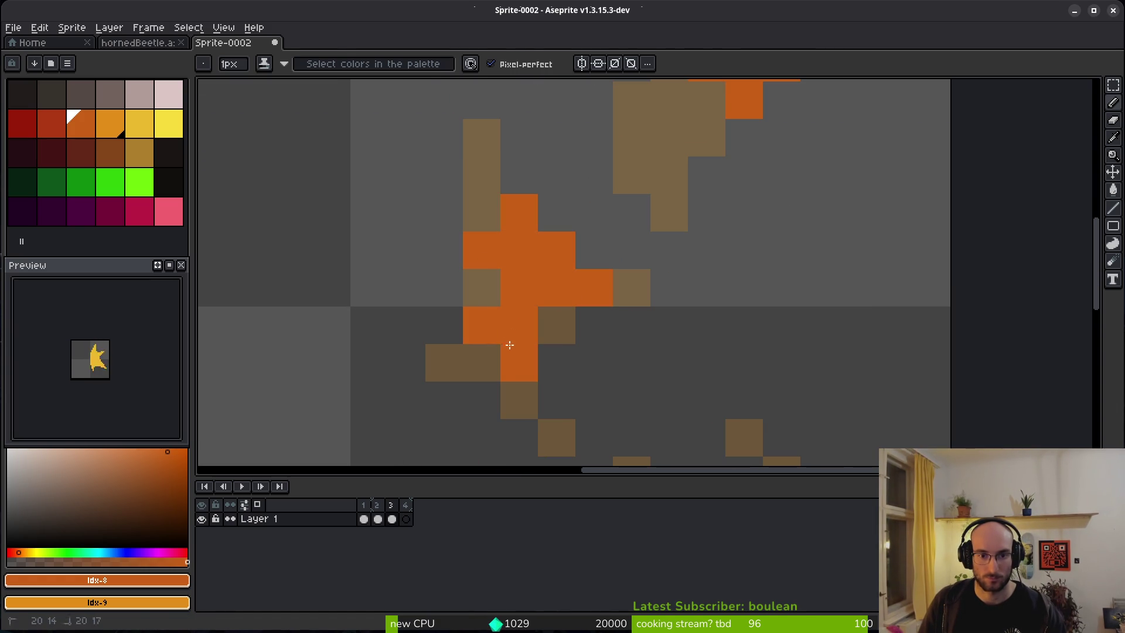
Step: Erase stray orange pixels from the fragments, alternating Eraser and Pencil
key(e)
click(552, 276)
key(b)
click(557, 287)
key(e)
drag(557, 288, 520, 250)
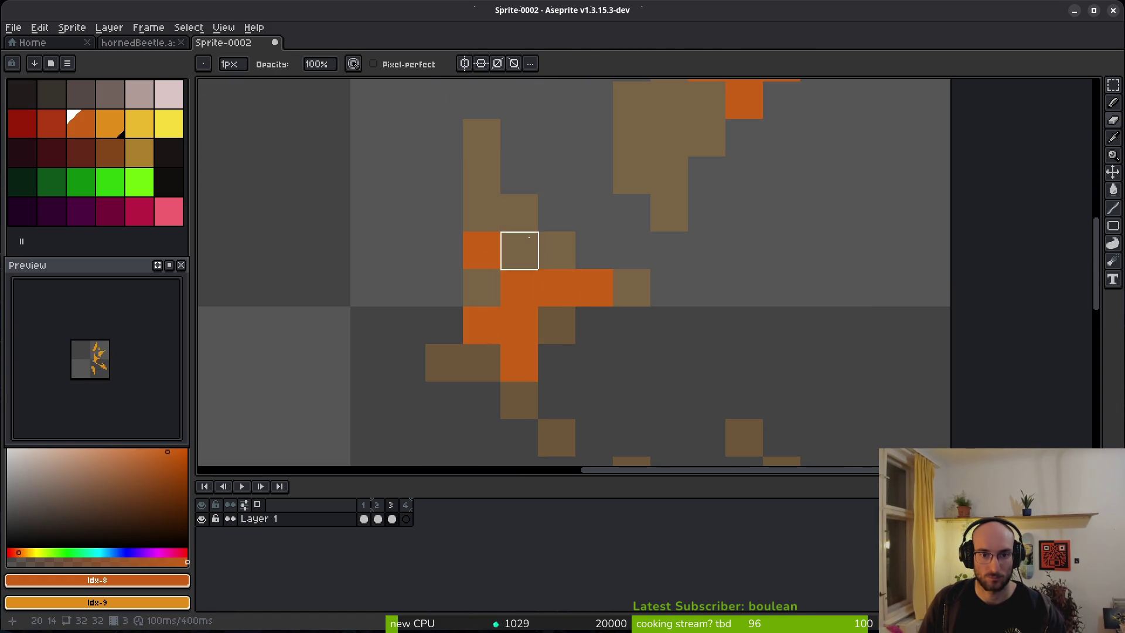
key(b)
click(495, 217)
key(e)
click(482, 212)
click(482, 325)
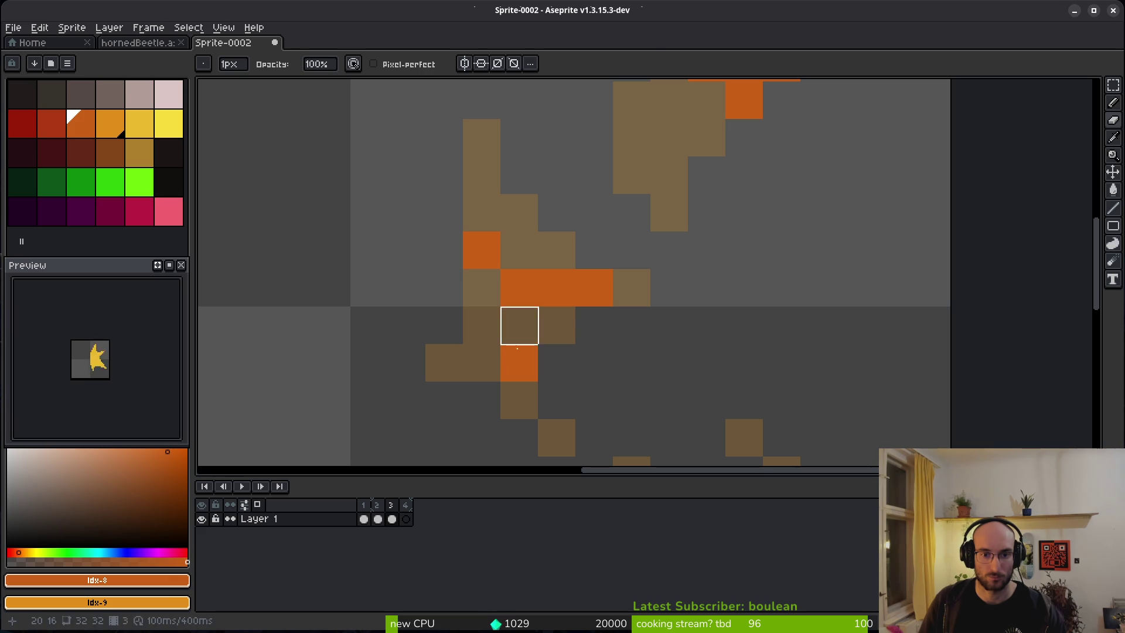
click(519, 362)
key(b)
Step: Draw orange streaks along the diagonal and lower fragments and repaint brown pixels orange
scroll(610, 334, down, 3)
scroll(597, 328, up, 3)
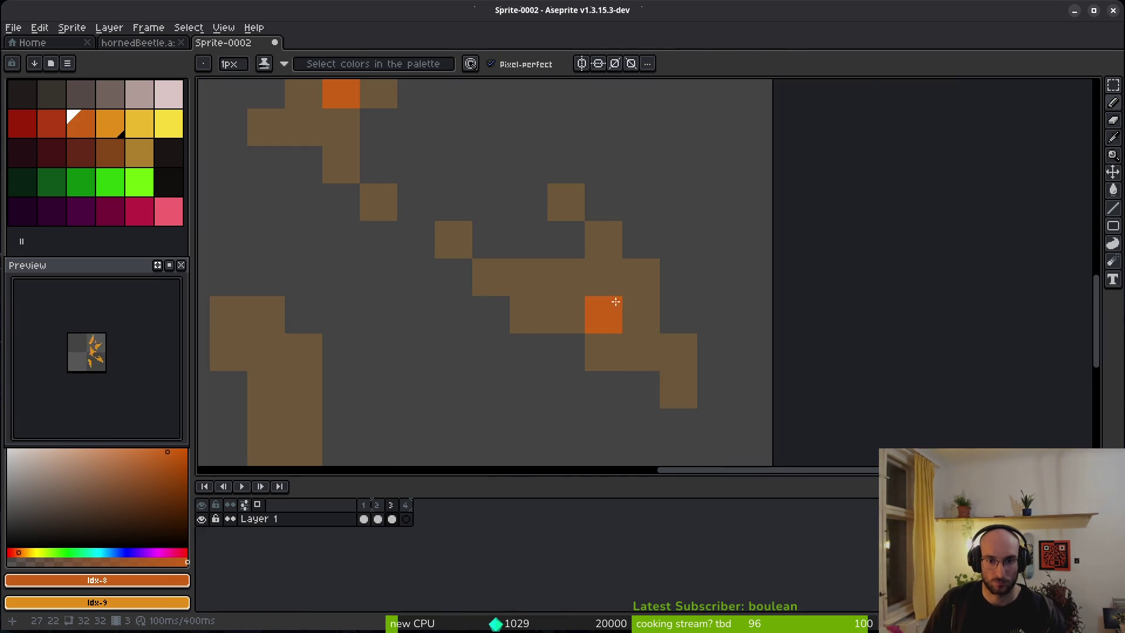
drag(607, 310, 674, 382)
click(641, 314)
click(603, 277)
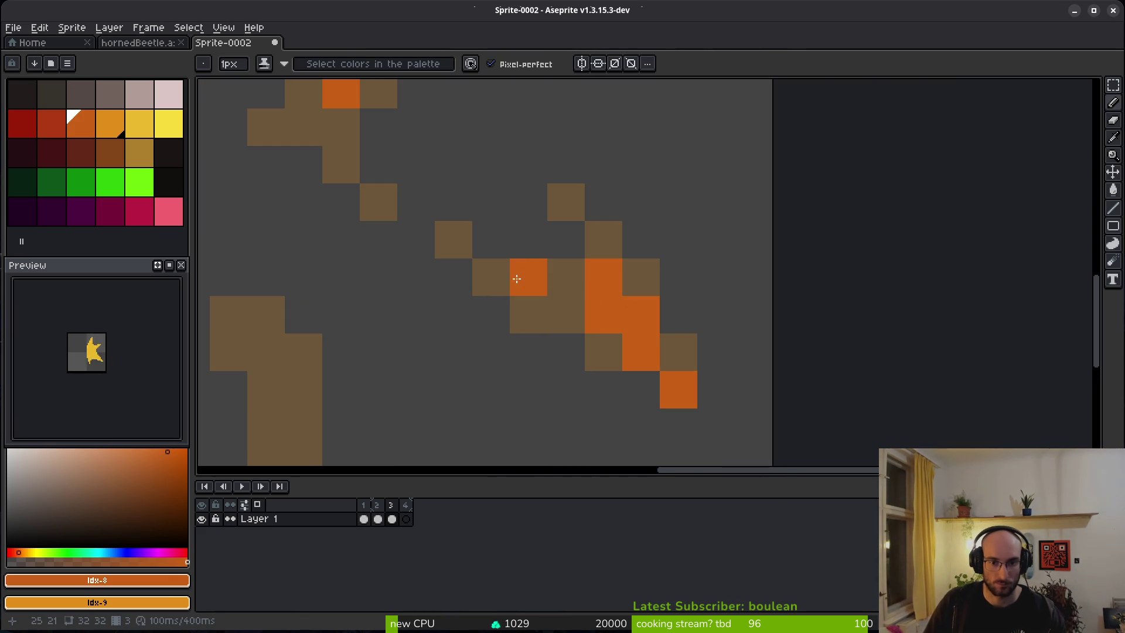
scroll(434, 293, left, 3)
scroll(433, 293, down, 2)
mouse_move(469, 311)
mouse_down()
mouse_move(473, 300)
mouse_move(493, 427)
mouse_up()
scroll(493, 428, down, 5)
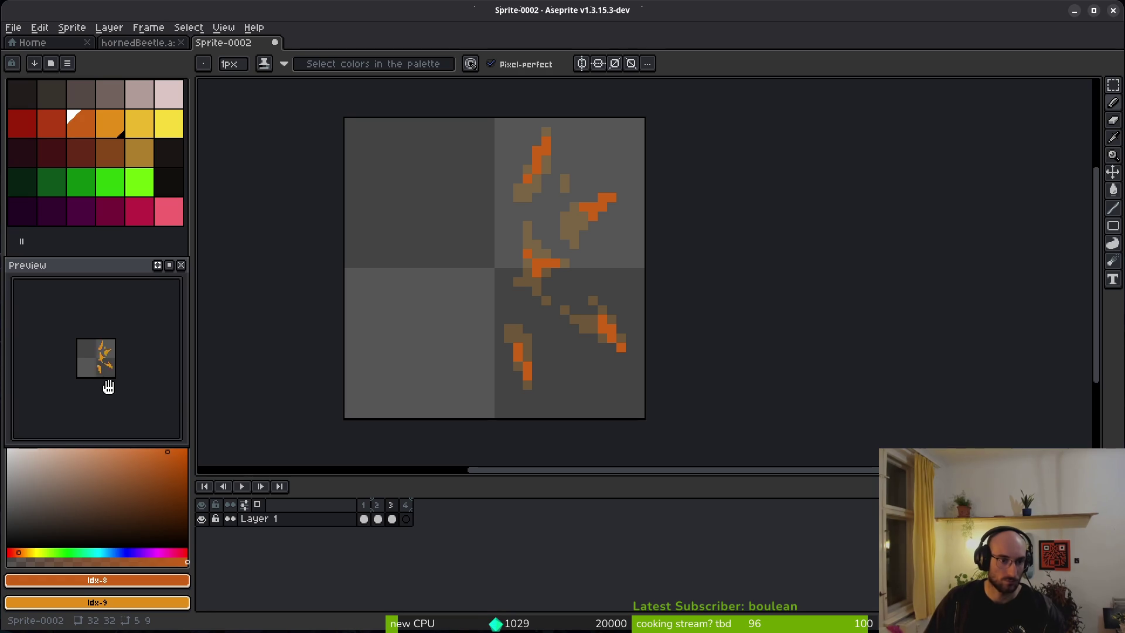
Step: Delete the empty fourth frame so the sprite has three frames
key(ctrl+s)
key(Escape)
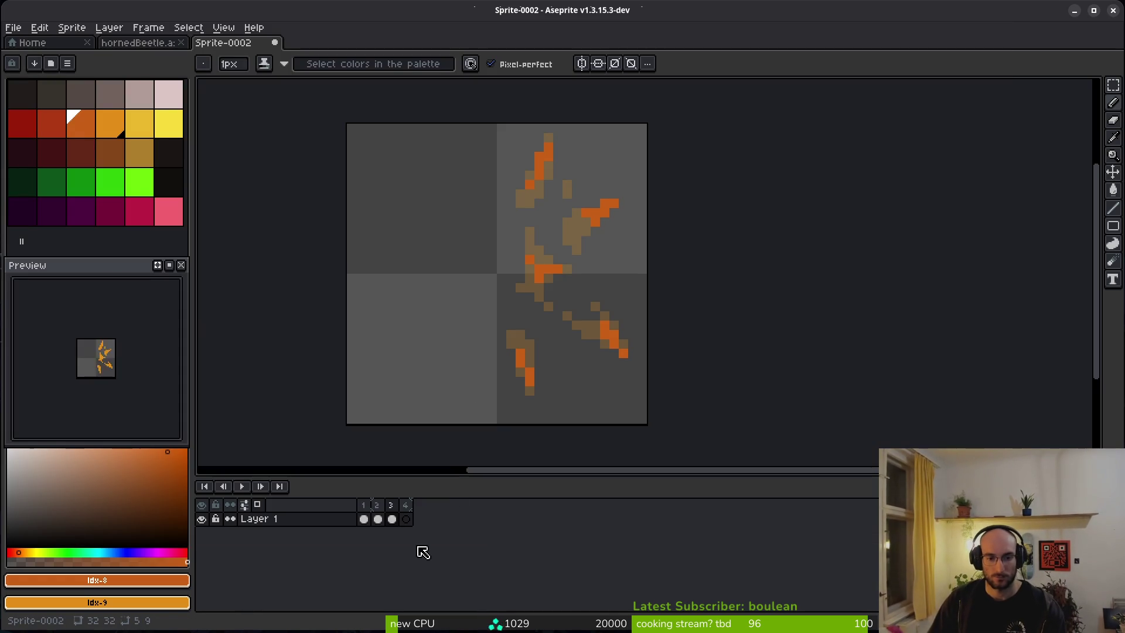
click(405, 505)
key(alt+Delete)
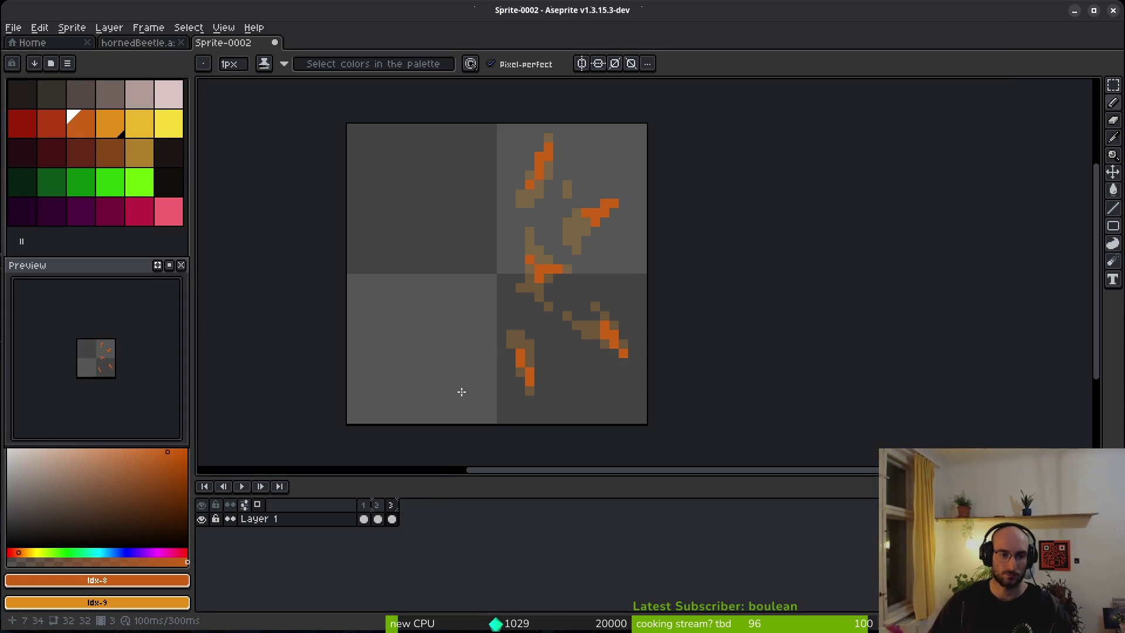
Step: Rename the Loop tag on frames 1–3 to 1
scroll(625, 352, left, 2)
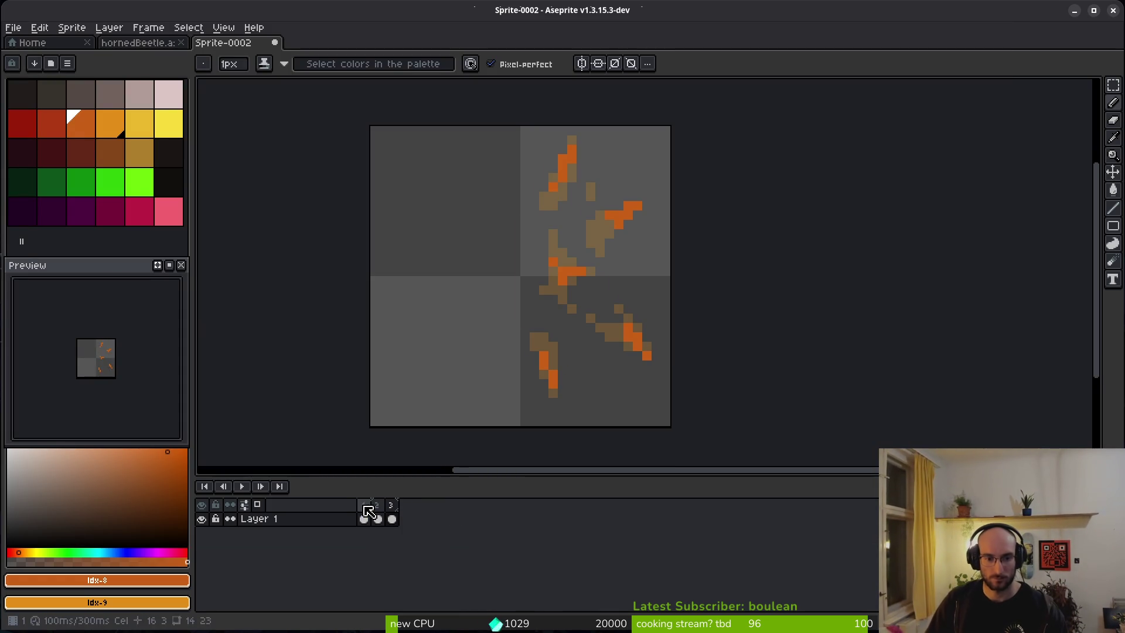
drag(364, 506, 386, 501)
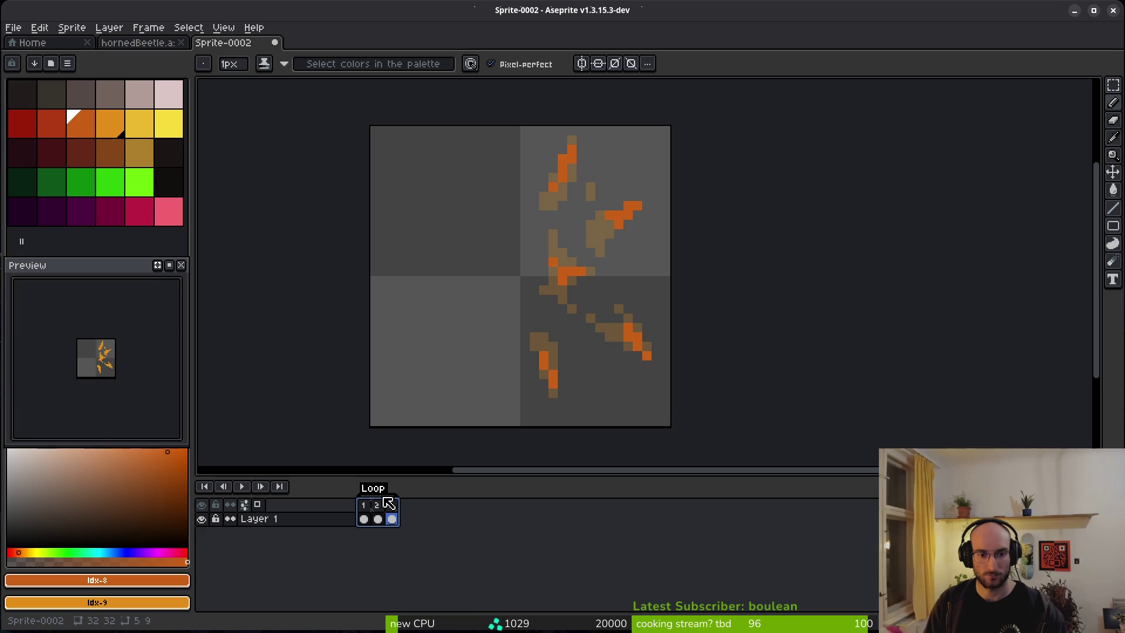
double_click(385, 498)
key(Return)
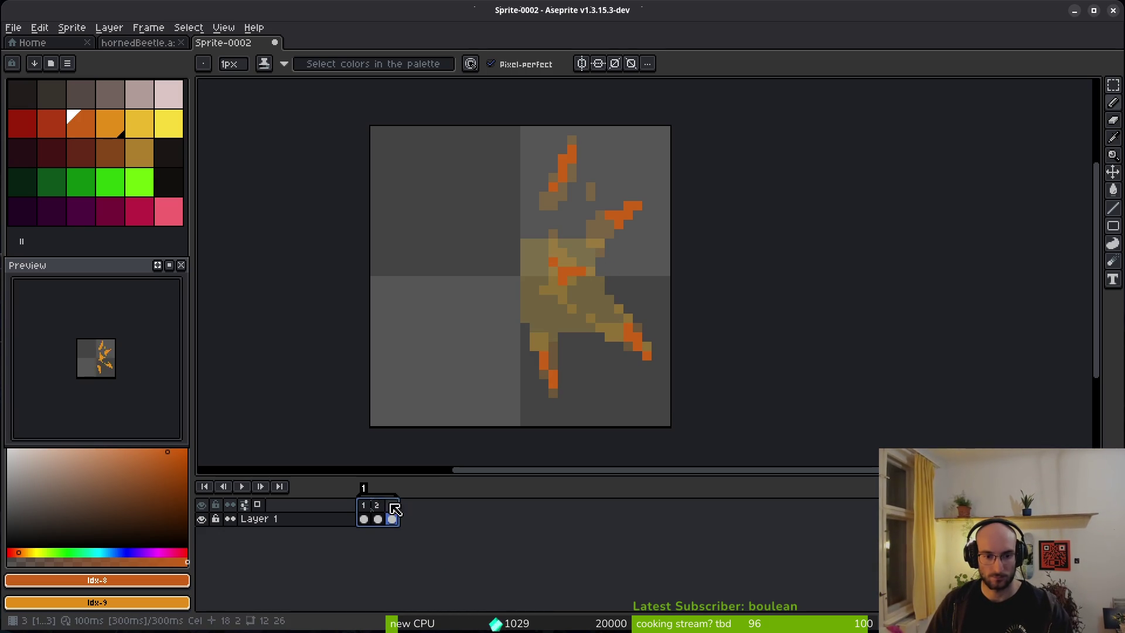
Step: Add empty frames and create tags 2 (frames 4–6) and 3 (frames 7–9)
click(391, 505)
mouse_move(398, 496)
mouse_down()
mouse_move(494, 496)
mouse_move(394, 495)
mouse_move(434, 516)
mouse_up()
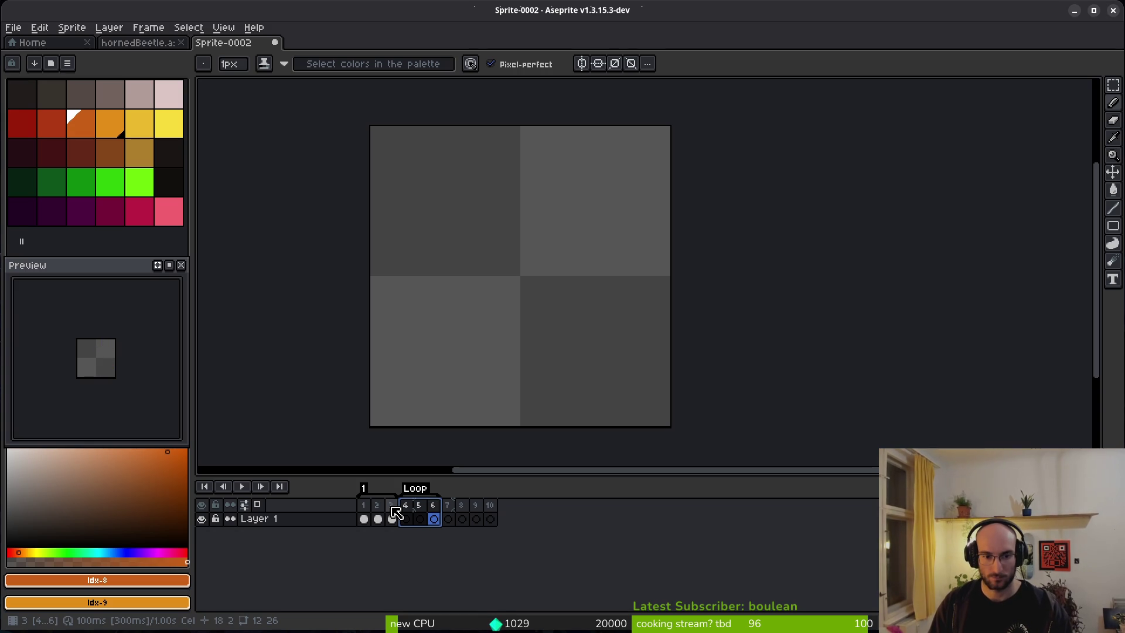
text(2)
key(Return)
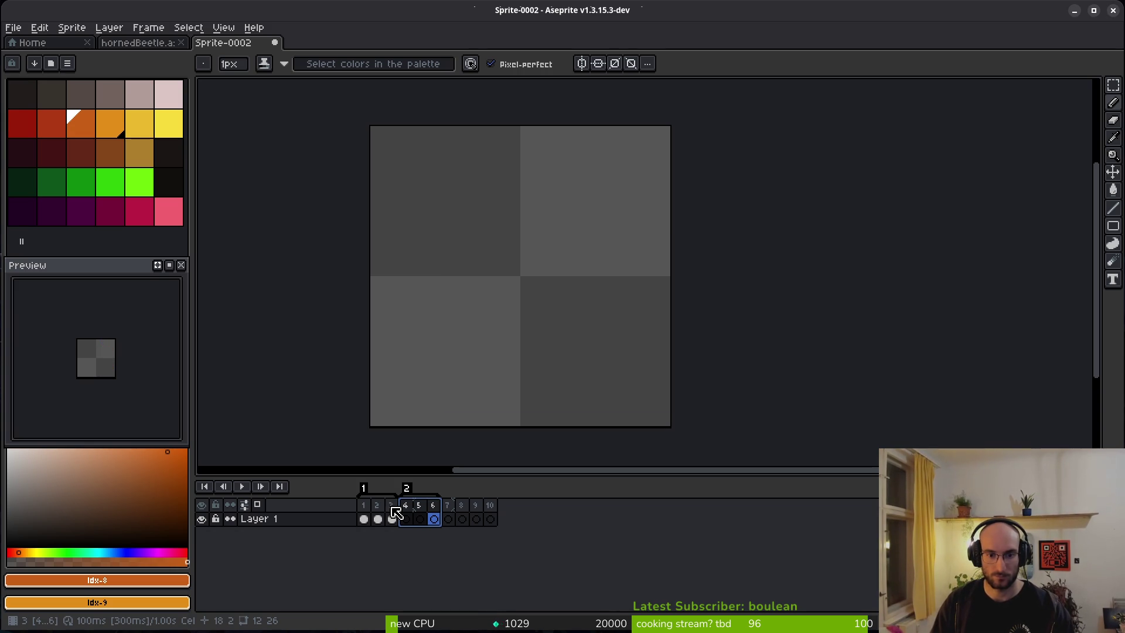
drag(447, 519, 461, 518)
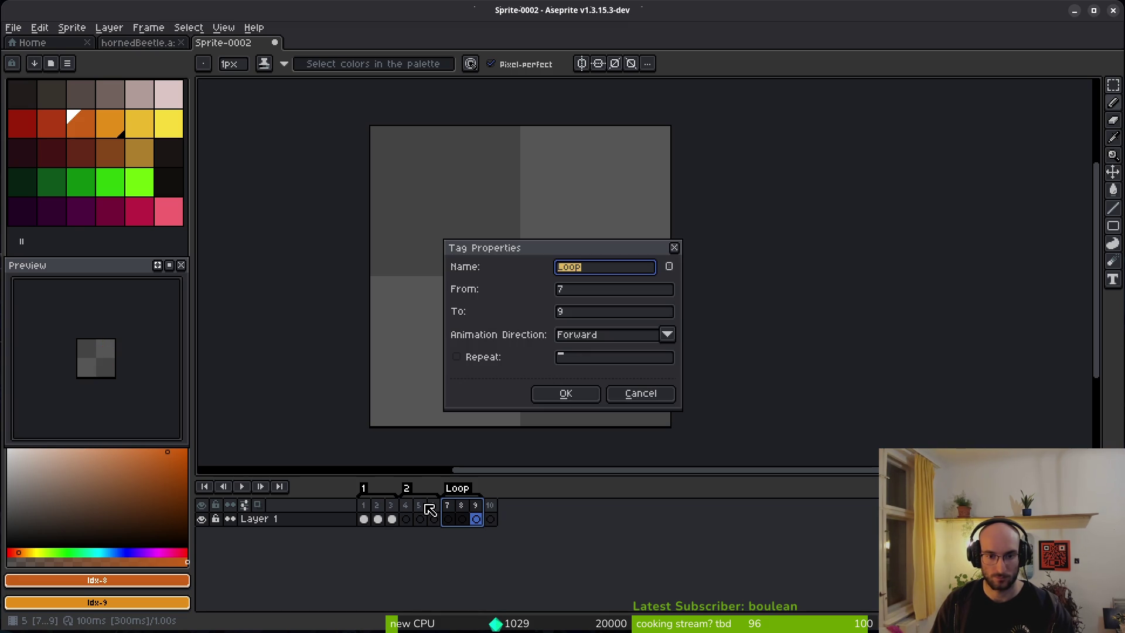
text(3)
key(Return)
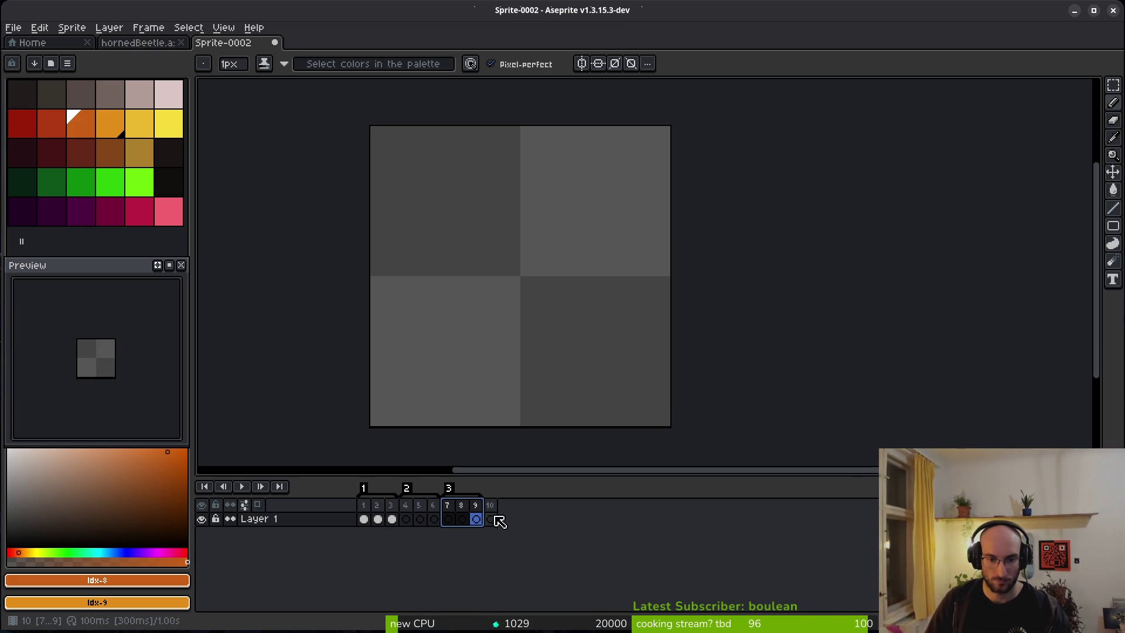
click(491, 518)
click(421, 518)
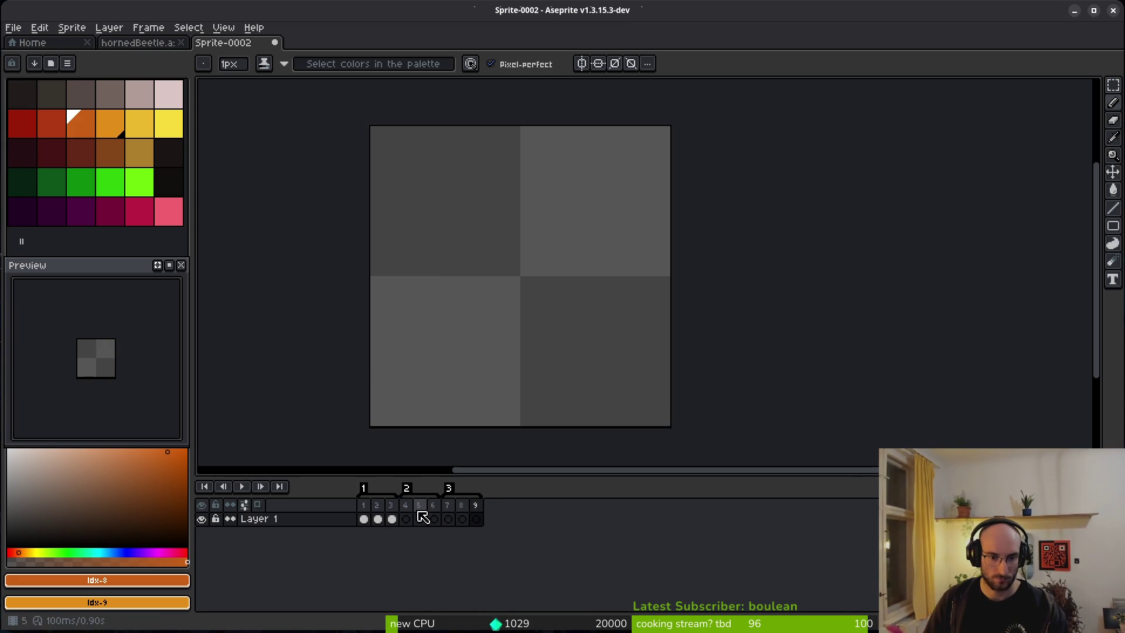
Step: Bucket-fill frame 1's splat bright yellow, undoing an accidental background fill
click(363, 518)
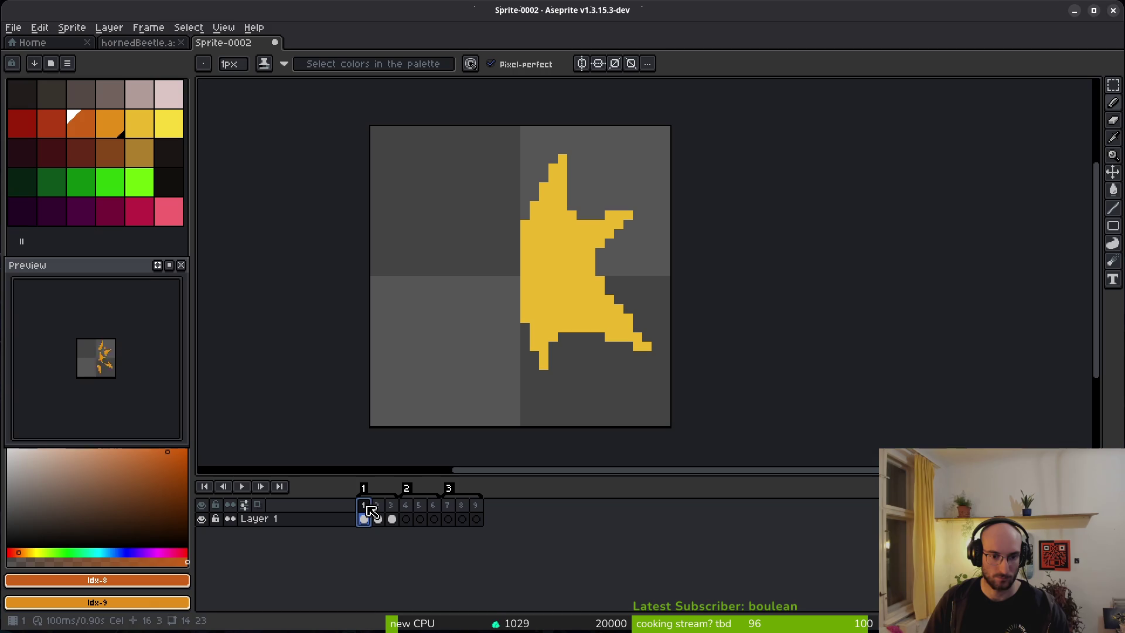
click(176, 126)
key(g)
click(623, 286)
key(ctrl+z)
click(550, 279)
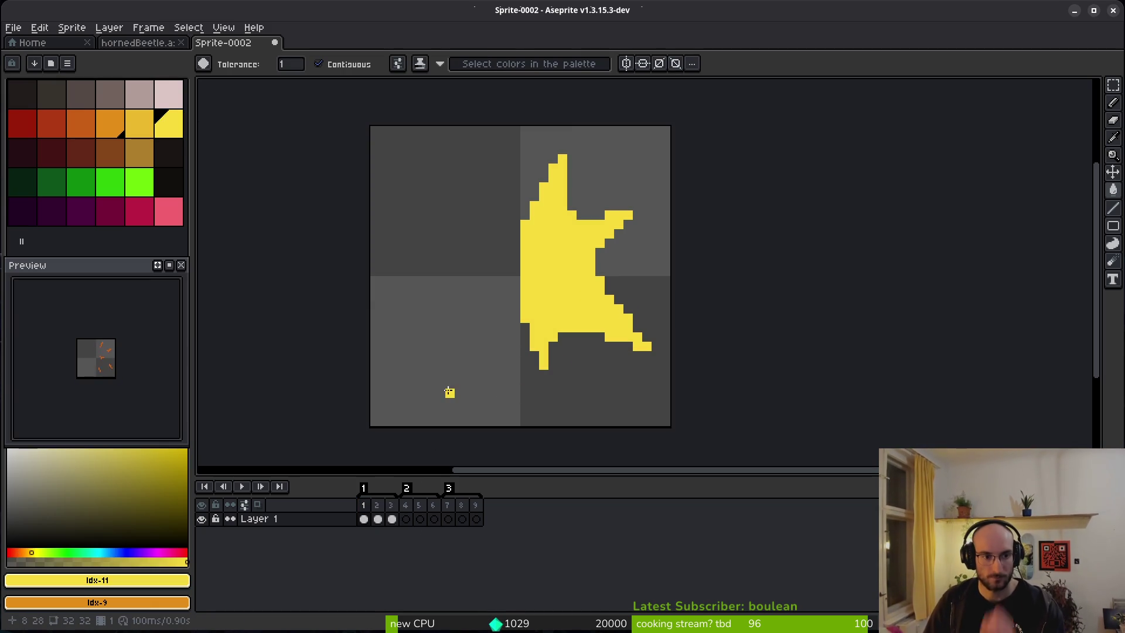
Step: Draw a yellow spiky splat outline on empty frame 4
click(406, 505)
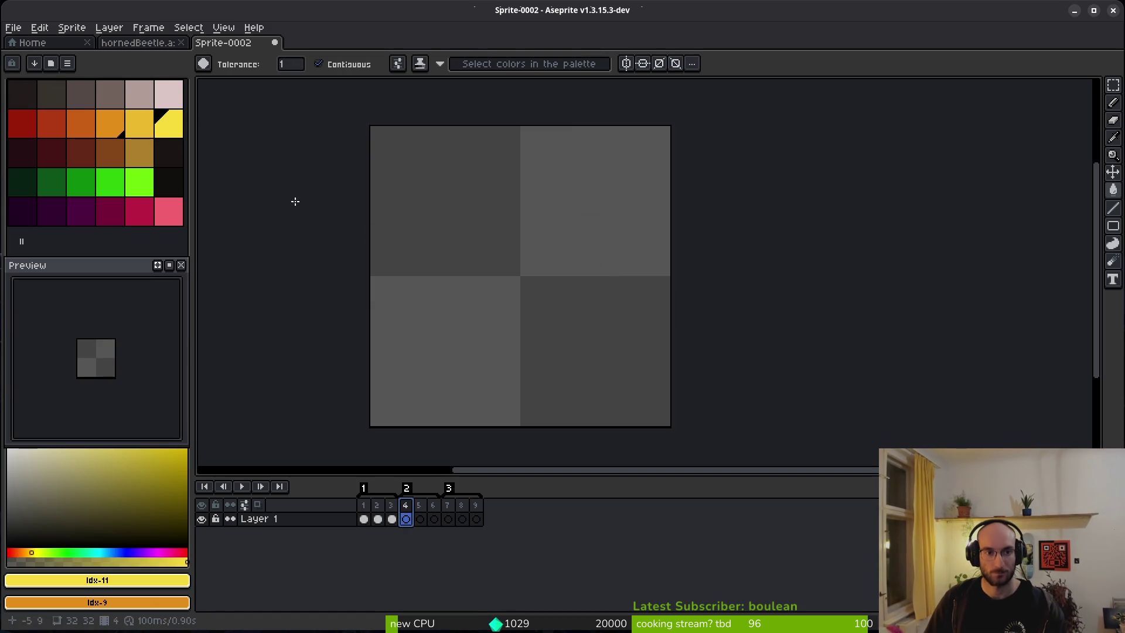
click(168, 124)
key(b)
scroll(599, 280, up, 2)
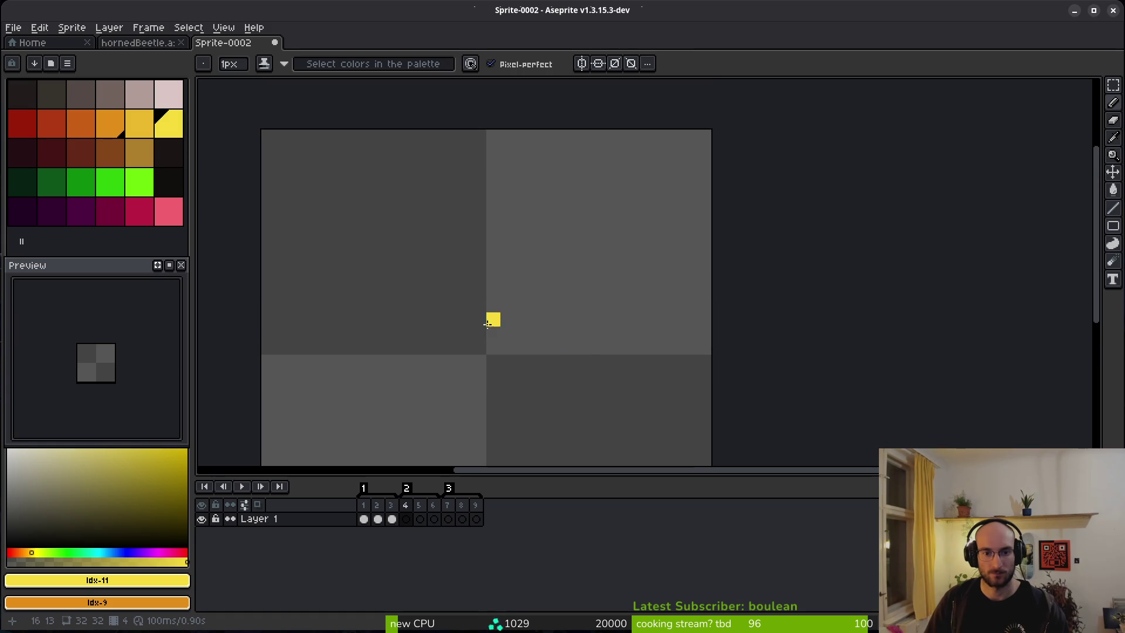
mouse_move(505, 350)
mouse_down()
mouse_move(536, 258)
mouse_move(507, 410)
mouse_move(517, 297)
mouse_move(573, 248)
mouse_move(603, 359)
mouse_move(661, 347)
mouse_up()
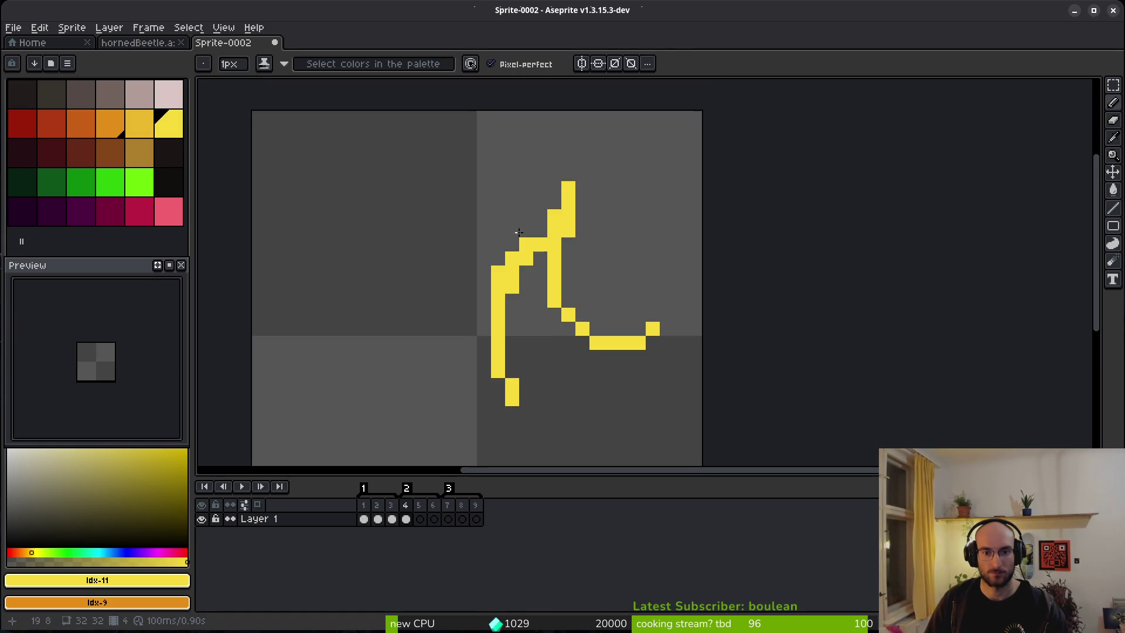
scroll(562, 287, down, 1)
click(542, 268)
mouse_move(547, 267)
mouse_down()
mouse_move(645, 325)
mouse_move(615, 397)
mouse_move(560, 322)
mouse_up()
scroll(641, 314, down, 2)
drag(546, 398, 541, 324)
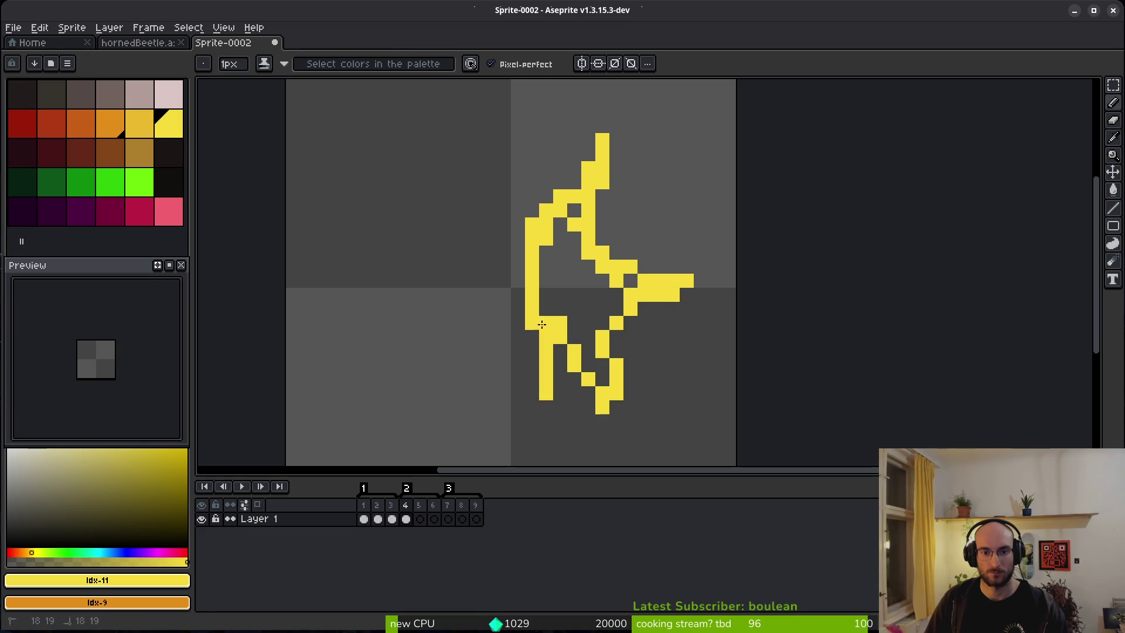
Step: Bucket-fill the frame 4 splat yellow and tidy its bottom edge pixels
key(g)
click(581, 324)
scroll(581, 324, down, 1)
scroll(580, 323, up, 1)
key(e)
click(595, 400)
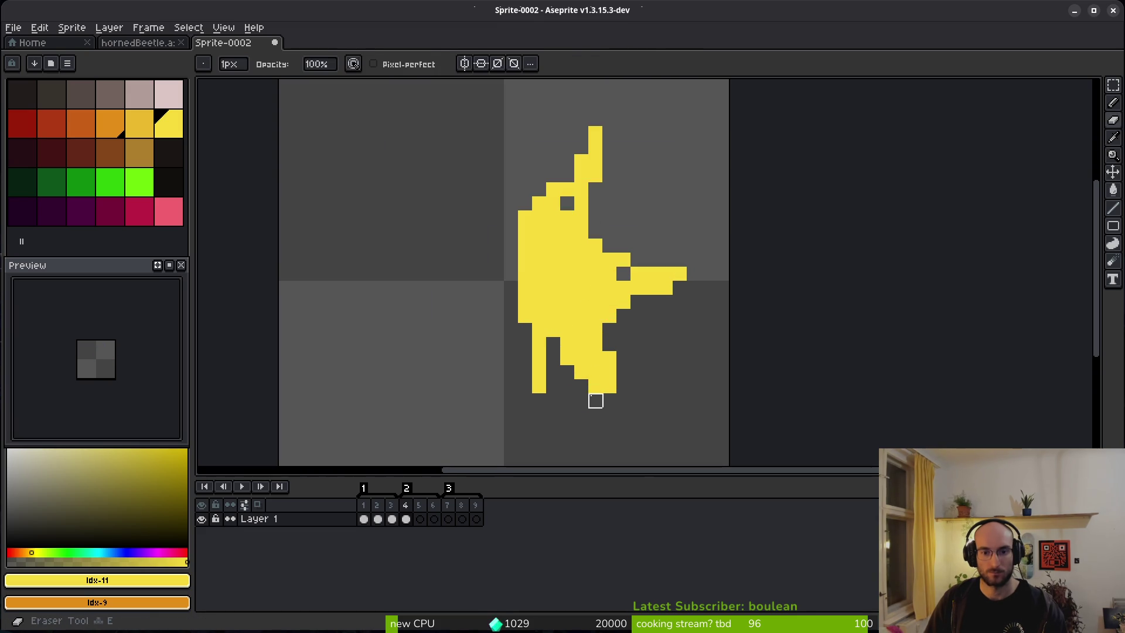
key(b)
key(e)
click(611, 359)
key(b)
click(623, 400)
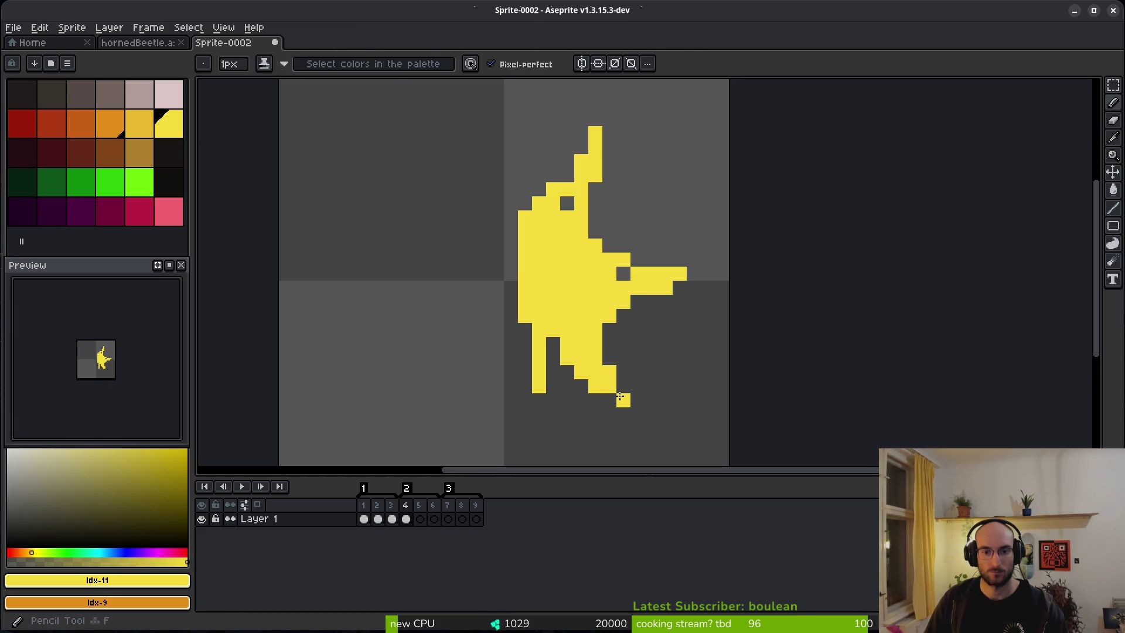
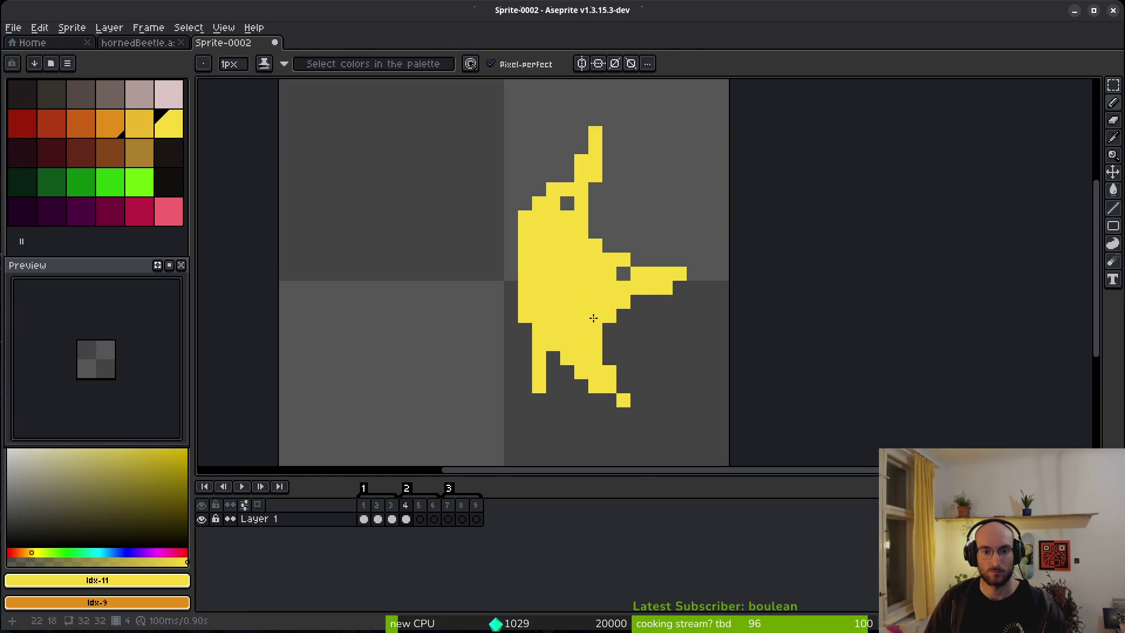
Step: Add yellow pixels at the burst's upper tip and fill gaps in frame 4's shape
key(e)
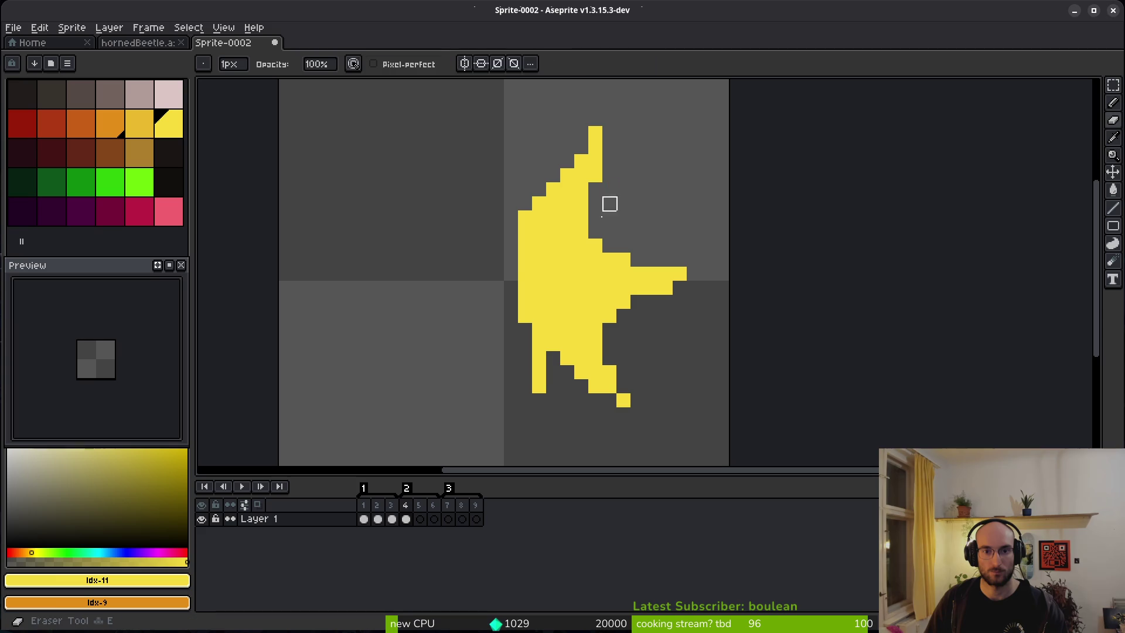
key(b)
click(610, 120)
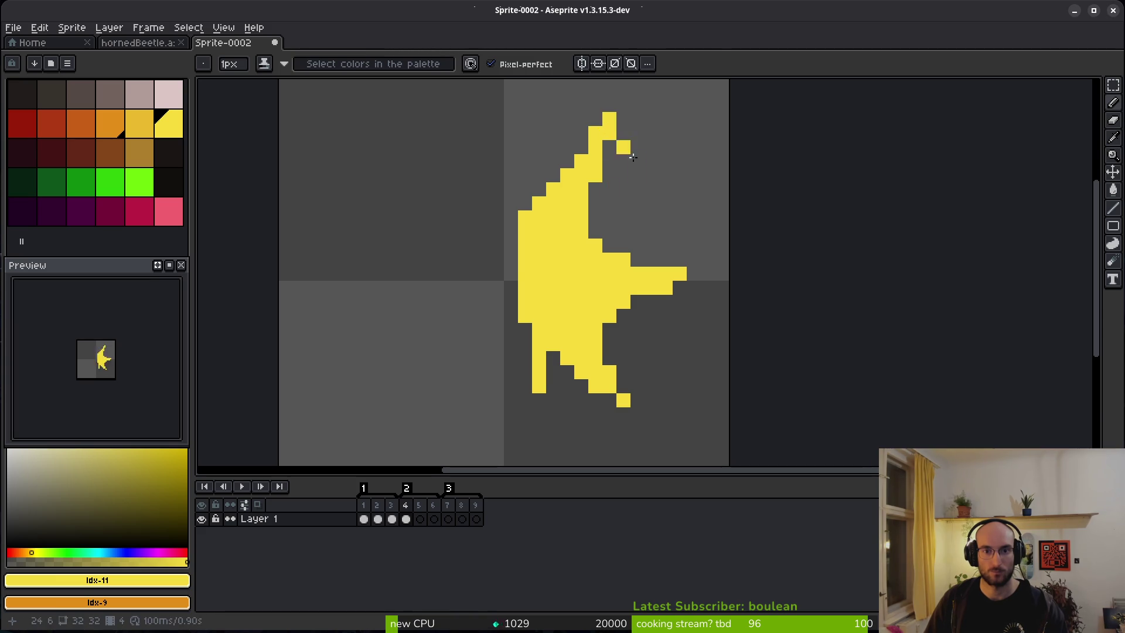
scroll(643, 223, down, 4)
scroll(652, 246, up, 3)
click(587, 187)
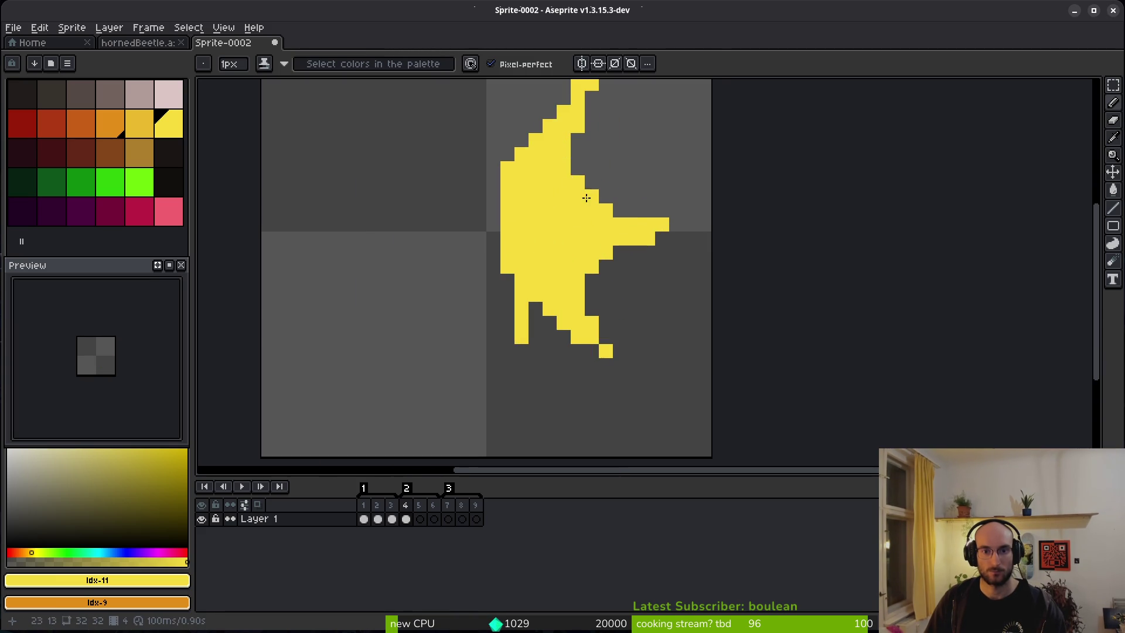
scroll(577, 168, down, 4)
scroll(582, 264, up, 4)
drag(583, 263, 547, 383)
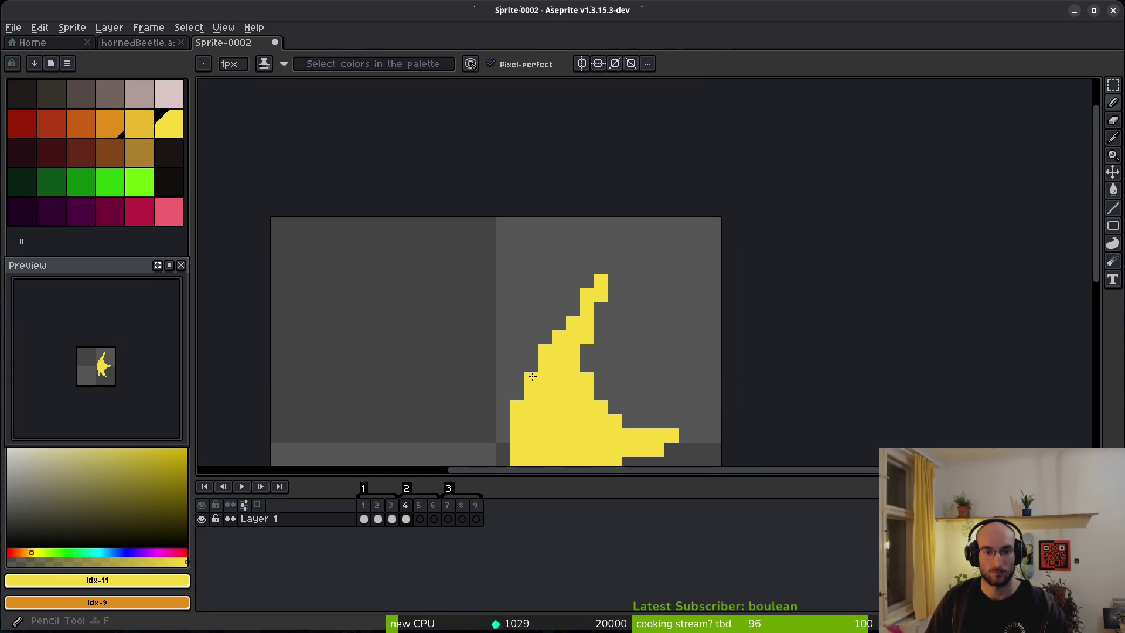
Step: Erase stray pixels from frame 4's yellow burst and advance to empty frame 5
scroll(627, 397, down, 4)
scroll(553, 361, up, 4)
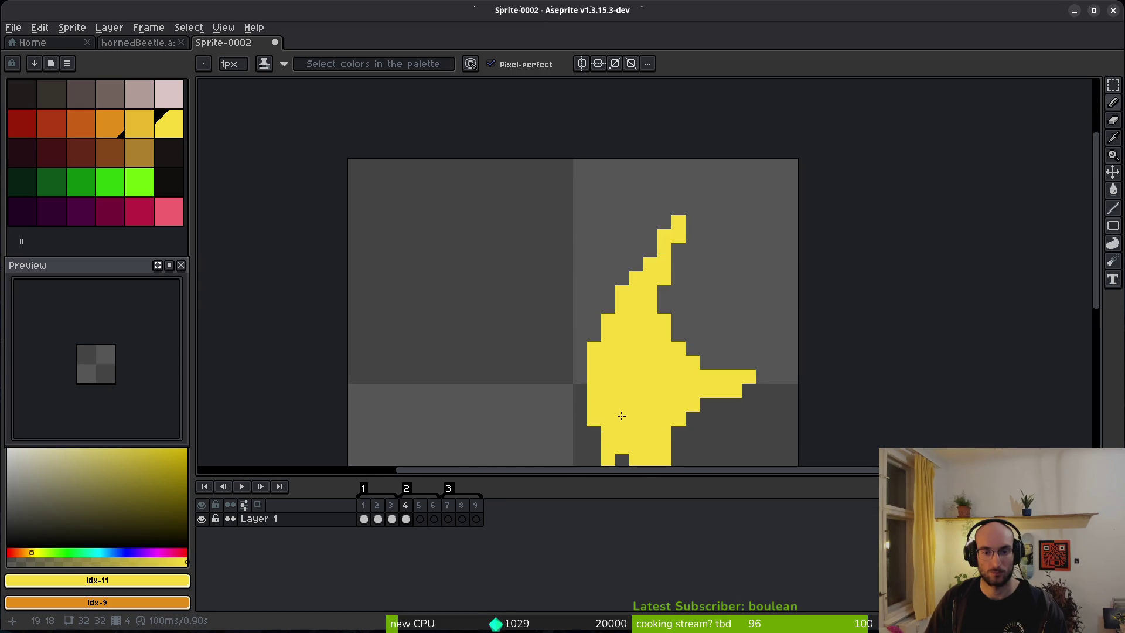
scroll(545, 304, down, 4)
scroll(583, 345, up, 4)
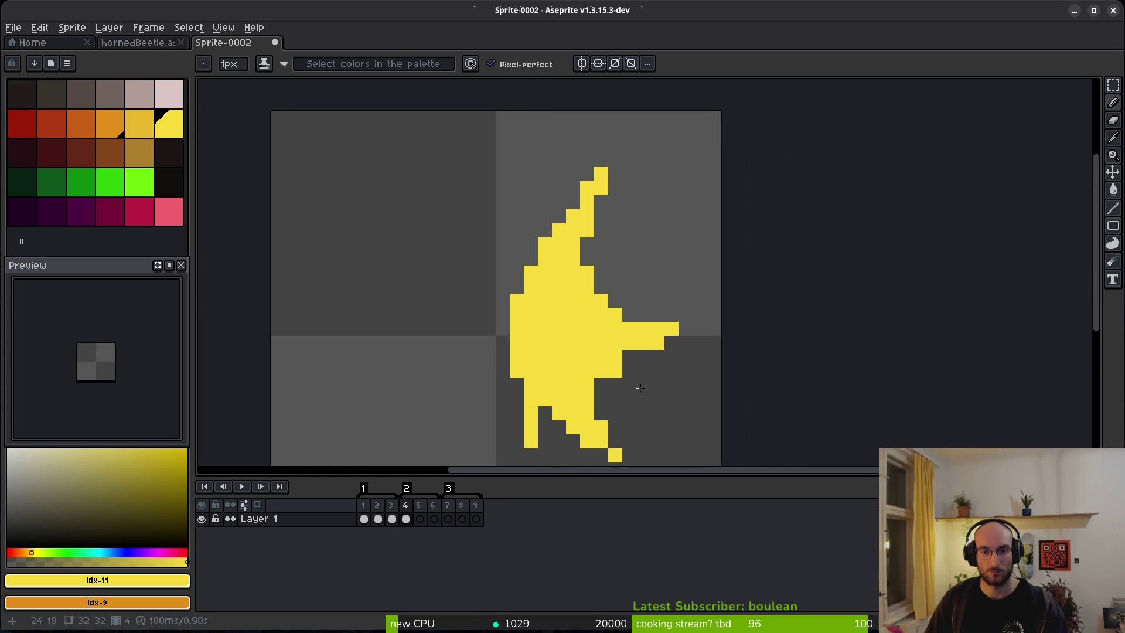
scroll(547, 217, down, 4)
scroll(599, 275, up, 4)
key(e)
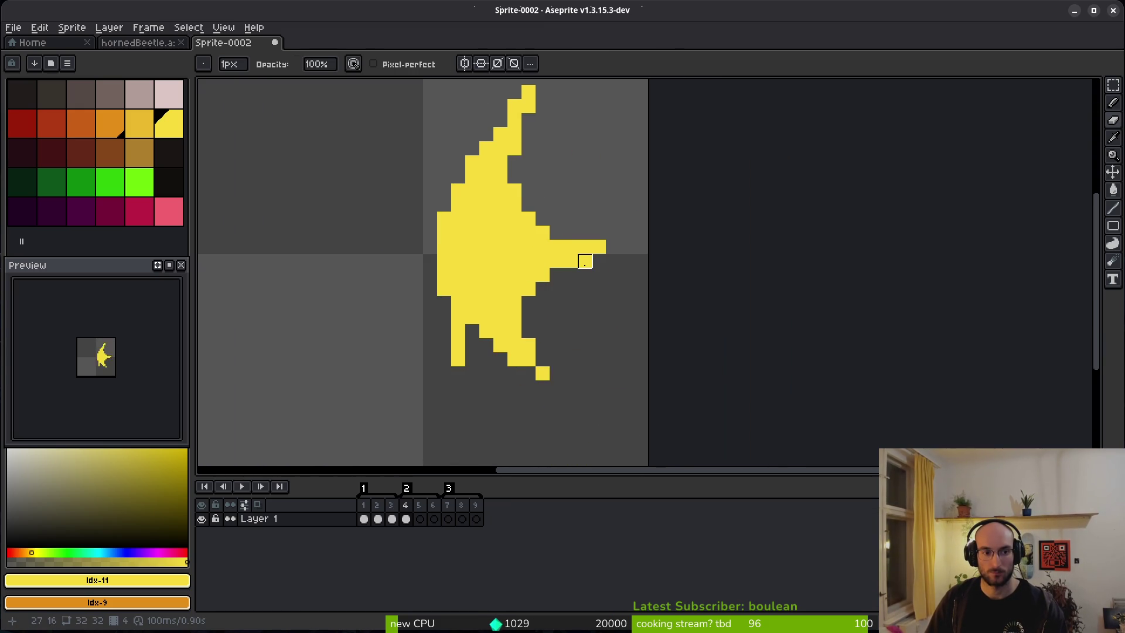
scroll(612, 290, down, 5)
scroll(588, 293, up, 1)
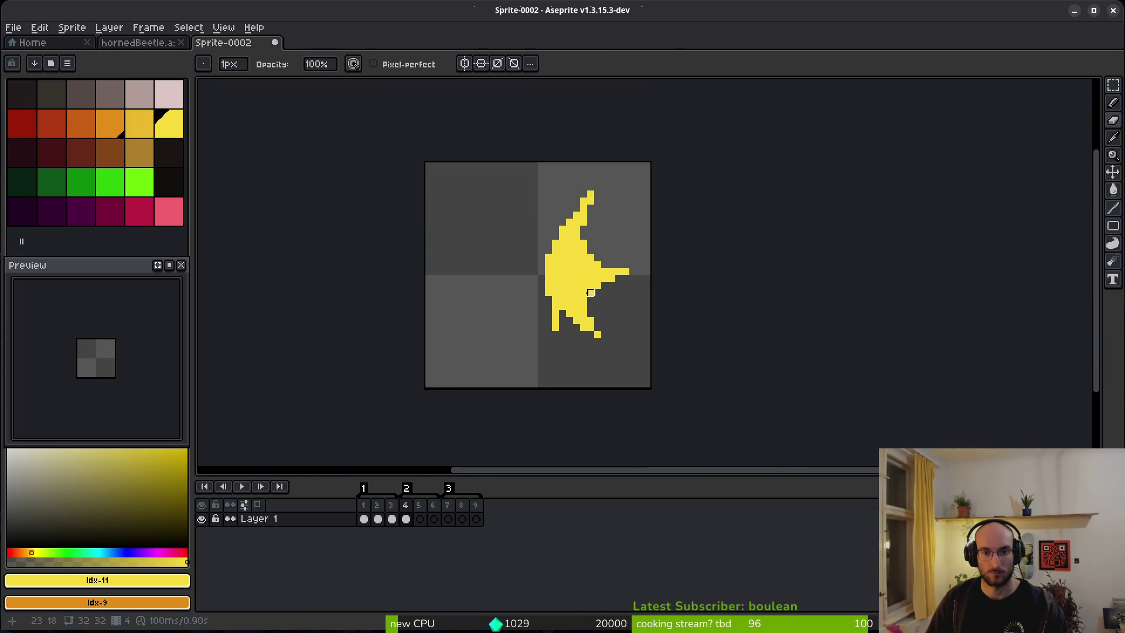
scroll(556, 314, up, 3)
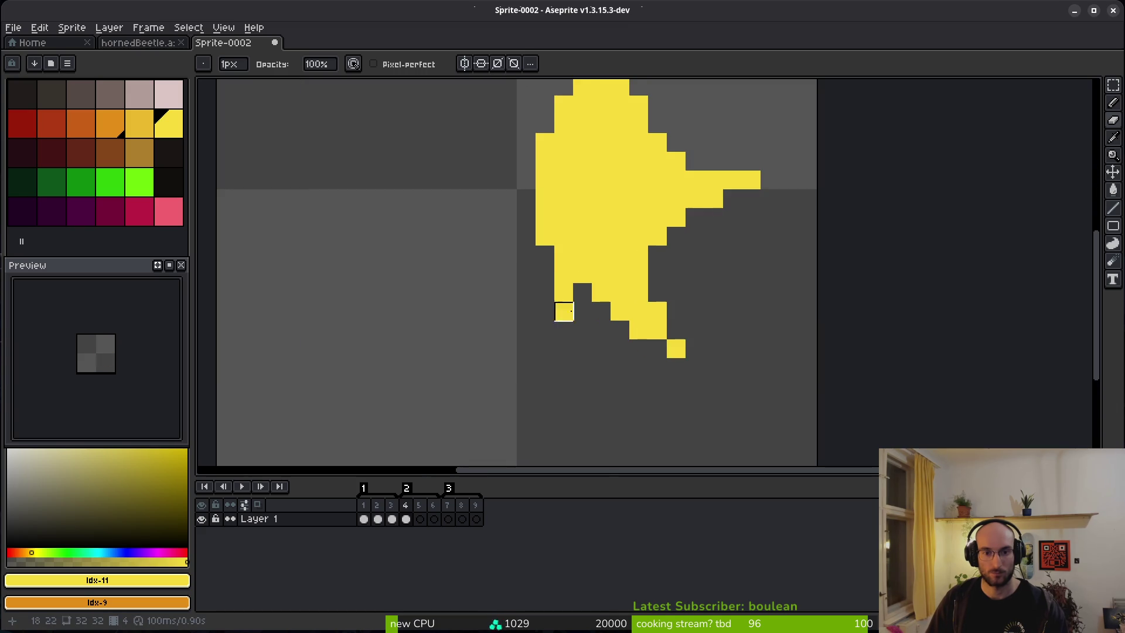
key(f)
scroll(570, 184, down, 3)
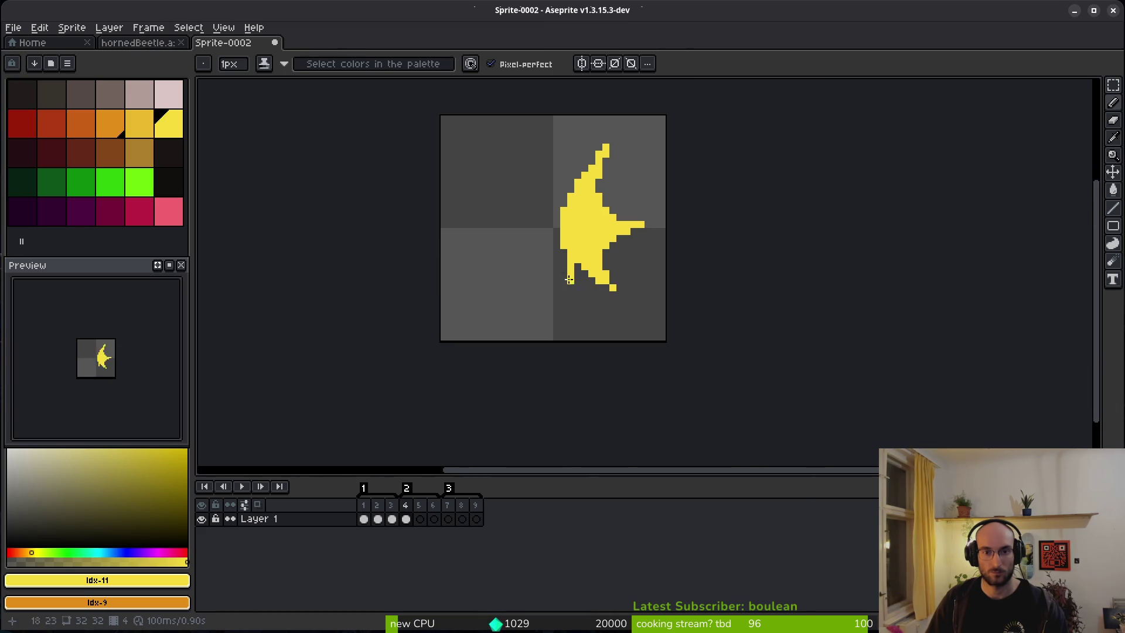
key(Right)
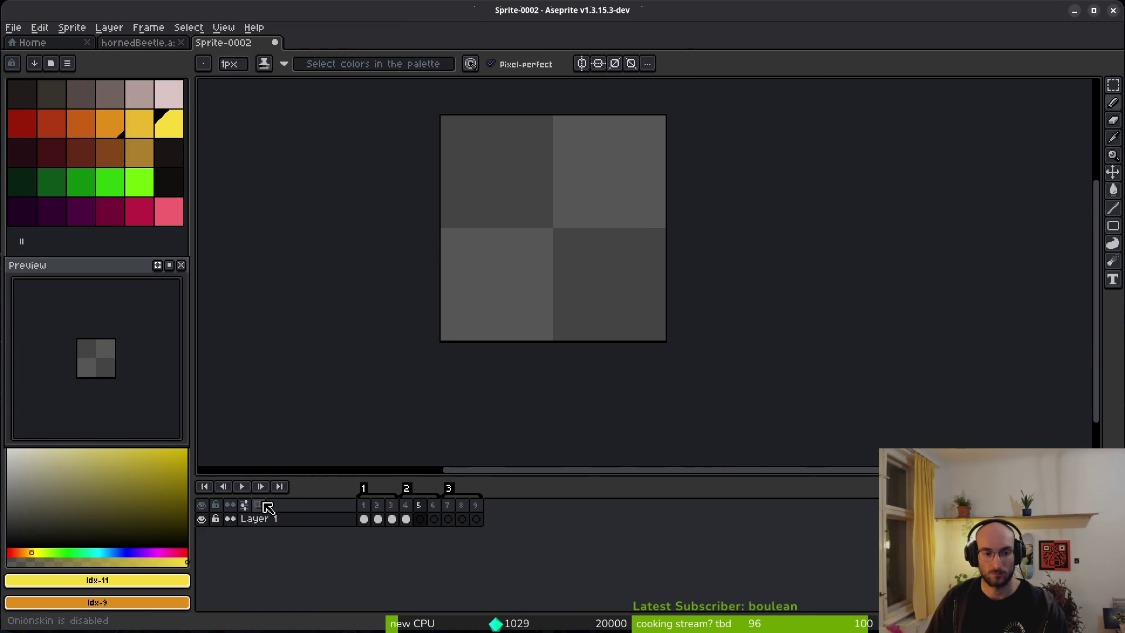
Step: Show the previous frame's ghost and sample orange from frame 3's legs for frame 5
click(257, 505)
drag(611, 240, 584, 287)
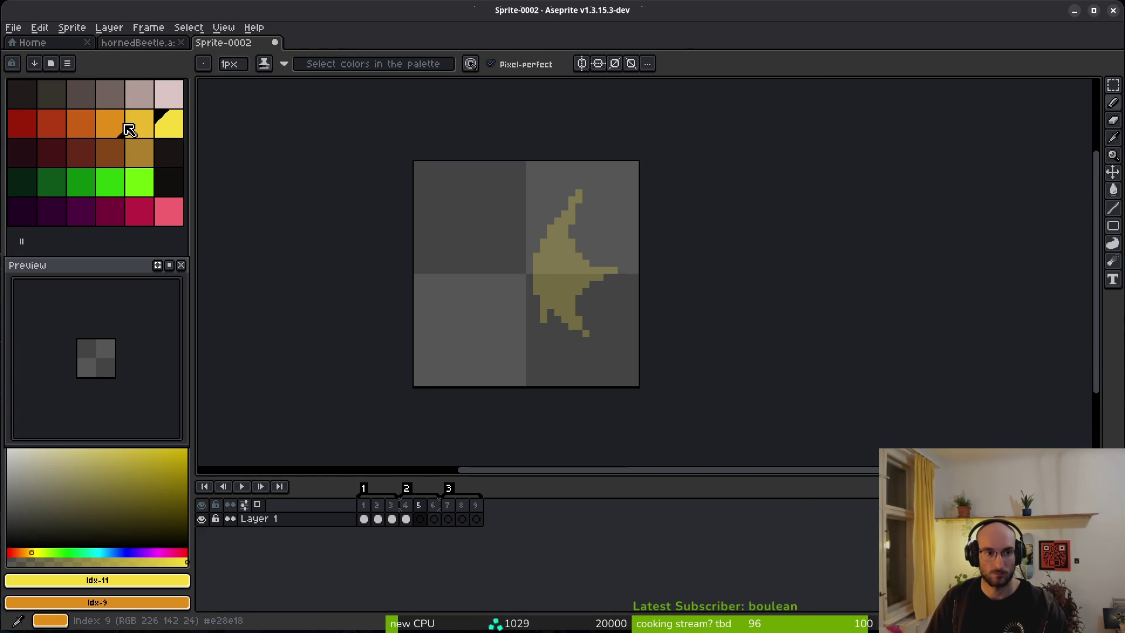
key(Left)
key(Left)
alt+click(585, 262)
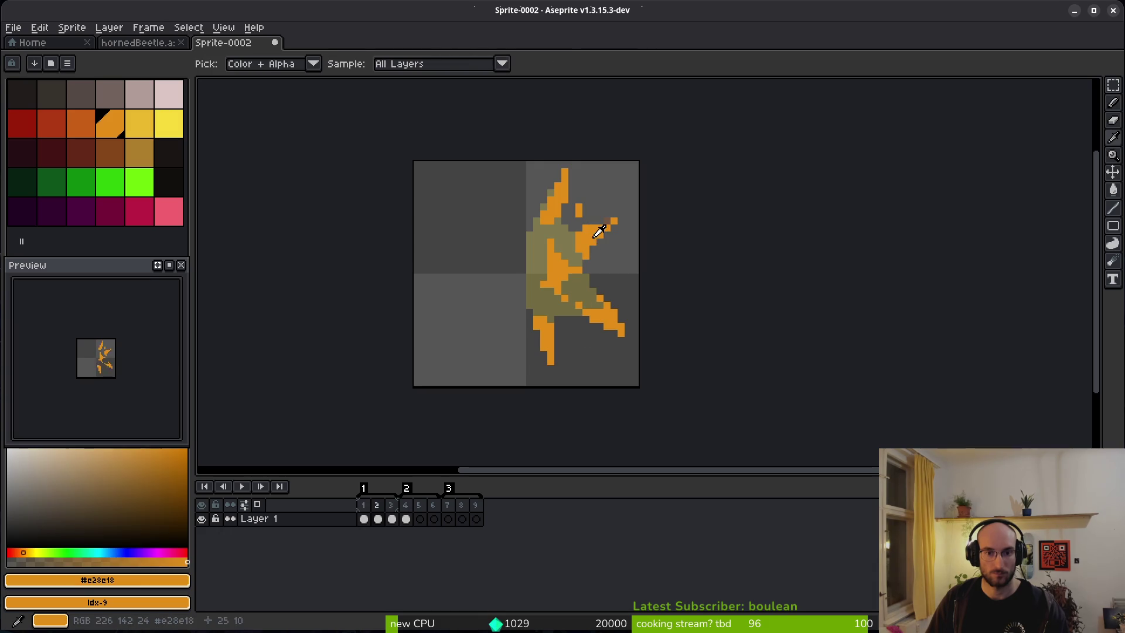
key(Right)
key(Right)
scroll(608, 249, up, 4)
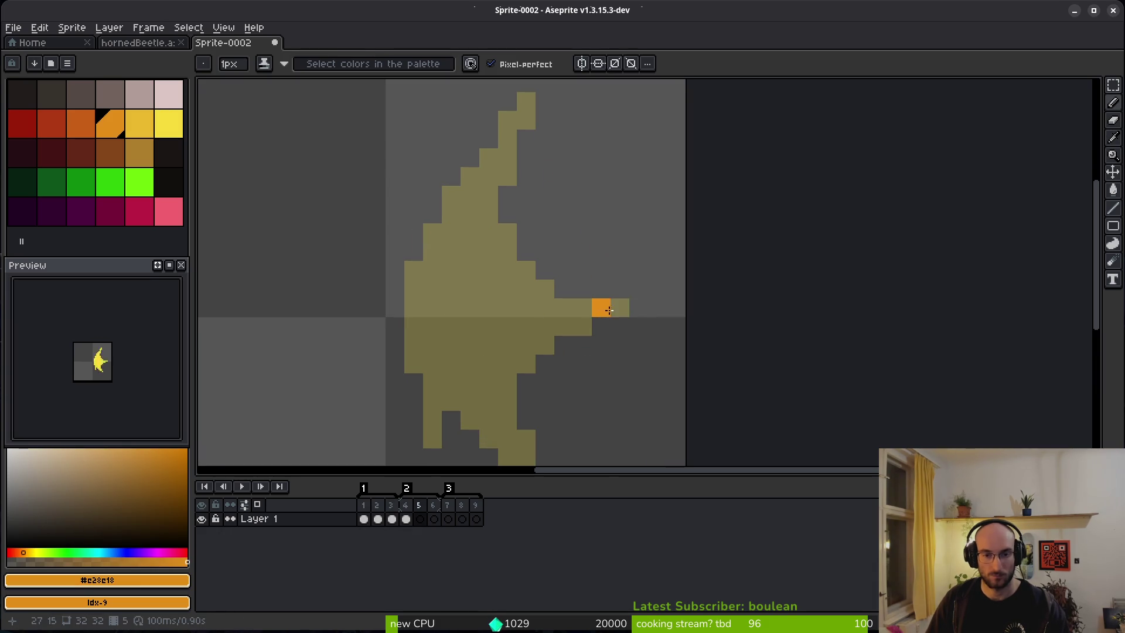
Step: Draw orange outline strokes for a right spike, a vertical body line and the top spike
mouse_move(609, 310)
mouse_down()
mouse_move(535, 345)
mouse_move(587, 304)
mouse_up()
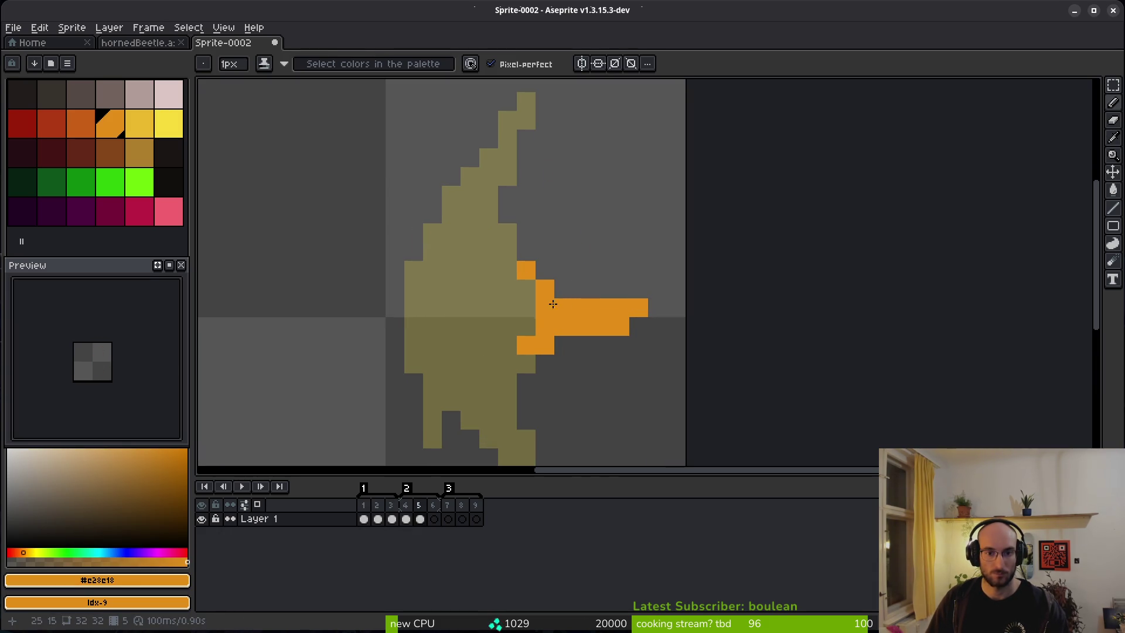
mouse_move(469, 288)
mouse_down()
mouse_move(453, 336)
mouse_move(489, 402)
mouse_move(462, 266)
mouse_move(508, 344)
mouse_up()
click(401, 304)
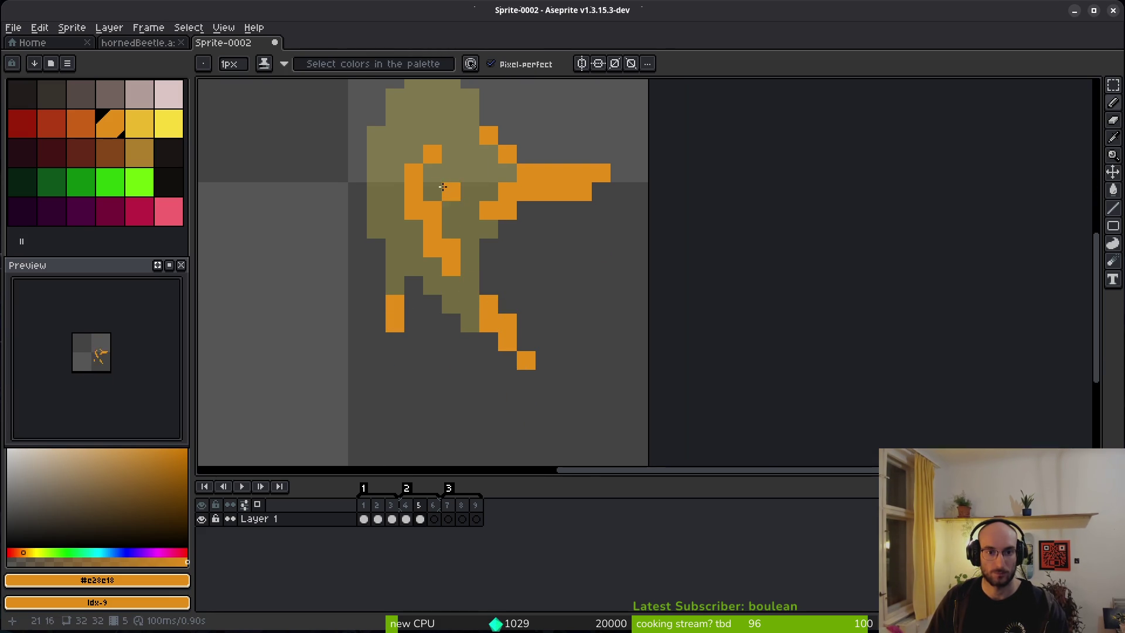
click(470, 210)
scroll(493, 328, up, 2)
scroll(492, 328, up, 3)
scroll(485, 188, up, 3)
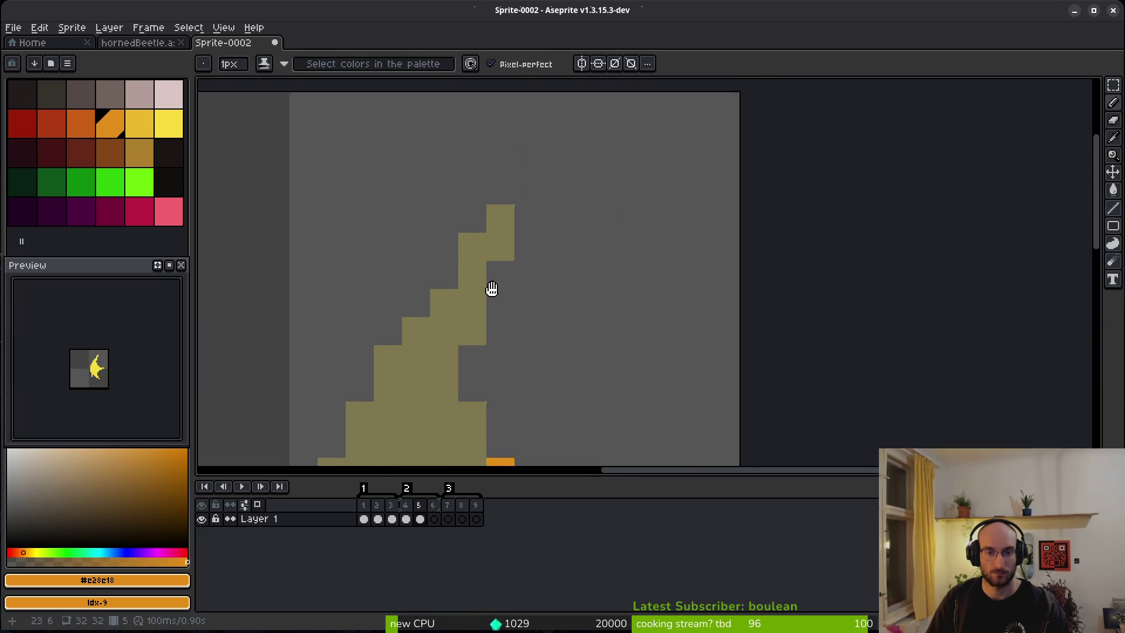
mouse_move(526, 198)
mouse_down()
mouse_move(469, 360)
mouse_move(426, 341)
mouse_up()
click(467, 287)
click(444, 321)
Step: Add more orange pixels to the outline and turn two olive interior pixels orange
scroll(477, 294, down, 3)
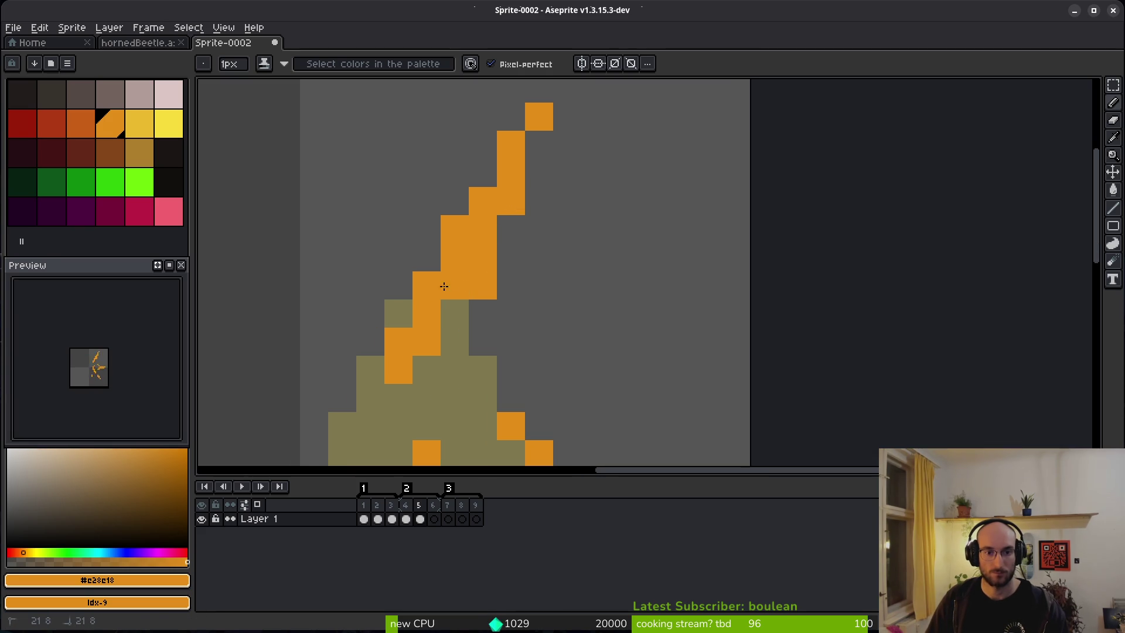
click(455, 313)
scroll(518, 304, down, 2)
drag(518, 304, 518, 301)
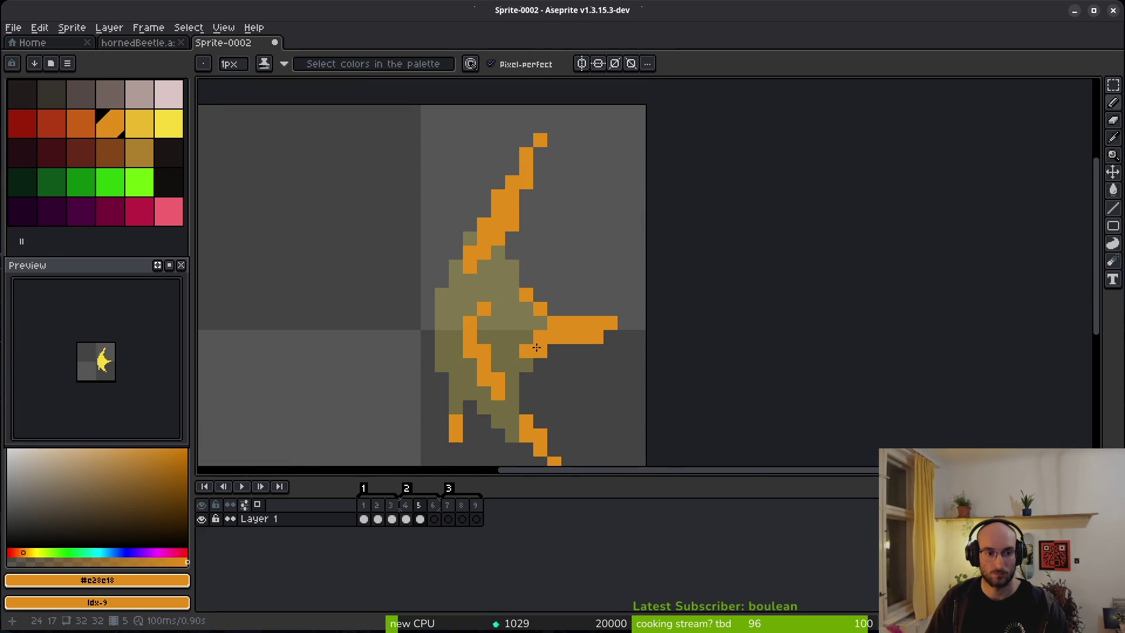
scroll(504, 328, down, 1)
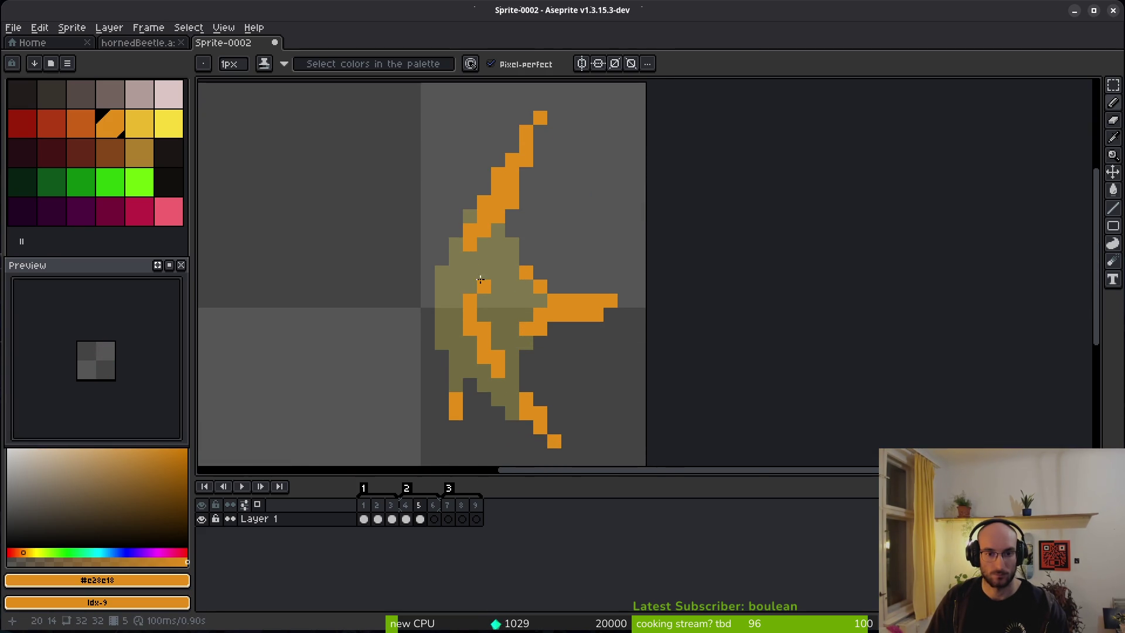
drag(480, 281, 498, 259)
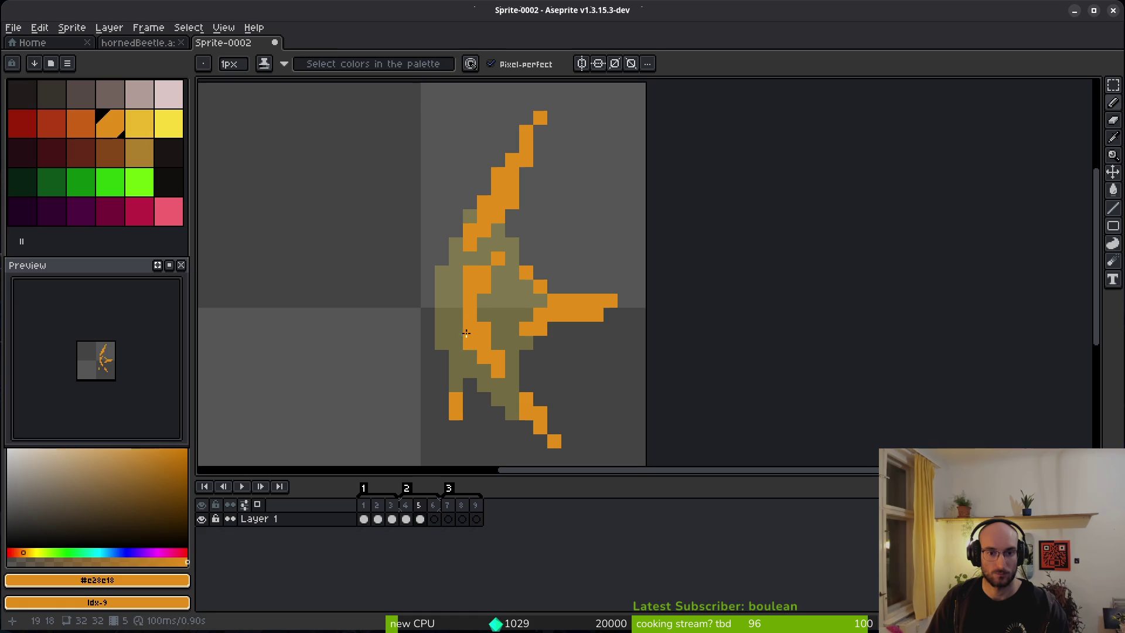
key(e)
key(b)
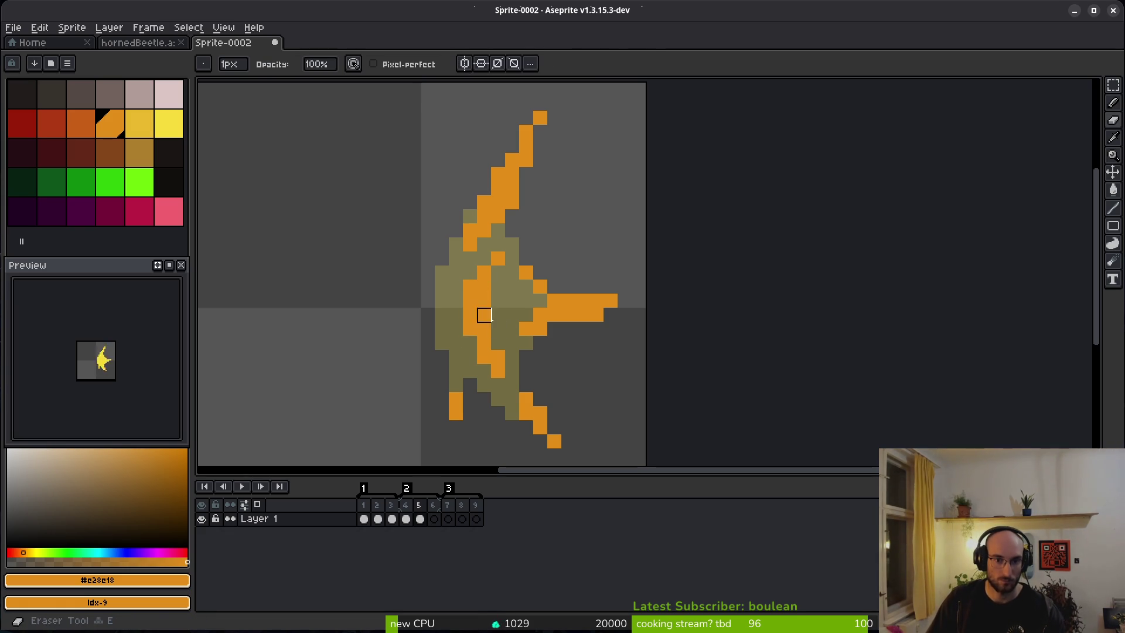
click(470, 344)
click(486, 371)
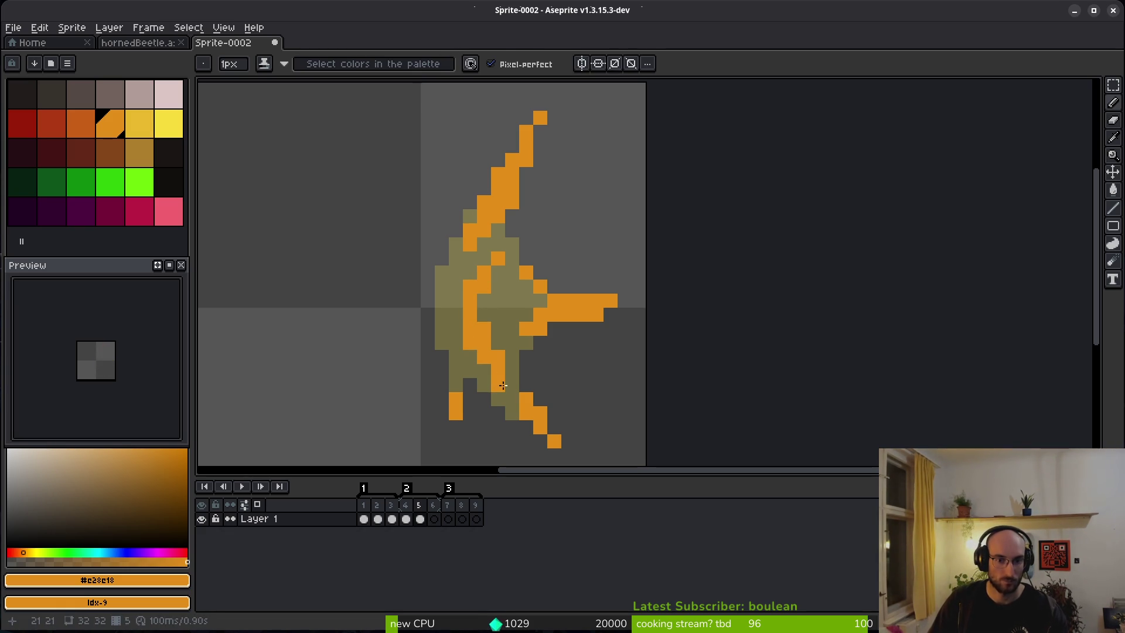
Step: Erase two stray orange pixels and add orange pixels to the lower body
key(e)
scroll(550, 370, down, 5)
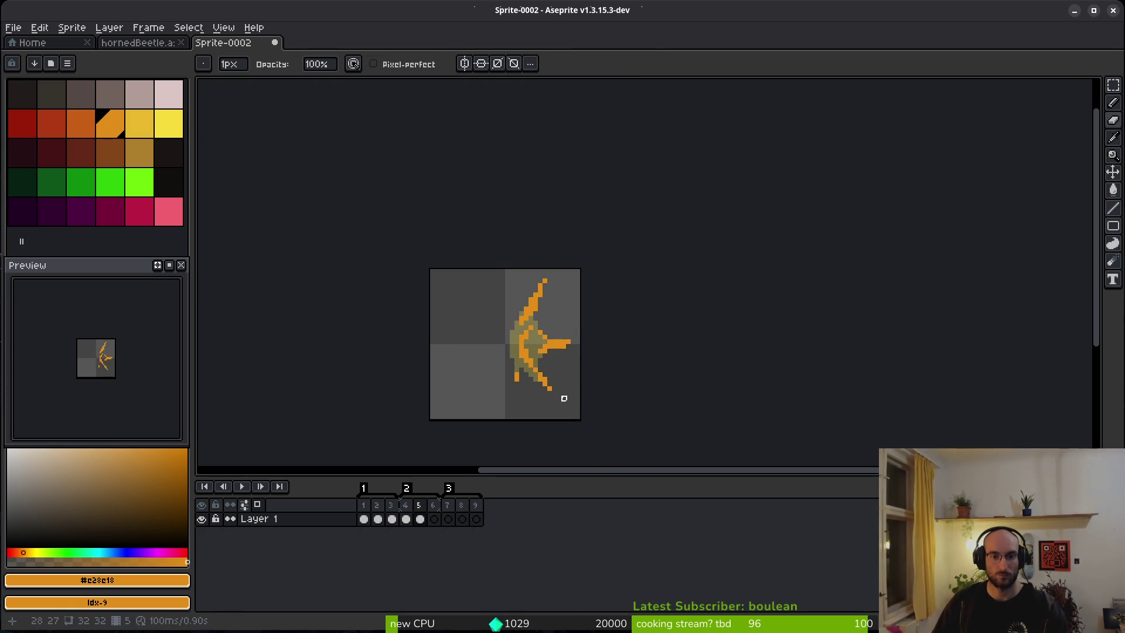
scroll(536, 398, up, 1)
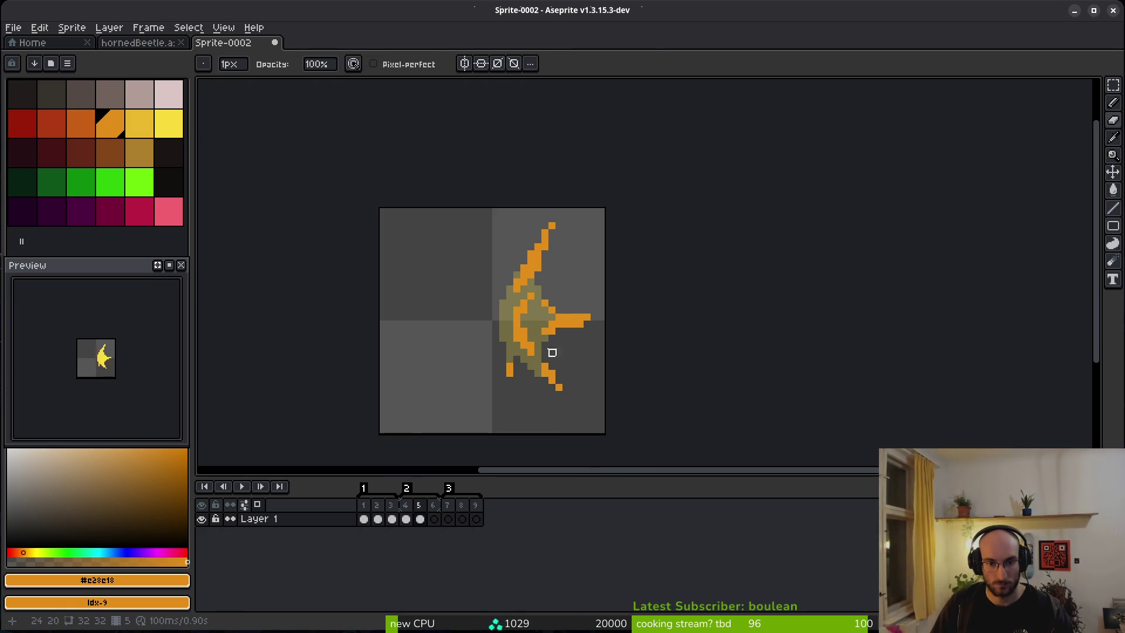
scroll(552, 346, up, 6)
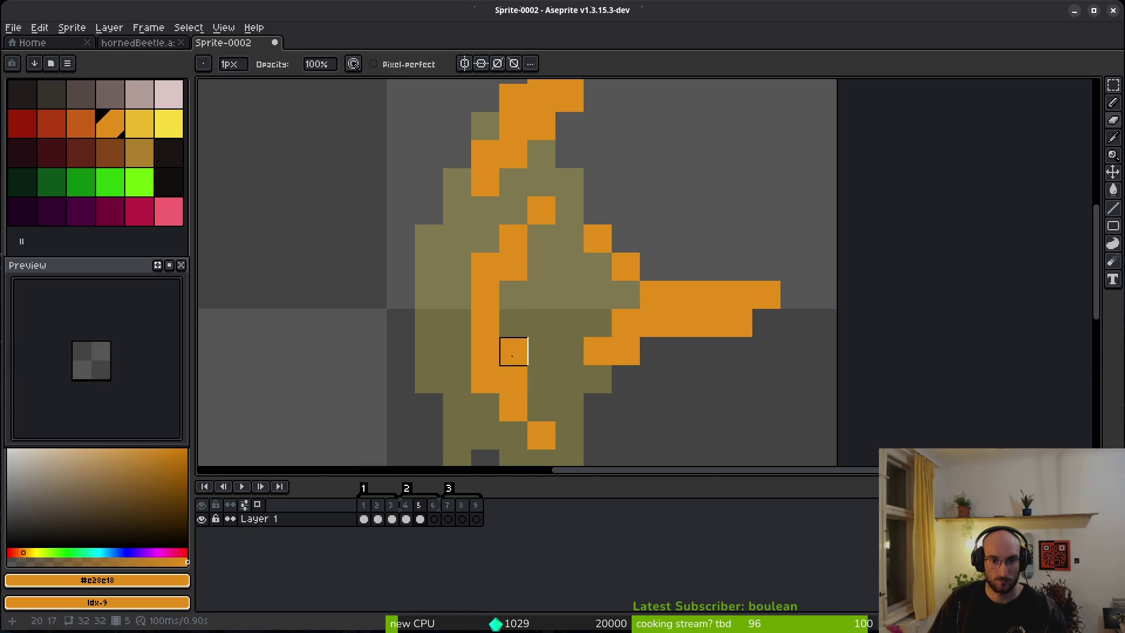
drag(513, 408, 541, 436)
scroll(542, 350, down, 4)
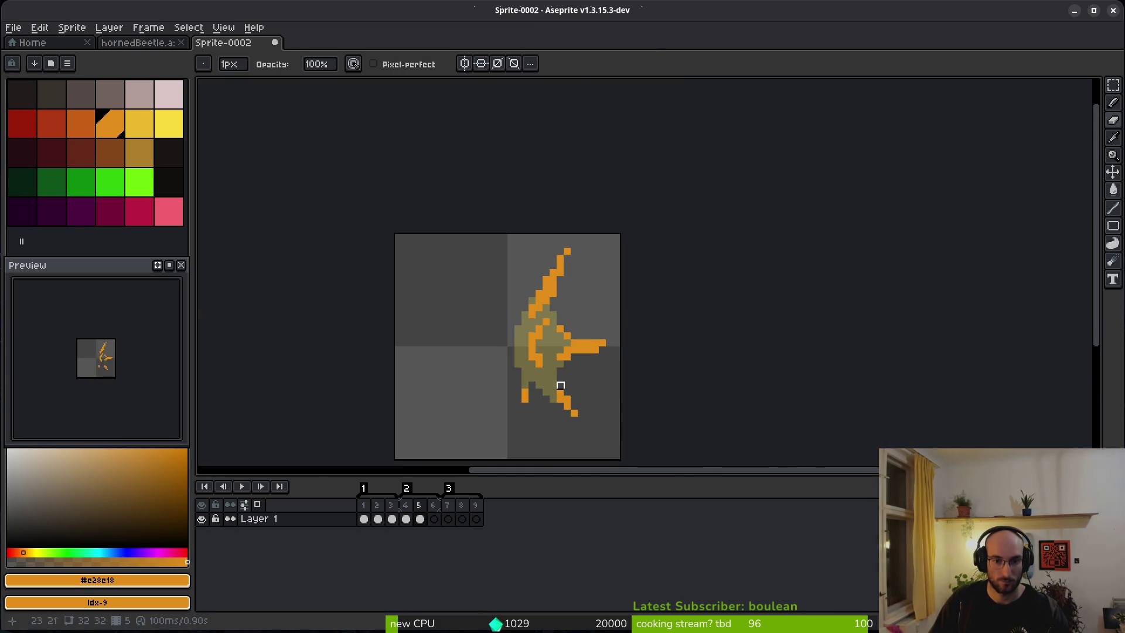
key(b)
scroll(561, 385, up, 4)
drag(561, 366, 561, 396)
click(533, 368)
click(617, 396)
scroll(631, 391, down, 6)
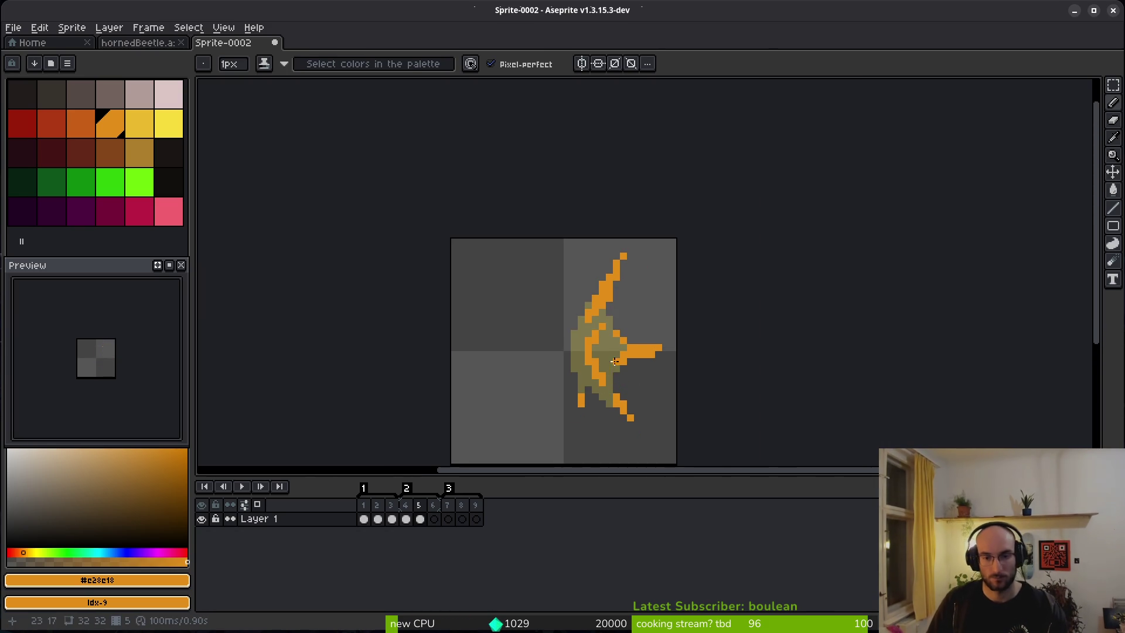
Step: Set red-orange as background and use Replace Color to turn the orange pixels red
key(comma)
key(comma)
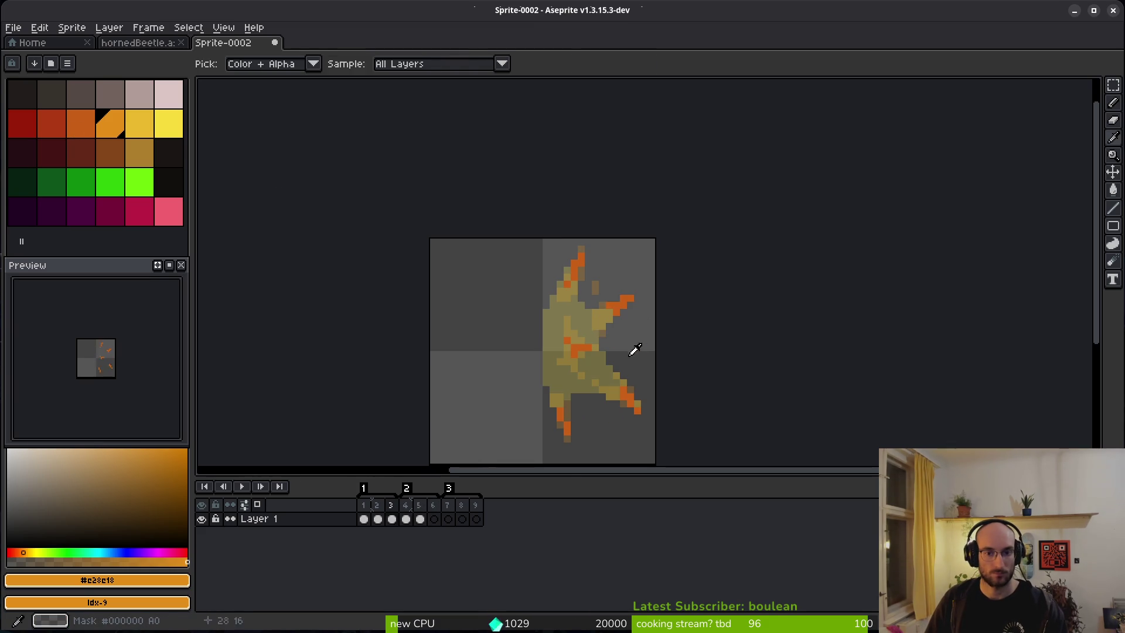
alt+click(622, 301)
key(period)
key(period)
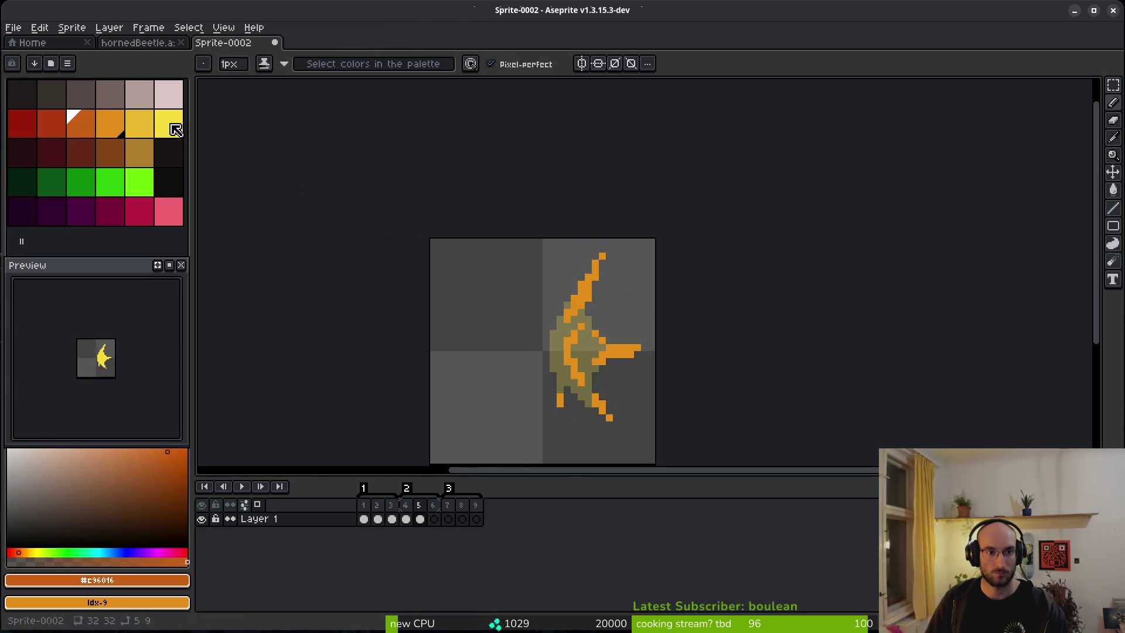
key(comma)
key(comma)
right_click(61, 128)
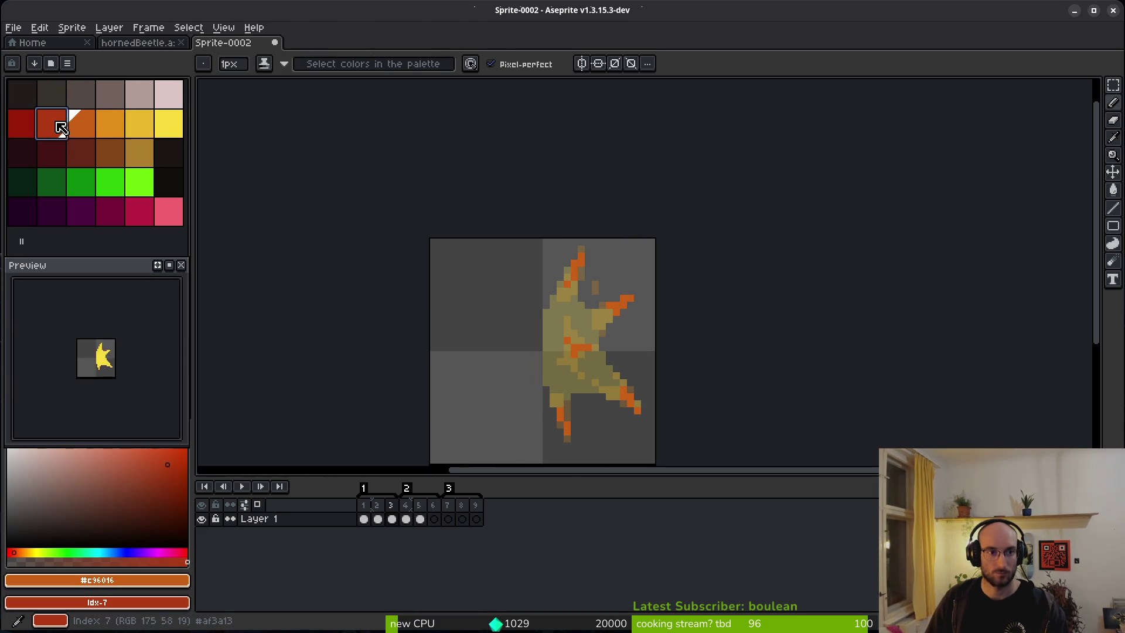
key(shift+r)
click(389, 95)
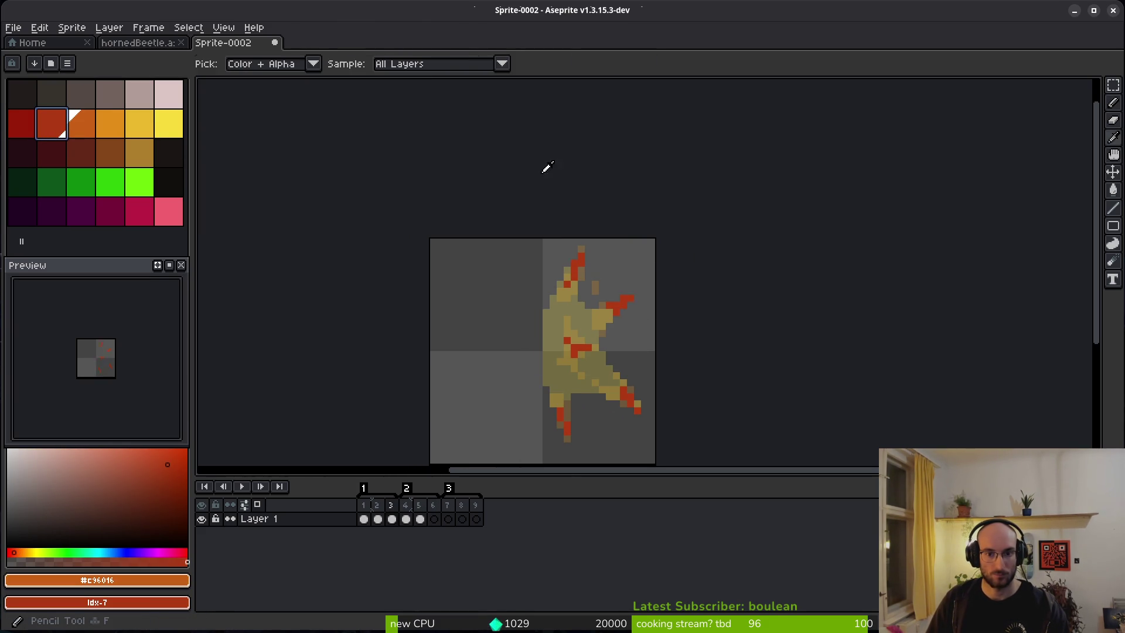
key(period)
key(period)
key(period)
Step: Pick red and draw a red stroke up the horn on frame 6
click(59, 120)
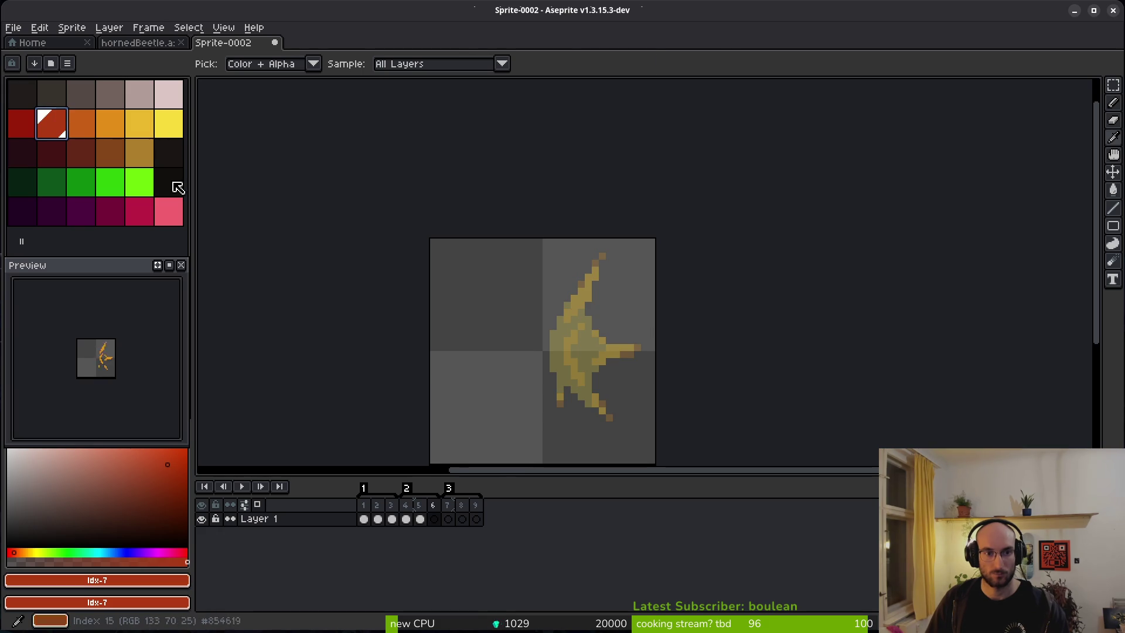
key(b)
scroll(573, 302, up, 5)
mouse_move(536, 293)
mouse_down()
mouse_move(484, 410)
mouse_move(510, 403)
mouse_up()
scroll(510, 381, down, 2)
drag(527, 340, 477, 369)
click(476, 390)
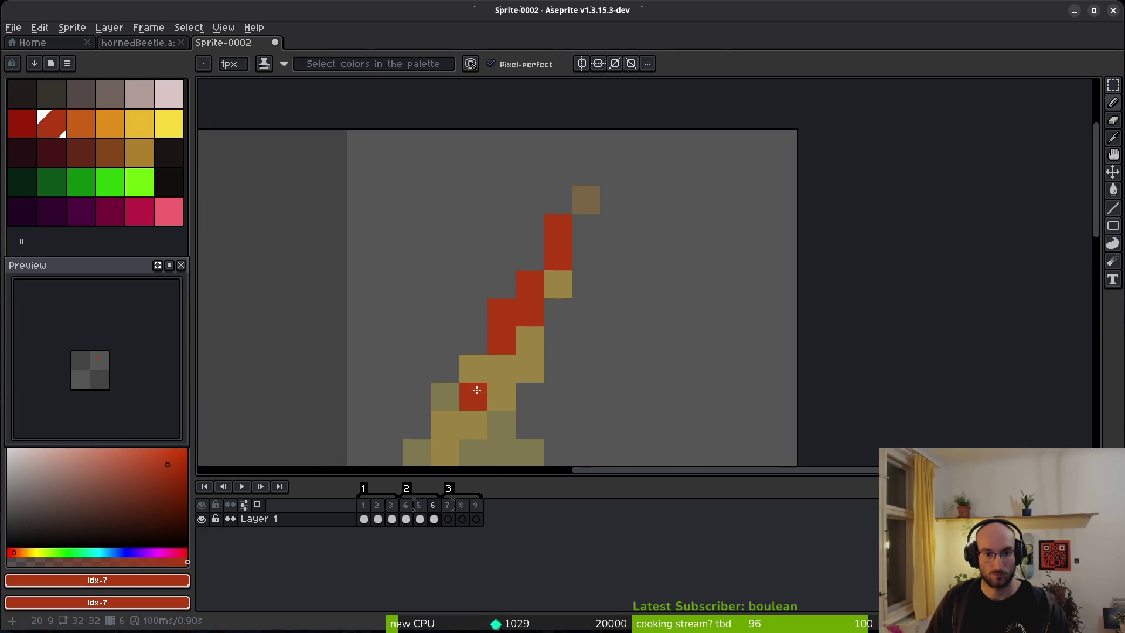
scroll(560, 321, down, 2)
Step: Draw a red stroke down the body and paint the arm row red
key(comma)
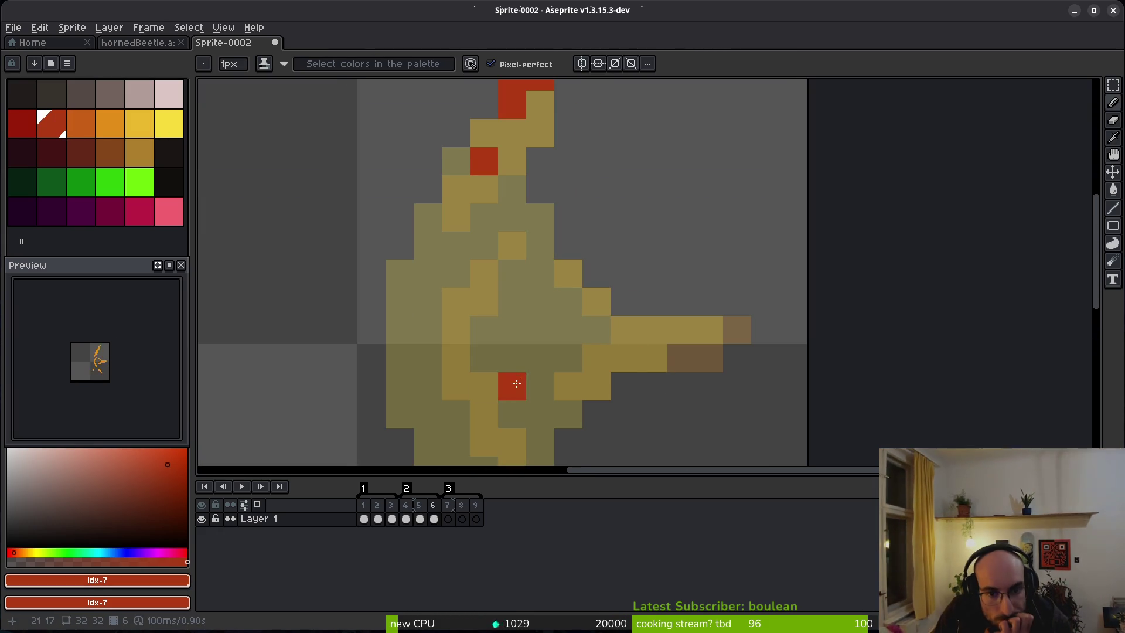
scroll(517, 384, down, 2)
drag(425, 300, 453, 393)
click(629, 284)
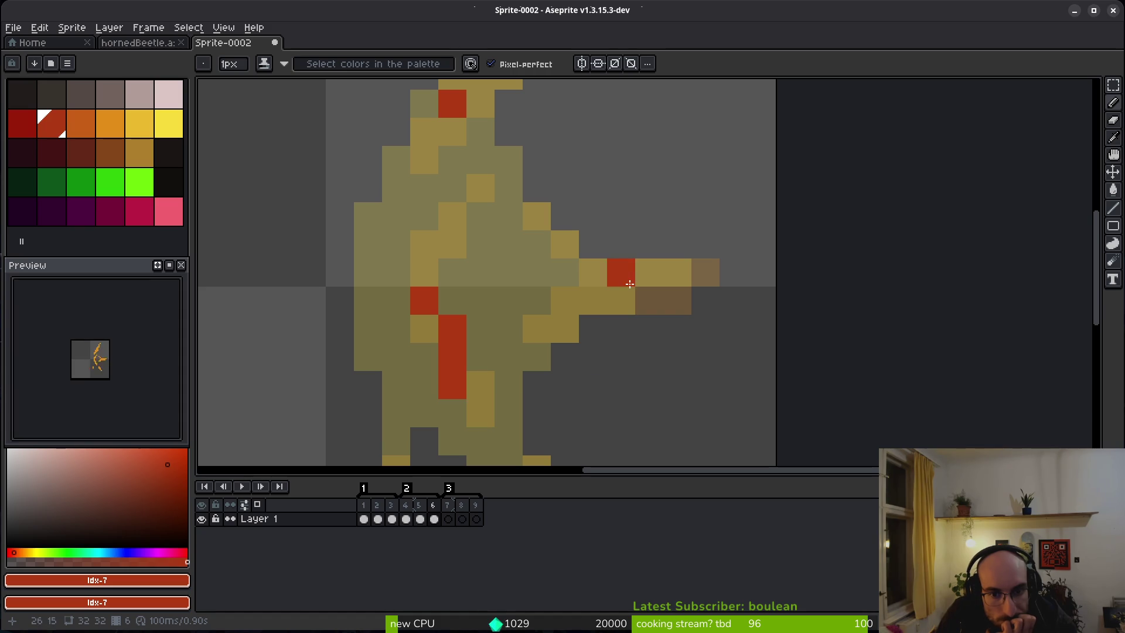
drag(703, 272, 596, 256)
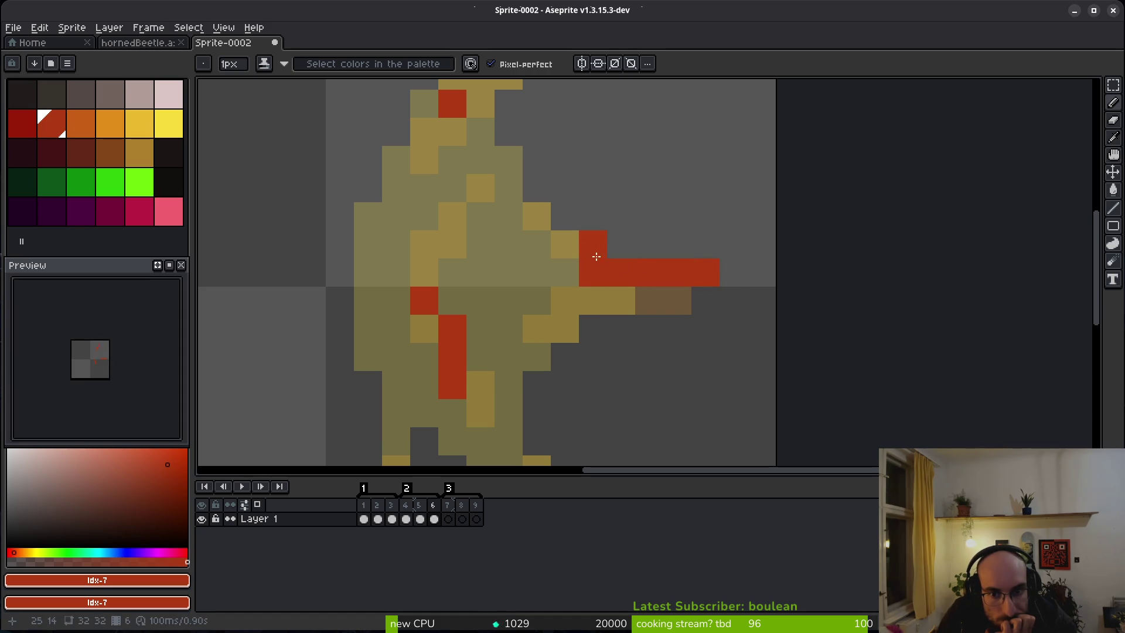
click(563, 241)
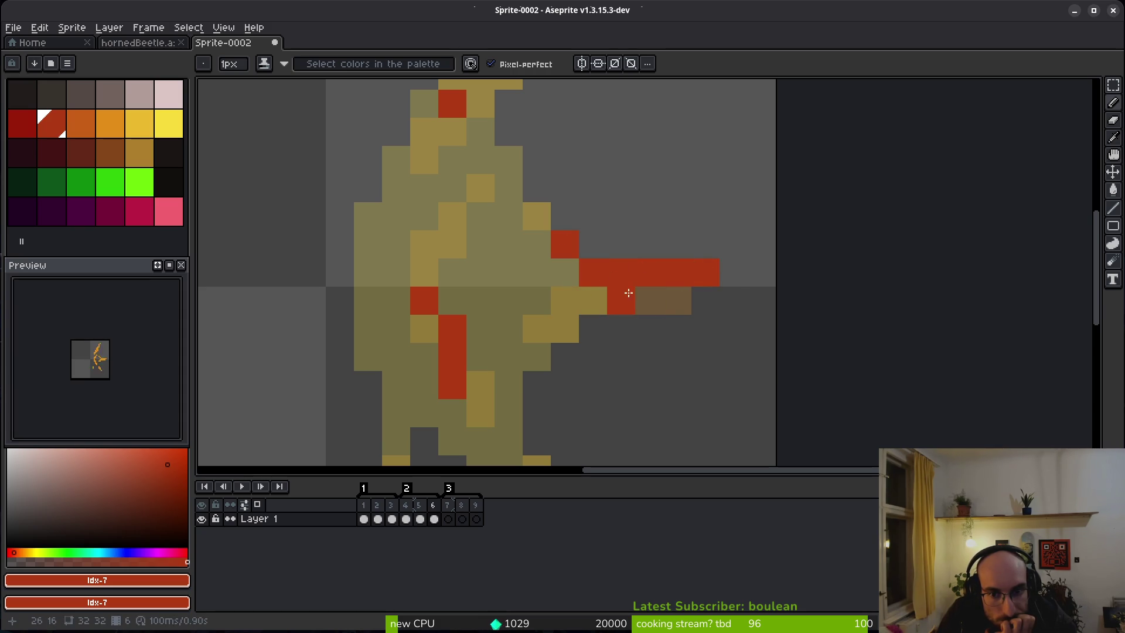
scroll(623, 314, down, 3)
drag(622, 314, 564, 258)
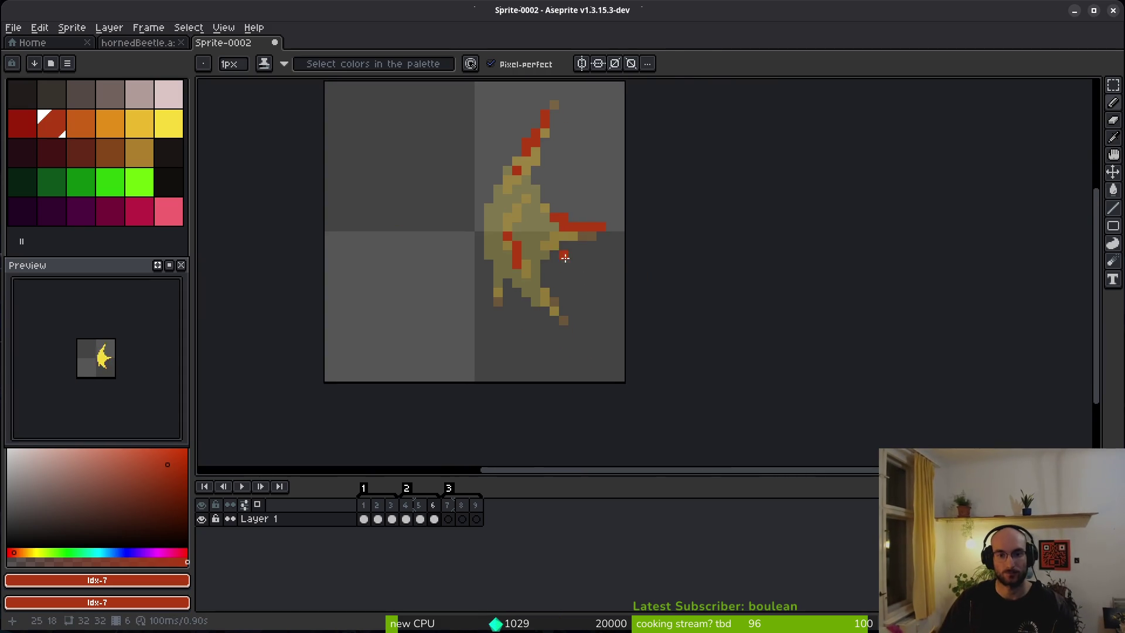
scroll(574, 320, up, 2)
Step: Turn a yellow pixel on the lower leg red, then cancel the Save dialog
key(i)
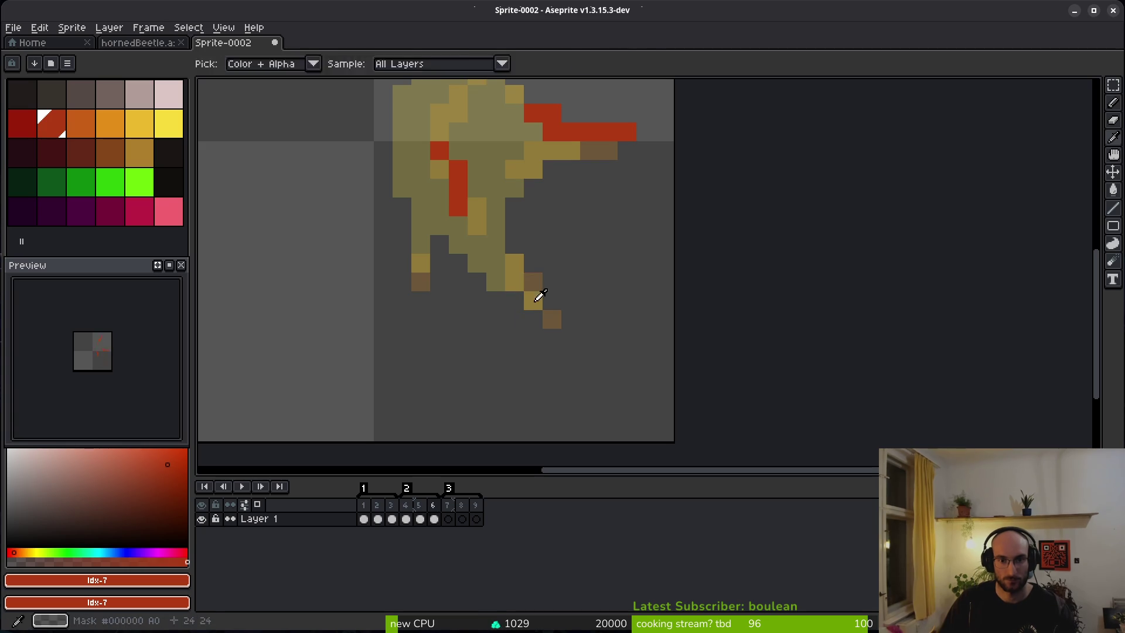
key(b)
click(517, 270)
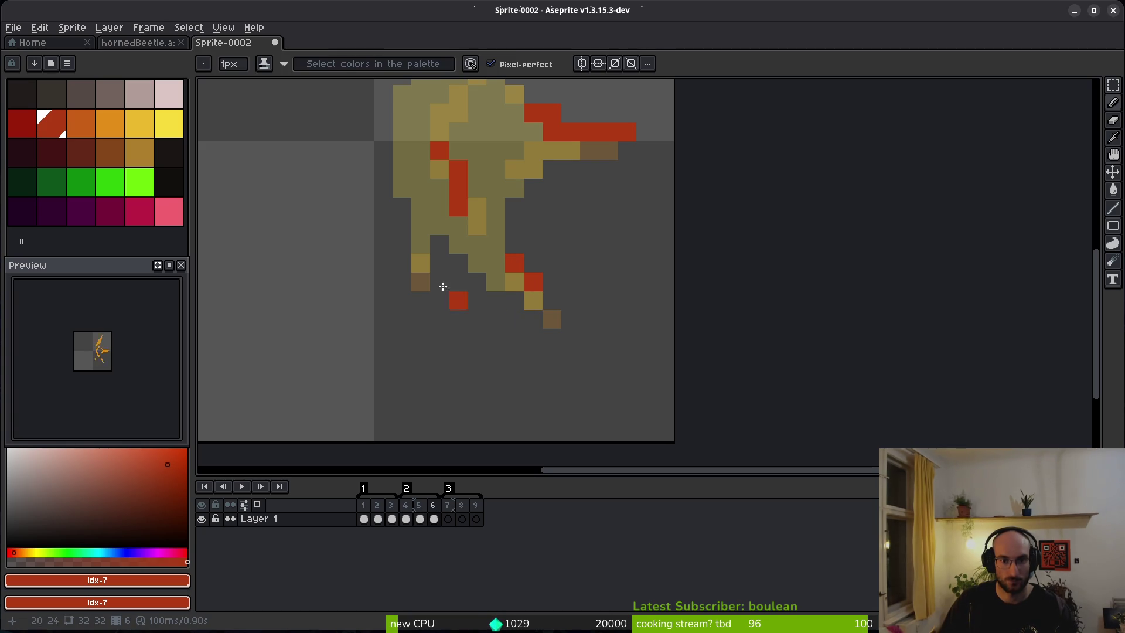
scroll(576, 309, down, 4)
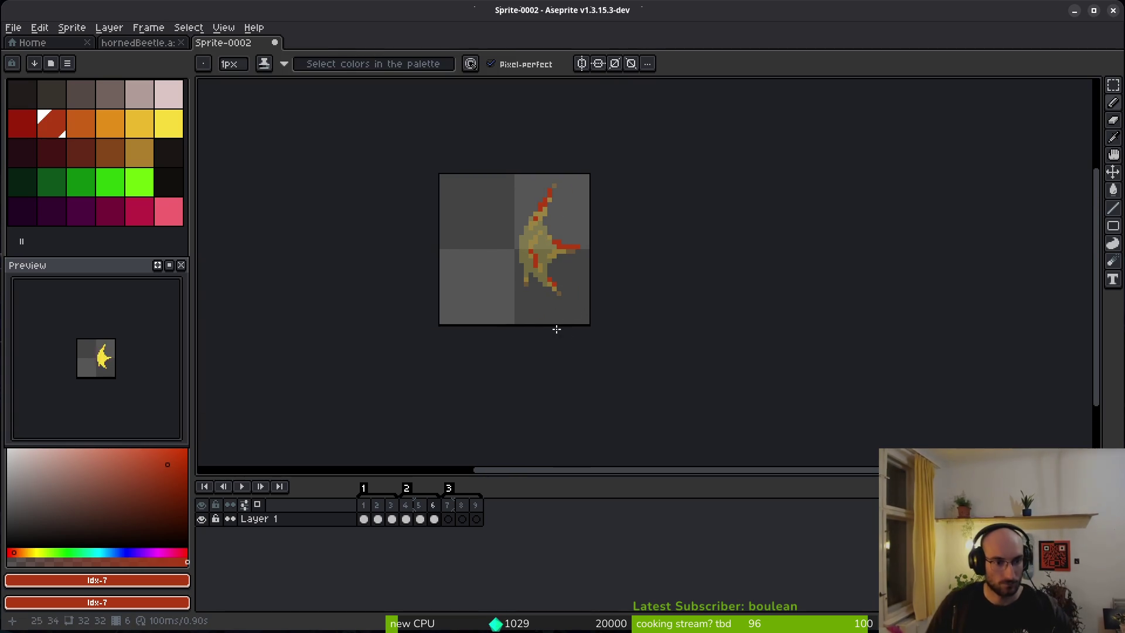
key(ctrl+s)
key(Escape)
Step: On frame 7, draw a yellow outline with spikes and a long arm, redoing the first sketch
key(Right)
key(Right)
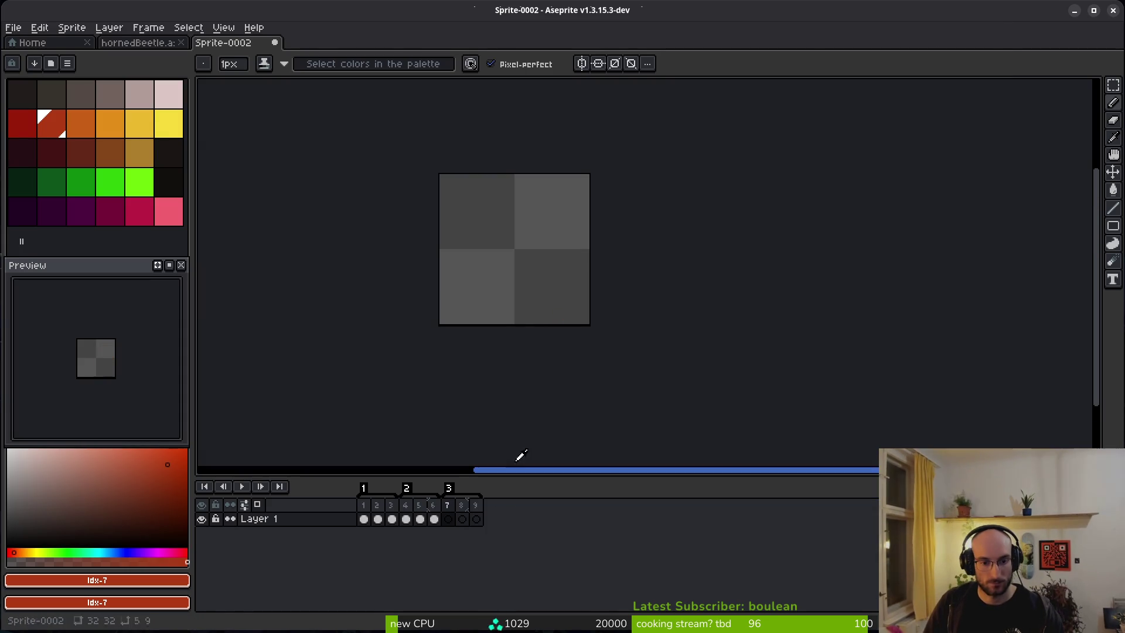
click(169, 123)
scroll(578, 269, up, 2)
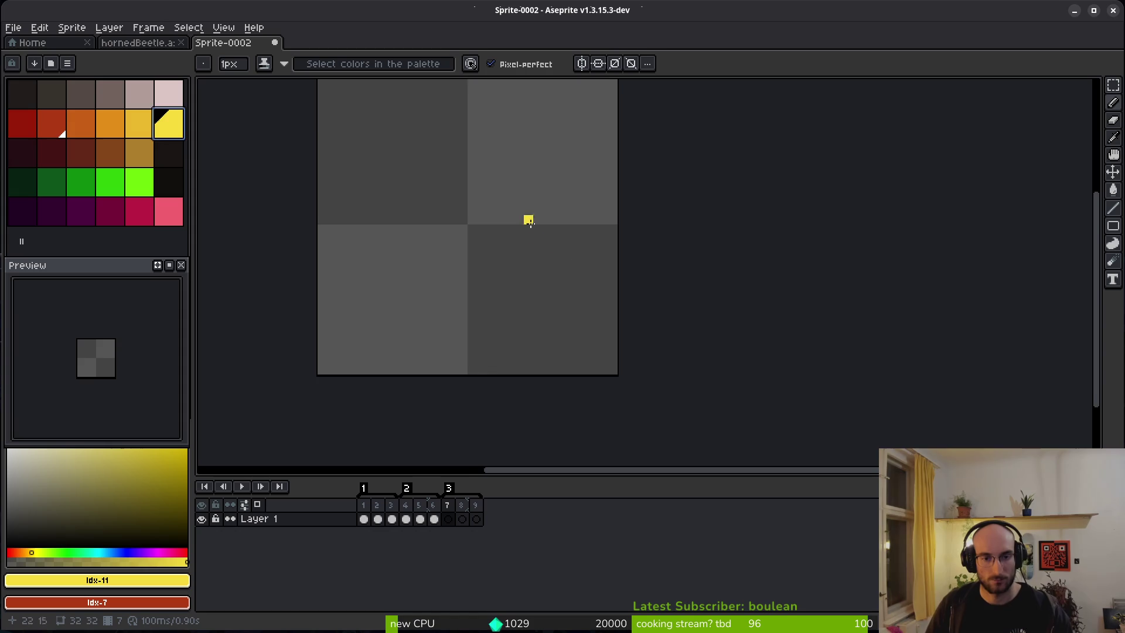
scroll(541, 312, up, 1)
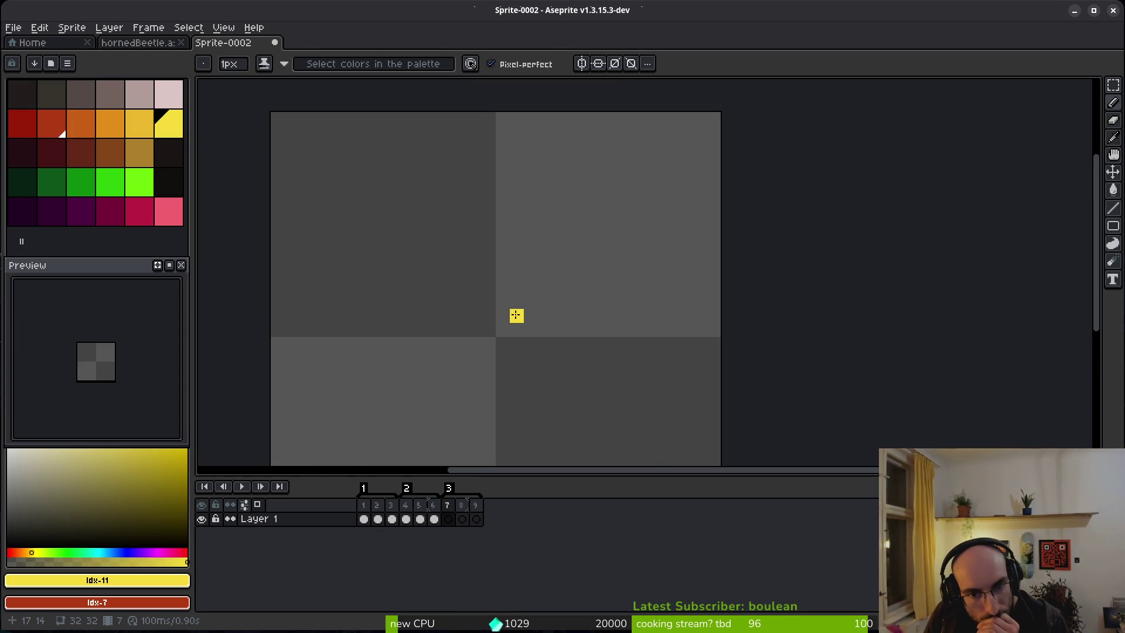
mouse_move(516, 316)
mouse_down()
mouse_move(516, 328)
mouse_move(568, 220)
mouse_move(545, 293)
mouse_move(524, 234)
mouse_move(519, 290)
mouse_move(565, 287)
mouse_move(633, 330)
mouse_move(581, 382)
mouse_move(598, 404)
mouse_move(539, 356)
mouse_up()
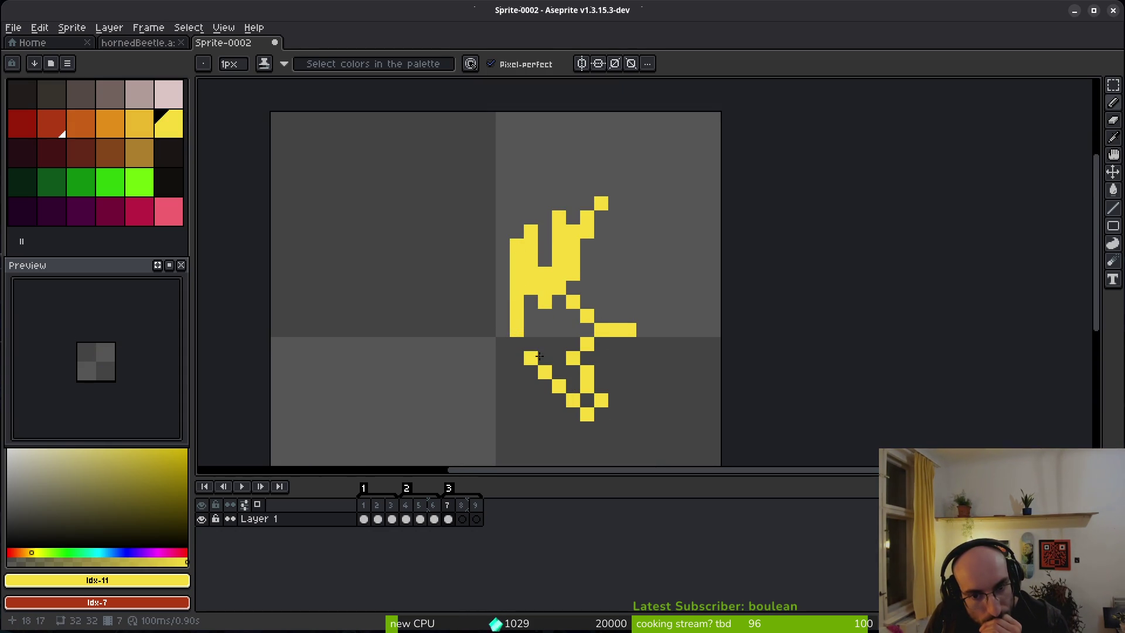
key(ctrl+z)
key(ctrl+z)
key(ctrl+z)
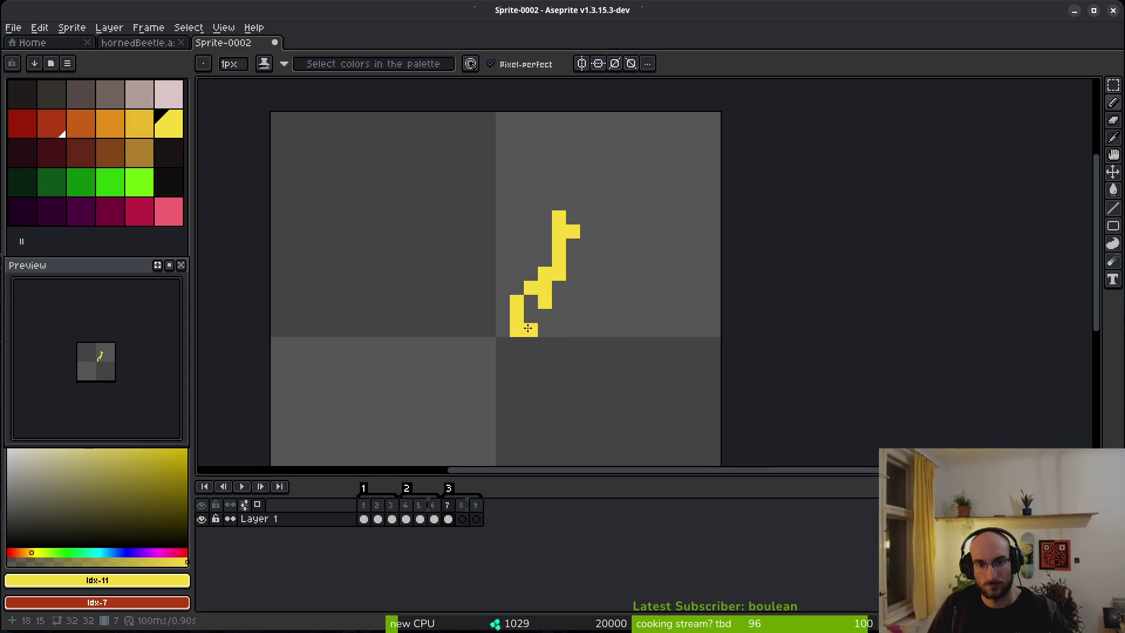
mouse_move(531, 287)
mouse_down()
mouse_move(518, 322)
mouse_move(528, 241)
mouse_up()
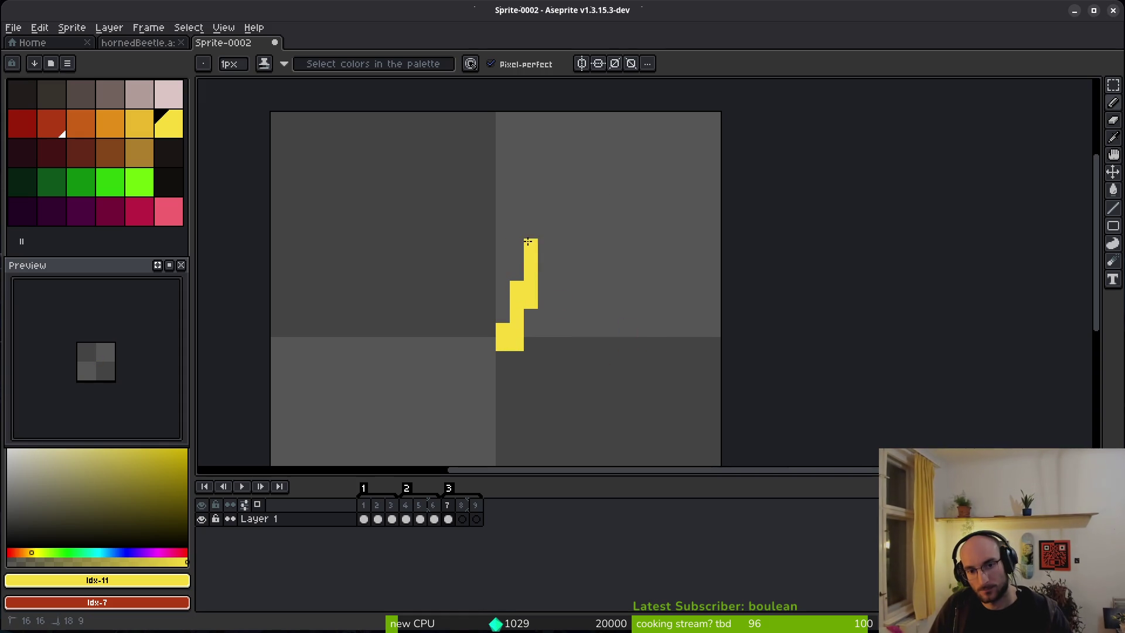
mouse_move(519, 289)
mouse_down()
mouse_move(599, 302)
mouse_move(546, 371)
mouse_move(678, 373)
mouse_move(553, 397)
mouse_move(564, 373)
mouse_move(514, 275)
mouse_move(503, 311)
mouse_move(475, 317)
mouse_move(451, 256)
mouse_up()
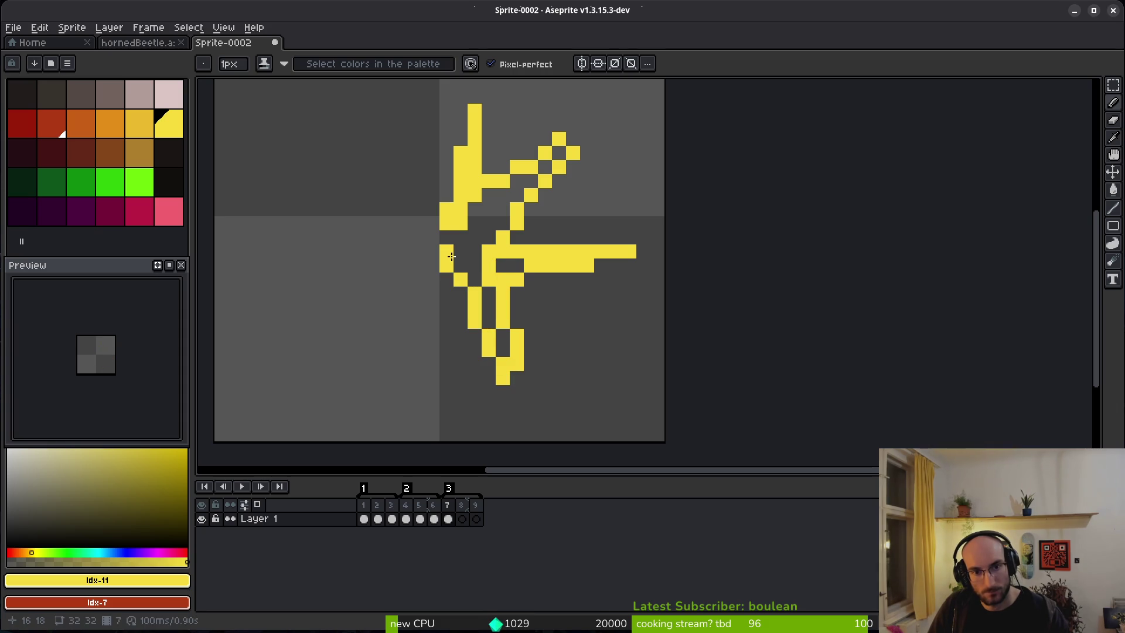
Step: Fill the two enclosed holes yellow with the Paint Bucket and erase stray leg pixels
key(g)
click(497, 227)
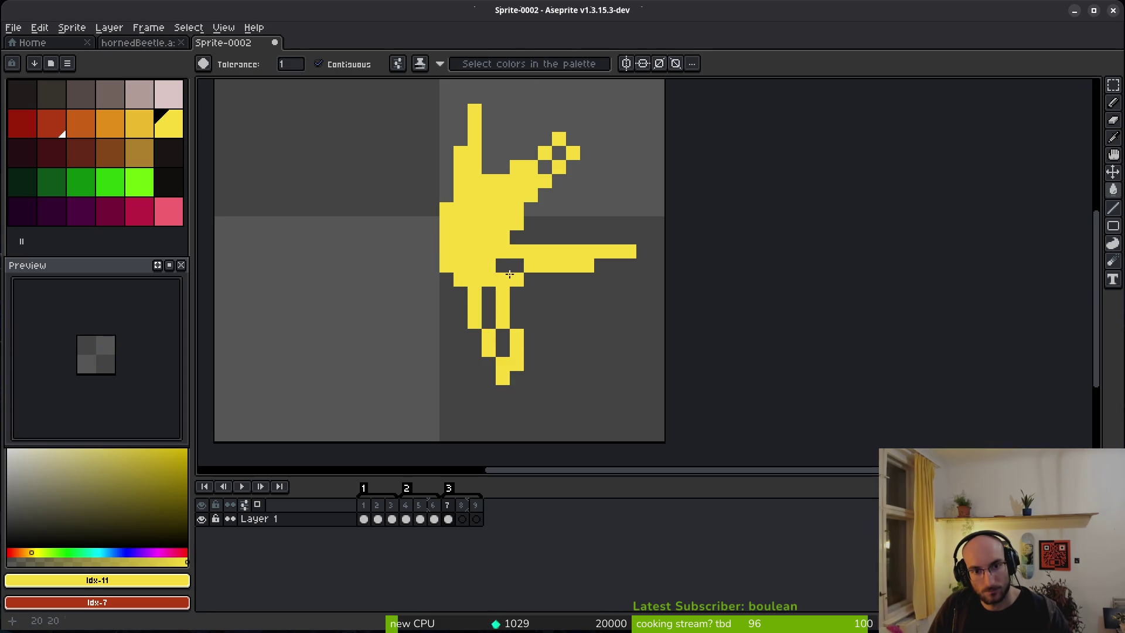
click(504, 265)
key(b)
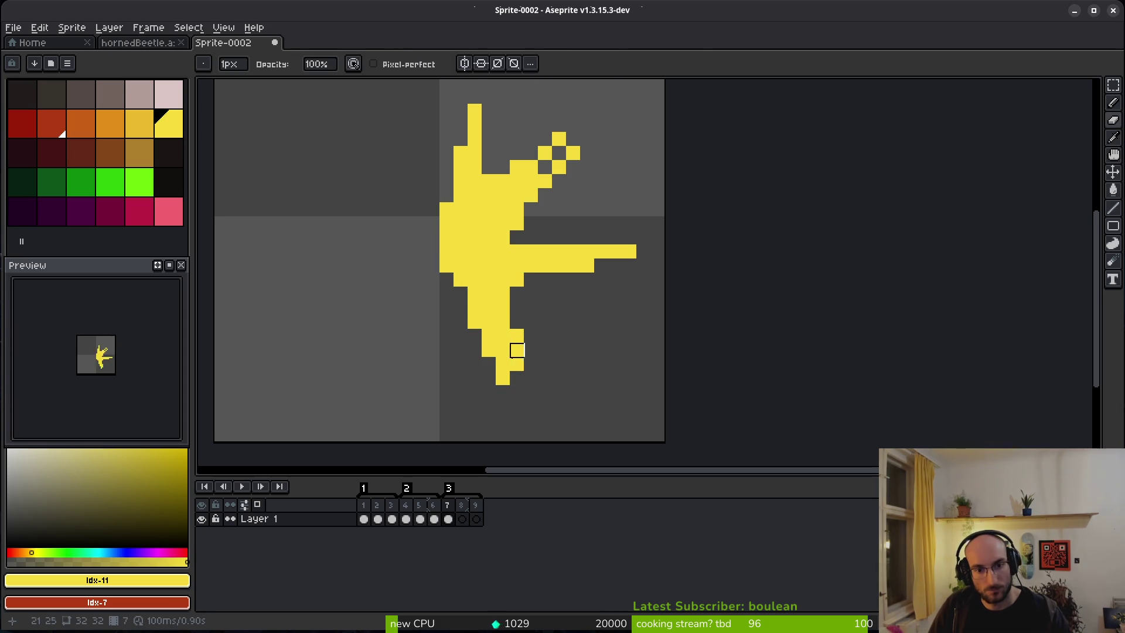
key(e)
click(488, 350)
click(475, 322)
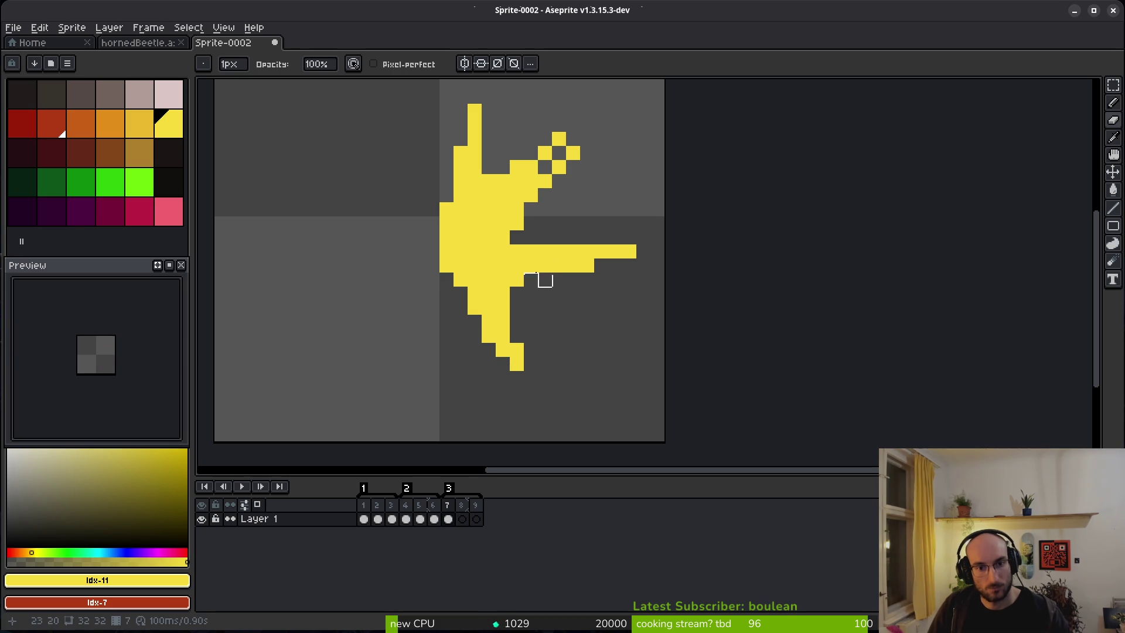
Step: Add yellow pixels where the arm meets the body and trim the horn tip
scroll(545, 280, up, 2)
key(b)
click(556, 311)
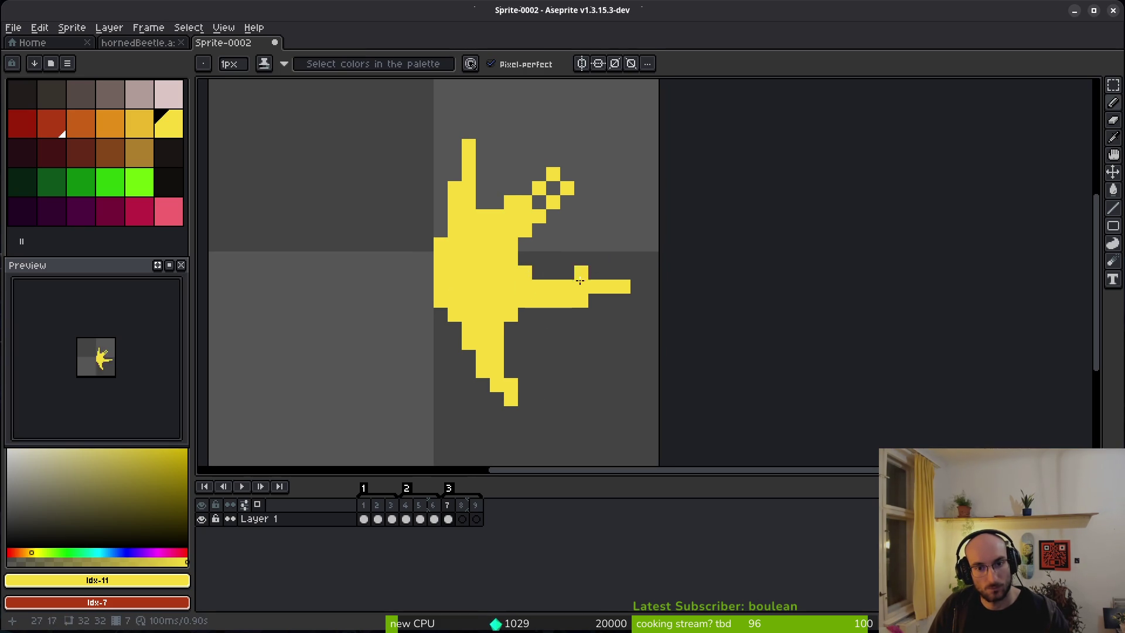
key(ctrl+z)
drag(539, 272, 527, 264)
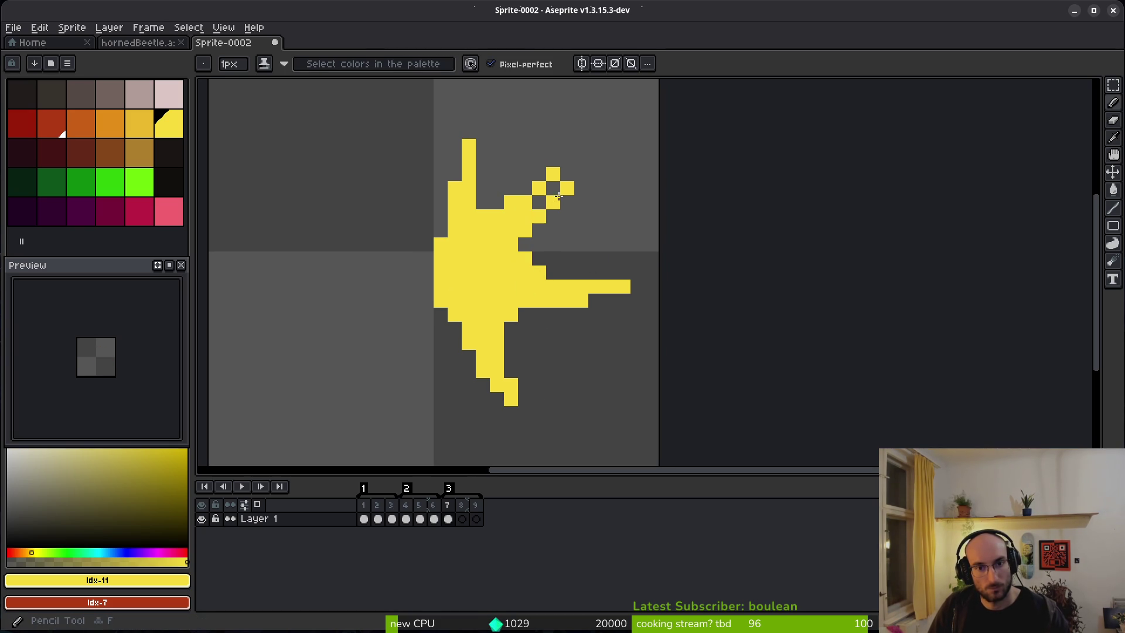
key(e)
drag(566, 185, 552, 219)
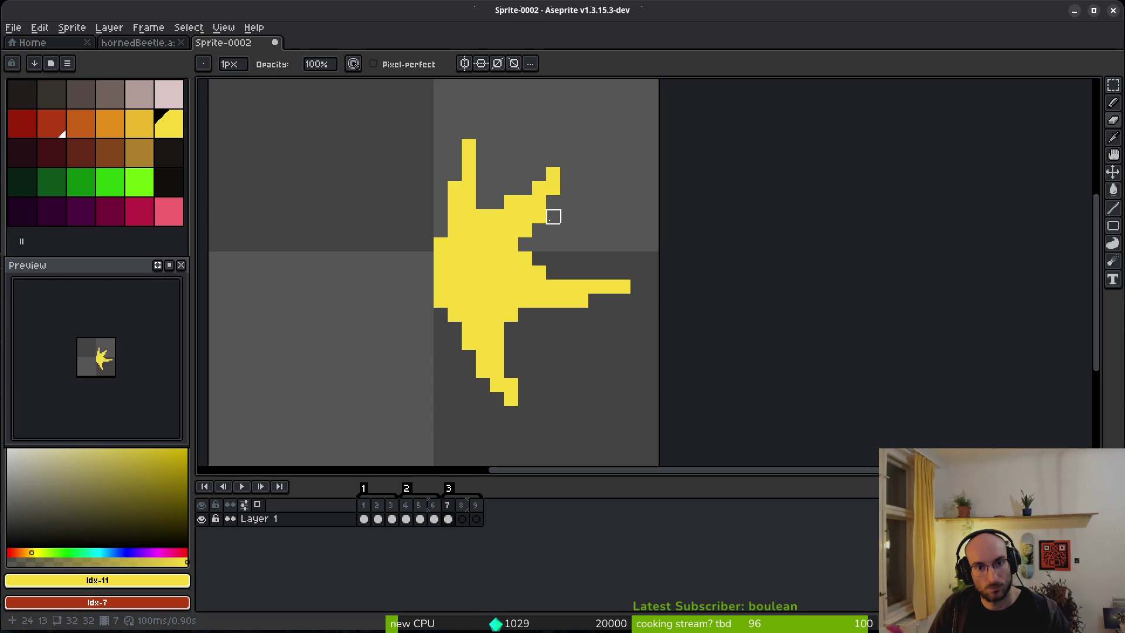
scroll(567, 258, down, 5)
Step: Dismiss the save prompt and advance to the empty frame 8
key(b)
scroll(589, 276, up, 5)
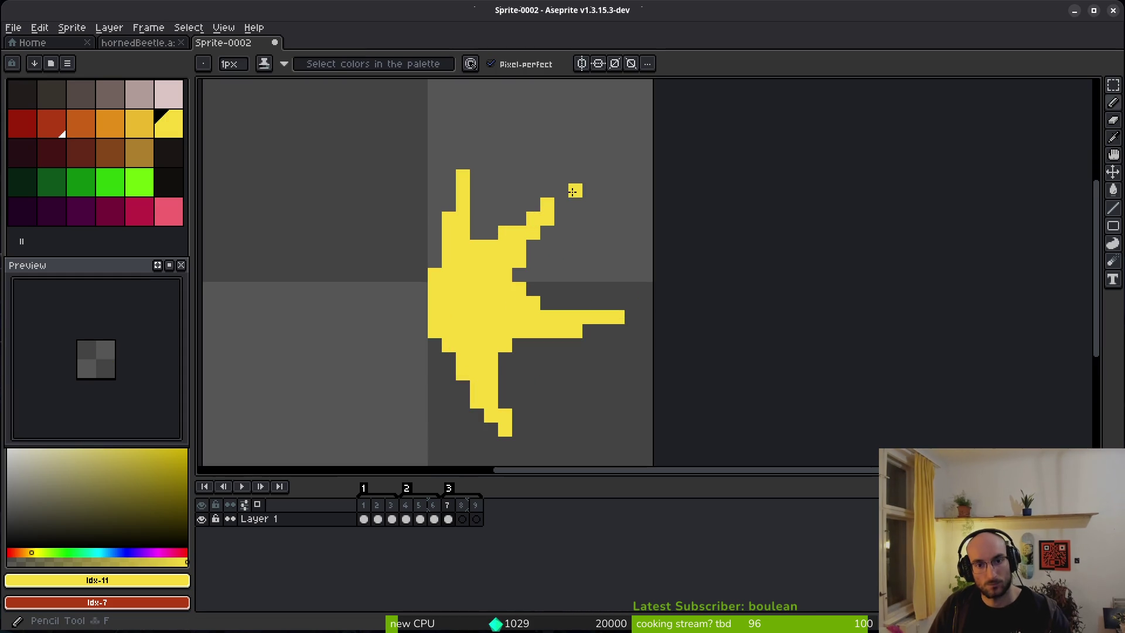
scroll(589, 315, down, 4)
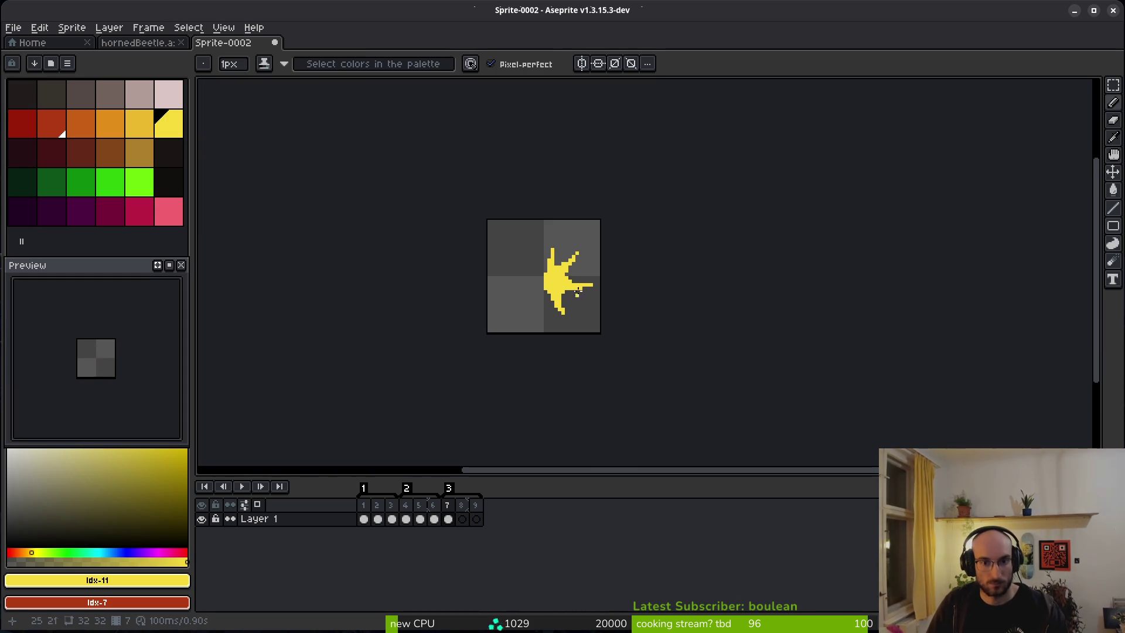
key(ctrl+s)
key(Escape)
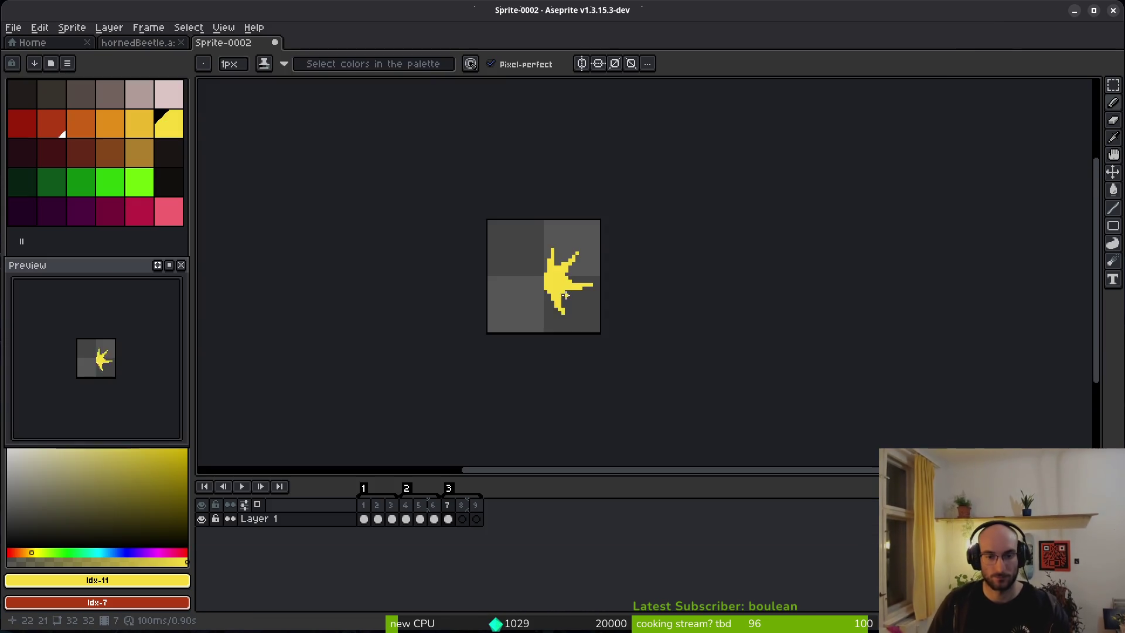
scroll(571, 311, up, 4)
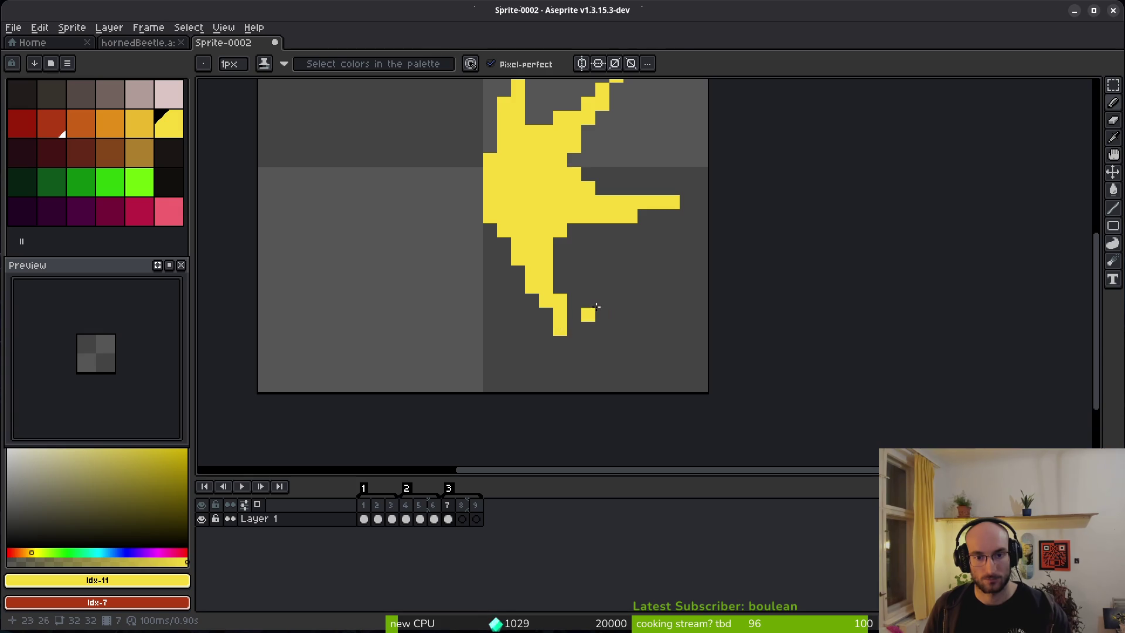
scroll(595, 306, down, 4)
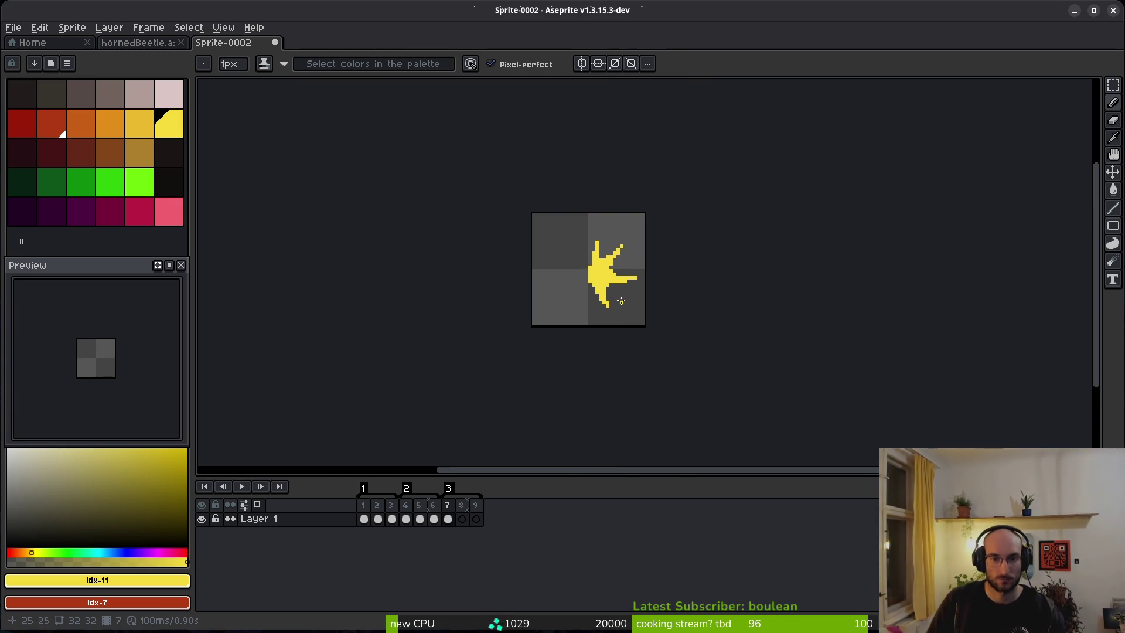
scroll(611, 268, up, 3)
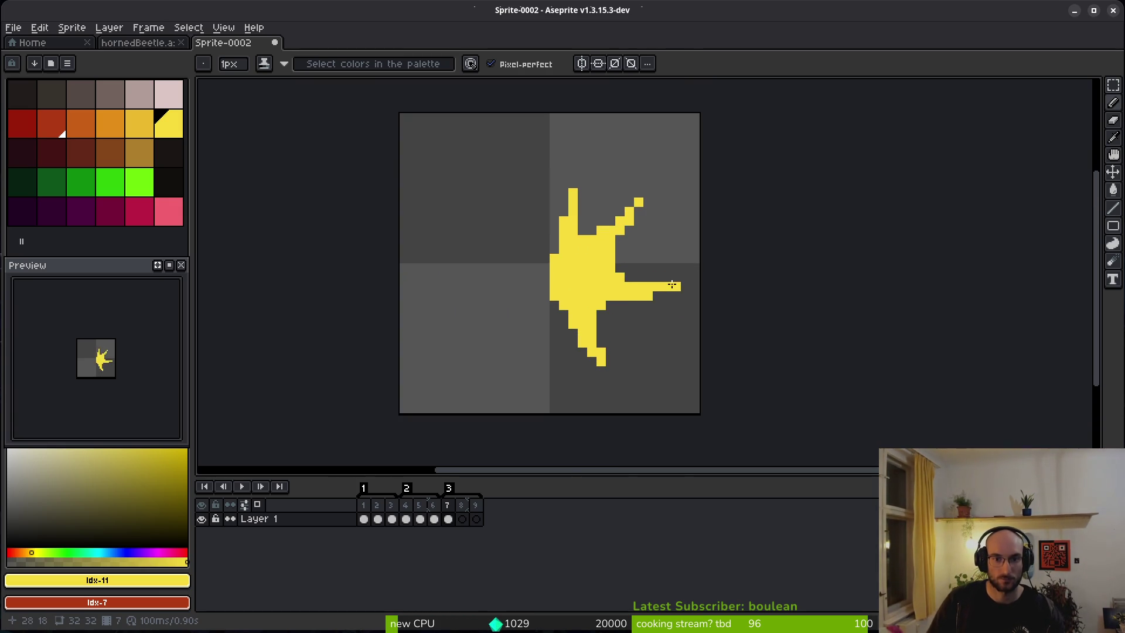
scroll(670, 296, down, 5)
key(Right)
Step: Pick orange and paint frame 8's horn strokes, undoing a misplaced centre pixel
scroll(663, 294, up, 5)
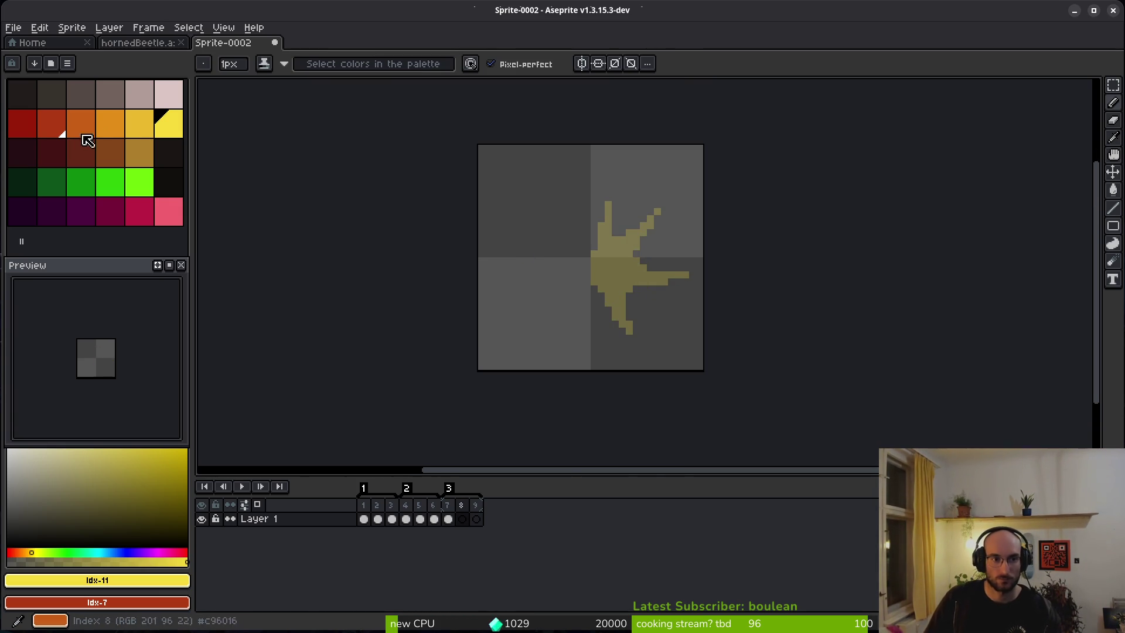
click(110, 123)
scroll(615, 225, up, 3)
click(614, 225)
mouse_move(698, 197)
mouse_down()
mouse_move(648, 240)
mouse_move(713, 182)
mouse_move(702, 207)
mouse_up()
click(657, 224)
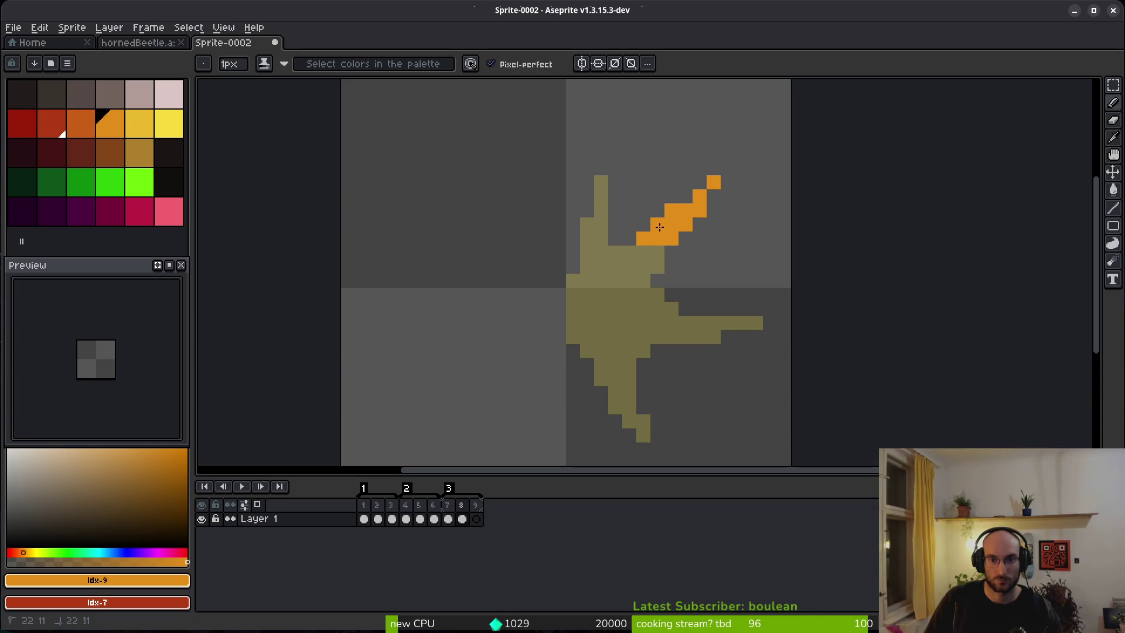
click(657, 252)
click(653, 277)
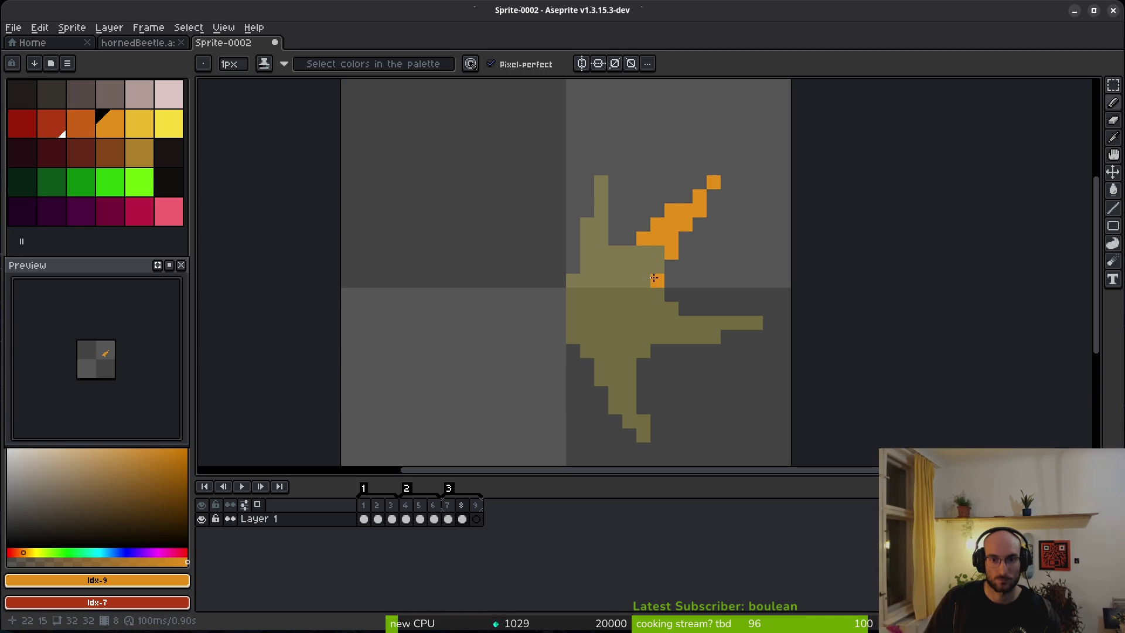
key(ctrl+z)
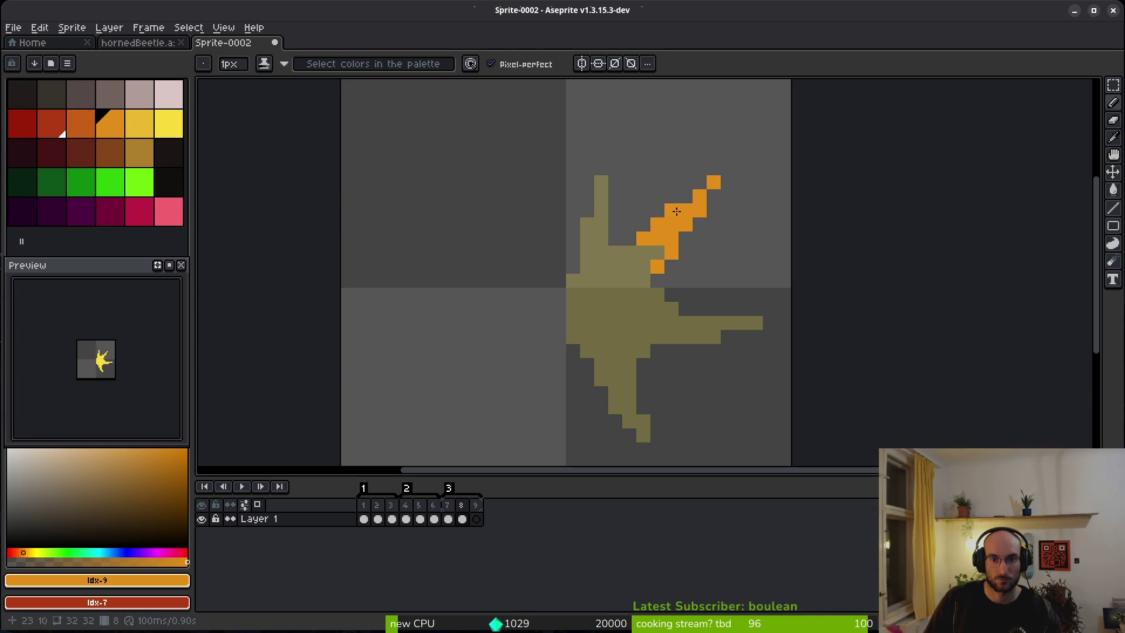
key(e)
key(ctrl+z)
key(b)
mouse_move(588, 237)
mouse_down()
mouse_move(615, 168)
mouse_move(591, 226)
mouse_move(610, 201)
mouse_up()
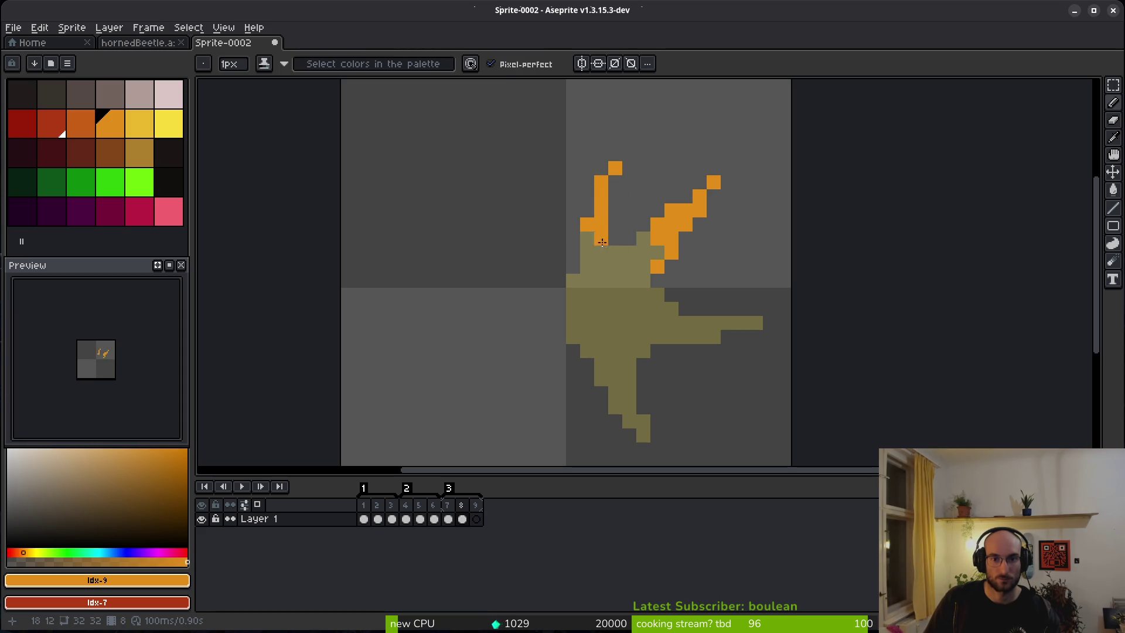
Step: Trace orange pixels along the right arm and down the lower leg
mouse_move(631, 295)
mouse_down()
mouse_move(658, 322)
mouse_move(700, 308)
mouse_up()
click(733, 322)
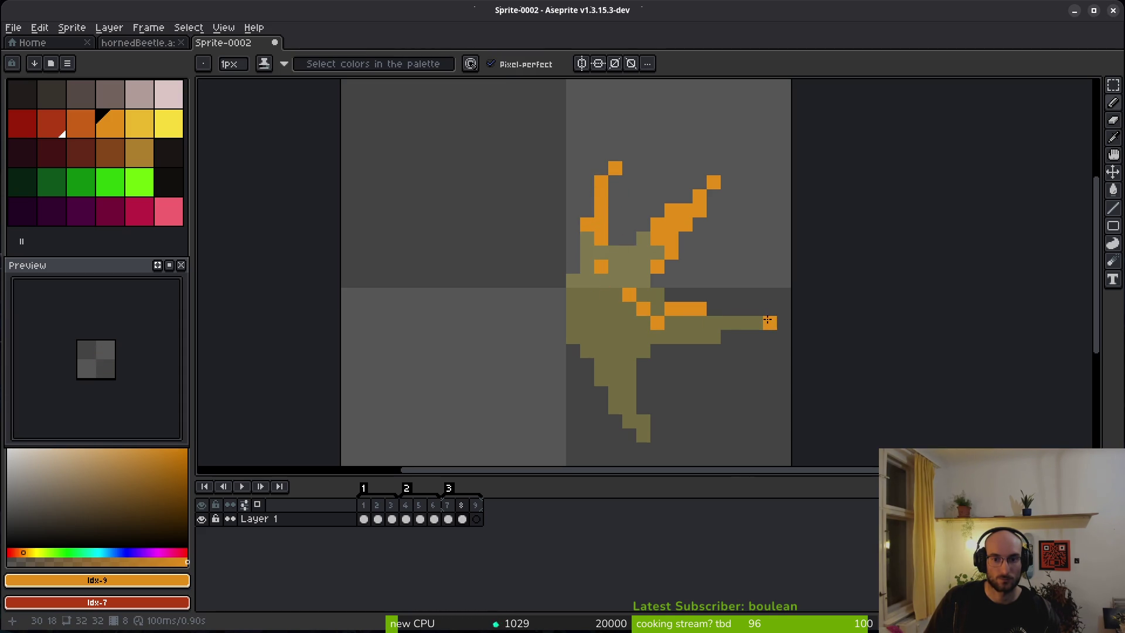
mouse_move(756, 338)
mouse_down()
mouse_move(657, 312)
mouse_move(631, 352)
mouse_up()
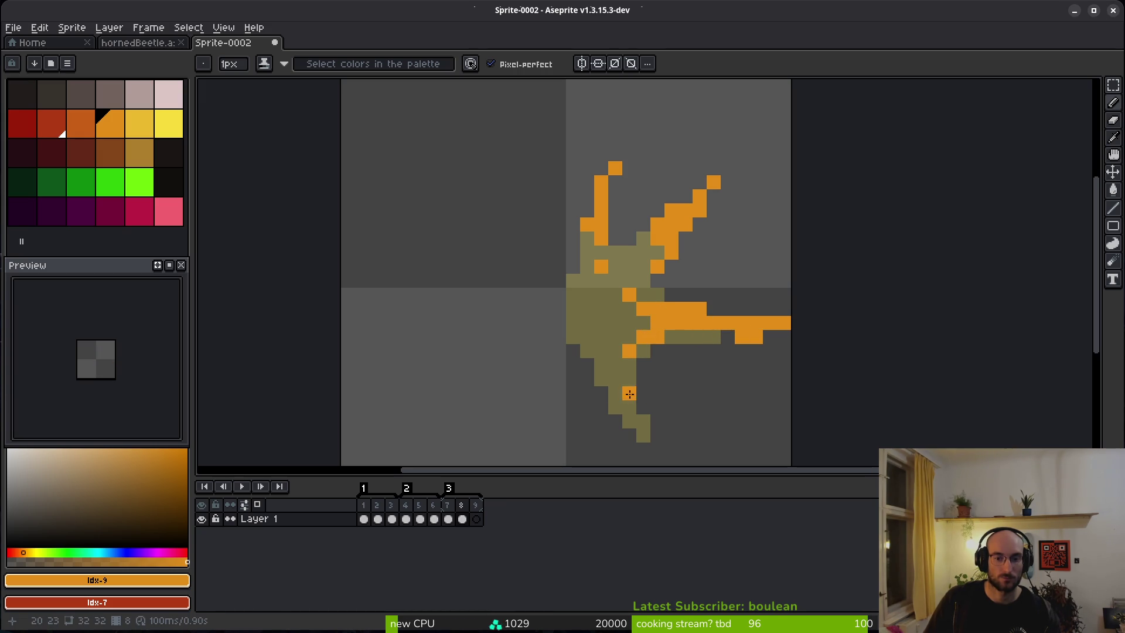
mouse_move(629, 394)
mouse_down()
mouse_move(644, 448)
mouse_move(644, 420)
mouse_up()
scroll(643, 433, up, 2)
click(627, 417)
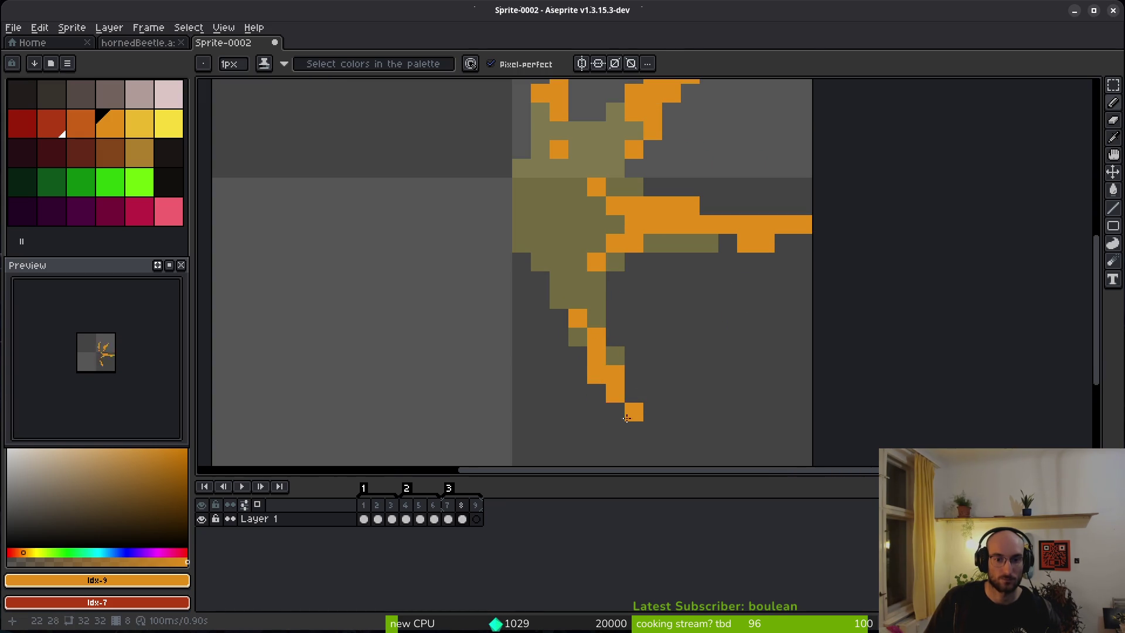
click(613, 342)
Step: Select the lower leg's orange region, clear it, and add a pixel near the splash
key(w)
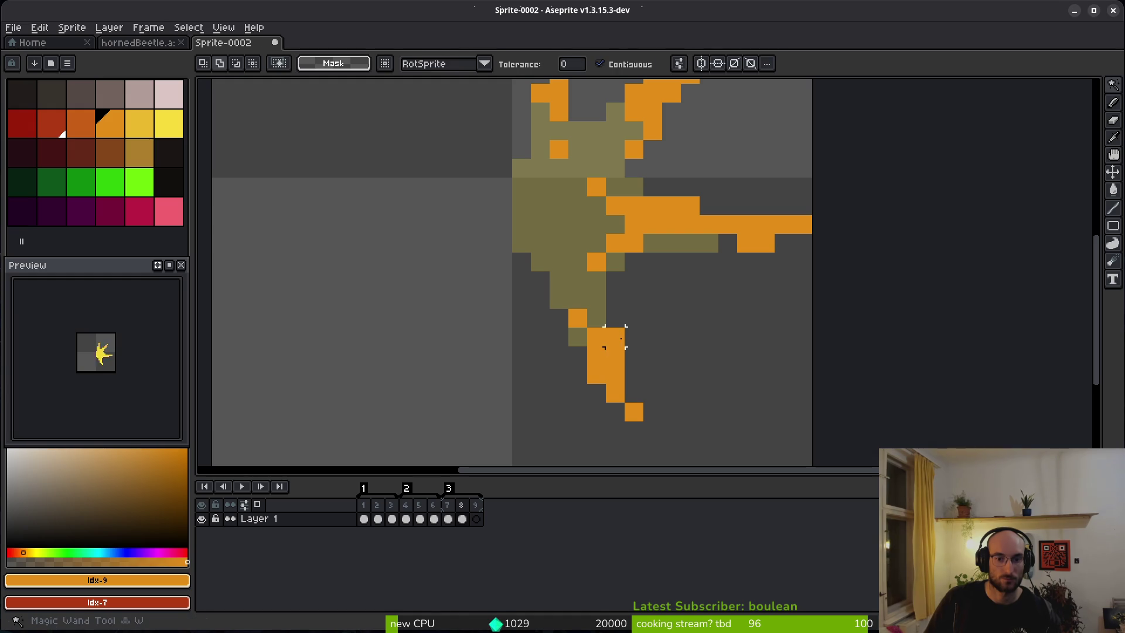
click(615, 337)
key(ctrl+d)
key(e)
key(b)
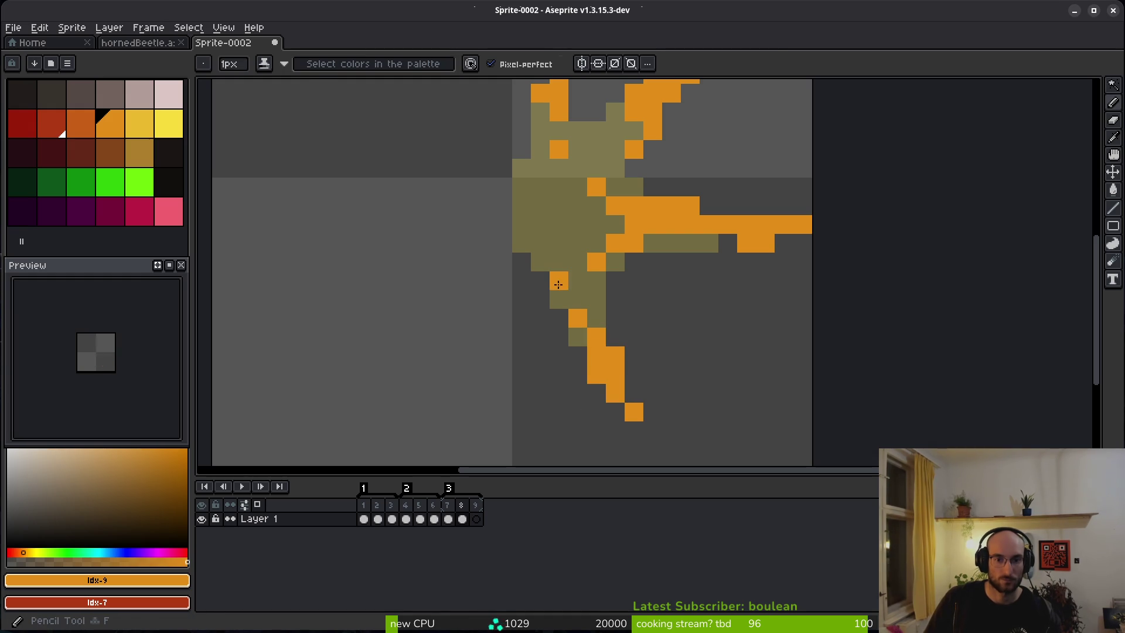
scroll(724, 355, down, 6)
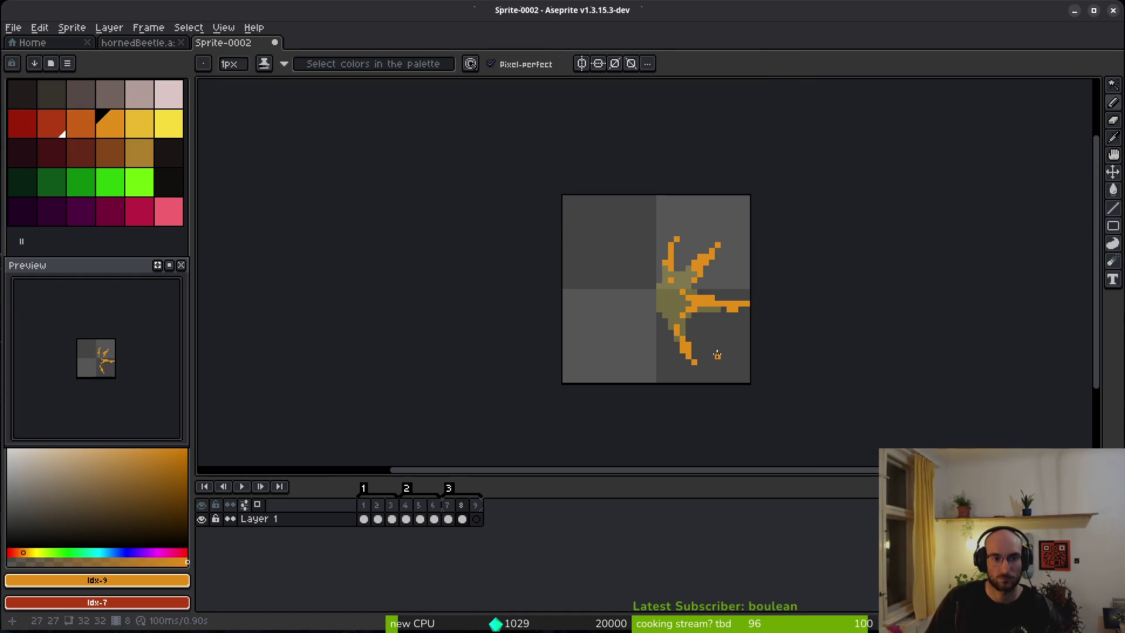
click(630, 309)
scroll(712, 329, up, 4)
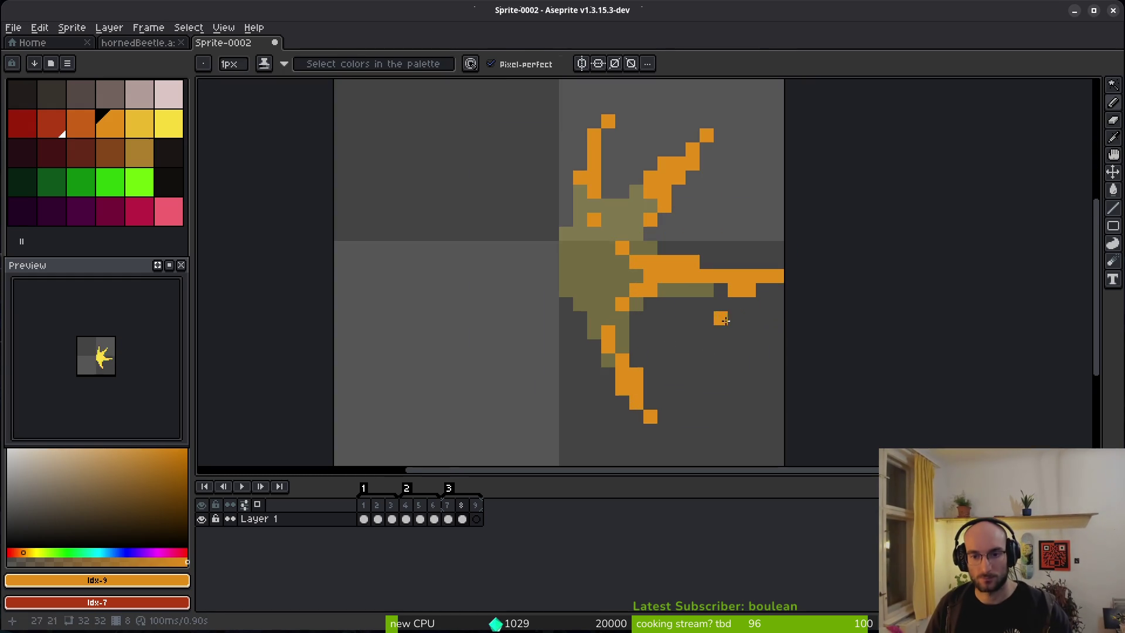
Step: Erase strays around the right arm's tip and redraw the tip pixel
key(e)
click(722, 318)
mouse_move(748, 290)
mouse_down()
mouse_move(732, 290)
mouse_move(779, 276)
mouse_move(744, 280)
mouse_up()
key(b)
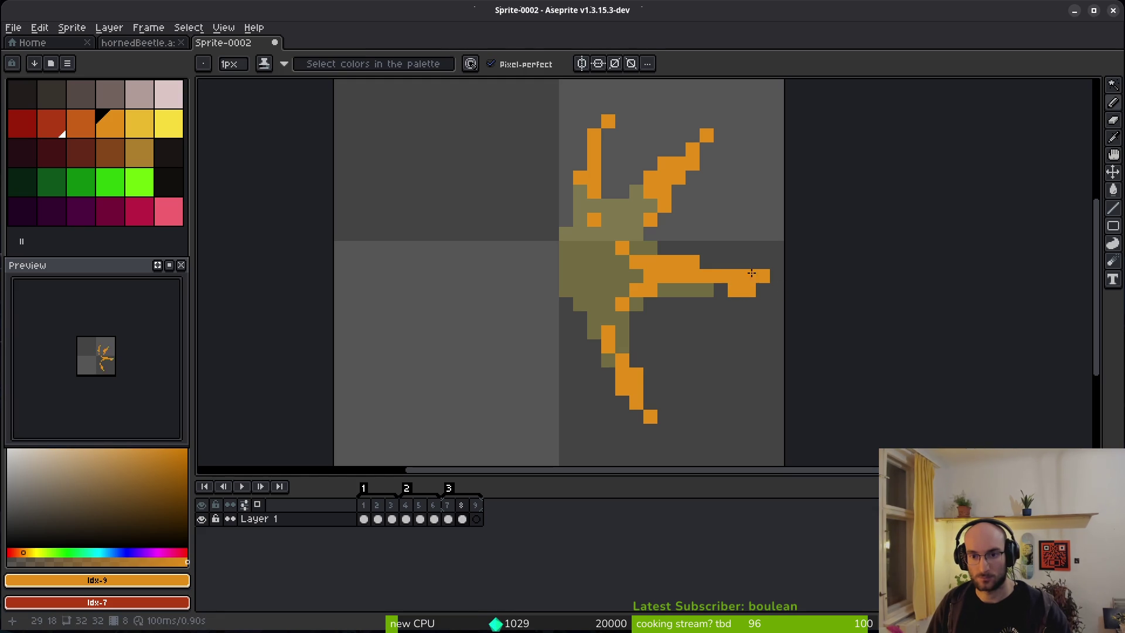
key(e)
click(748, 290)
key(b)
click(718, 291)
key(ctrl+z)
click(746, 291)
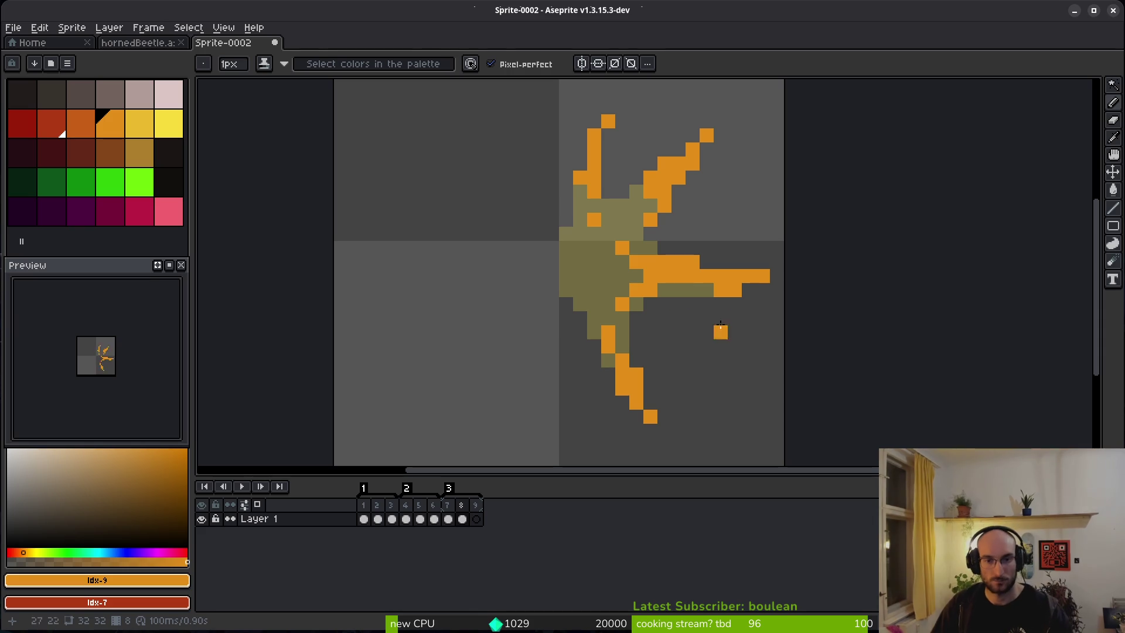
key(ctrl+z)
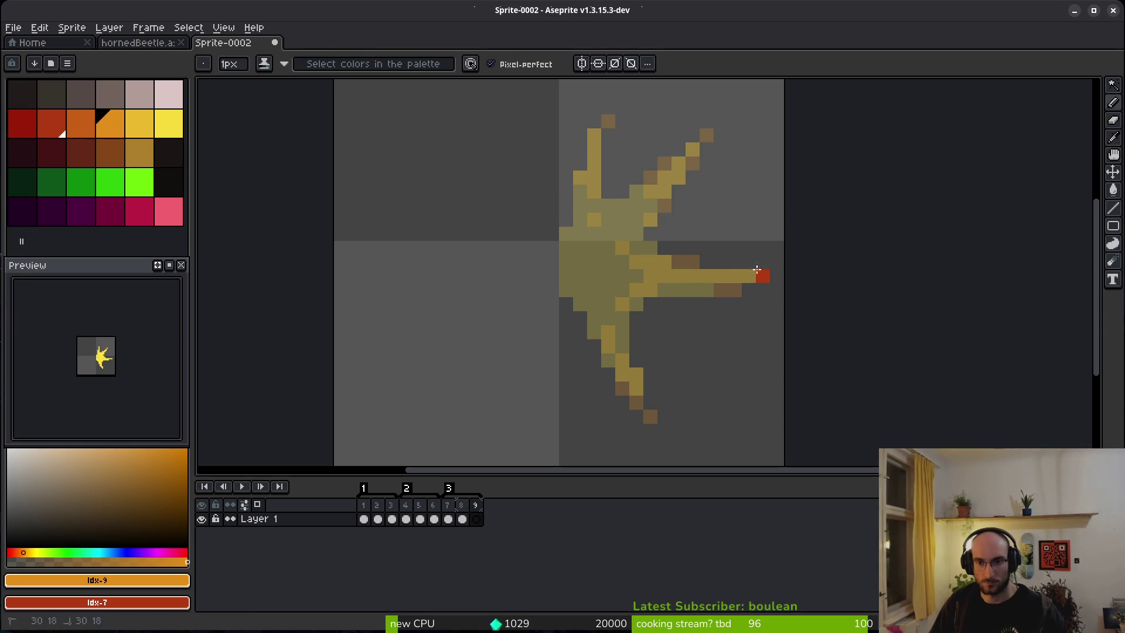
Step: Paint red pixels along the right arm's tip on frame 9
drag(756, 269, 713, 267)
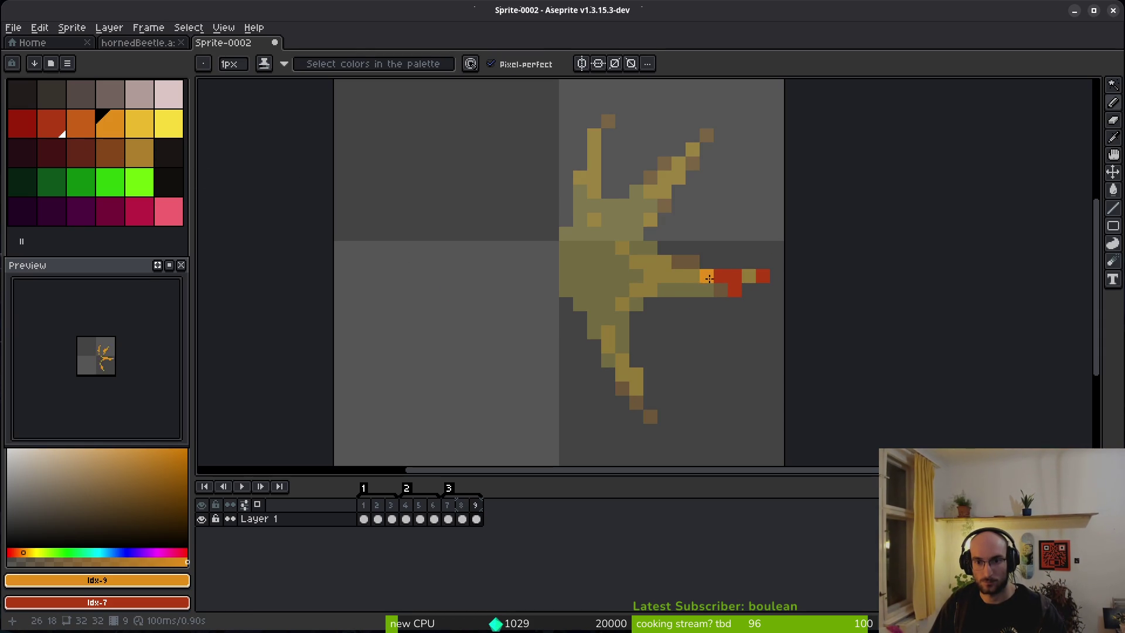
drag(679, 276, 650, 262)
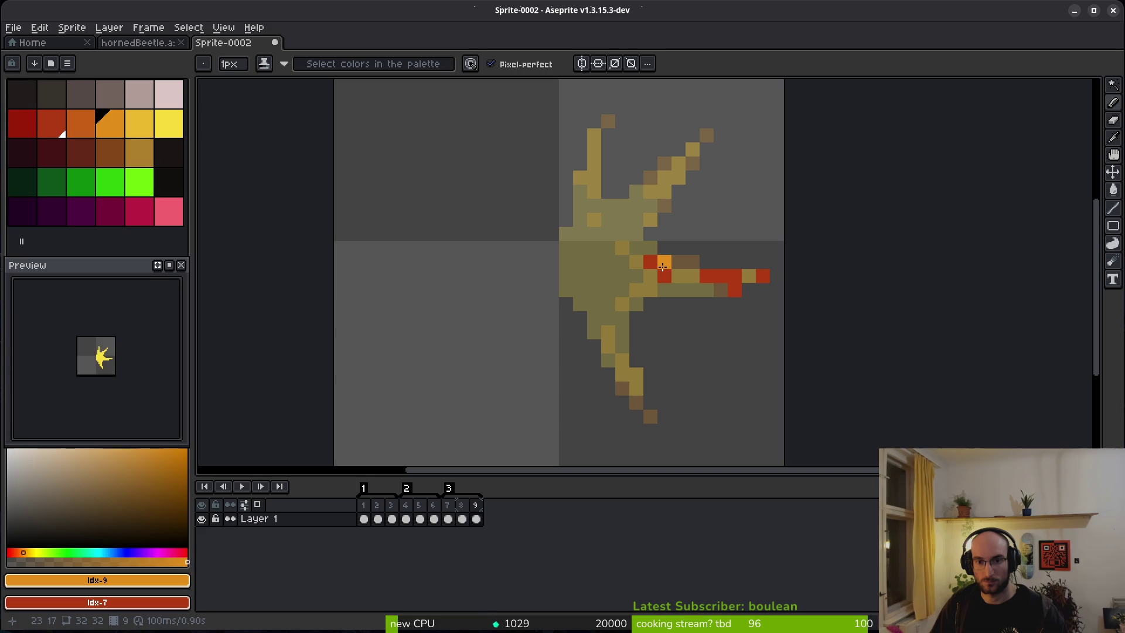
key(e)
key(b)
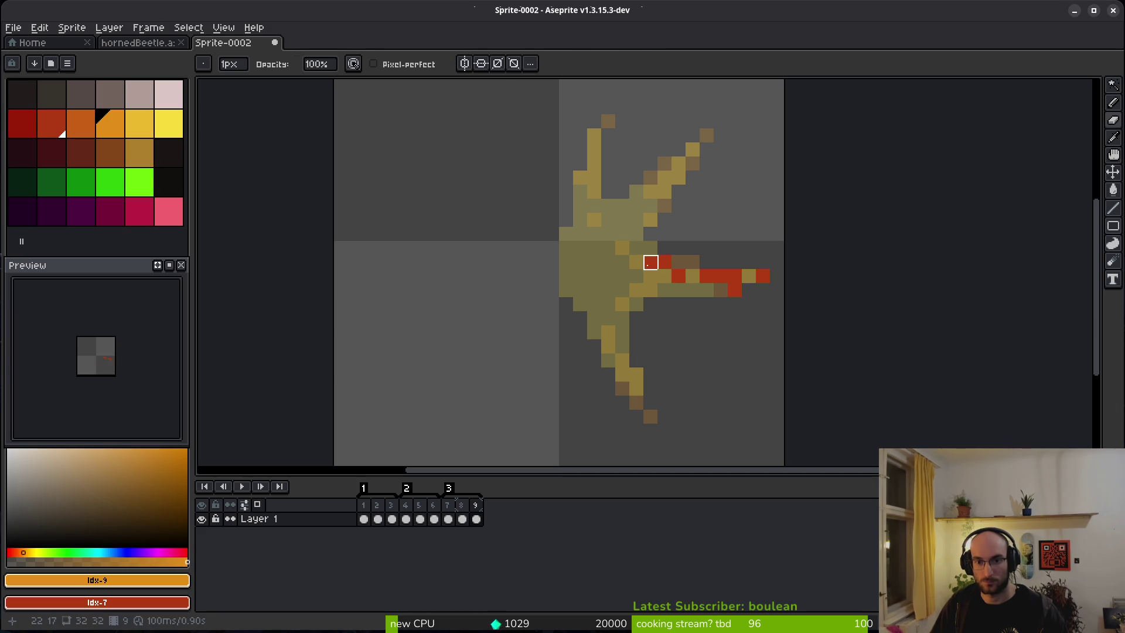
drag(684, 275, 650, 261)
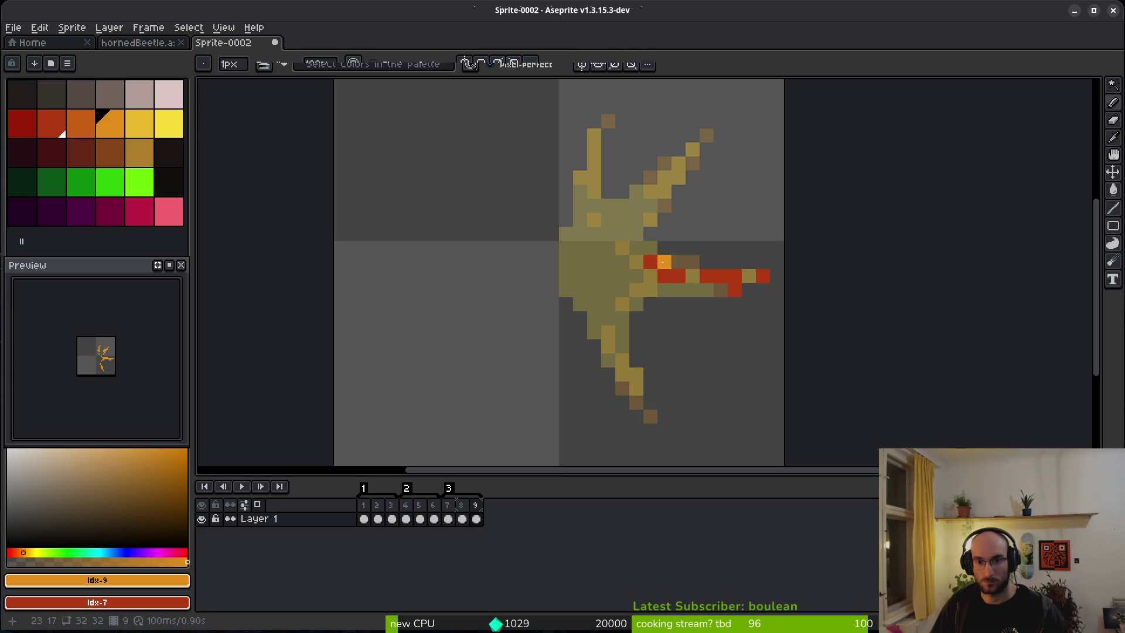
key(e)
key(b)
Step: Add red accent pixels to the upper-right ray, upper-left ray and lower leg
right_click(706, 135)
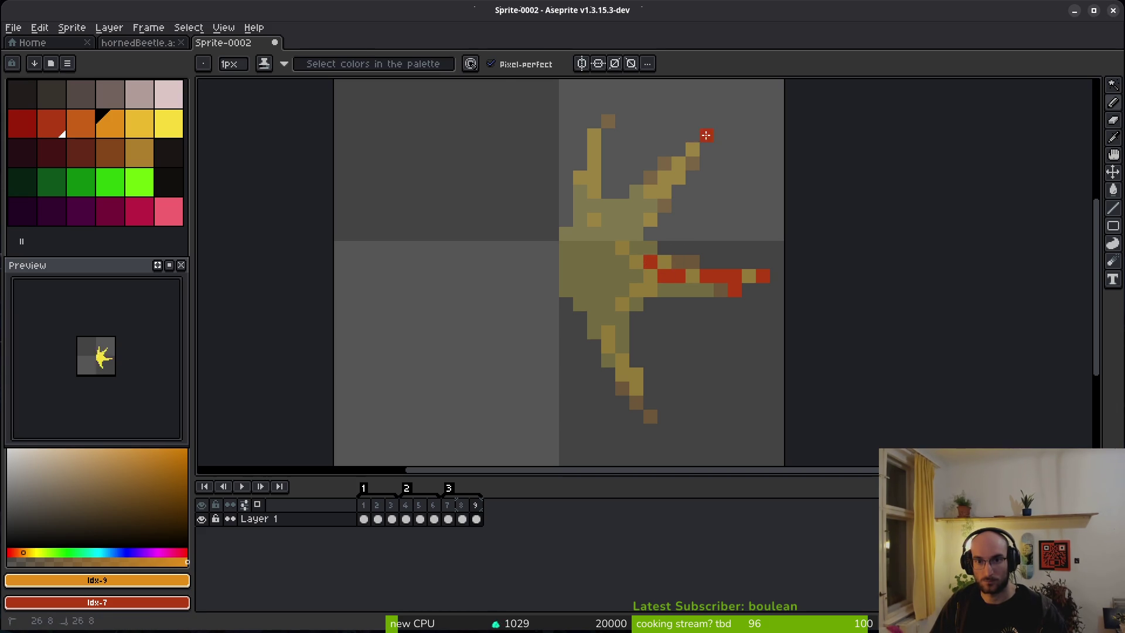
right_click(692, 150)
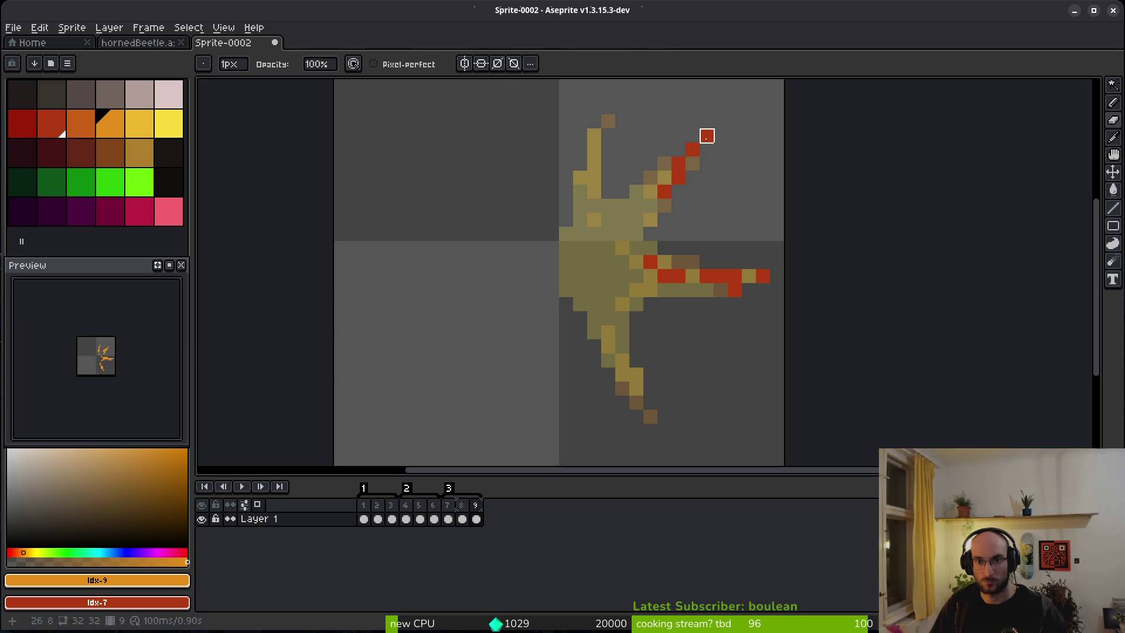
key(ctrl+z)
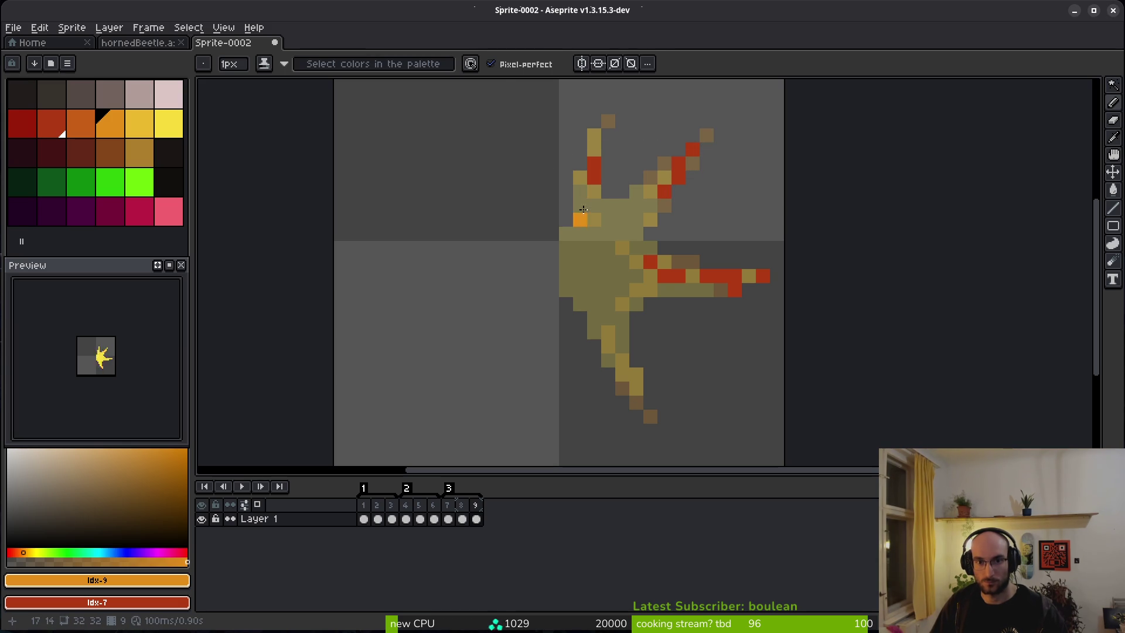
right_click(595, 204)
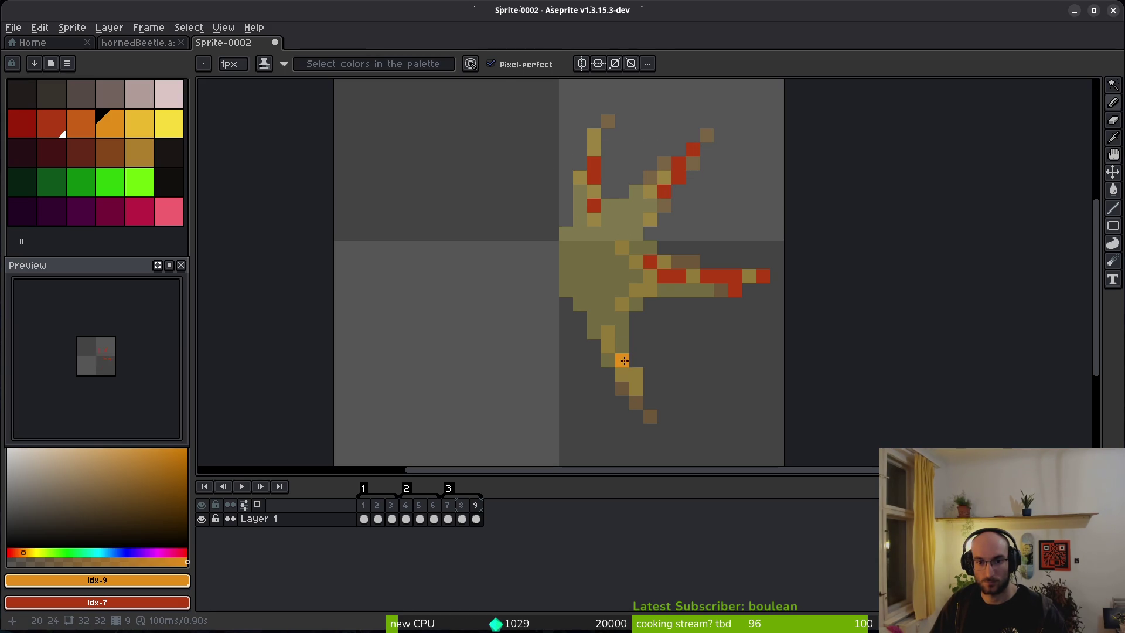
right_click(622, 374)
right_click(636, 375)
right_click(637, 392)
right_click(622, 360)
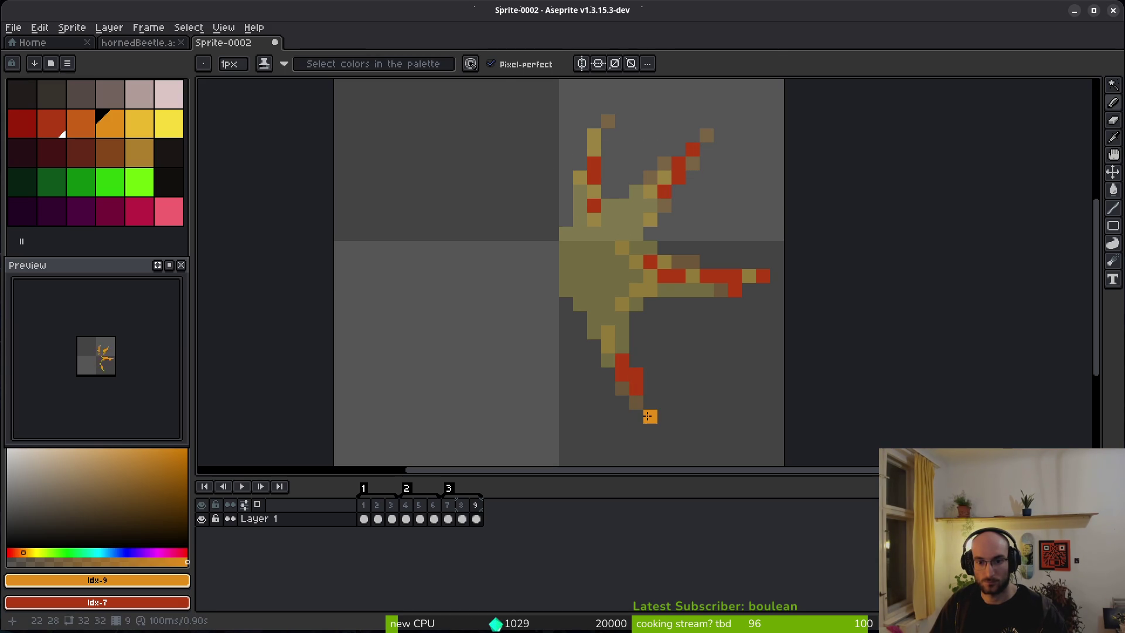
scroll(674, 335, down, 2)
scroll(664, 328, up, 2)
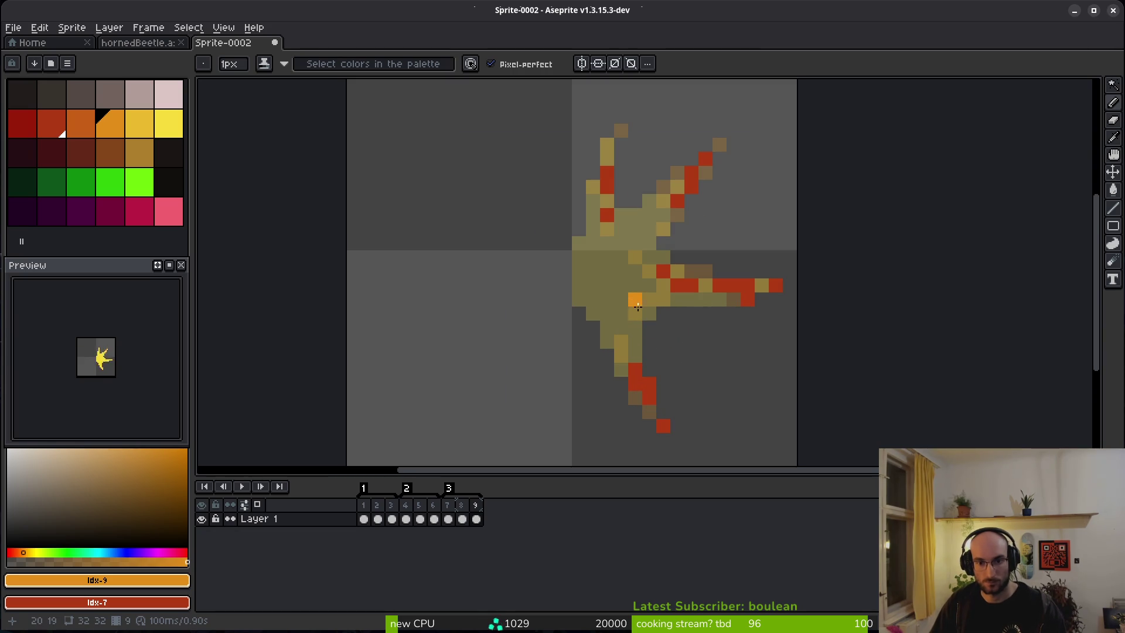
Step: Add a red body pixel and a short orange stroke, then save as shieldHitVfx
right_click(633, 315)
key(g)
click(634, 314)
key(b)
drag(592, 270, 602, 304)
key(ctrl+s)
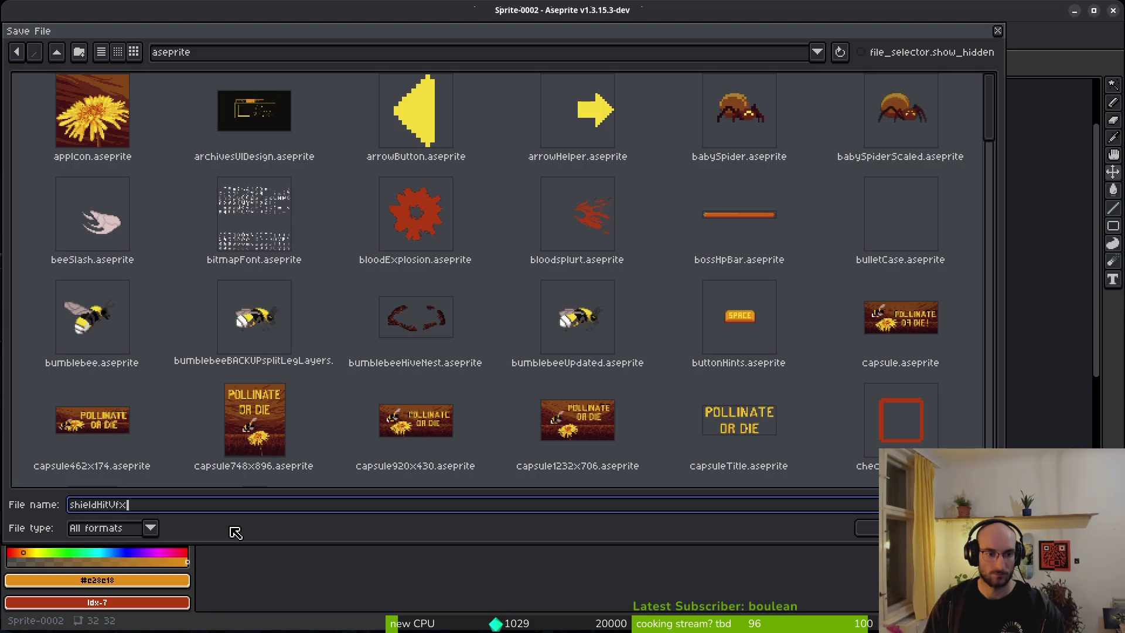
click(868, 528)
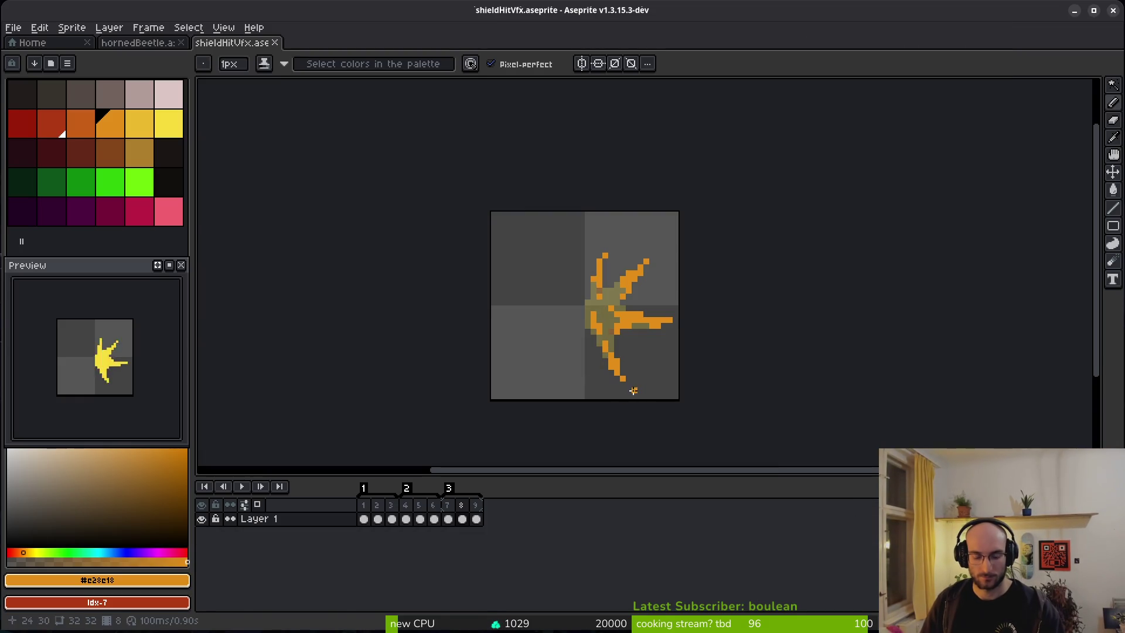
Step: Set up the sprite sheet export and browse for the output file location
key(ctrl+e)
click(386, 216)
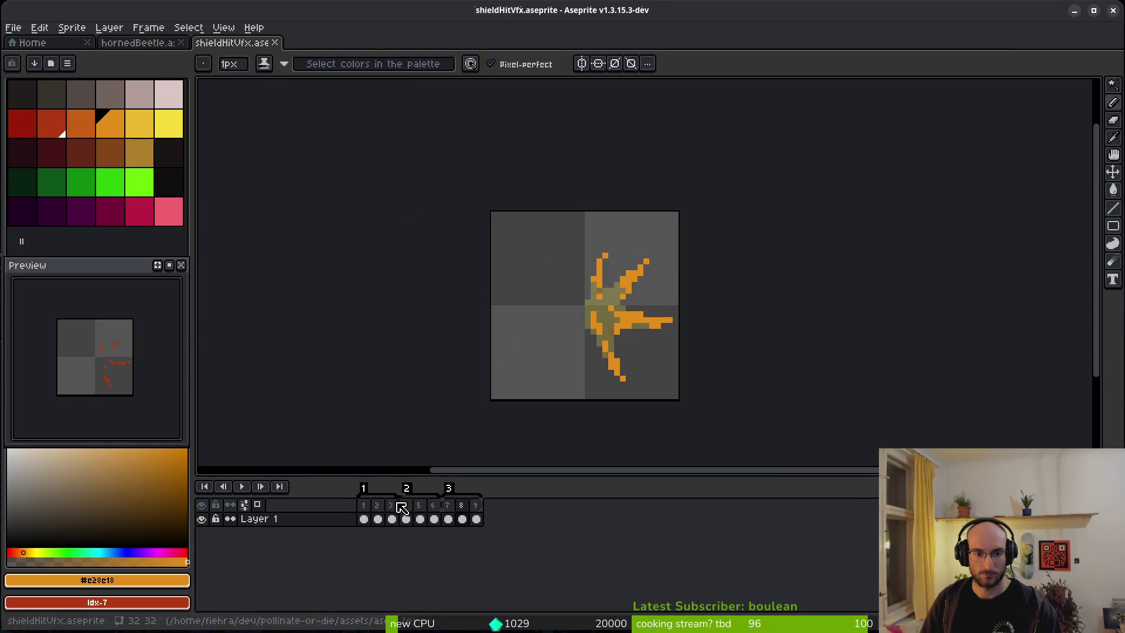
key(ctrl+e)
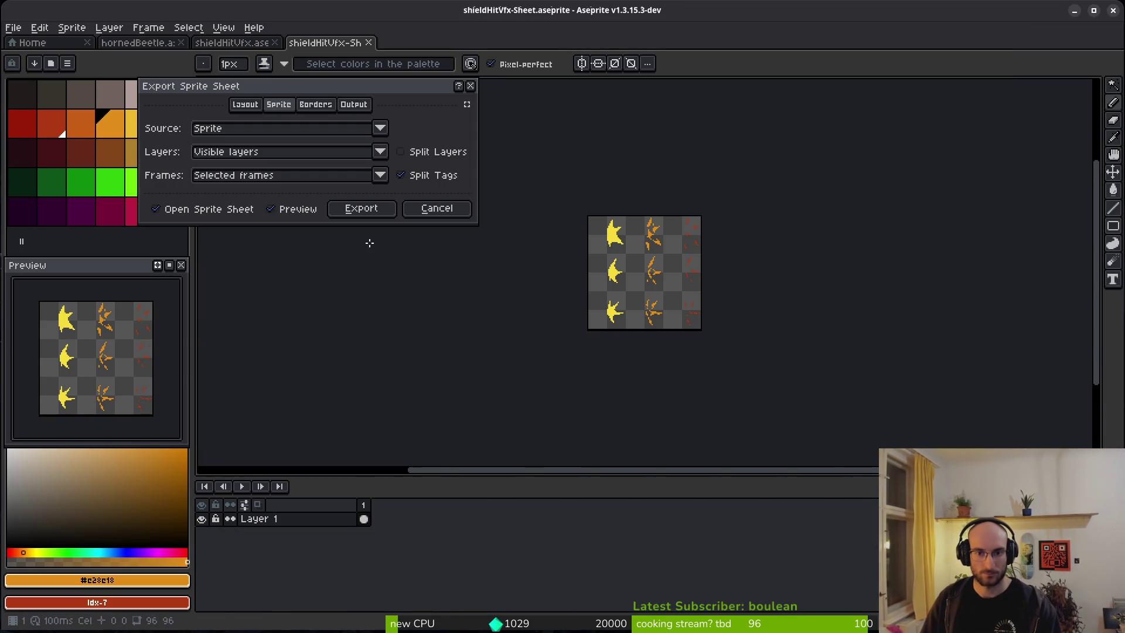
click(379, 215)
key(ctrl+alt+shift+s)
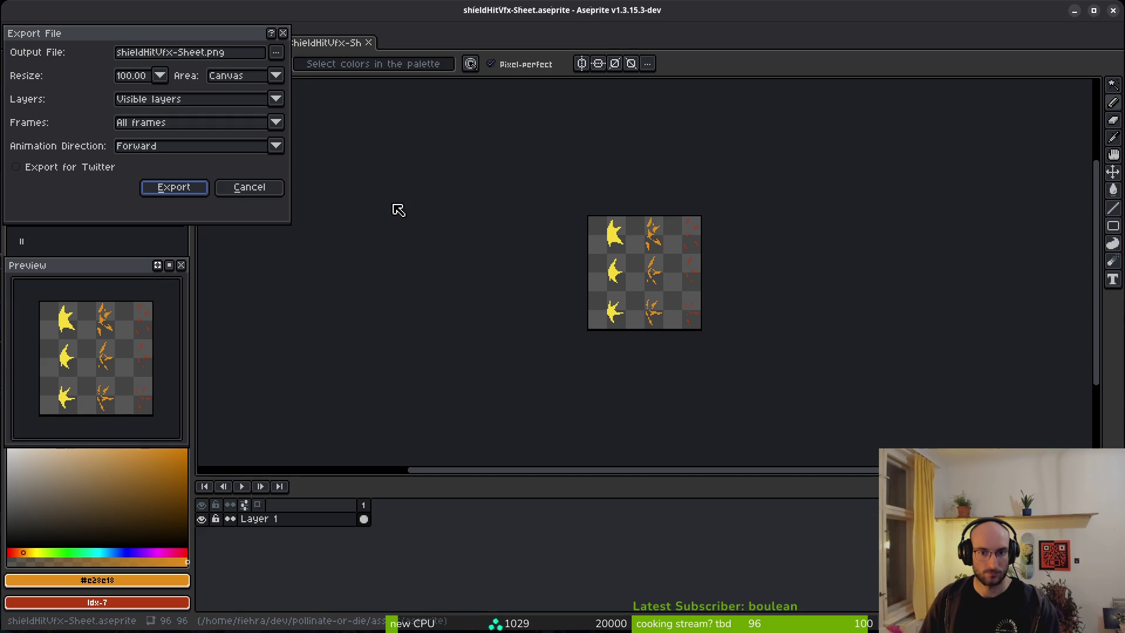
click(276, 53)
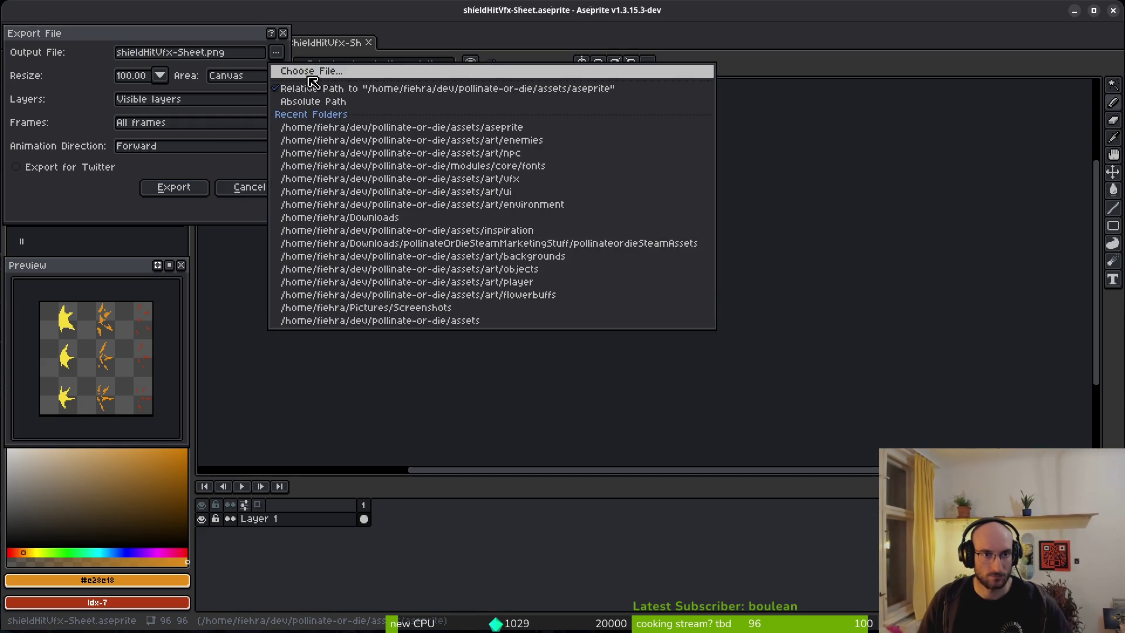
click(308, 71)
Step: Export the sheet into art/vfx as shieldHitVfx-Sheet.png
click(61, 123)
double_click(60, 123)
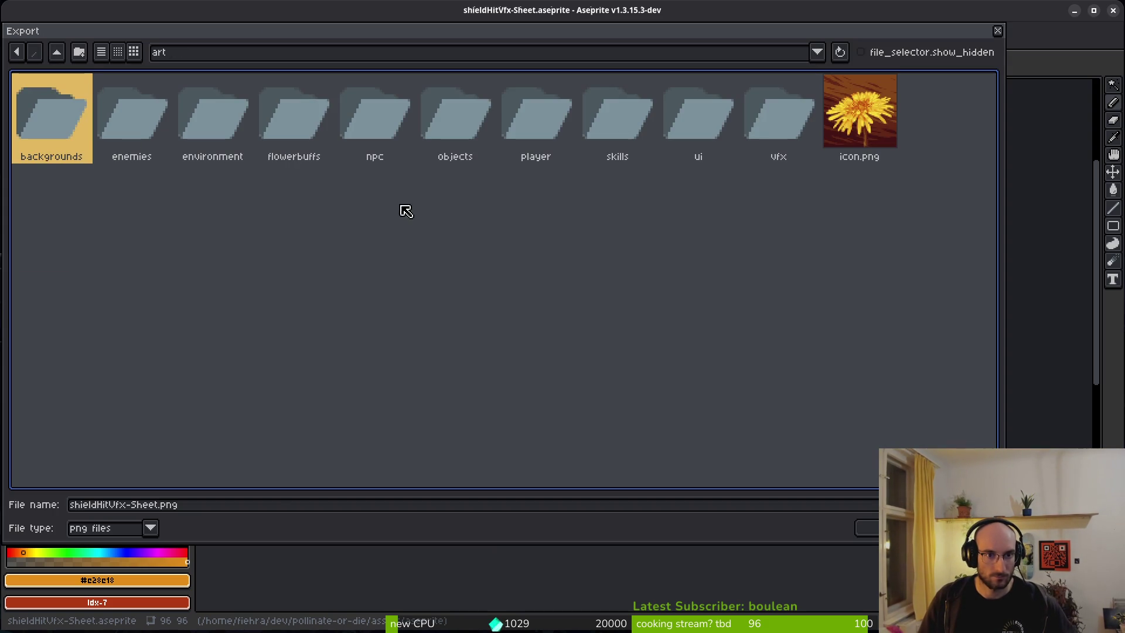
double_click(758, 126)
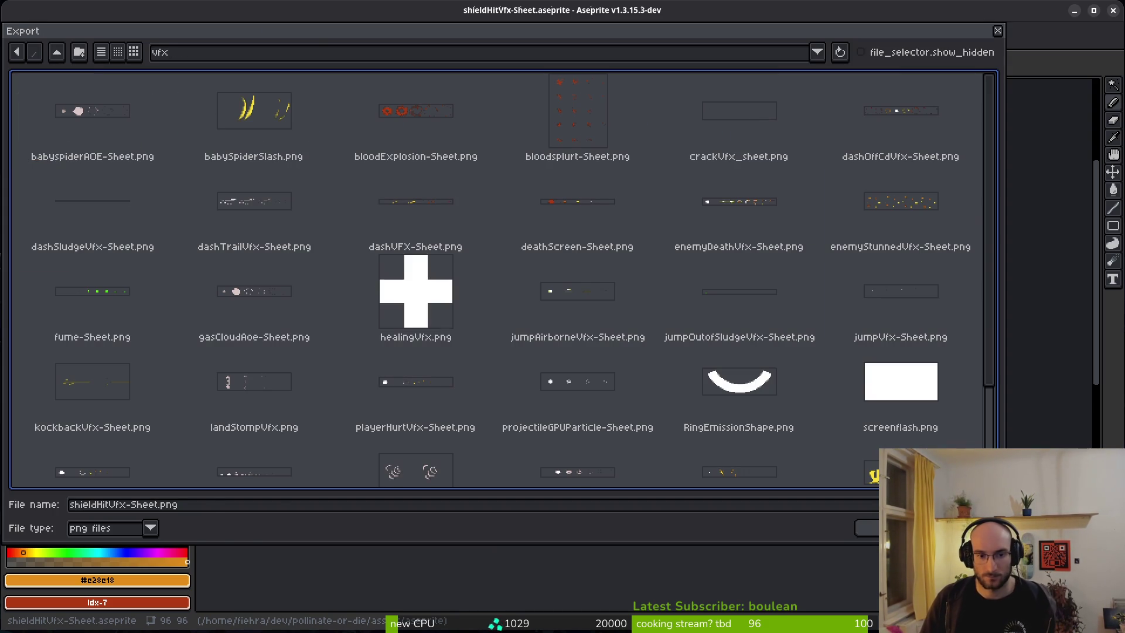
key(Return)
click(189, 189)
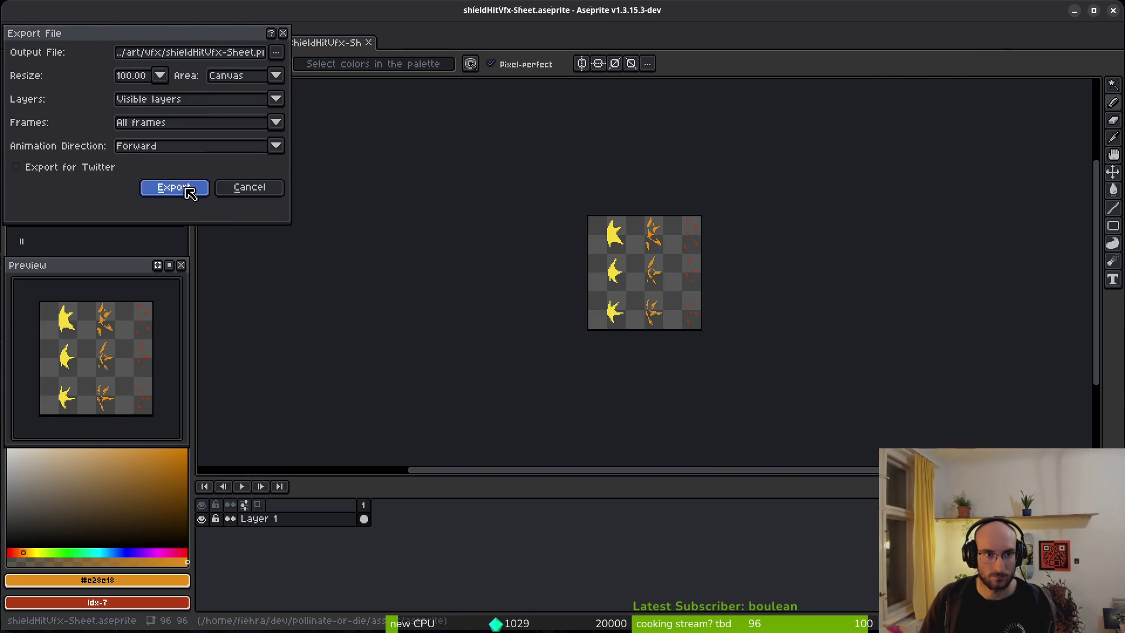
key(alt+Tab)
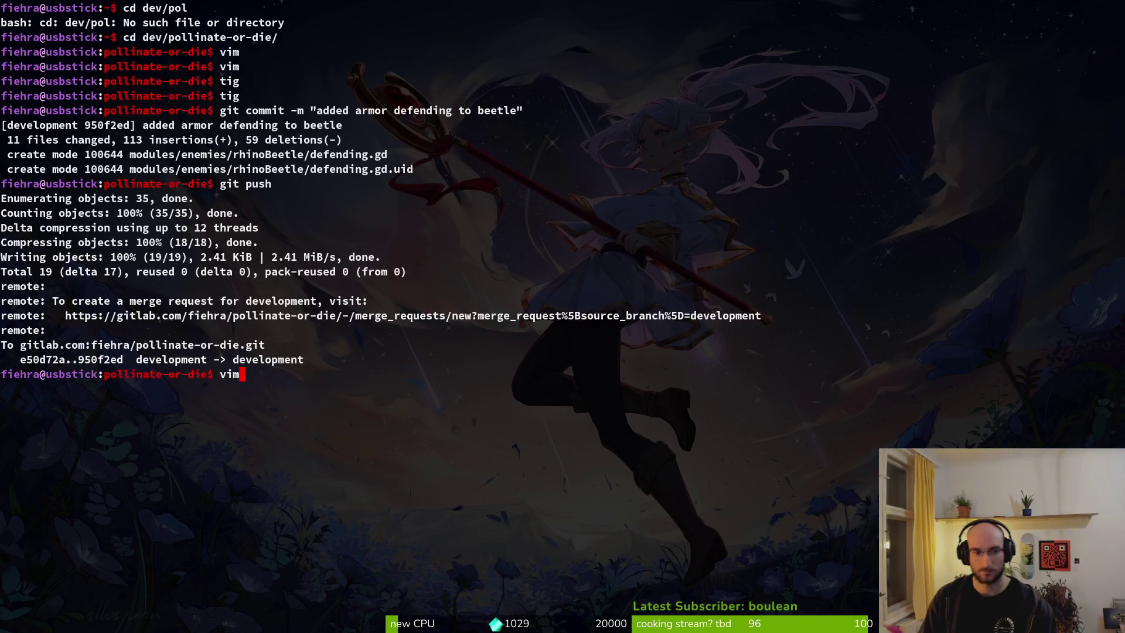
Step: Launch vim's file finder and try the queries slasvf, hitvf and hurtvf
key(Return)
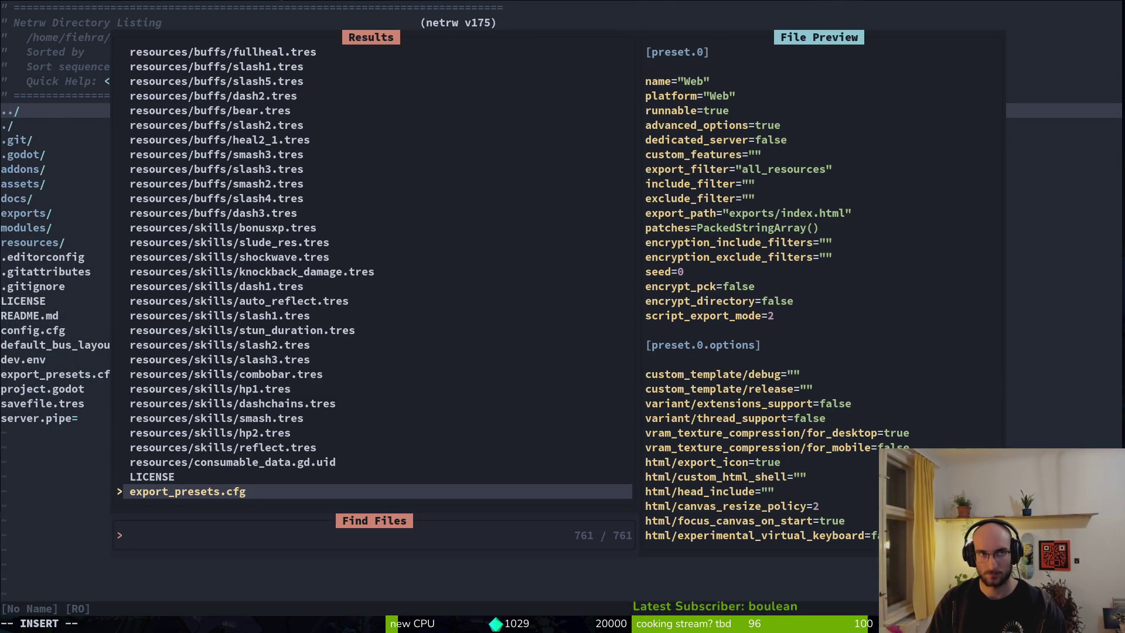
text(slasvf)
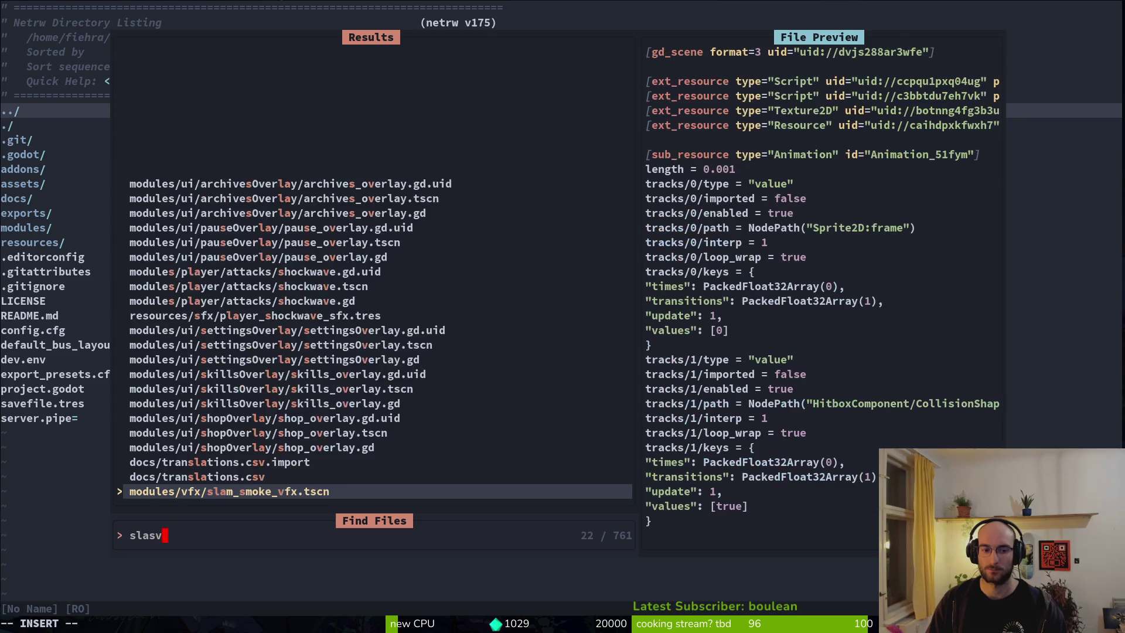
key(BackSpace)
key(BackSpace)
key(BackSpace)
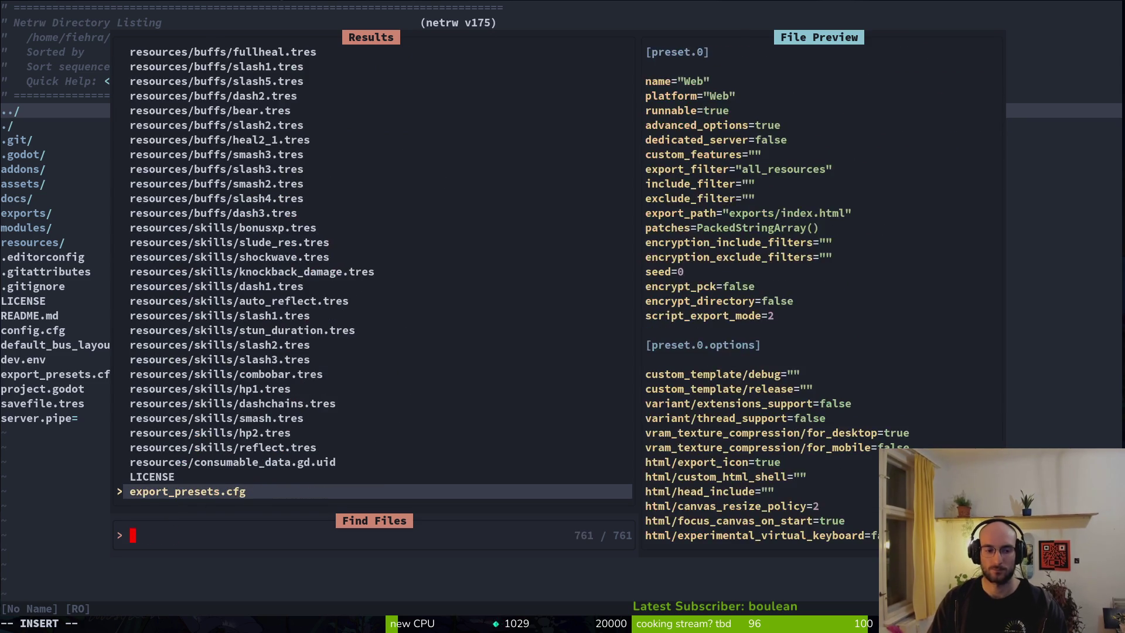
text(hitvf)
key(BackSpace)
key(BackSpace)
key(BackSpace)
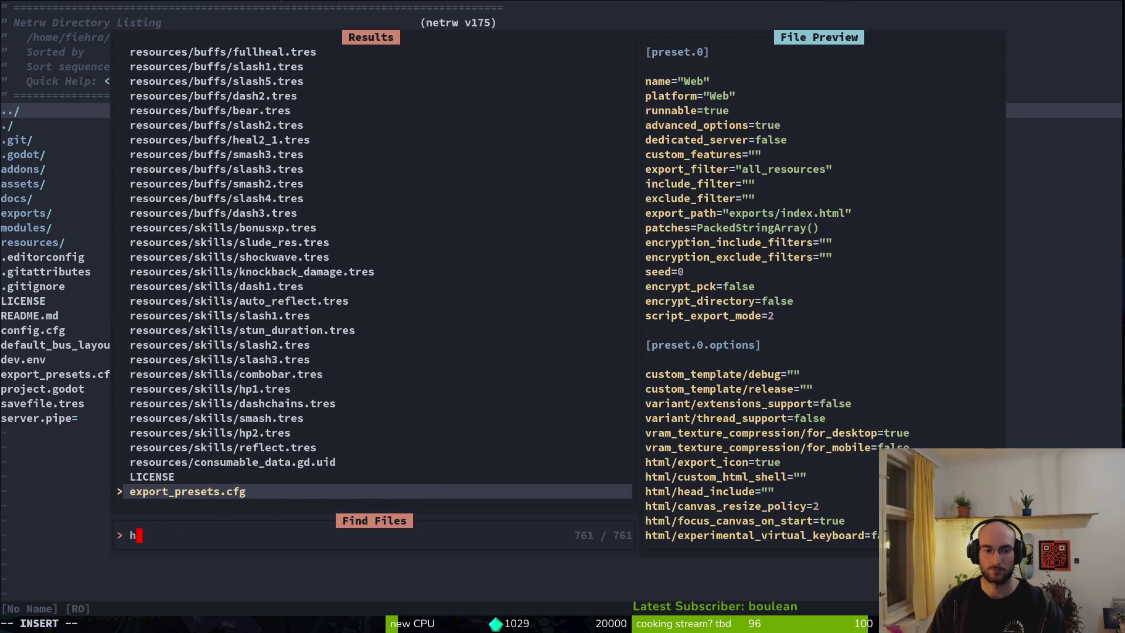
text(hurtvf)
key(BackSpace)
key(BackSpace)
key(BackSpace)
text(hi)
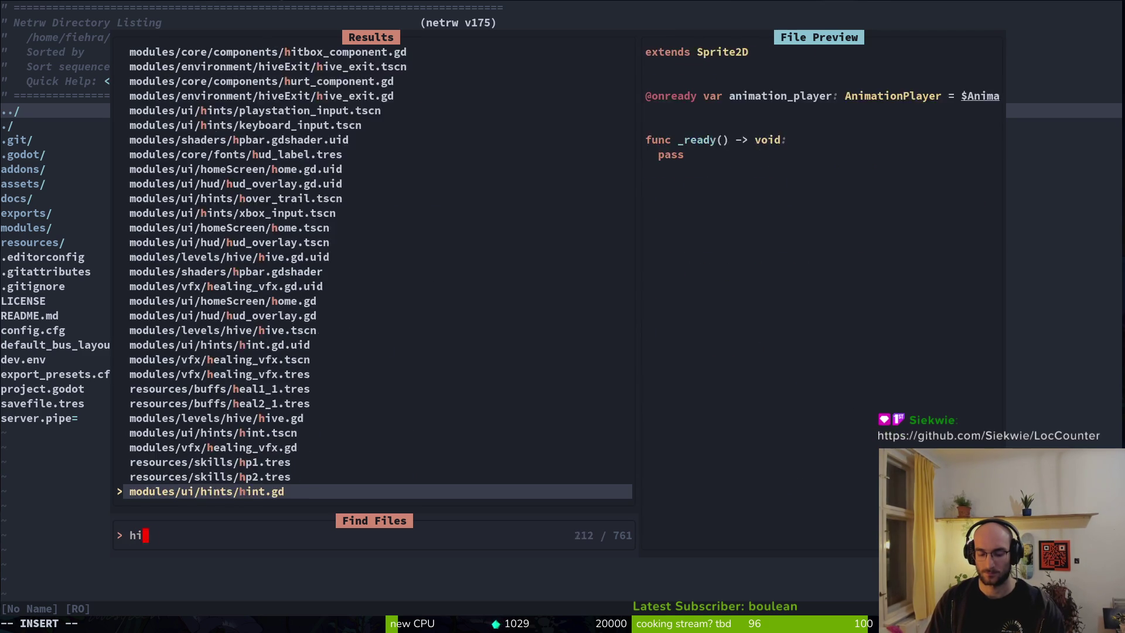
key(BackSpace)
key(BackSpace)
Step: Open blood_vfx.gd via a 'blood_v' search, yank all nine lines, and save it
text(b)
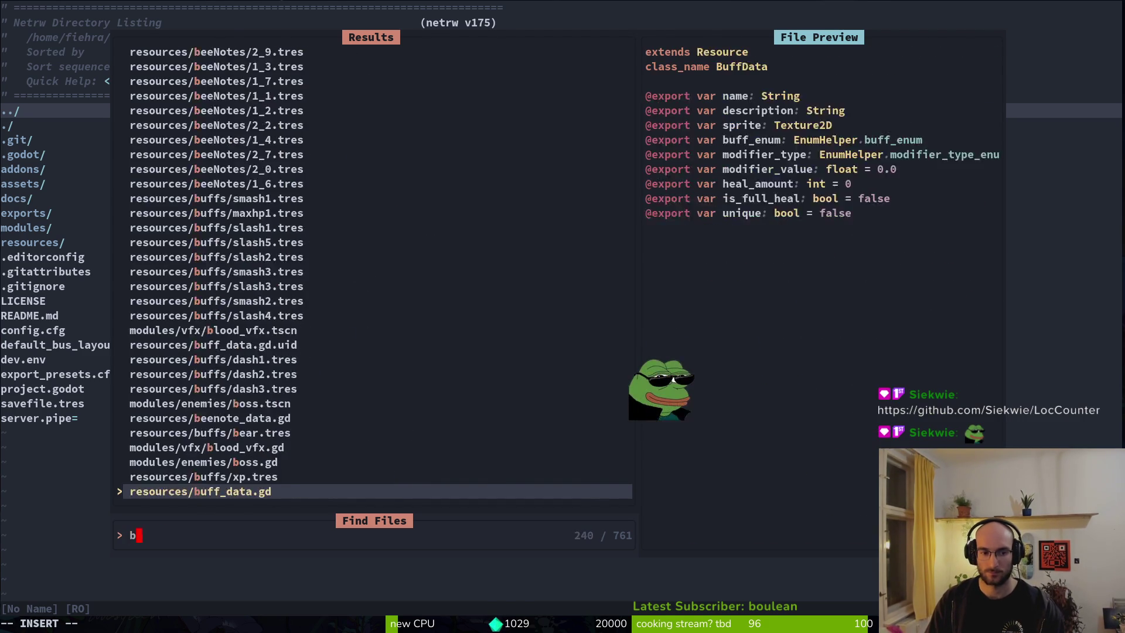
text(lood_v)
key(Return)
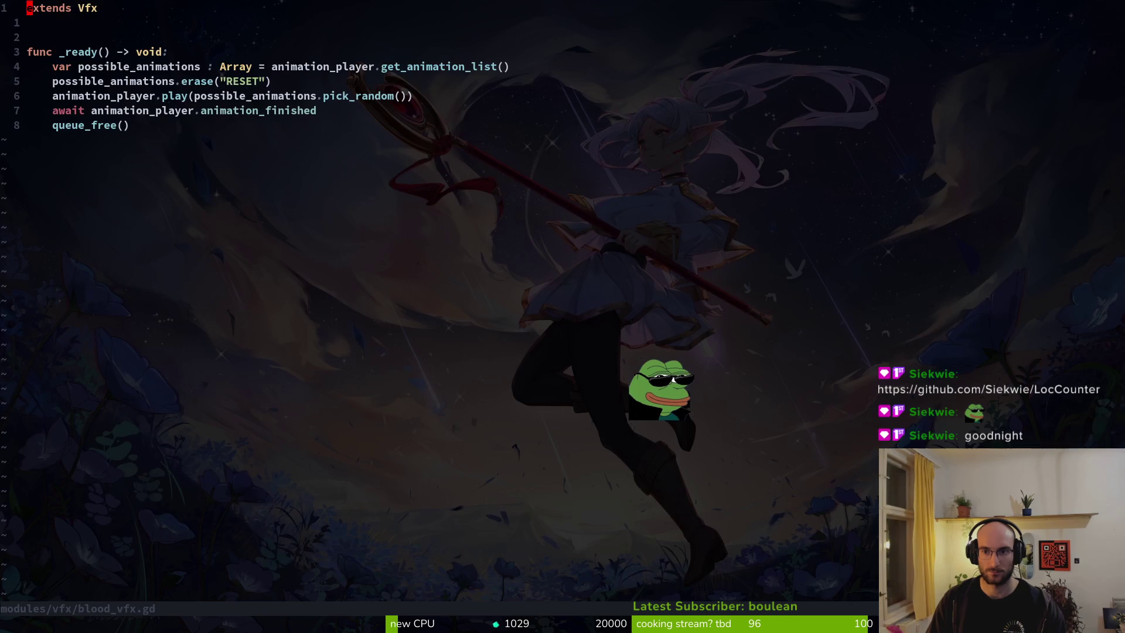
key(shift+v)
key(shift+g)
key(y)
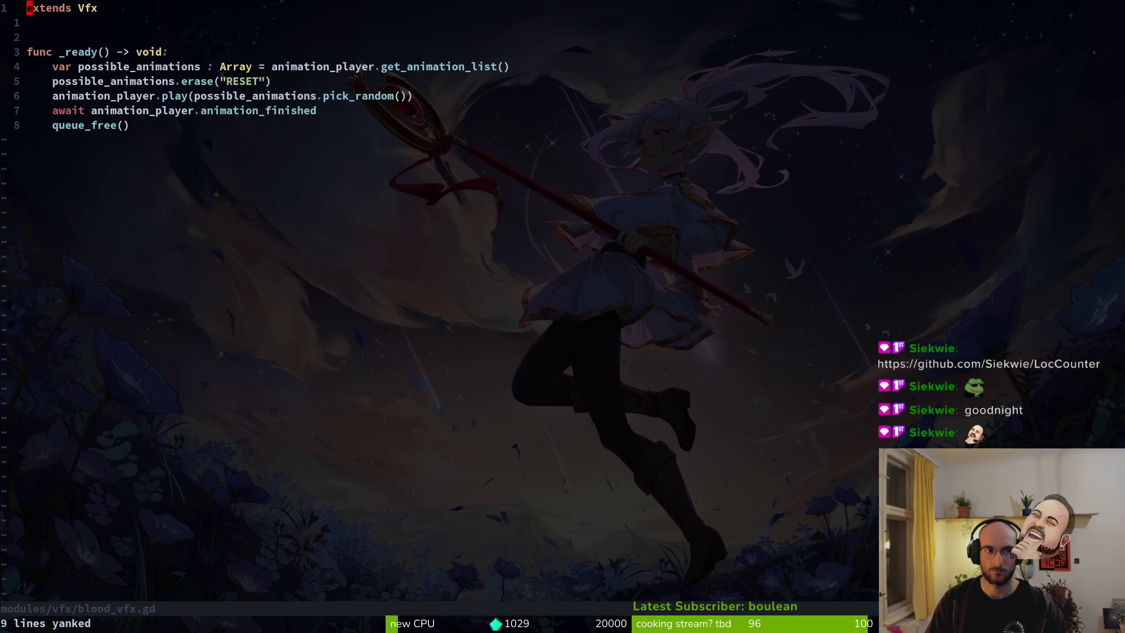
key(Return)
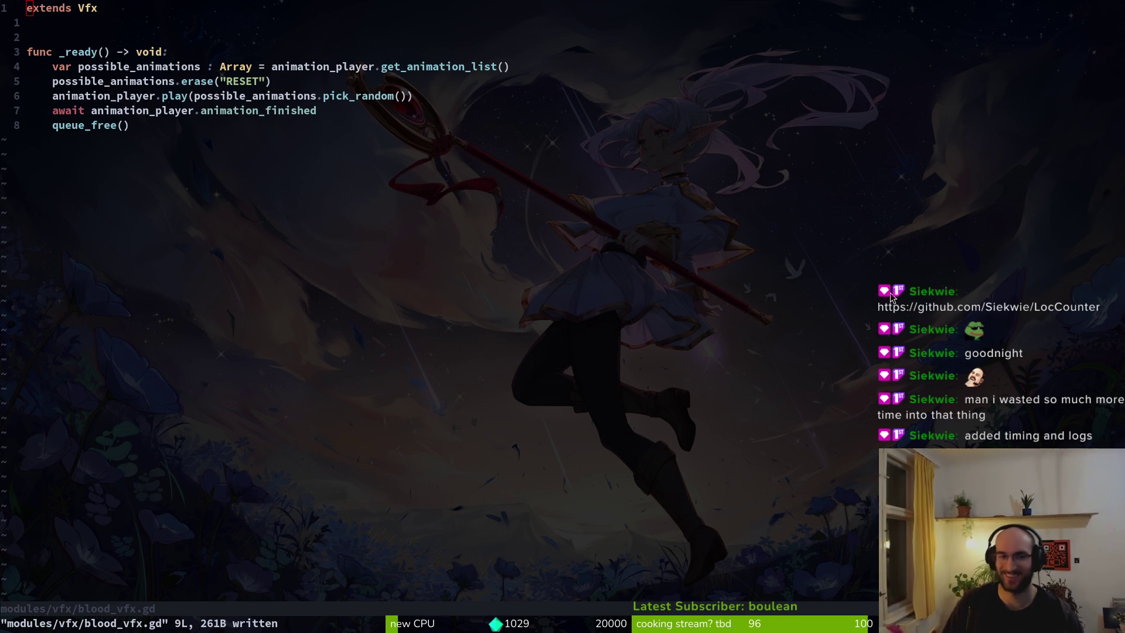
click(152, 66)
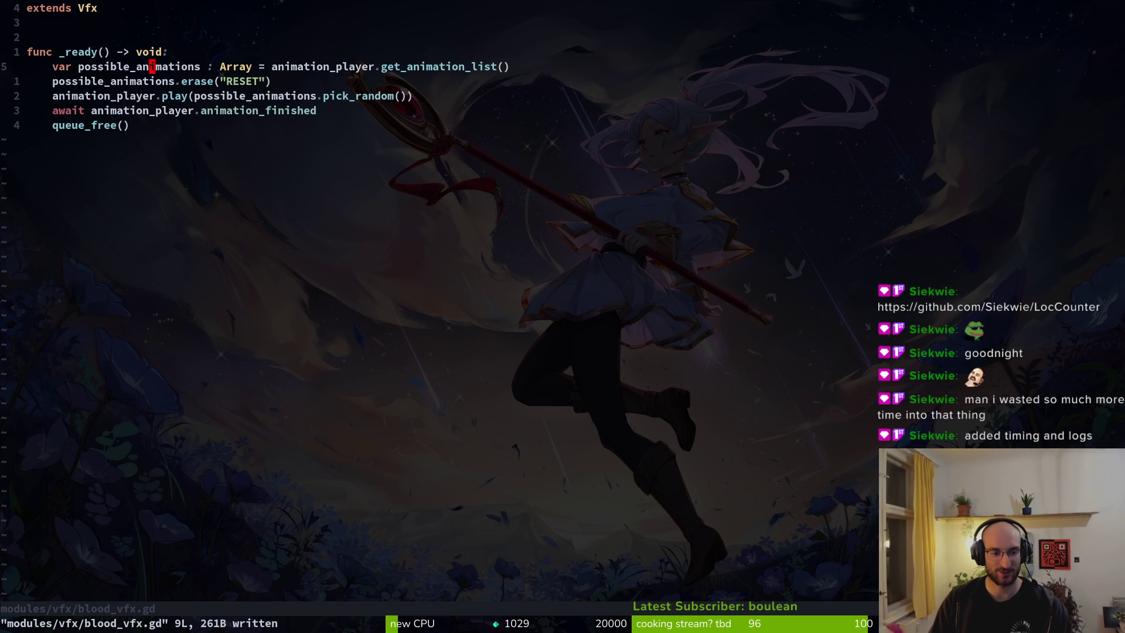
key(space)
Step: Quit vim and list the modules/vfx folder in a second terminal
key(p)
key(v)
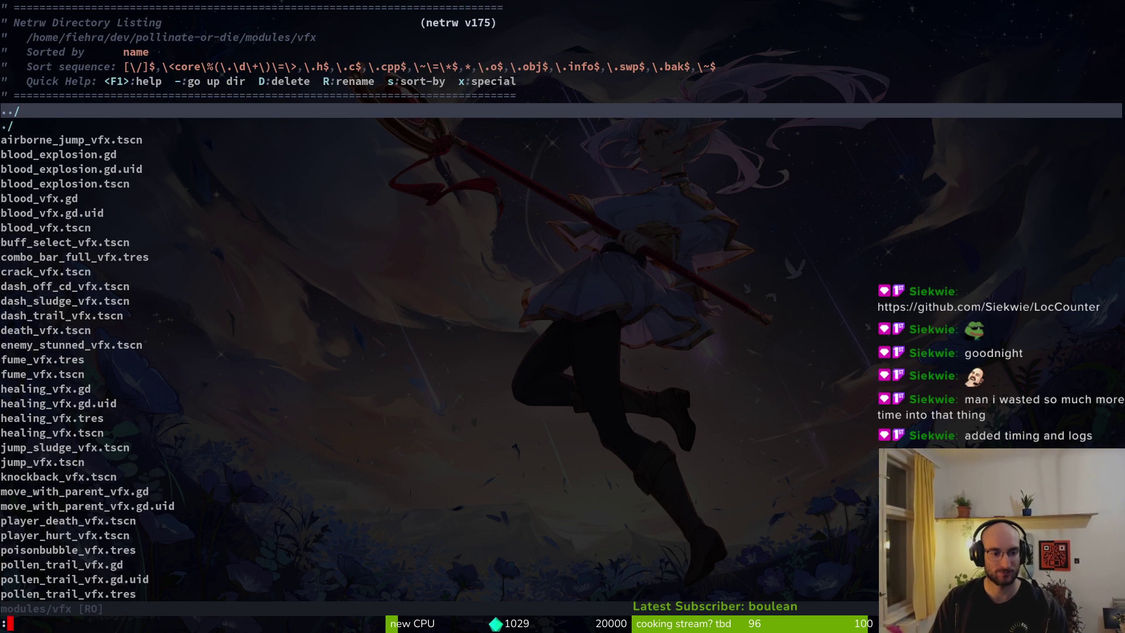
text(:q)
key(Return)
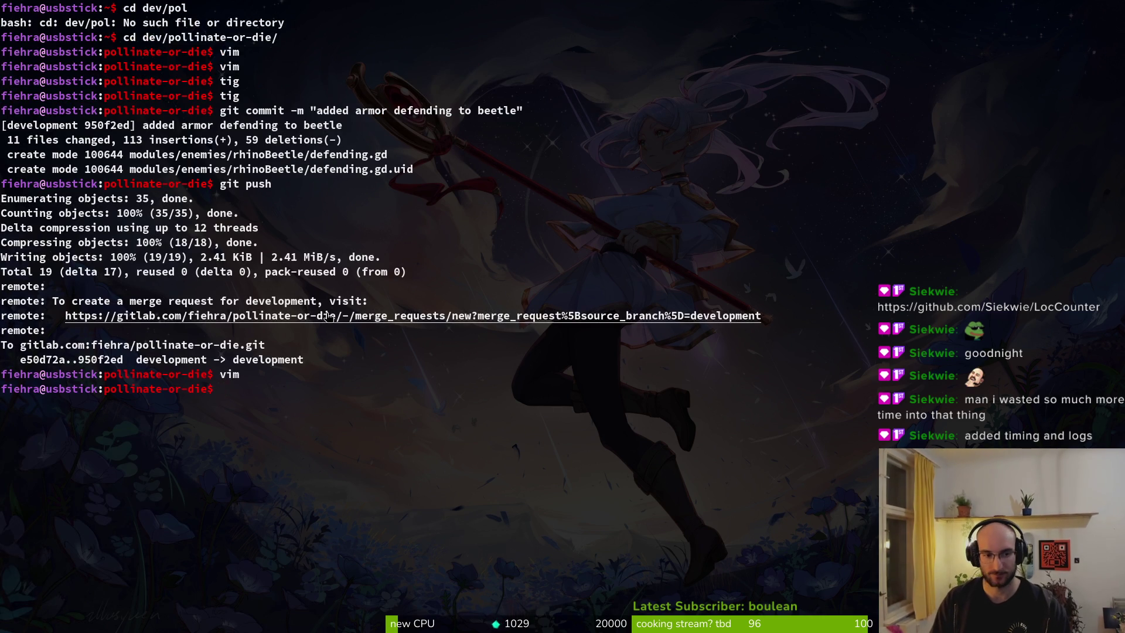
key(super+Return)
text(cd modules/)
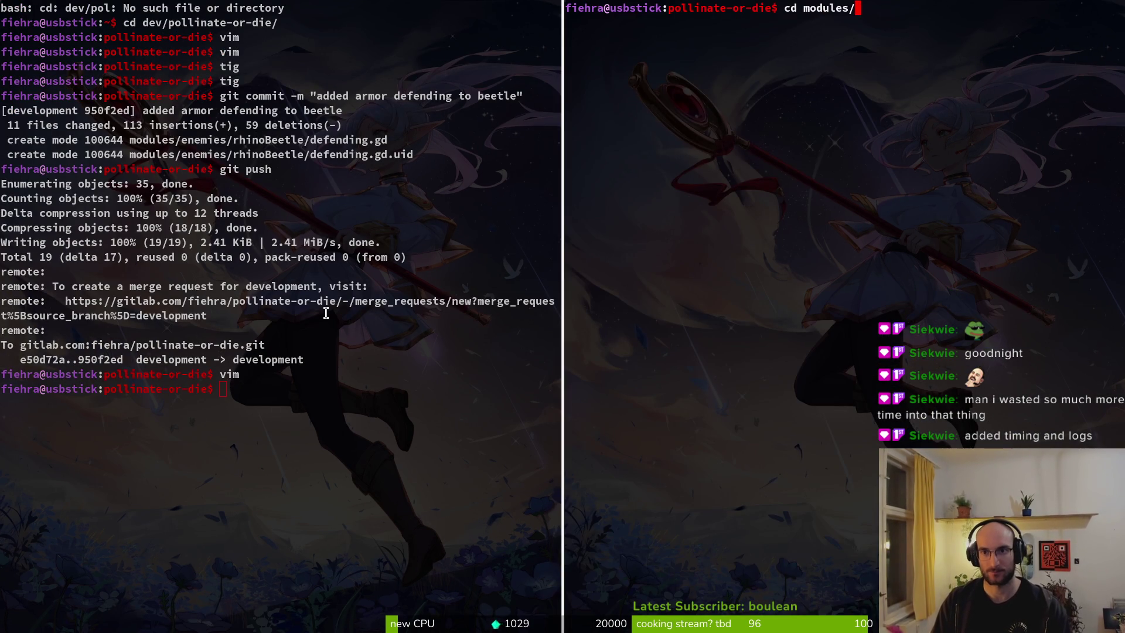
text(vf)
key(Tab)
key(Return)
text(ls)
key(Return)
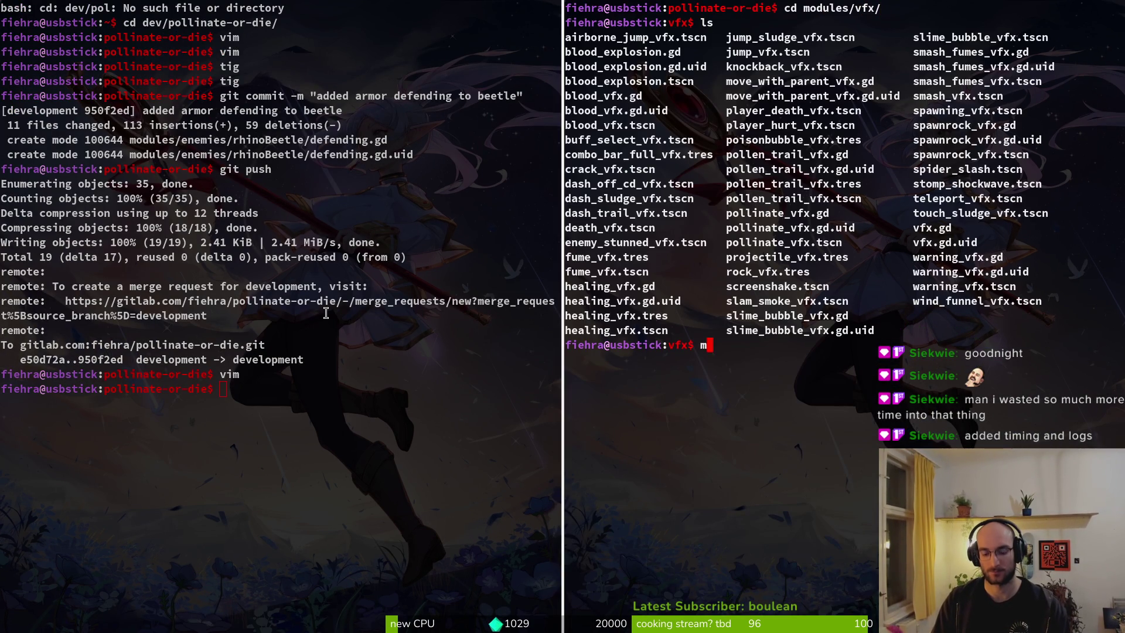
Step: Rename blood_vfx.gd to multi_vfx.gd with mv and list the folder to confirm
text(blood_v)
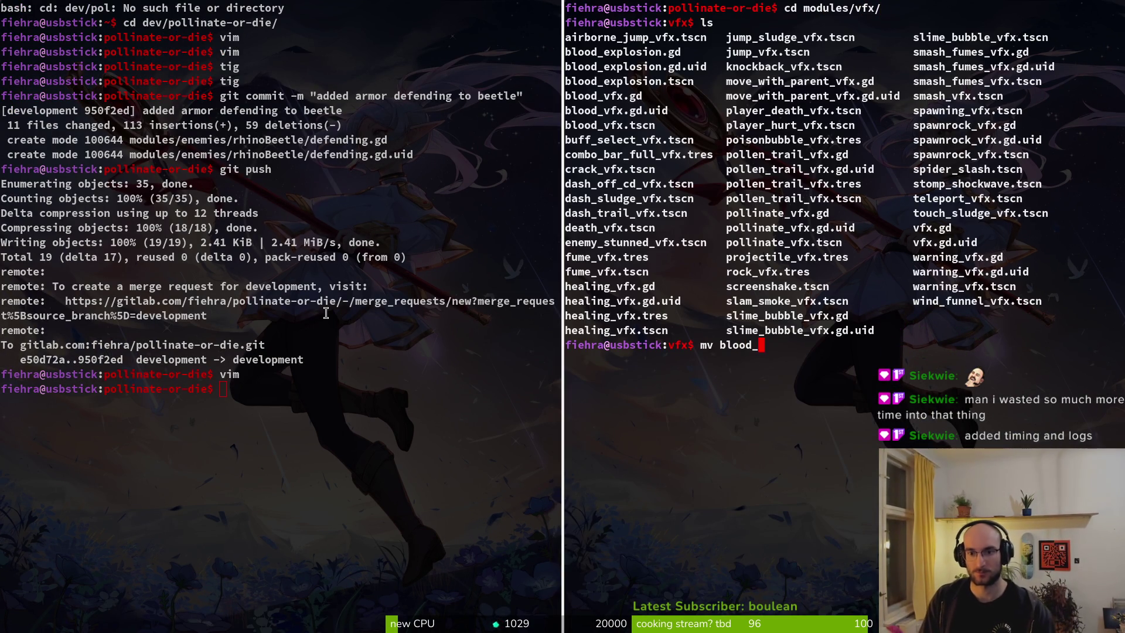
key(Tab)
text(gd)
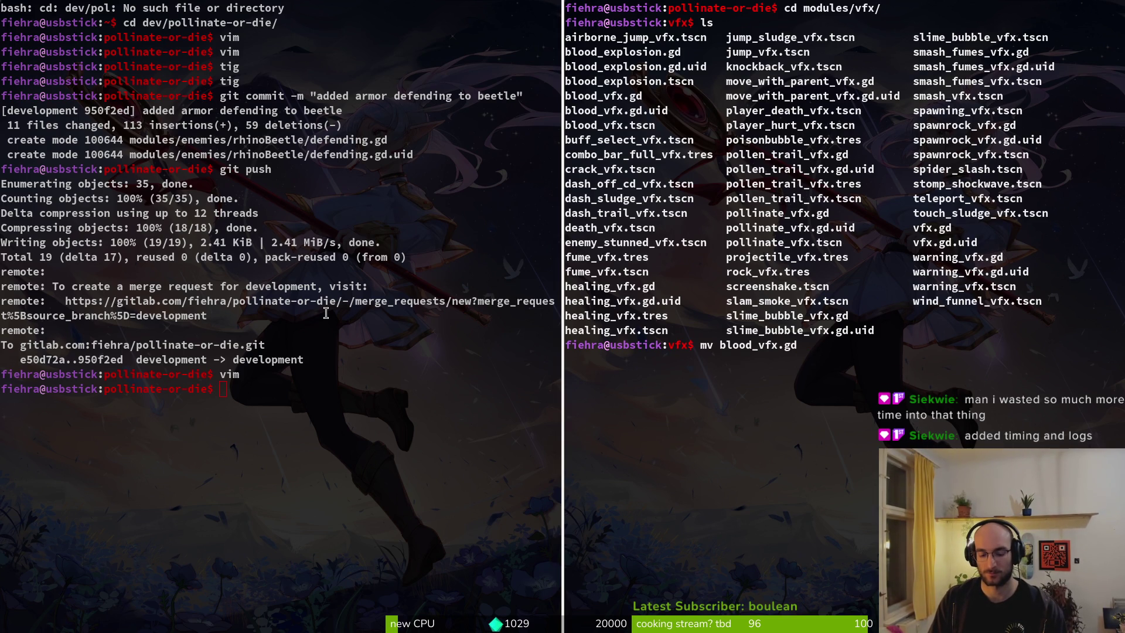
text( multiV)
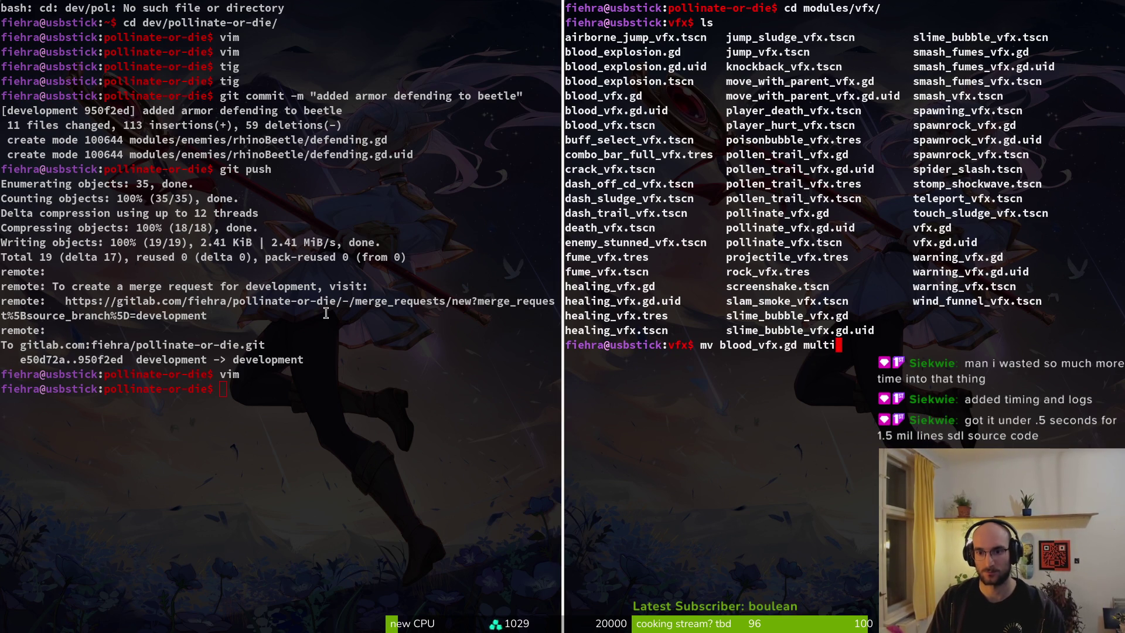
key(BackSpace)
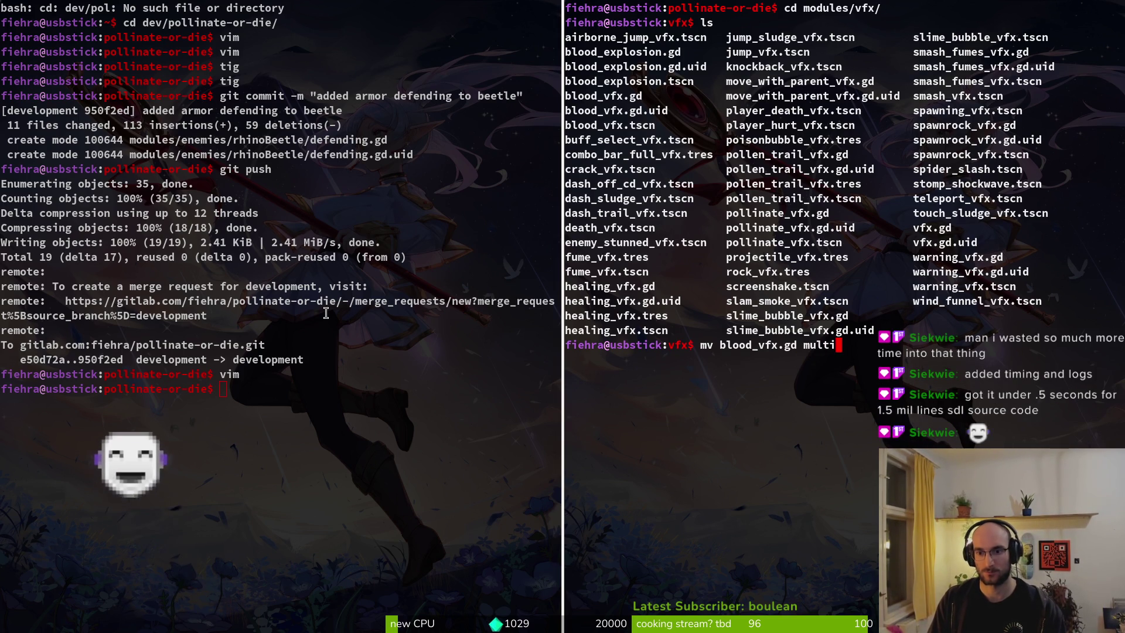
text(version_v)
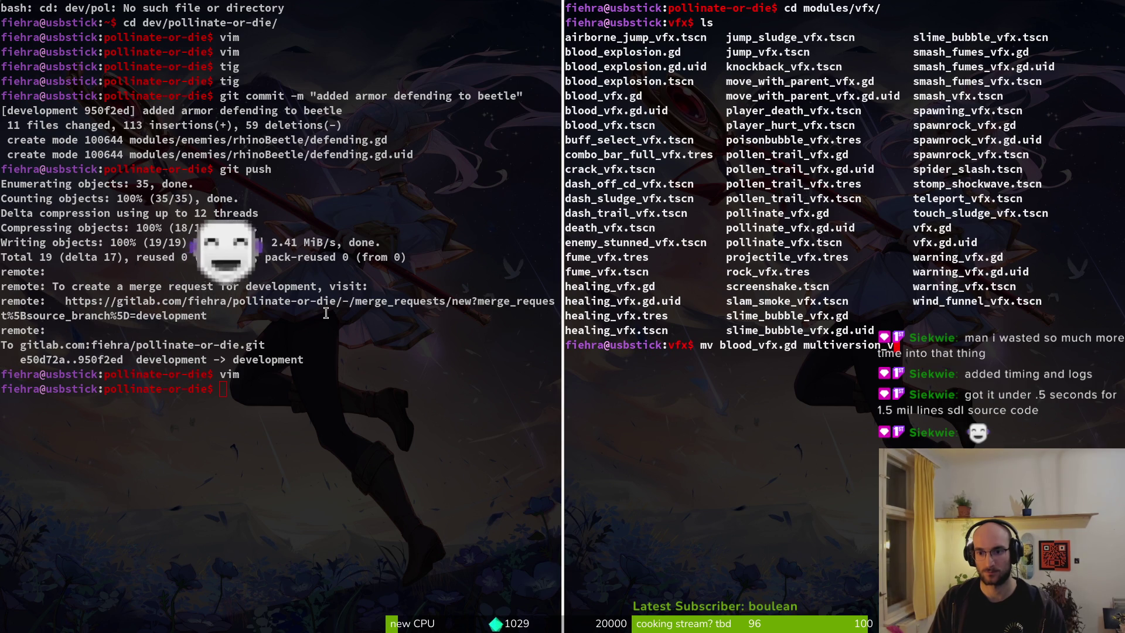
key(BackSpace)
key(BackSpace)
key(BackSpace)
key(BackSpace)
key(BackSpace)
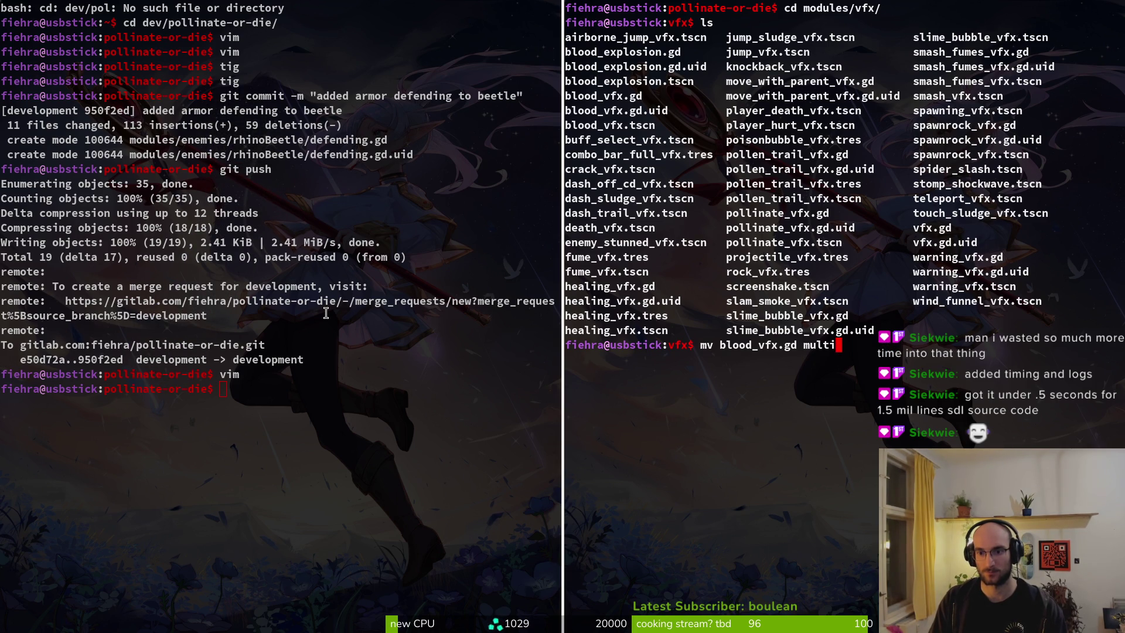
text(_vfx.gd)
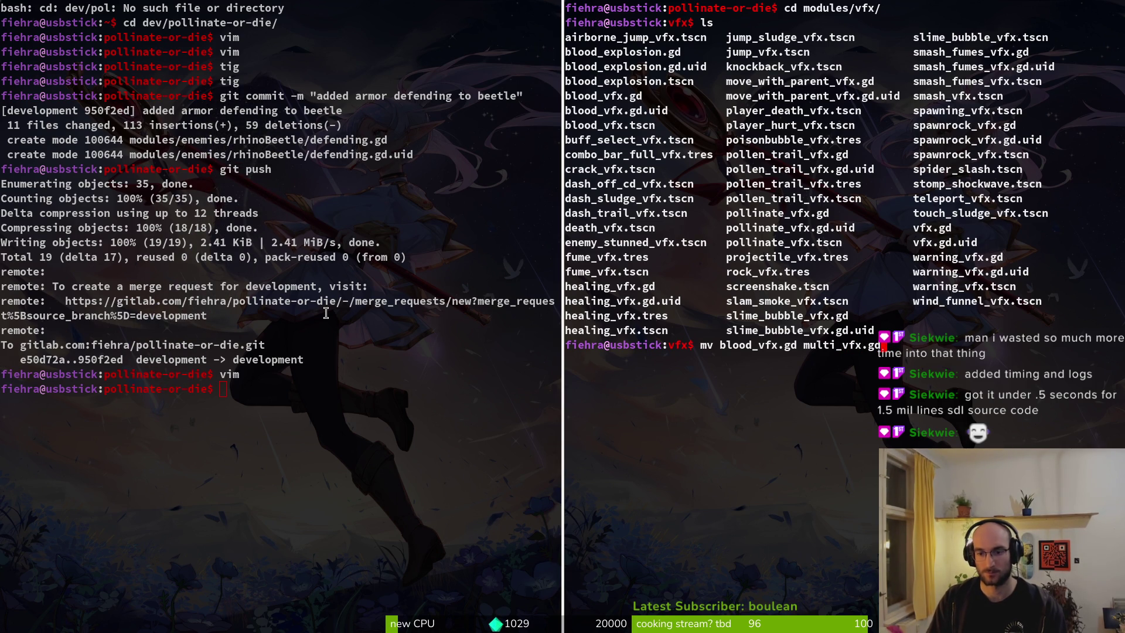
key(Return)
text(ls)
key(Return)
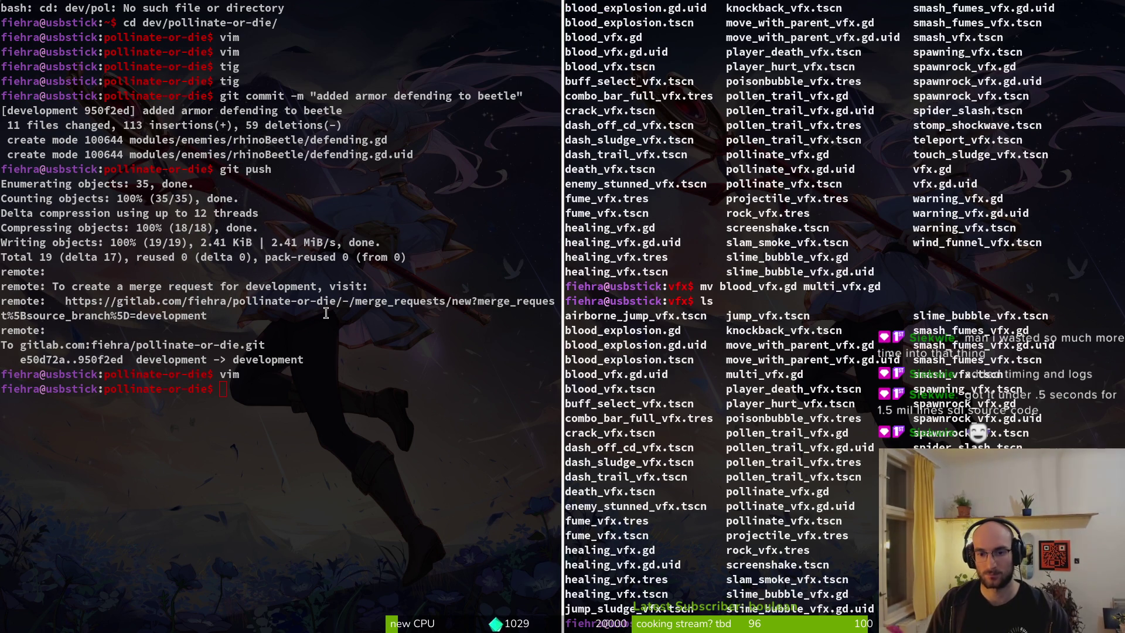
Step: Quick-open blood_vfx.tscn in Godot, select bloodVfx, and dismiss the missing-script error
key(super+2)
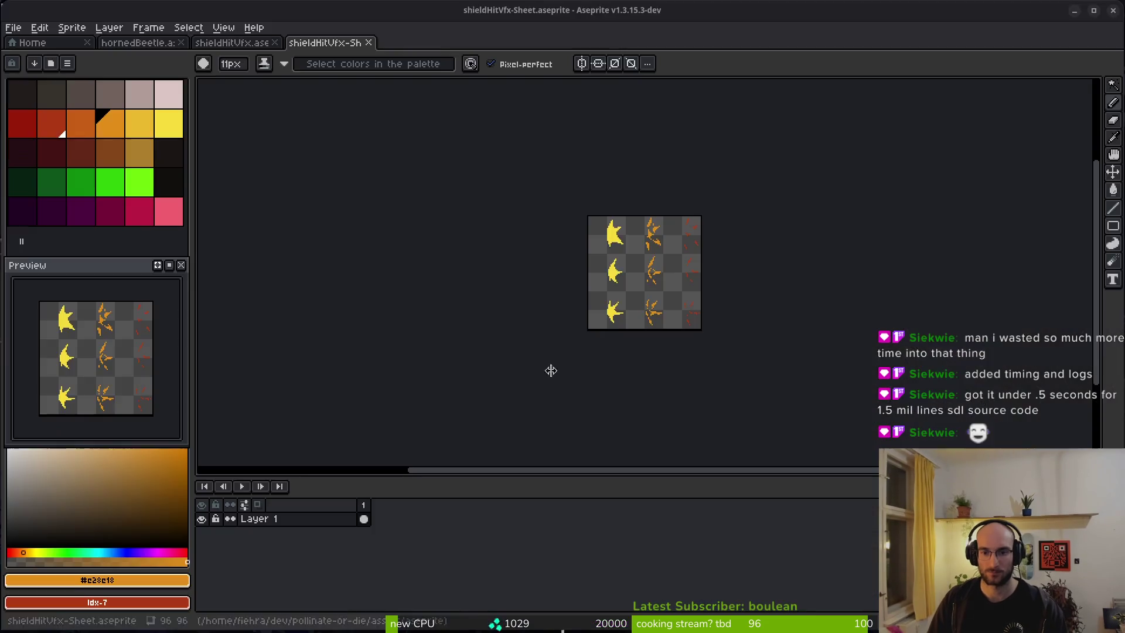
key(super+3)
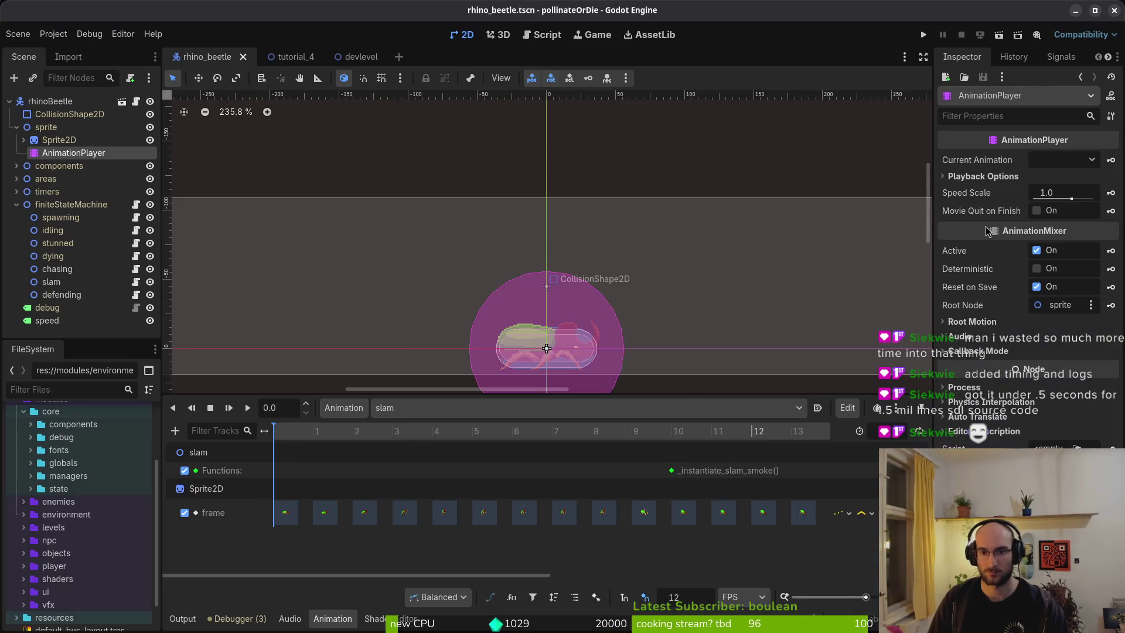
key(shift+alt+o)
text(bovfxts)
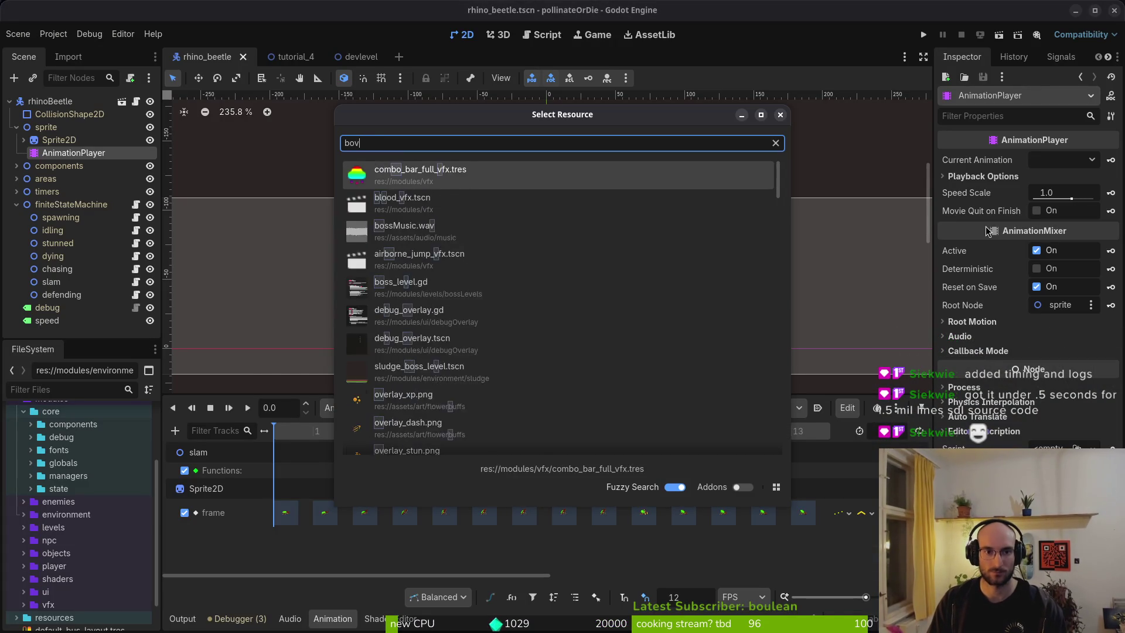
key(Return)
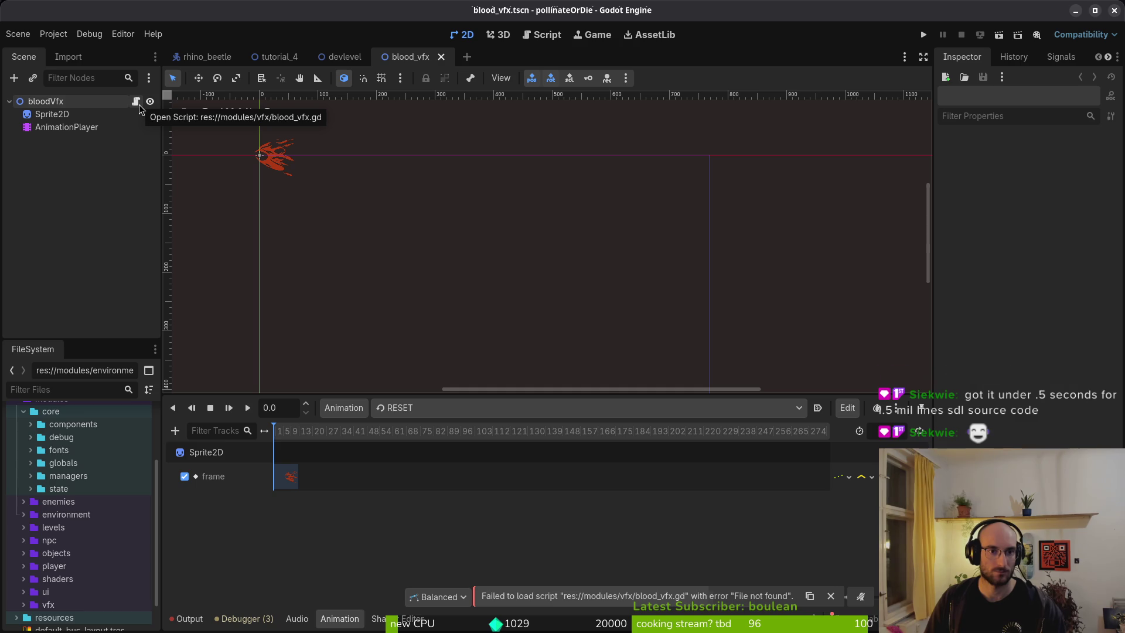
click(108, 102)
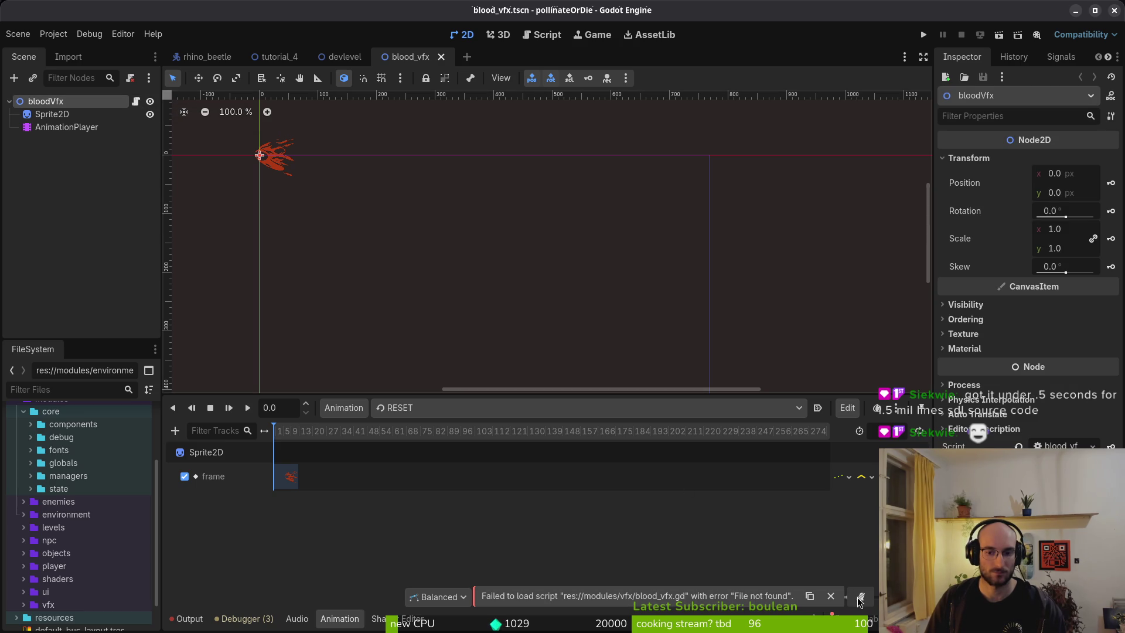
click(830, 595)
key(alt+Tab)
key(alt+Tab)
key(alt+Tab)
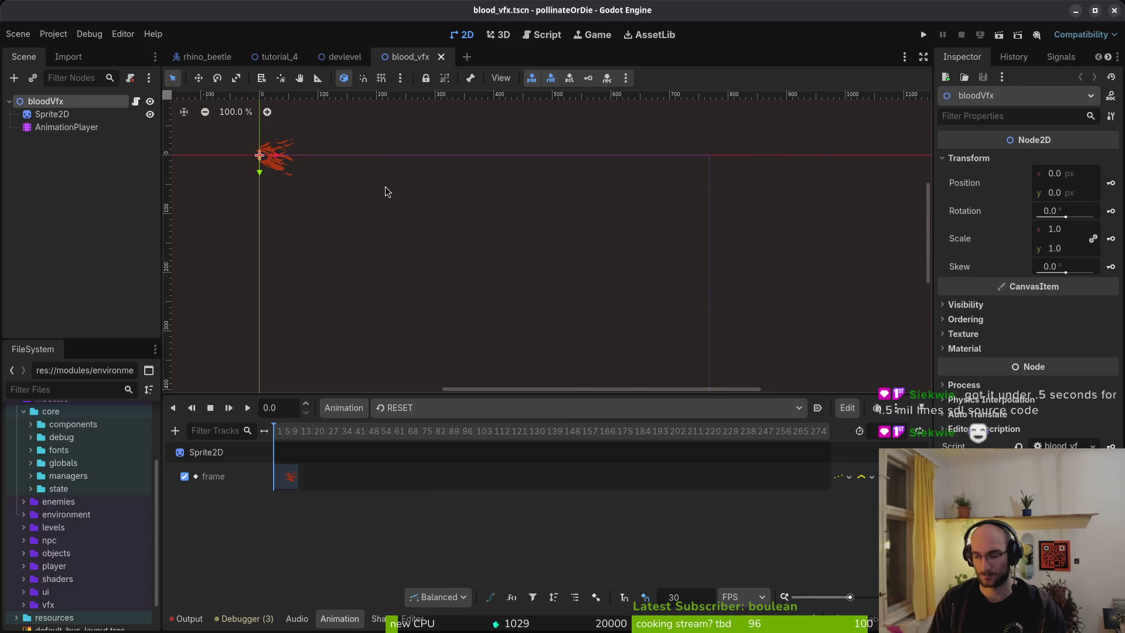
key(Return)
Step: Close the second terminal and relaunch vim with the Find Files picker
key(ctrl+d)
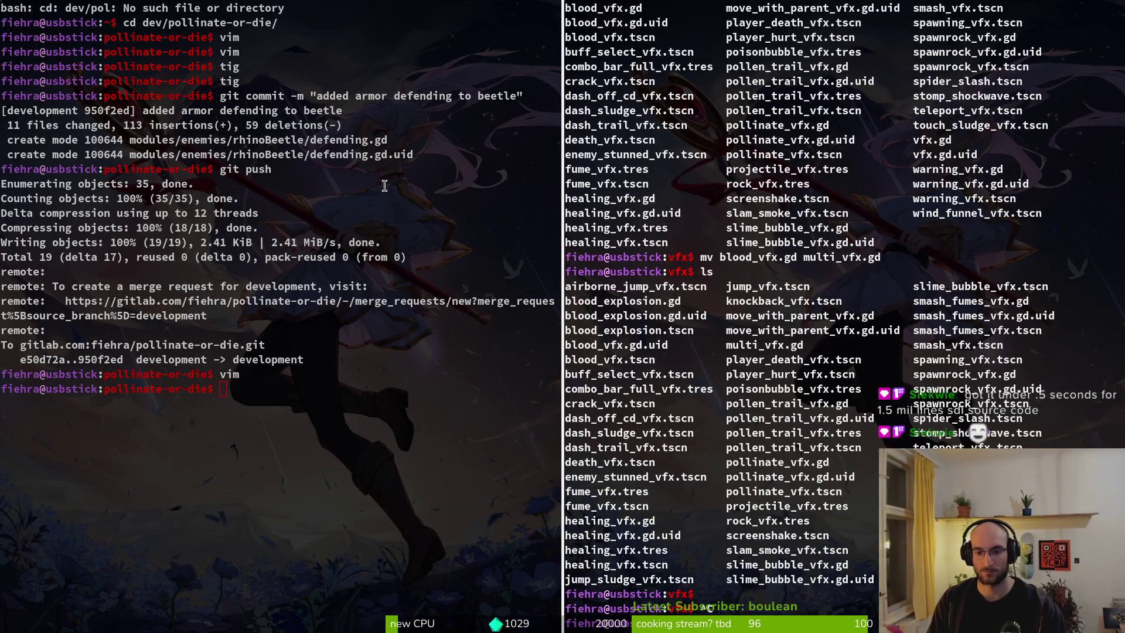
text(vim)
key(Return)
key(space)
text(pfblo)
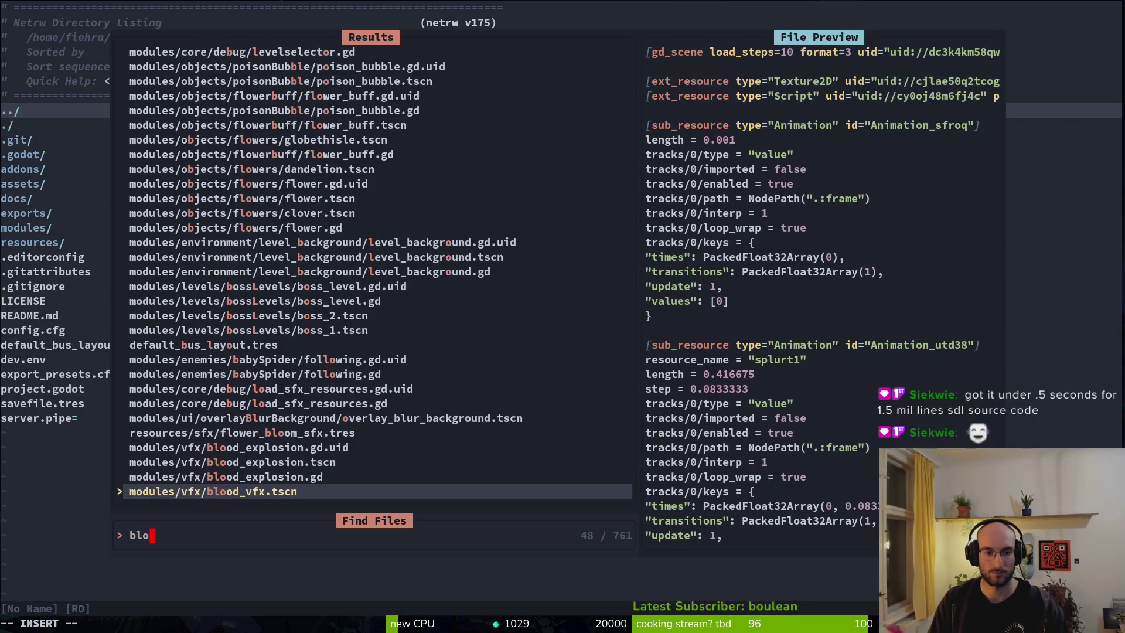
key(BackSpace)
key(BackSpace)
key(BackSpace)
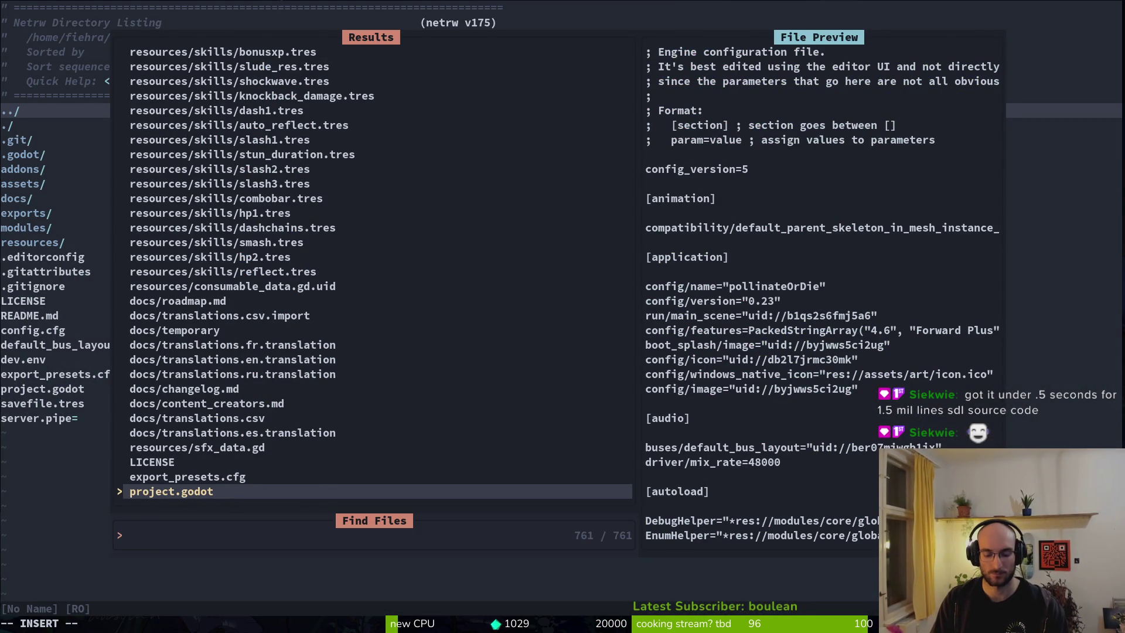
Step: Search 'multi', open multi_vfx.gd, and save it with :w
text(mutli)
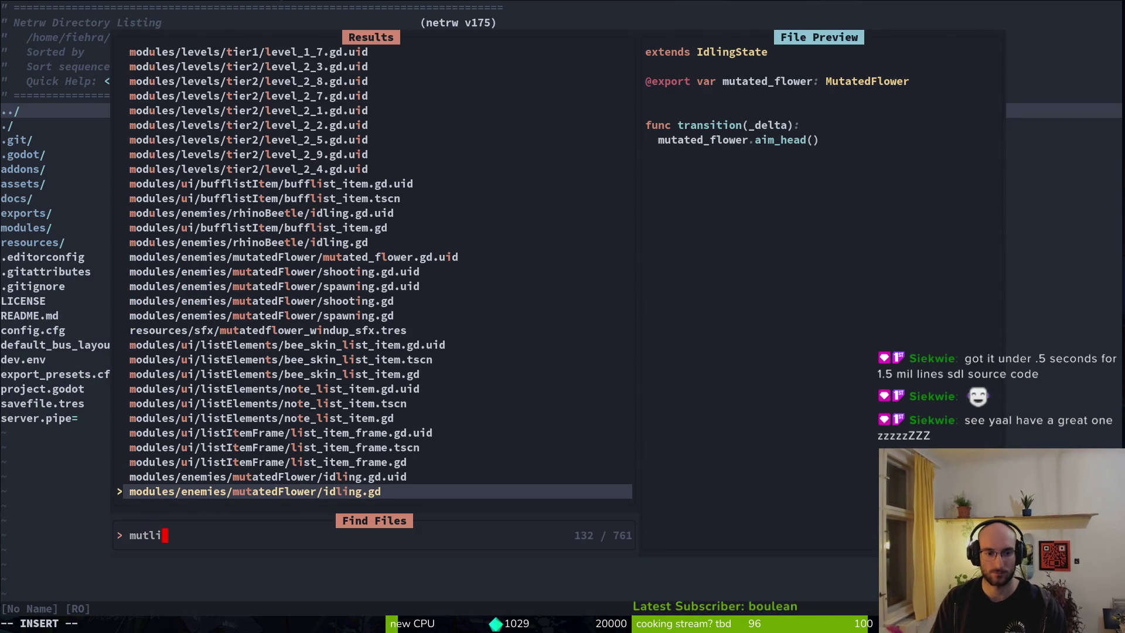
key(BackSpace)
key(BackSpace)
key(BackSpace)
text(ulti)
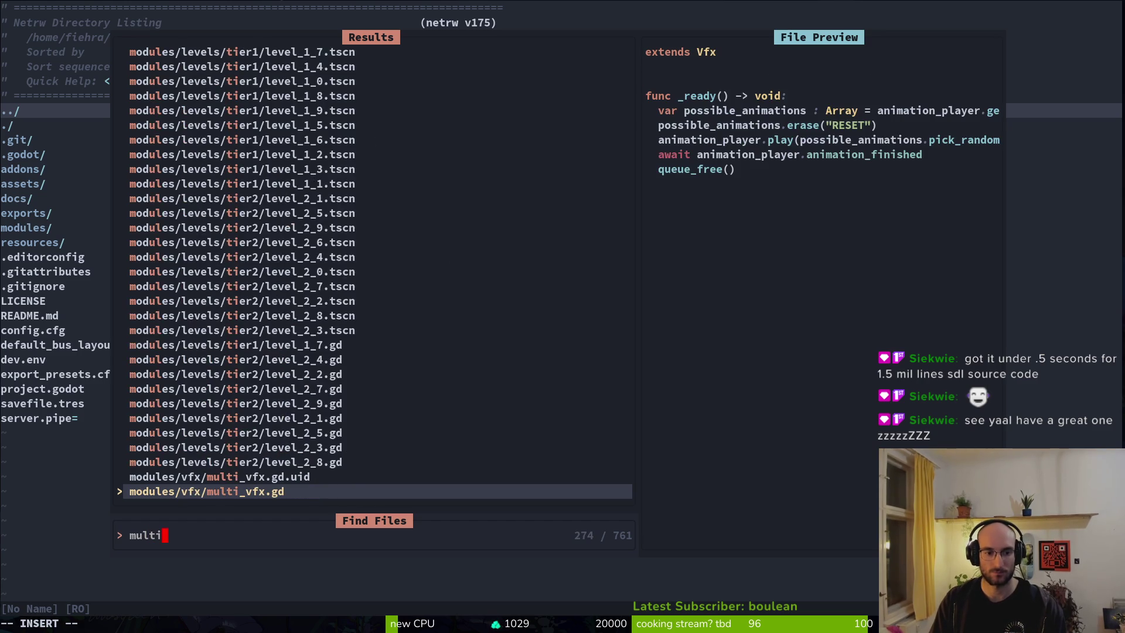
key(Return)
text(:w)
key(Return)
key(alt+Tab)
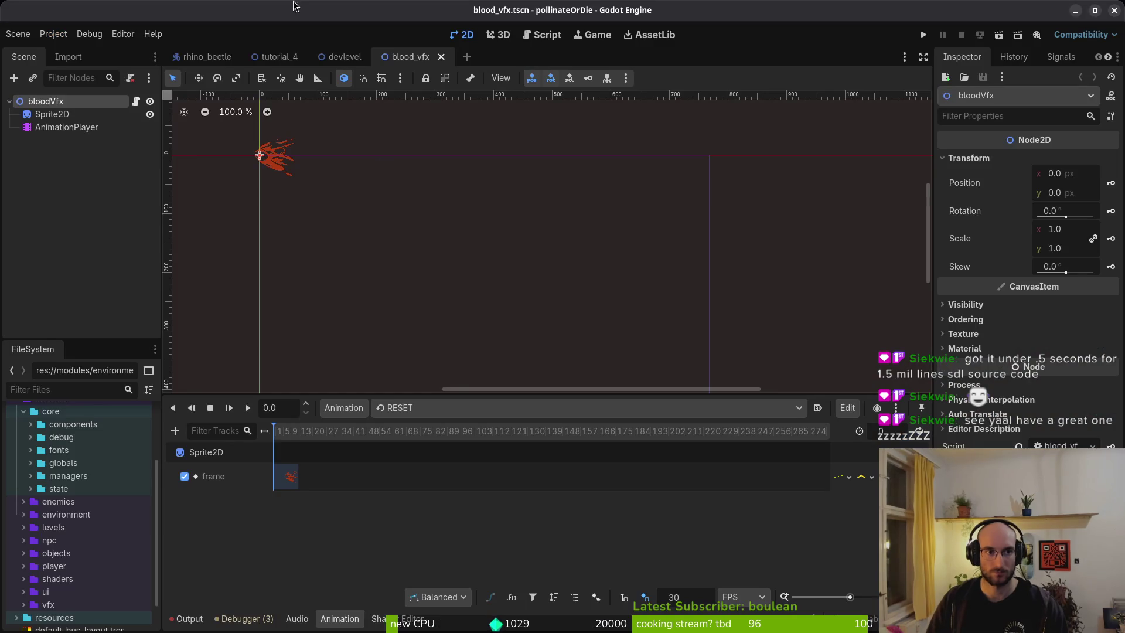
Step: Swap bloodVfx's own script for multi_vfx.gd and save the blood_vfx scene
click(130, 77)
right_click(110, 104)
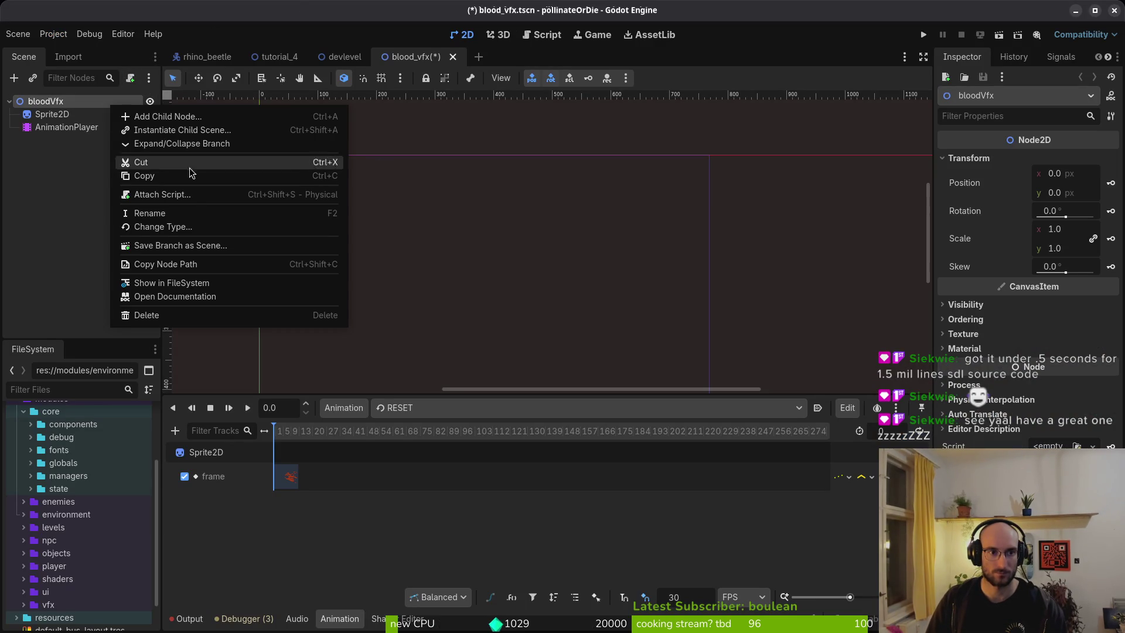
click(163, 194)
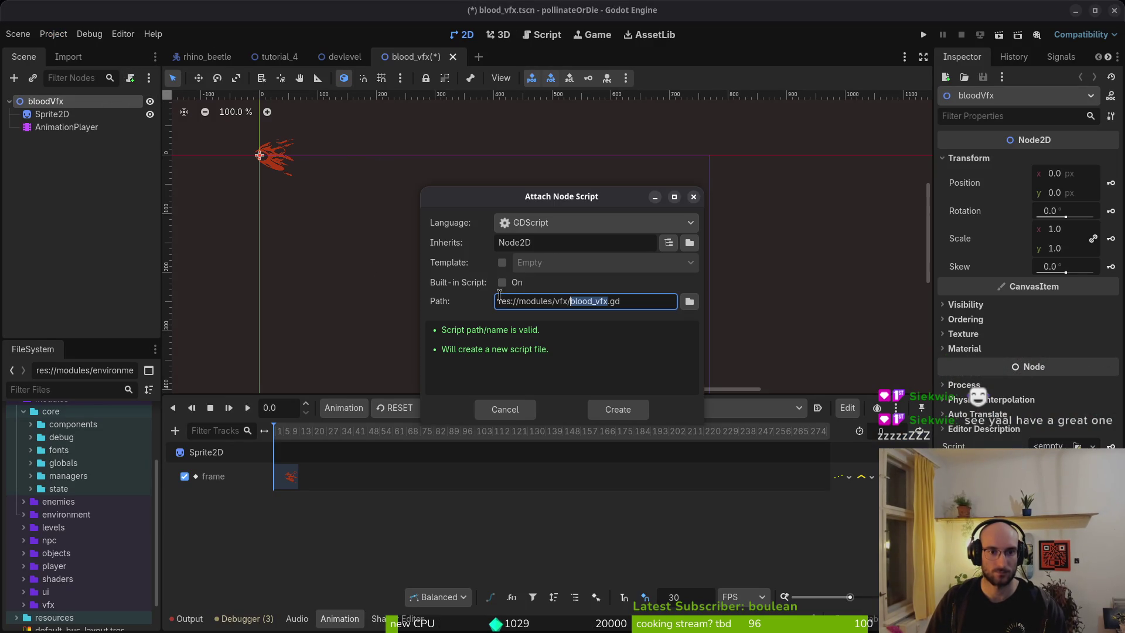
click(690, 301)
click(586, 195)
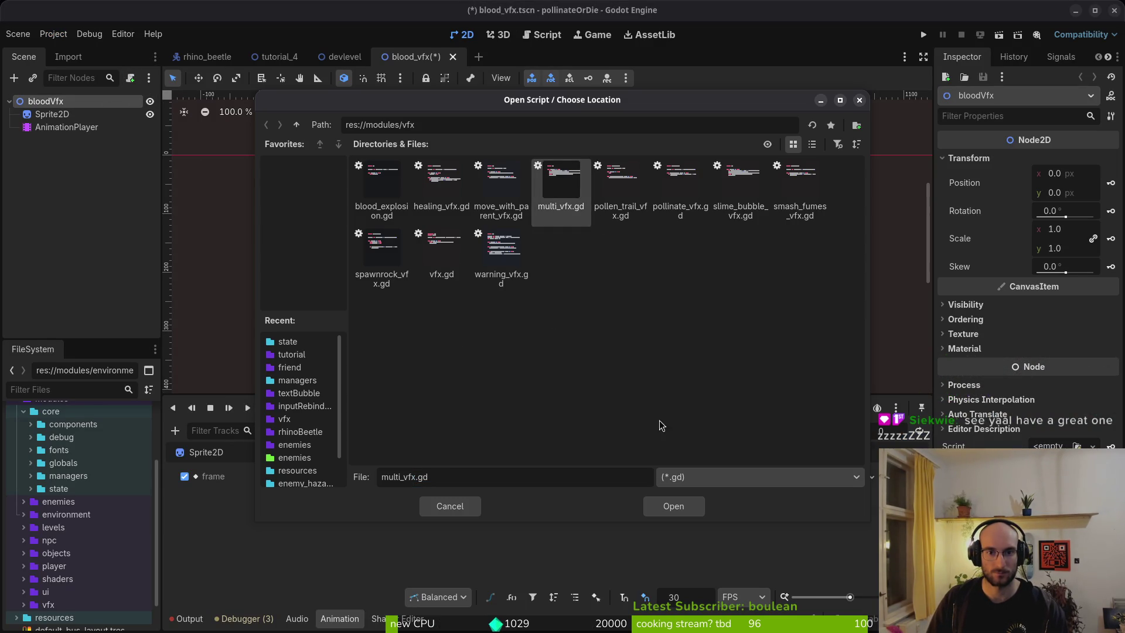
click(674, 506)
click(614, 417)
key(ctrl+s)
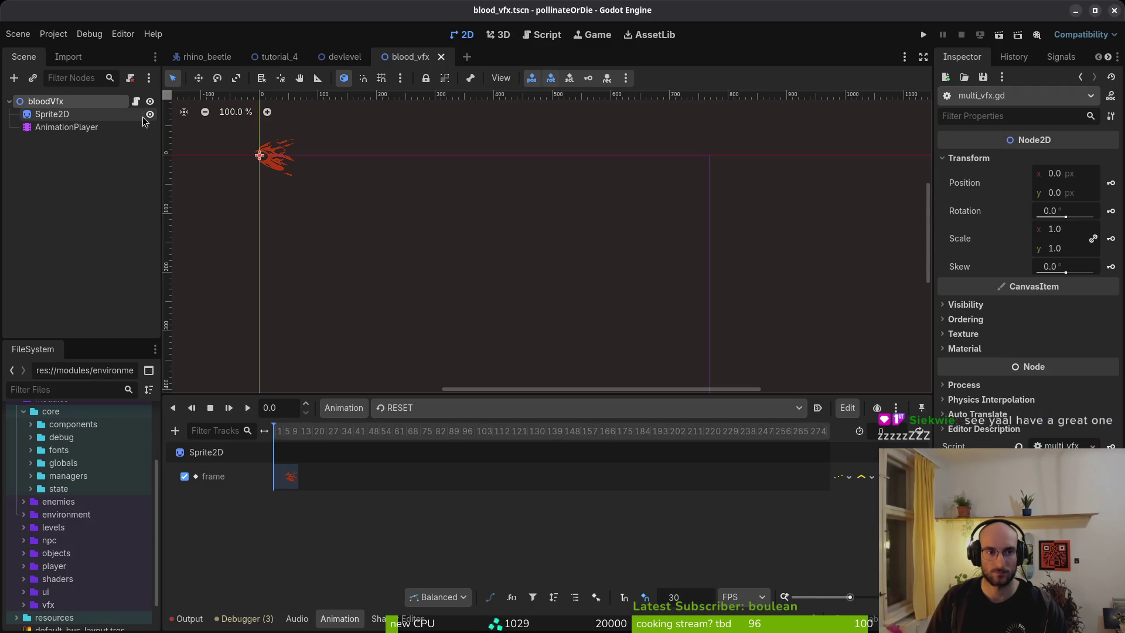
Step: Replace bloodVfx's script with vfx.gd instead
click(130, 78)
right_click(99, 102)
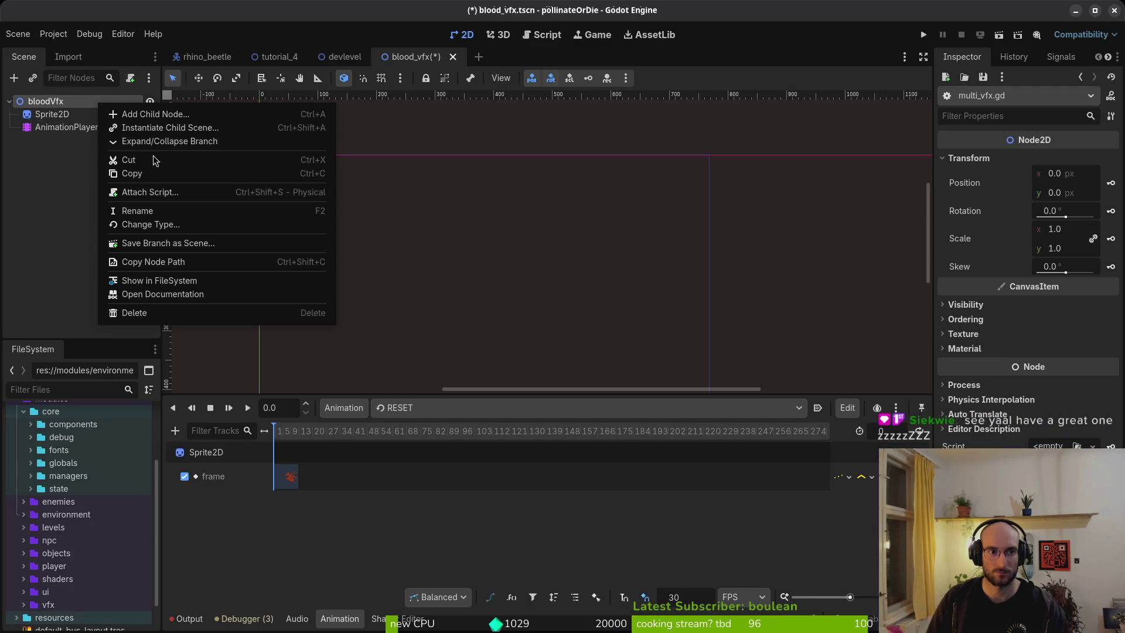
click(164, 192)
click(689, 302)
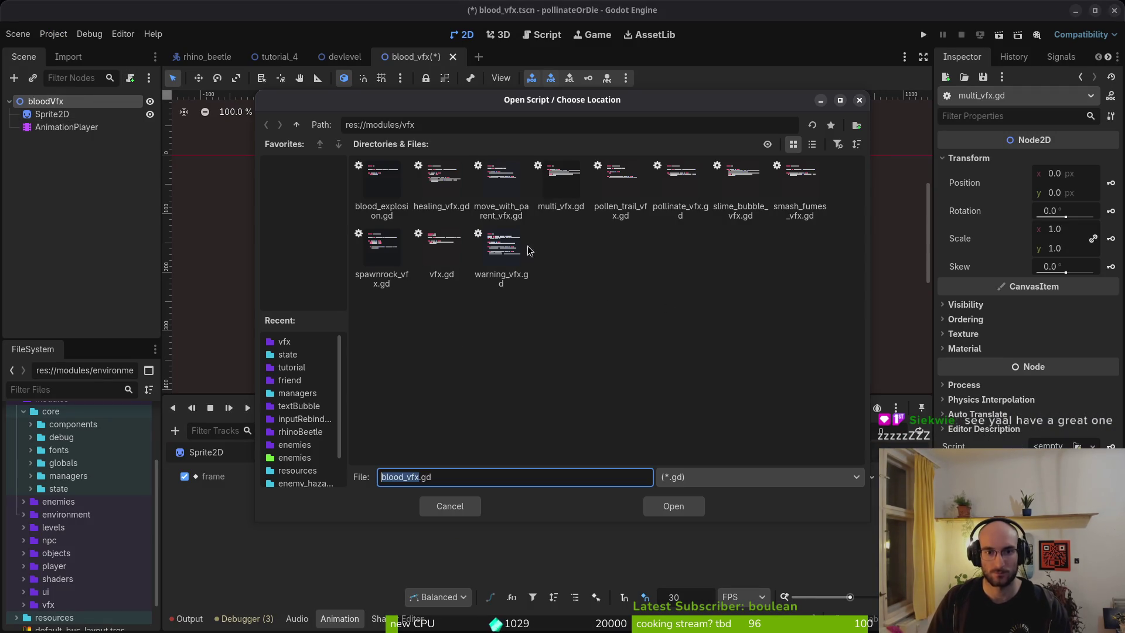
click(444, 253)
click(666, 508)
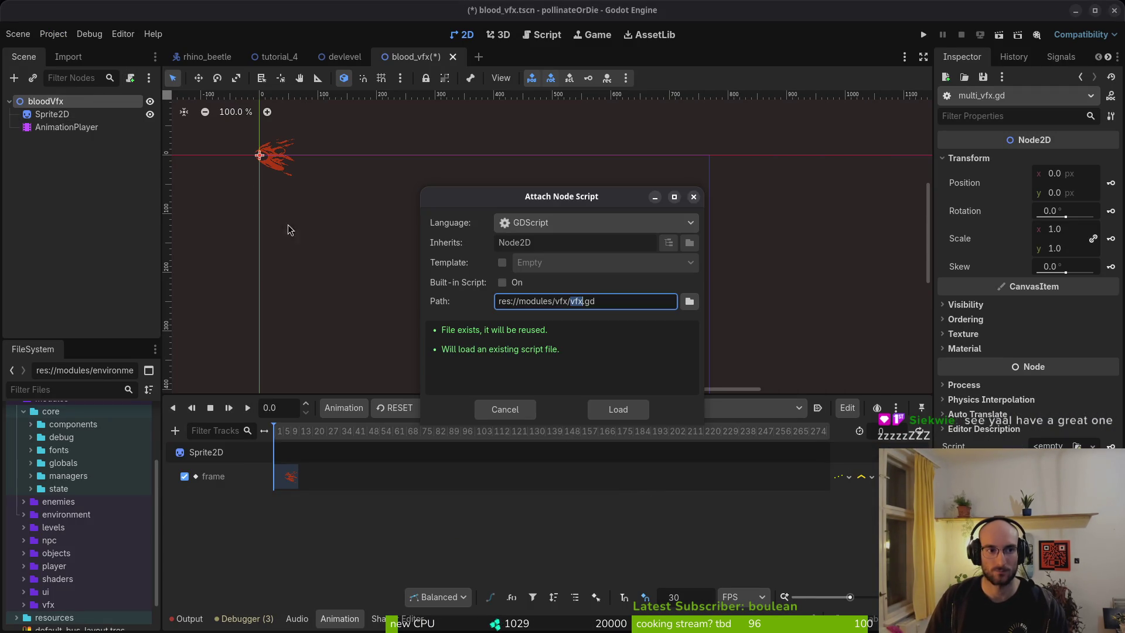
click(615, 409)
Step: Switch bloodVfx back to using multi_vfx.gd as its script
right_click(91, 104)
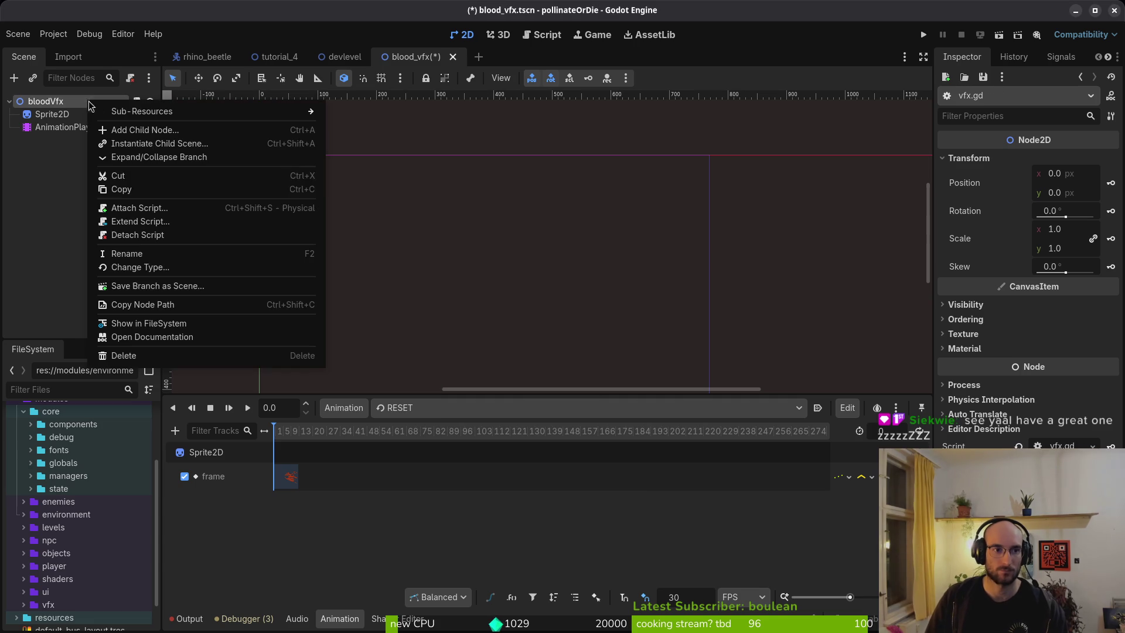
click(140, 221)
click(689, 302)
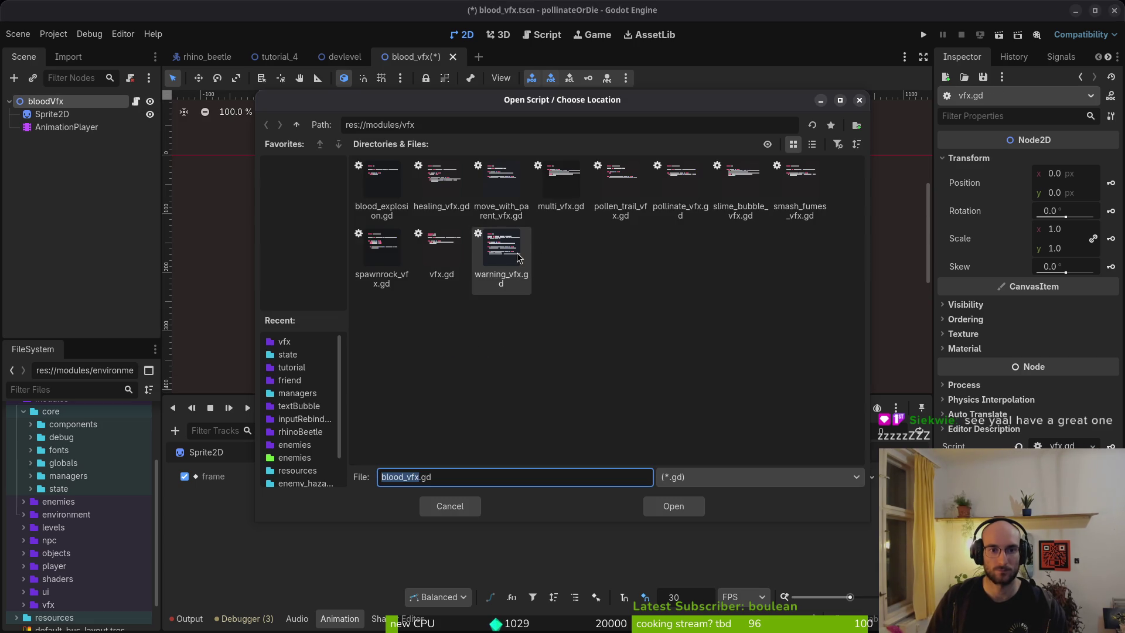
click(563, 190)
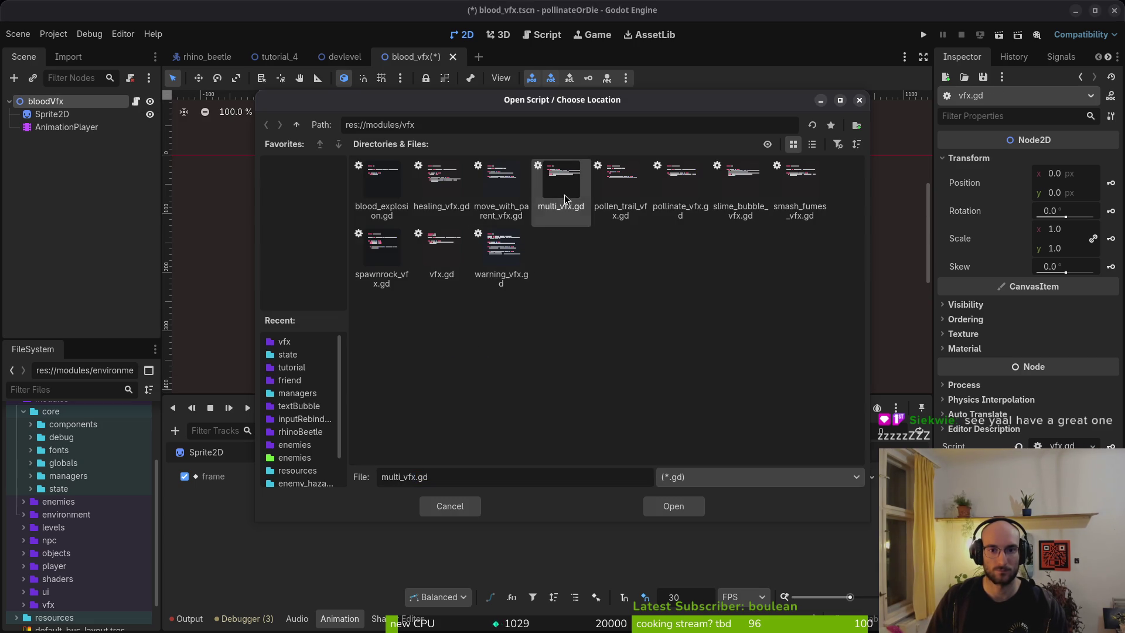
click(700, 507)
click(622, 408)
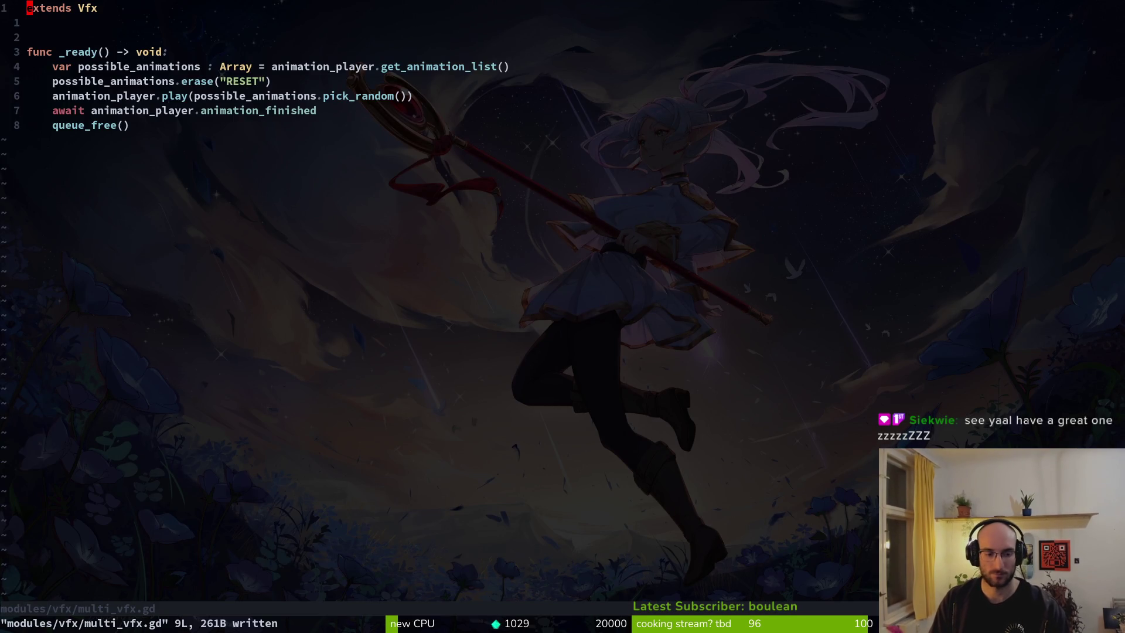
Step: Grep the project for blood_vfx.gd, close the results, and quit vim with :q
key(space)
text(psblood_vfx.gd)
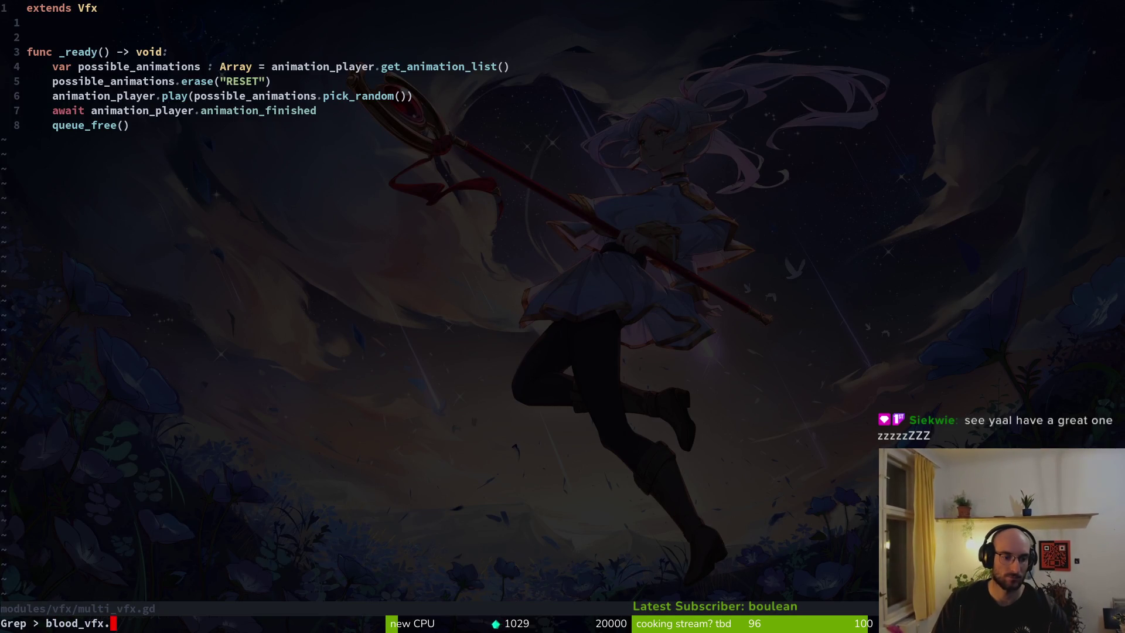
key(Return)
key(Escape)
key(Escape)
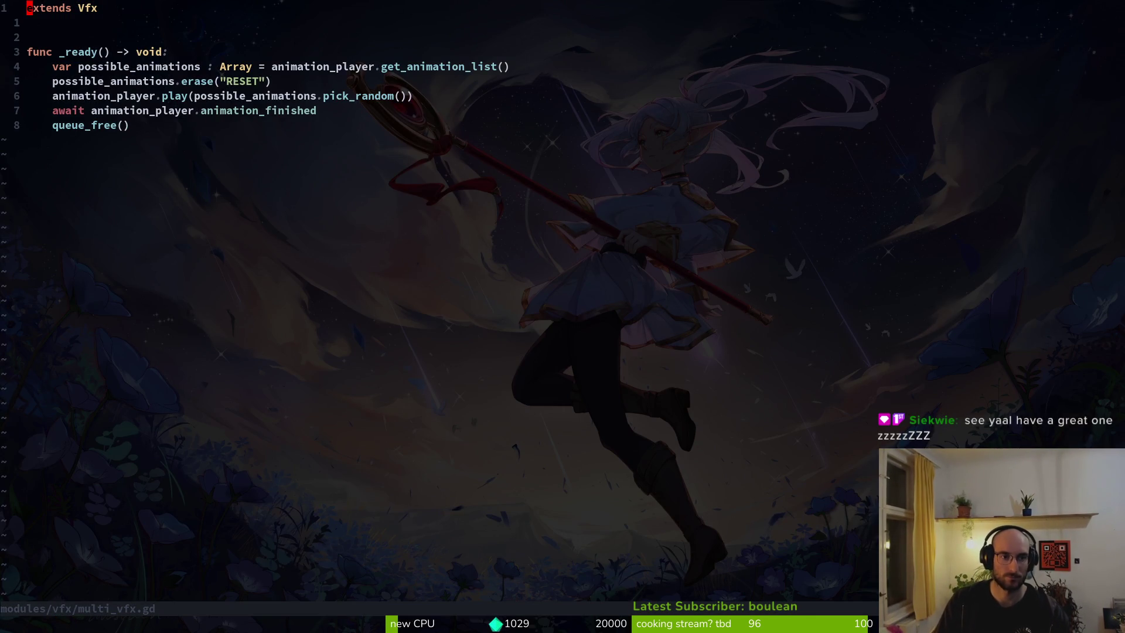
text(:q)
key(Return)
Step: Move between Godot and the terminal, opening and closing an extra pane and clearing the shell input
key(alt+Tab)
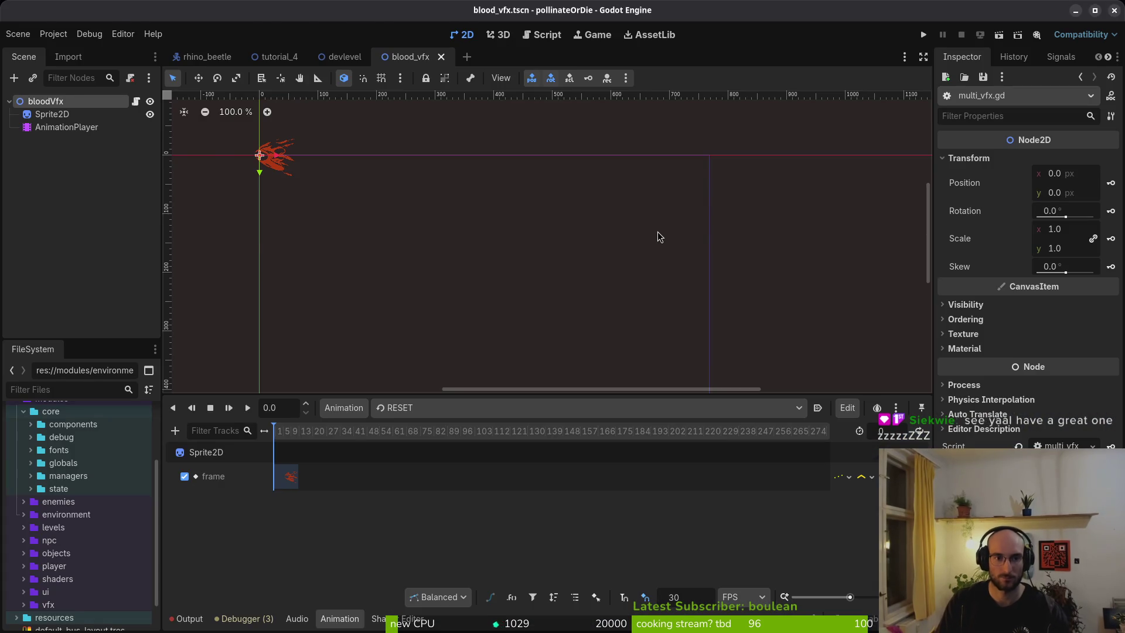
key(alt+Tab)
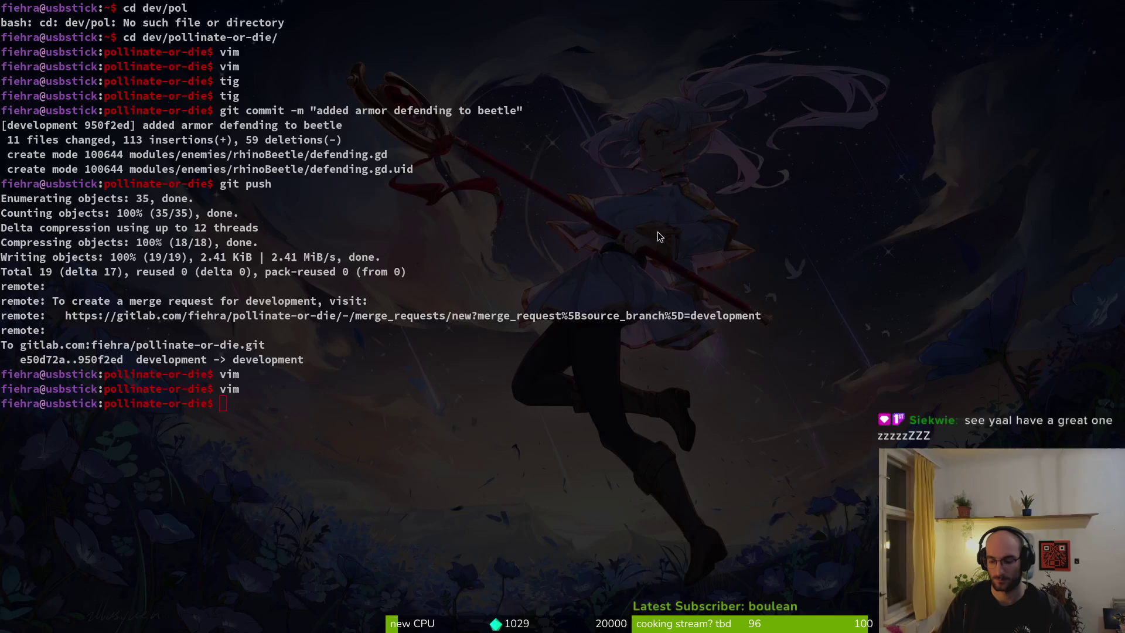
key(super+Return)
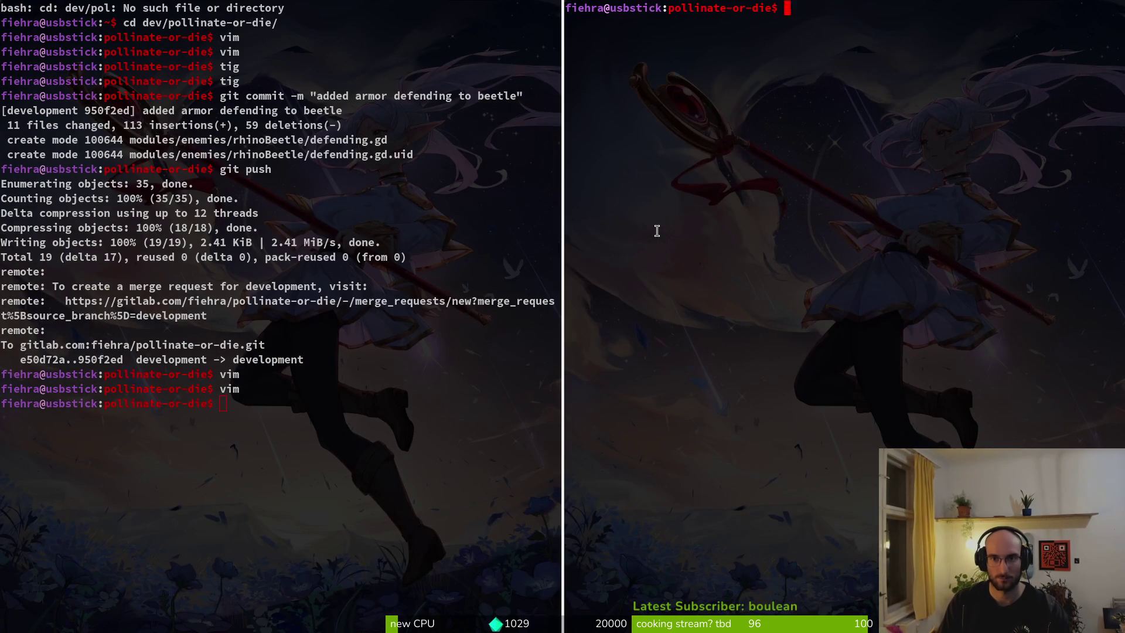
key(ctrl+d)
key(alt+Tab)
key(alt+Tab)
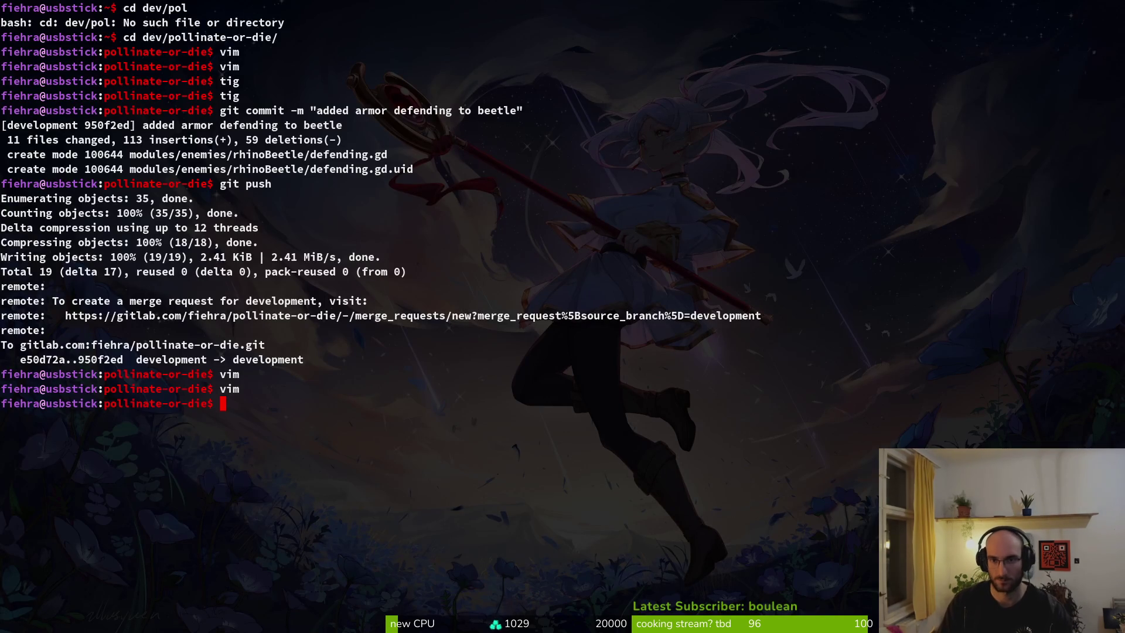
key(ctrl+c)
key(alt+Tab)
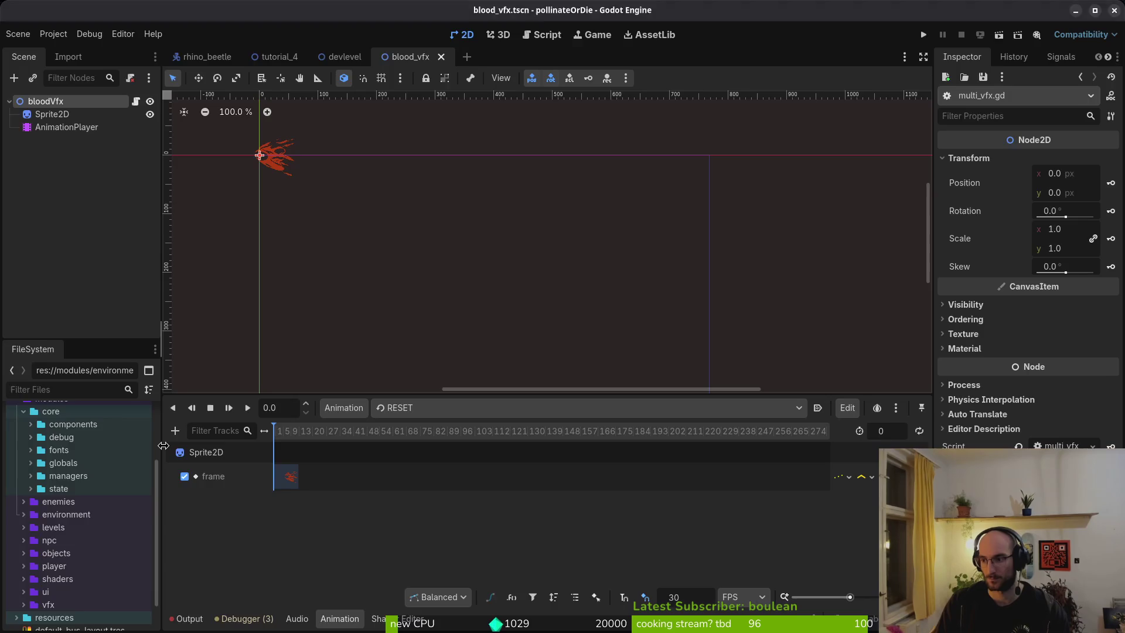
Step: Change into dev/pollinate-or-die/modules/vfx and list its files with ls
key(alt+Tab)
text(cd dev/pollinate-or-die/)
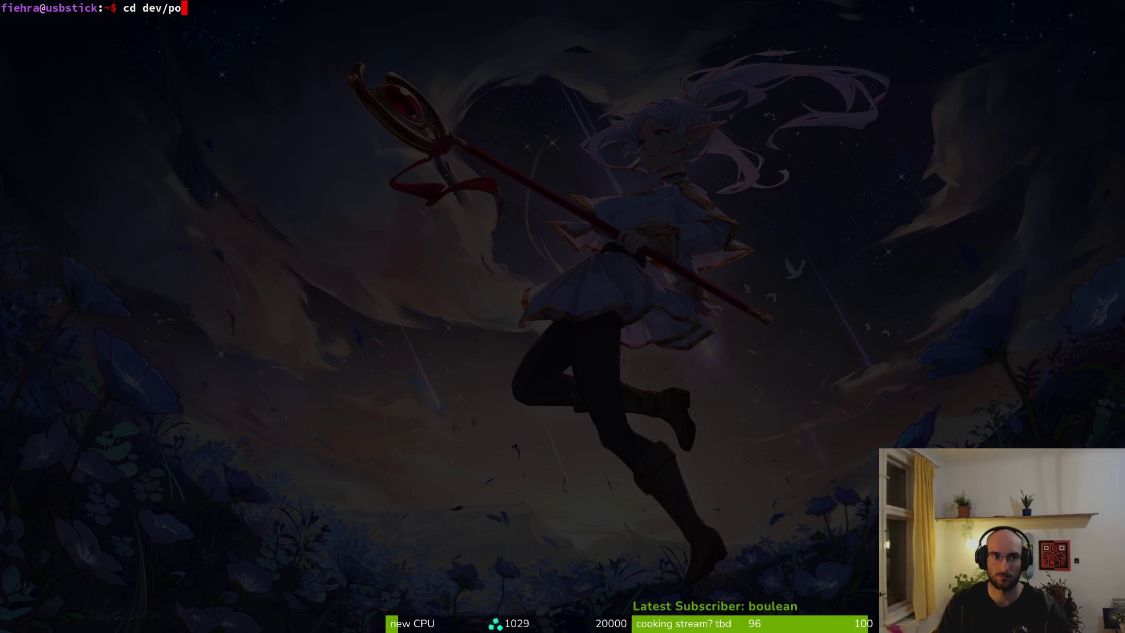
key(Return)
text(cd mod)
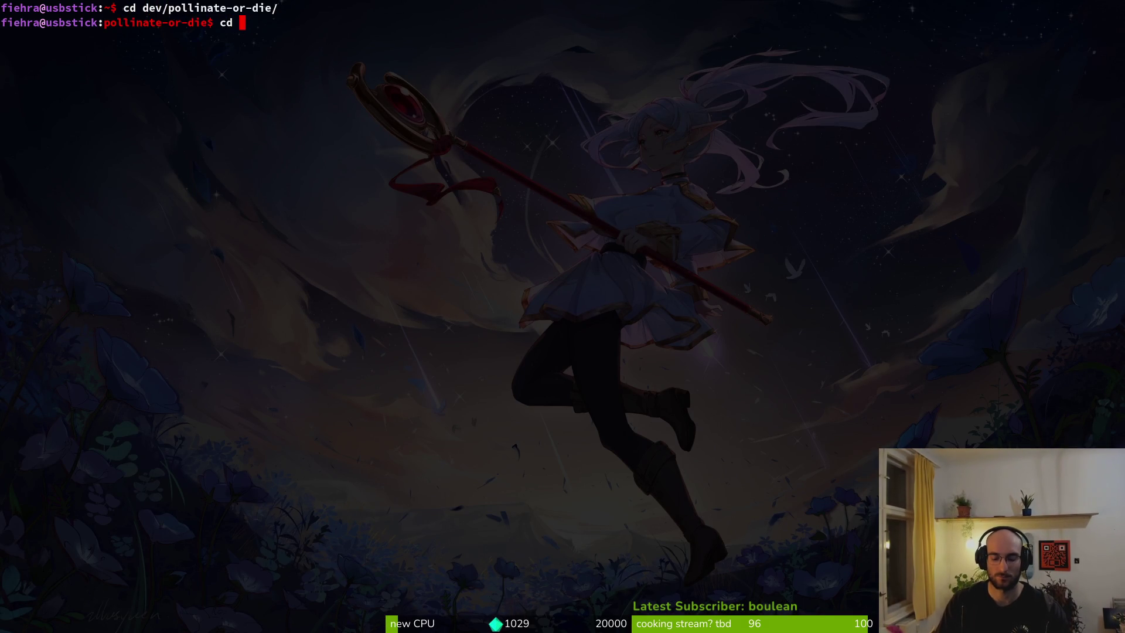
key(Tab)
text(v)
key(Tab)
key(Return)
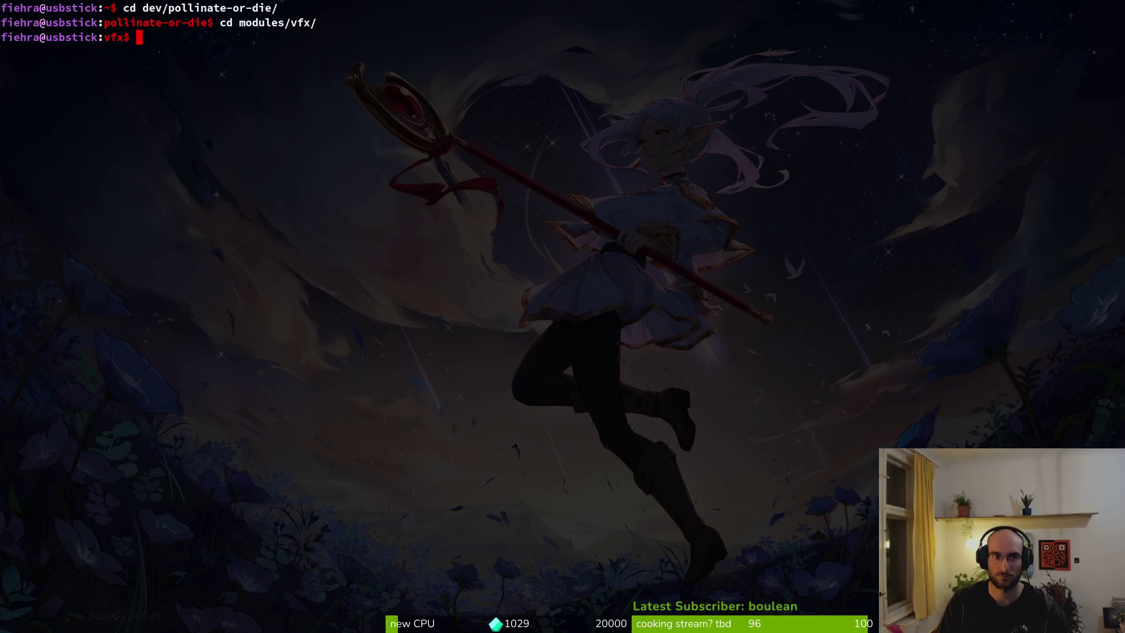
text(ls)
key(Return)
Step: Start typing rm blood_vfx.tscn, then erase the command without running it
text(rm )
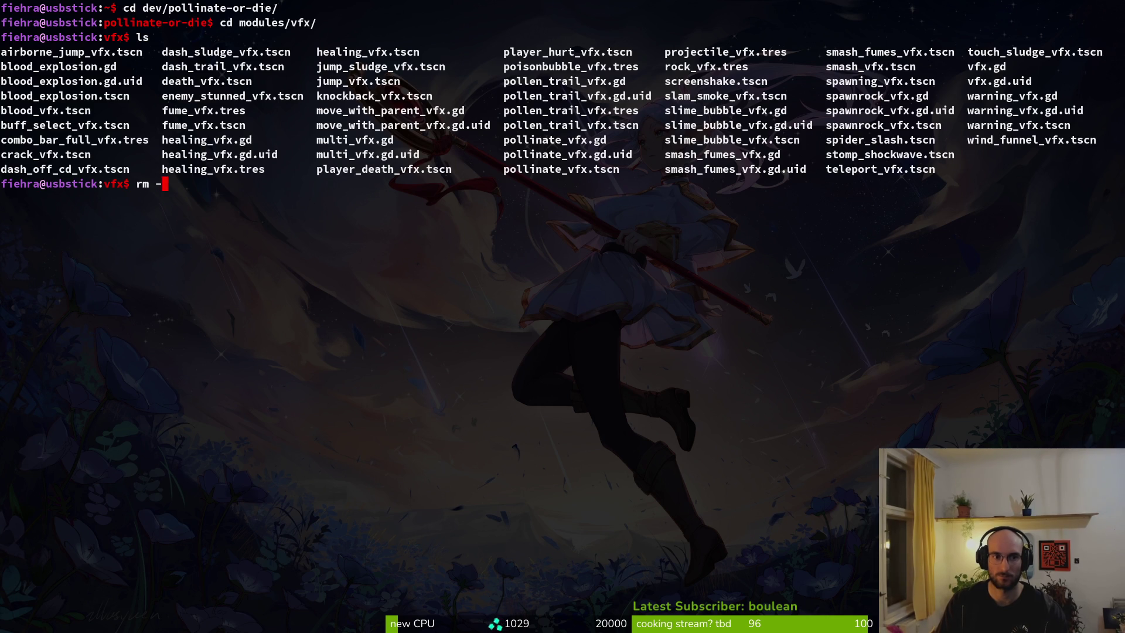
text(blo)
key(Tab)
text(v)
key(Tab)
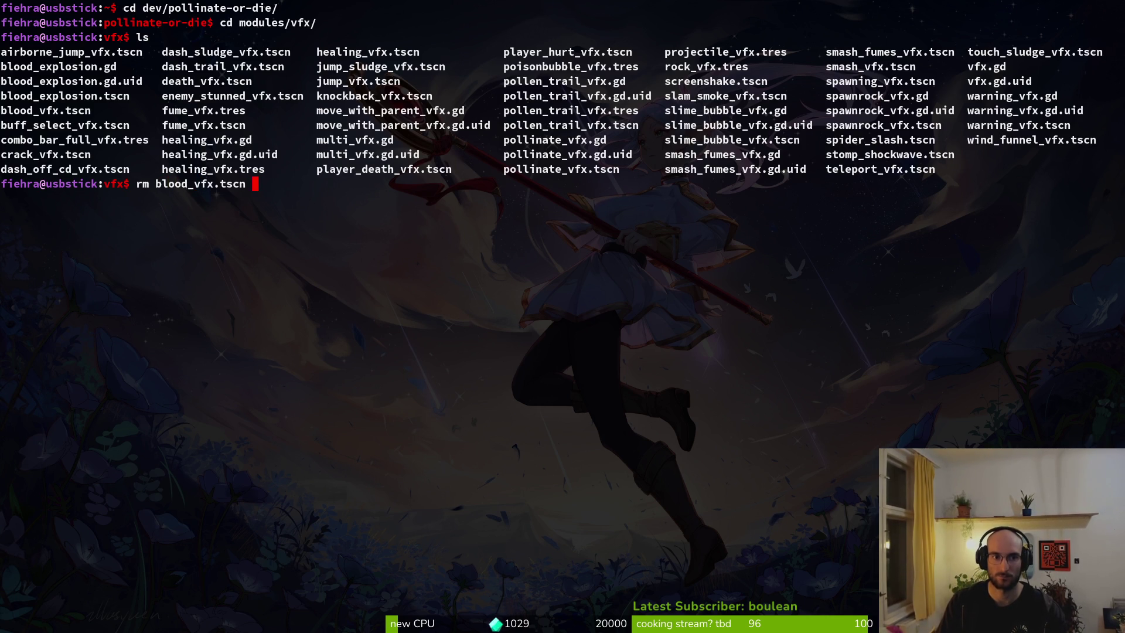
key(BackSpace)
key(BackSpace)
key(BackSpace)
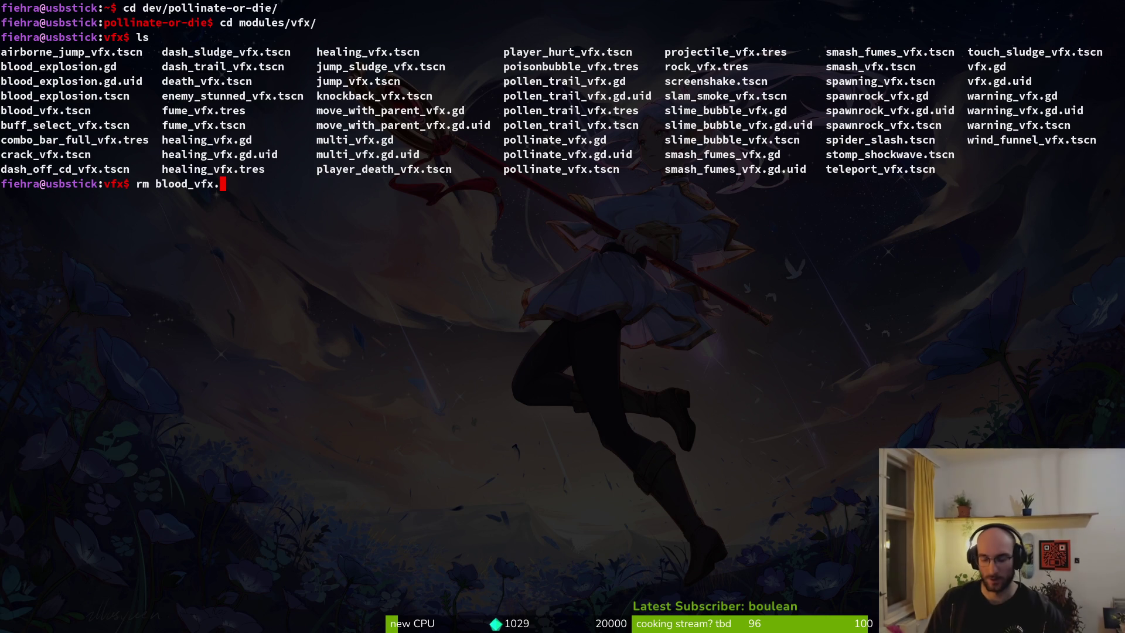
key(alt+Tab)
key(alt+Tab)
key(ctrl+u)
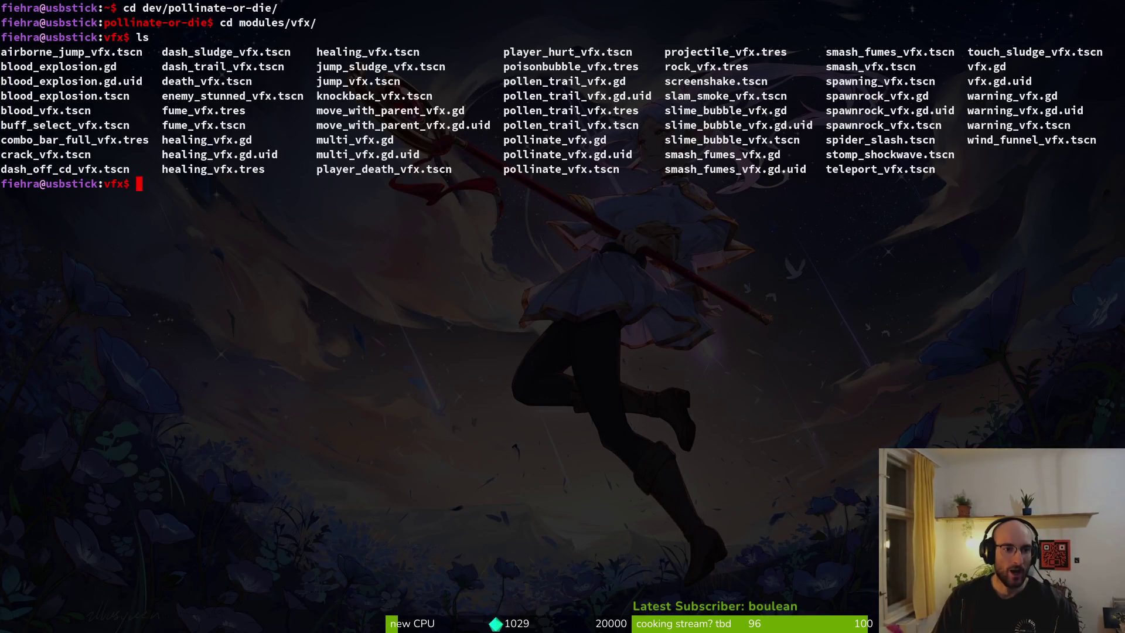
key(alt+Tab)
key(alt+Tab)
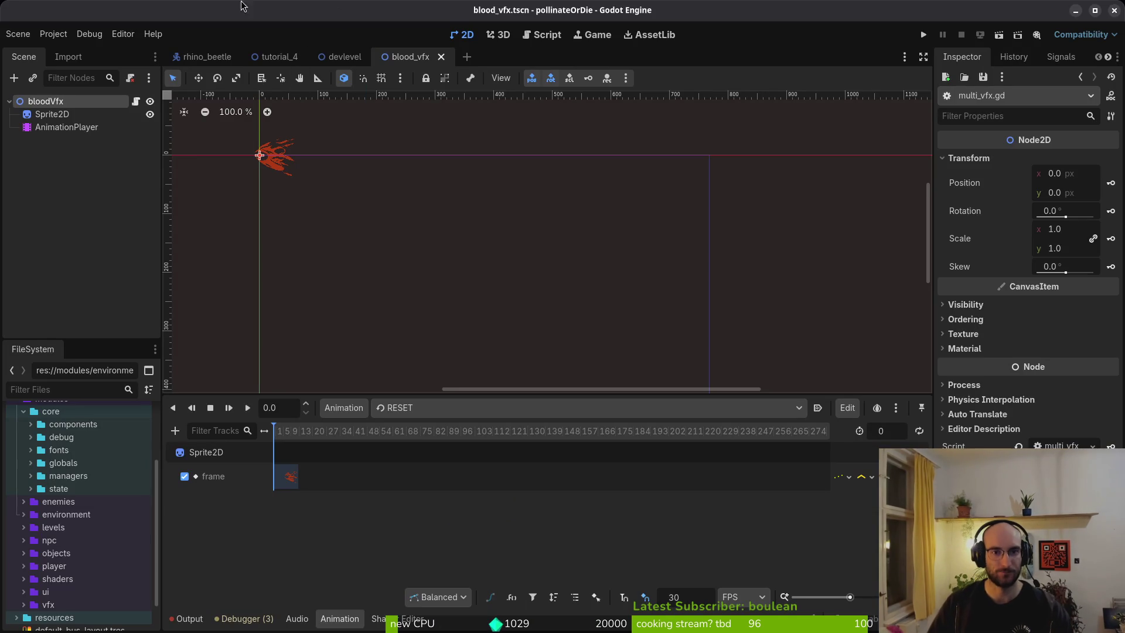
Step: Create a new 2D scene and rename its root node to armorHitVfx
click(21, 34)
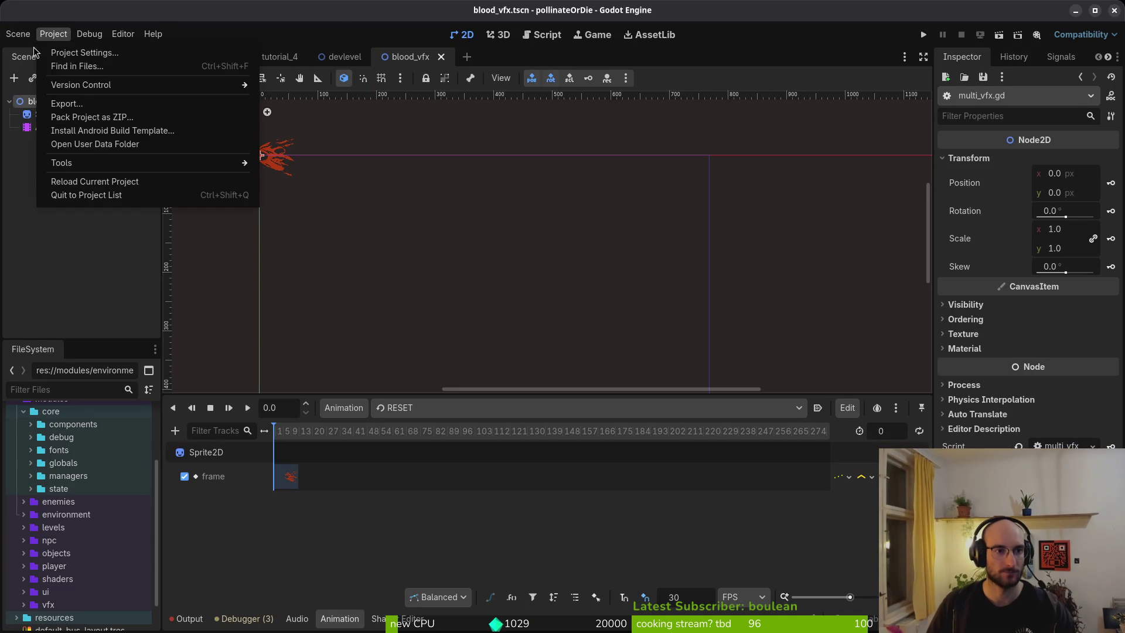
click(35, 53)
click(82, 116)
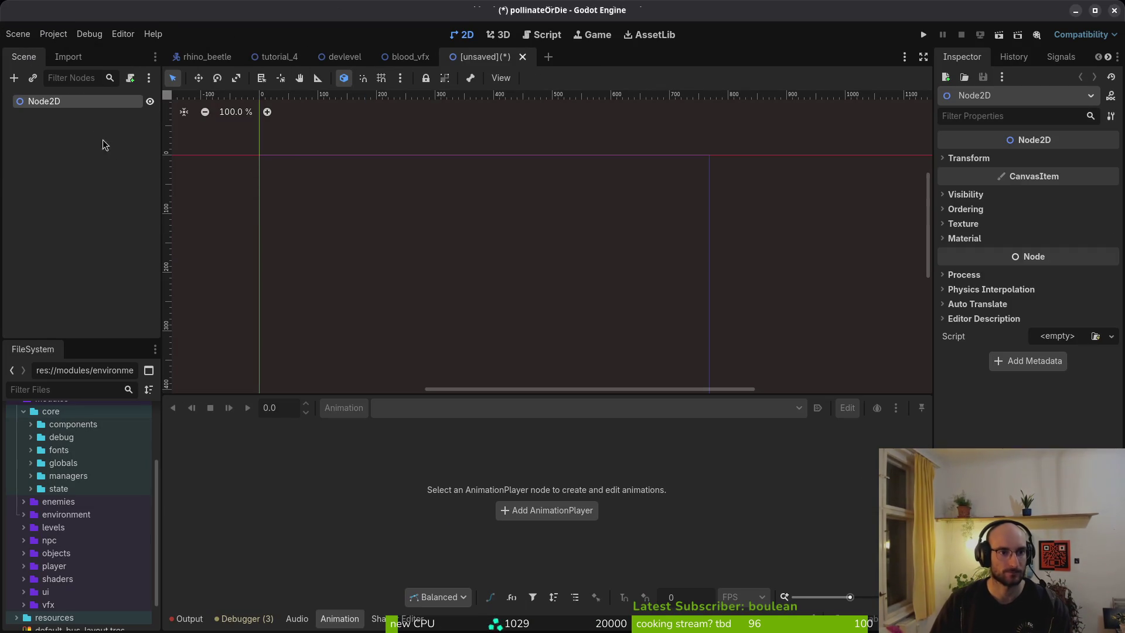
key(F2)
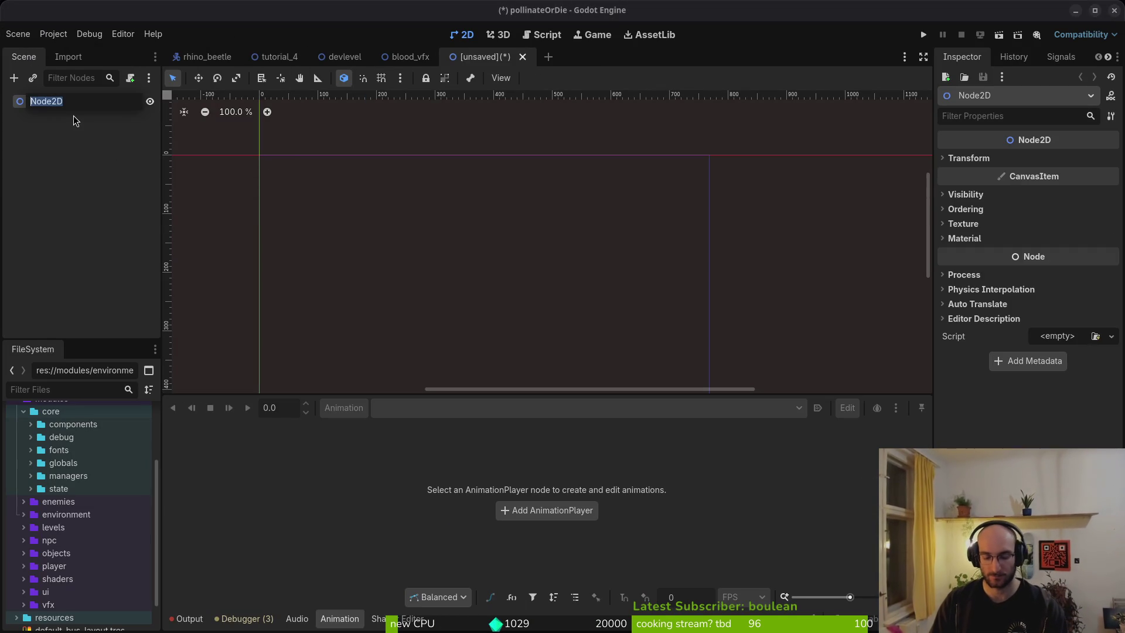
text(armorHitVfx)
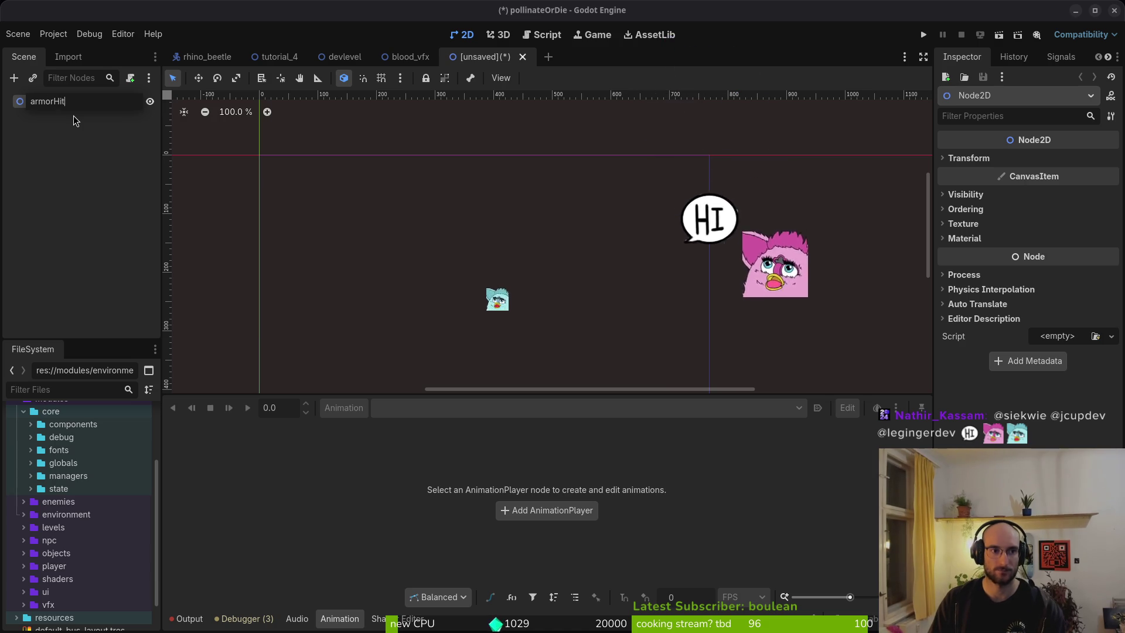
key(Return)
Step: Add Sprite2D and AnimationPlayer children, placing AnimationPlayer directly under armorHitVfx
key(ctrl+a)
text(sprite)
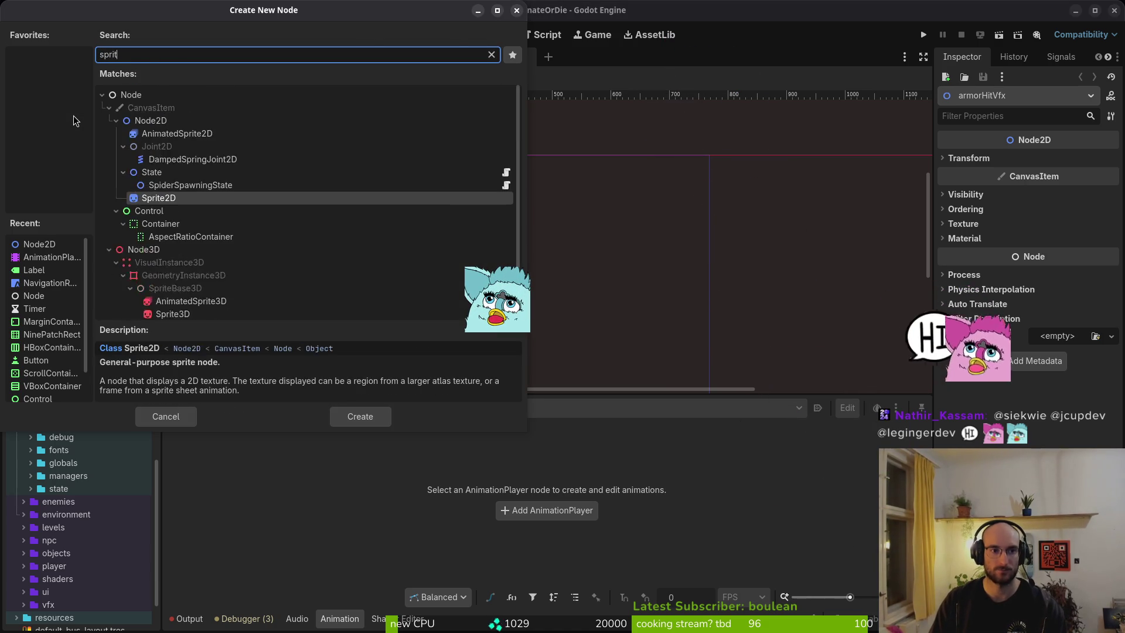
key(Return)
key(ctrl+a)
text(animation)
key(Return)
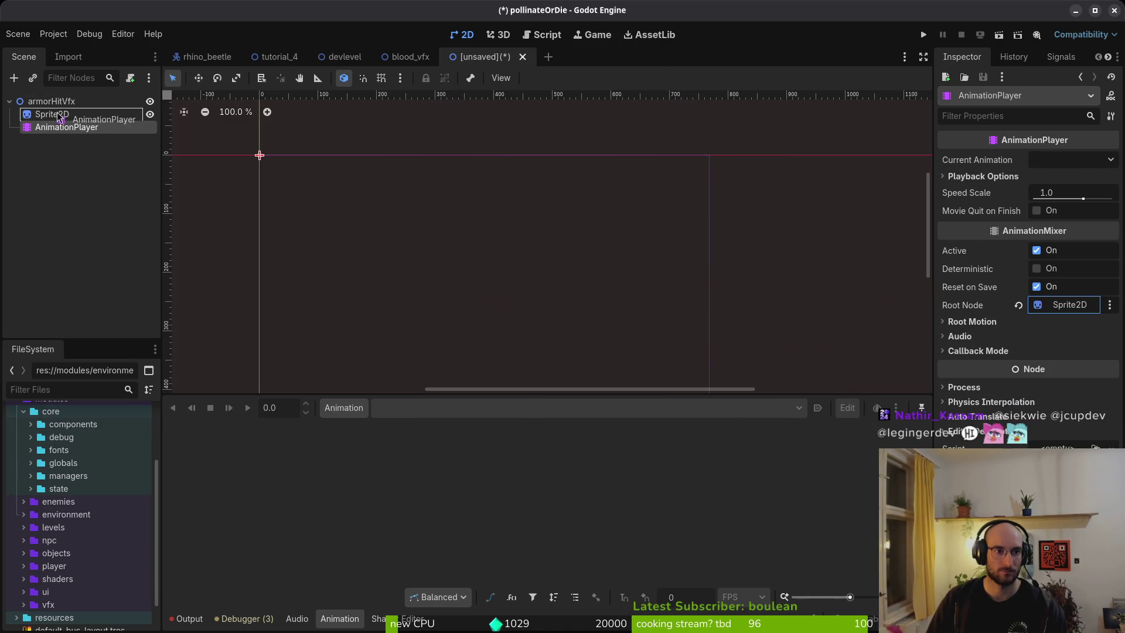
drag(69, 127, 70, 103)
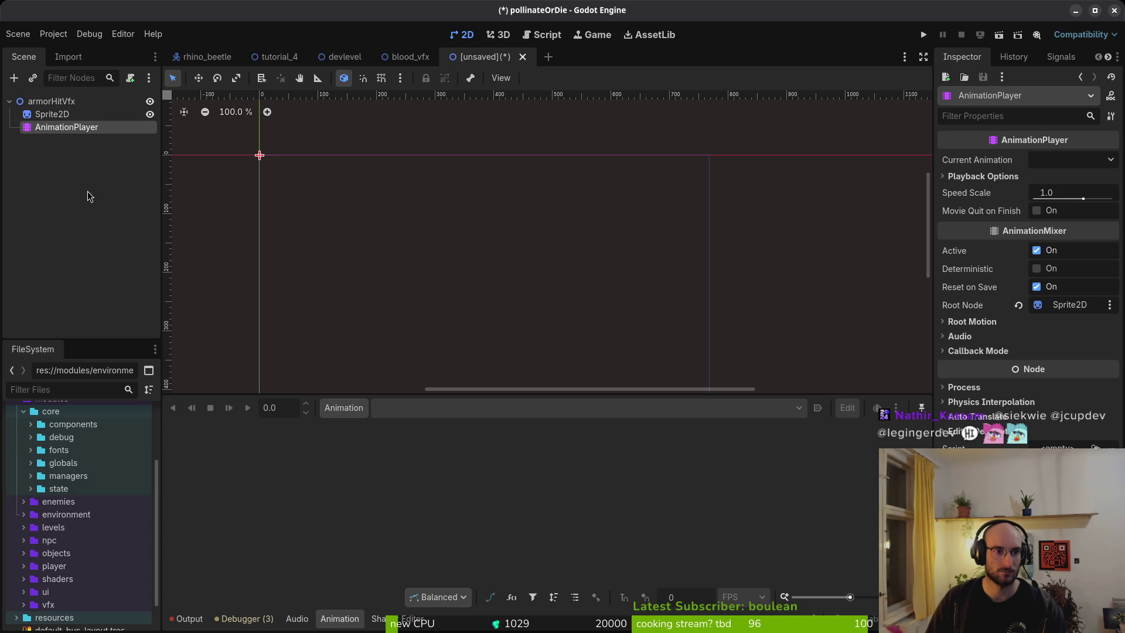
Step: Open the Sprite2D's texture picker and search 'armorhit', then clear the search
click(65, 114)
click(1048, 159)
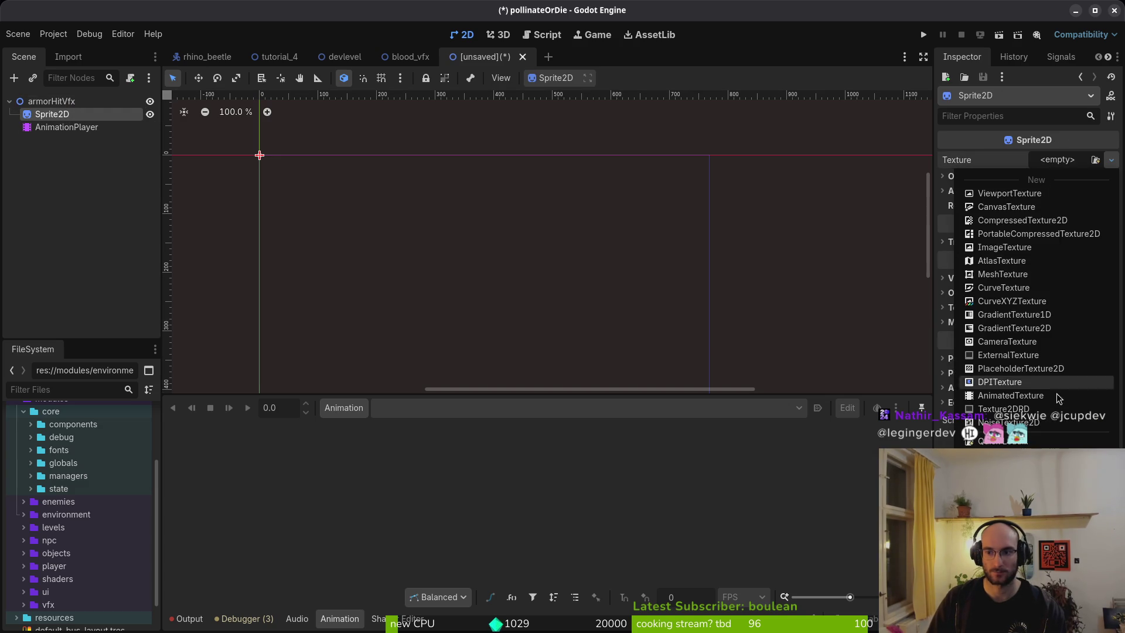
text(armor)
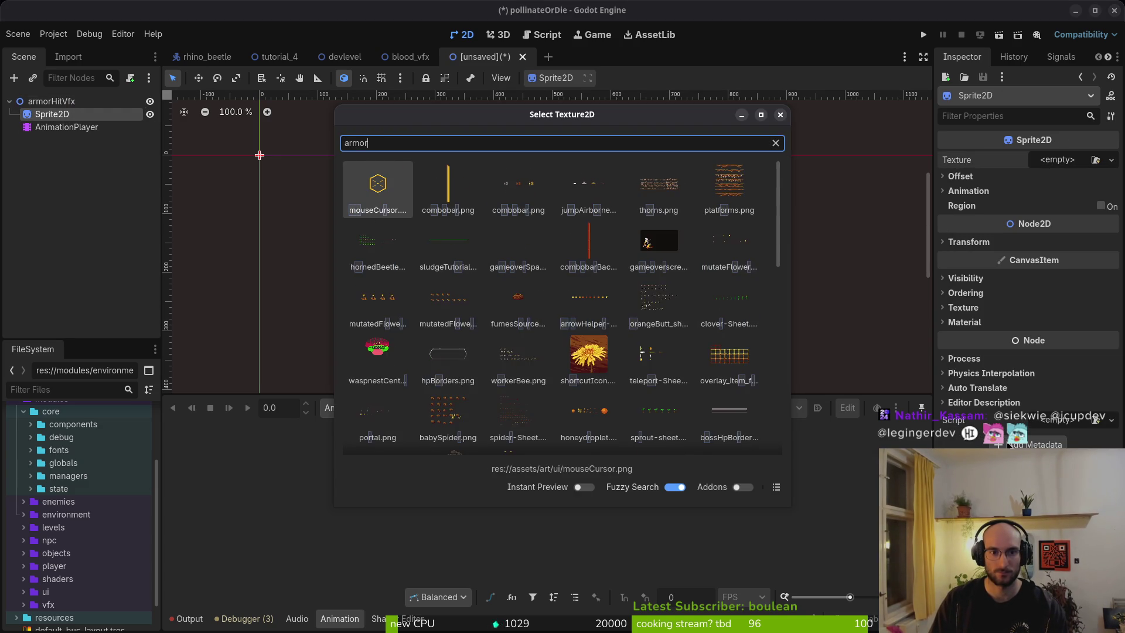
text(hit)
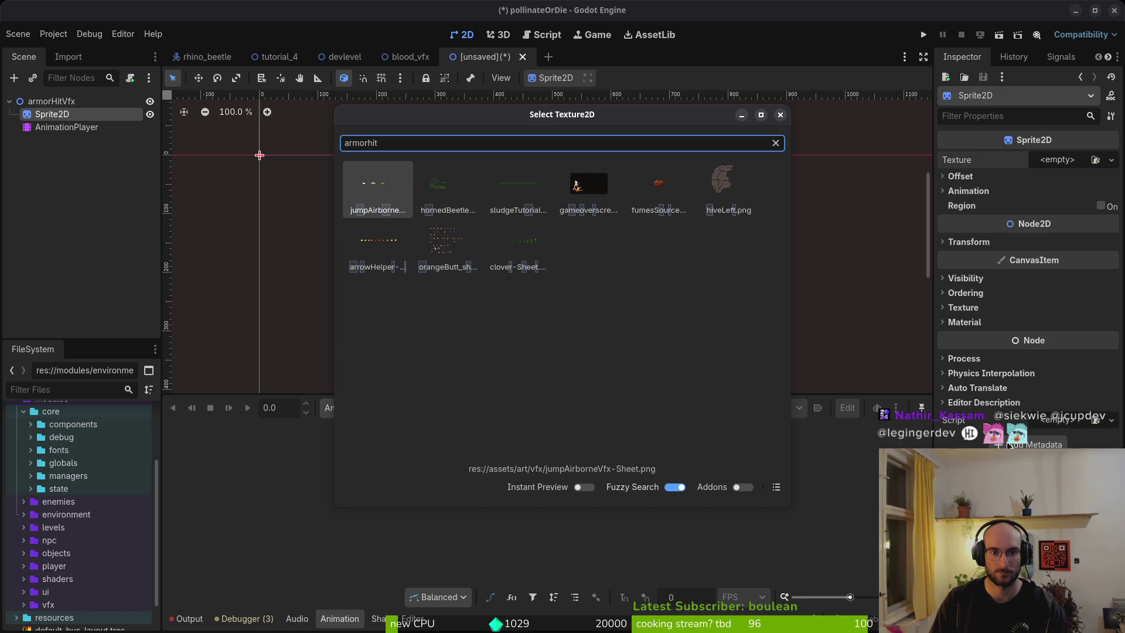
key(BackSpace)
key(BackSpace)
key(BackSpace)
click(699, 37)
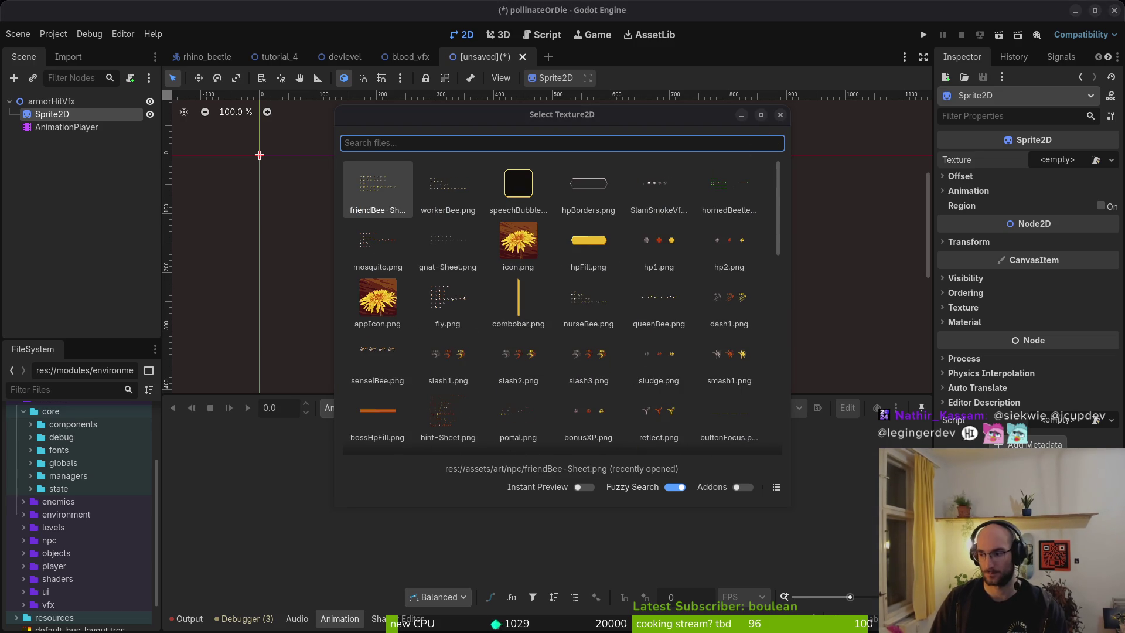
key(alt+Tab)
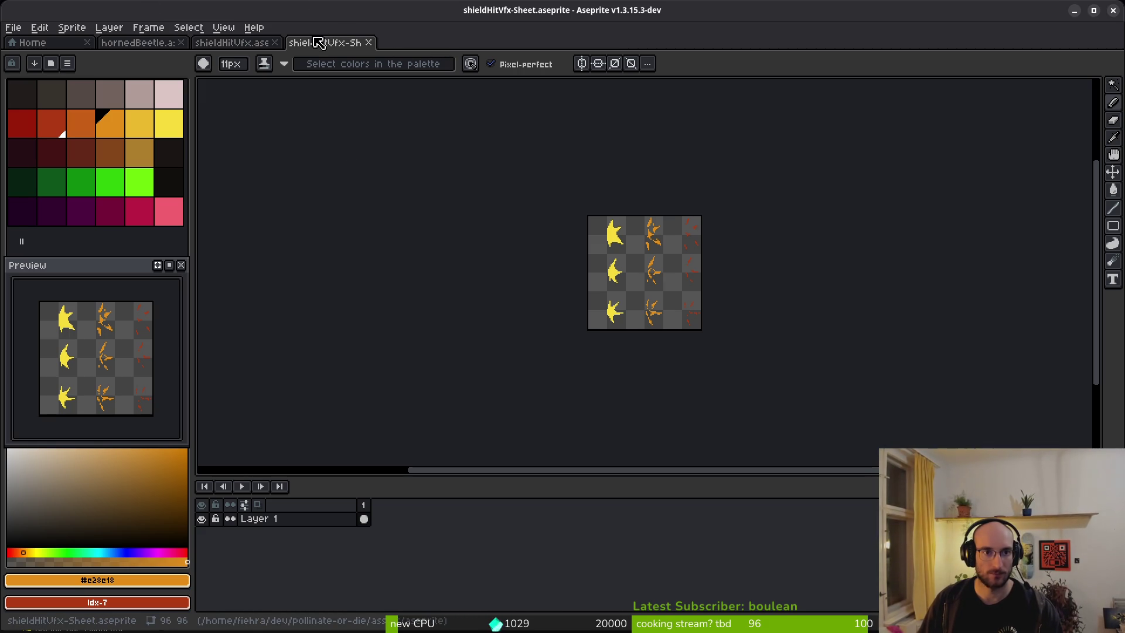
Step: Close the old sprite sheet and select all nine frames for sprite sheet export
middle_click(345, 51)
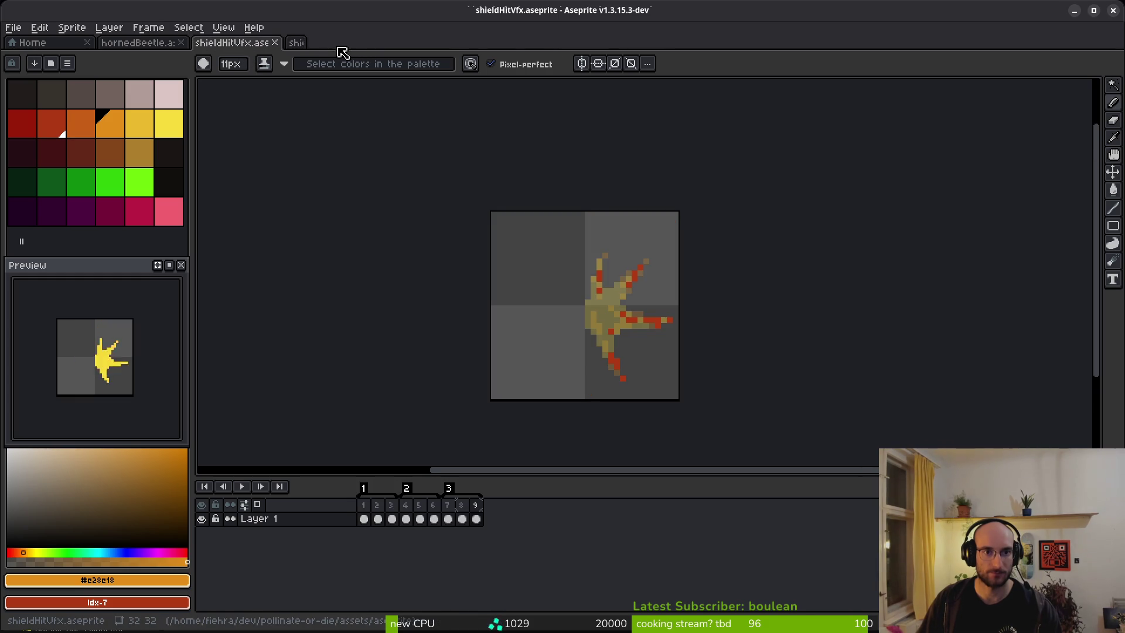
key(ctrl+e)
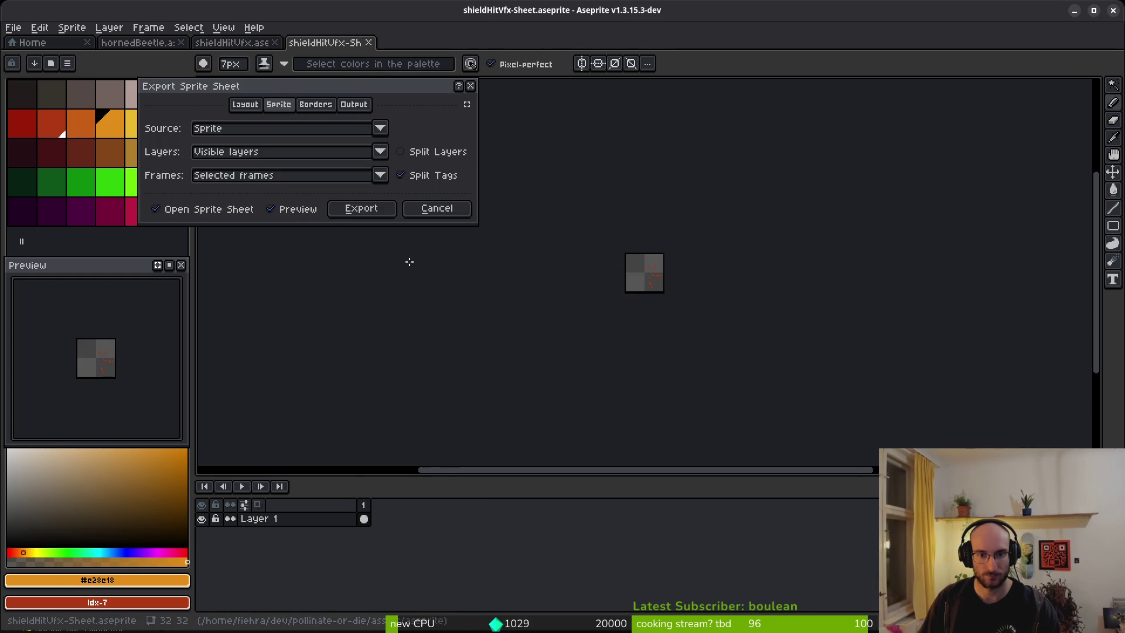
click(359, 208)
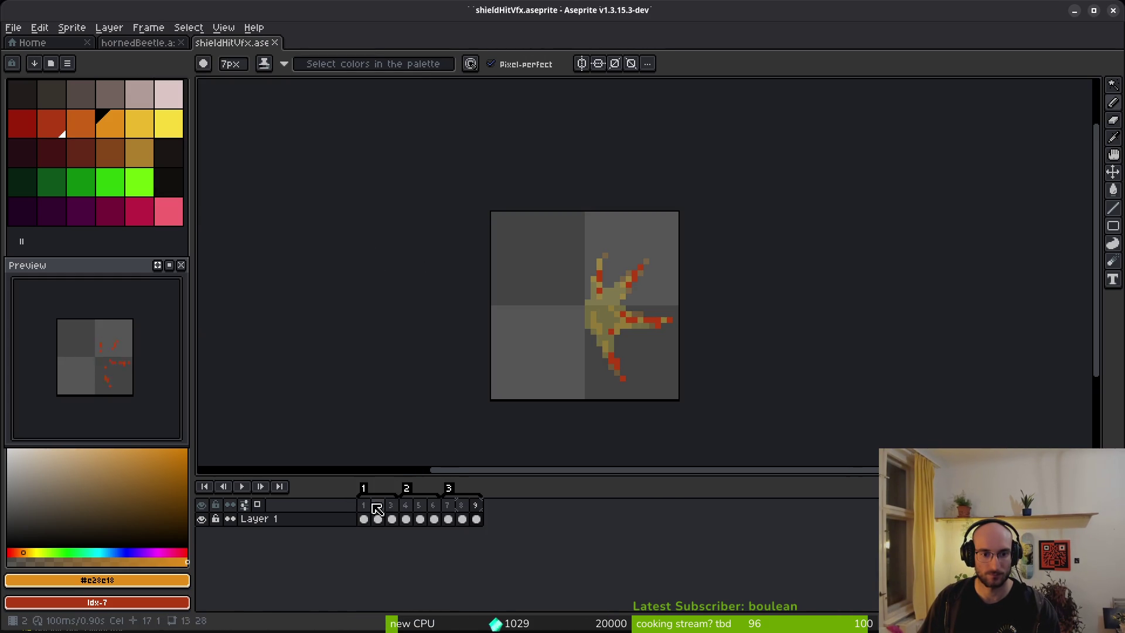
drag(363, 505, 502, 509)
key(ctrl+e)
click(361, 208)
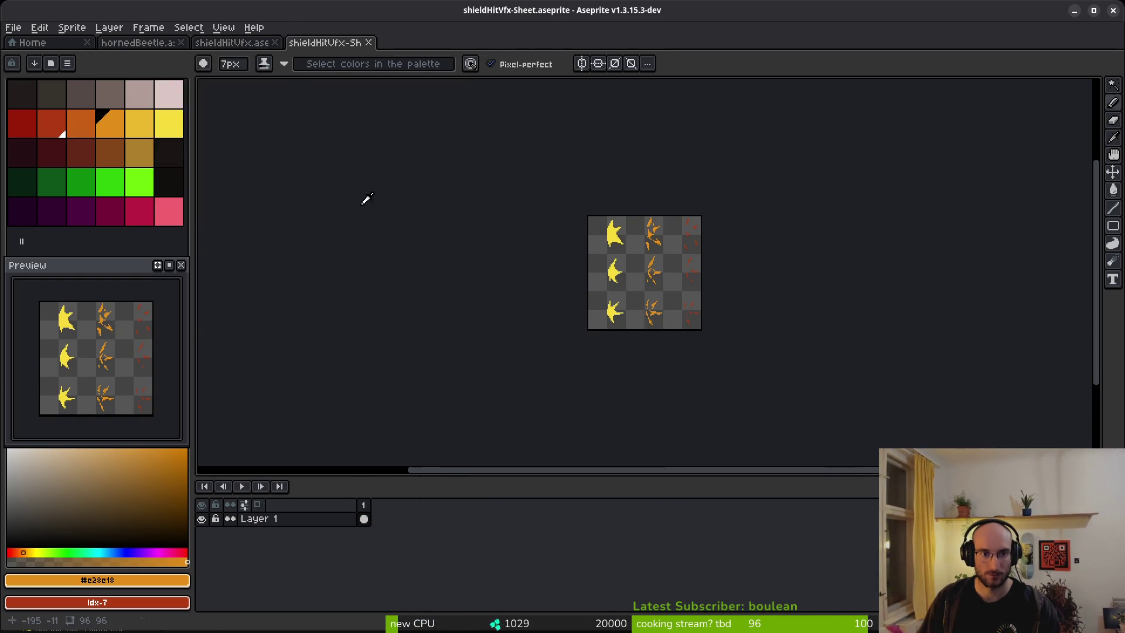
Step: Export the sheet as shieldHitVfx-Sheet.png into the art/vfx folder
key(ctrl+alt+shift+s)
click(275, 52)
click(308, 75)
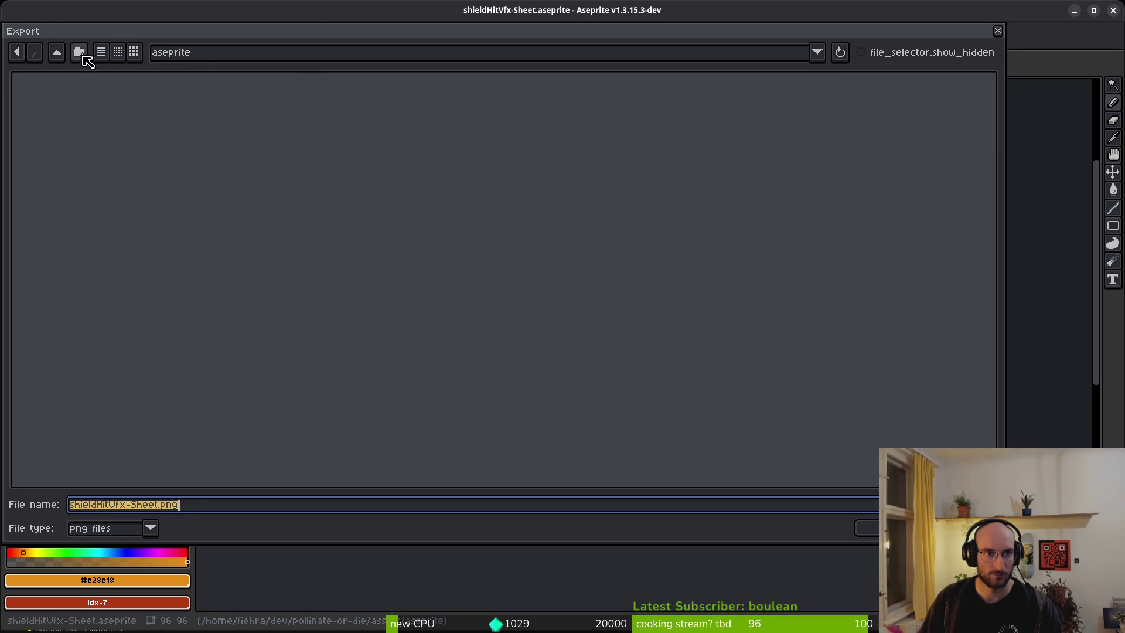
click(57, 51)
double_click(55, 117)
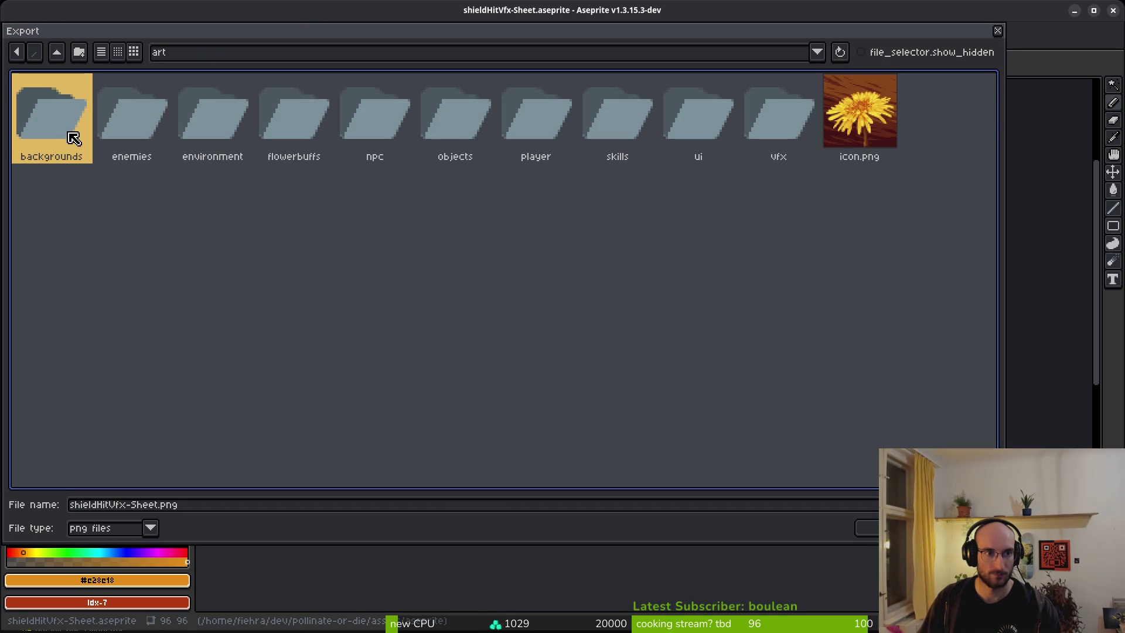
double_click(771, 108)
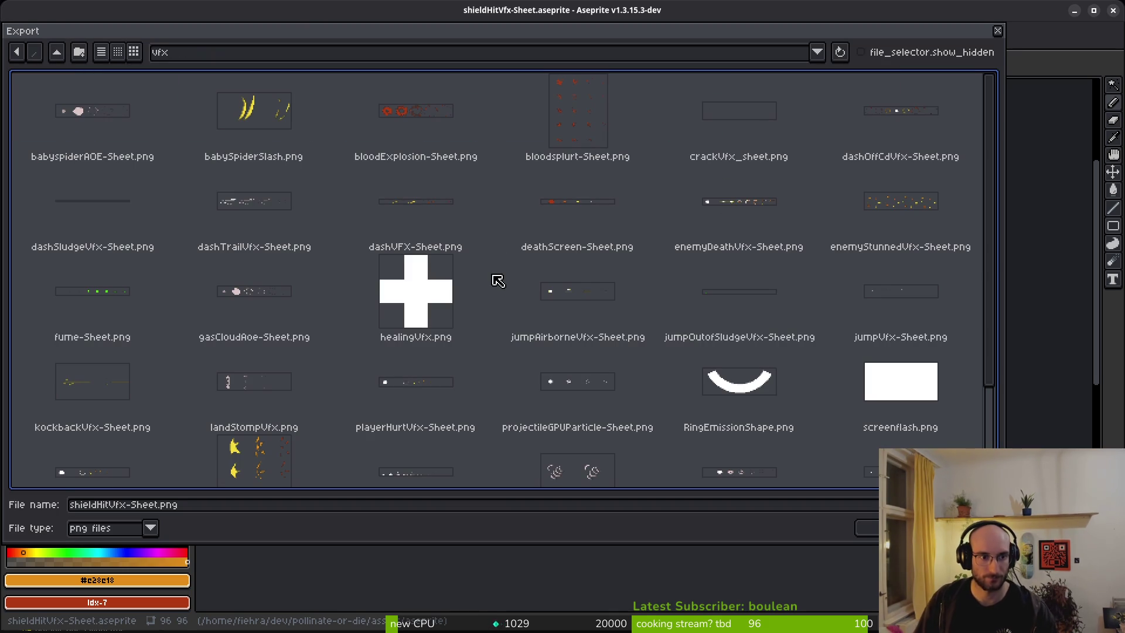
scroll(580, 340, down, 2)
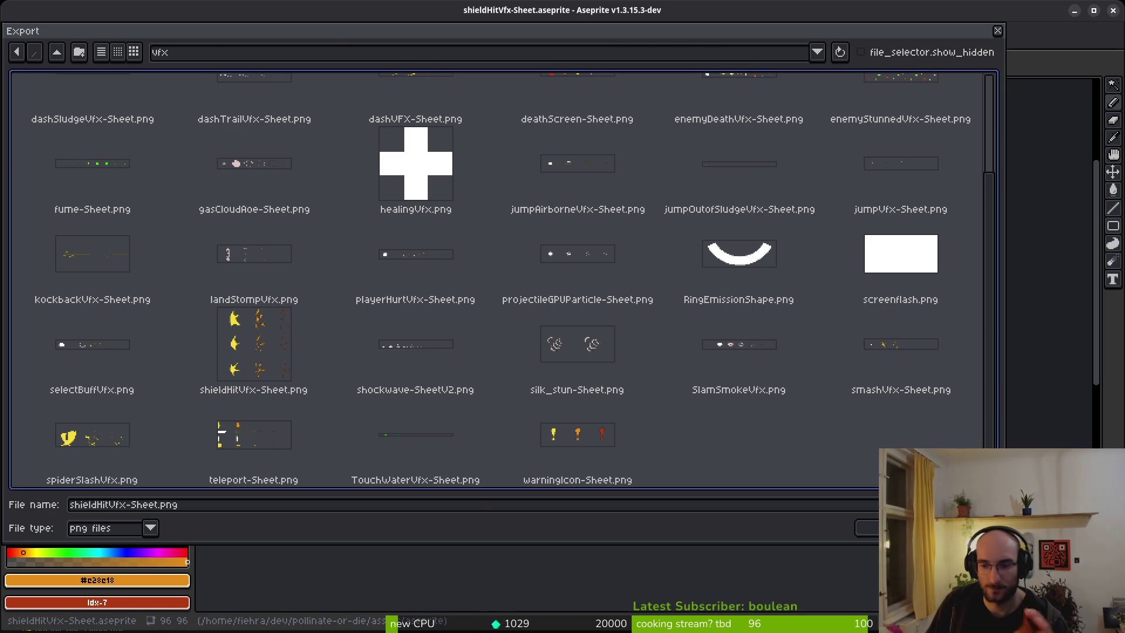
key(Return)
click(248, 189)
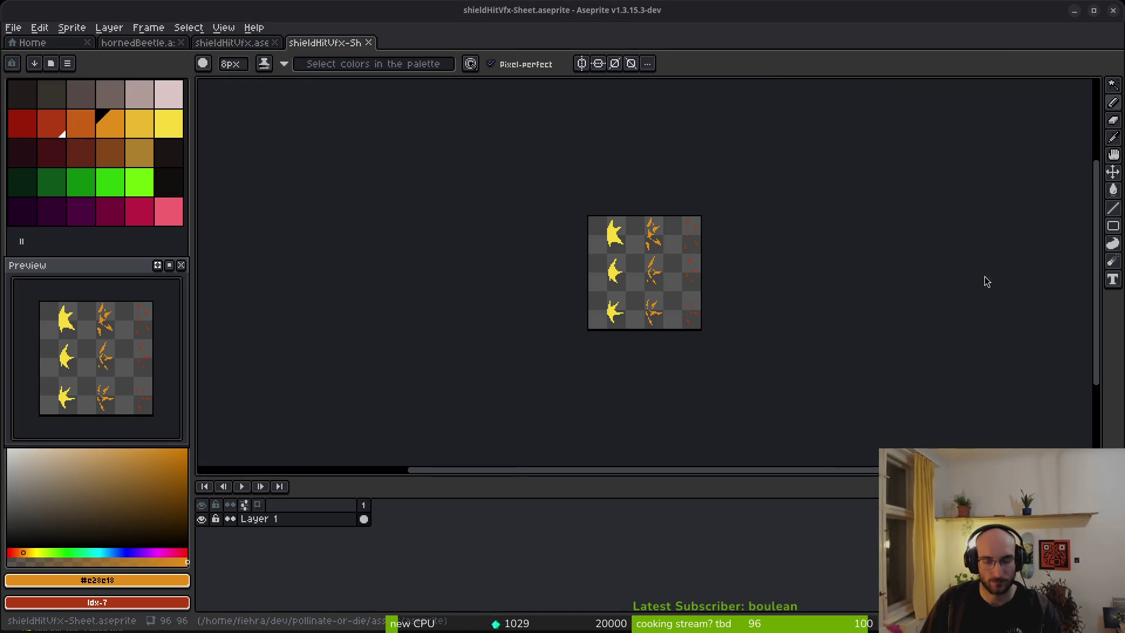
key(alt+Tab)
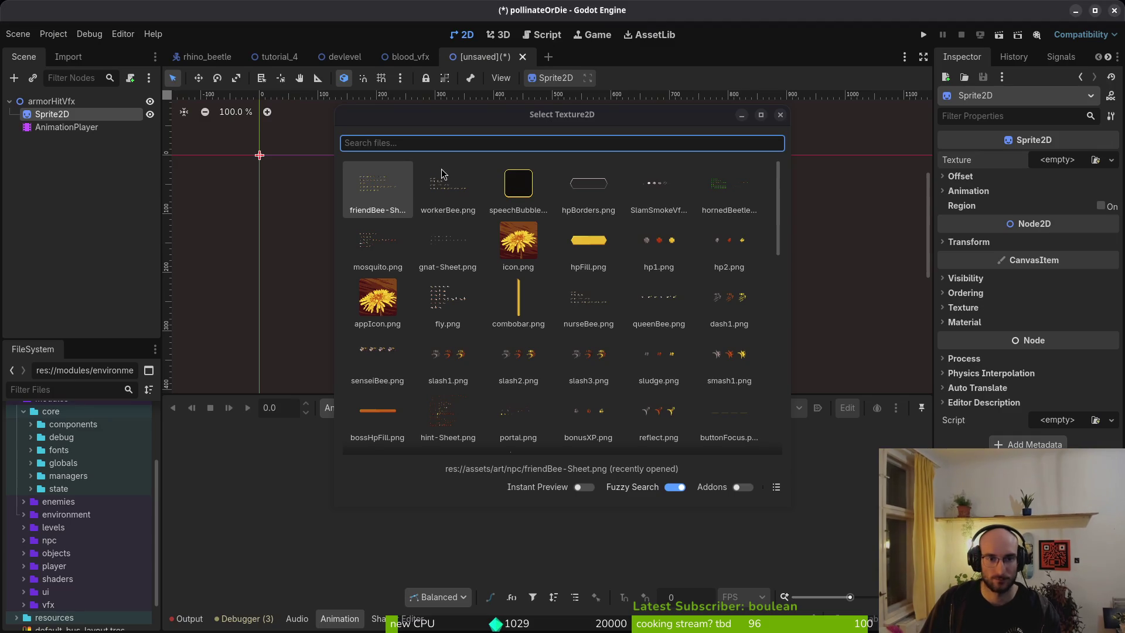
Step: Assign shieldHitVfx-Sheet.png as the sprite texture with Hframes 3 and Vframes 3
click(379, 143)
text(sl)
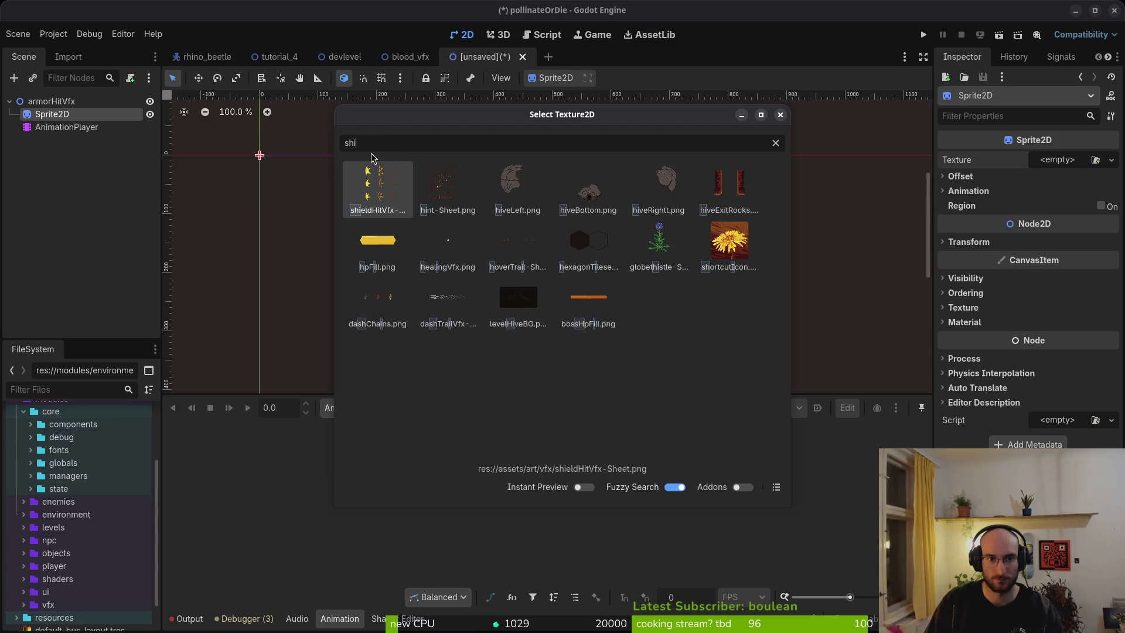
key(Return)
click(968, 211)
click(1072, 227)
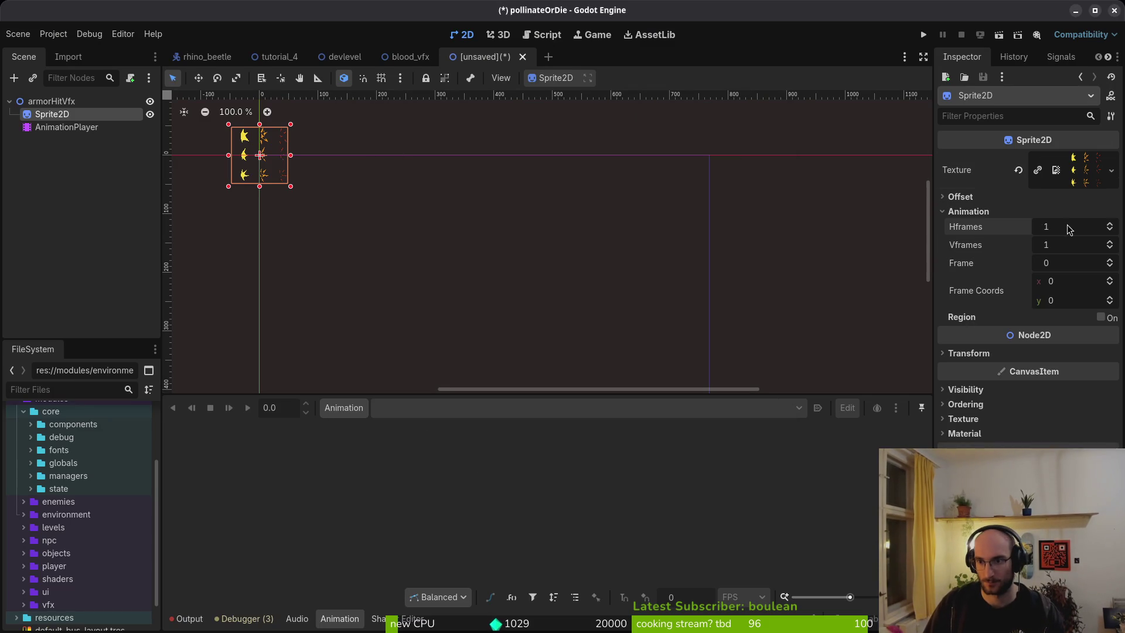
text(3)
click(1092, 245)
text(3)
key(Return)
Step: Create a new animation named 1, entering 12, and set its length to 3
key(ctrl+s)
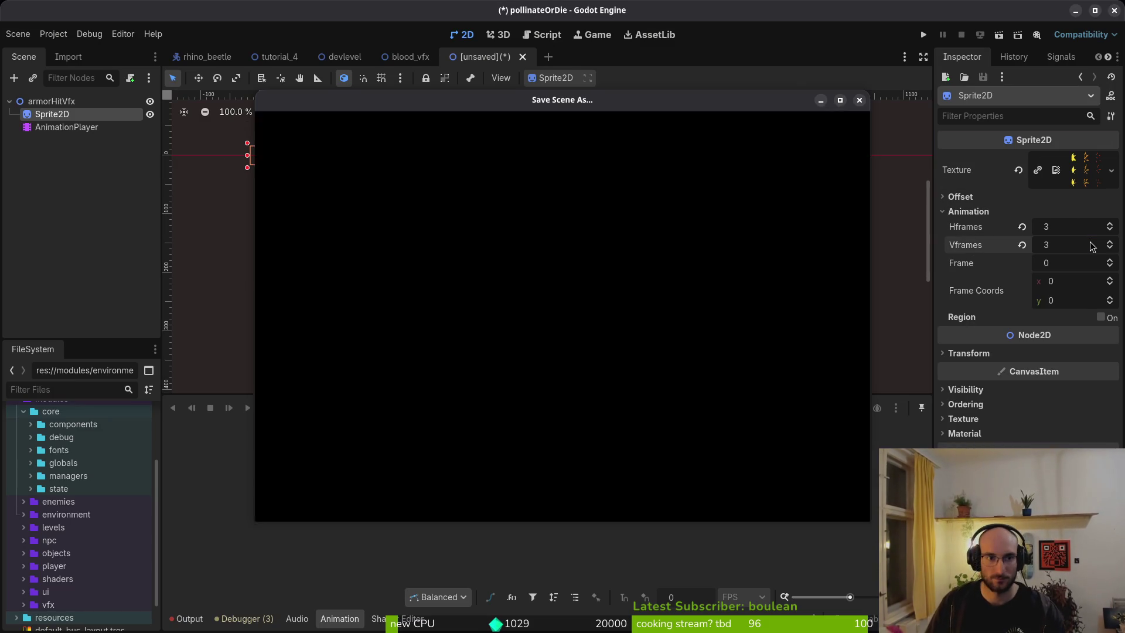
key(Escape)
click(344, 408)
click(375, 426)
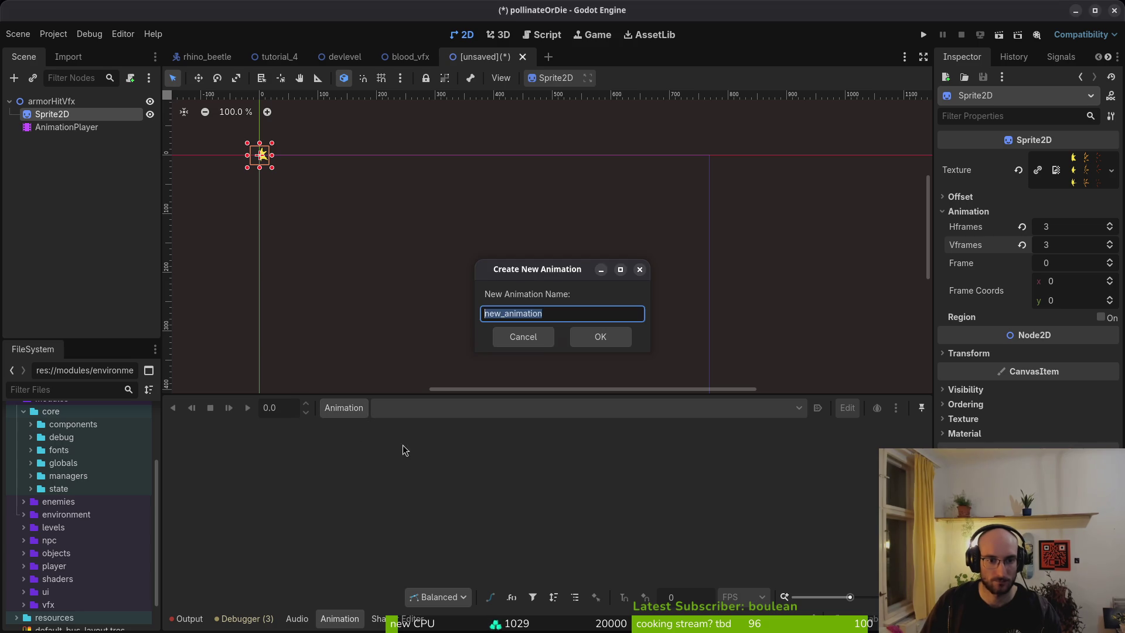
text(1)
key(Return)
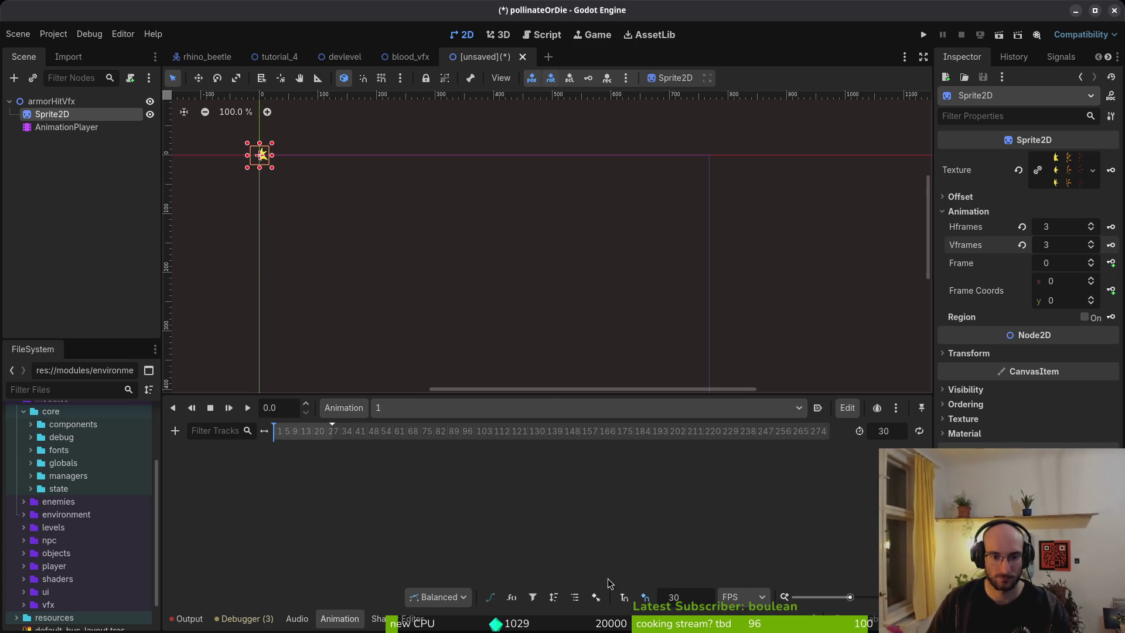
text(12)
key(Return)
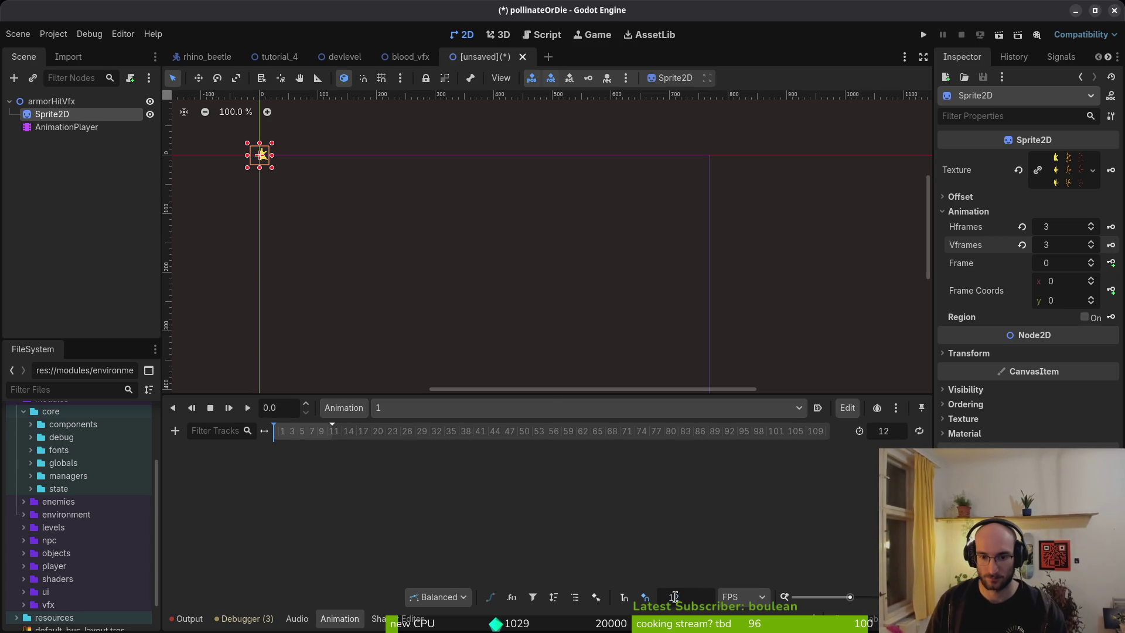
click(898, 424)
text(3)
key(Return)
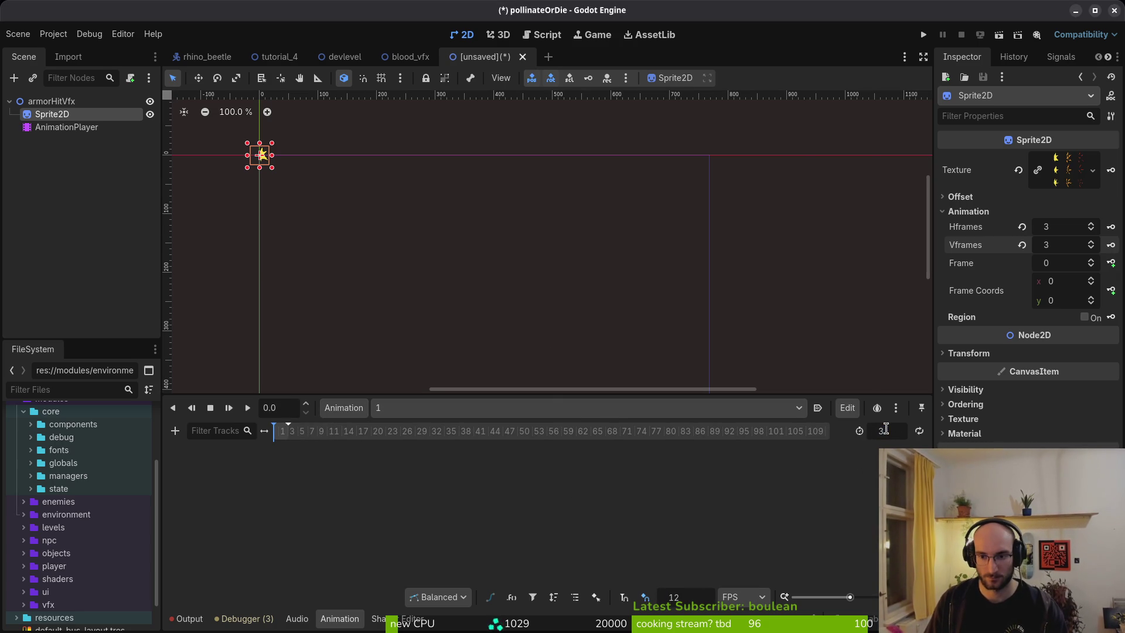
Step: Save the scene as armor_hit_vfx.tscn in modules/vfx
key(ctrl+s)
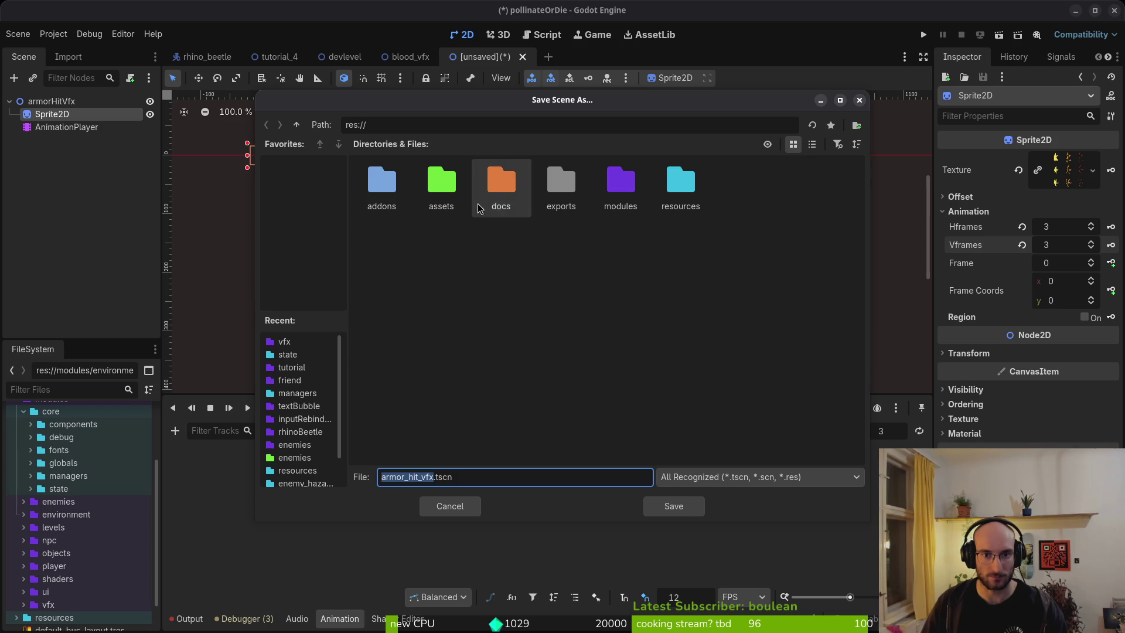
double_click(621, 183)
double_click(448, 246)
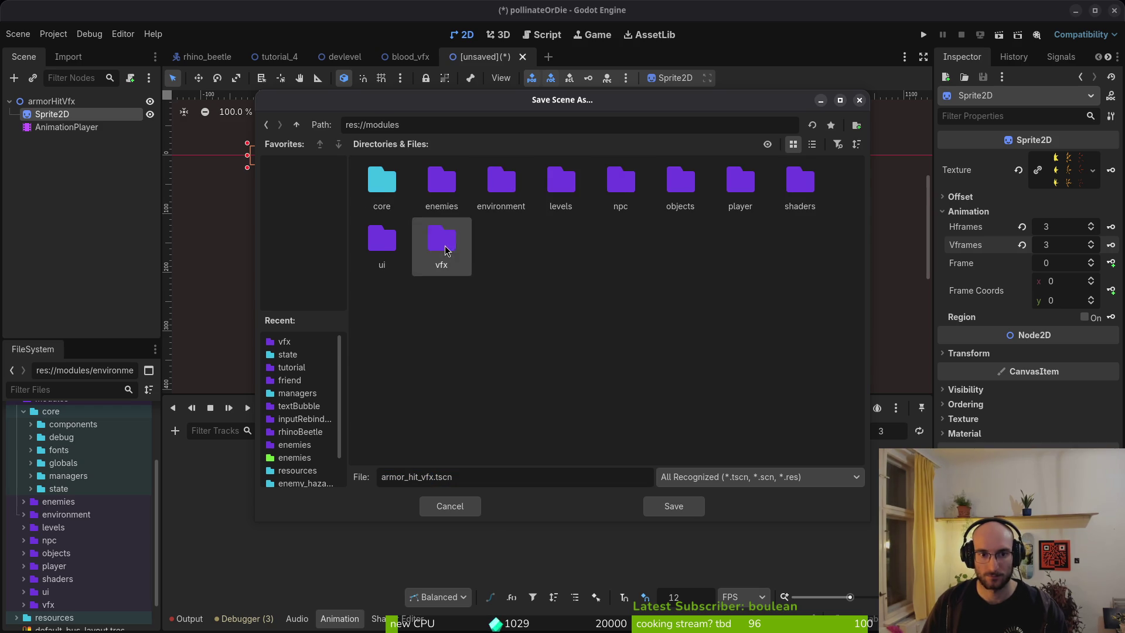
click(673, 507)
click(85, 103)
Step: Attach the existing vfx.gd script to the armorHitVfx root
right_click(86, 106)
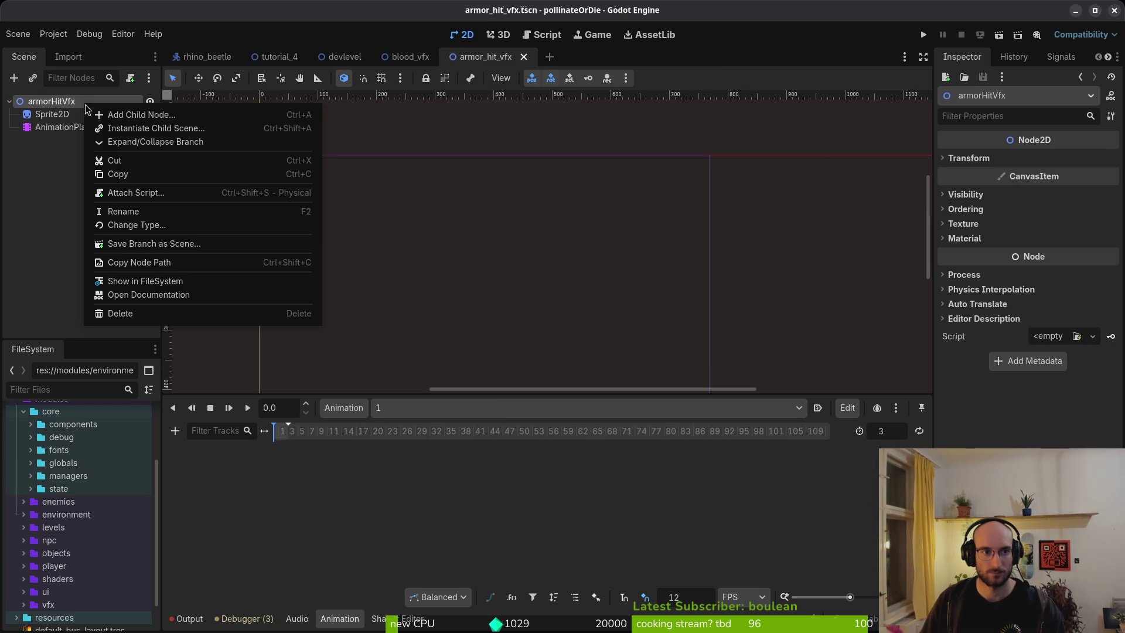
click(136, 193)
click(689, 301)
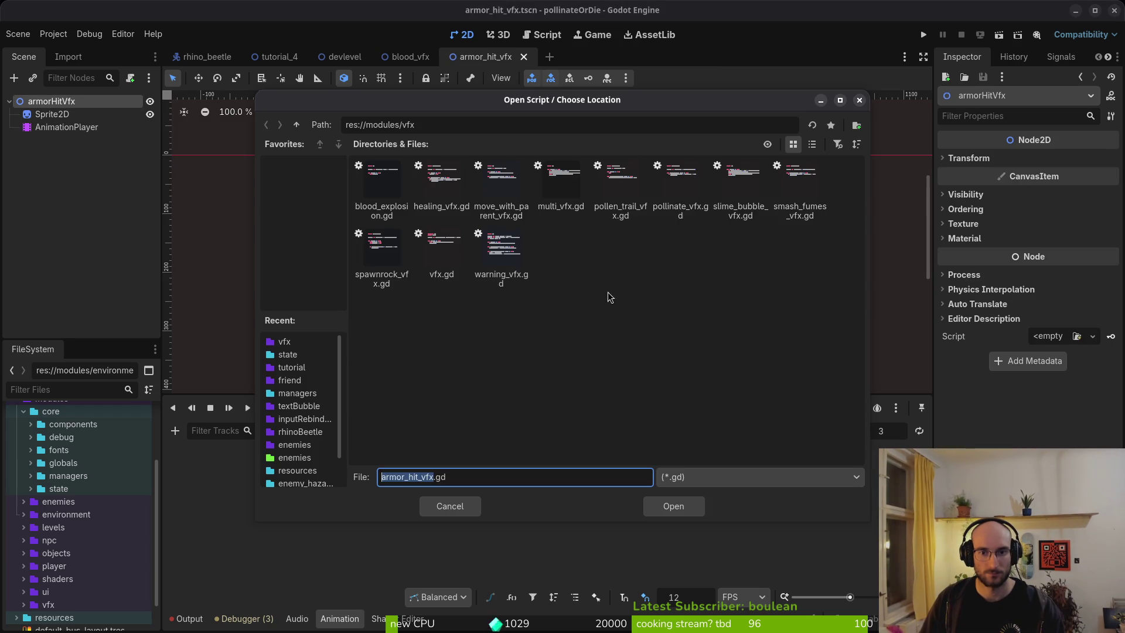
click(684, 513)
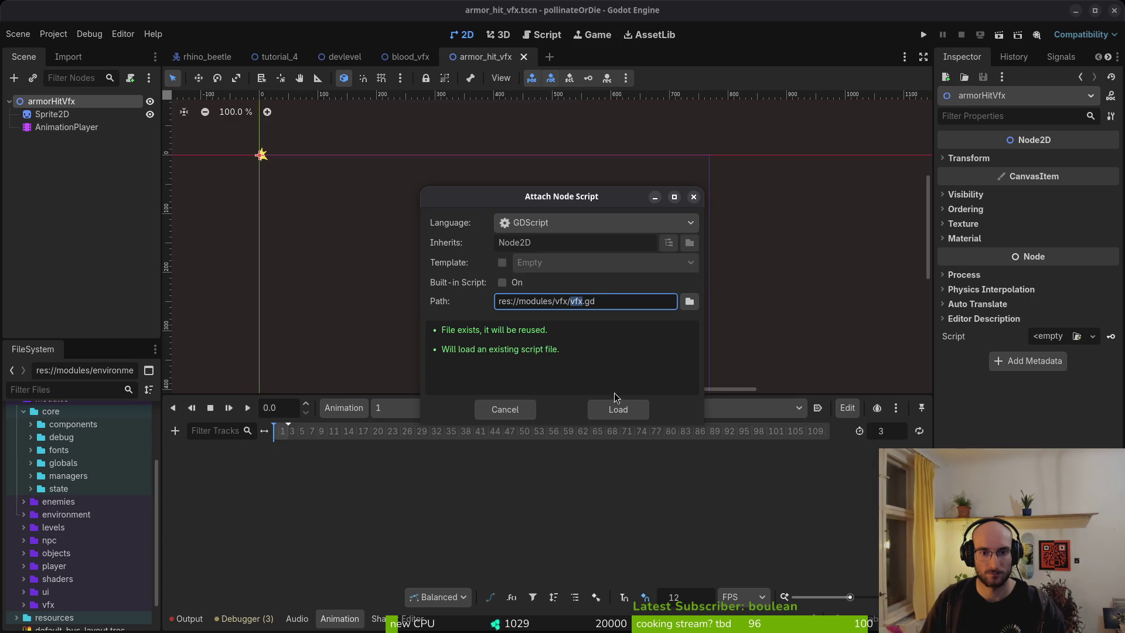
click(618, 409)
Step: Replace the root's script with multi_vfx.gd and save the scene
right_click(88, 104)
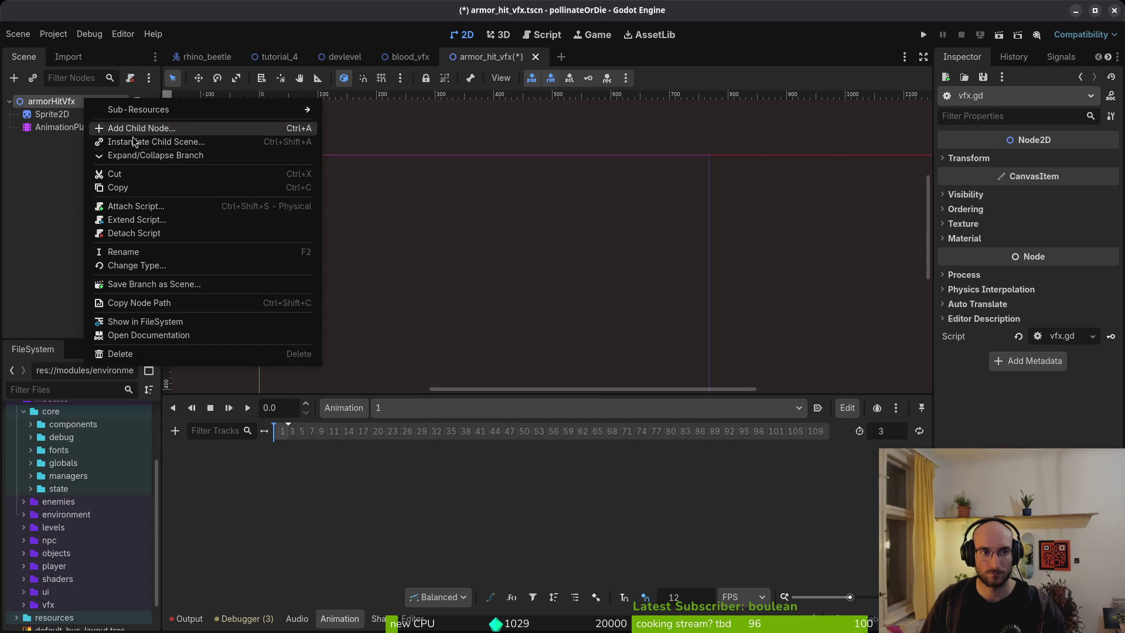
click(174, 208)
click(689, 301)
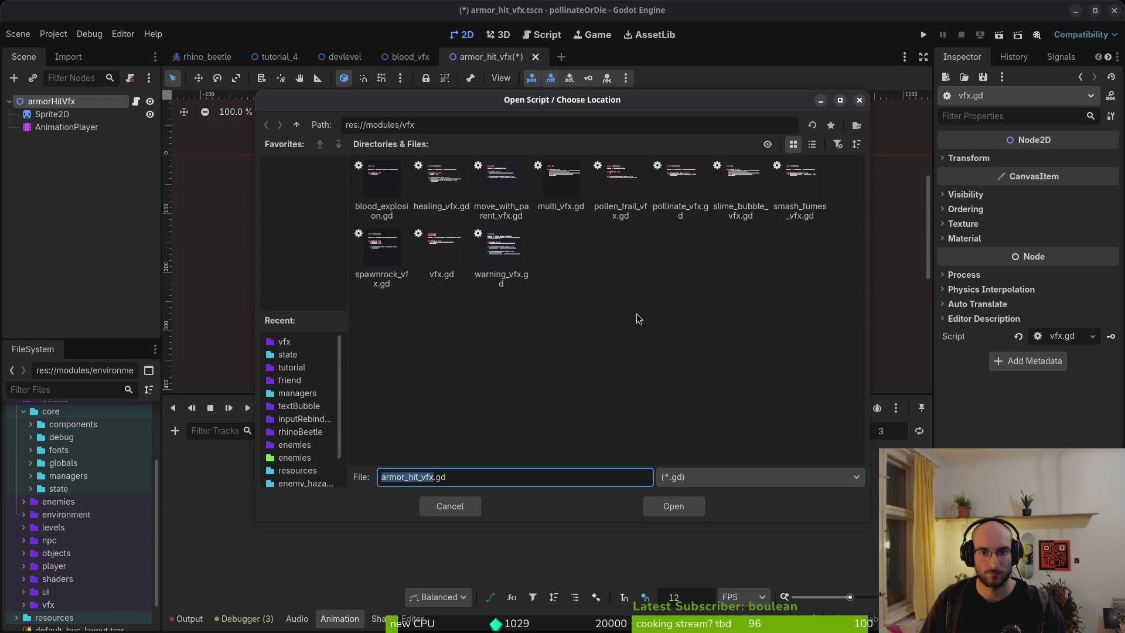
click(561, 175)
click(673, 507)
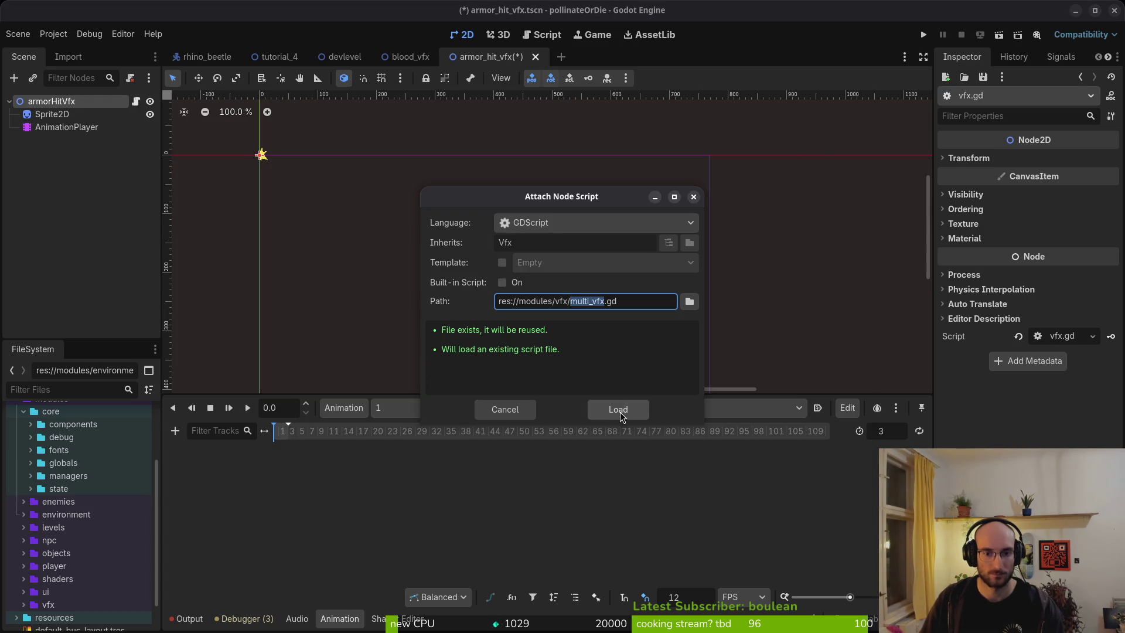
click(620, 416)
key(ctrl+s)
Step: Add new animations named 2 and 3, save, and review the animation list
click(344, 408)
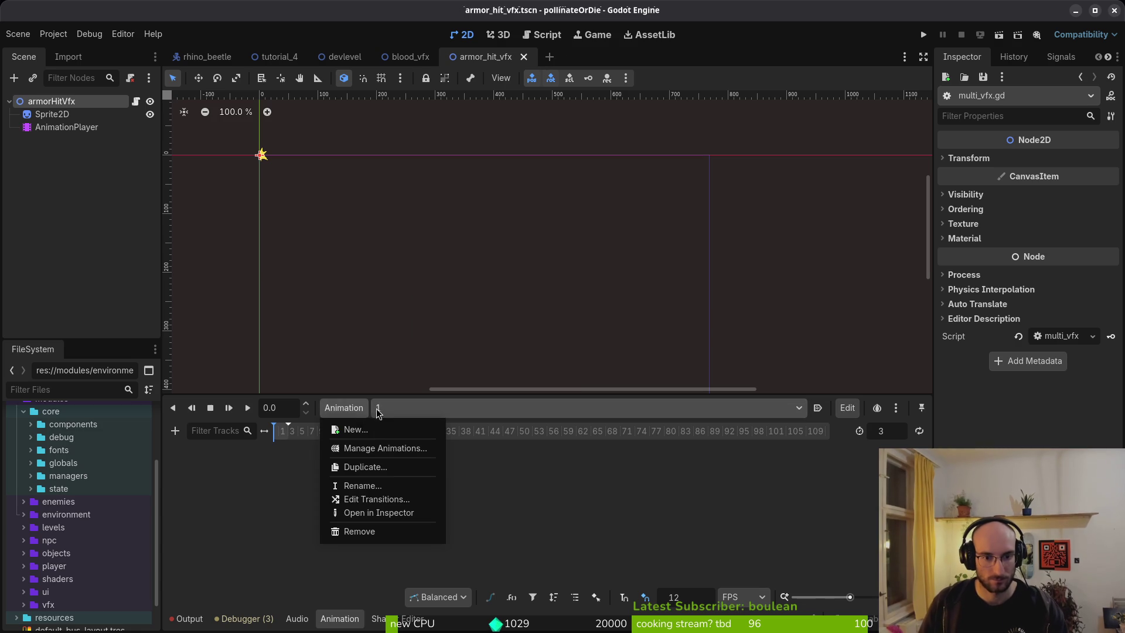
click(353, 429)
text(2)
key(Return)
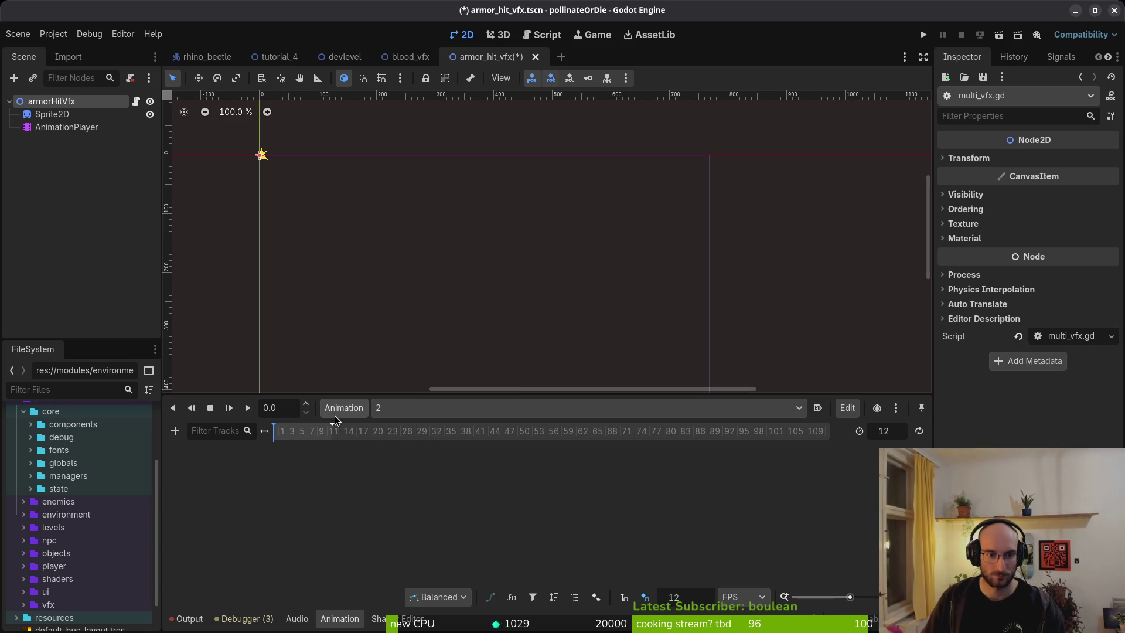
click(344, 408)
click(351, 429)
text(3)
key(Return)
key(ctrl+s)
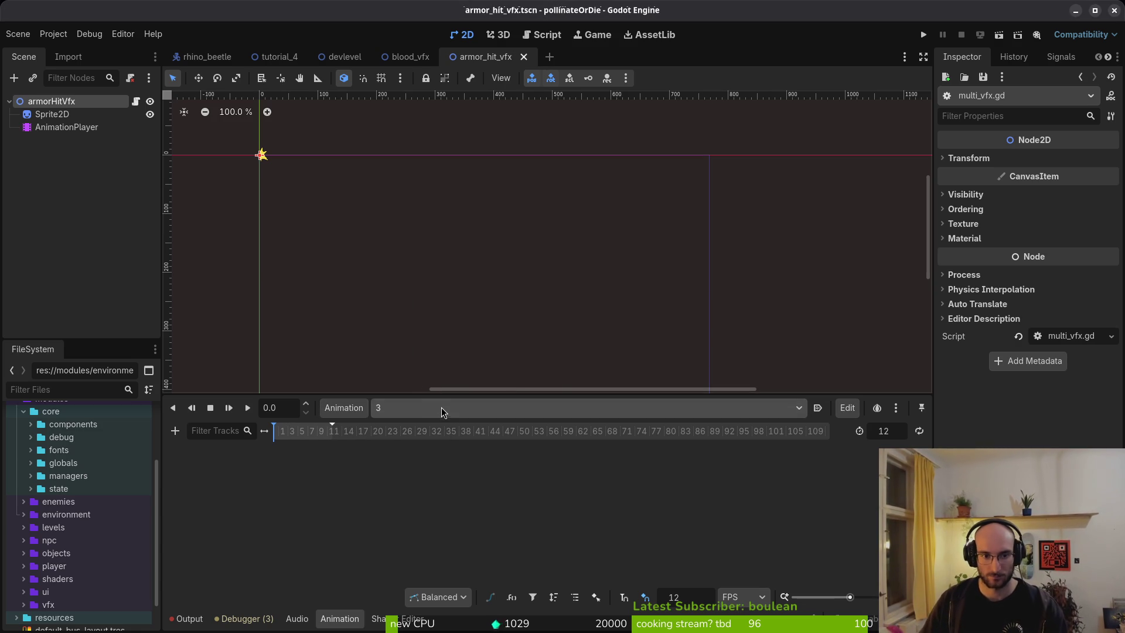
click(442, 412)
click(355, 413)
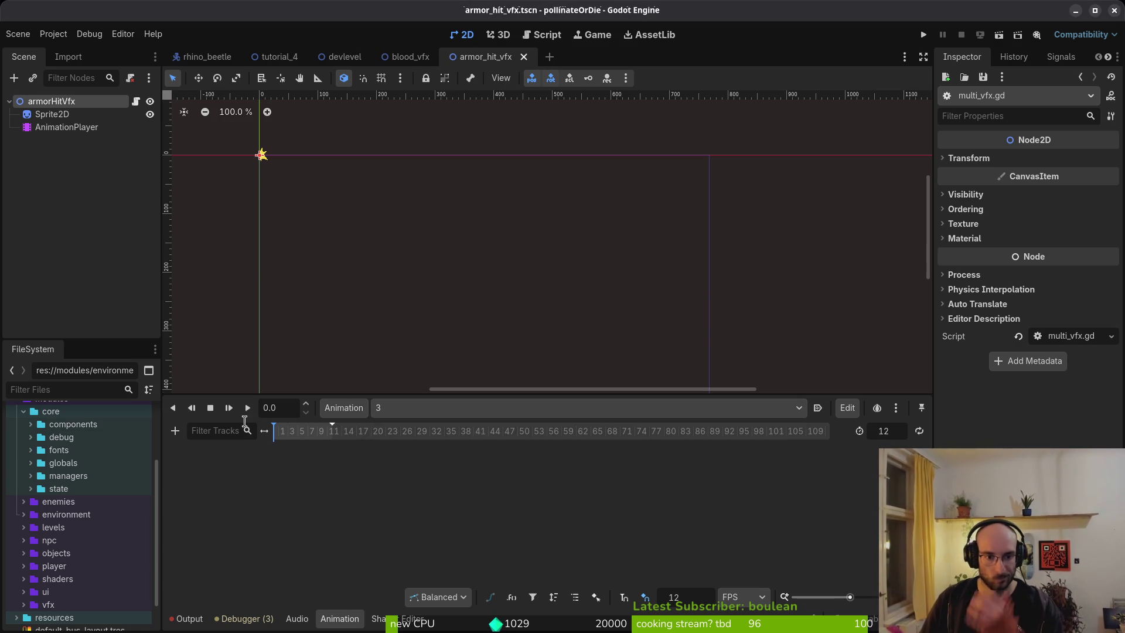
click(59, 114)
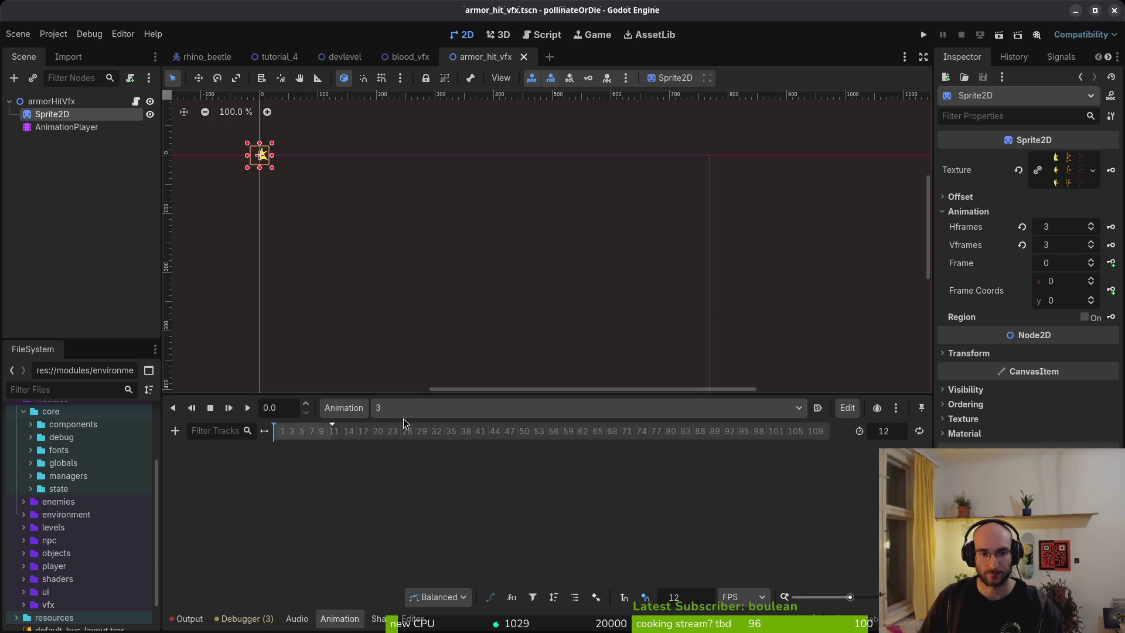
Step: Key the Sprite2D frames 0–2 into animation 1 and save the scene
click(344, 408)
click(410, 408)
click(384, 427)
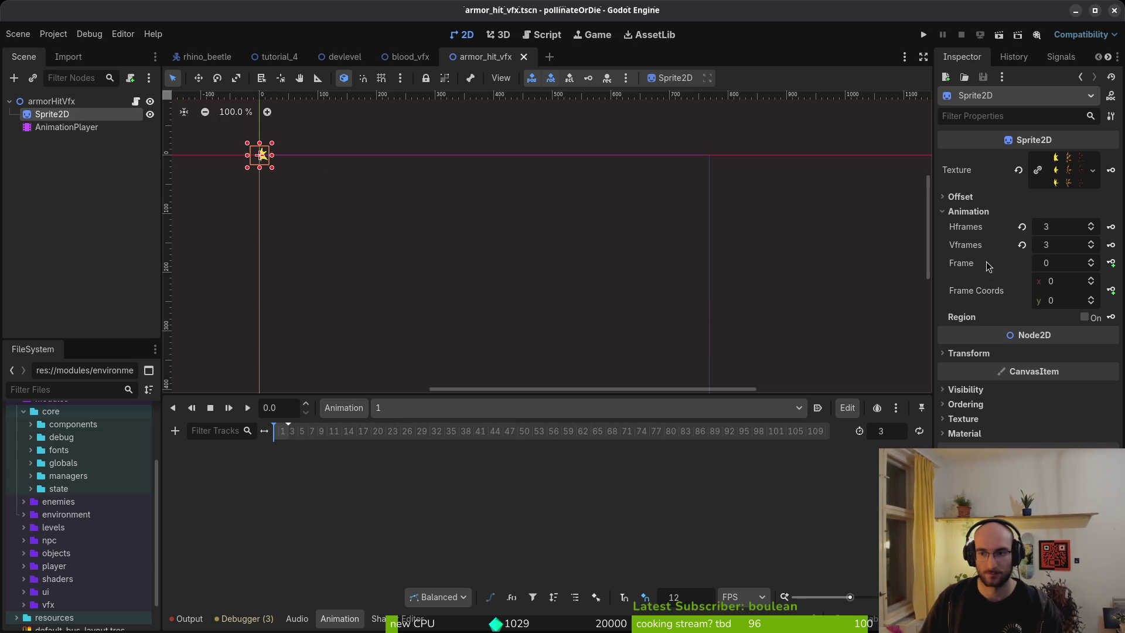
scroll(337, 190, up, 16)
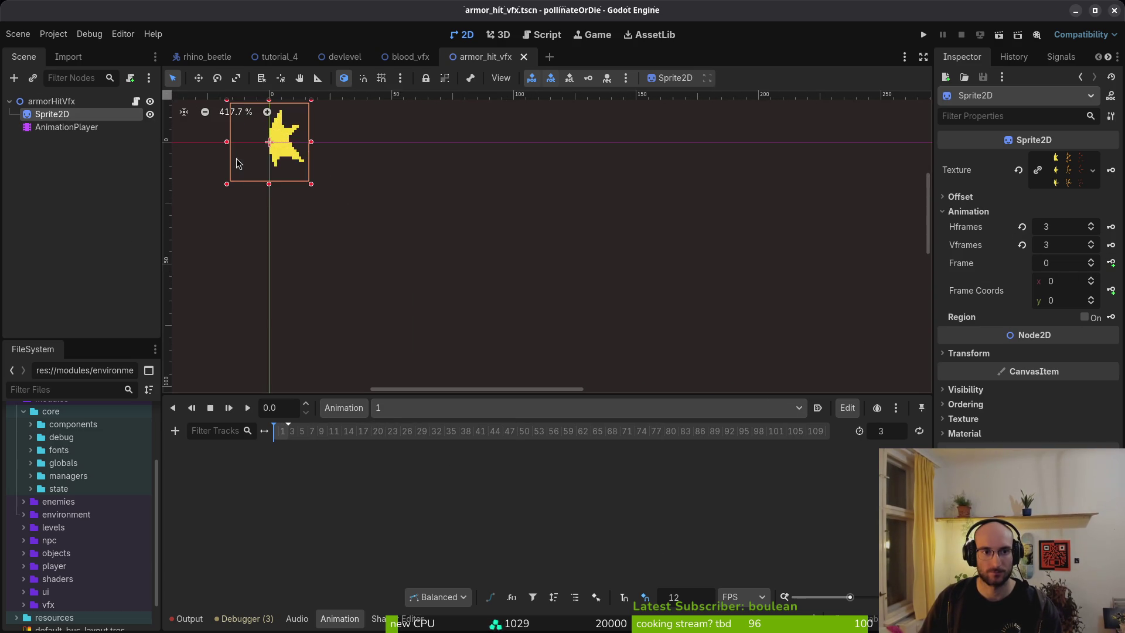
click(1111, 262)
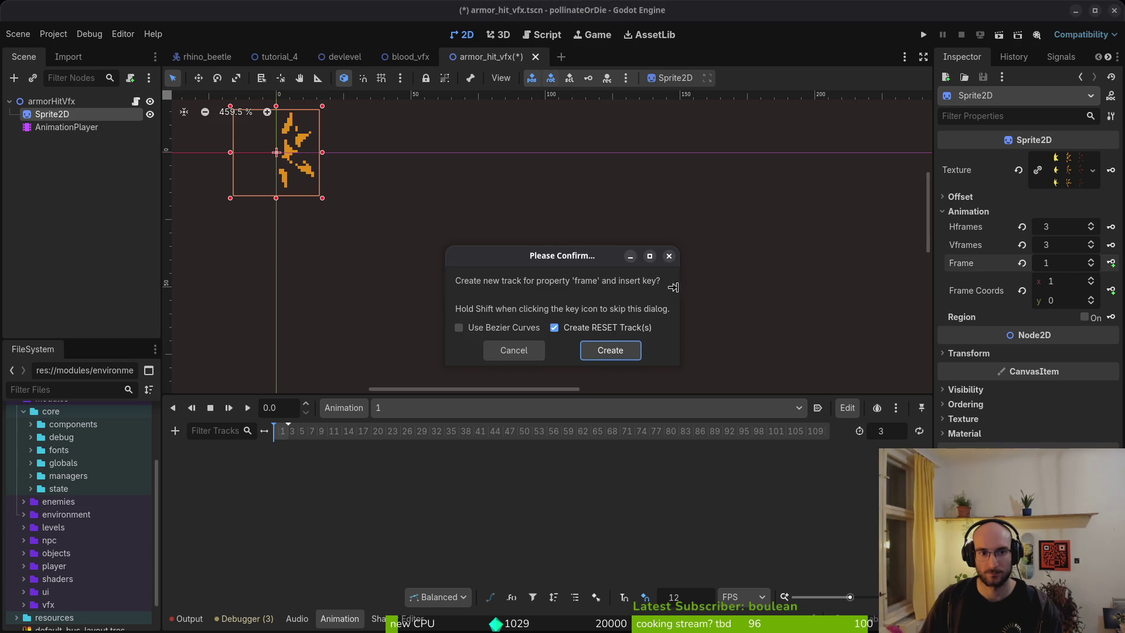
click(609, 351)
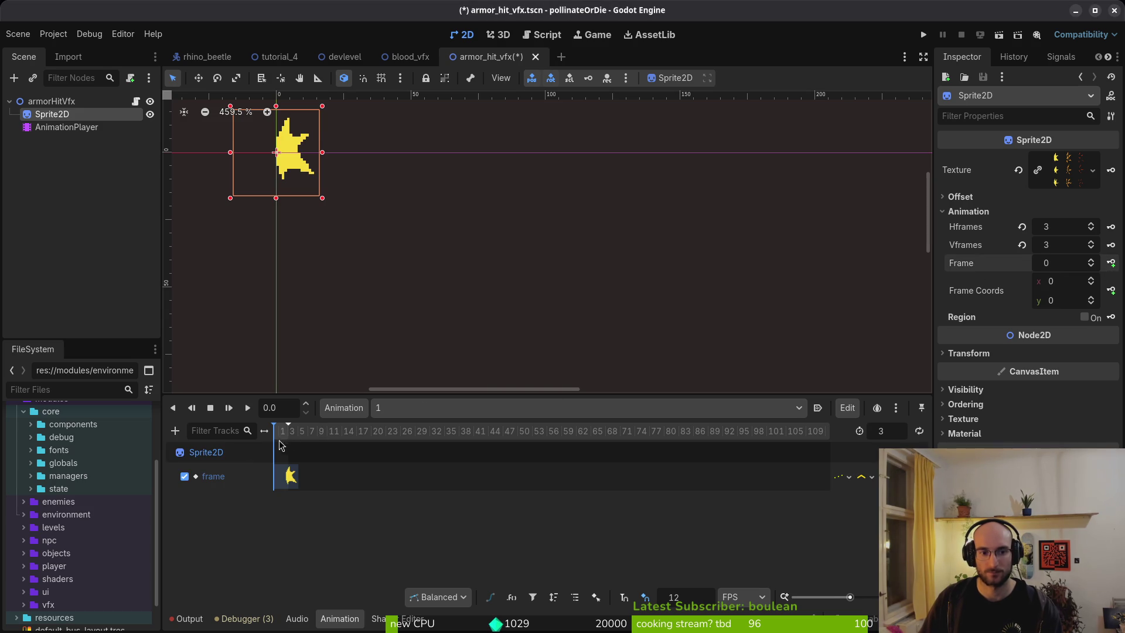
scroll(280, 445, up, 5)
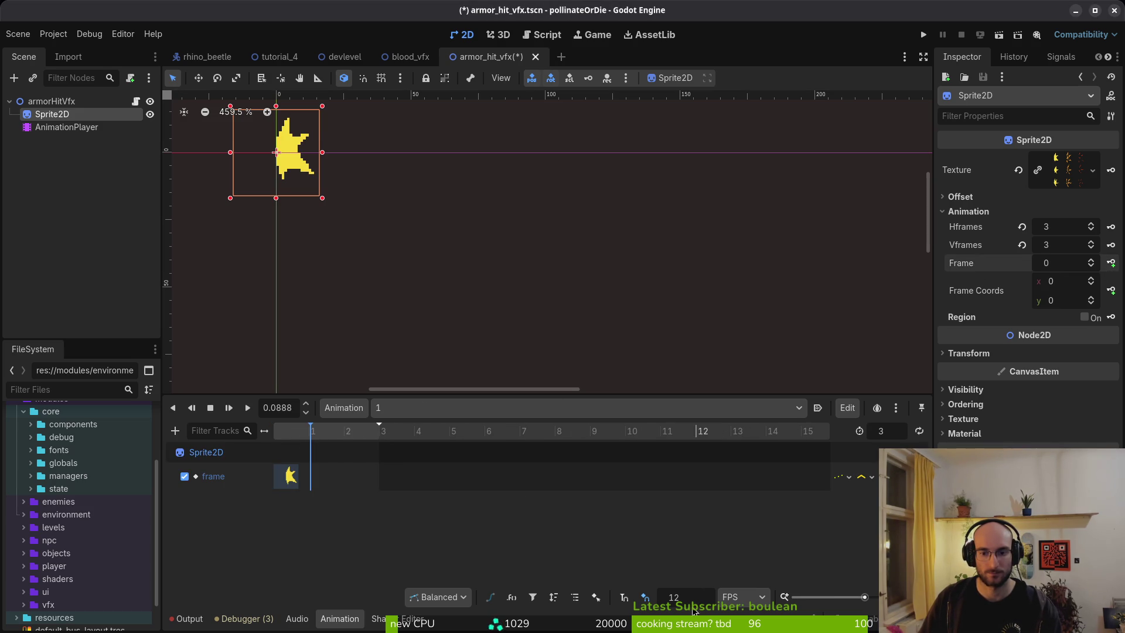
drag(349, 432, 308, 432)
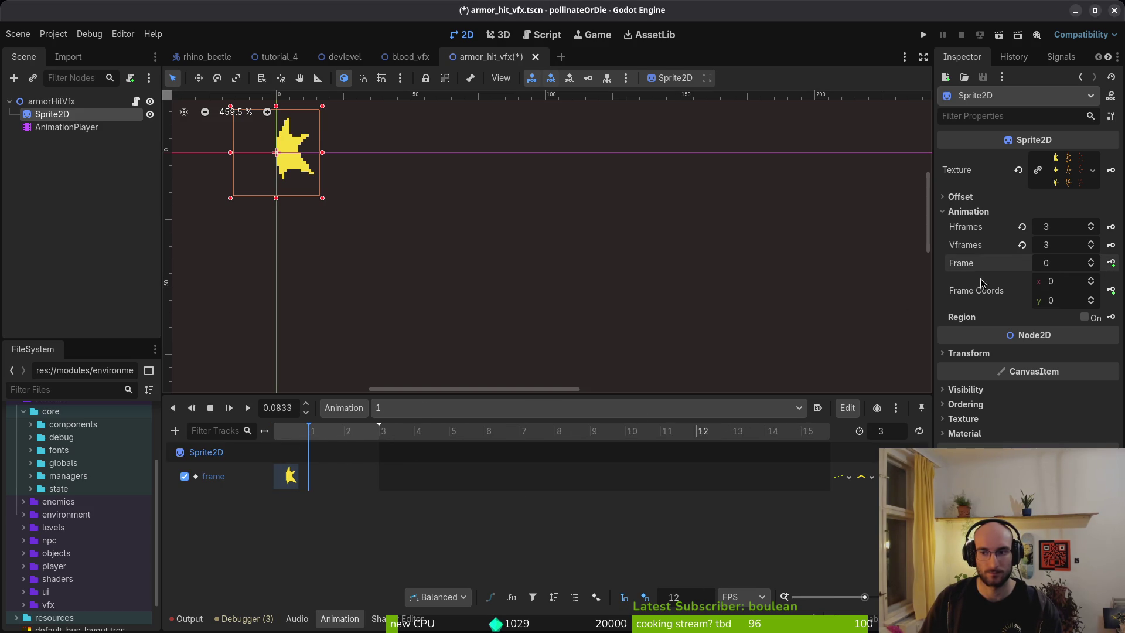
click(1090, 260)
click(1111, 262)
click(1111, 263)
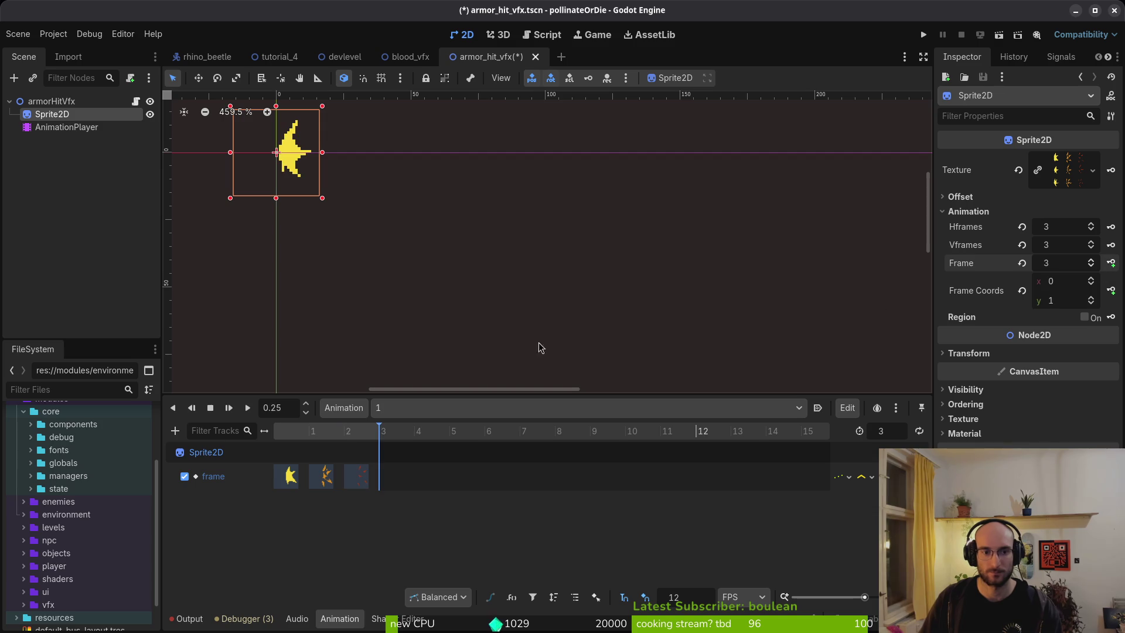
key(ctrl+s)
Step: Key sprite frames 3–5 into animation 2 and save
click(410, 407)
click(410, 442)
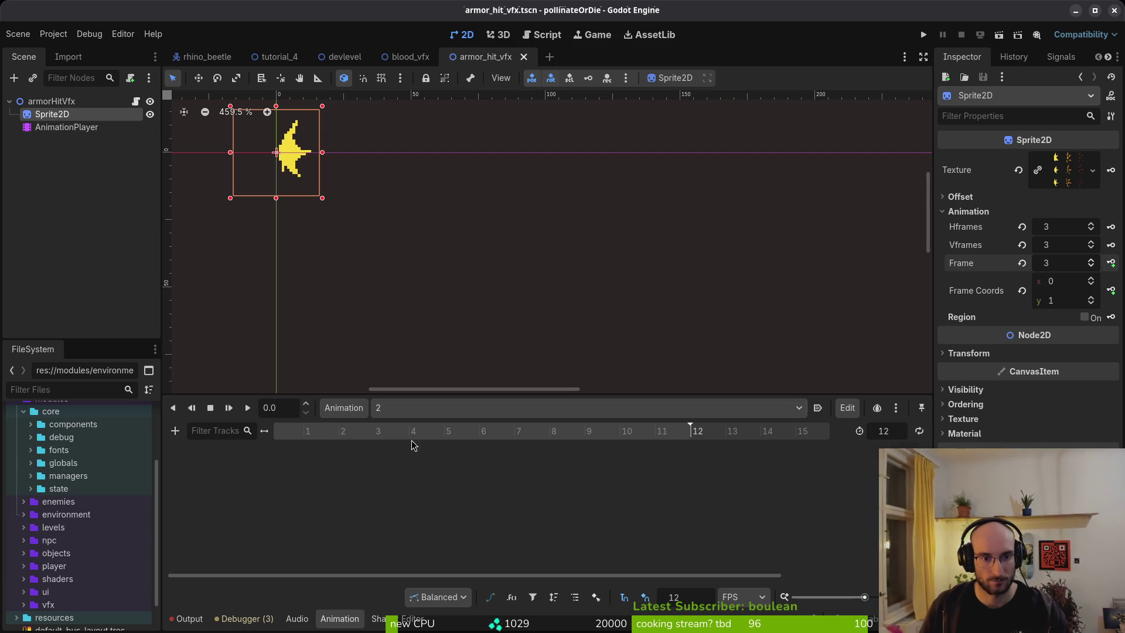
click(1113, 263)
click(638, 349)
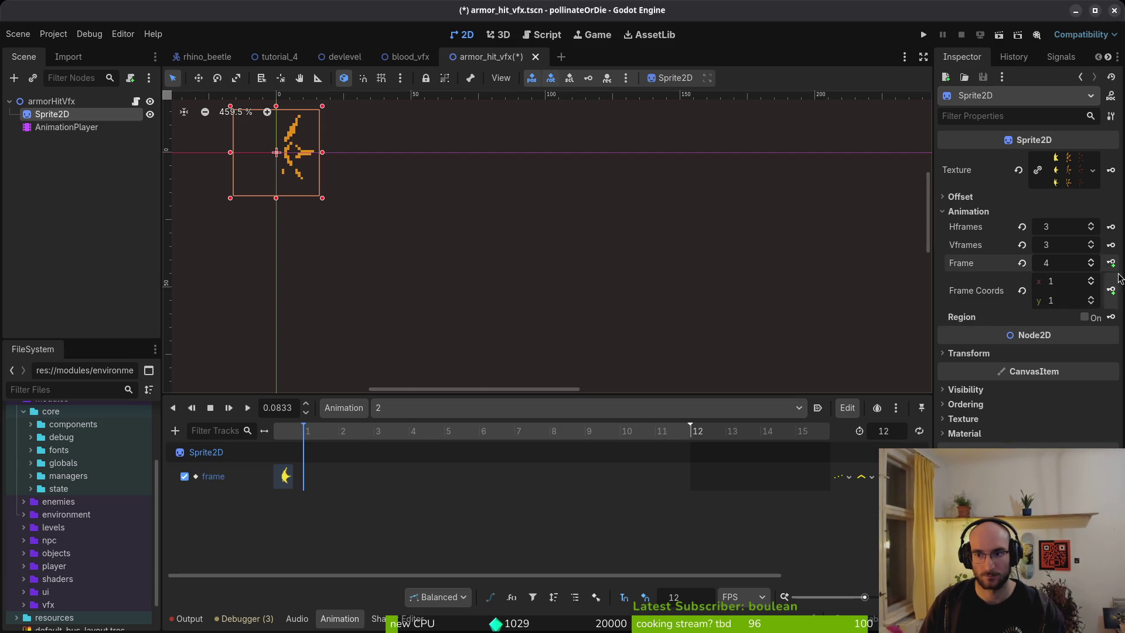
click(1111, 263)
Step: Key sprite frames 6–8 into animation 3 and save
click(1111, 263)
key(ctrl+s)
click(436, 407)
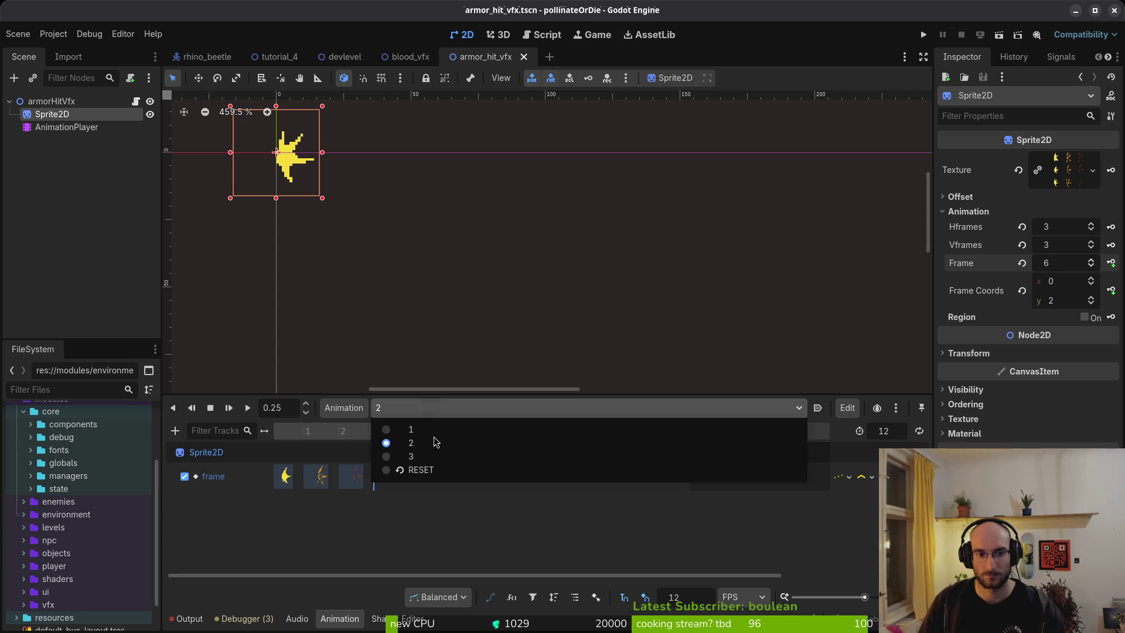
click(436, 456)
click(1111, 263)
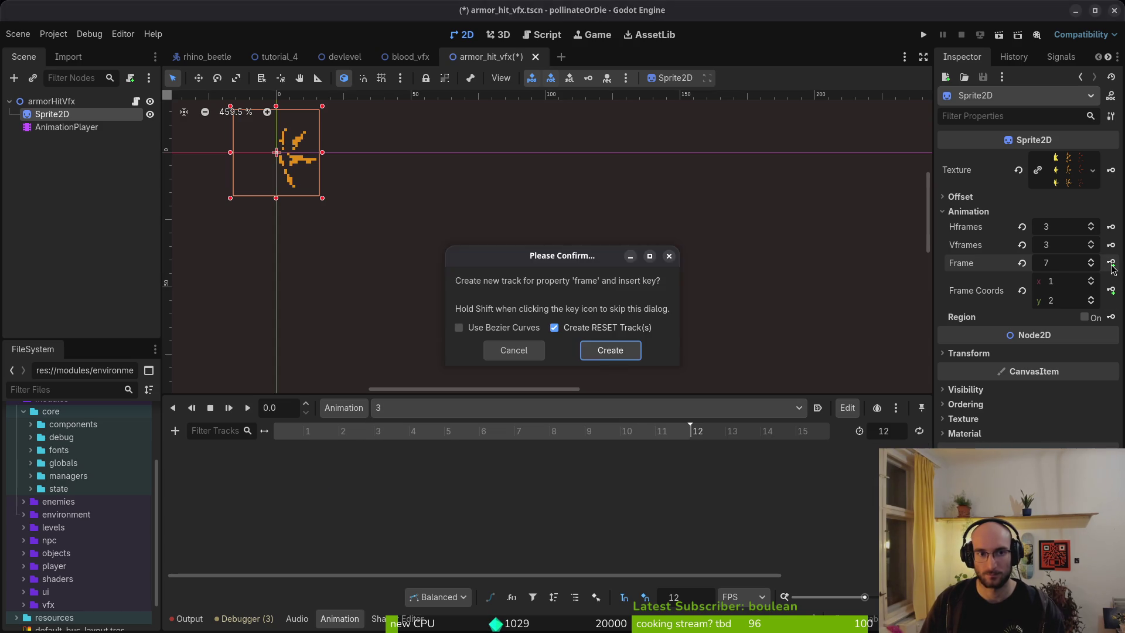
click(611, 350)
click(1111, 264)
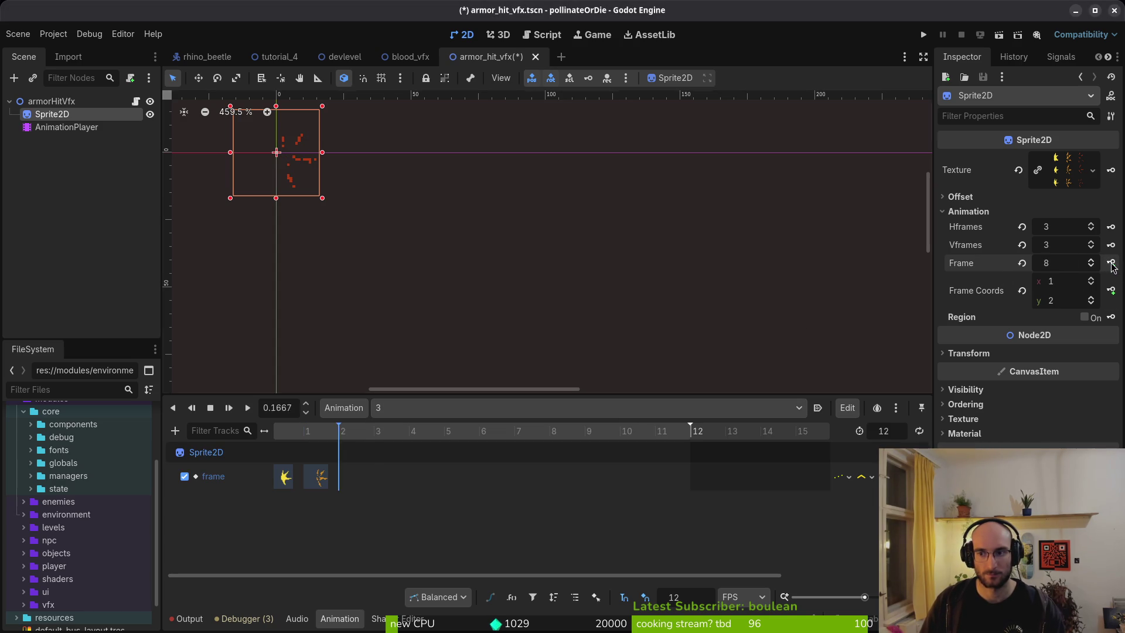
click(1111, 263)
key(ctrl+s)
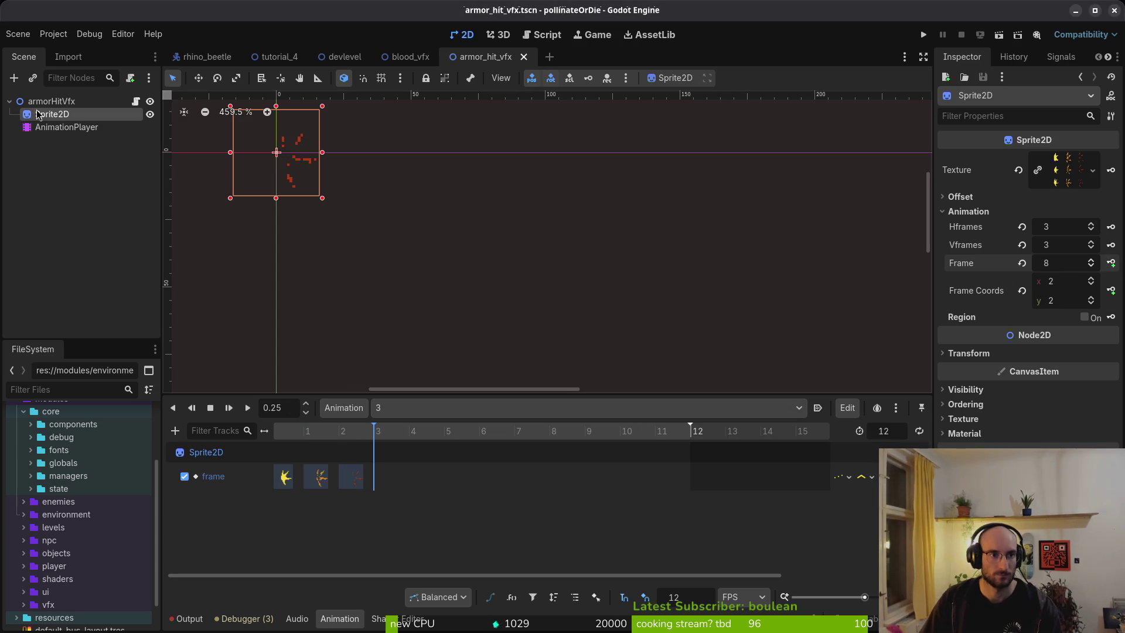
Step: Close the armor_hit_vfx scene and quick-open slash.tscn, selecting its root node
click(40, 101)
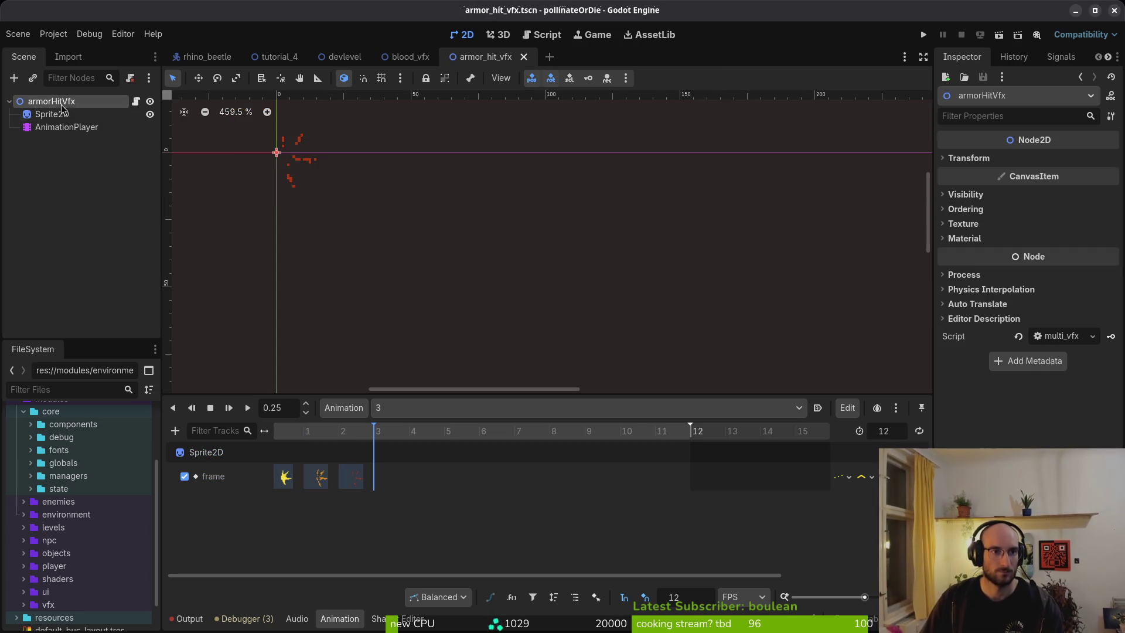
middle_click(477, 62)
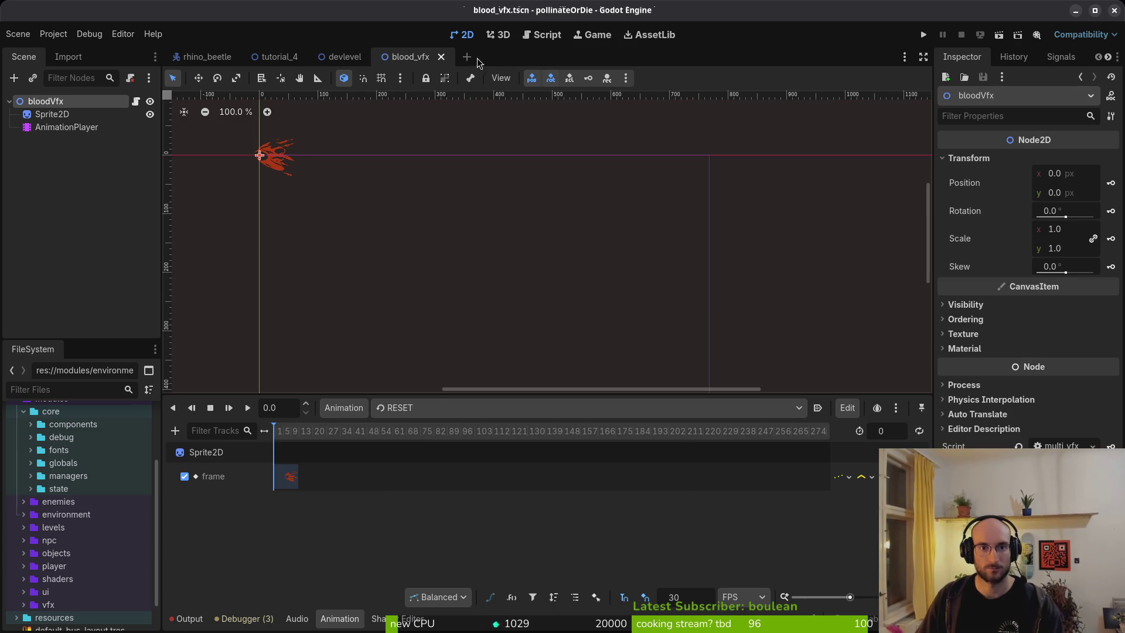
key(ctrl+shift+o)
text(slsats)
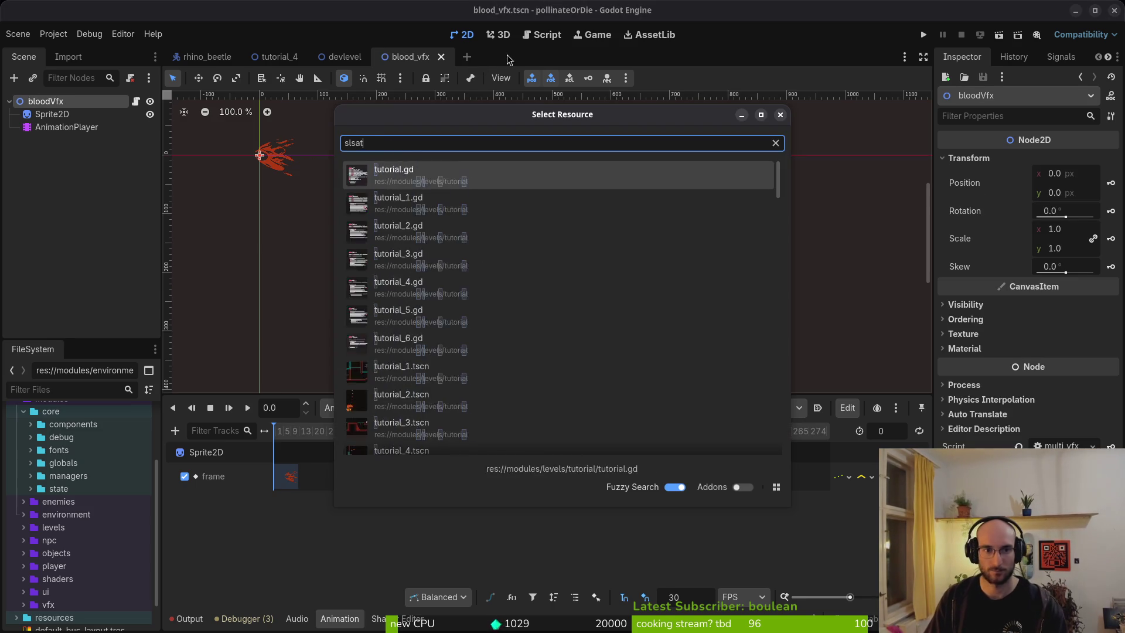
key(BackSpace)
key(BackSpace)
key(BackSpace)
text(slash)
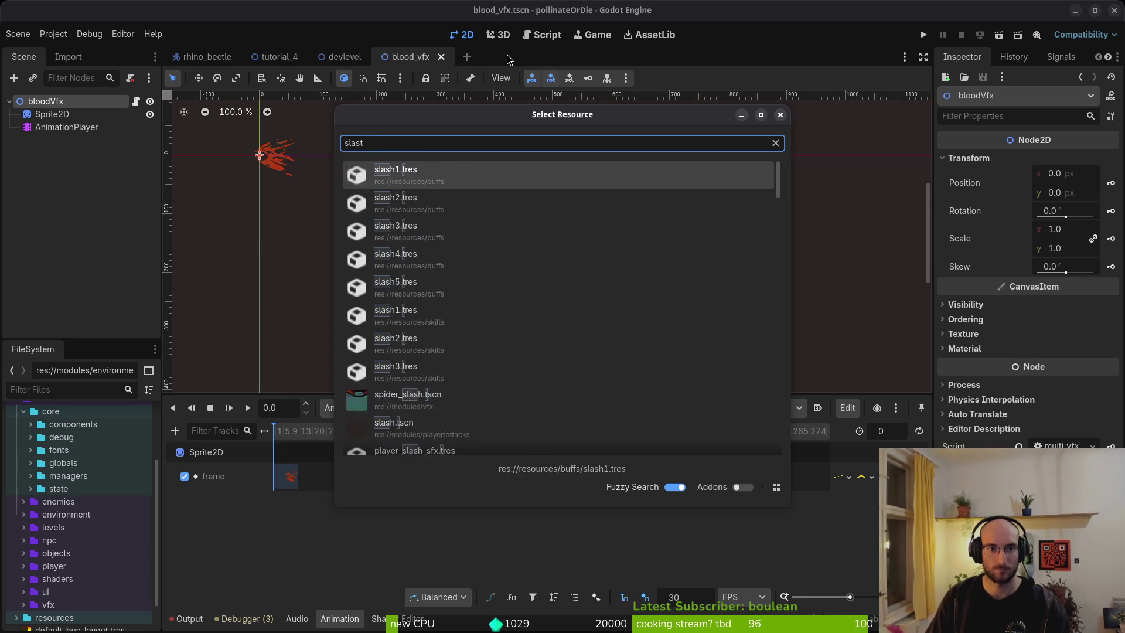
key(Return)
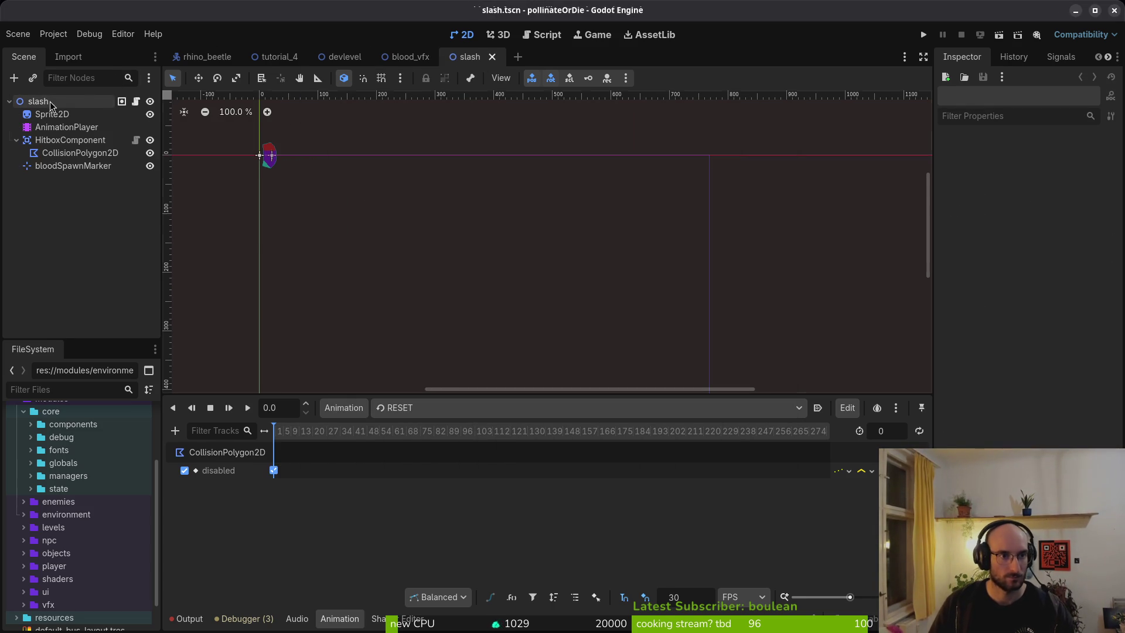
click(53, 104)
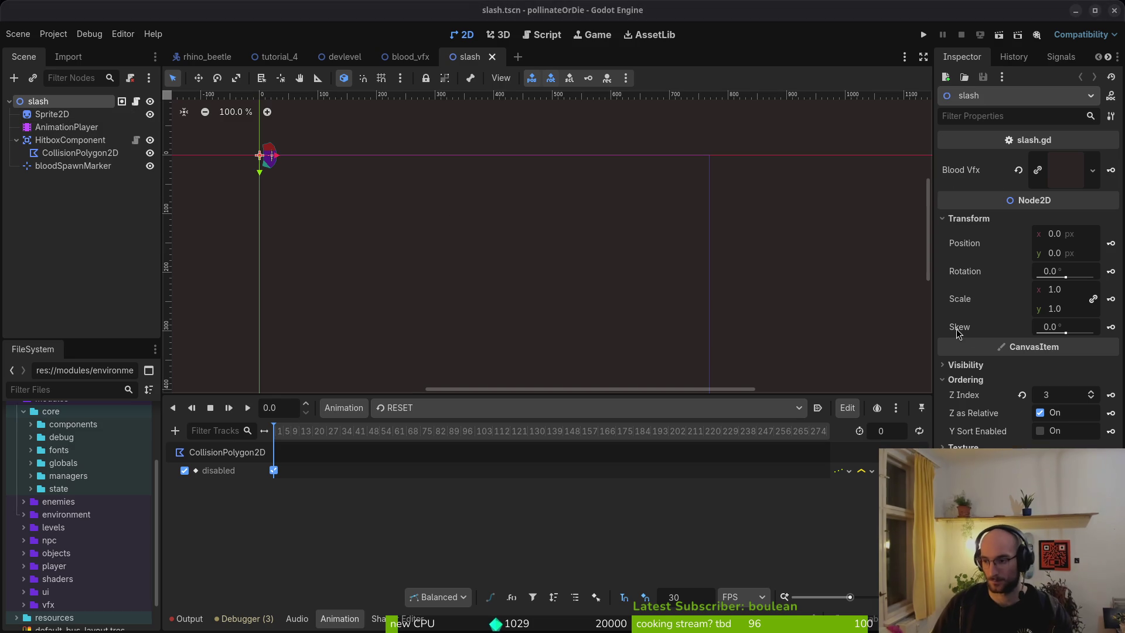
key(super+2)
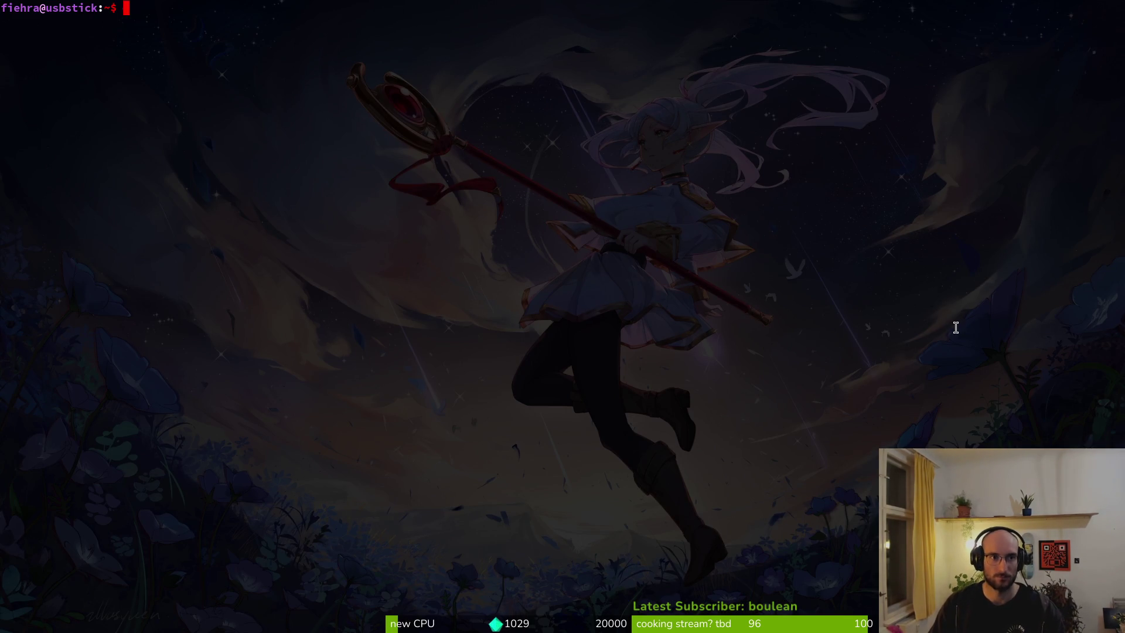
Step: Change into dev/pollinate-or-die and launch vim on the project folder
text(cd dev/poll)
key(Tab)
key(Return)
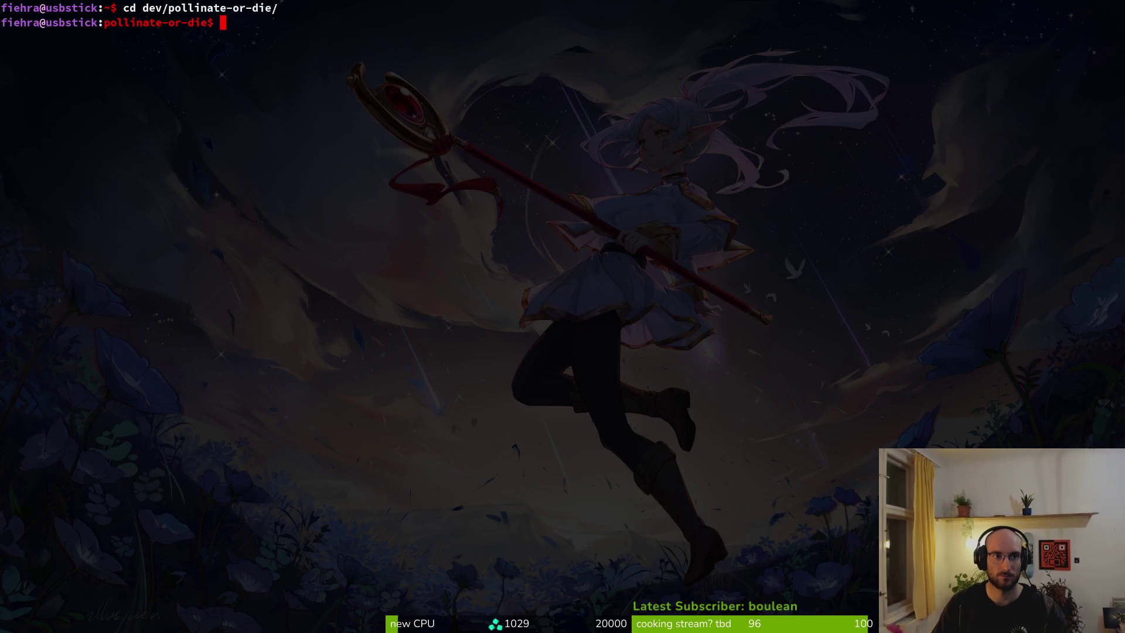
text(vm vim .)
key(Return)
Step: Find and open modules/player/attacks/slash.gd with the Telescope file finder
key(space)
key(p)
key(f)
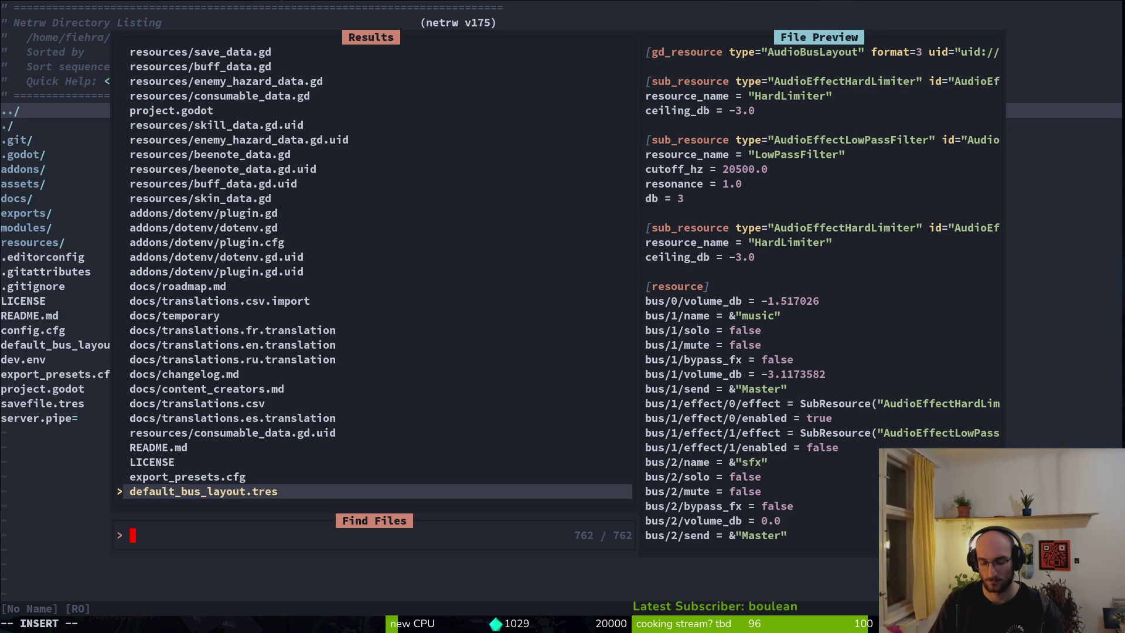
text(slas)
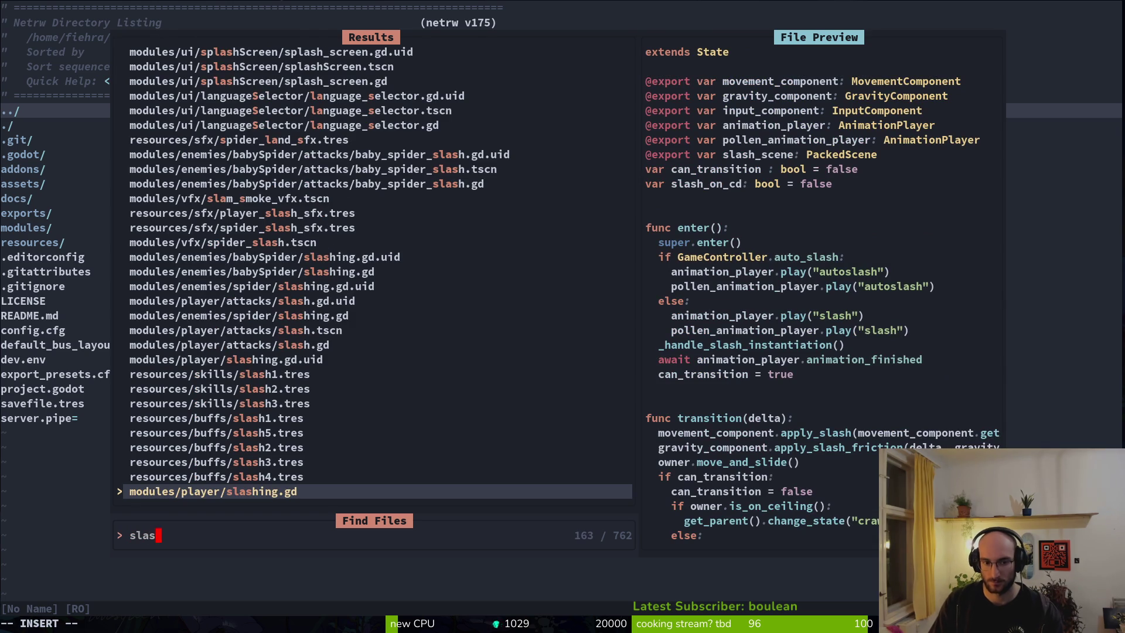
text(gd)
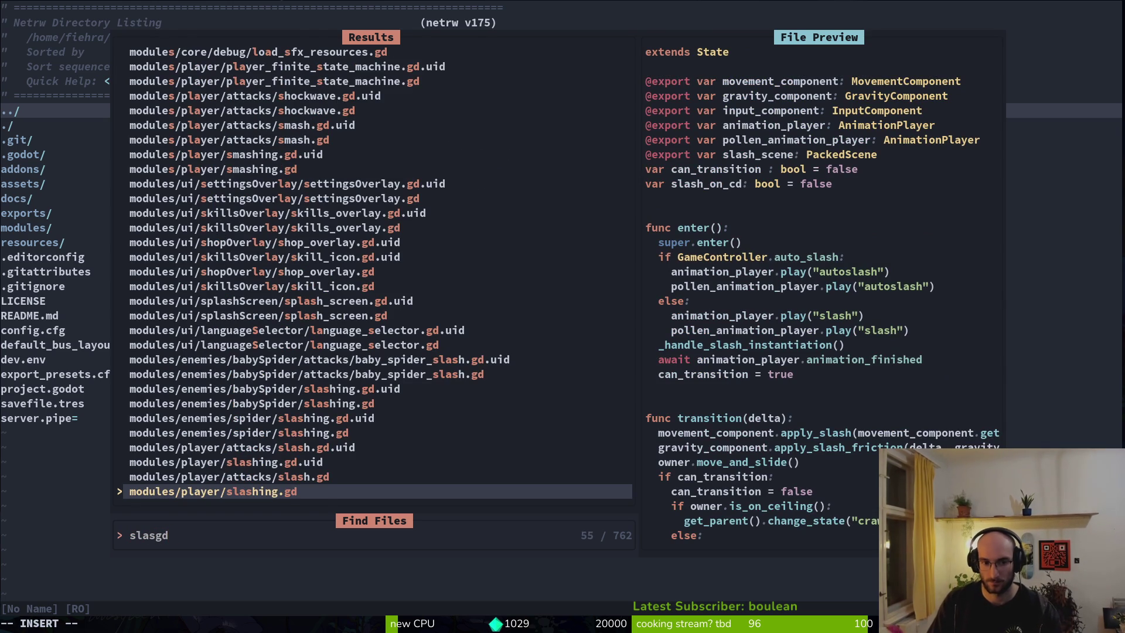
key(Up)
key(Return)
key(j)
key(j)
key(j)
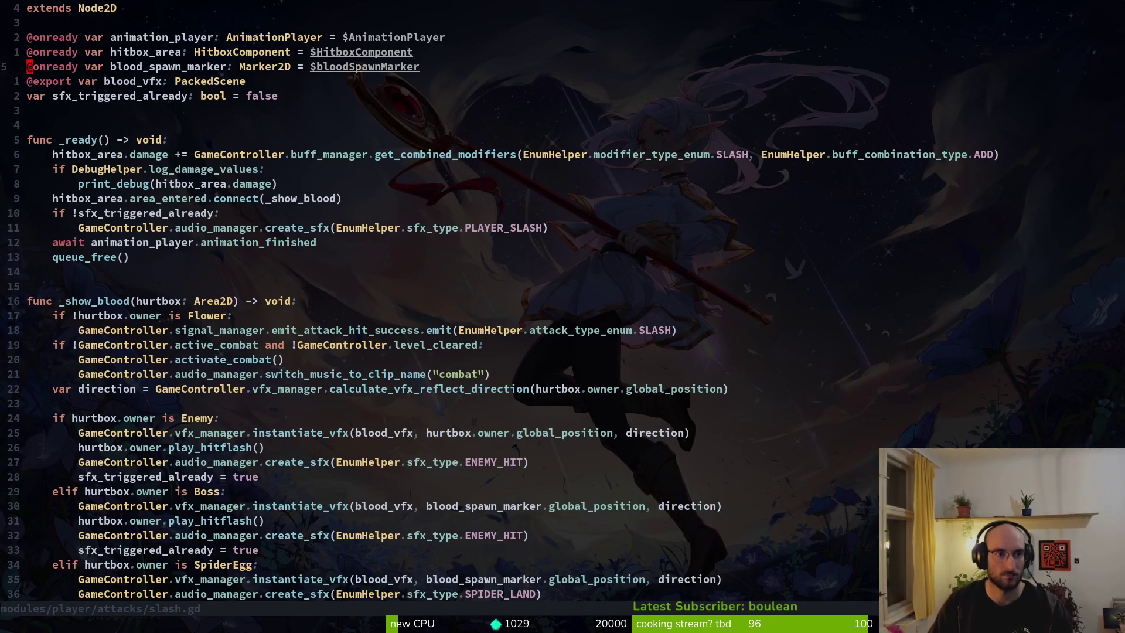
key(y)
key(y)
key(p)
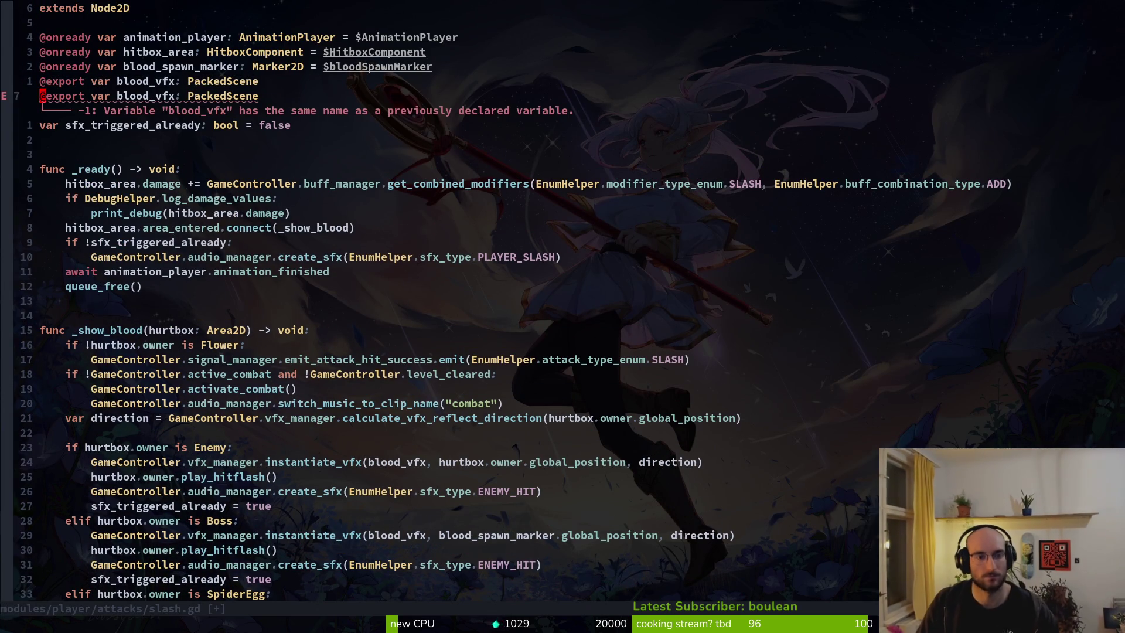
key(w)
key(w)
key(w)
text(cwshield)
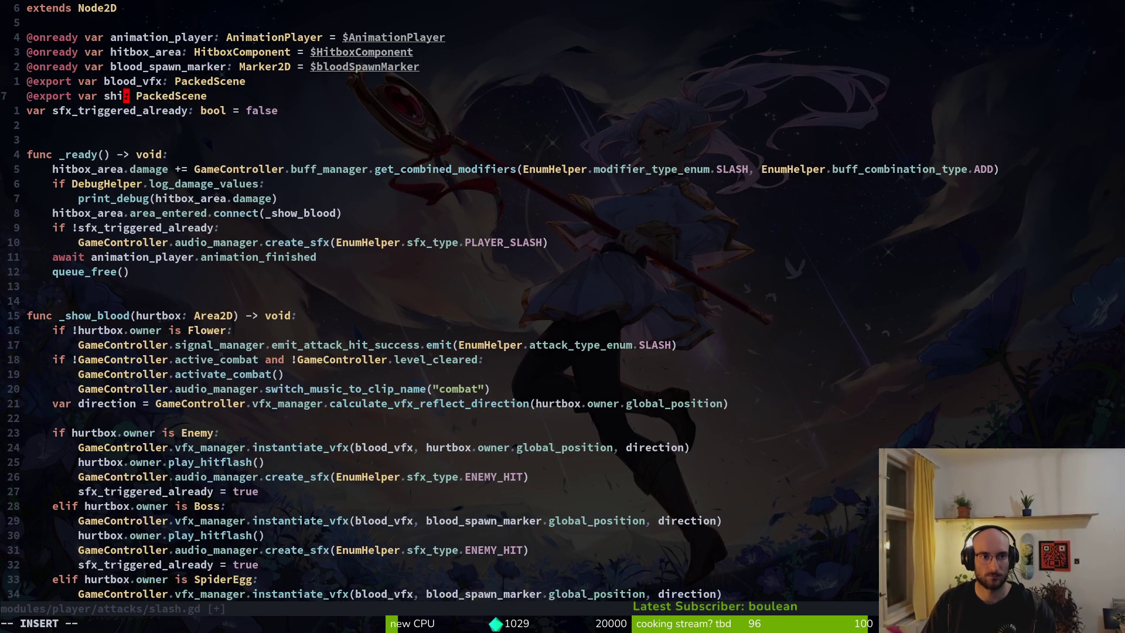
text(hit_vfx)
key(Escape)
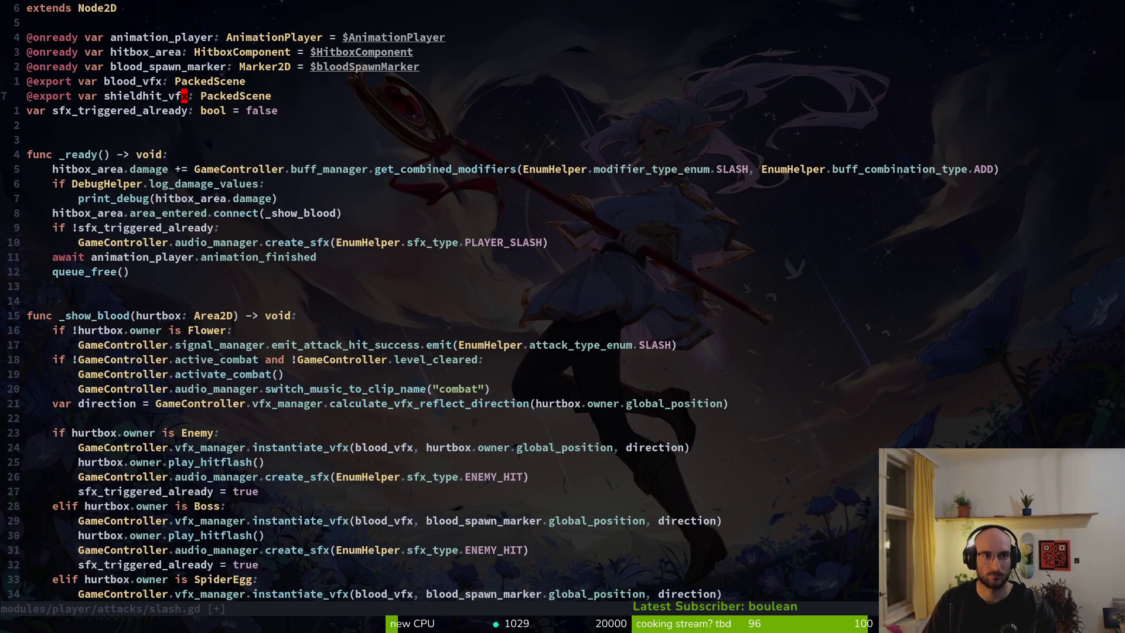
key(G)
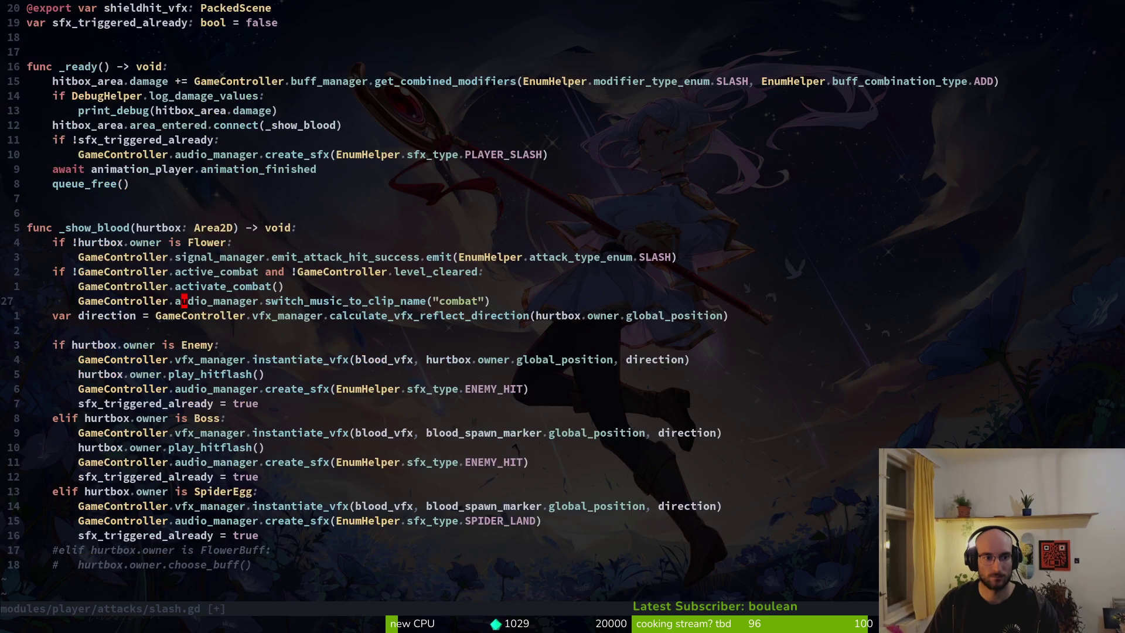
key(ctrl+u)
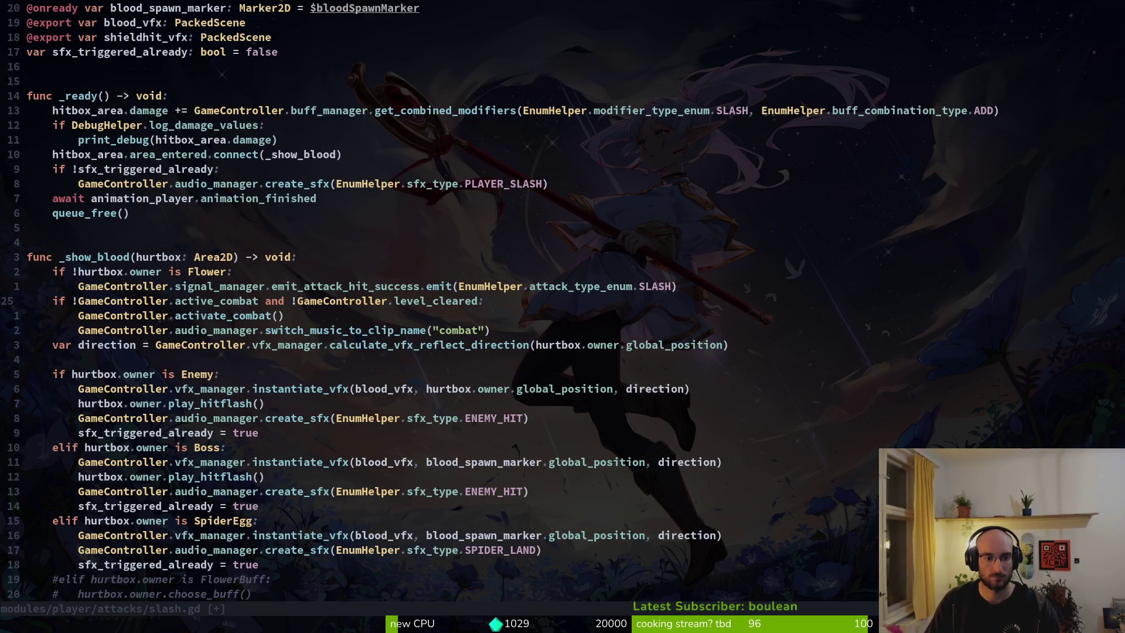
text(:w)
key(Return)
Step: Add an 'if hurtbox.owner is RhinoBeetle:' line under the Enemy check
key(k)
key(k)
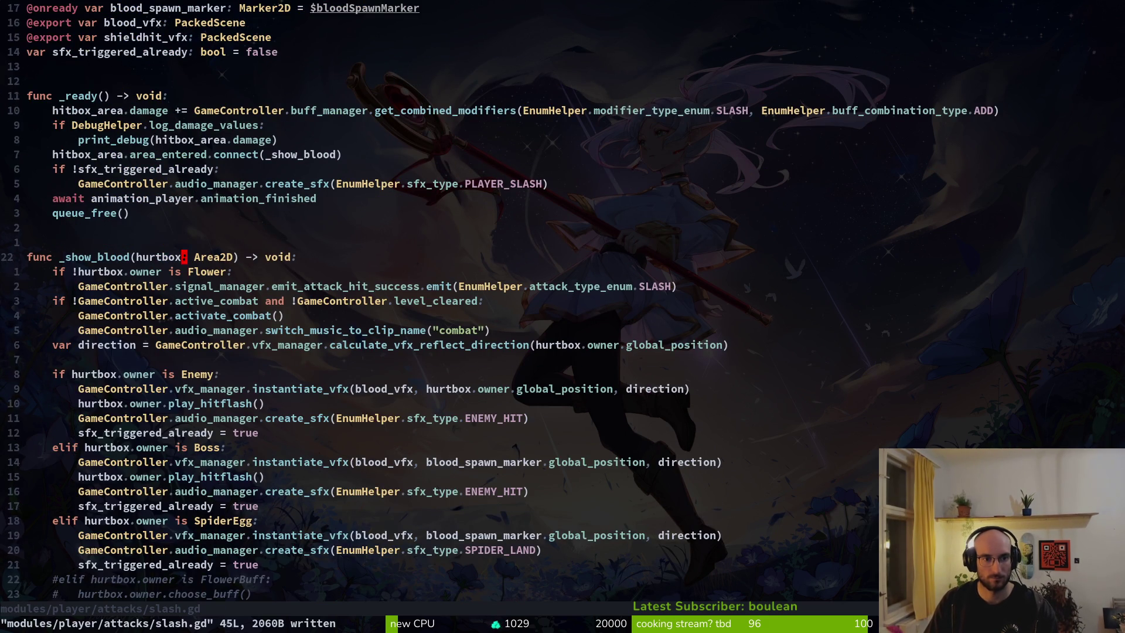
key(j)
key(j)
key(j)
key(k)
key(k)
key(k)
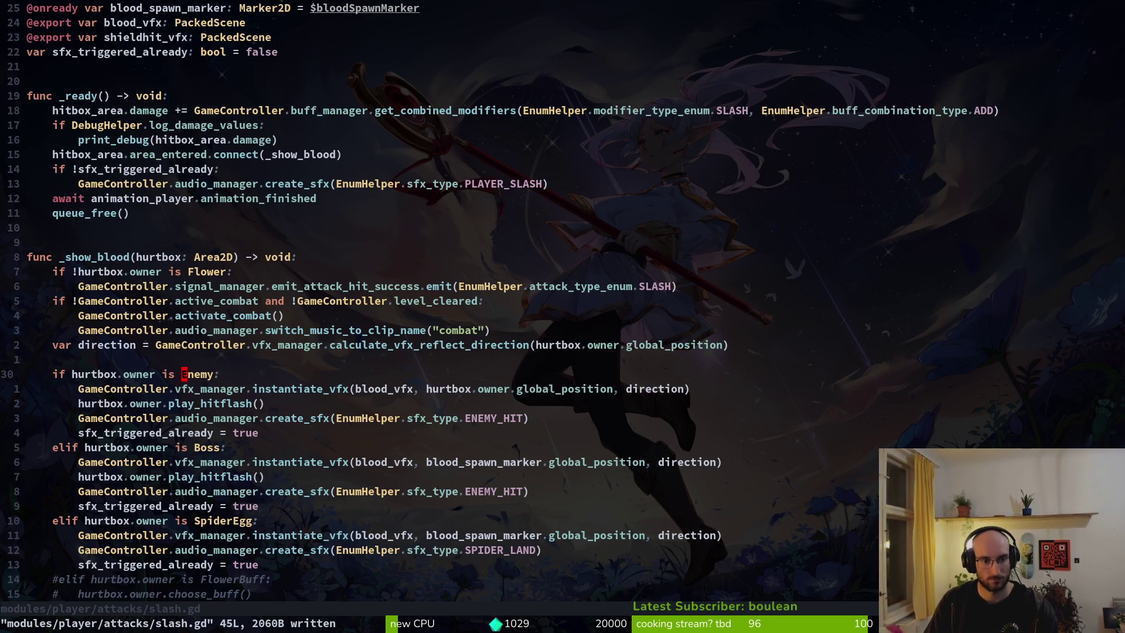
text(oif h)
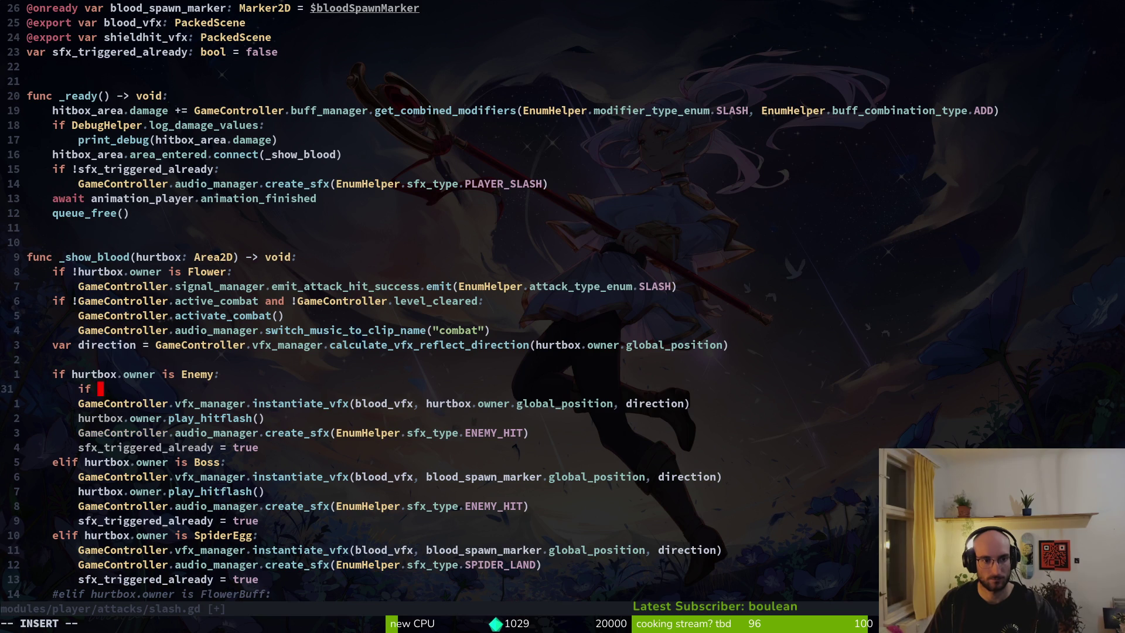
text(urtbox.ow)
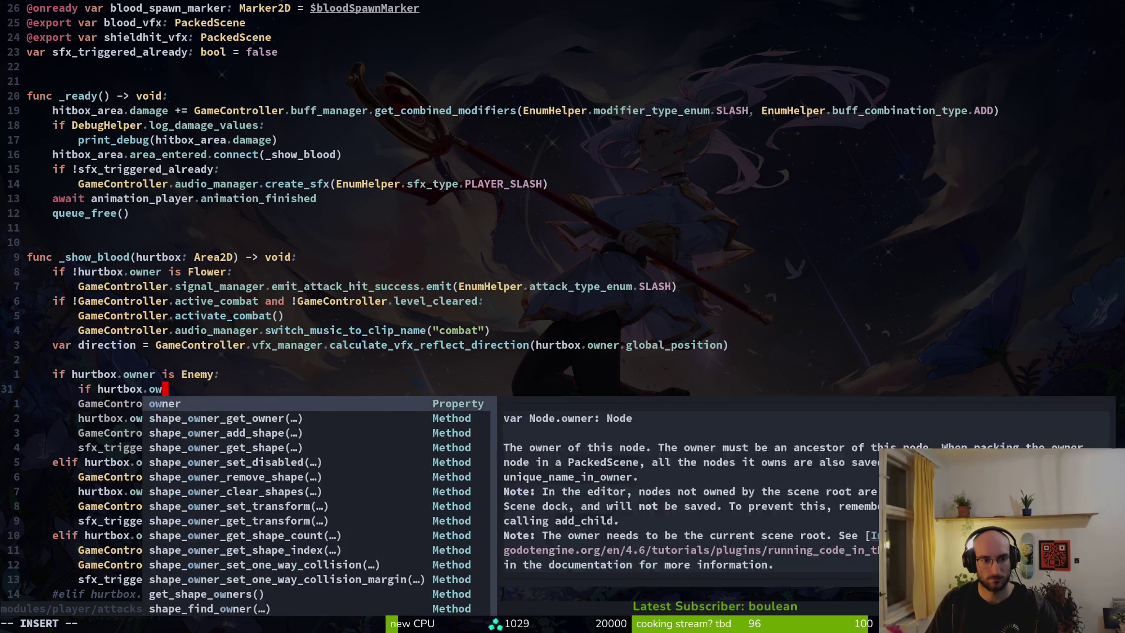
text(ner is )
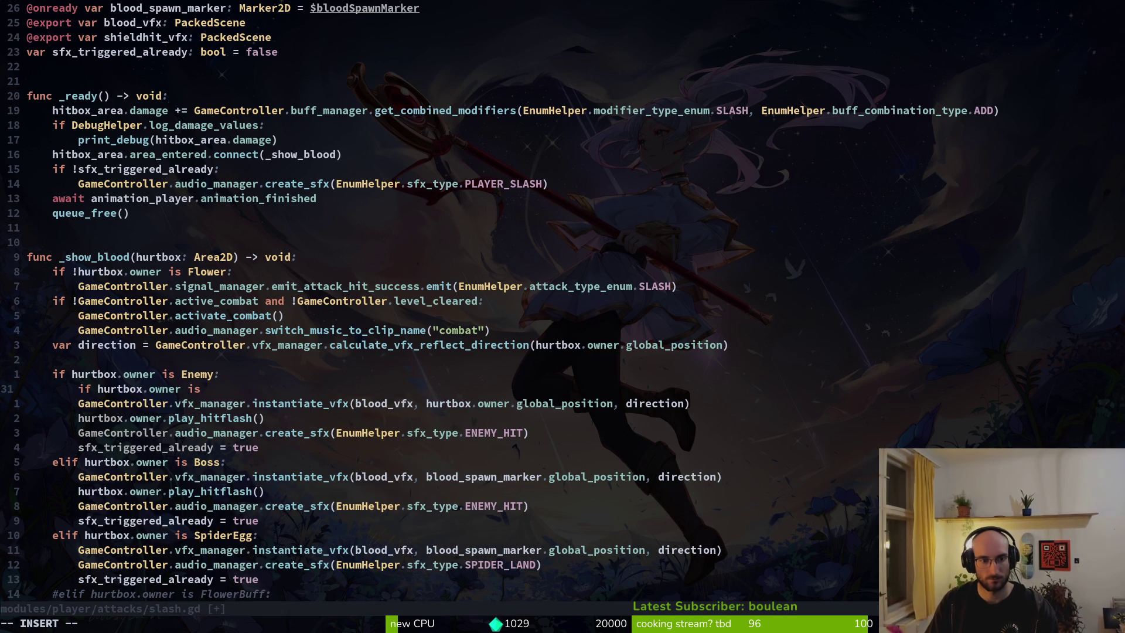
text(Rhi)
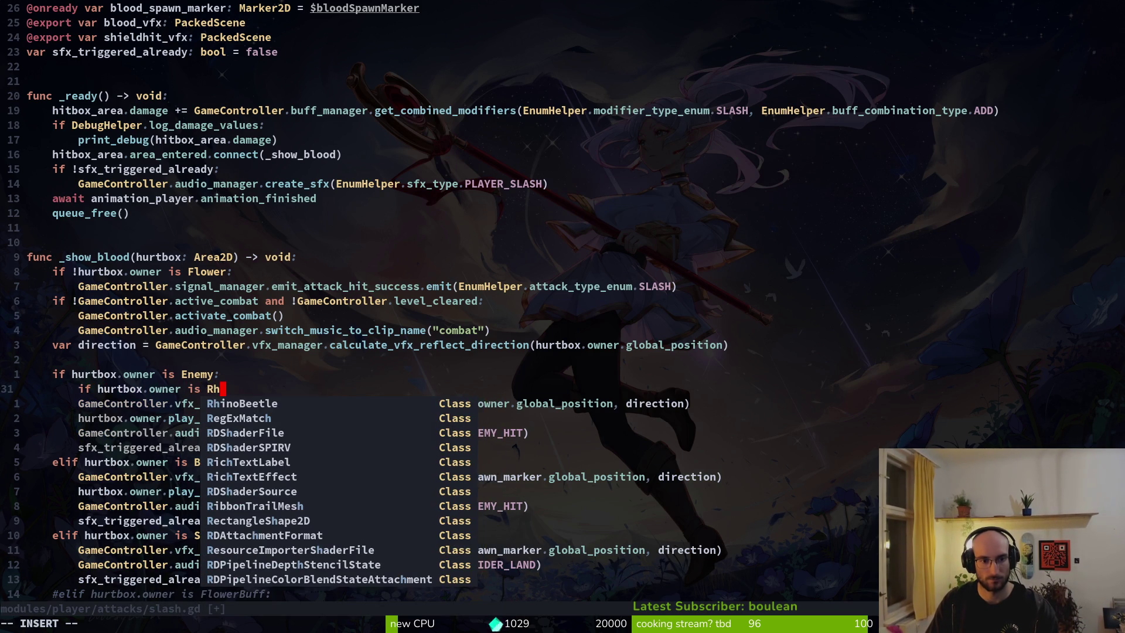
key(Return)
text(:)
key(Return)
key(Escape)
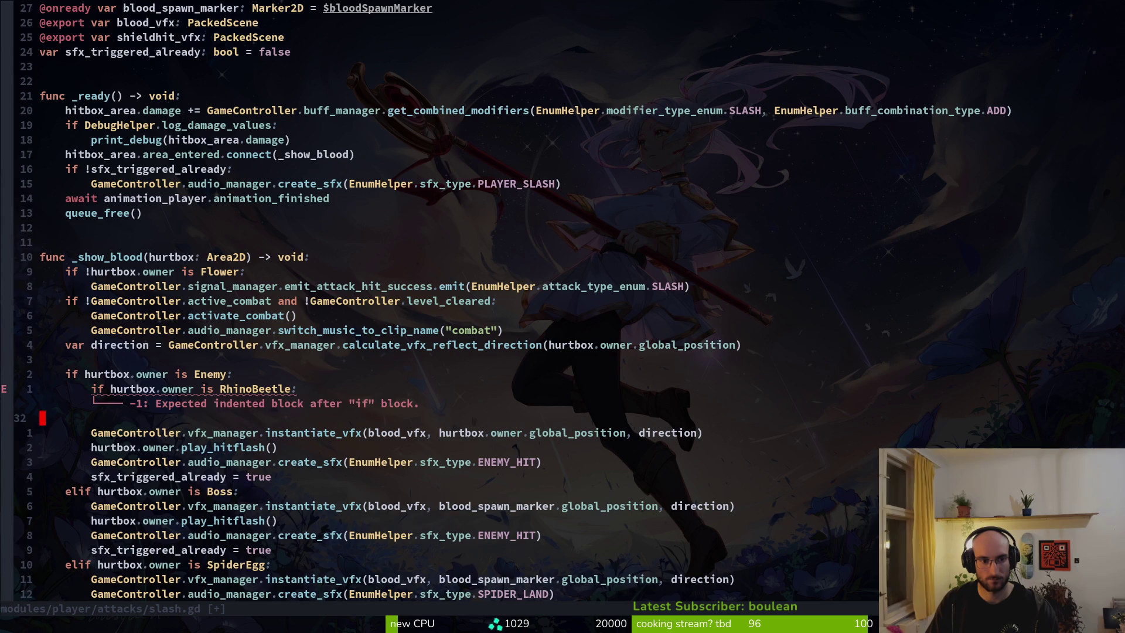
Step: Extend the condition with finiteStateMachine.current_state.name == "defending" and save
key(k)
key(w)
key(w)
key(w)
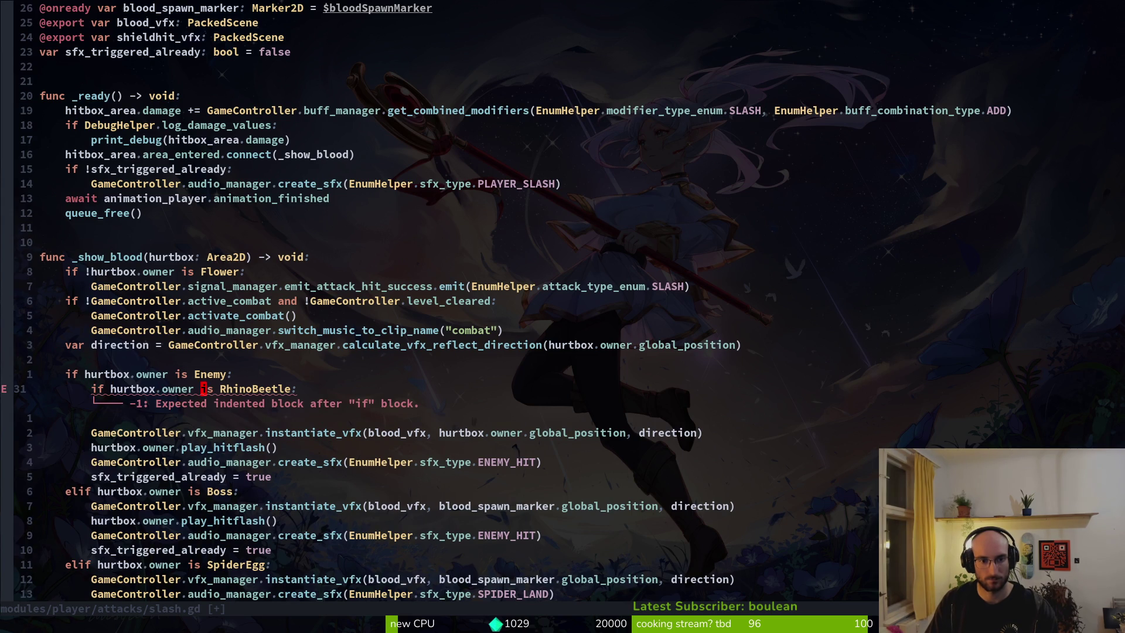
key(i)
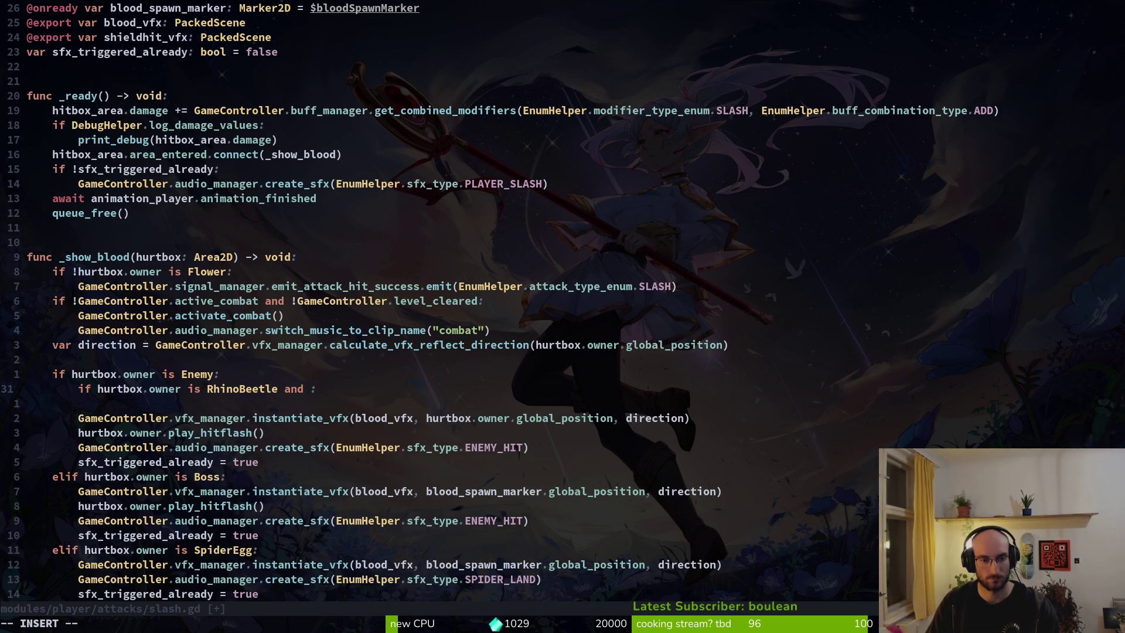
text(hurtbox)
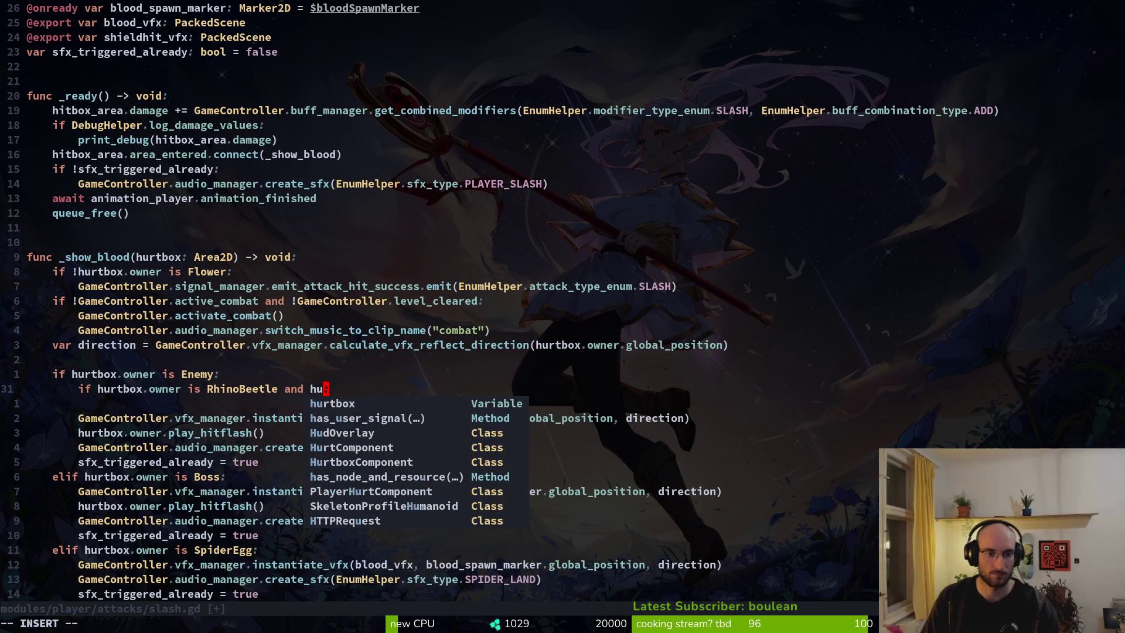
text(.owner.fini)
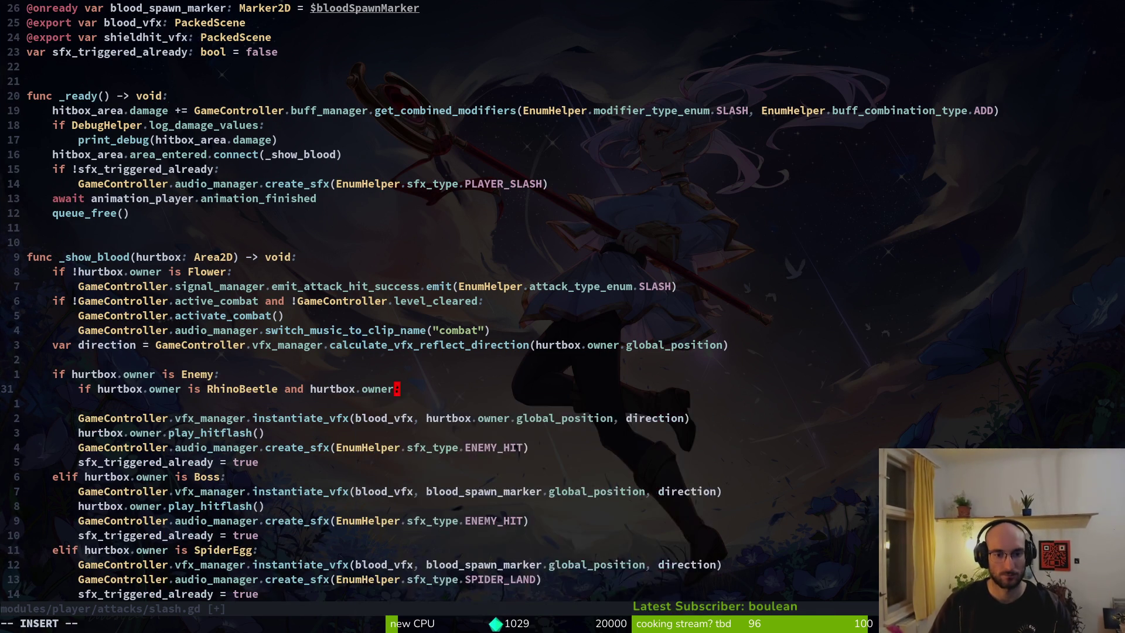
text(teStateMachine)
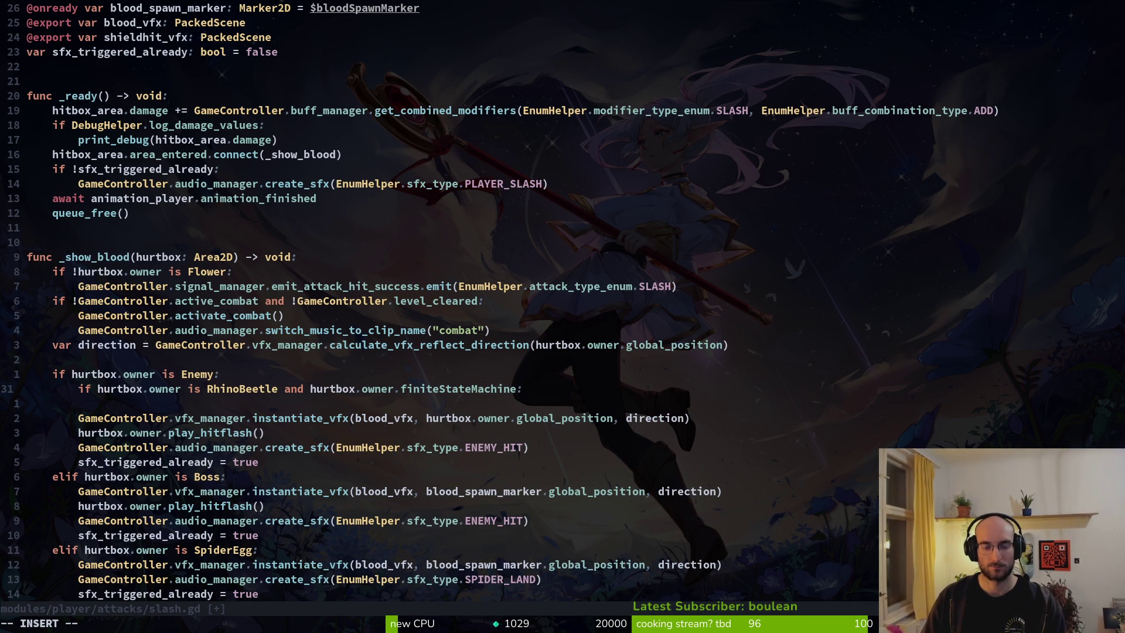
text(.cur)
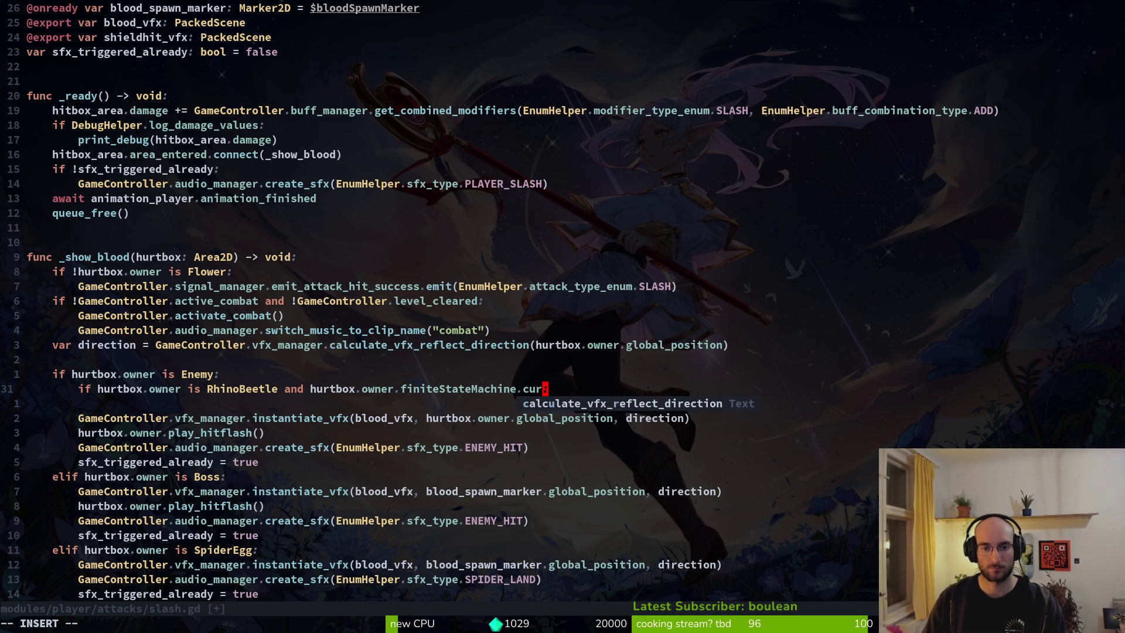
text(rent_state.)
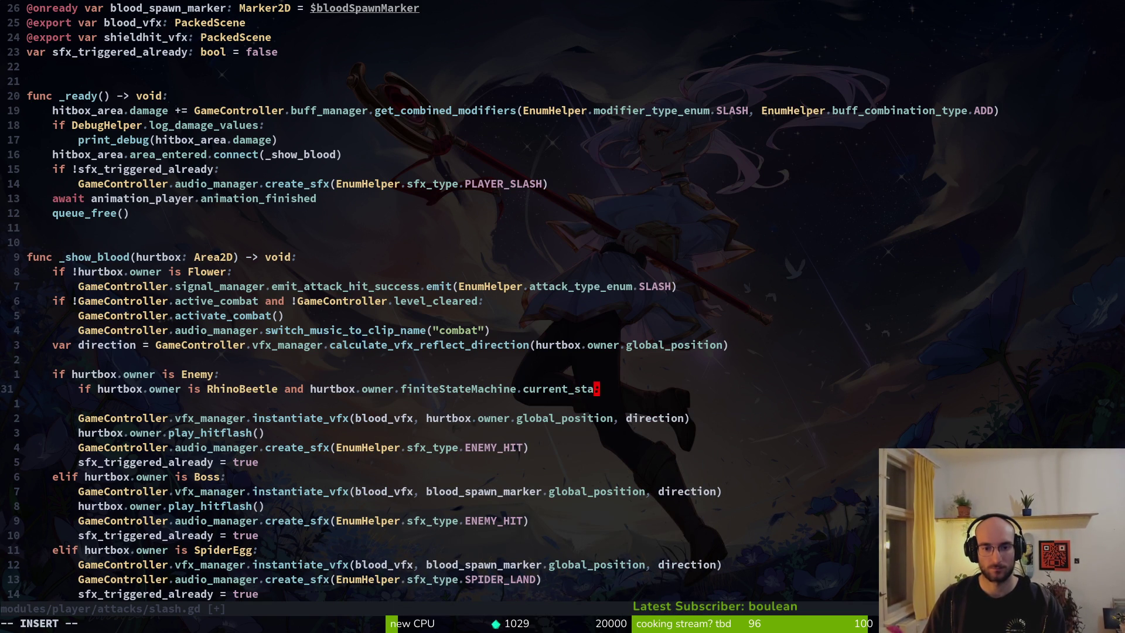
text(name == ")
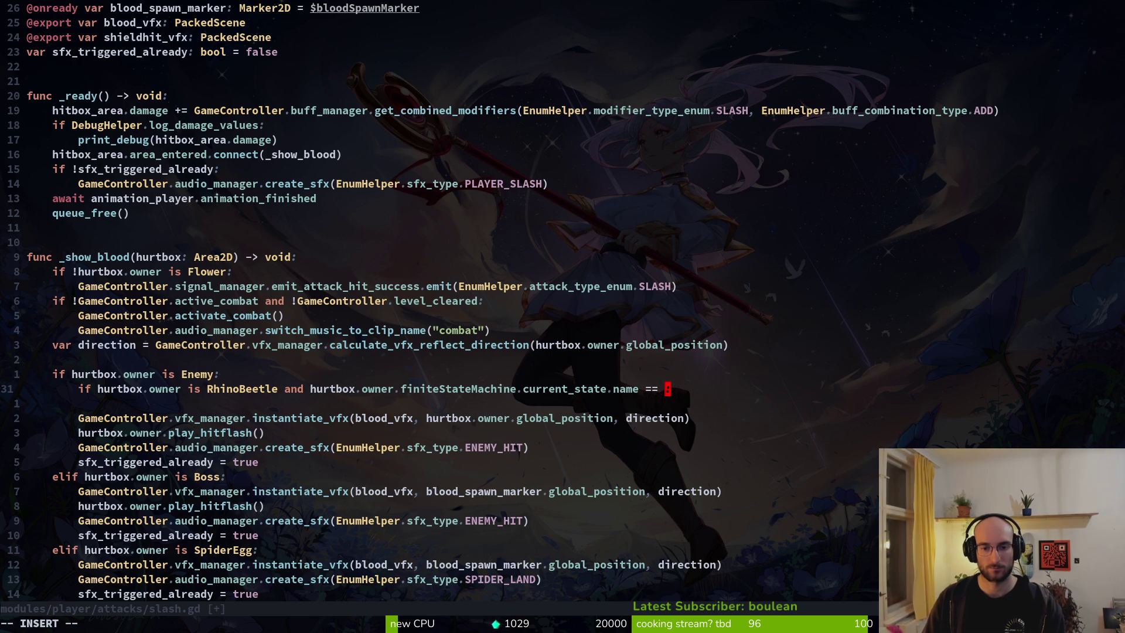
text(defending)
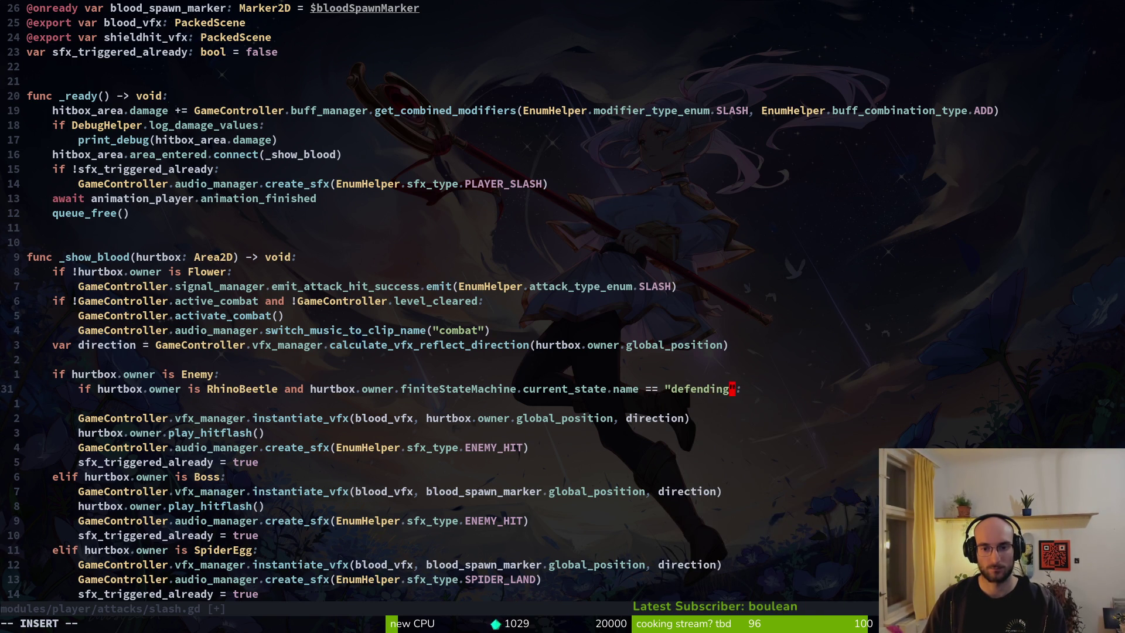
key(Escape)
text(:w)
key(Return)
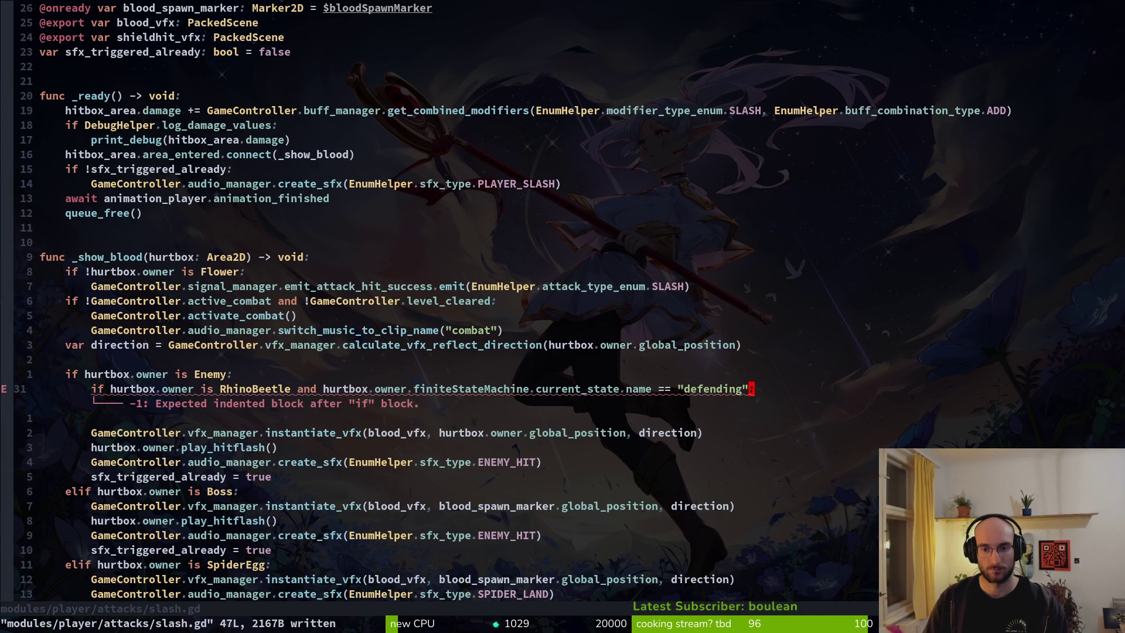
Step: Indent the spawn call under the condition and add an else branch spawning blood_vfx
key(j)
key(o)
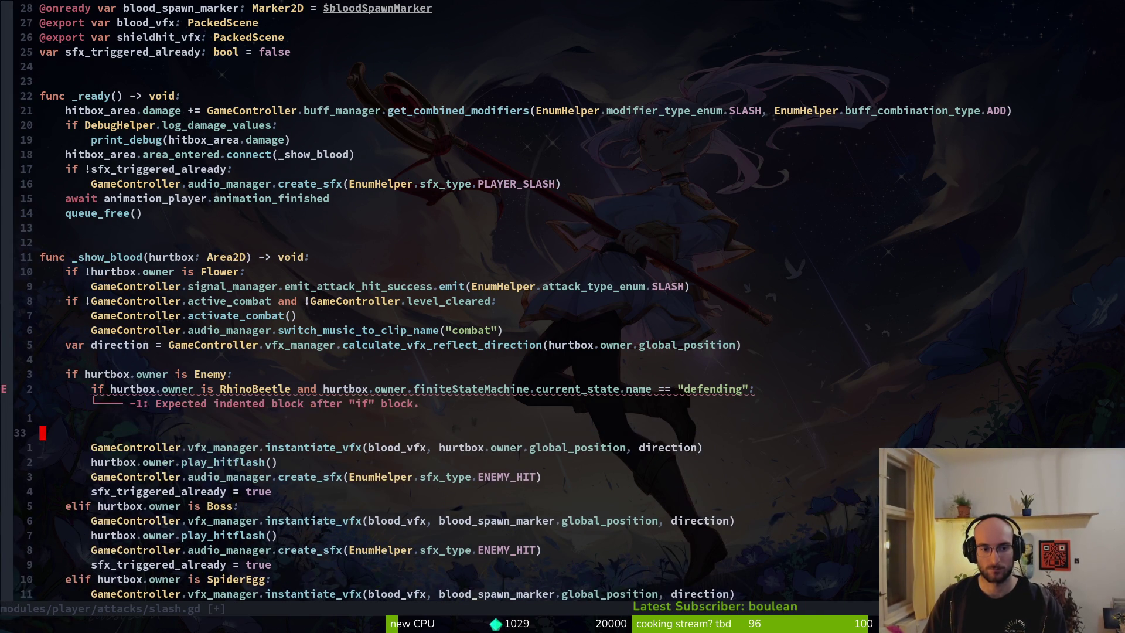
key(j)
key(greater)
text(j)
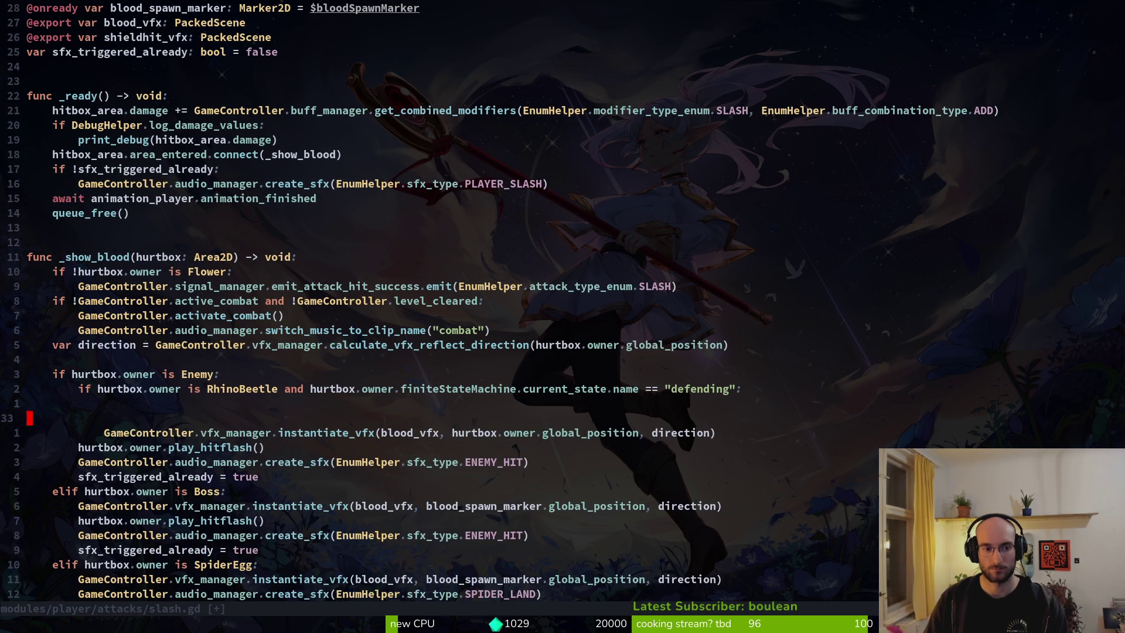
text(o)
text(else)
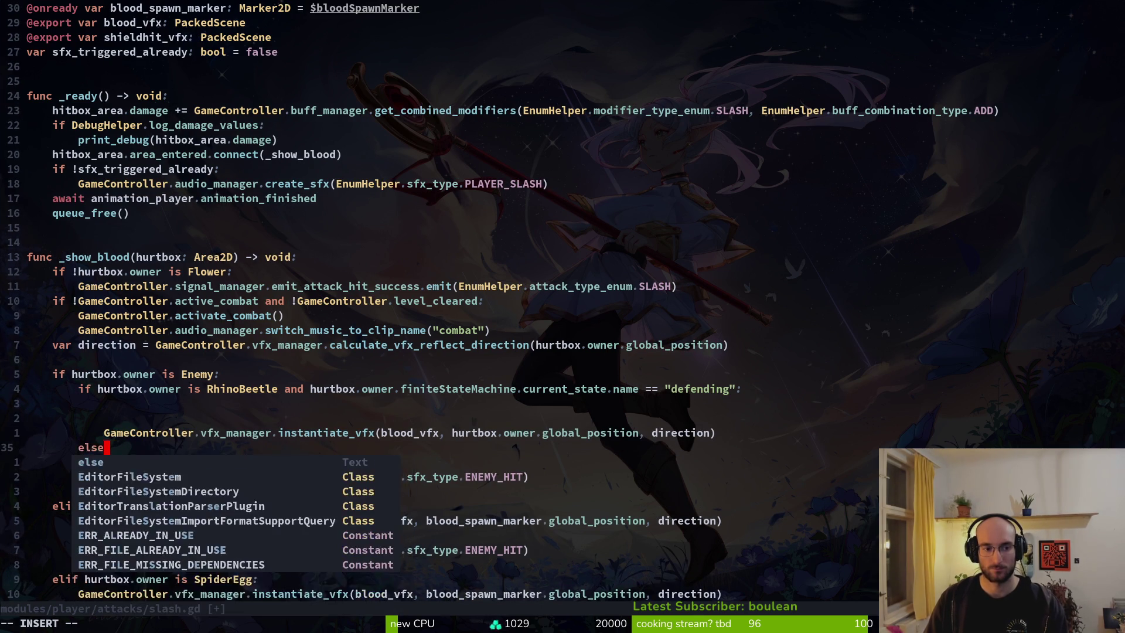
key(Escape)
text(:)
key(Escape)
key(k)
key(shift+v)
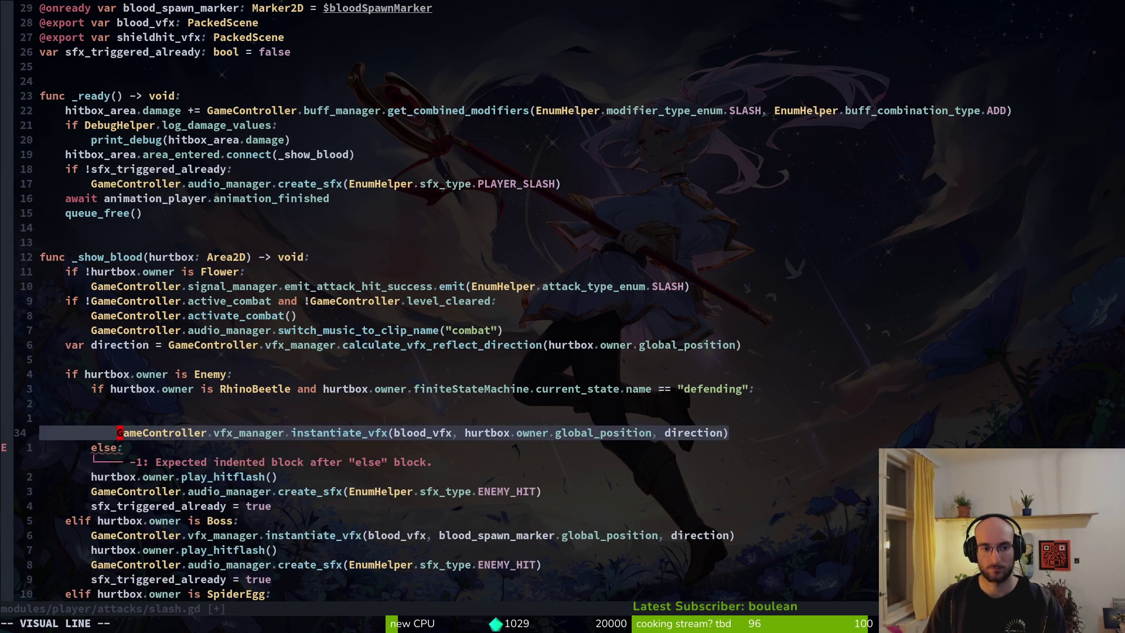
key(y)
key(j)
key(p)
Step: Make the first spawn call use shieldhit_vfx, remove extra blank lines, and save slash.gd
key(k)
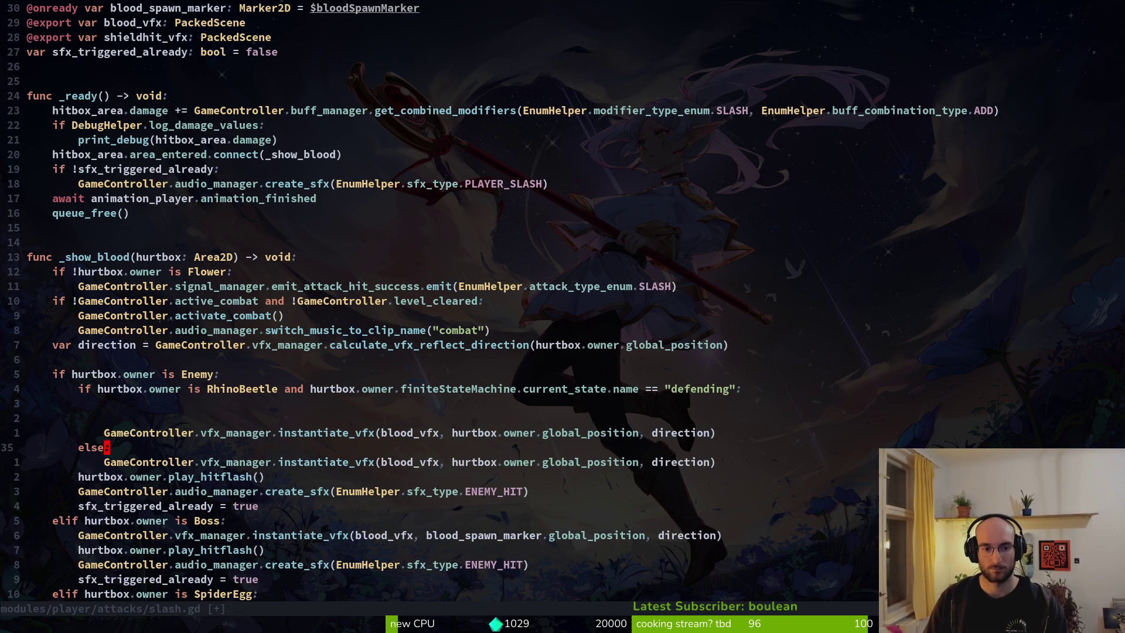
key(k)
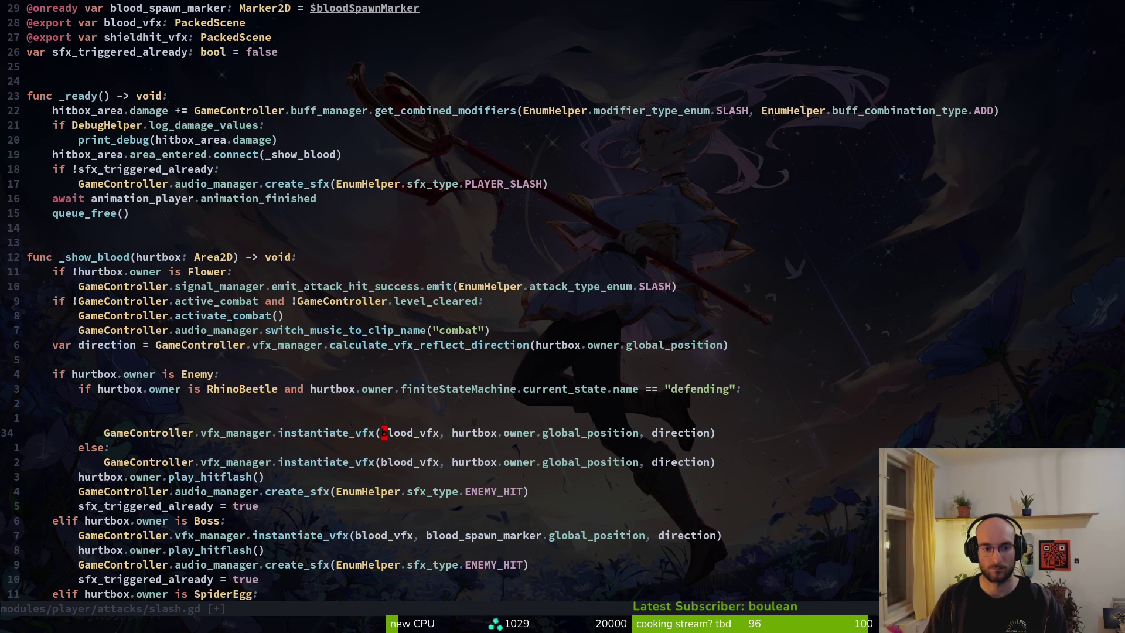
text(fbciwshi)
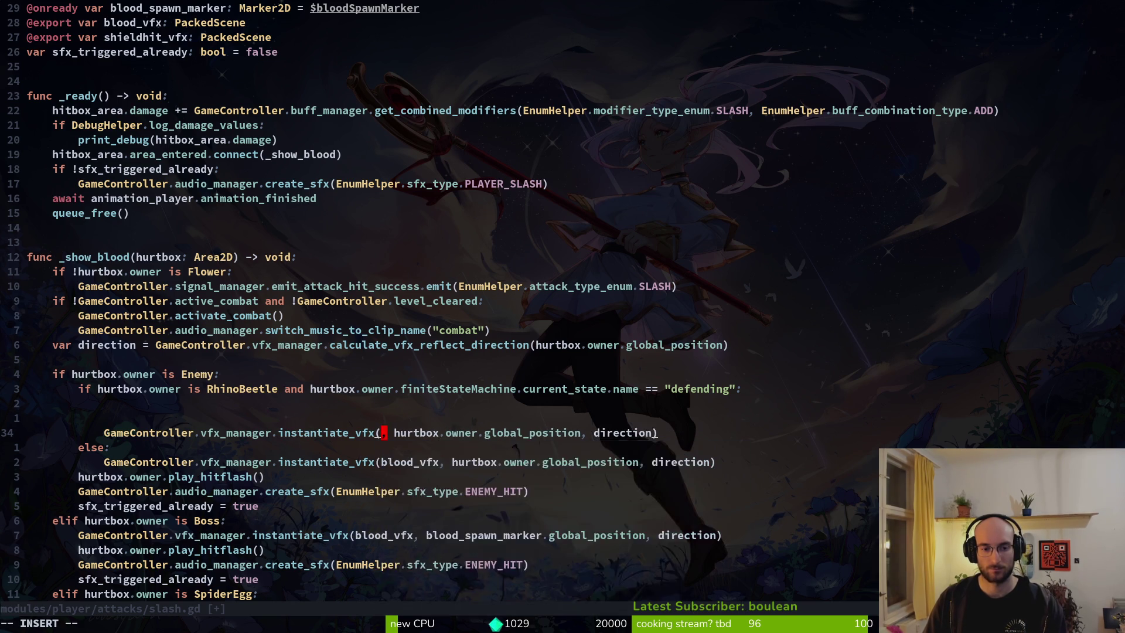
key(Return)
key(Escape)
key(k)
key(d)
key(d)
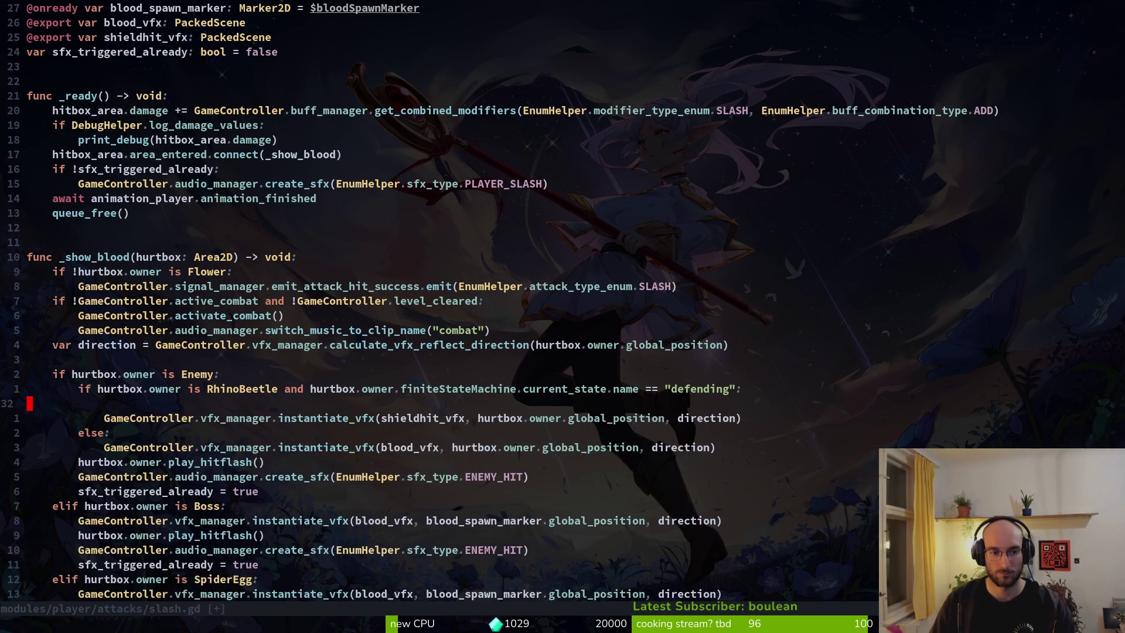
key(k)
key(d)
key(d)
text(:w)
key(Return)
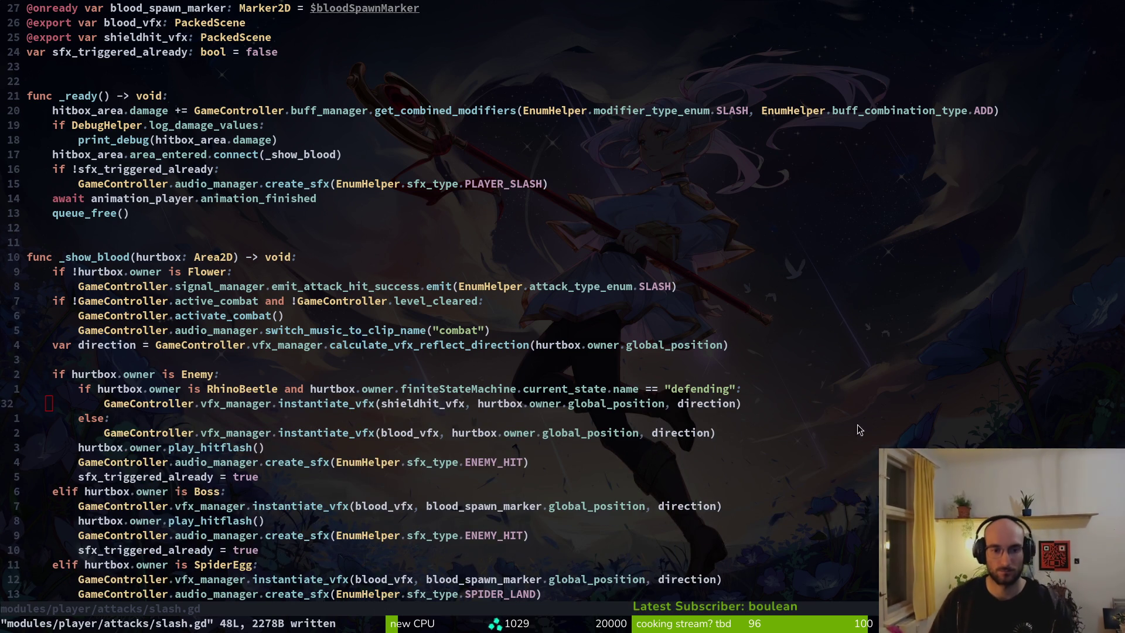
key(alt+Tab)
key(alt+Tab)
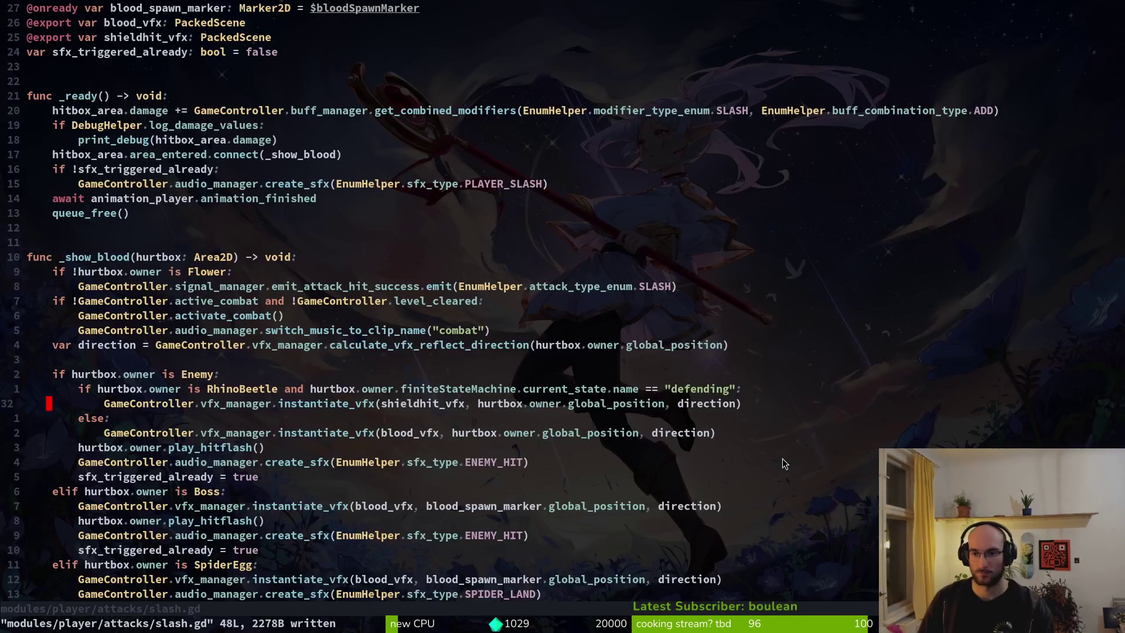
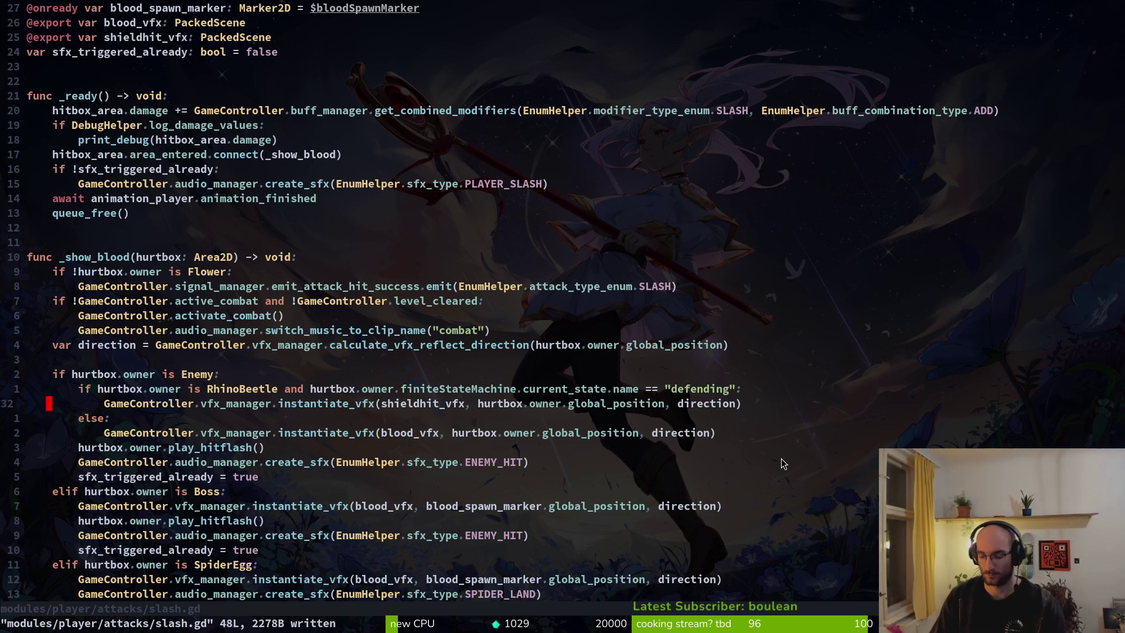
Step: Look up the slash scene in Godot's file search, then dismiss it and go back to slash.gd
key(alt+Tab)
key(shift+alt+o)
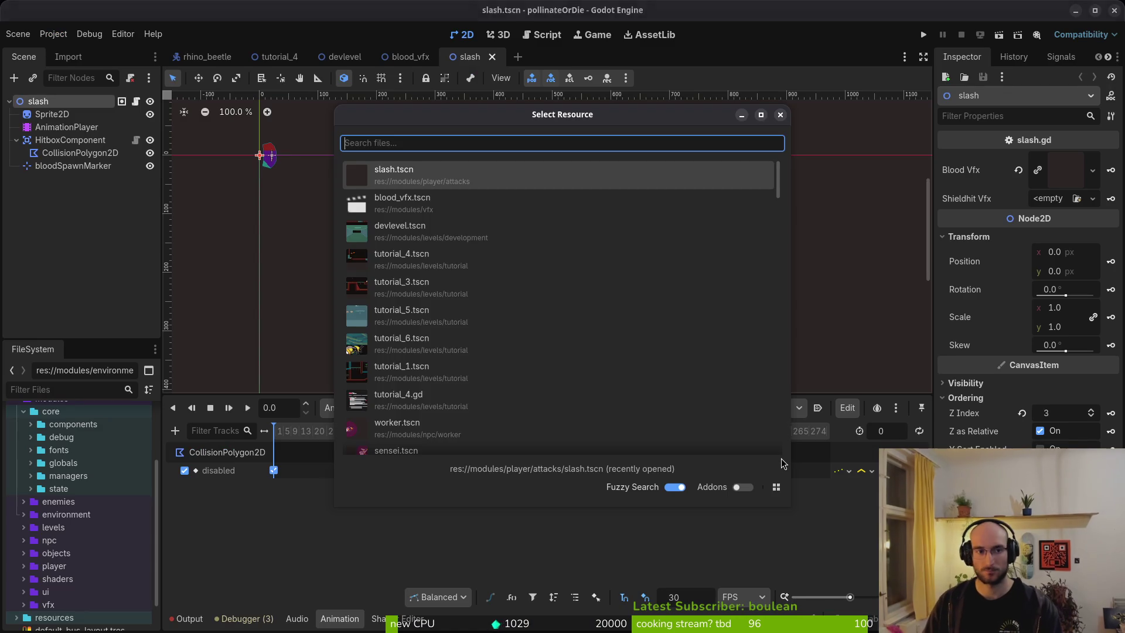
text(slasts)
key(Escape)
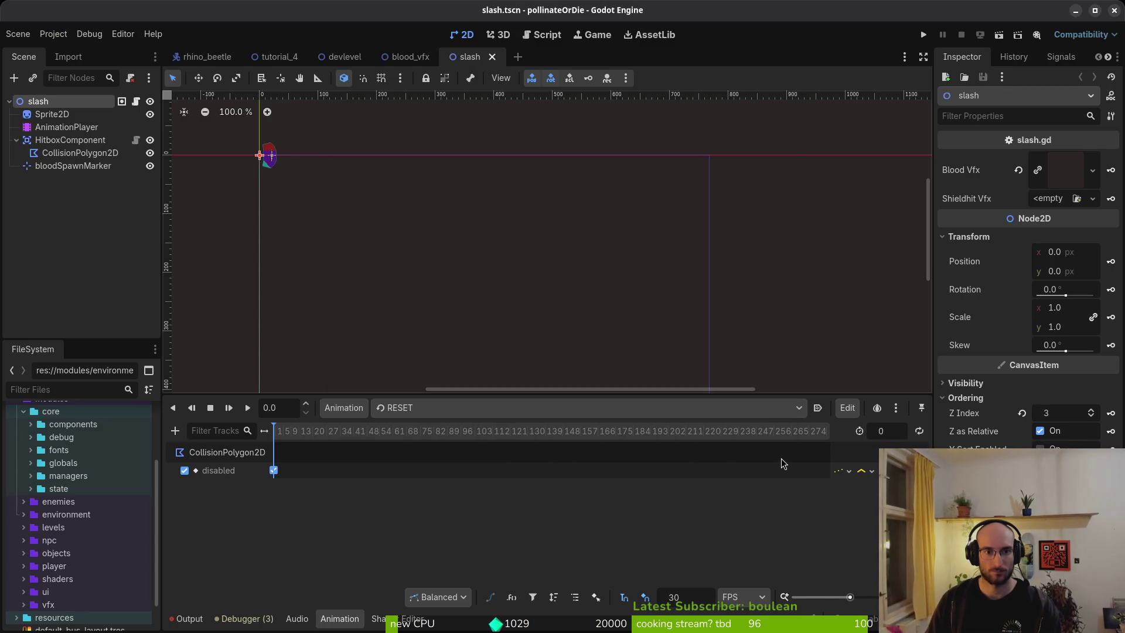
scroll(263, 151, up, 15)
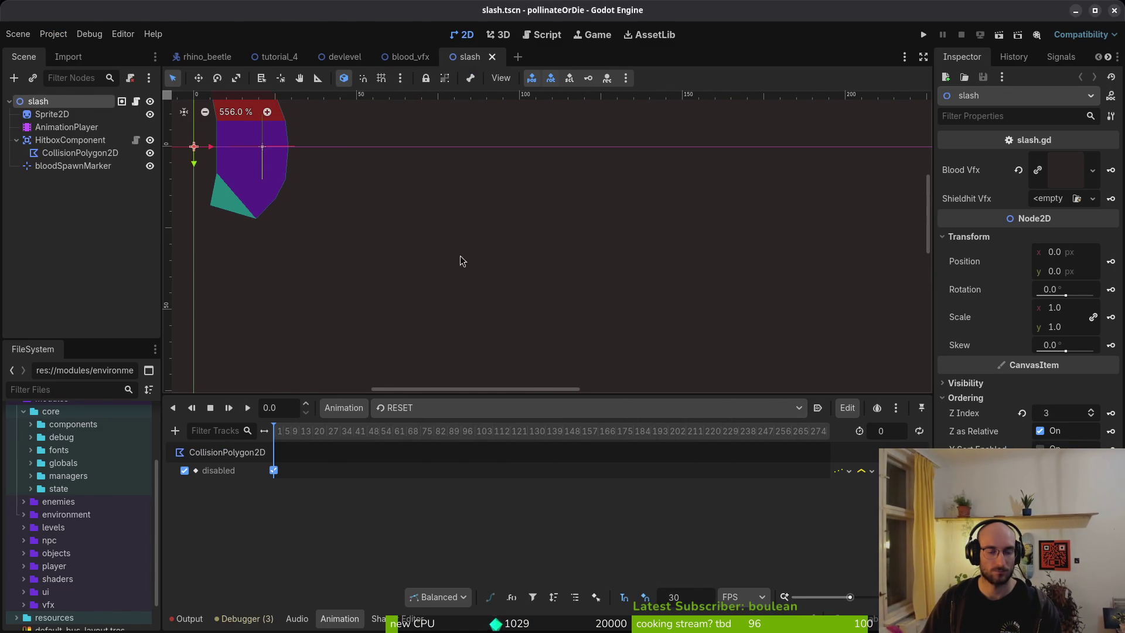
key(alt+Tab)
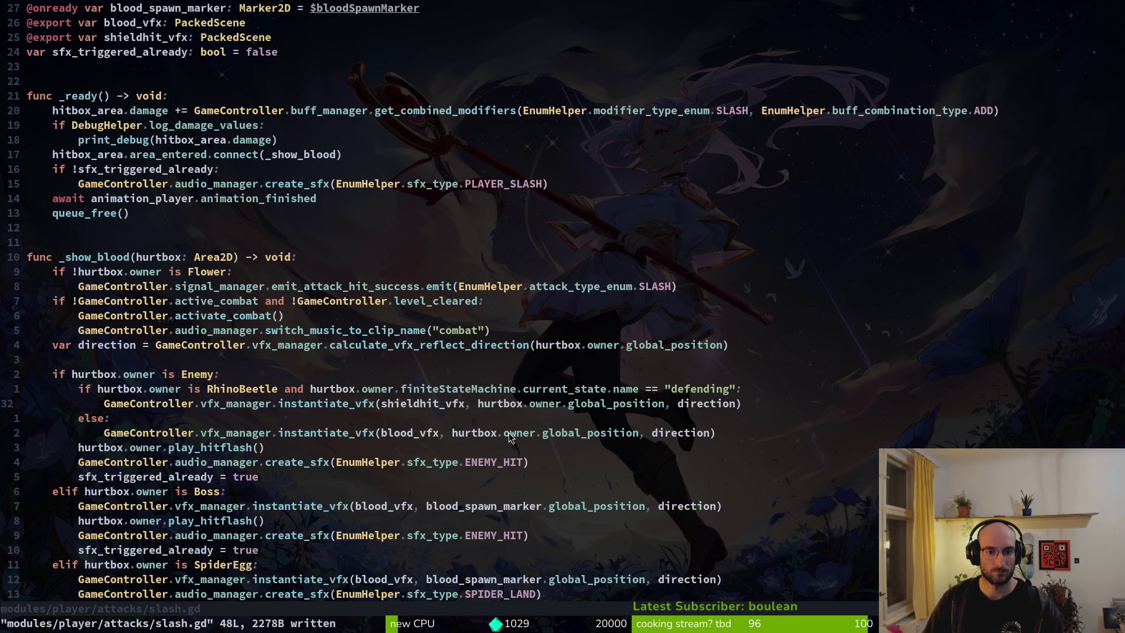
Step: Grep the project for blood_spawn_marker and jump to its use on line 39
scroll(199, 109, up, 2)
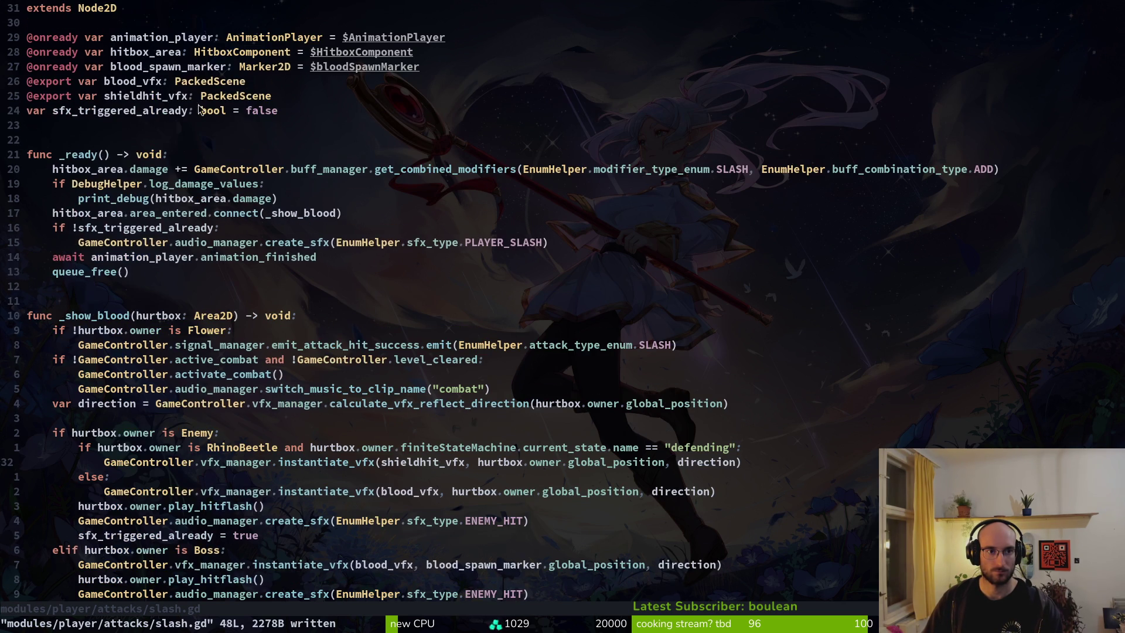
click(170, 69)
key(v)
key(i)
key(w)
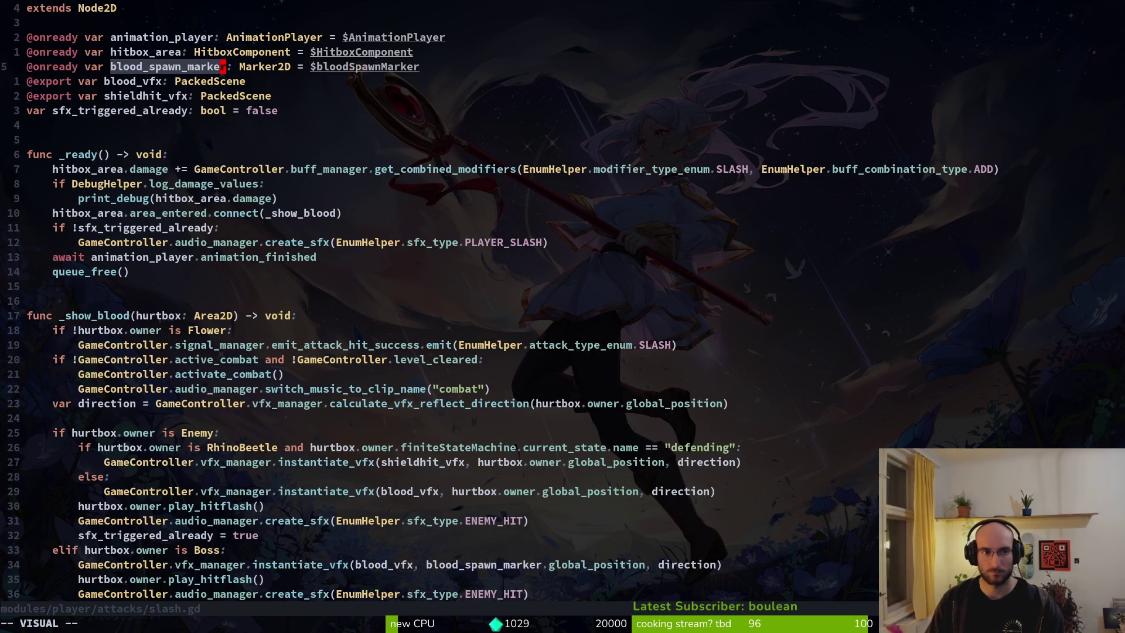
key(space)
key(p)
key(s)
key(Return)
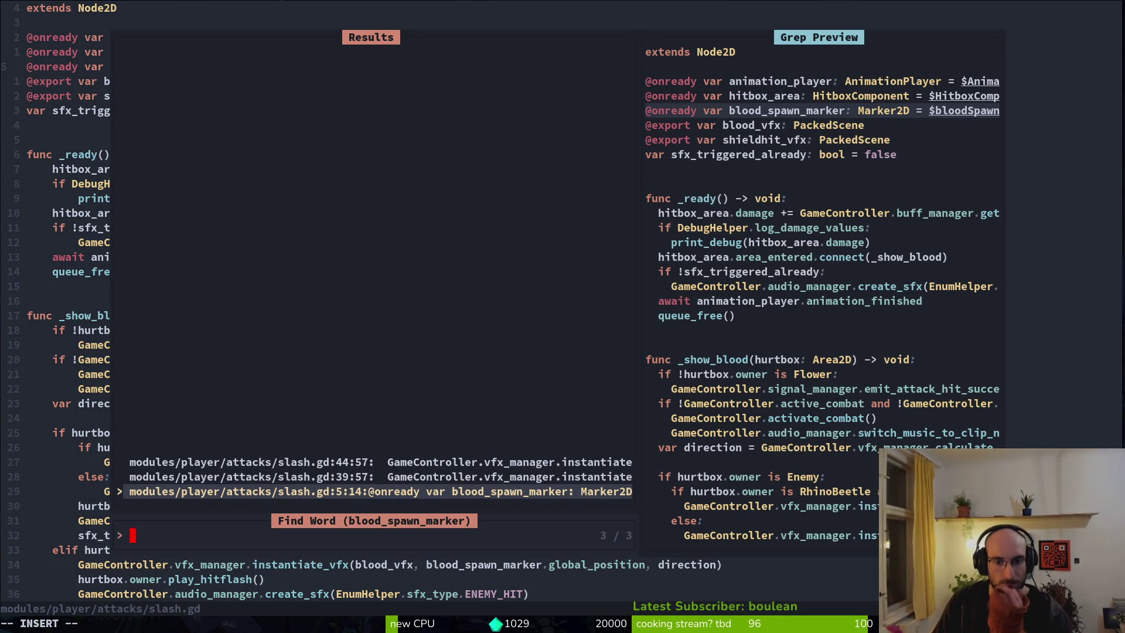
key(Up)
key(Up)
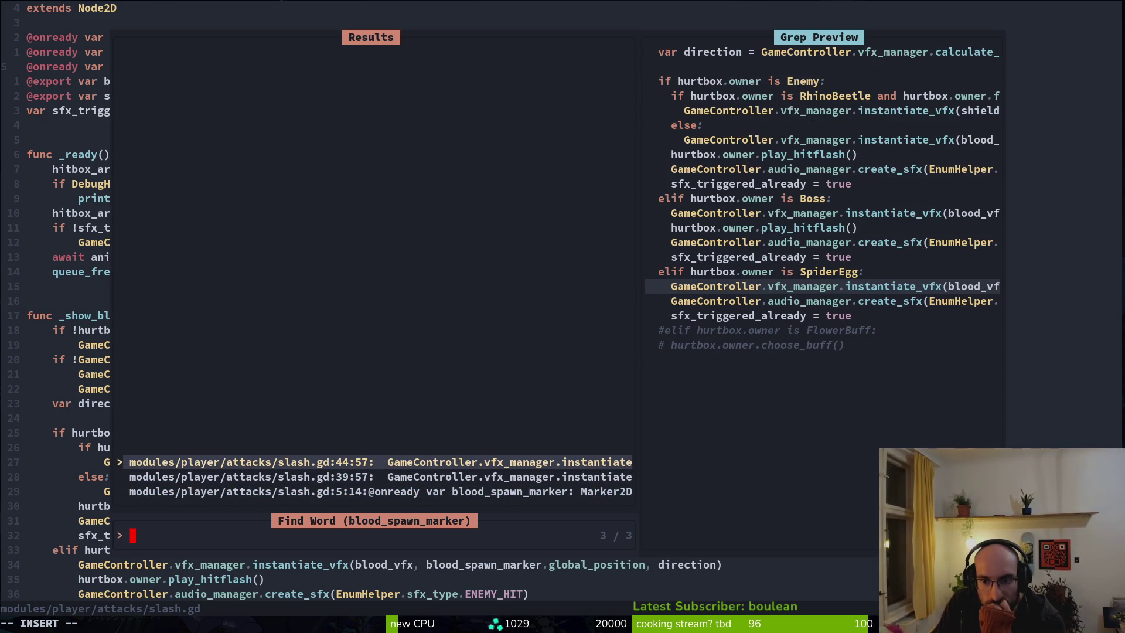
key(Down)
key(Return)
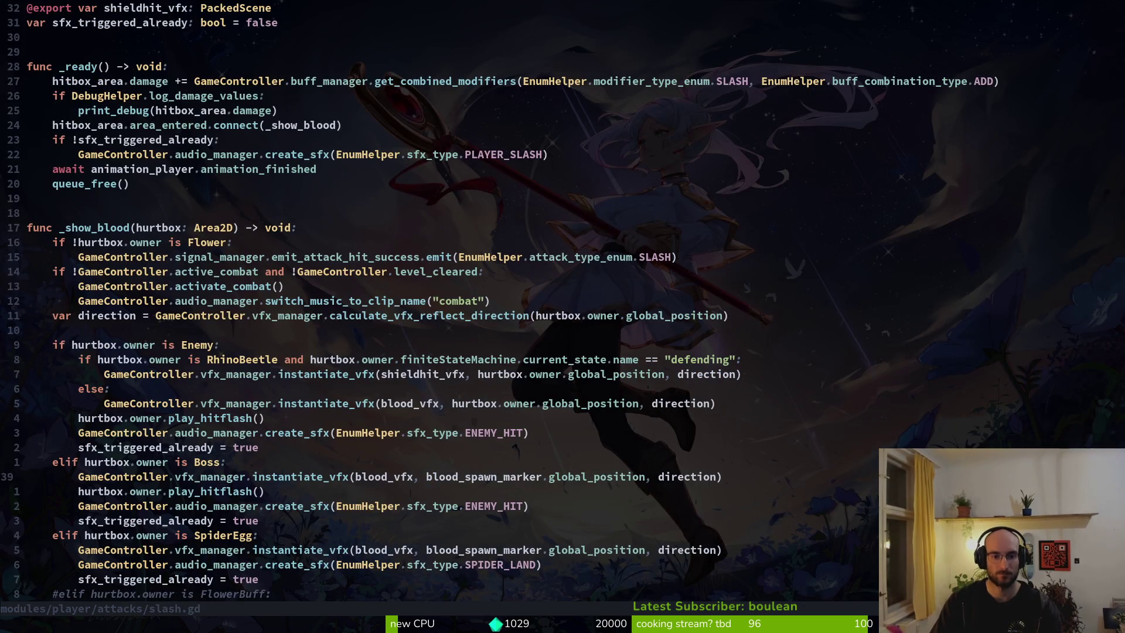
Step: Replace hurtbox.owner.global_position with blood_spawn_marker.global_position on both VFX lines and save slash.gd
key(k)
key(k)
key(k)
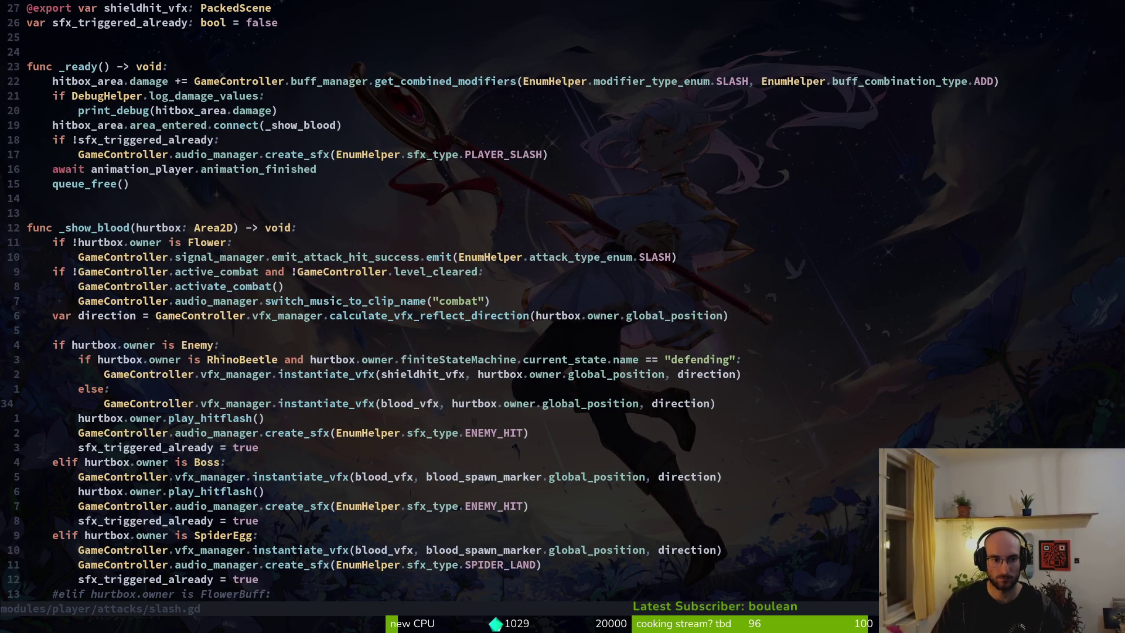
key(e)
key(e)
key(e)
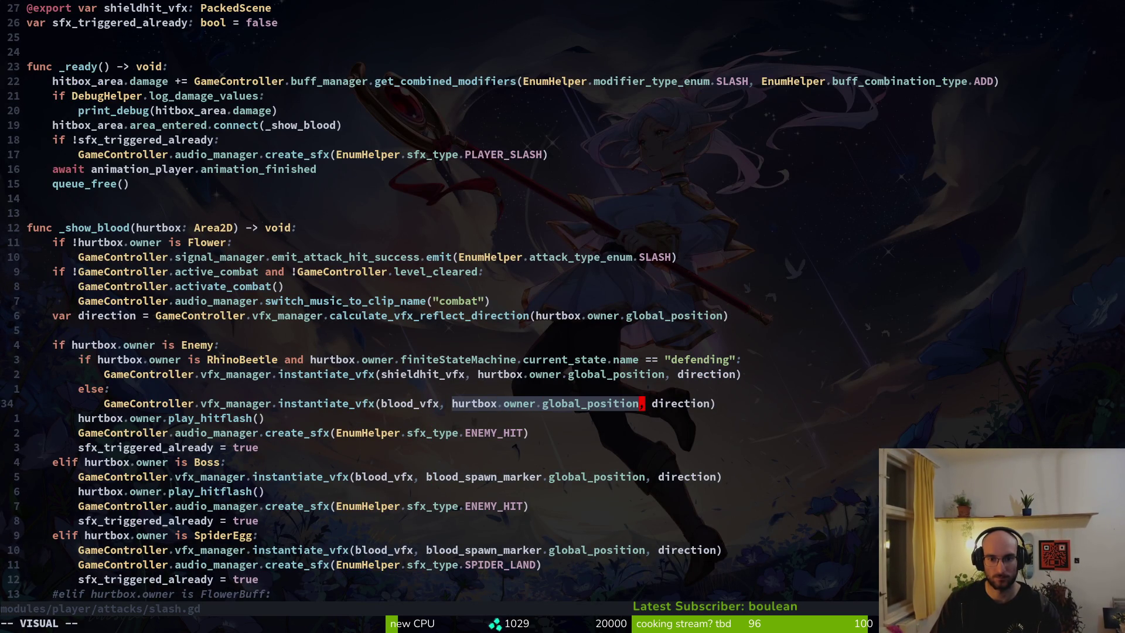
text(cblood_spawn_marker)
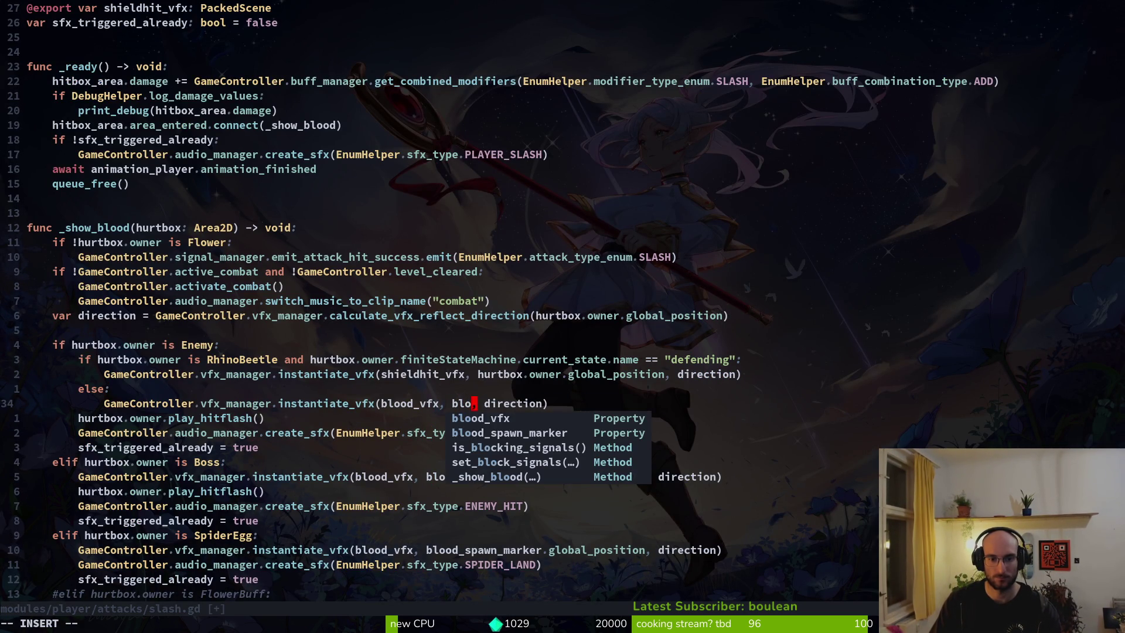
text(.global_position)
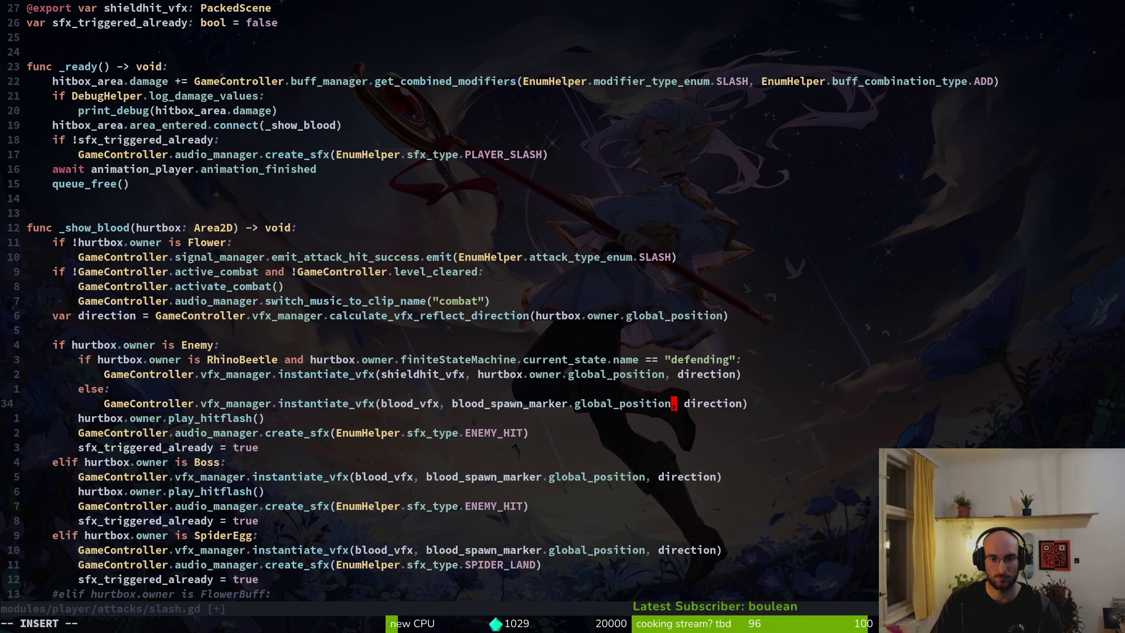
key(Escape)
key(k)
key(k)
text(dw)
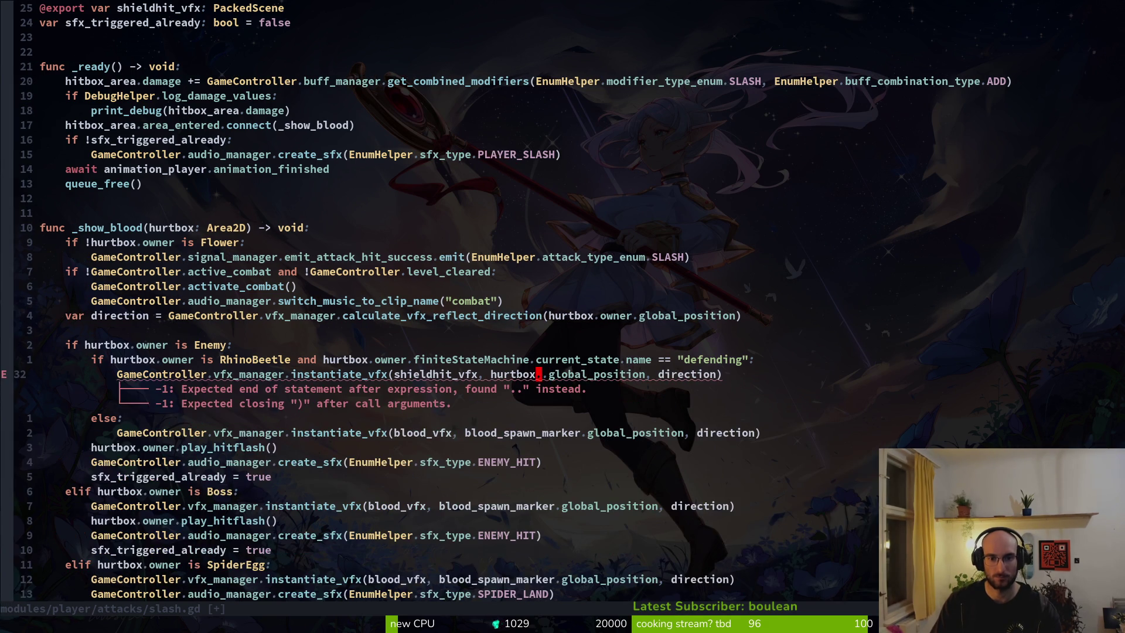
text(ciwblood_spawn_marker)
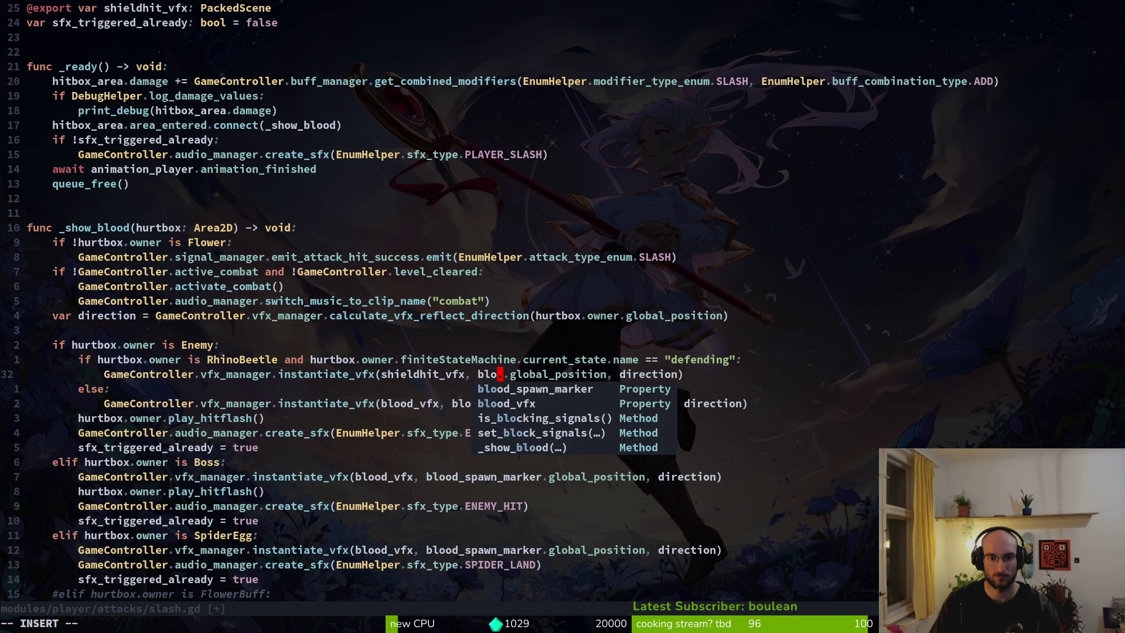
key(Escape)
text(:w)
key(Return)
key(alt+Tab)
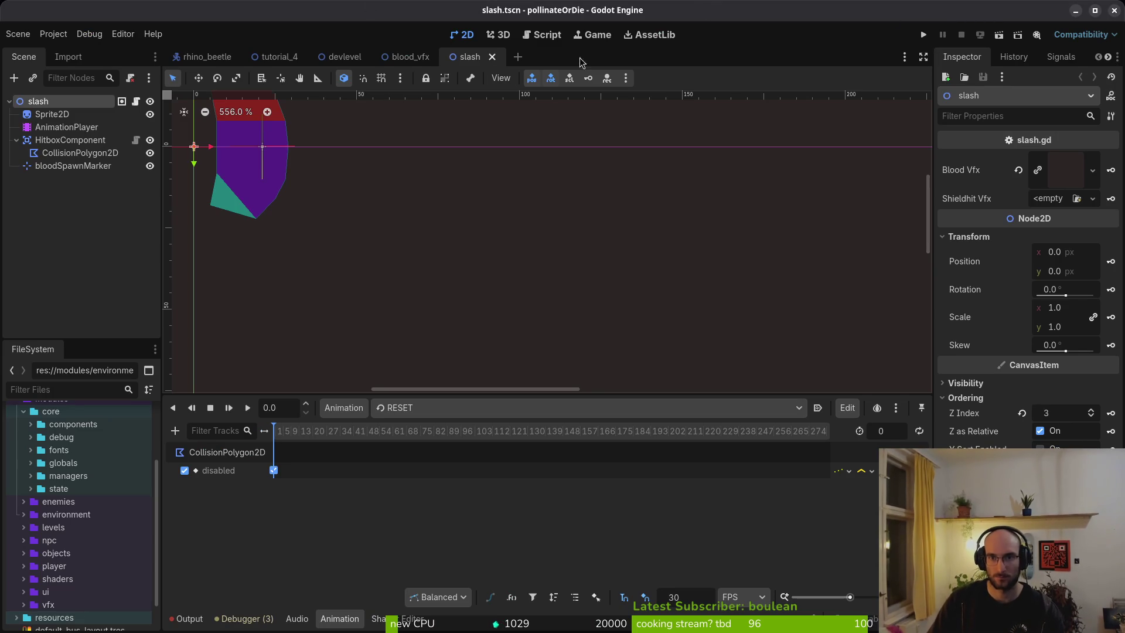
Step: Quick-load armor_hit_vfx.tscn into the slash scene's Shieldhit Vfx property, then return to slash.gd
click(1048, 199)
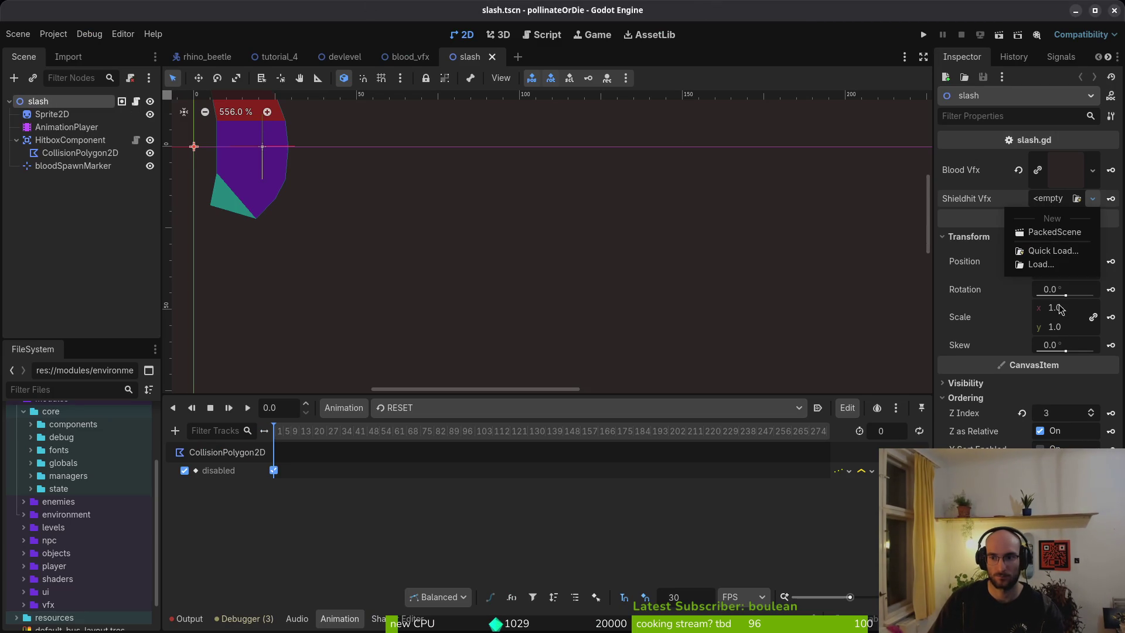
click(1034, 250)
text(shie)
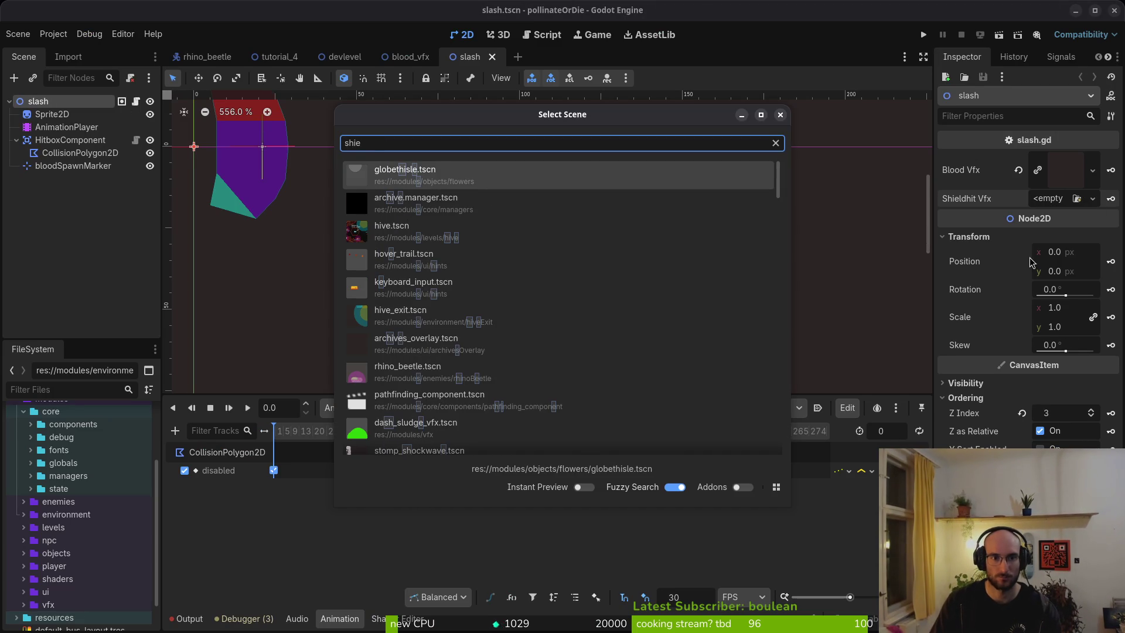
text(ldhi)
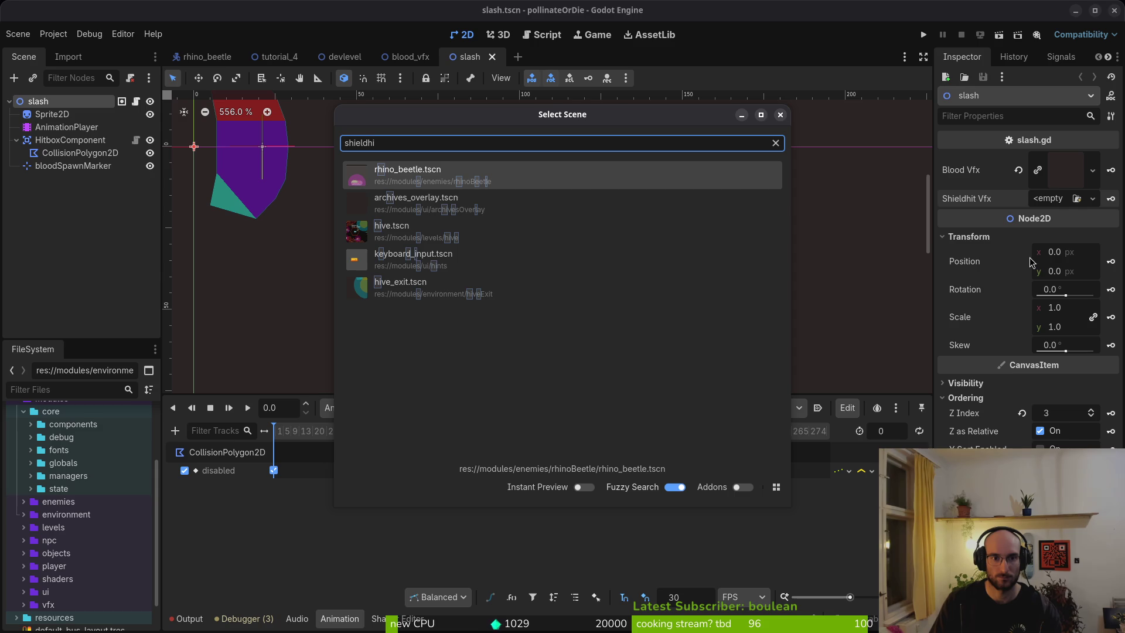
key(BackSpace)
key(BackSpace)
key(BackSpace)
text(armohiu)
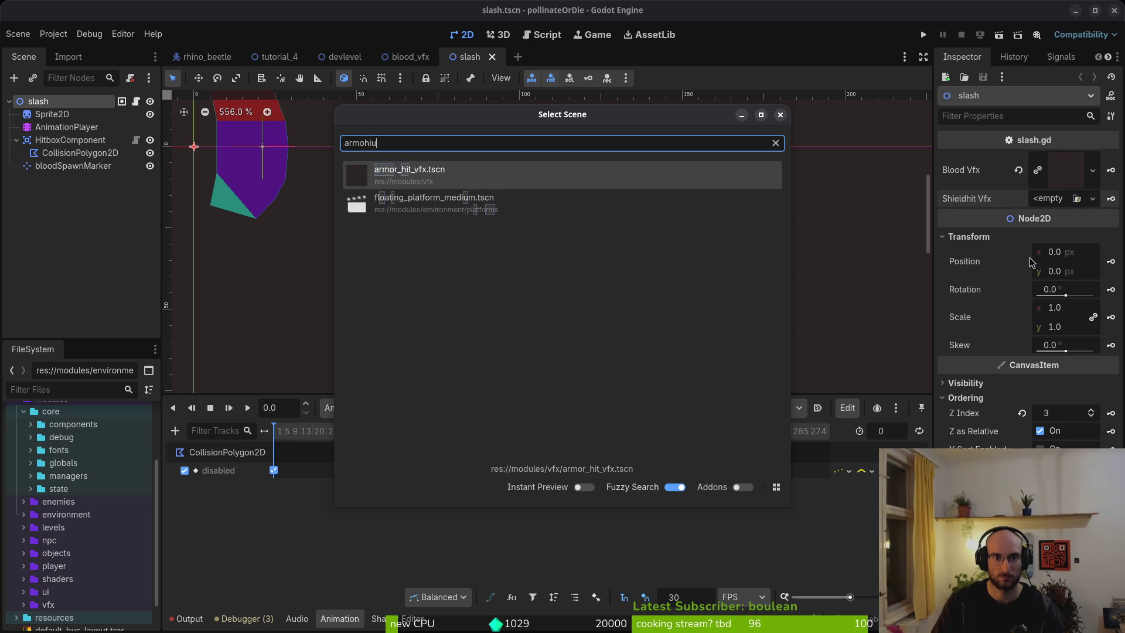
key(Return)
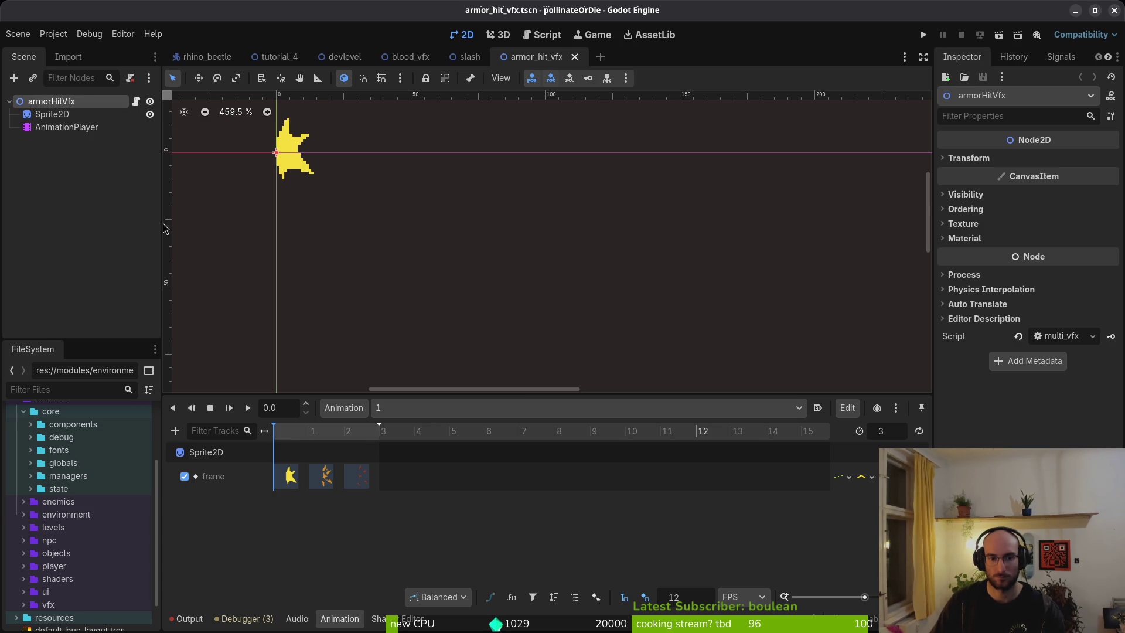
key(alt+Tab)
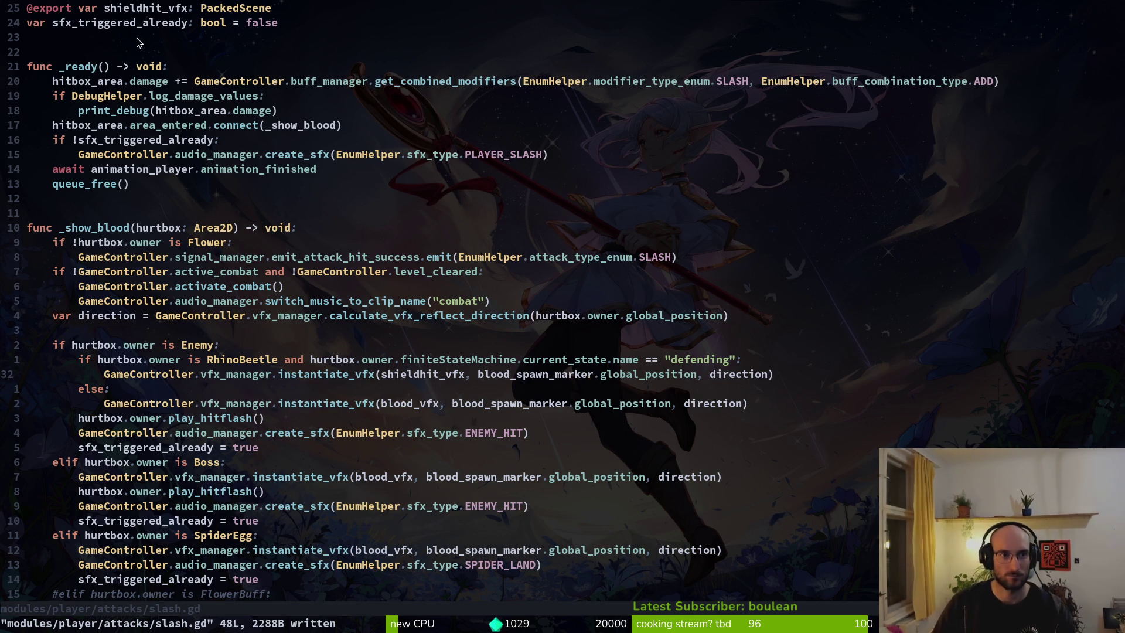
Step: Rename shieldhit_vfx to armorhit_vfx on line 32 and the export 25 lines above, saving slash.gd
text(ciwarmorhit_vf)
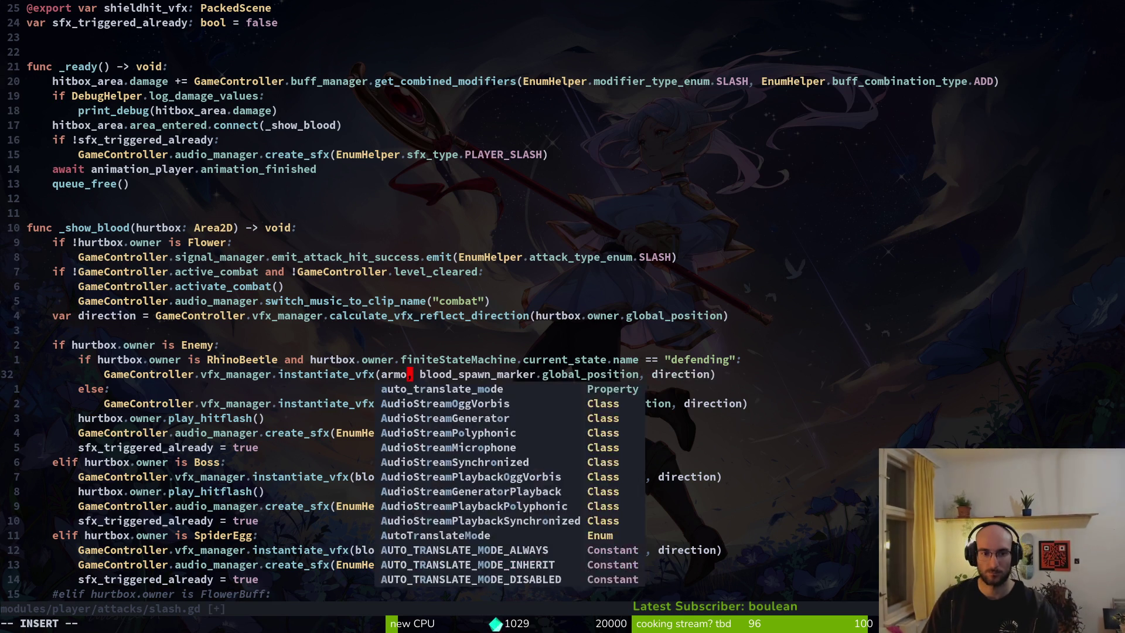
text(x)
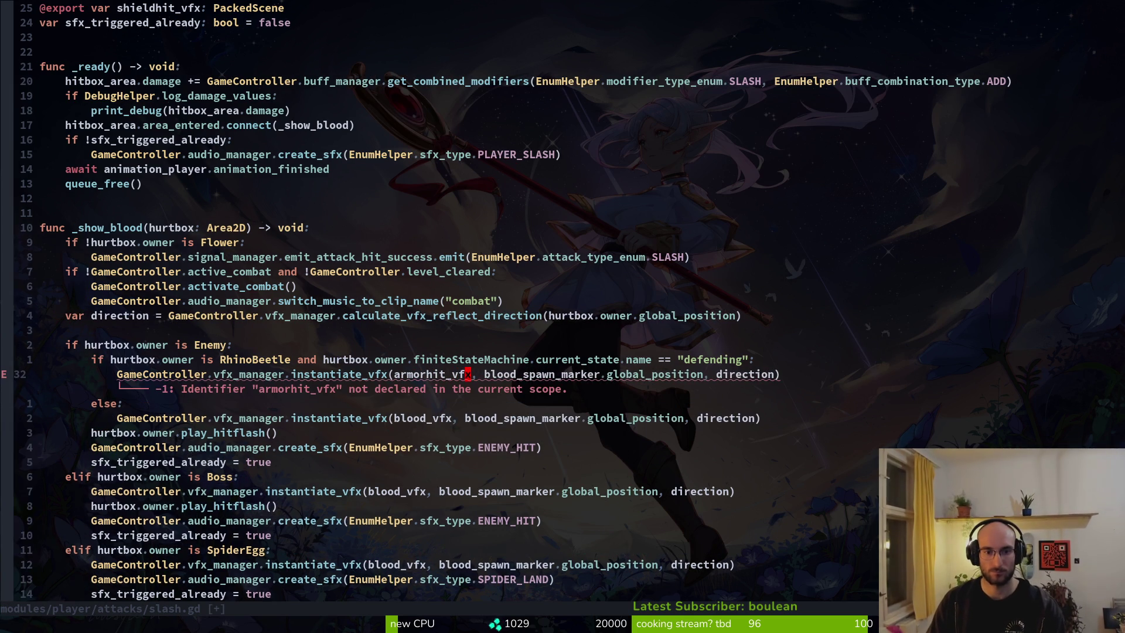
key(Escape)
text(:write)
key(Return)
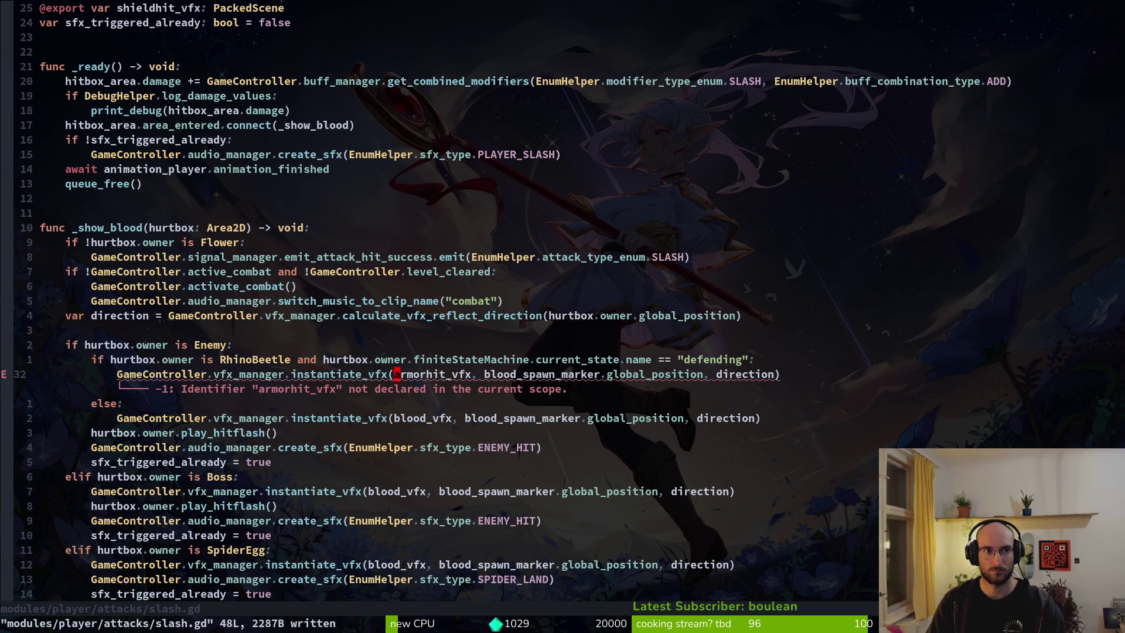
text(25k)
text(.)
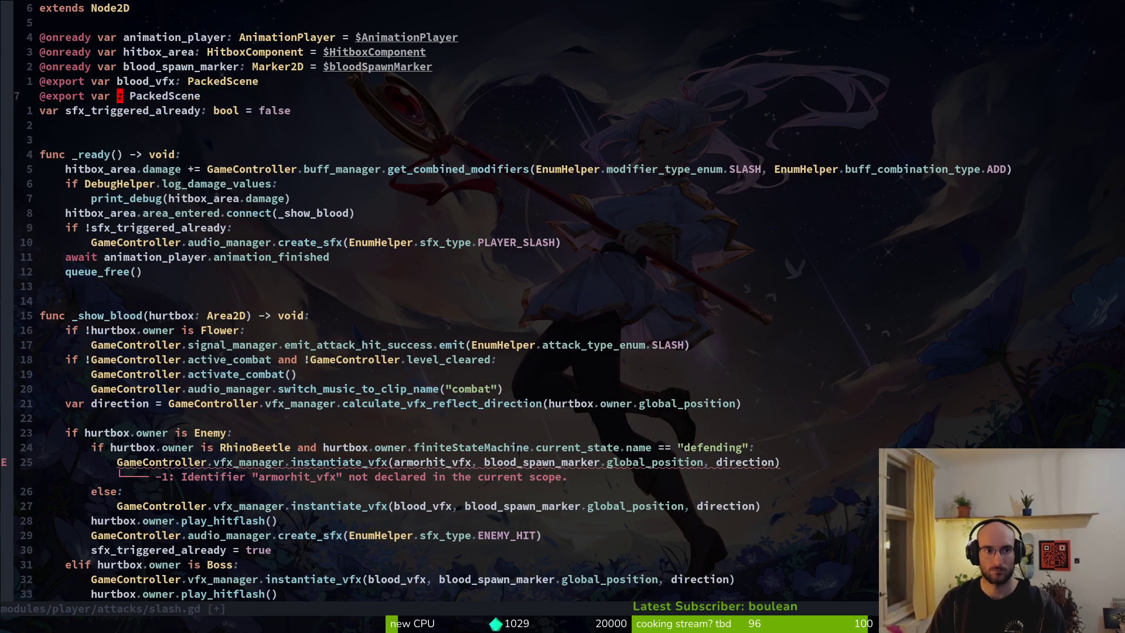
text(:w)
key(Return)
key(alt+Tab)
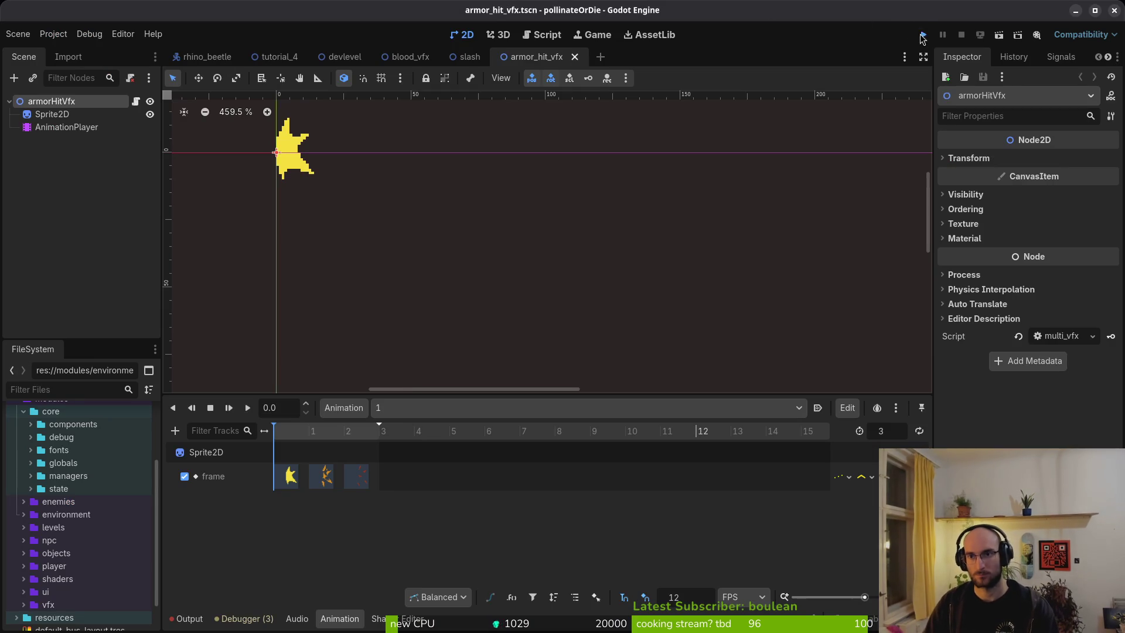
Step: Run the game, continue the save, and repeatedly fly the bee into the rhino beetle before closing it
click(922, 36)
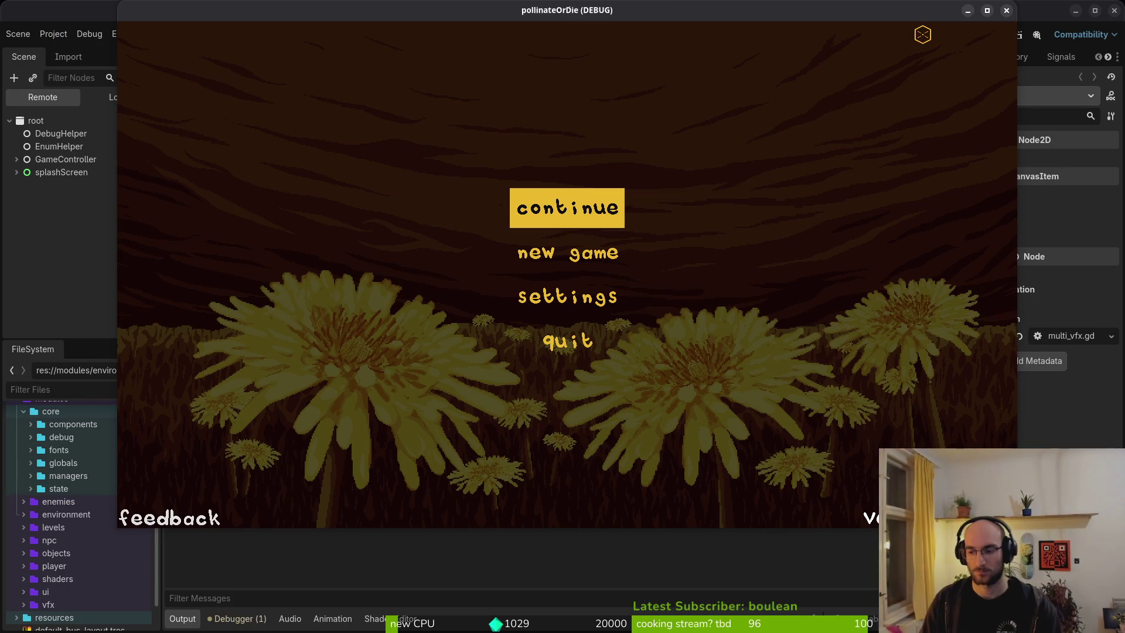
key(Return)
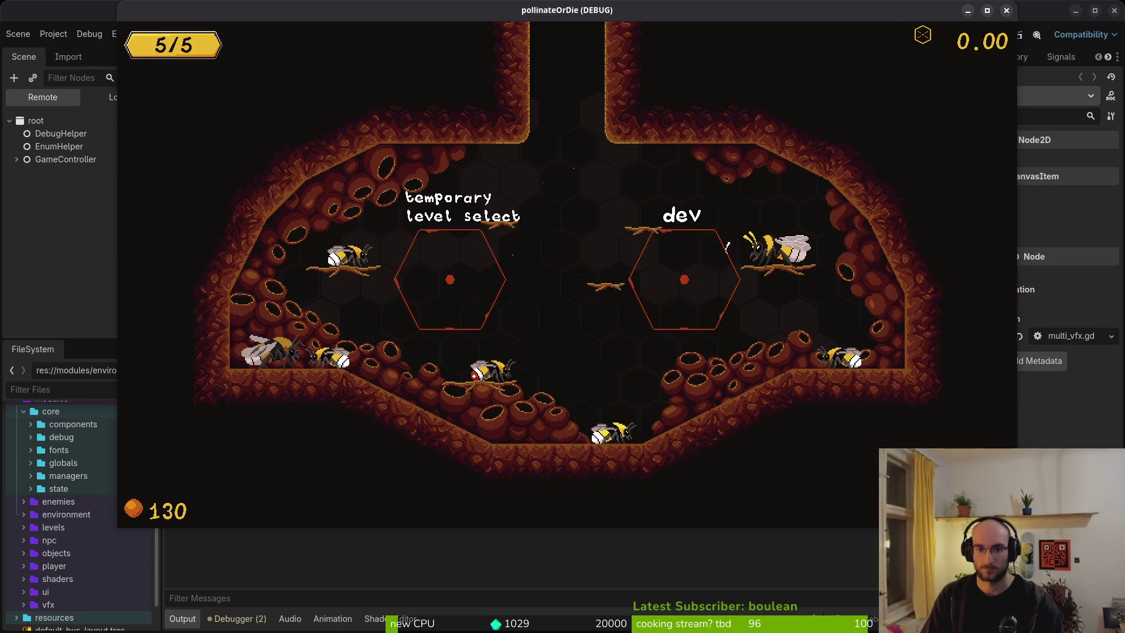
key(Right)
key(Up)
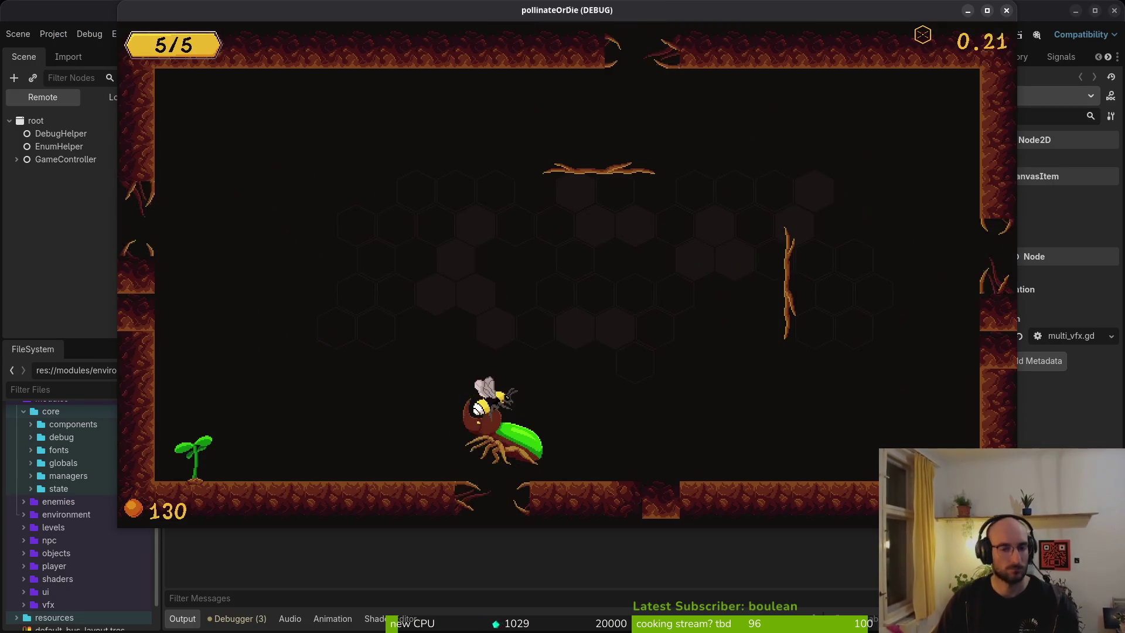
key(Down)
key(Right)
key(Left)
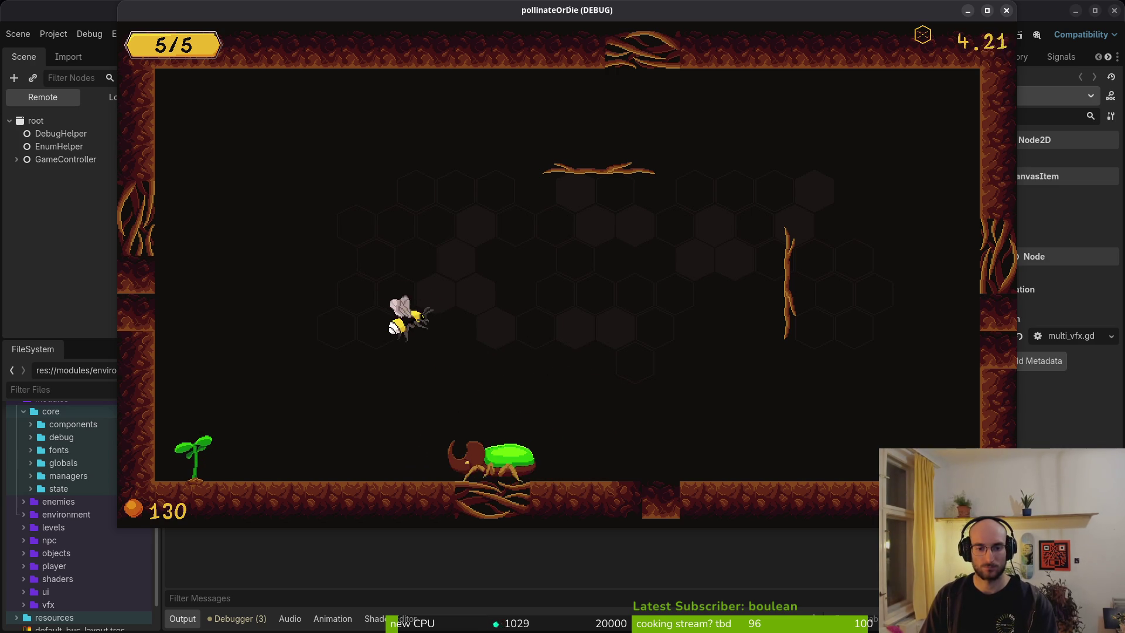
key(Up)
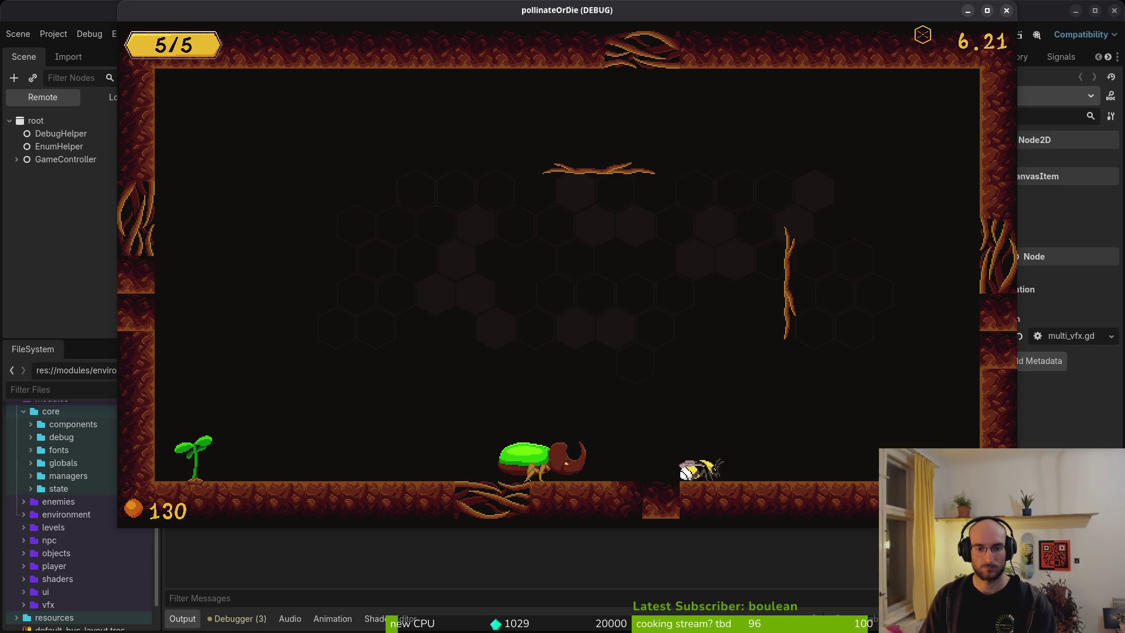
key(Left)
key(Right)
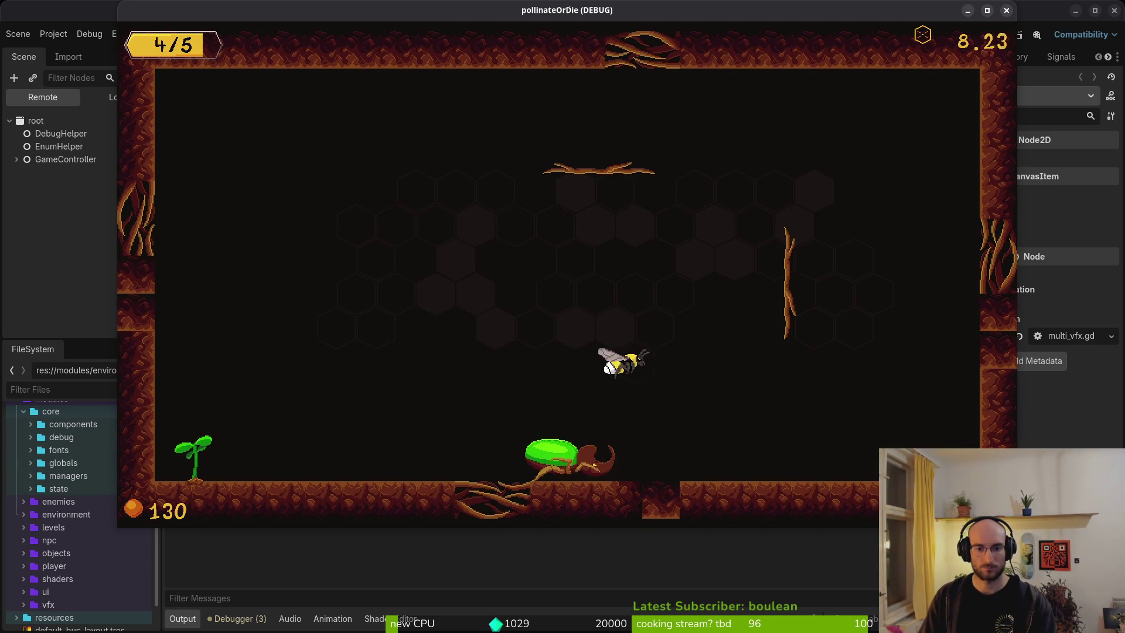
key(Left)
key(Left)
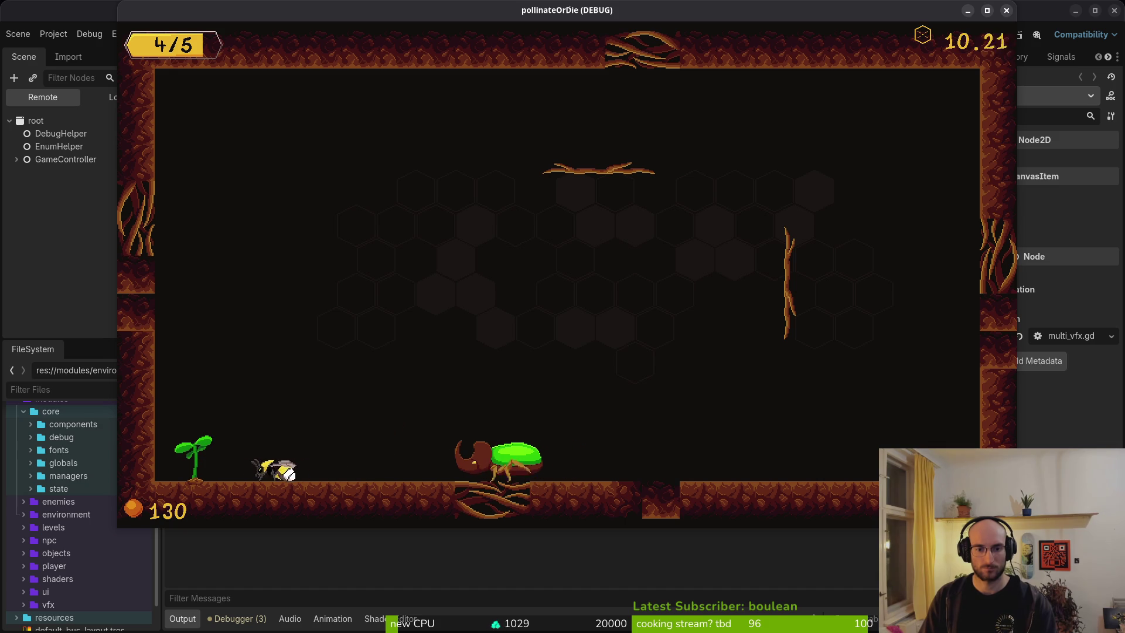
key(Right)
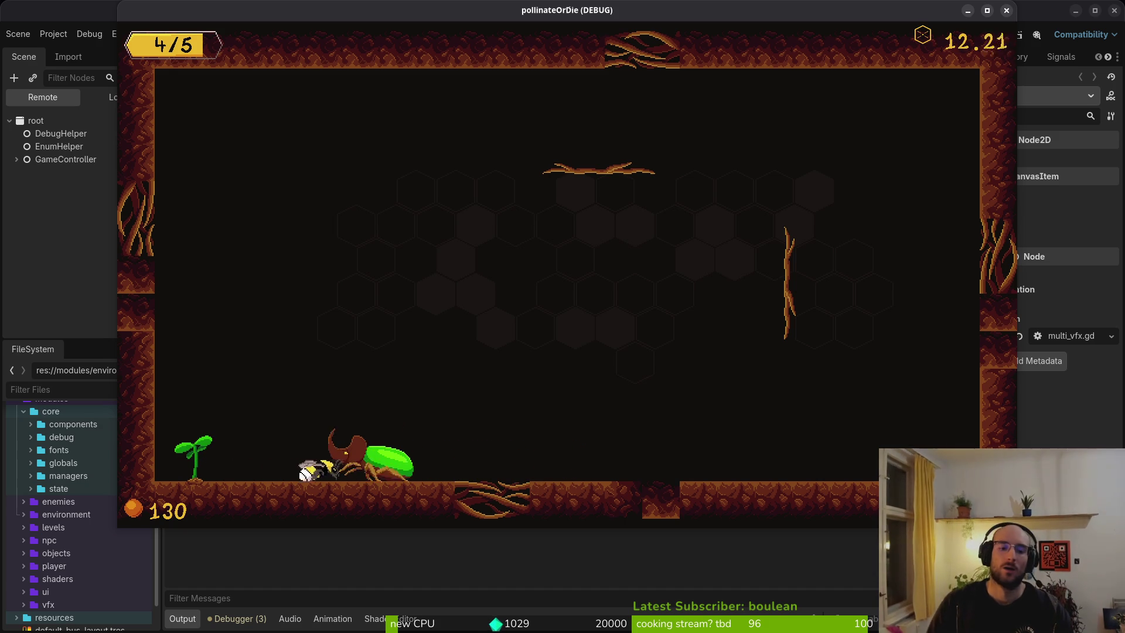
key(Left)
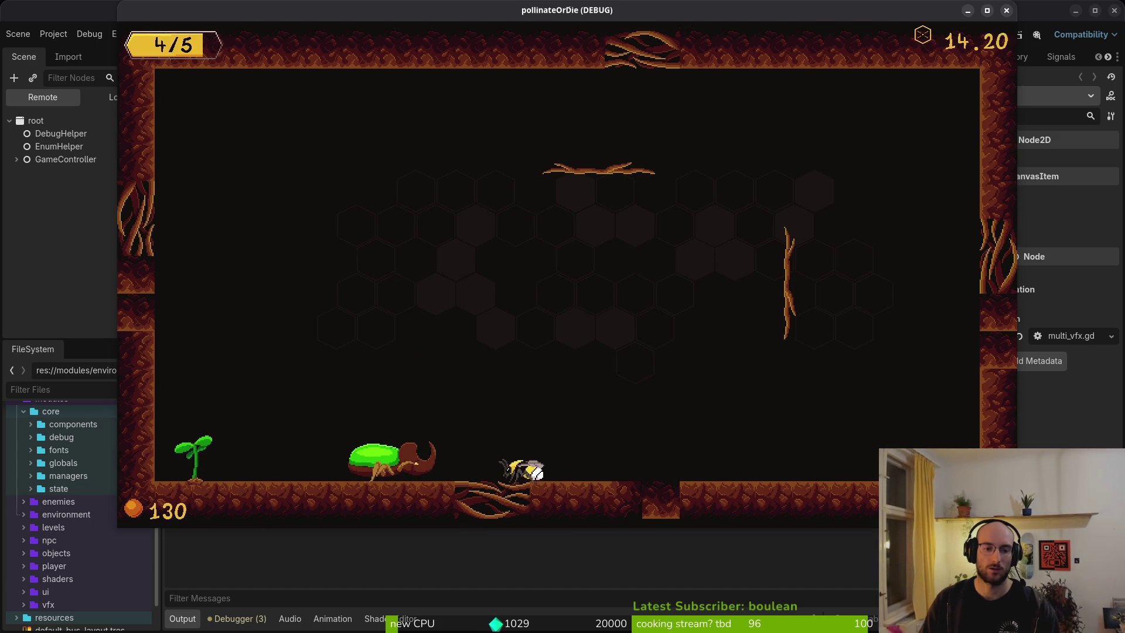
key(Left)
key(Left)
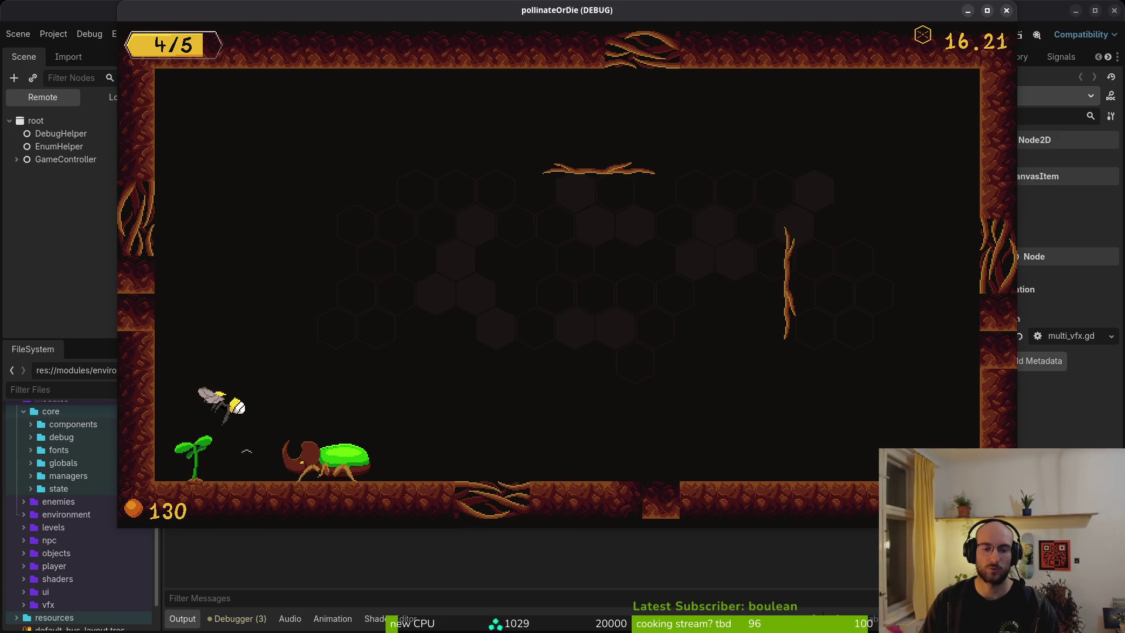
key(alt+Tab)
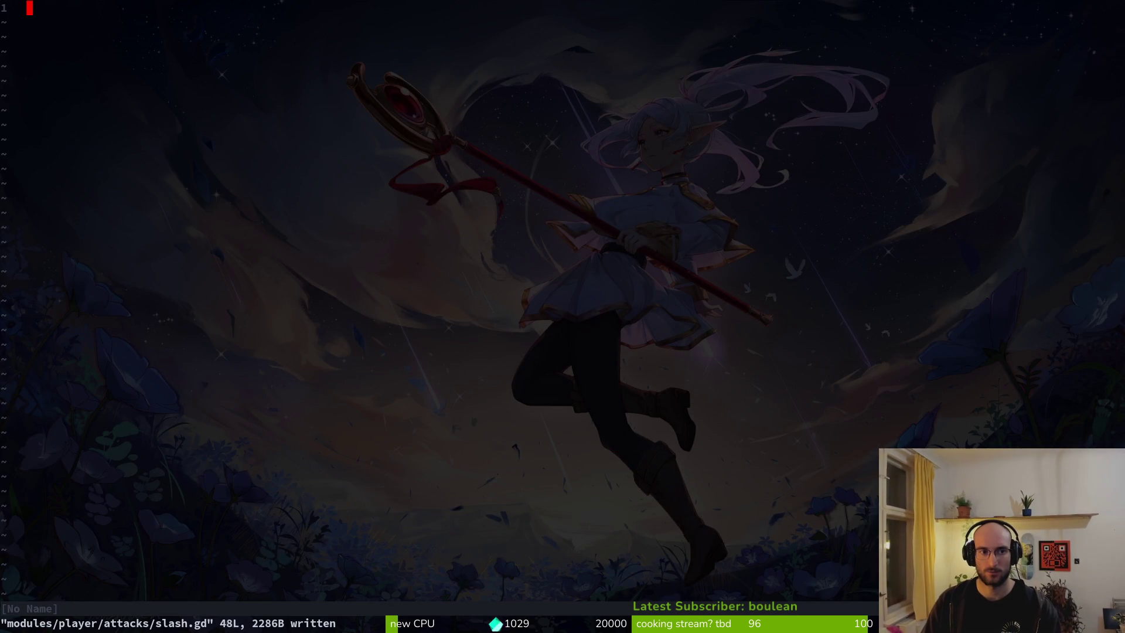
Step: Quit Vim and review the repo's changed files in tig status
text(:q)
key(Return)
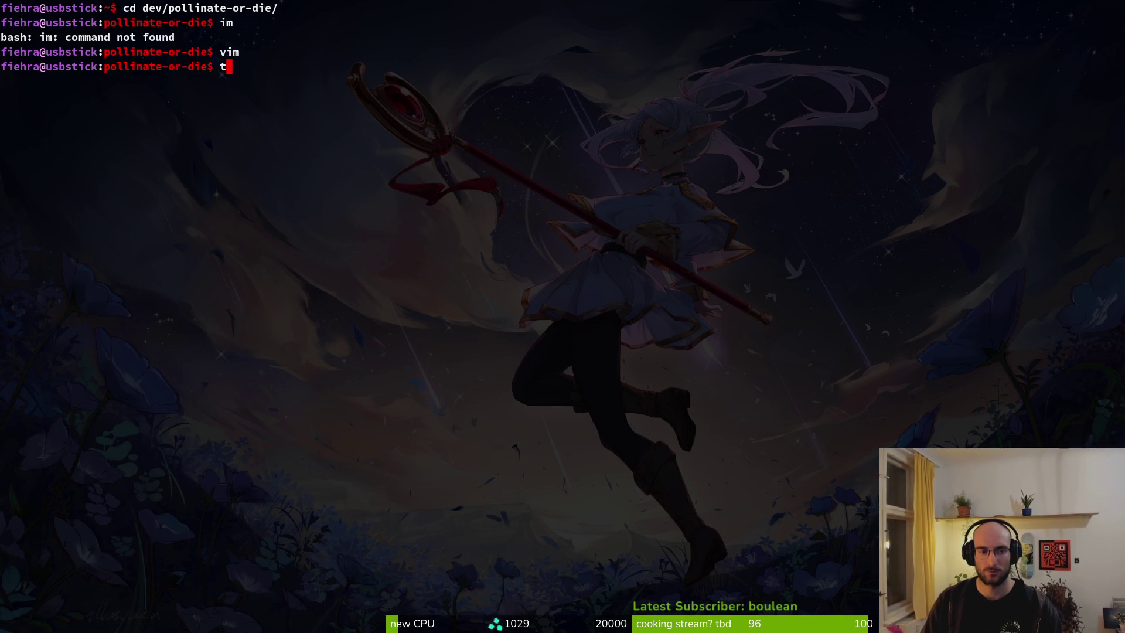
text(tig status)
key(Return)
key(Down)
key(Down)
key(Down)
key(Down)
key(Down)
key(Down)
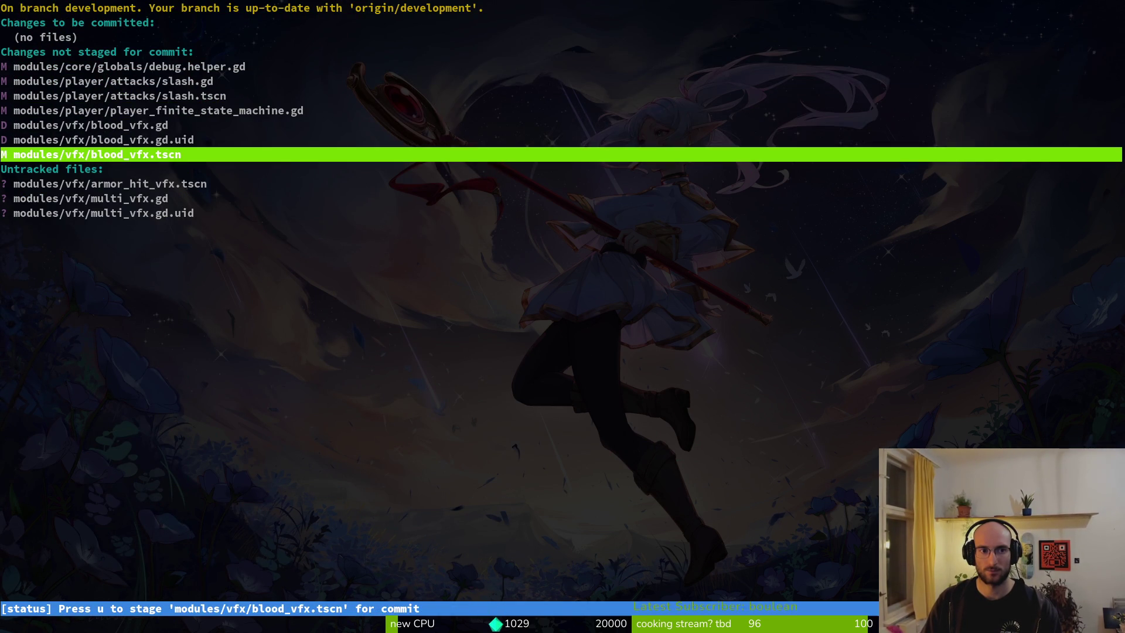
key(q)
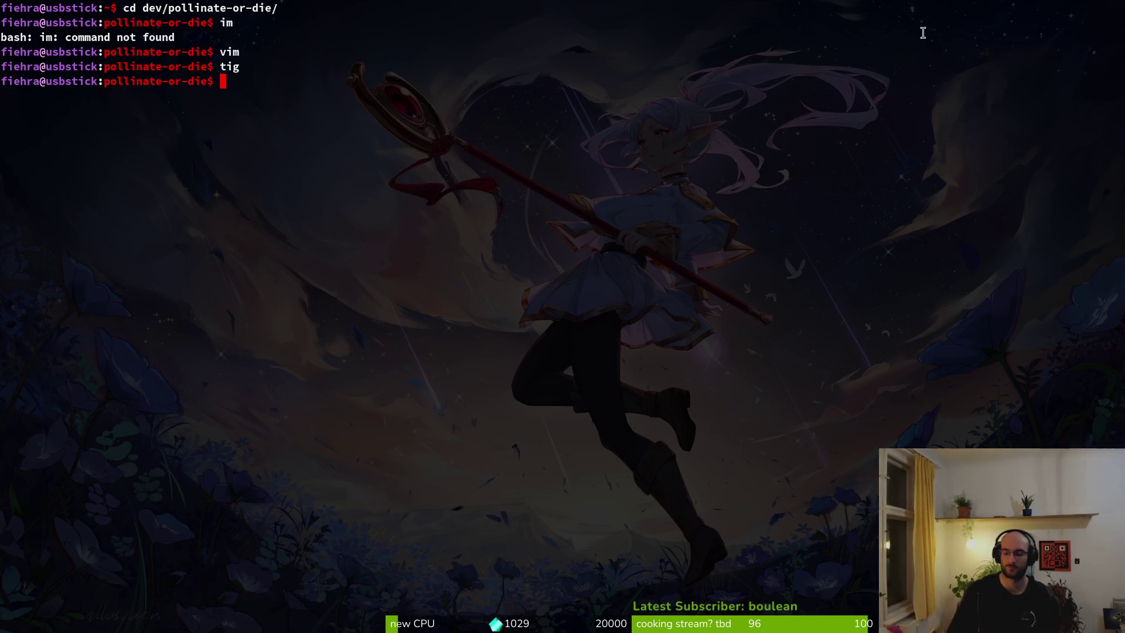
Step: Reopen the project in Vim and open the rhino beetle's slam.gd
text(vim .)
key(Return)
key(ctrl+p)
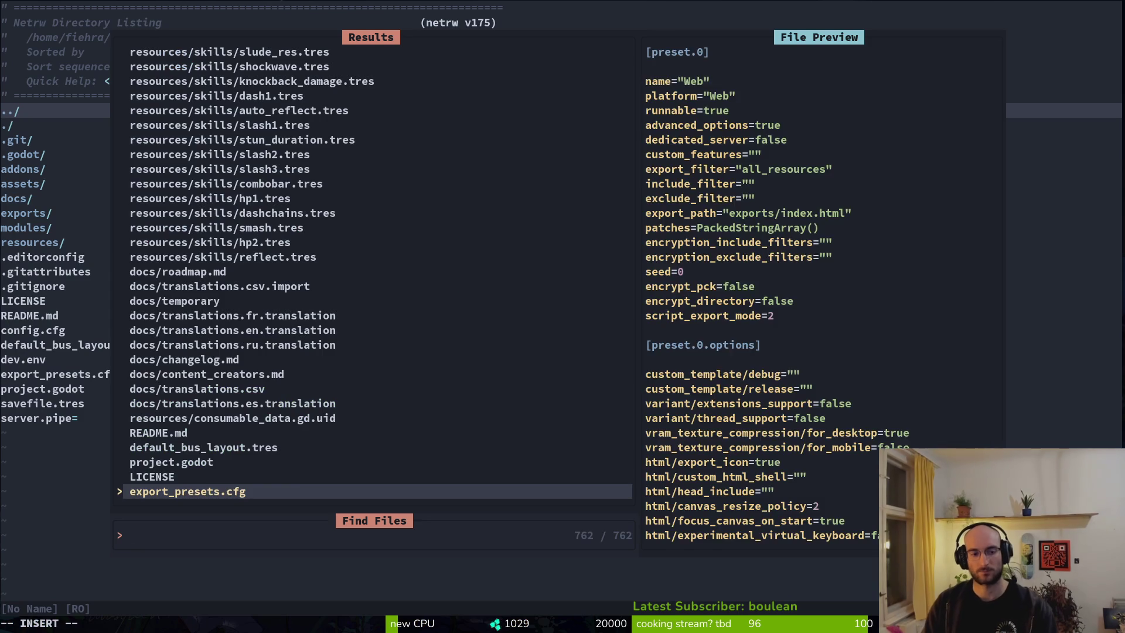
text(slam)
key(Up)
key(Return)
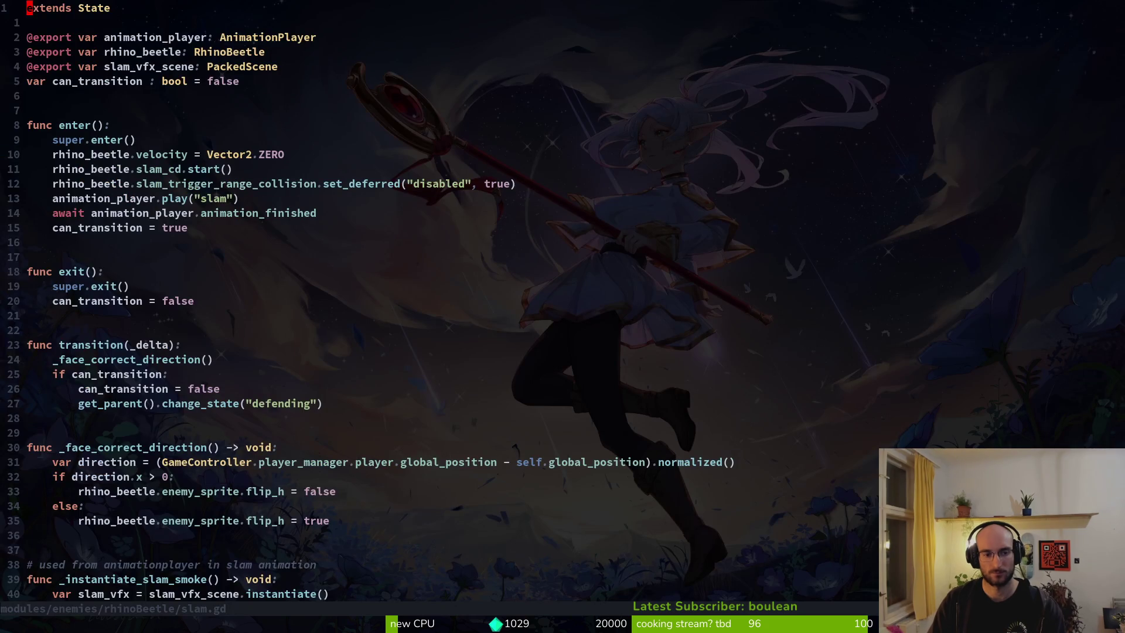
Step: Open rhino_beetle.gd, look over _start_slam and _start_chasing, and save it
key(ctrl+d)
key(ctrl+p)
text(rhi)
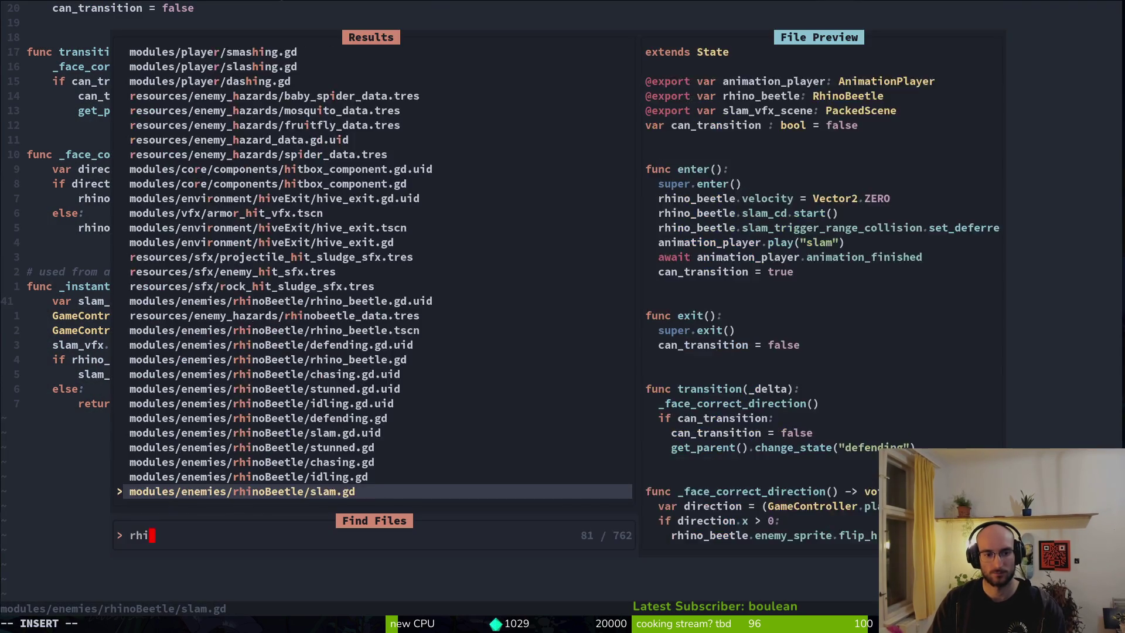
key(Return)
key(j)
key(j)
key(j)
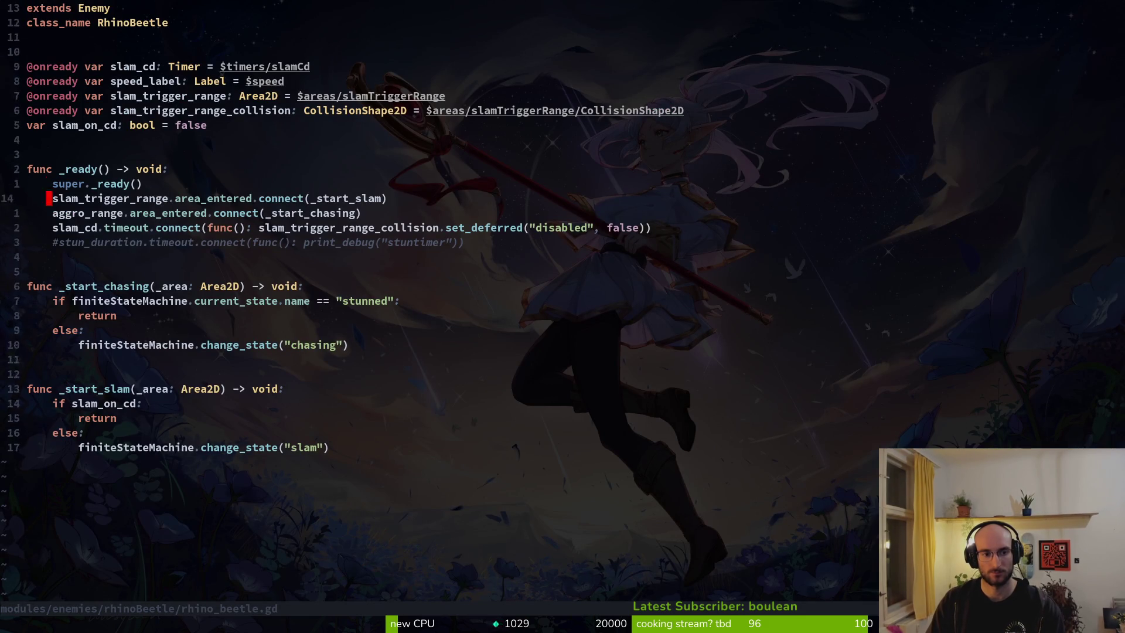
key(k)
key(k)
key(k)
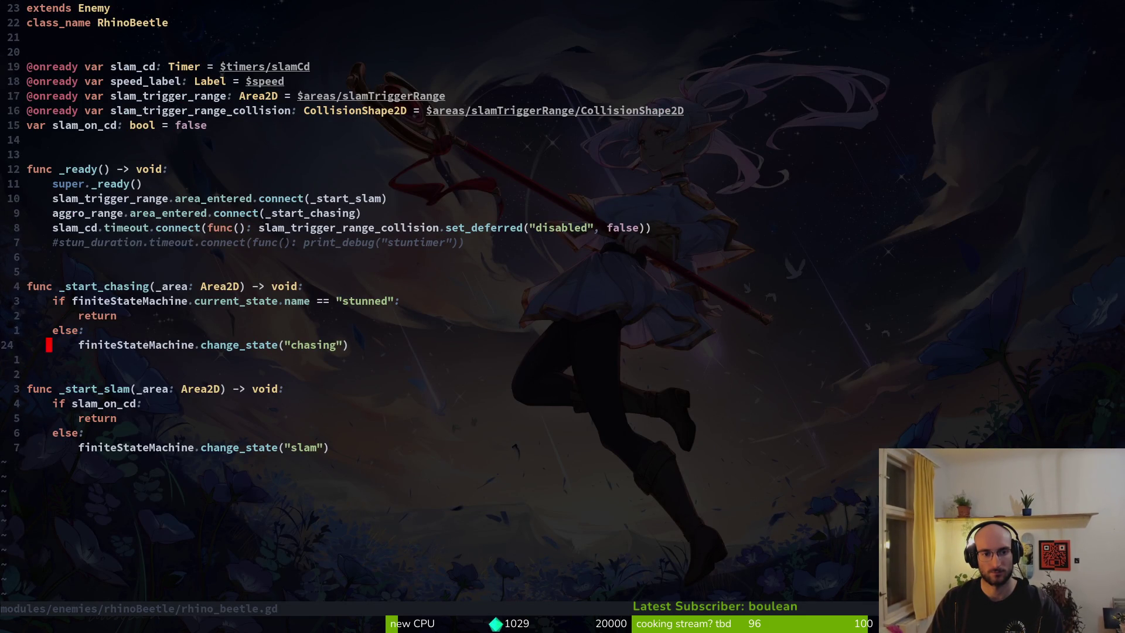
text(:w)
key(Return)
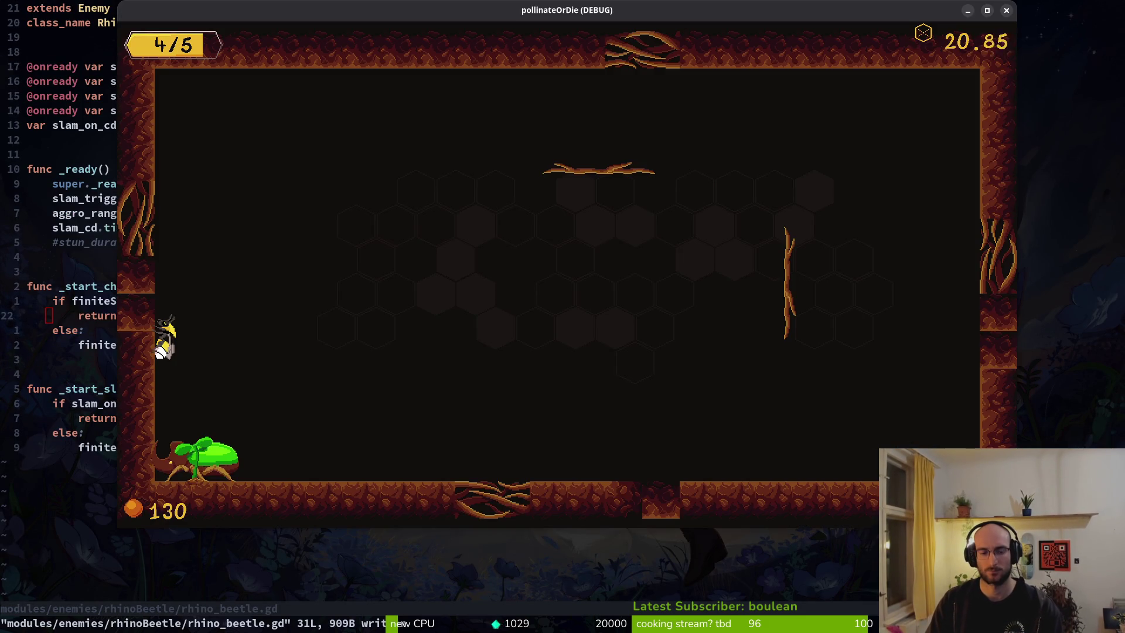
Step: Open defending.gd, save it, and move the bee in the running game
key(space)
key(f)
key(f)
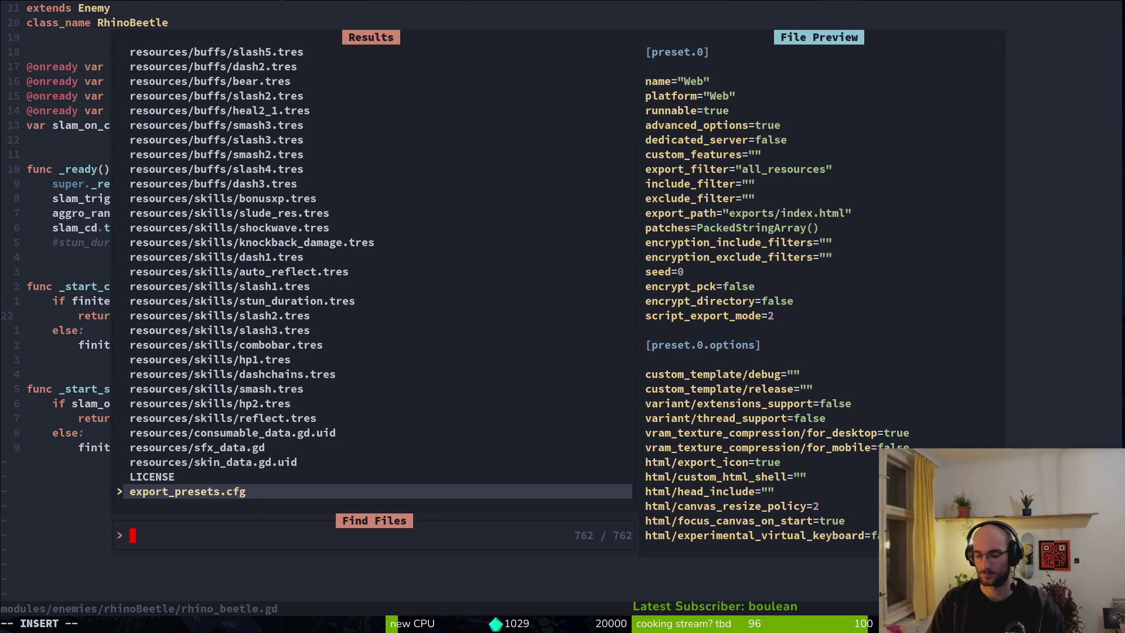
text(defe)
key(Return)
text(:w)
key(Return)
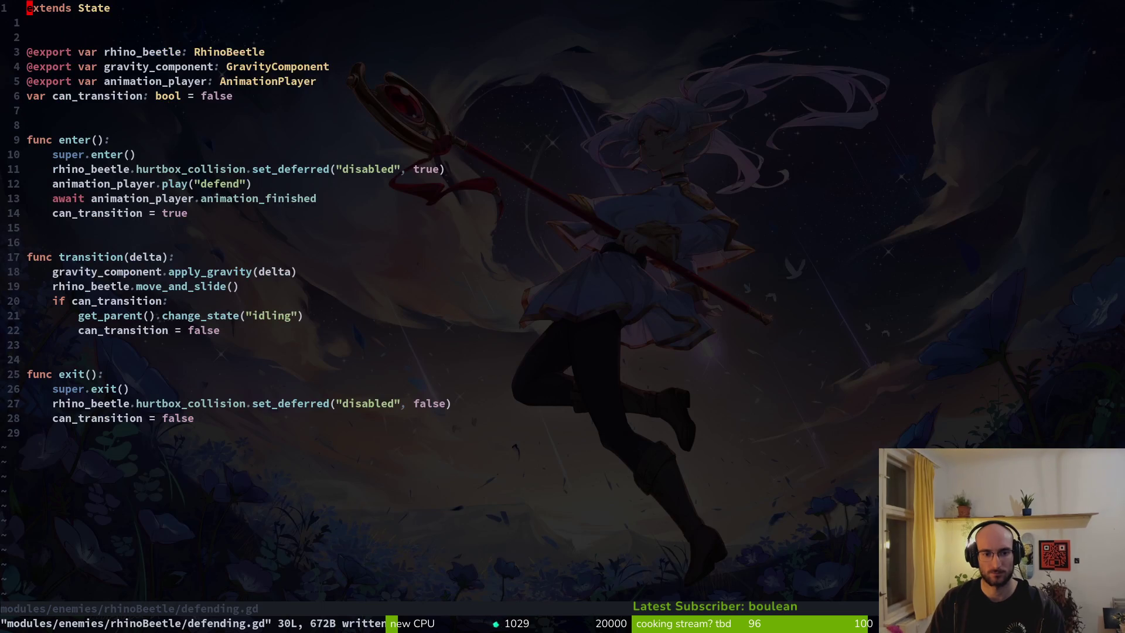
key(Right)
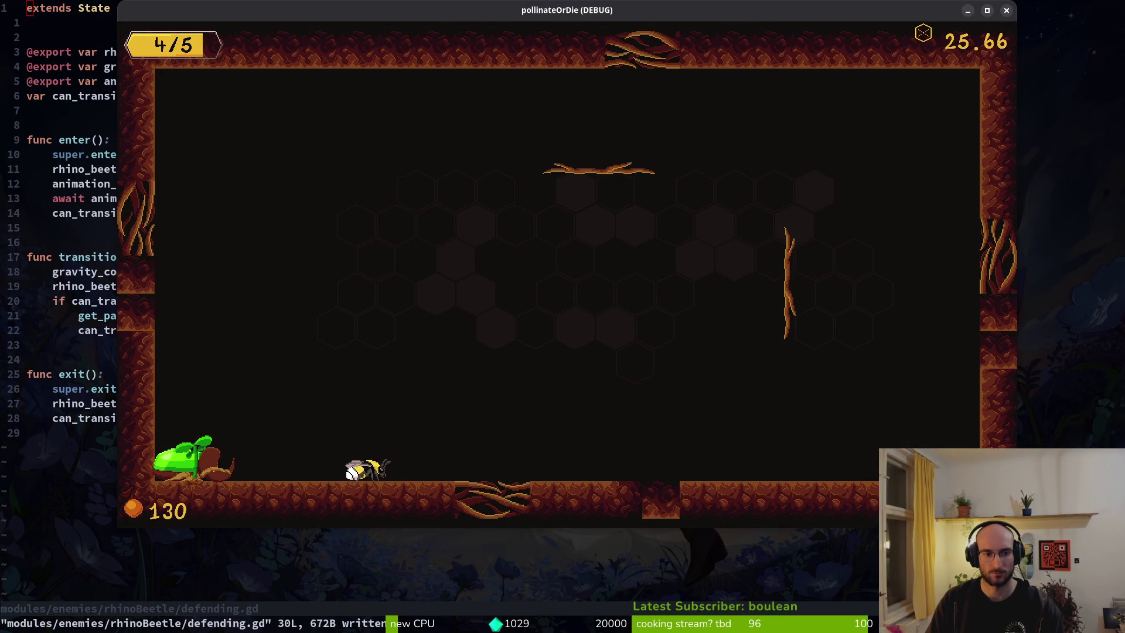
Step: Provoke the rhino beetle's defense and strike its armor repeatedly to watch the dust and hit effects
key(Left)
key(Right)
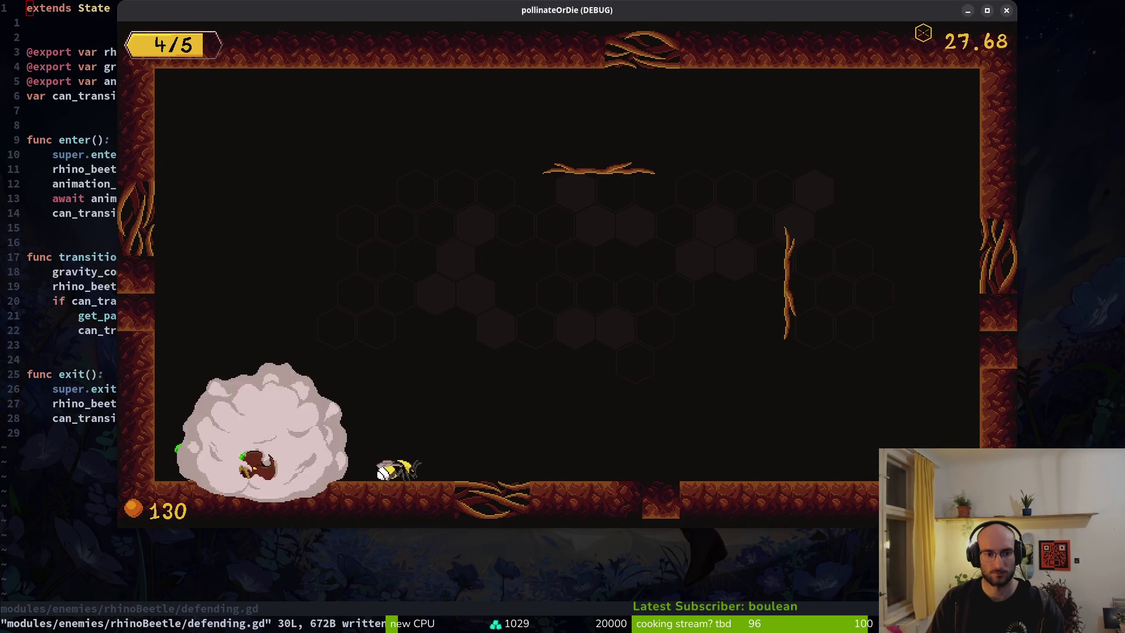
key(Left)
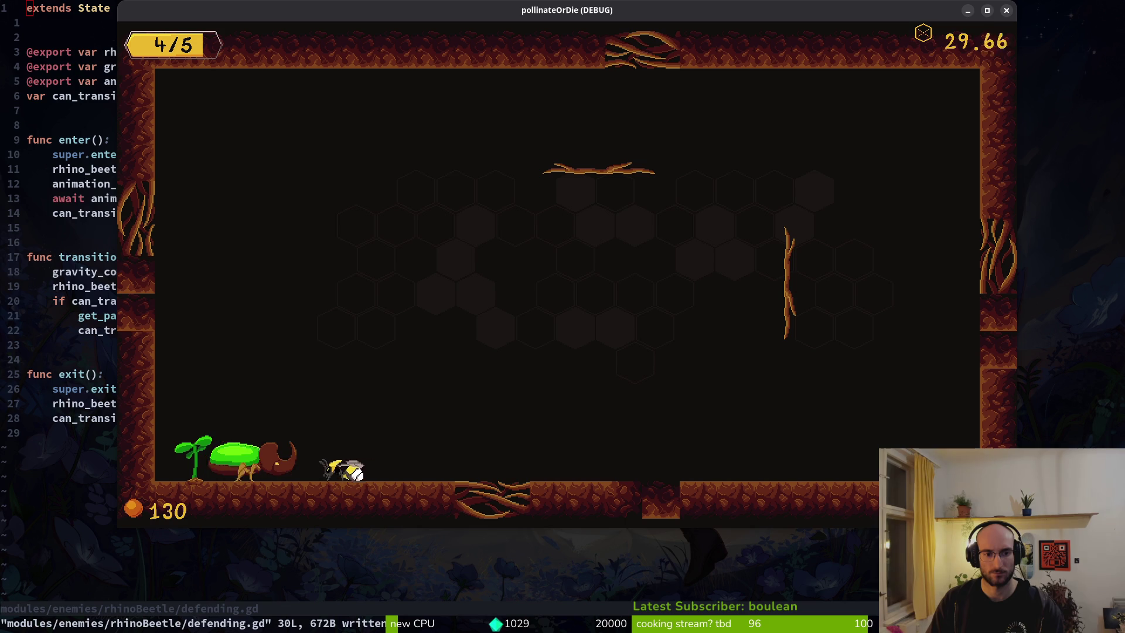
key(Right)
key(Left)
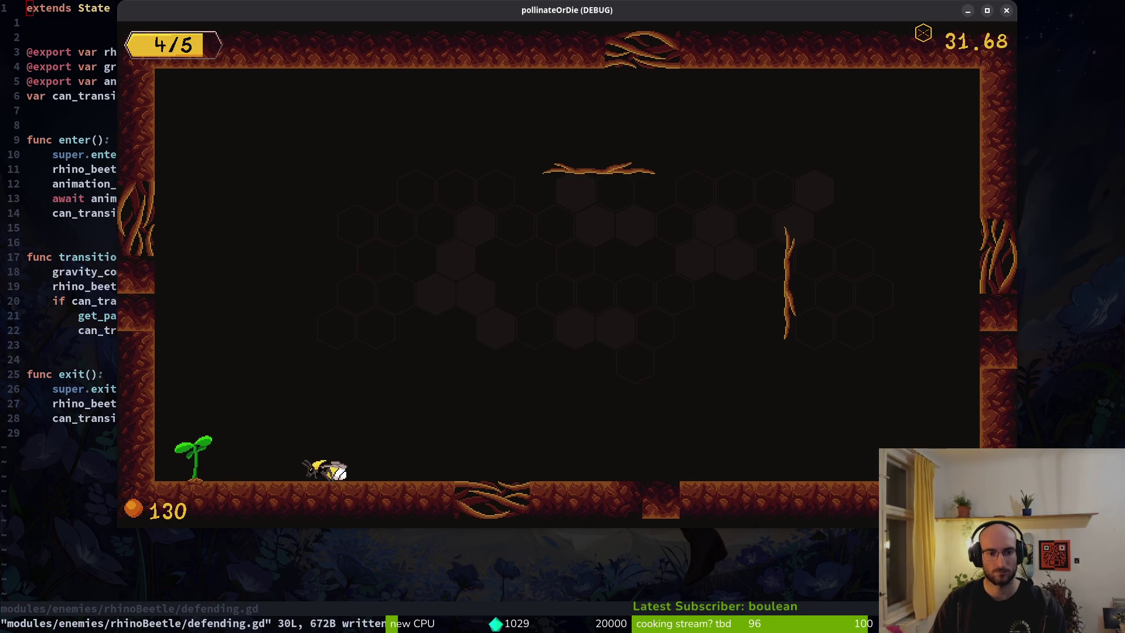
key(Right)
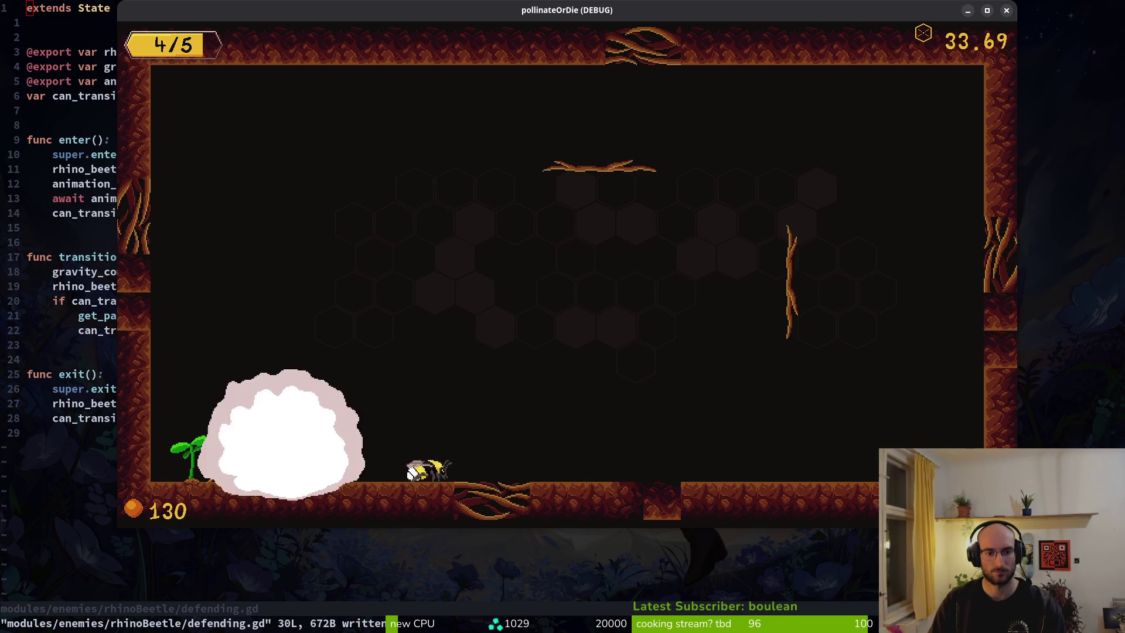
key(Left)
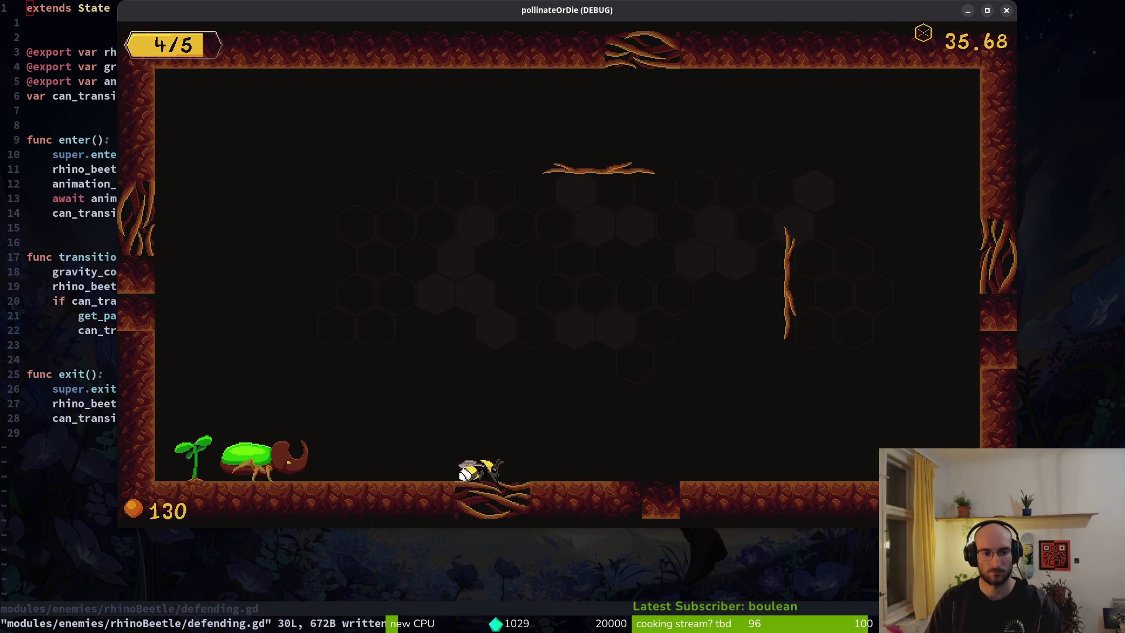
key(Right)
key(space)
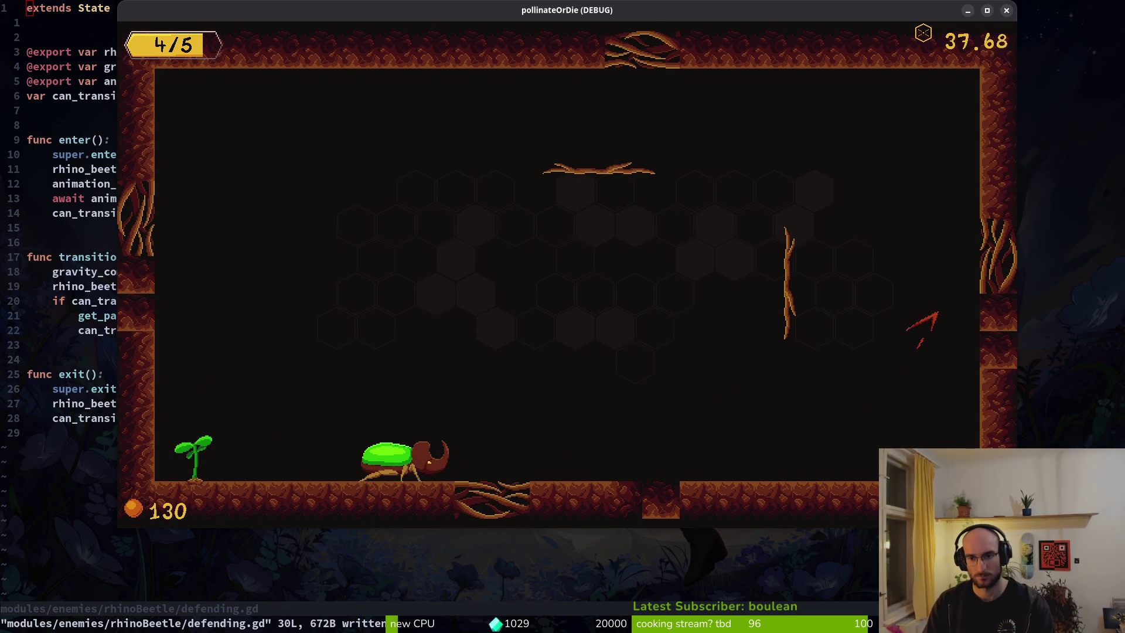
key(Left)
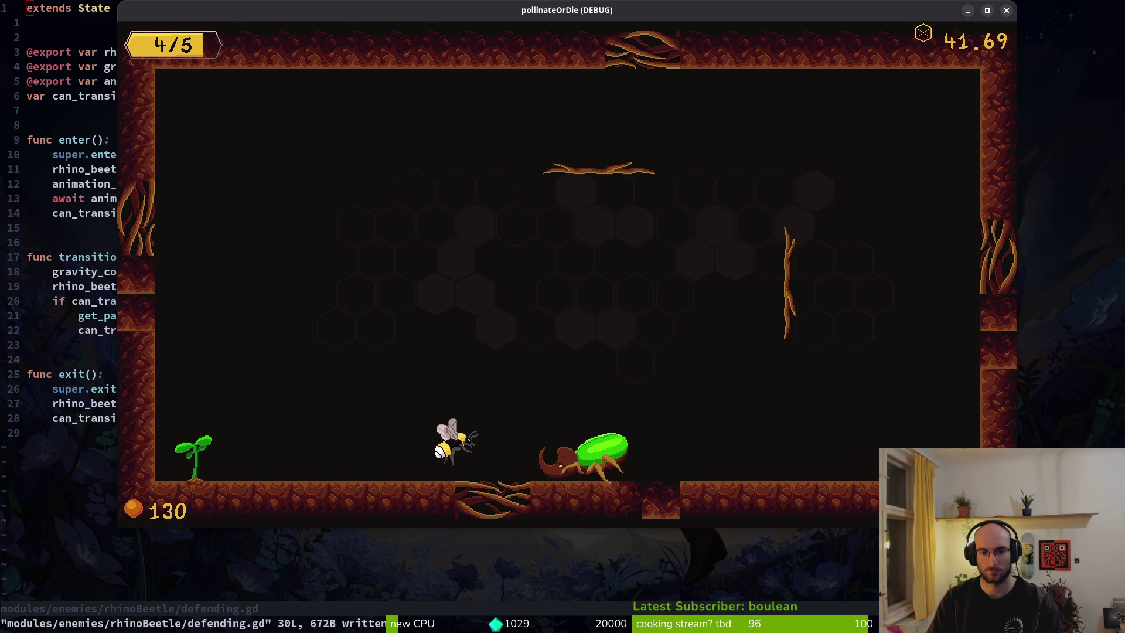
key(Right)
key(space)
key(Left)
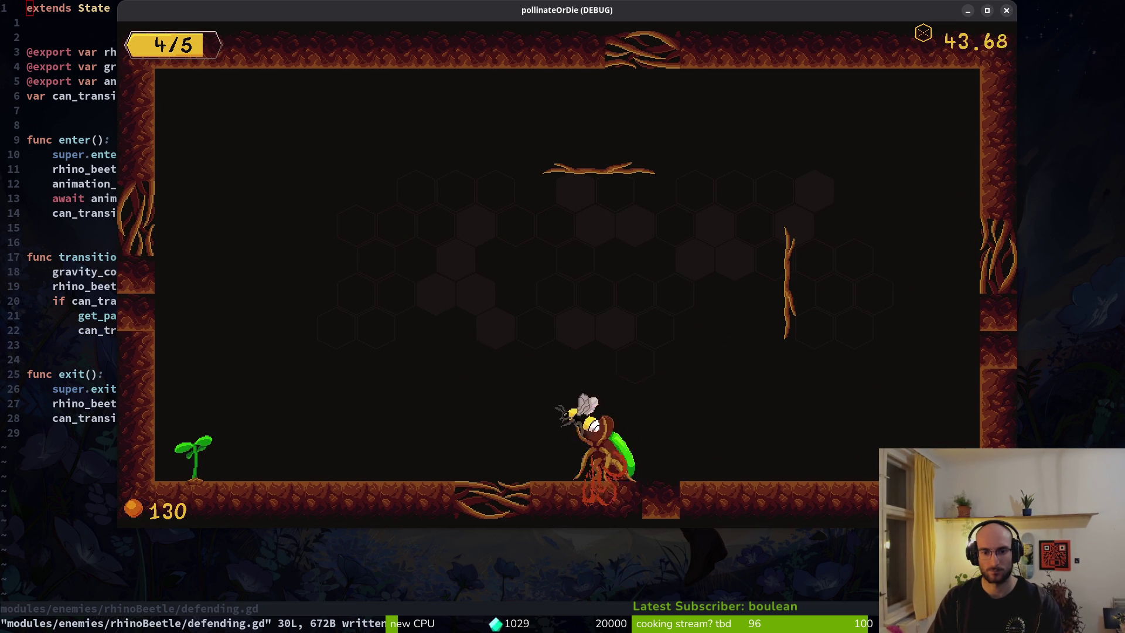
key(Right)
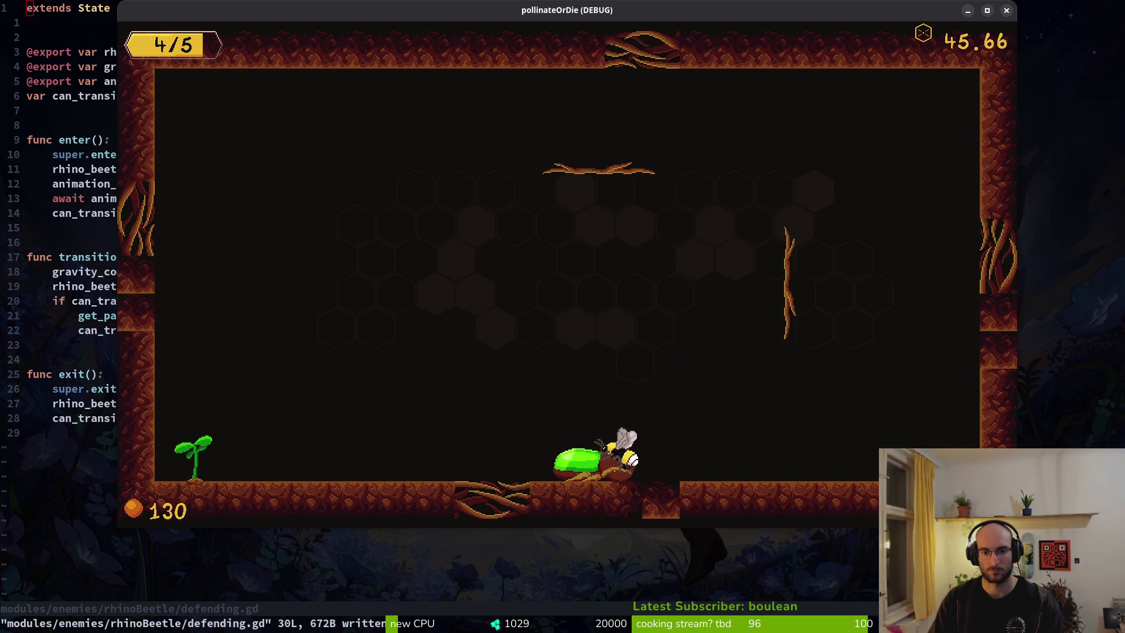
key(space)
key(Left)
key(Right)
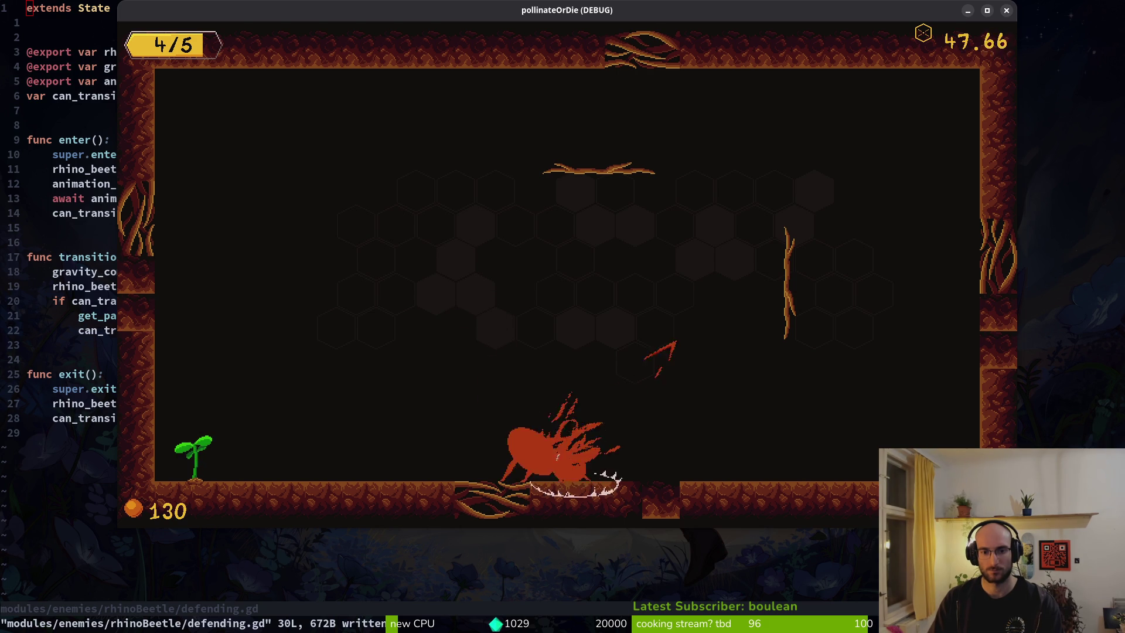
key(Left)
key(Left)
key(Up)
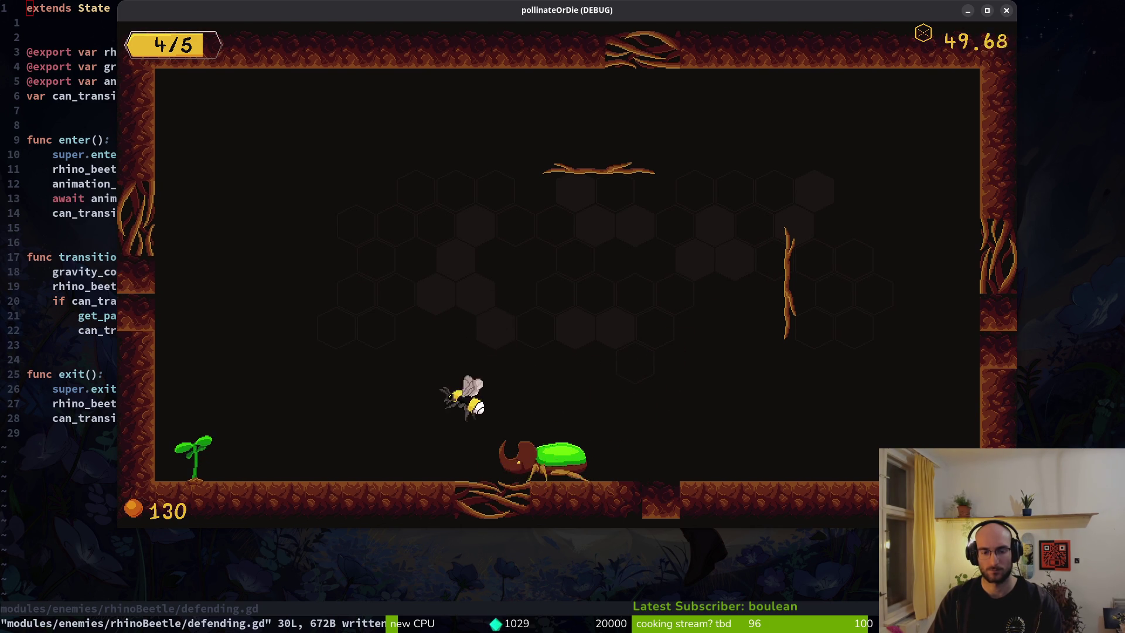
key(Up)
Step: Close the game and open the player's slash.gd in Neovim
key(alt+F4)
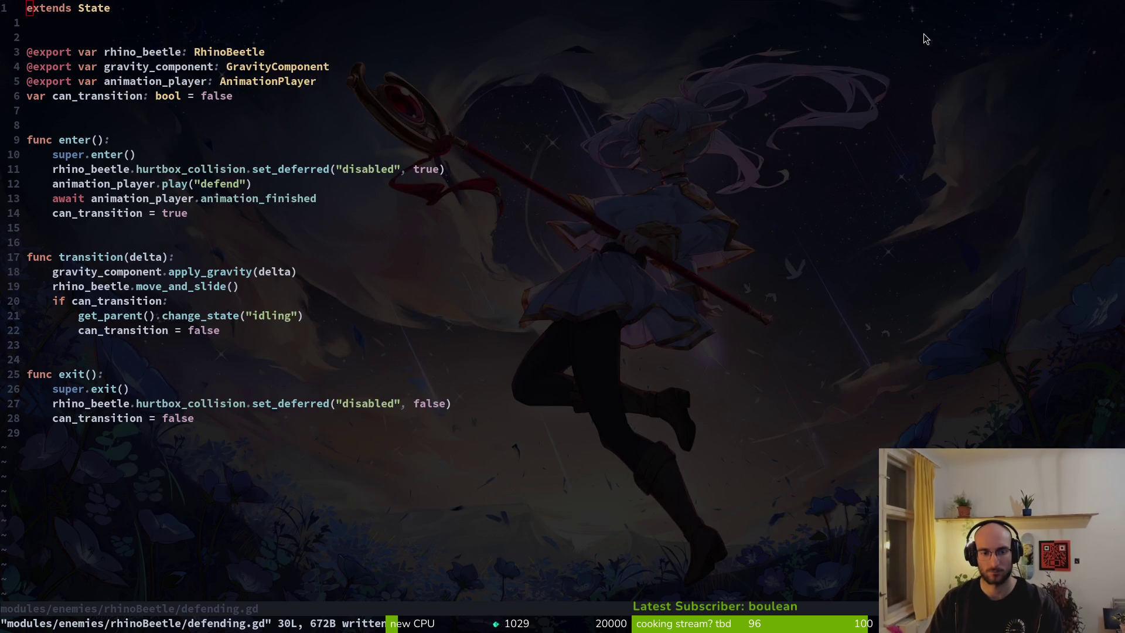
key(space)
key(f)
key(f)
text(slashgd)
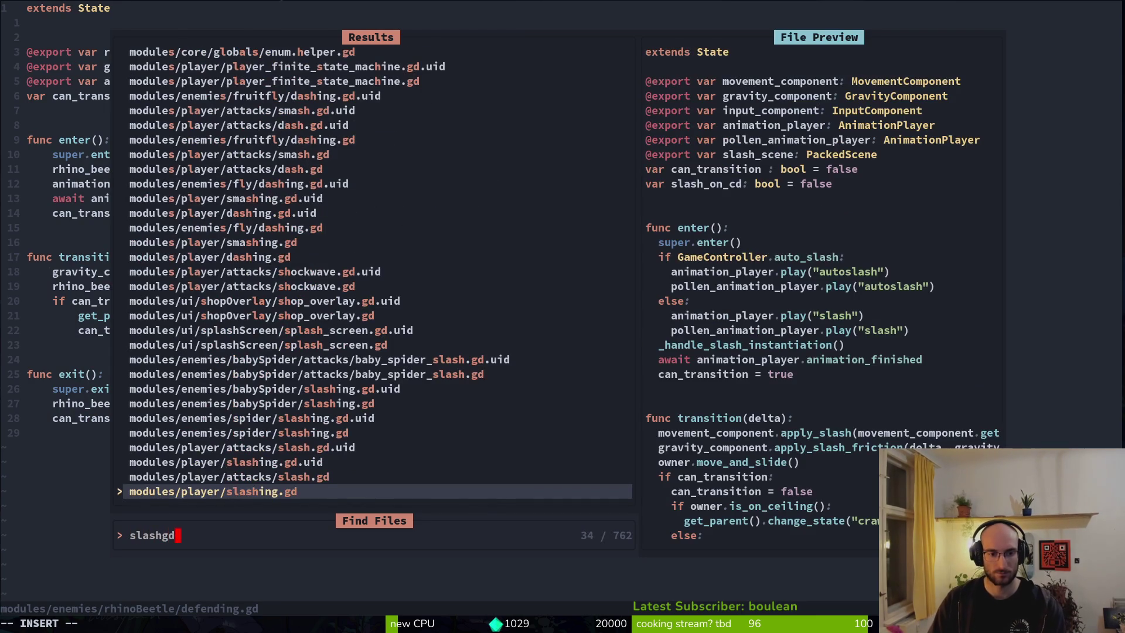
key(Up)
key(Return)
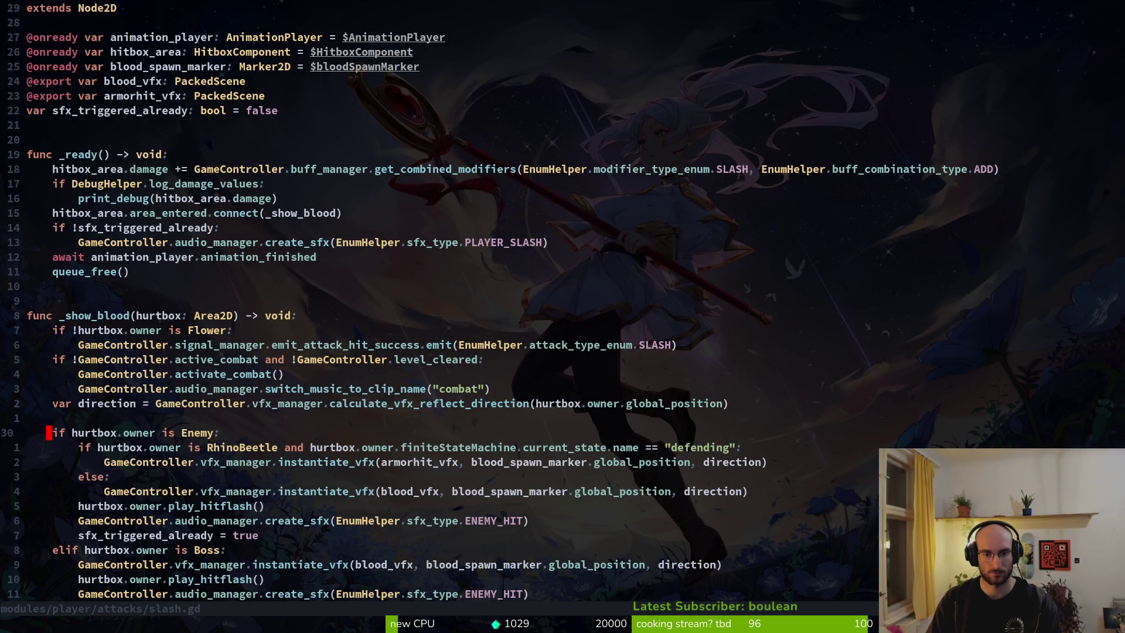
Step: Duplicate the RhinoBeetle if line, comment out the original, drop the defending condition, and save
key(shift+v)
text(yp)
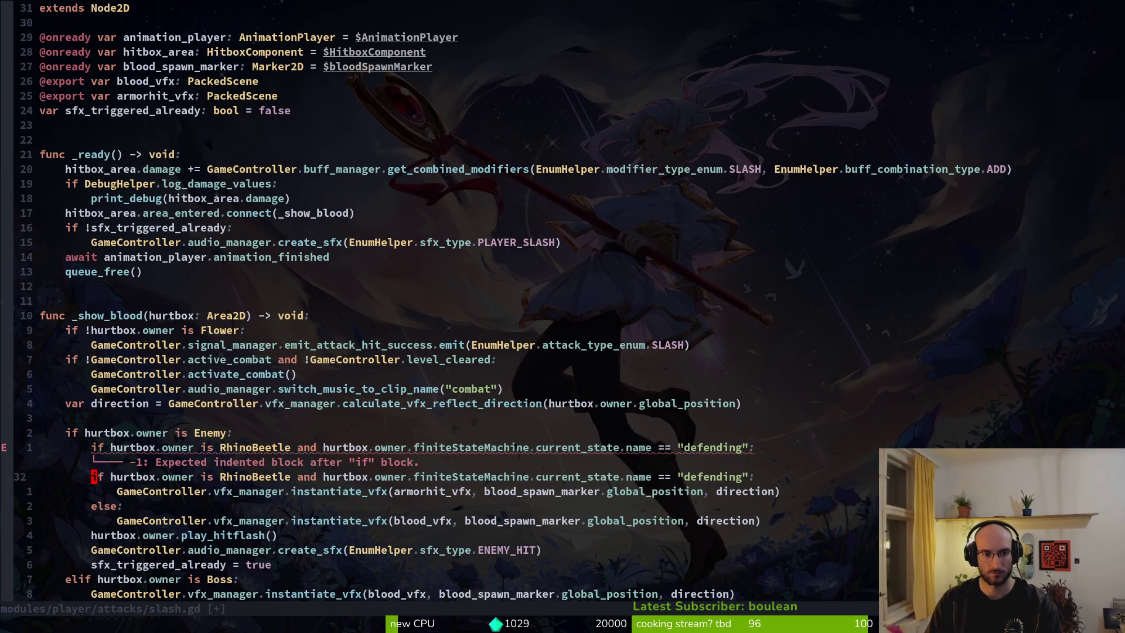
text(i#)
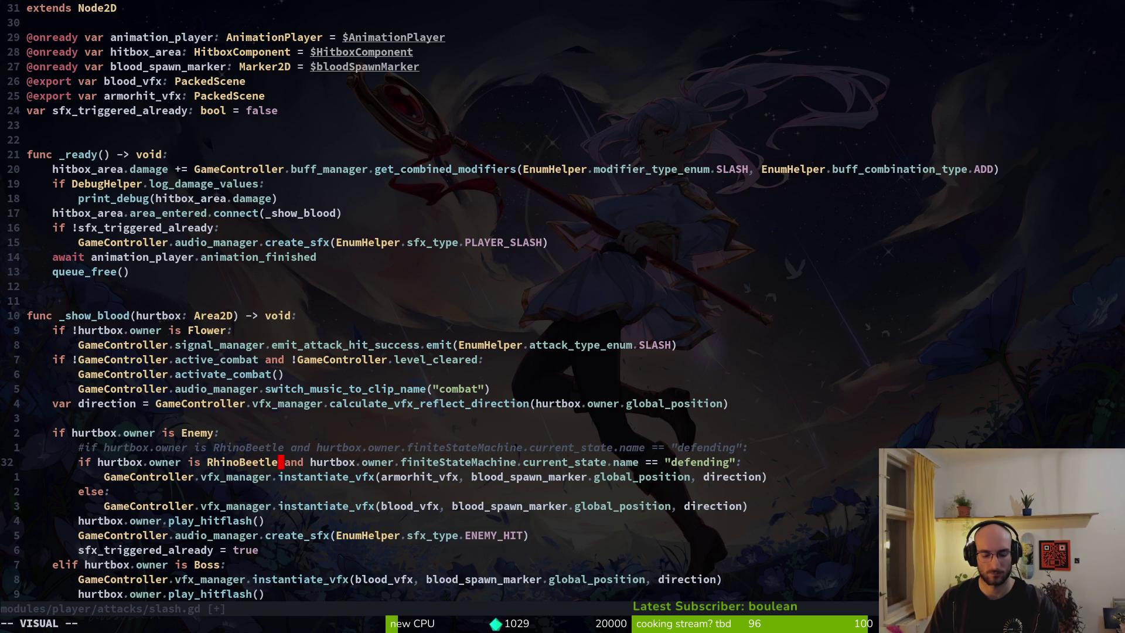
key(dollar)
text(d)
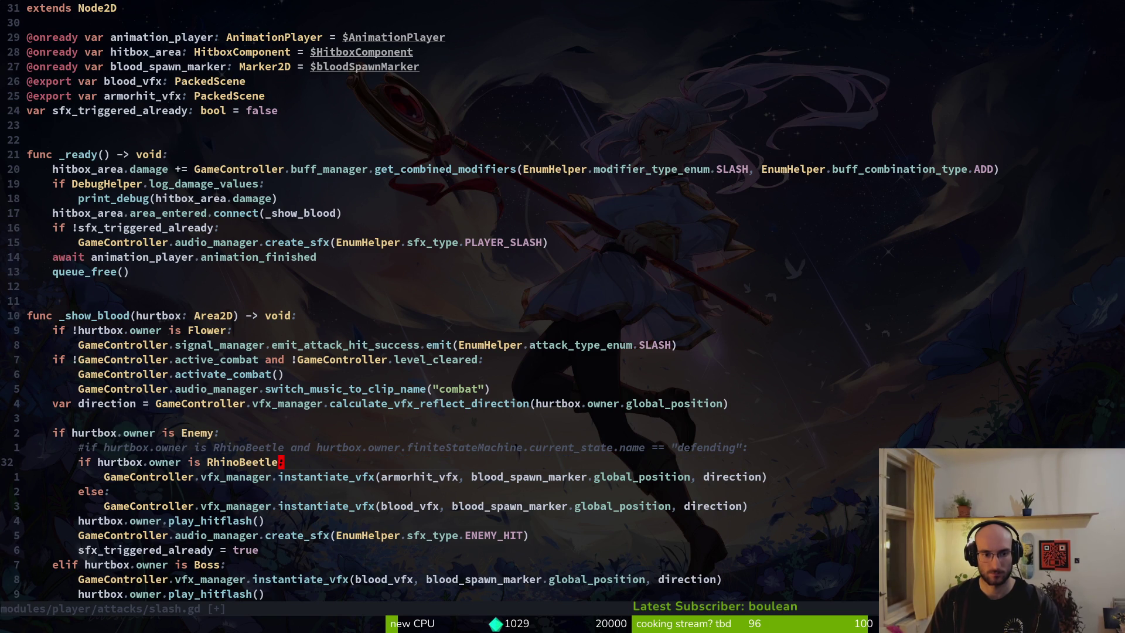
text(:w)
key(Return)
key(alt+Tab)
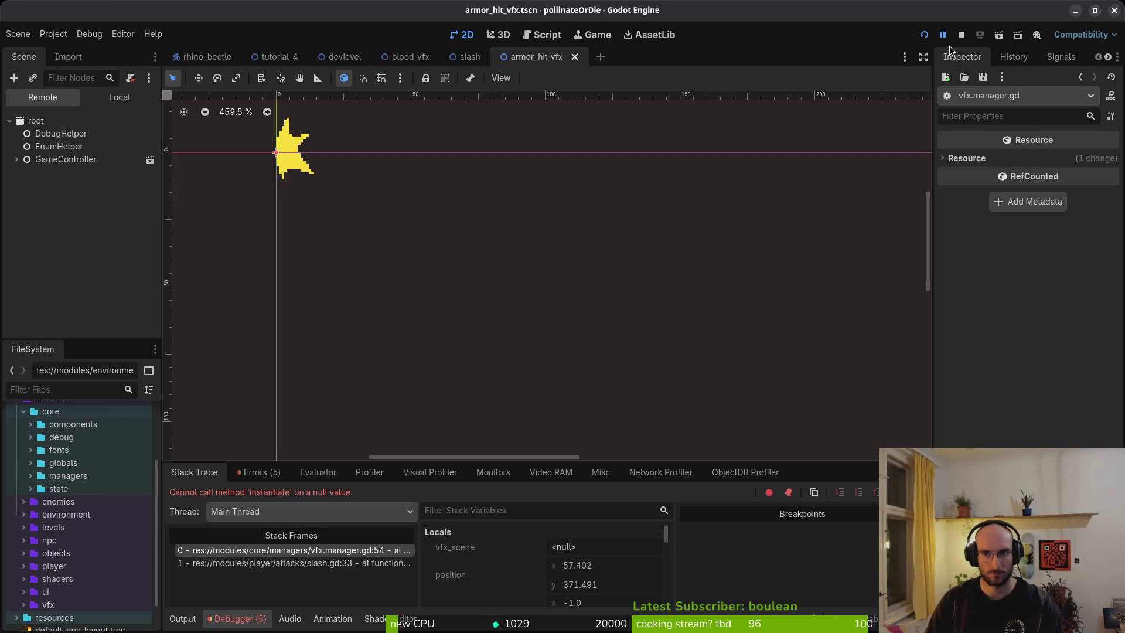
Step: Stop the debug session and save the armor_hit_vfx scene
click(960, 35)
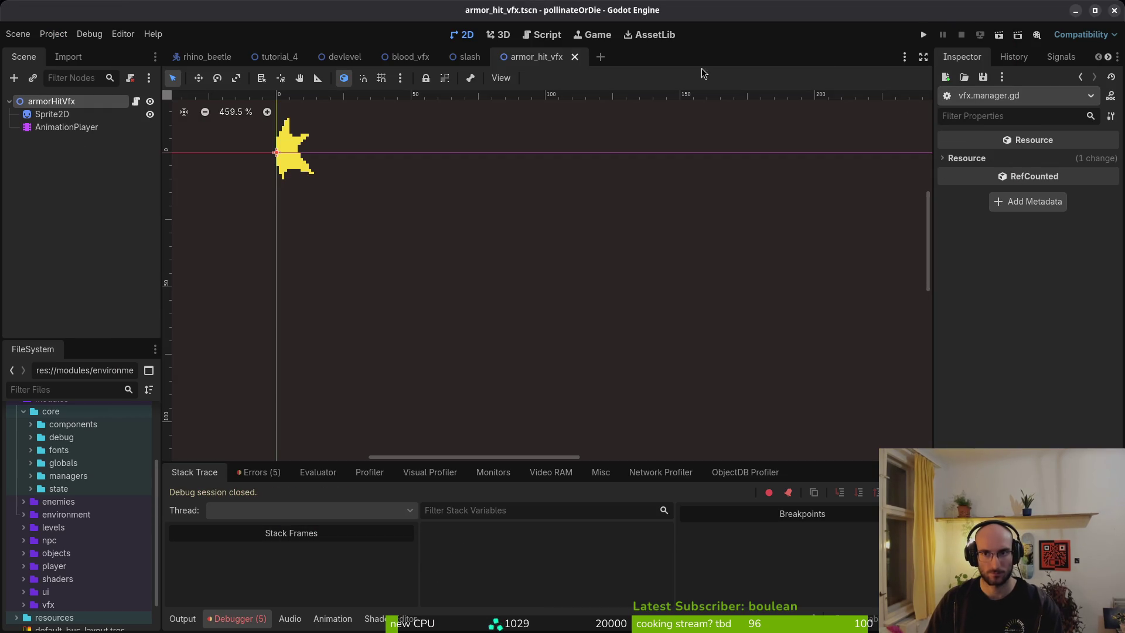
click(38, 103)
key(ctrl+s)
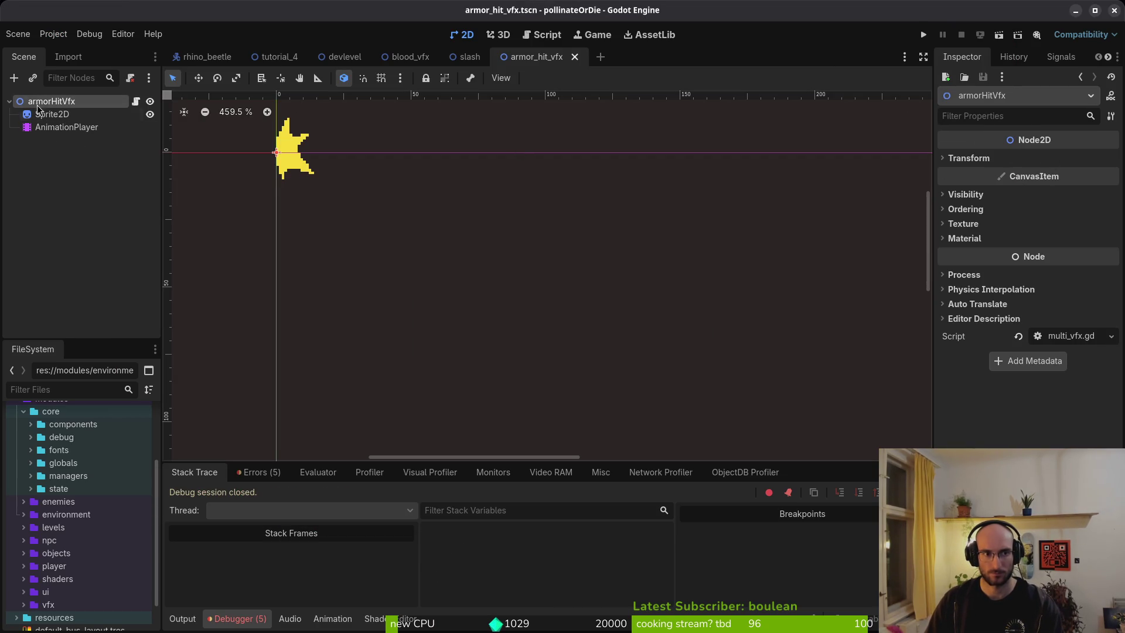
Step: Assign armor_hit_vfx.tscn to the slash scene's Armorhit Vfx and run the game
click(469, 56)
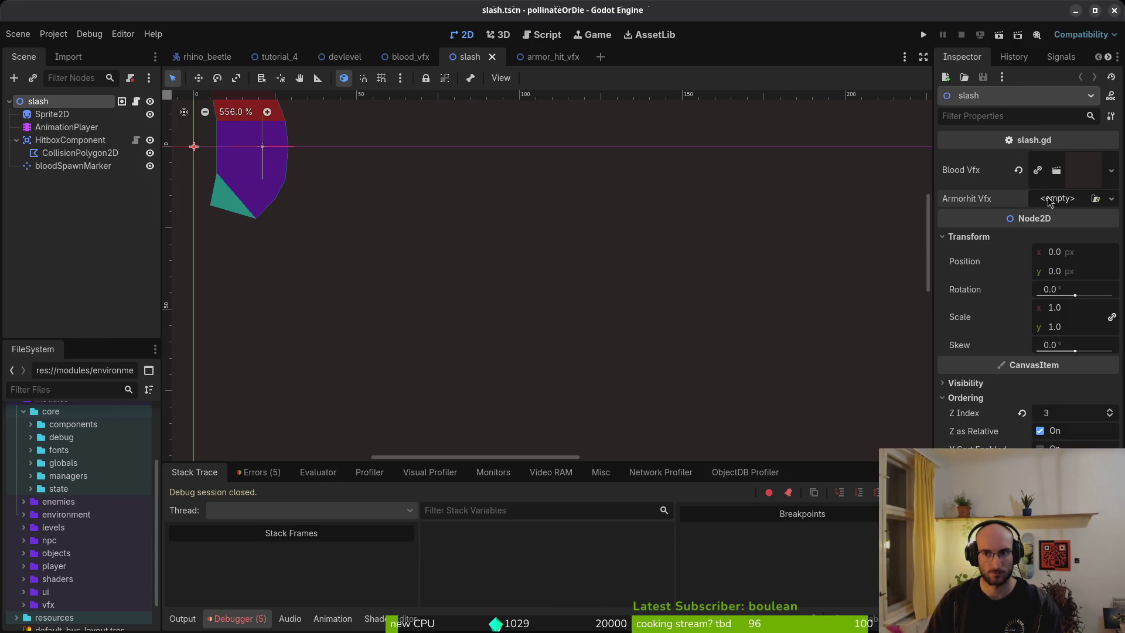
click(1048, 202)
click(1053, 253)
text(armor)
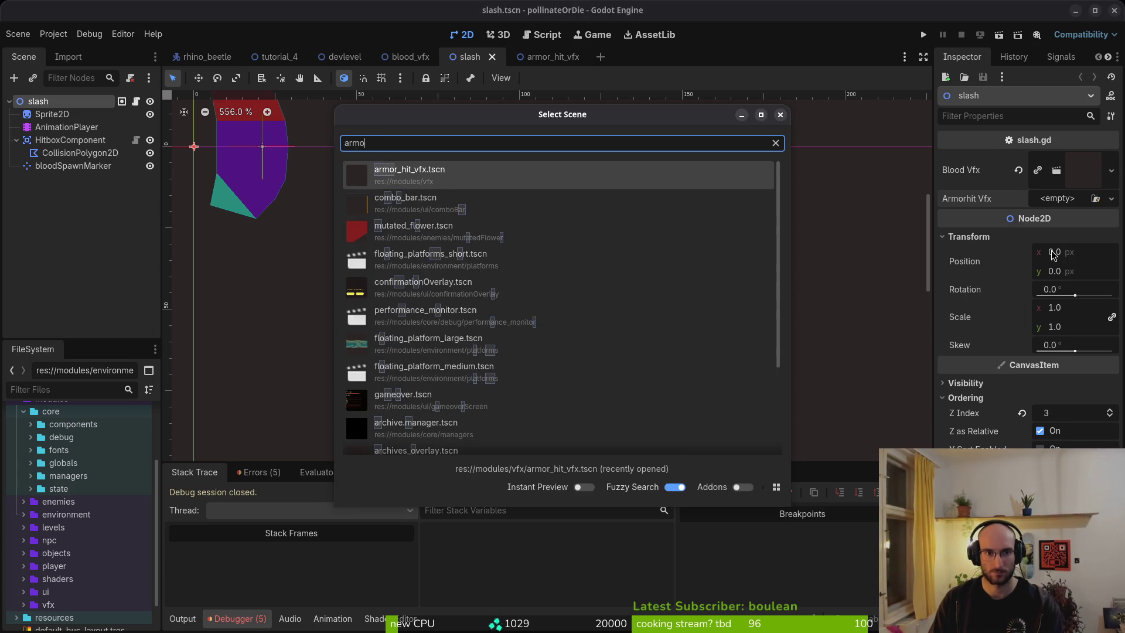
key(Return)
click(924, 35)
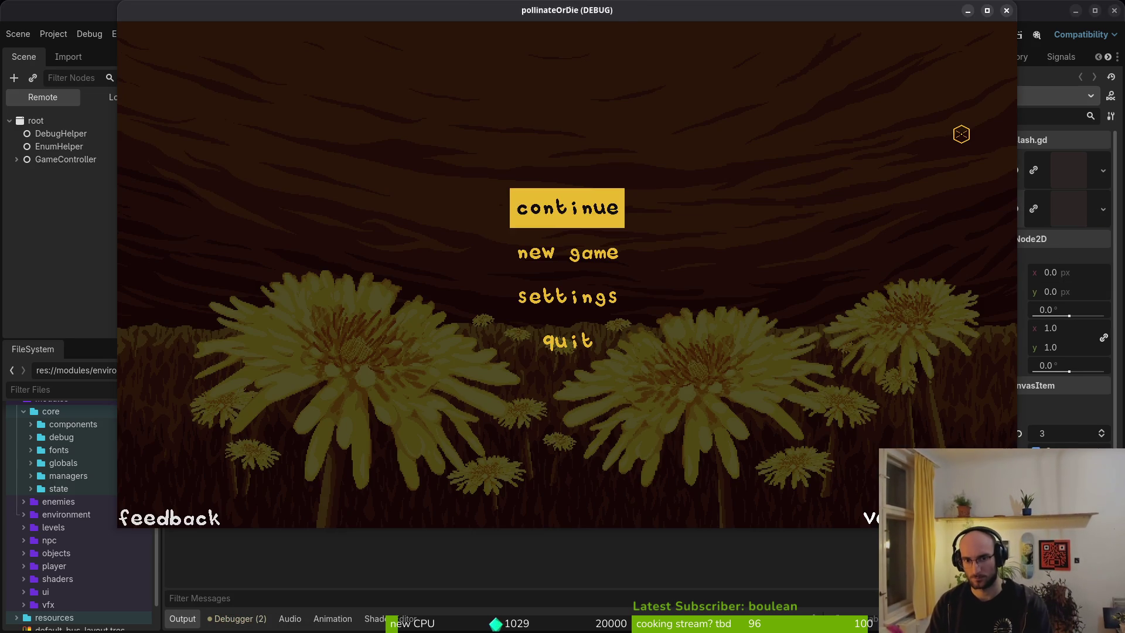
Step: Continue the save, attack the rhino beetle to check the armor-hit effect, then stop the game
key(Return)
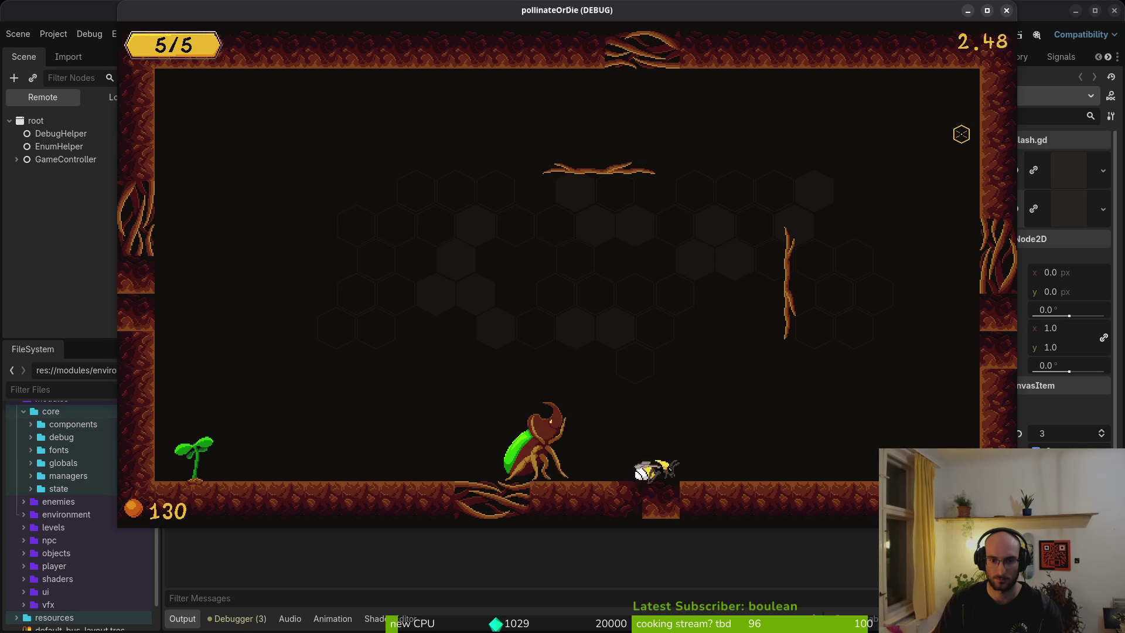
key(Right)
key(Left)
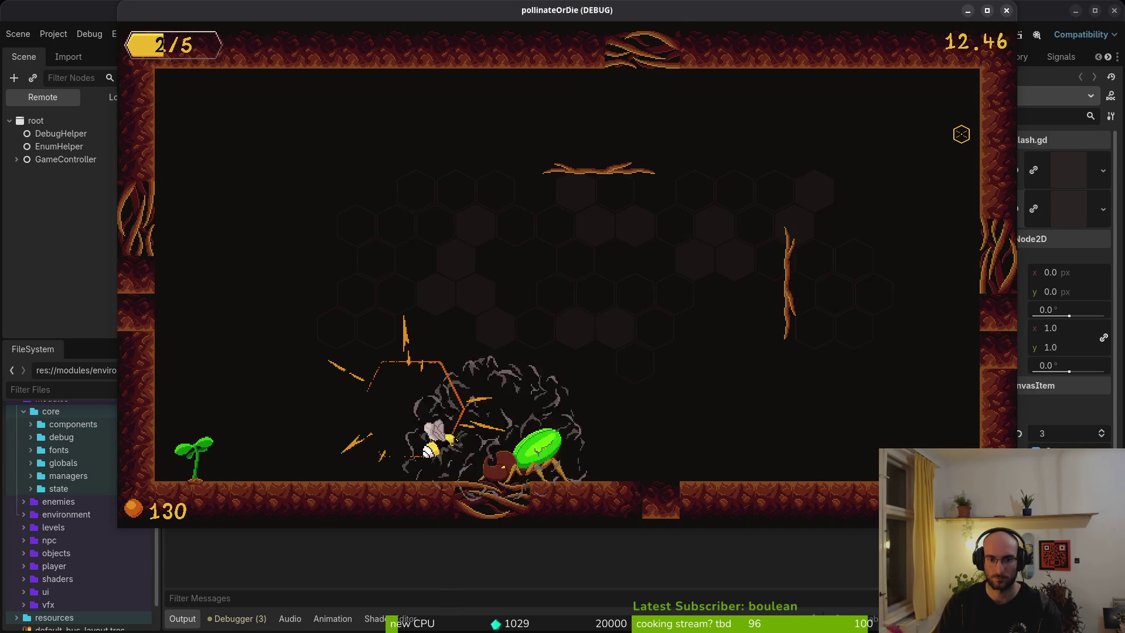
key(Right)
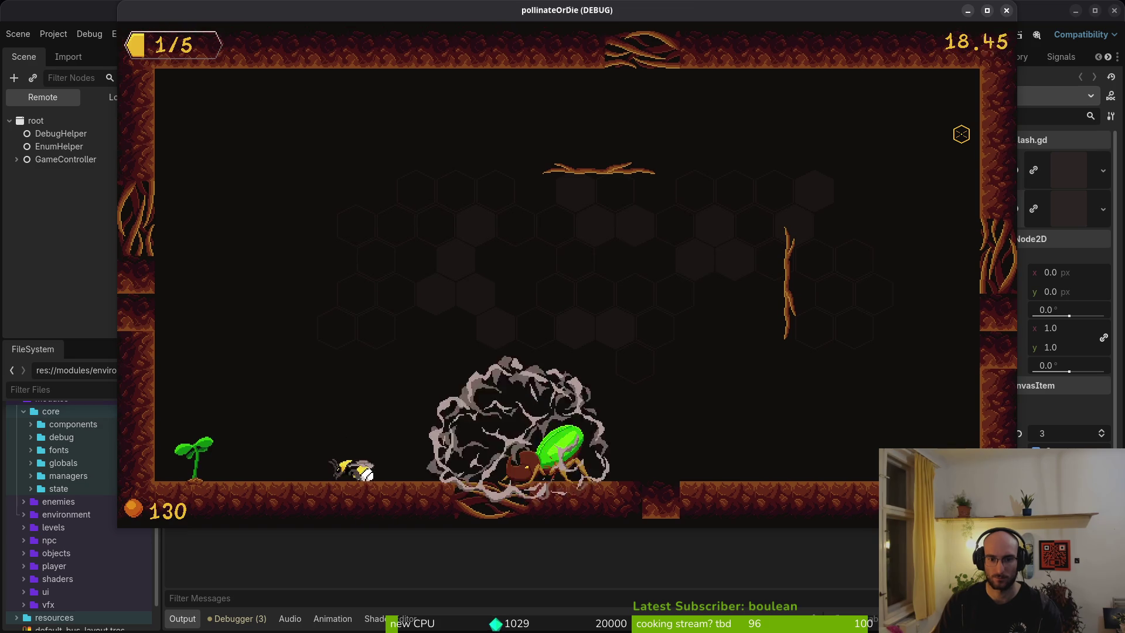
key(F8)
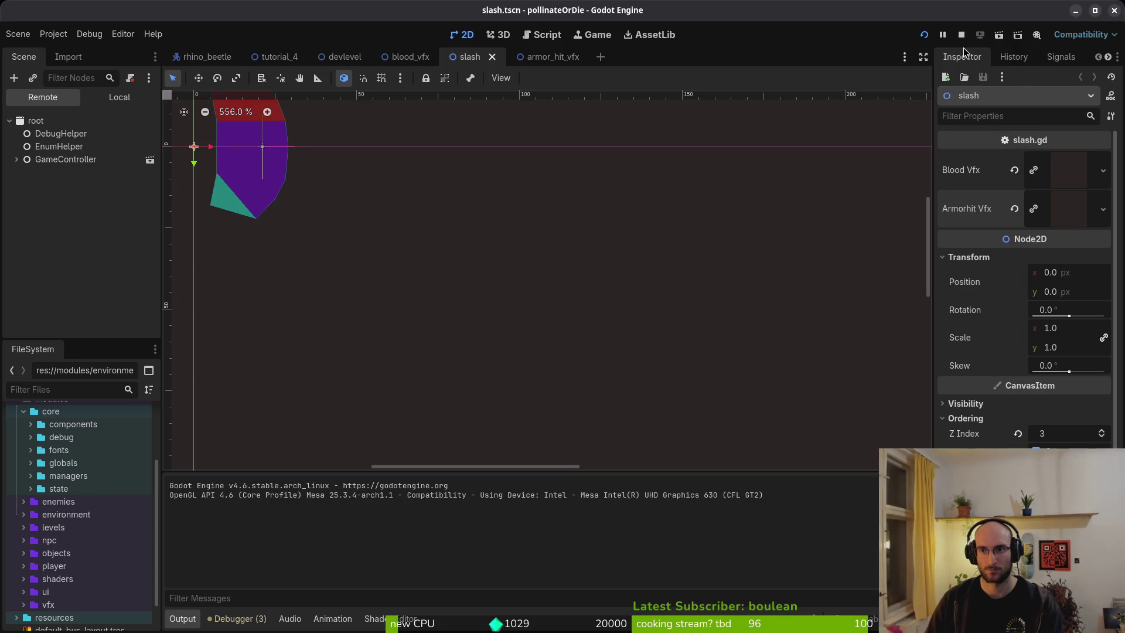
click(960, 34)
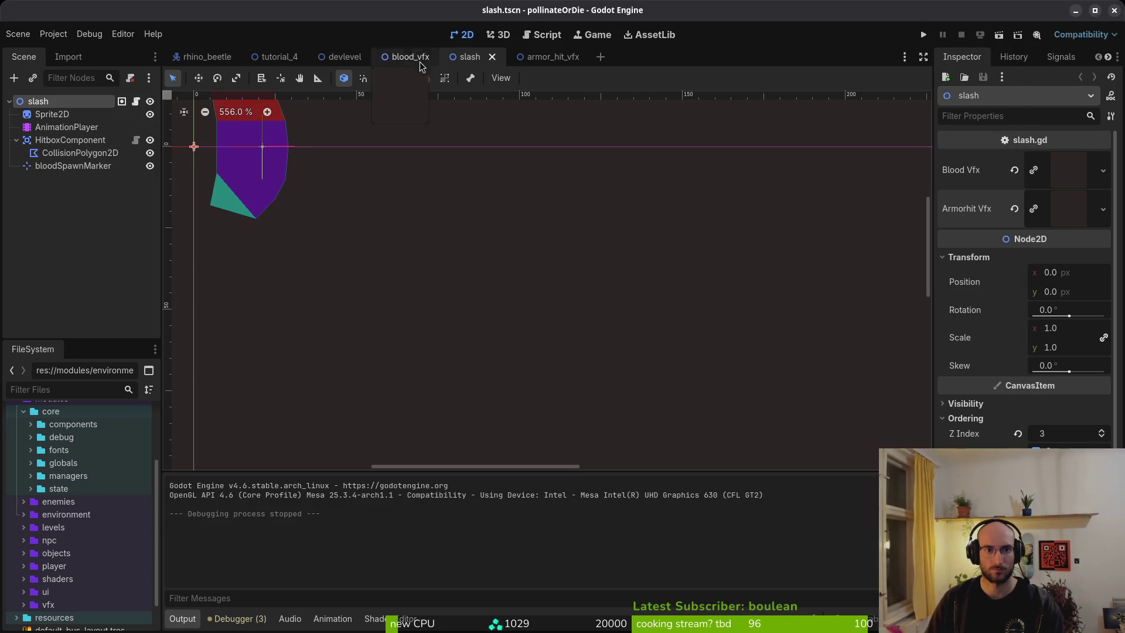
Step: Select the armor_hit_vfx scene's AnimationPlayer and view animation 2
click(536, 56)
click(66, 127)
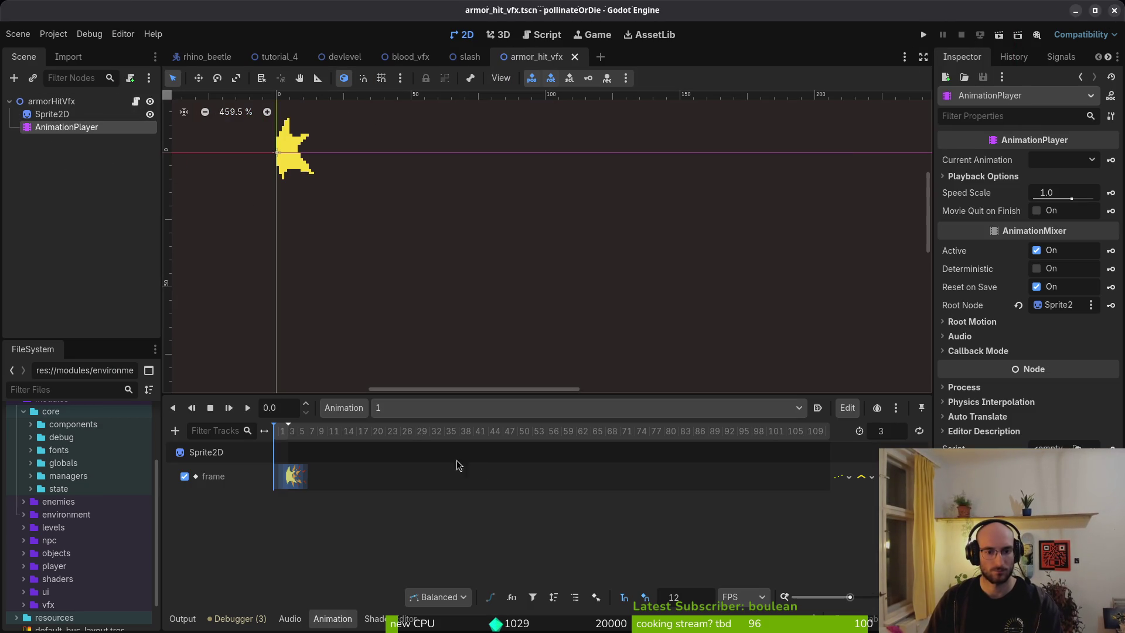
click(434, 408)
click(430, 437)
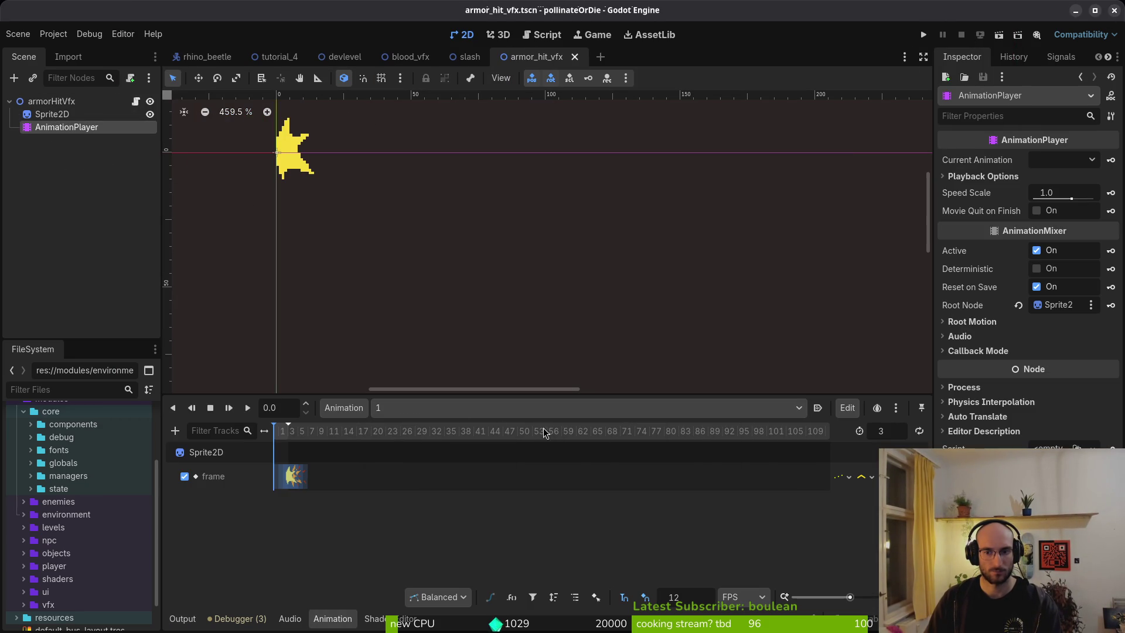
click(434, 408)
click(410, 443)
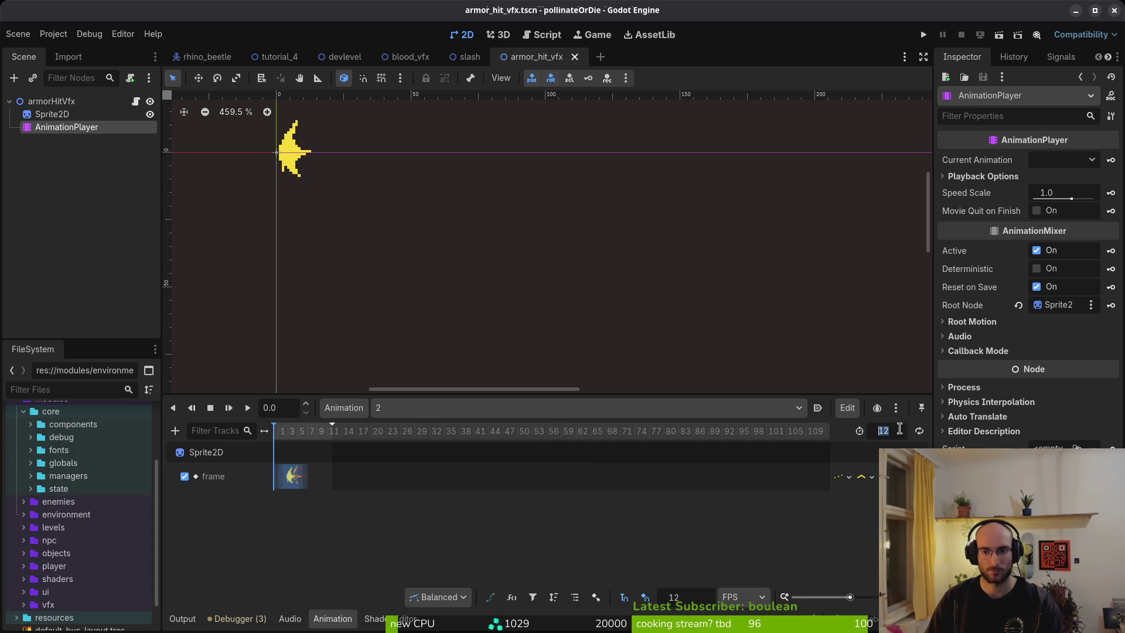
text(2)
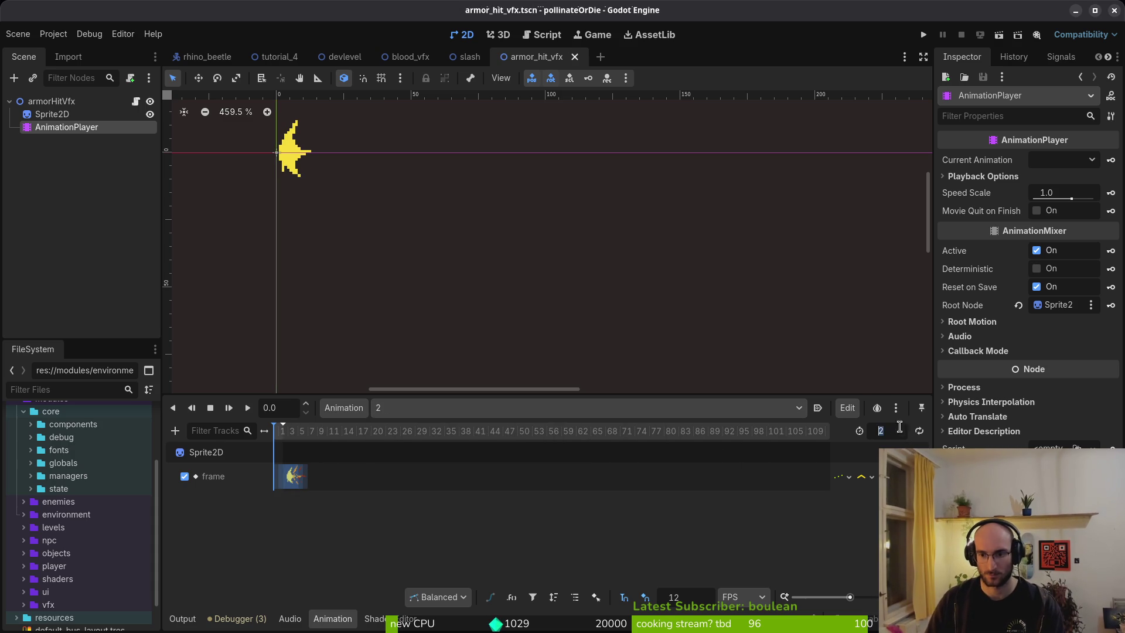
text(3)
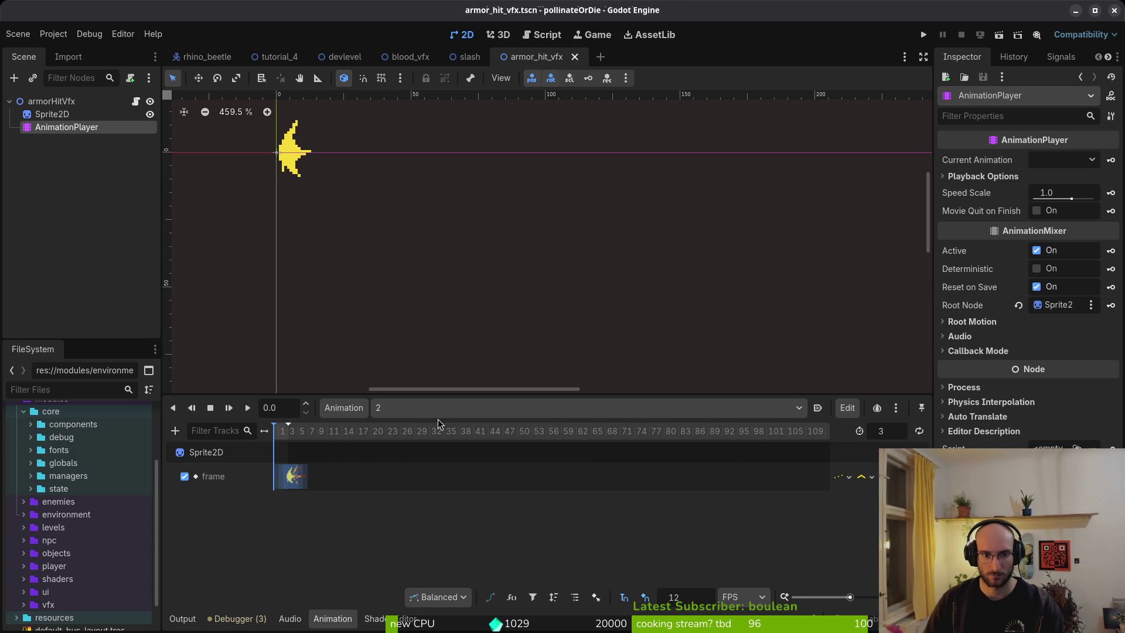
Step: Switch through the RESET animation to animation 3 and set the snap step to 3
click(439, 410)
click(413, 469)
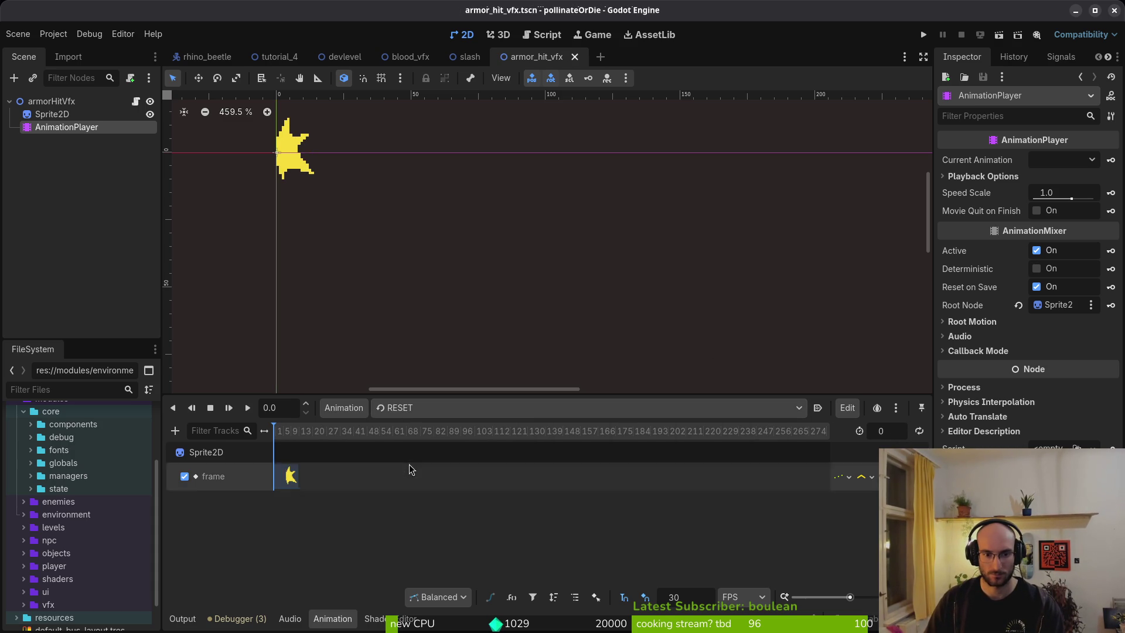
click(425, 410)
click(427, 457)
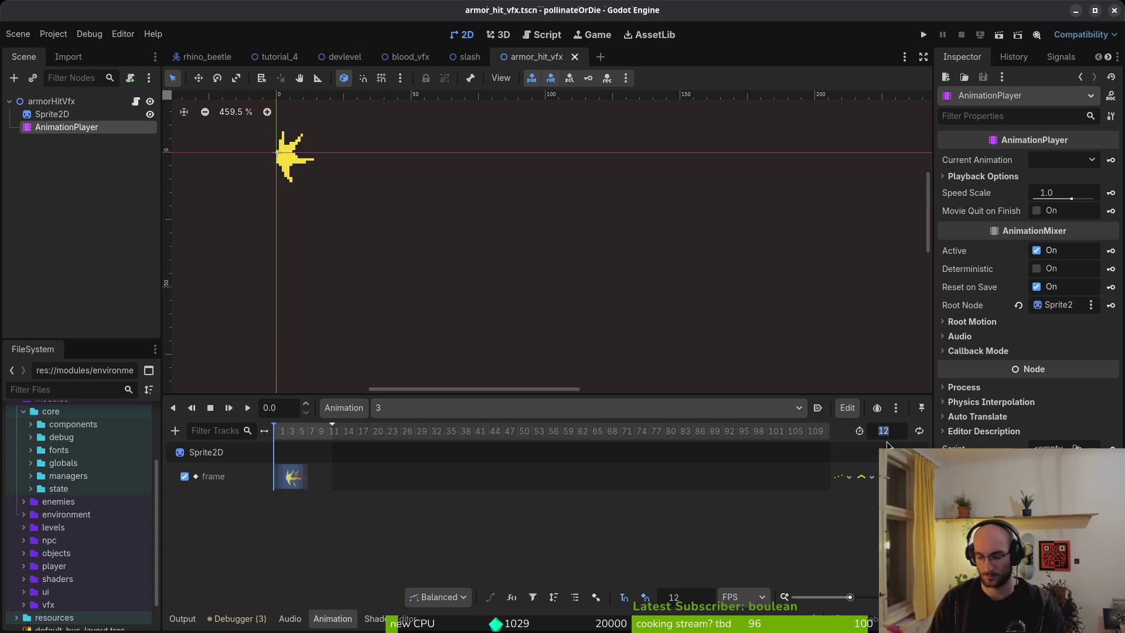
text(3)
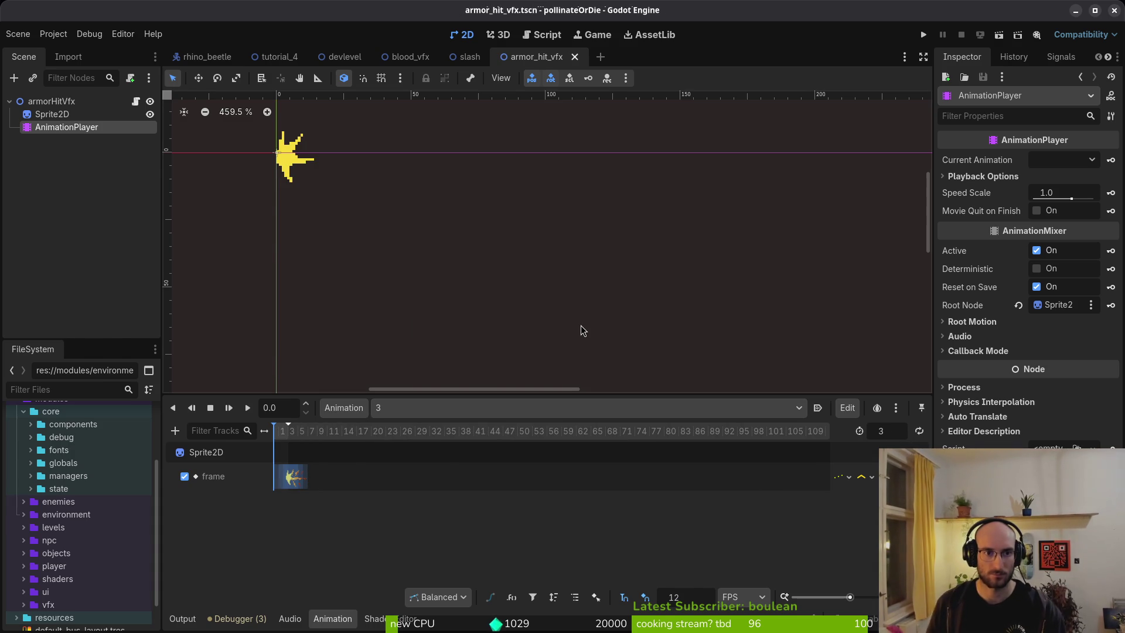
Step: Compare with slash.gd and the shield-hit sprite sheet in Aseprite, then relaunch the game
key(alt+Tab)
key(alt+Tab)
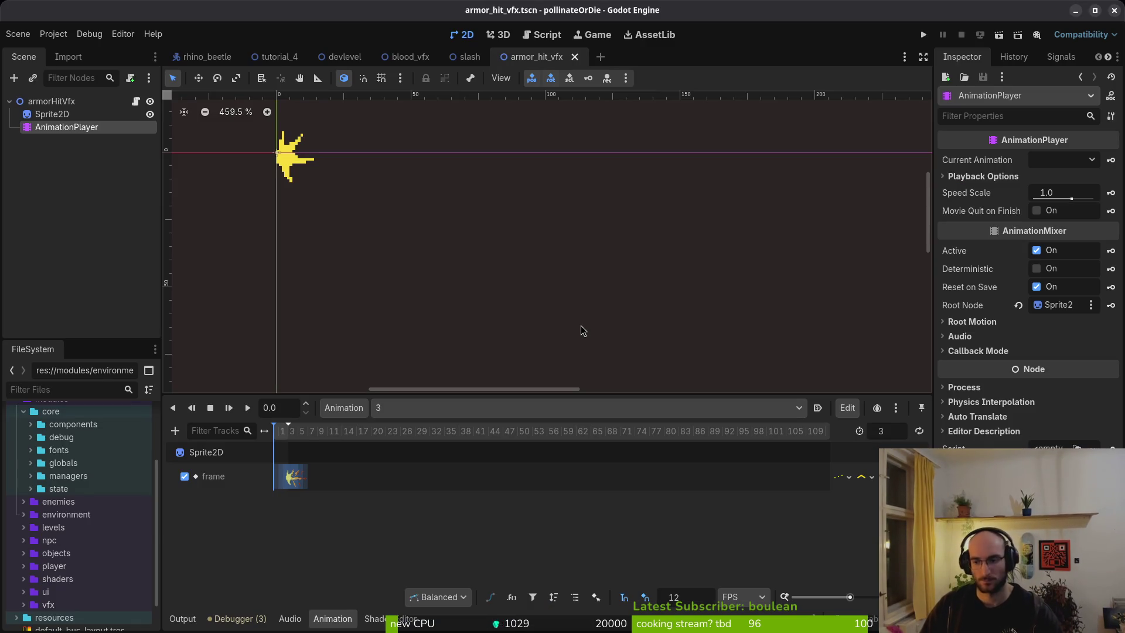
key(alt+Tab)
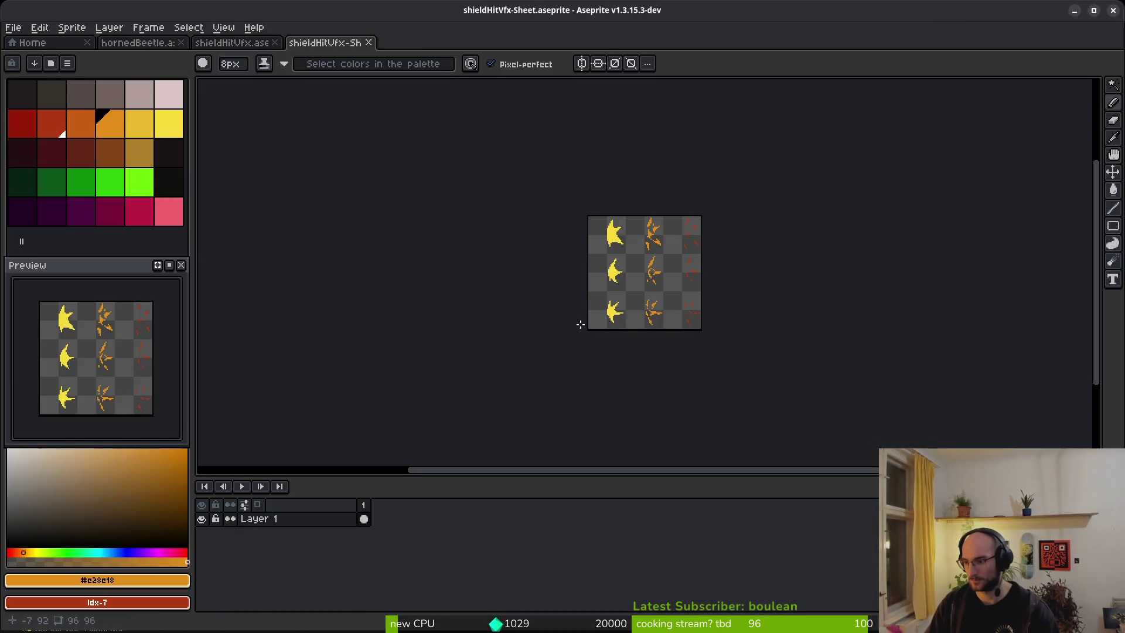
key(alt+Tab)
key(alt+Tab)
key(alt+Tab)
click(923, 35)
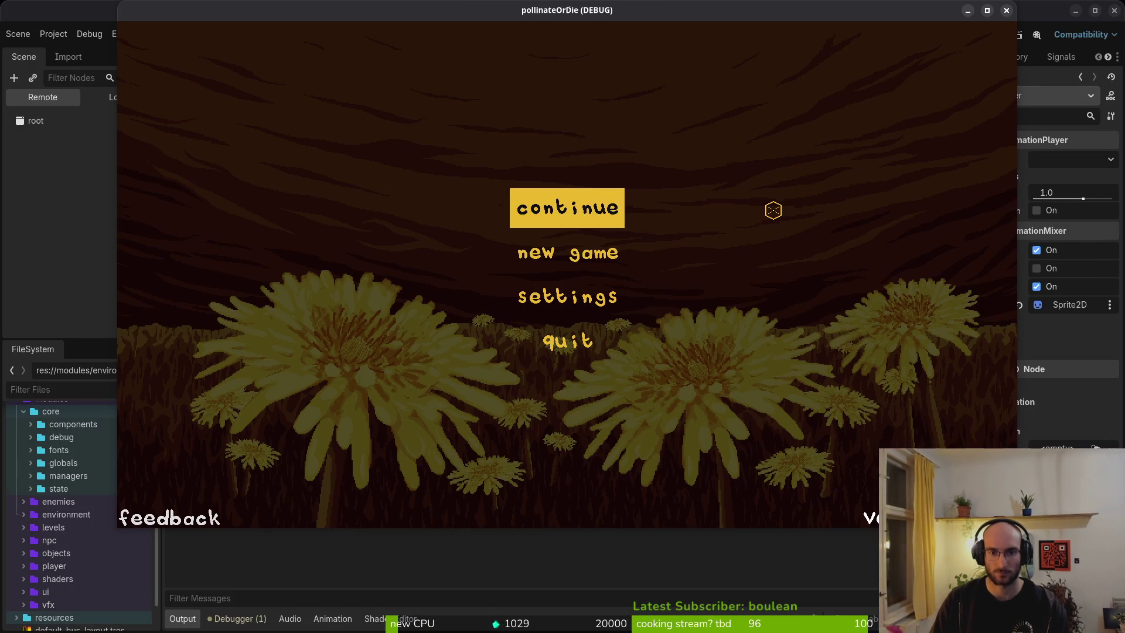
Step: Enter the dev level and slash the rhino beetle twice
key(Return)
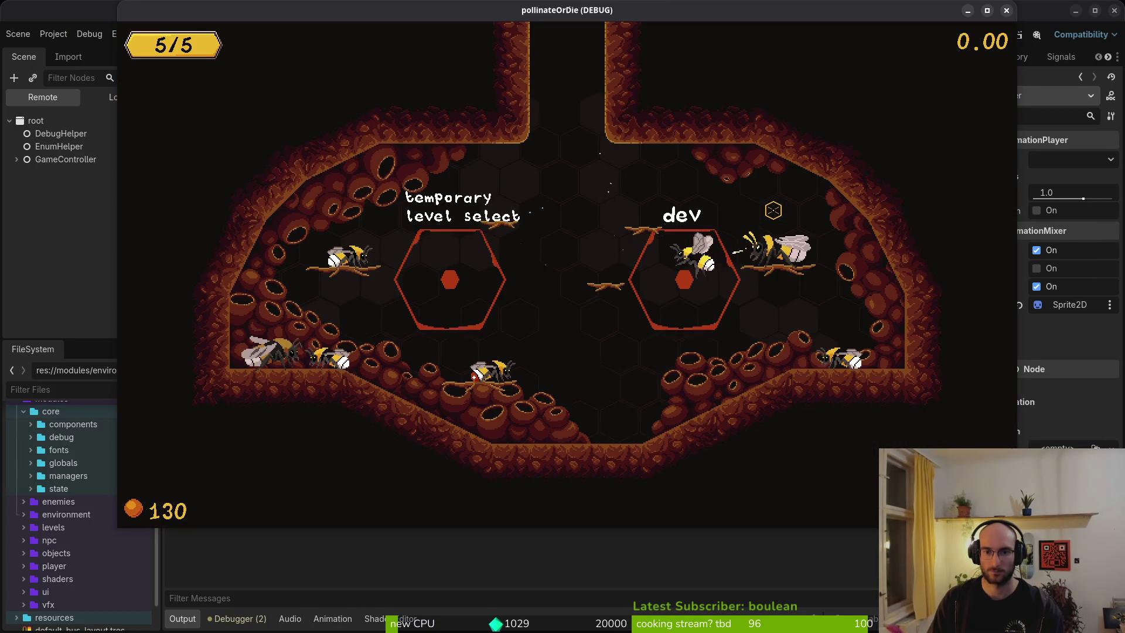
key(Left)
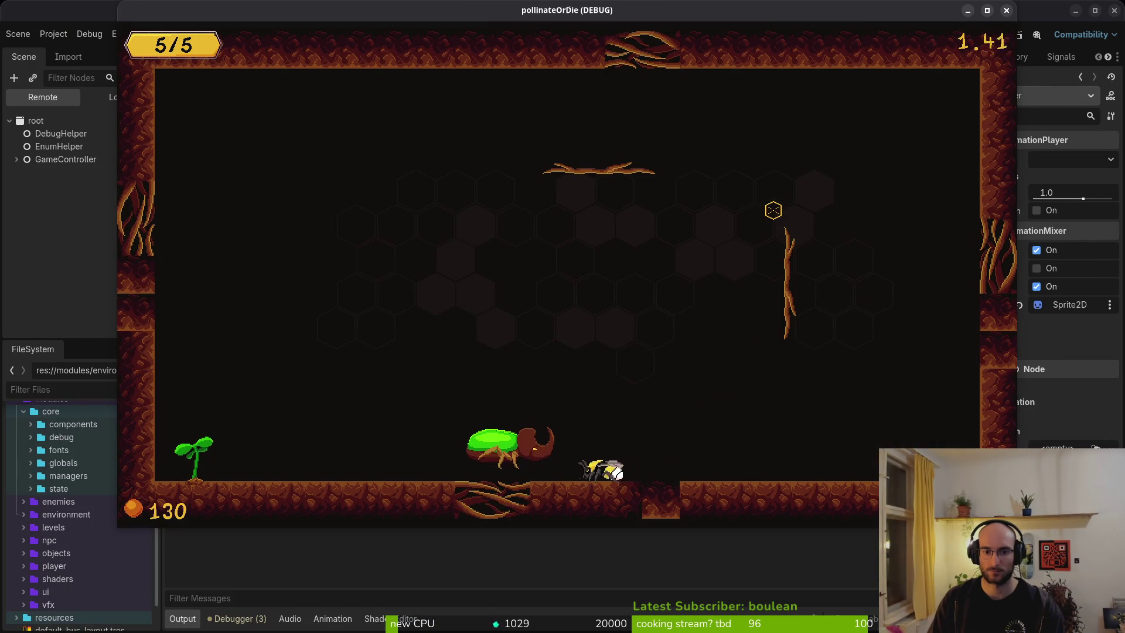
key(Right)
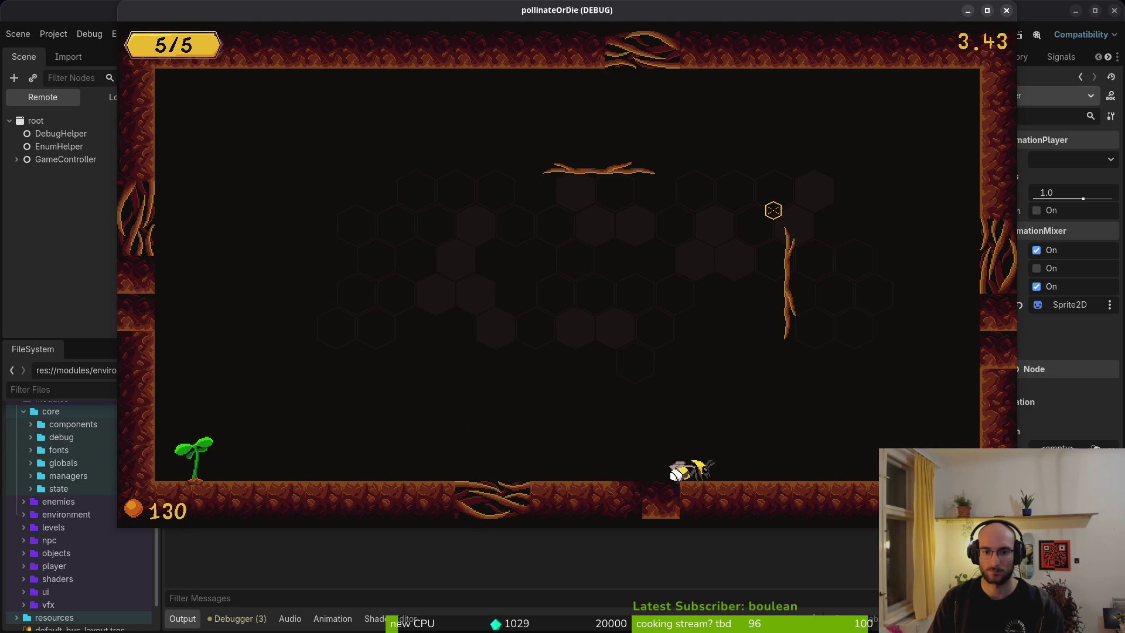
key(Right)
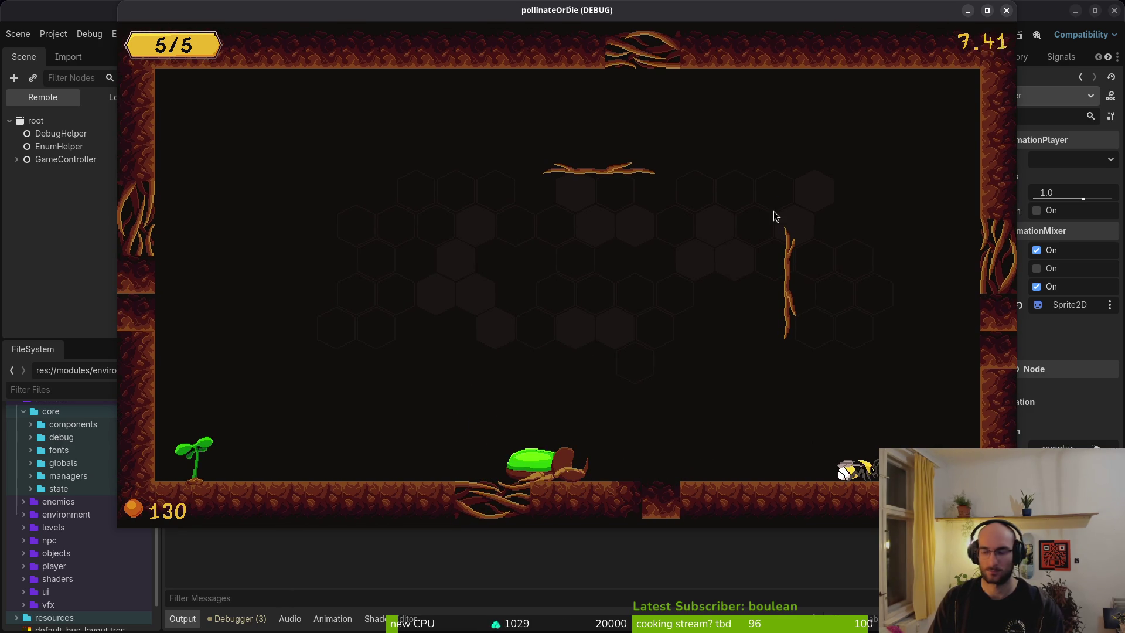
Step: Save slash.gd and defending.gd in Neovim, then bring the game back to the front
key(alt+Tab)
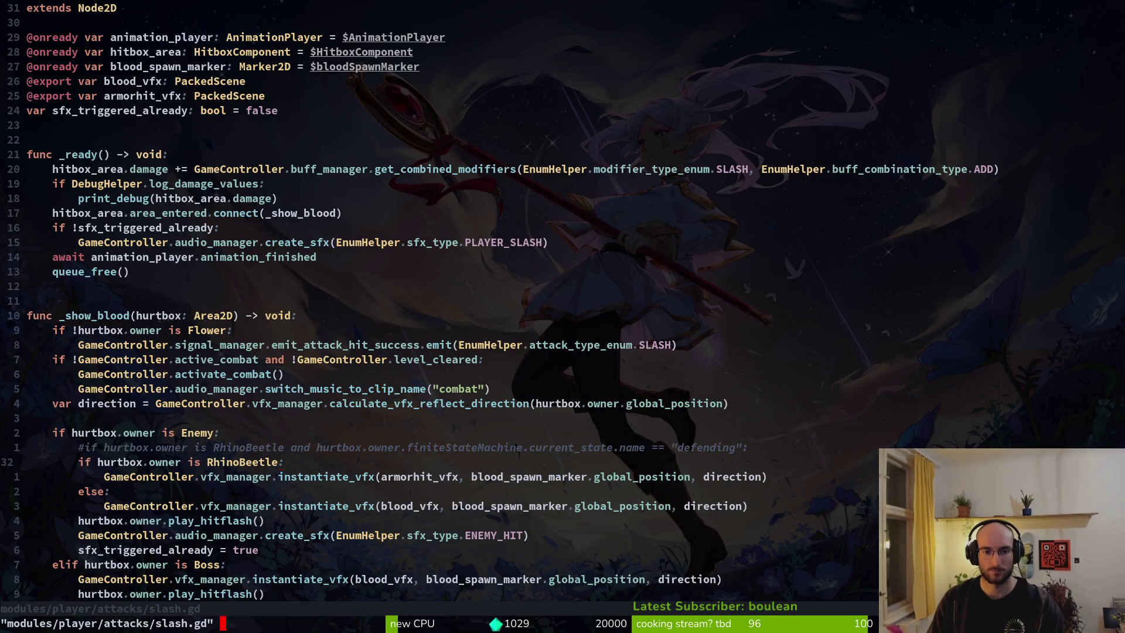
key(ctrl+6)
key(ctrl+s)
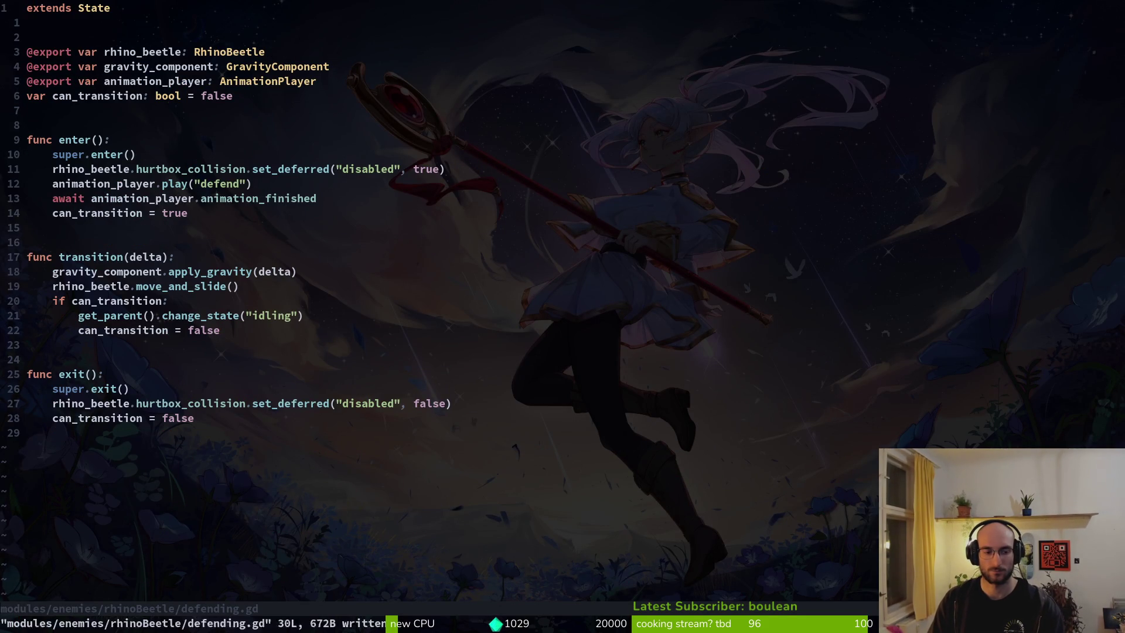
key(alt+Tab)
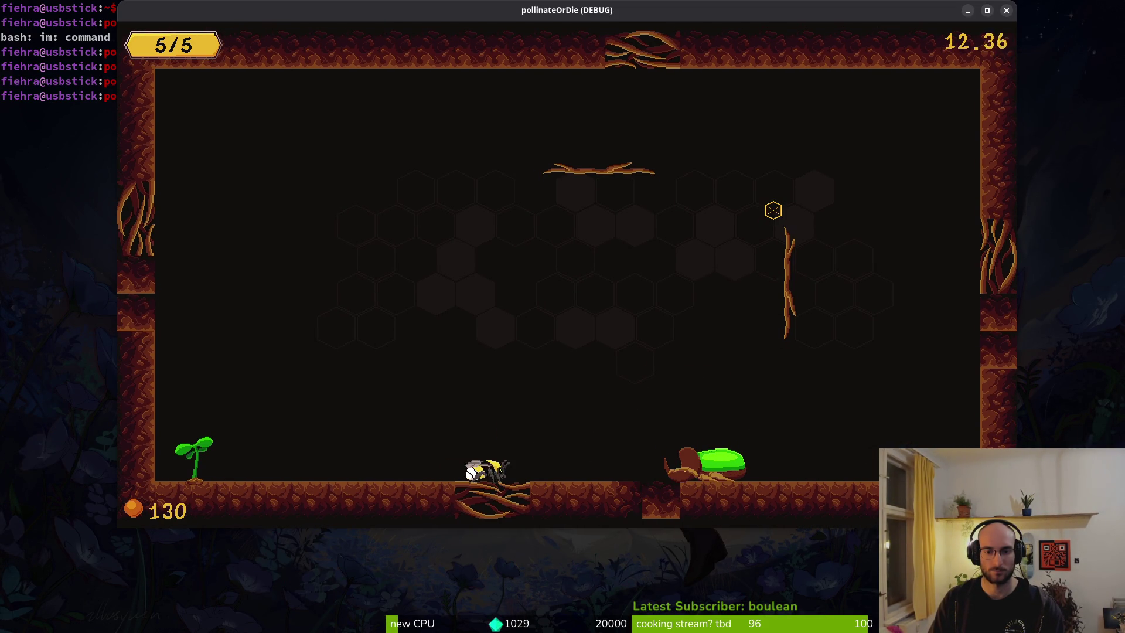
Step: Fly the bee around the rhino beetle and dive to strike its armor
key(Right)
key(Up)
key(Right)
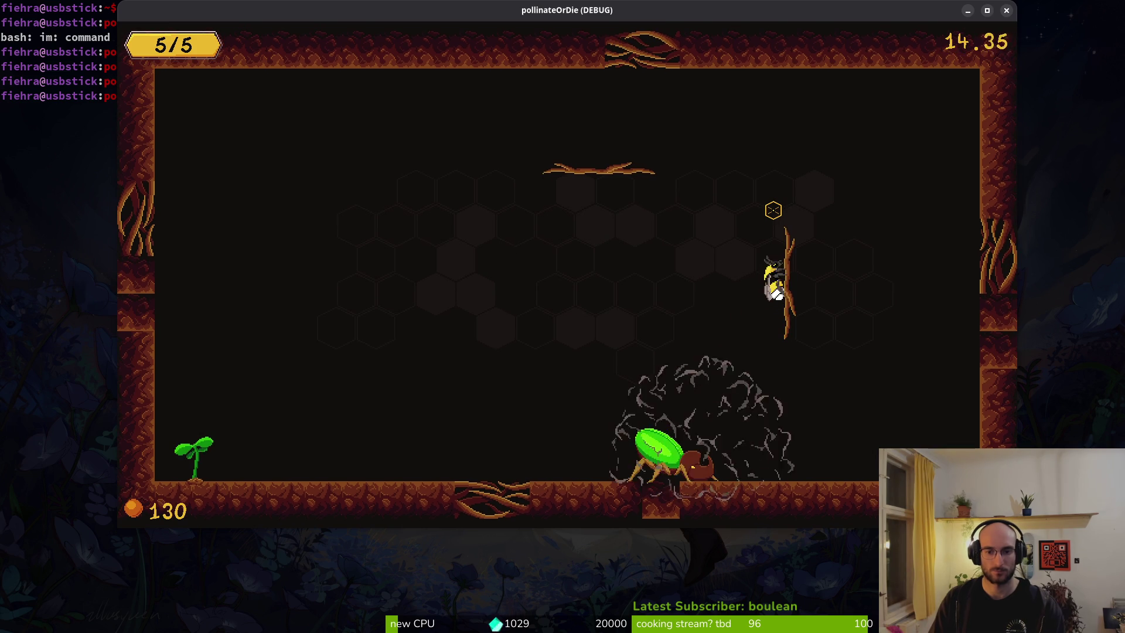
key(Left)
key(Down)
key(Up)
key(Left)
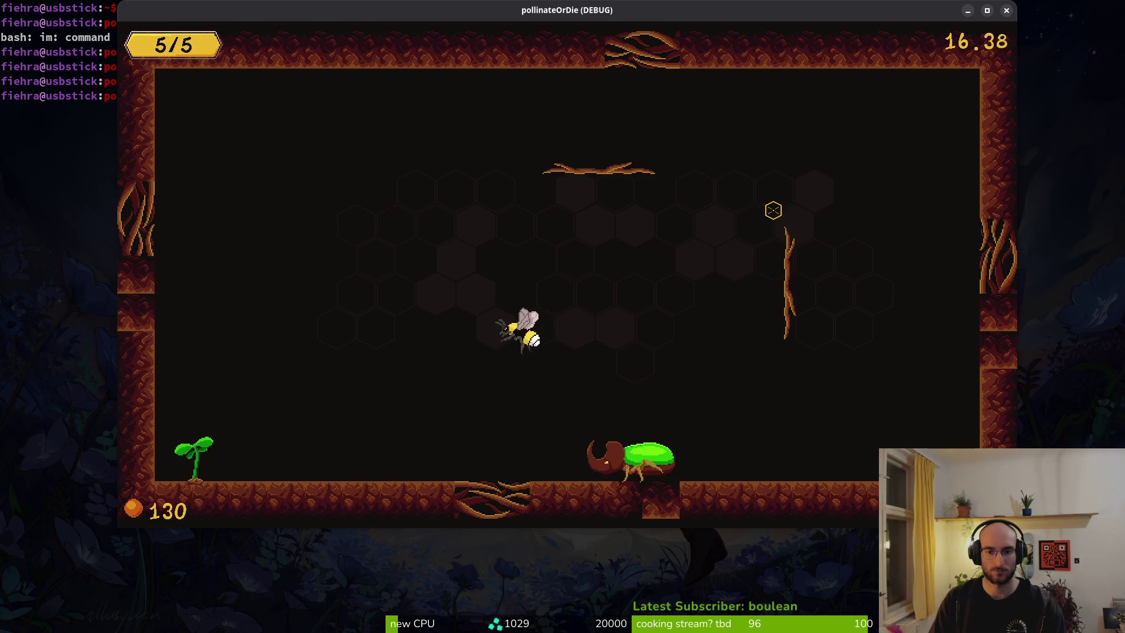
key(Right)
key(Down)
key(Right)
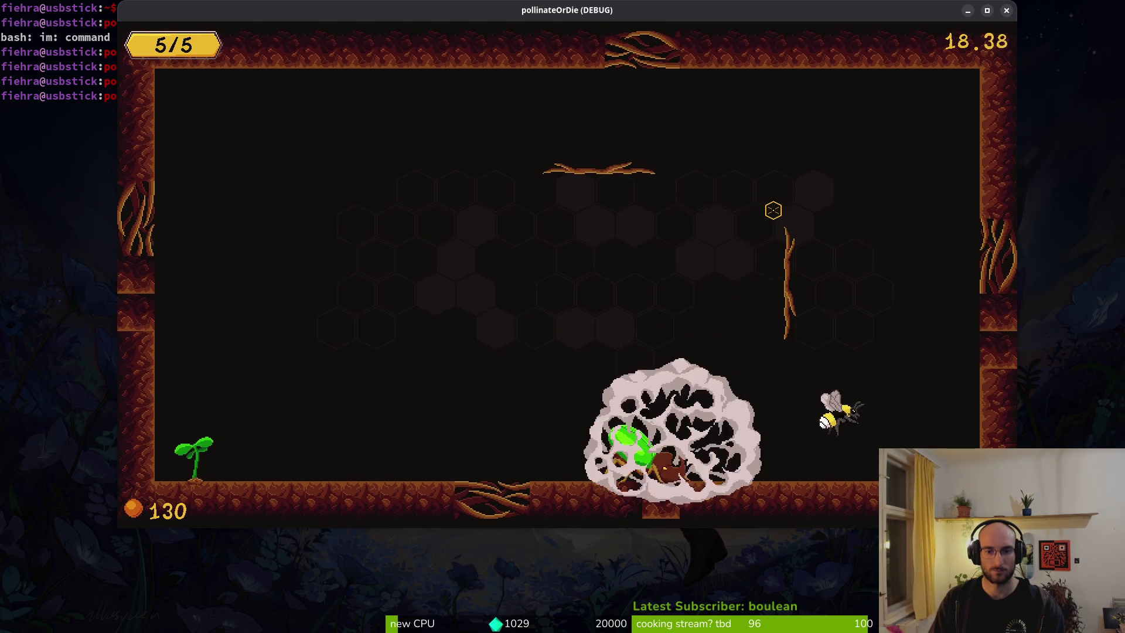
Step: Reposition the bee along the floor facing the beetle, then close the debug game
key(Left)
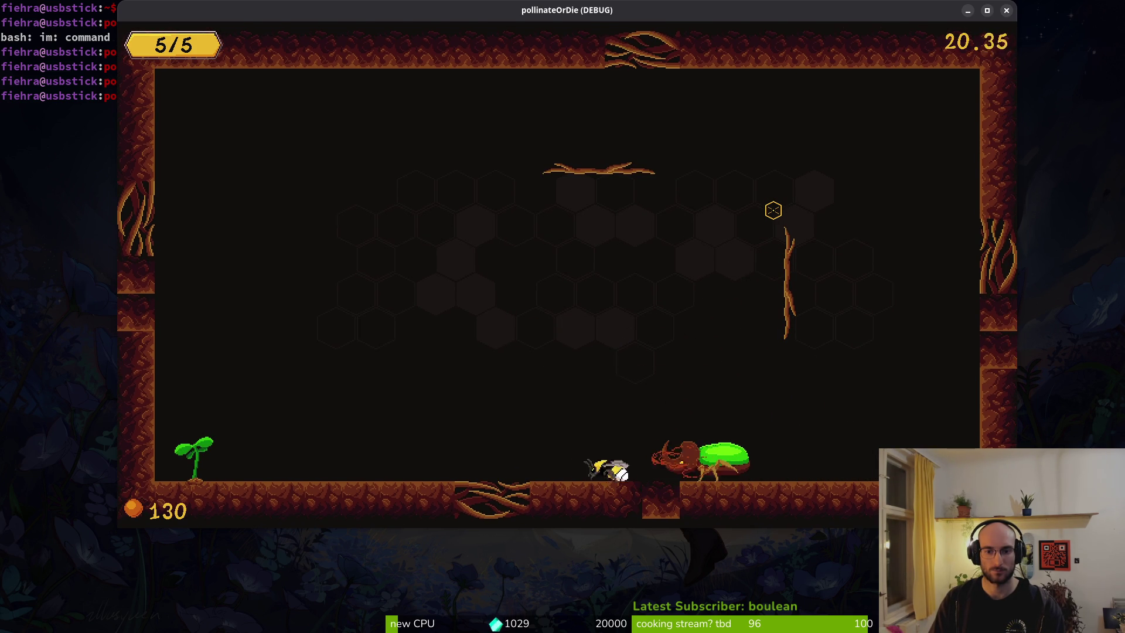
key(Right)
key(Left)
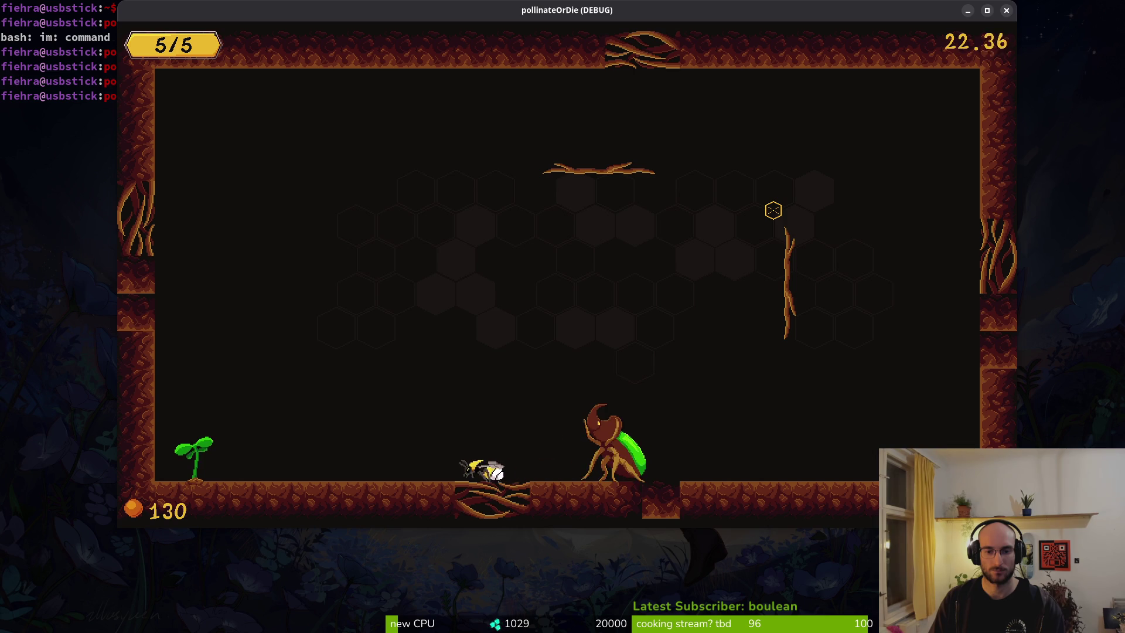
key(Right)
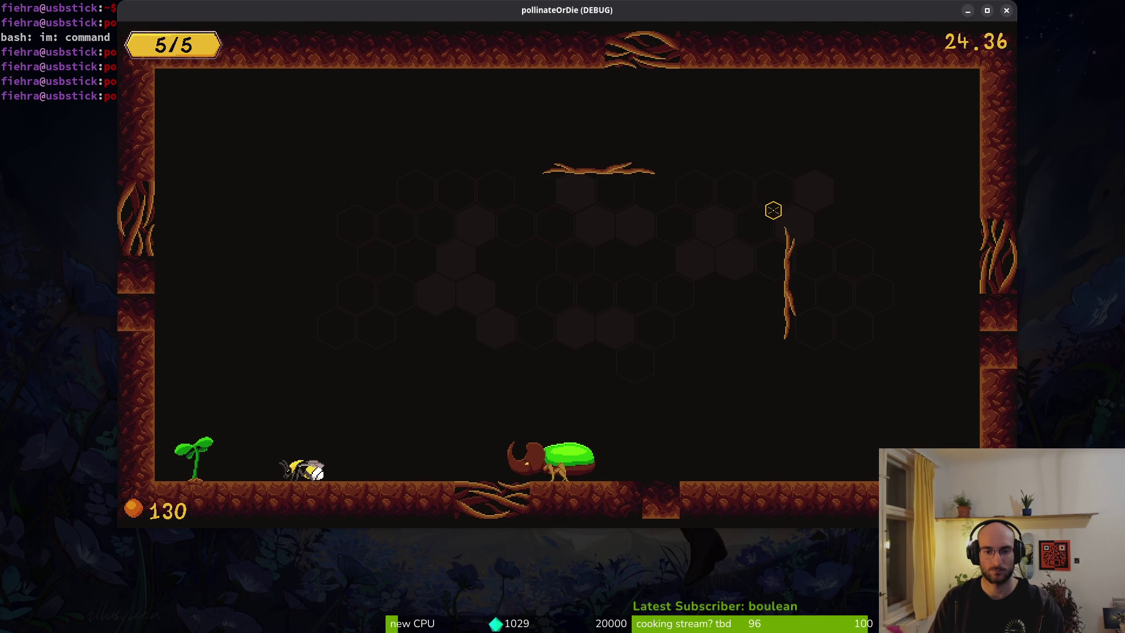
key(Escape)
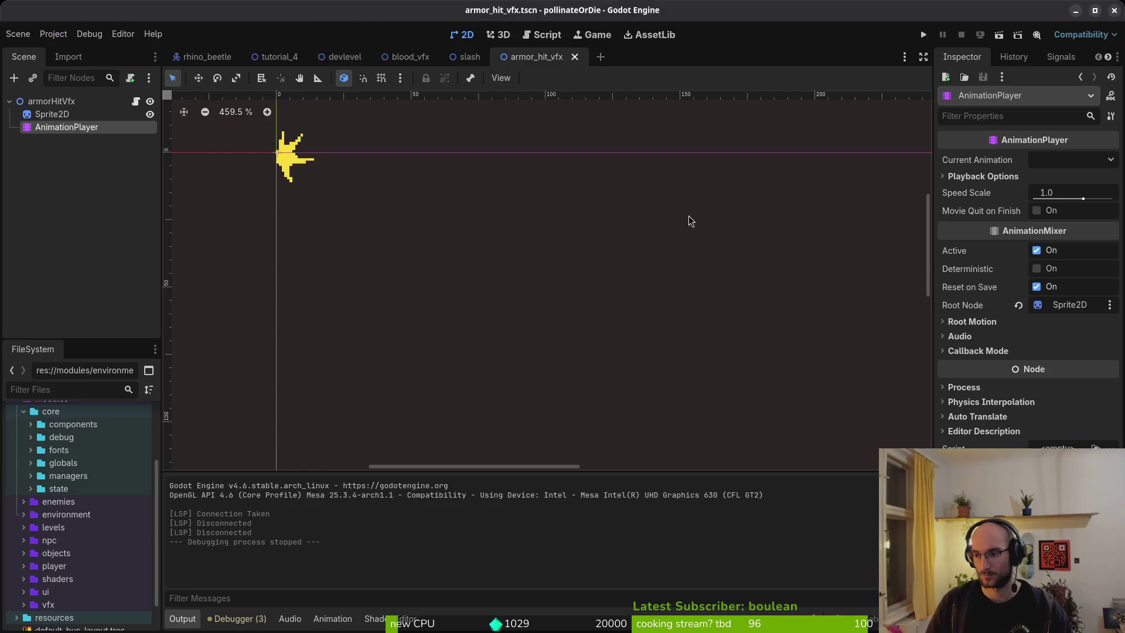
Step: Launch vim in the project folder and open defending.gd with the fuzzy finder
text(vim .)
key(Return)
key(space)
key(f)
key(f)
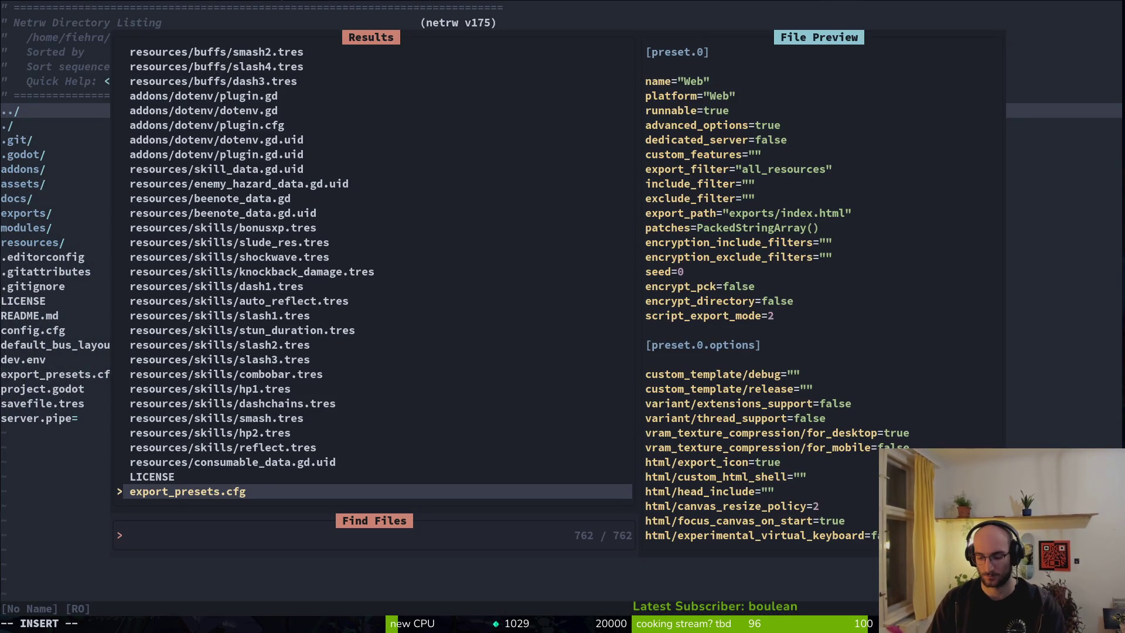
text(defe)
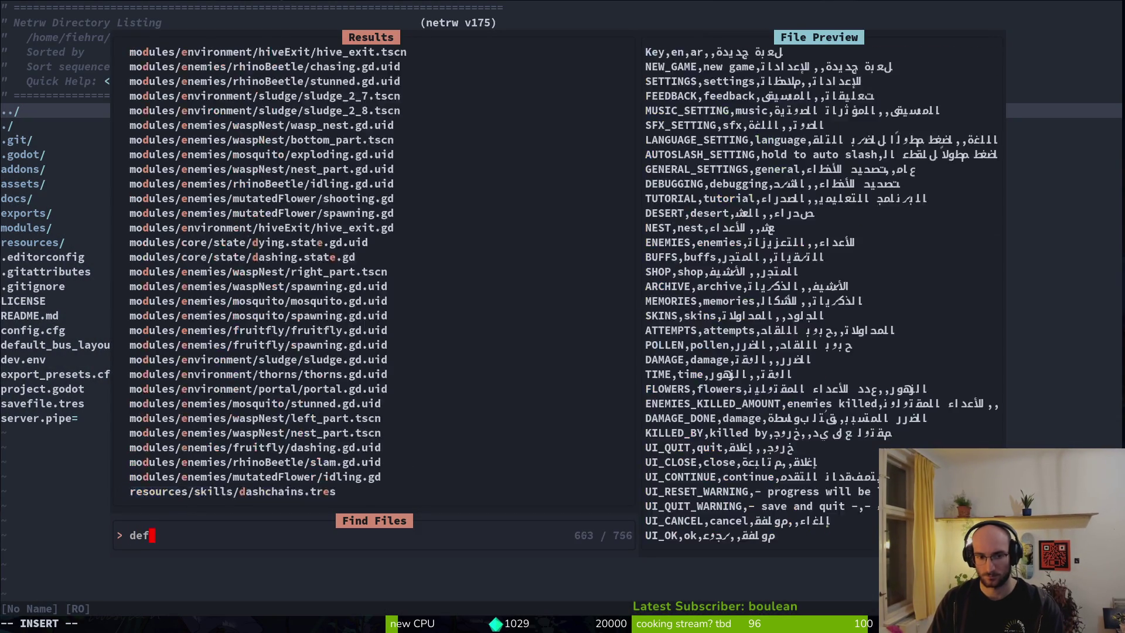
key(Return)
Step: Cut the four-line exit() function and paste it below enter()
key(braceright)
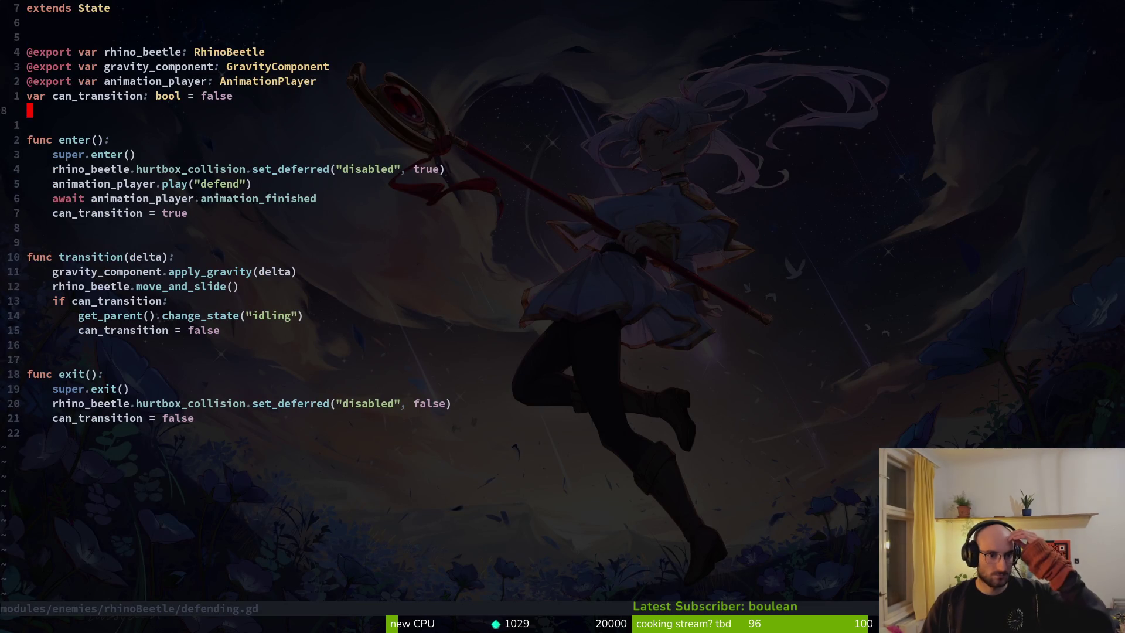
key(braceright)
key(braceright)
key(j)
key(j)
key(j)
key(k)
key(k)
key(shift+v)
key(j)
key(j)
key(j)
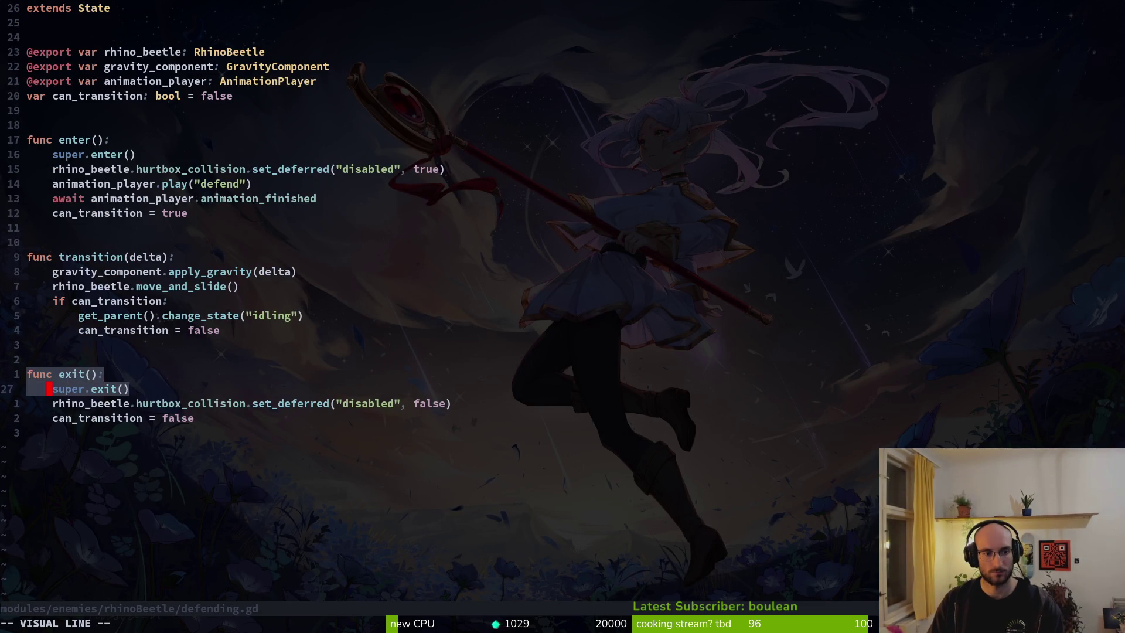
key(d)
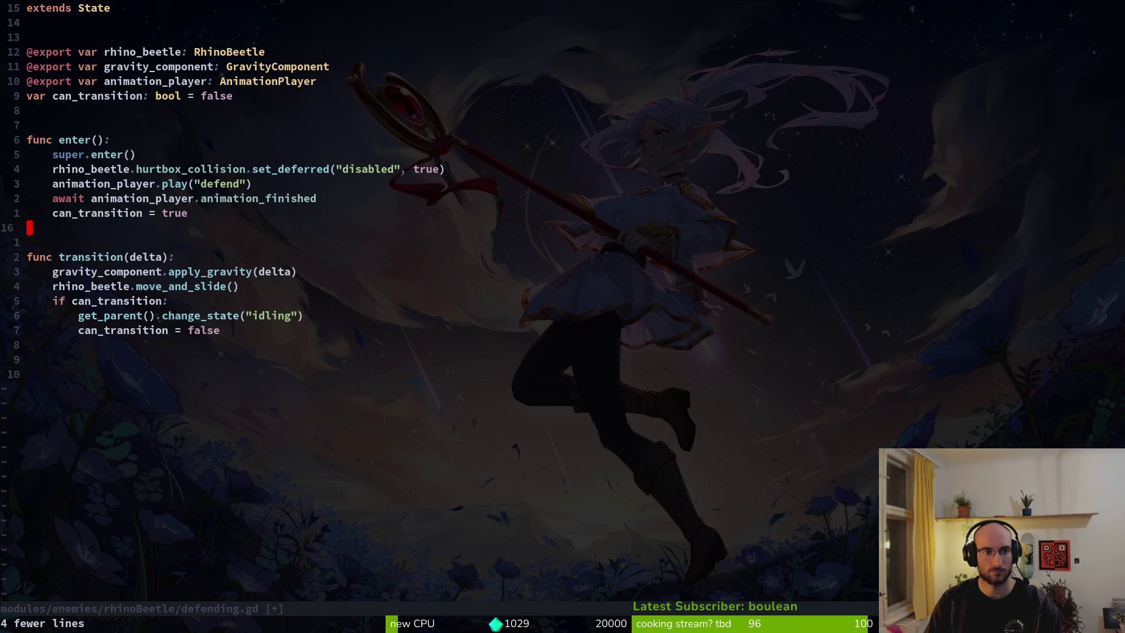
key(p)
Step: Add blank lines around the moved exit() function and save defending.gd
key(shift+o)
key(j)
key(o)
key(Escape)
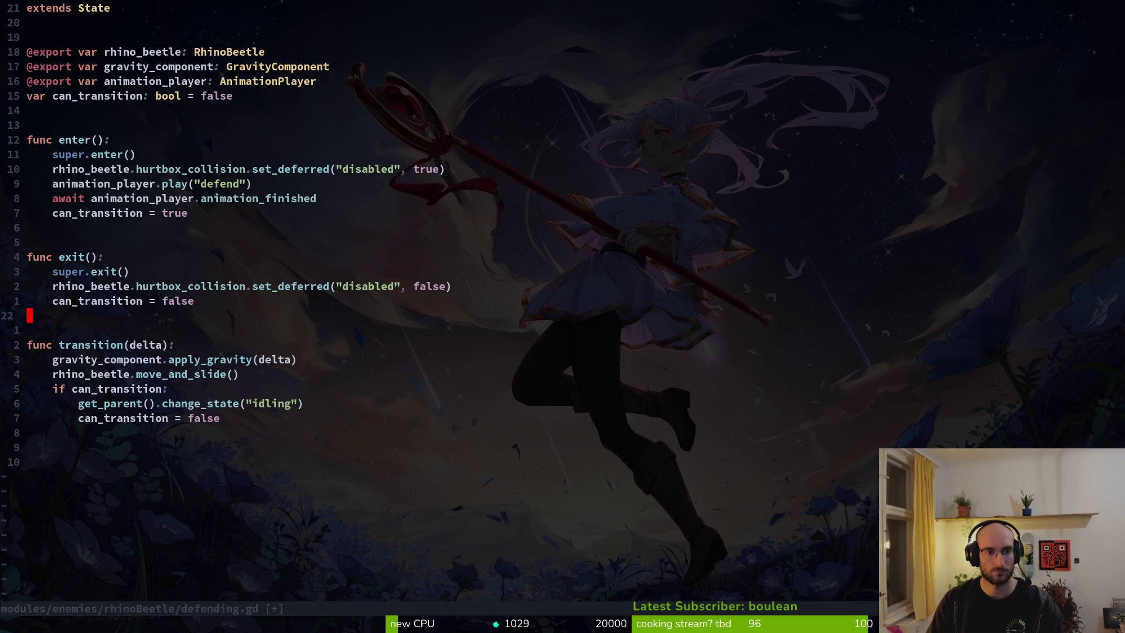
text(k:w)
key(Return)
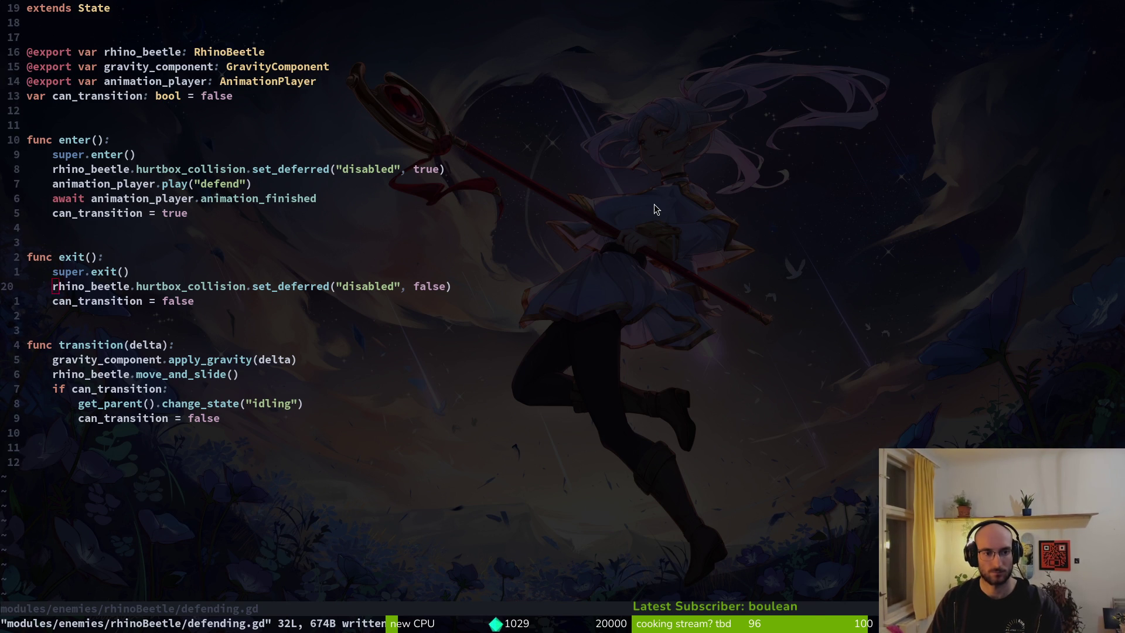
key(alt+Tab)
key(alt+Tab)
key(alt+Tab)
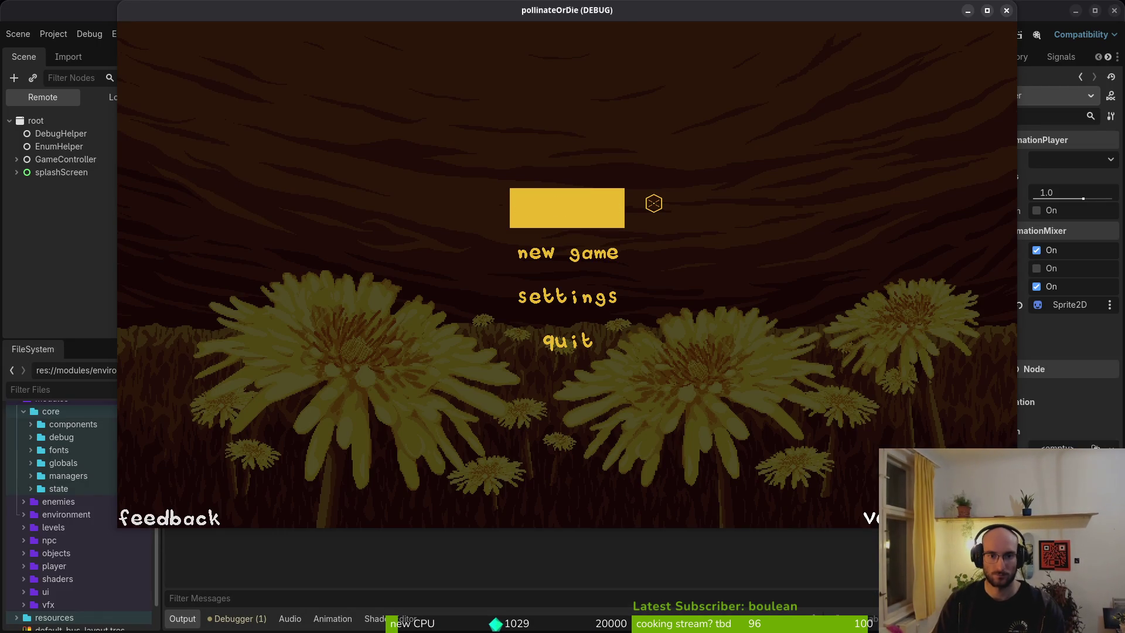
Step: Start a new game, enter the dev level, and dive the bee onto the beetle
key(Return)
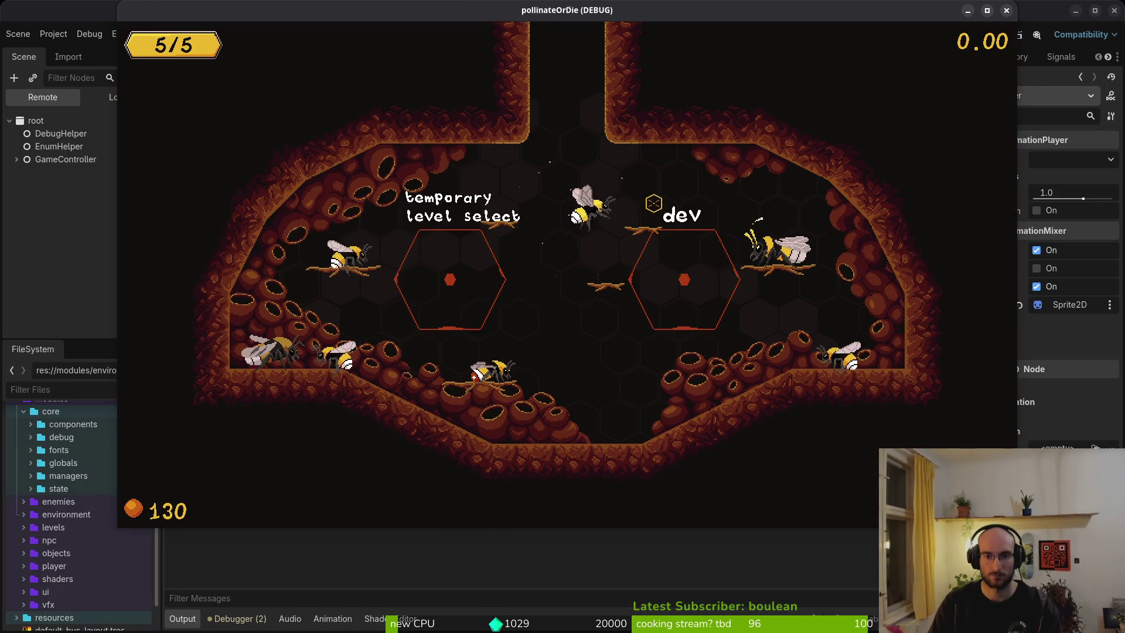
key(d)
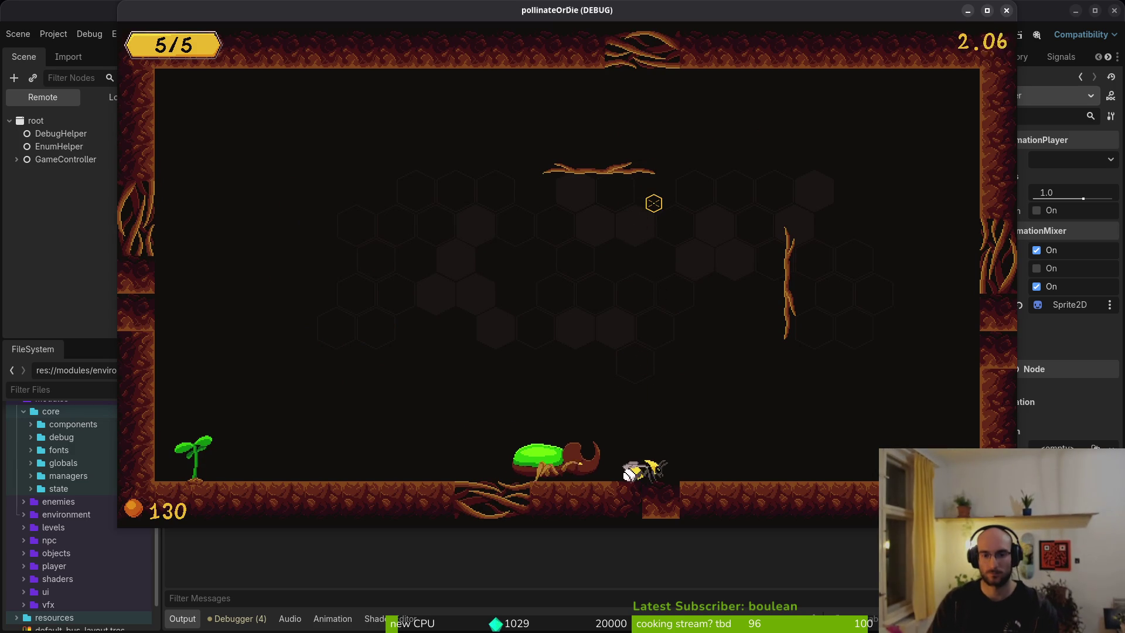
key(d)
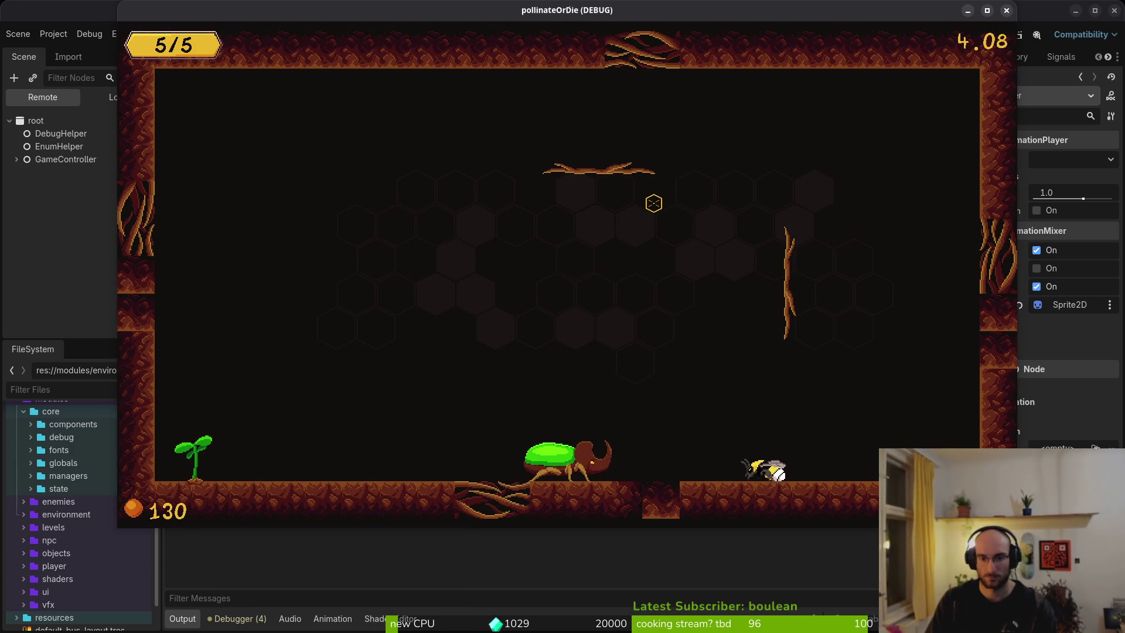
key(a)
key(w)
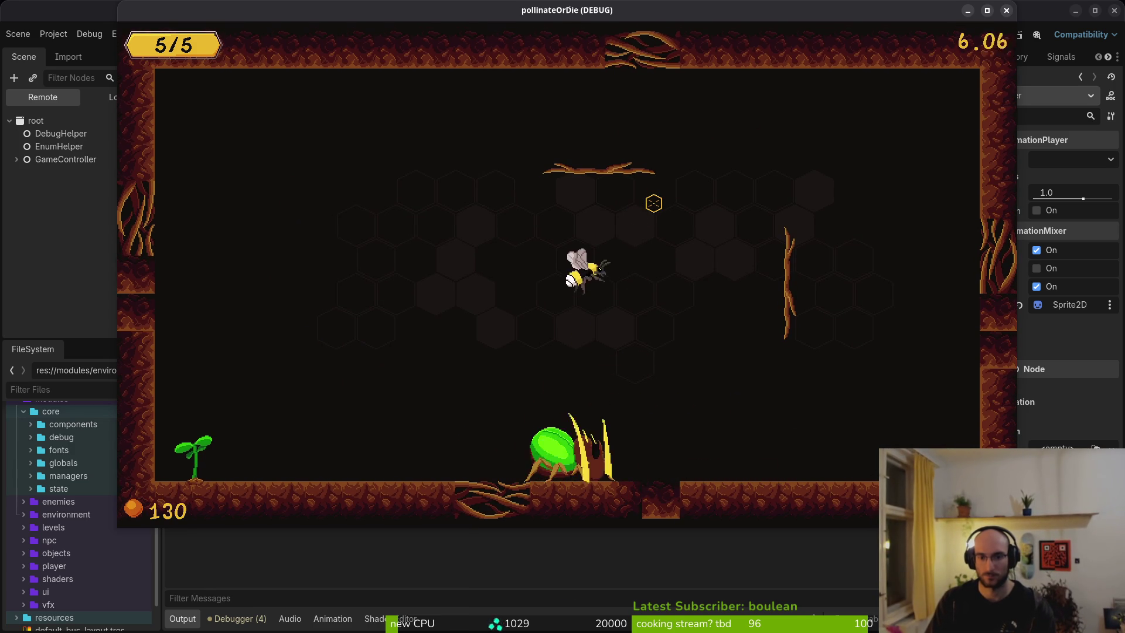
key(s)
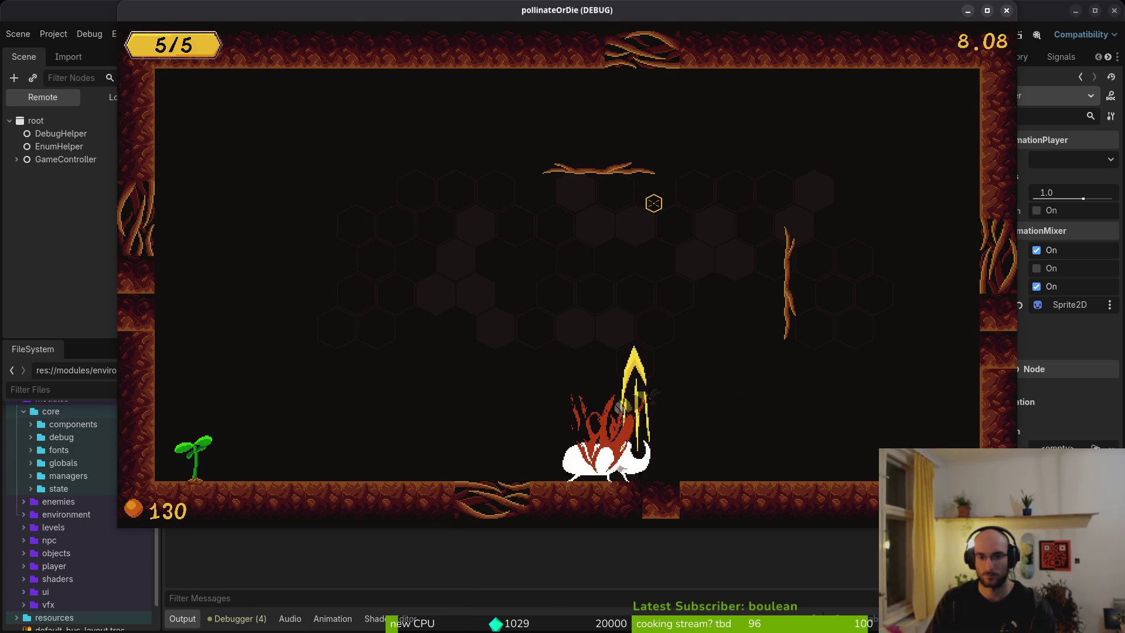
key(d)
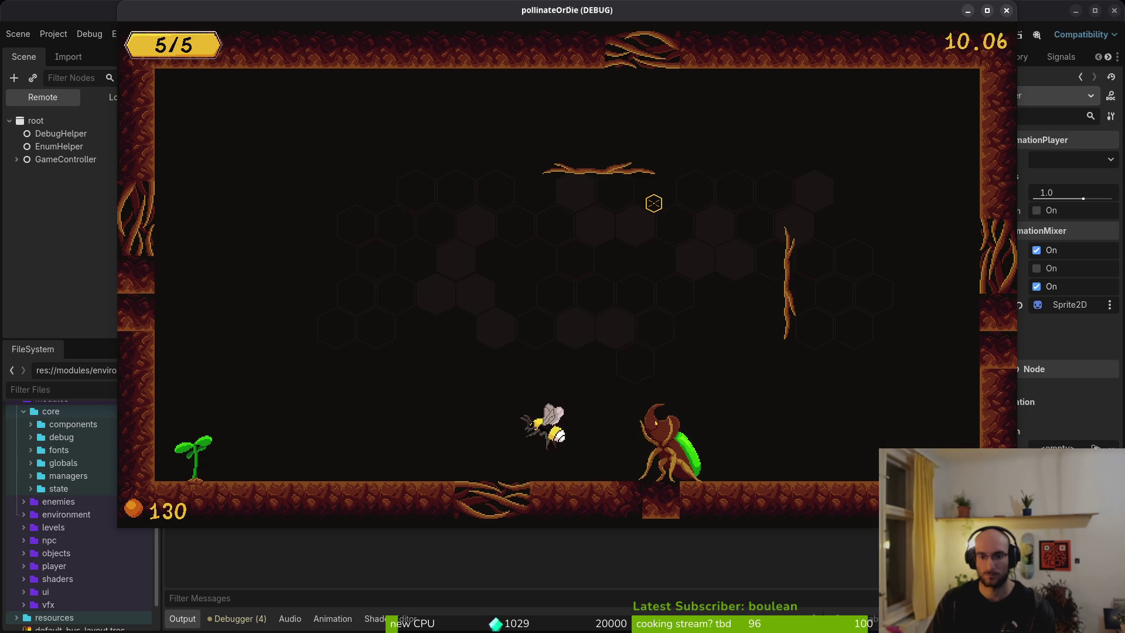
key(w)
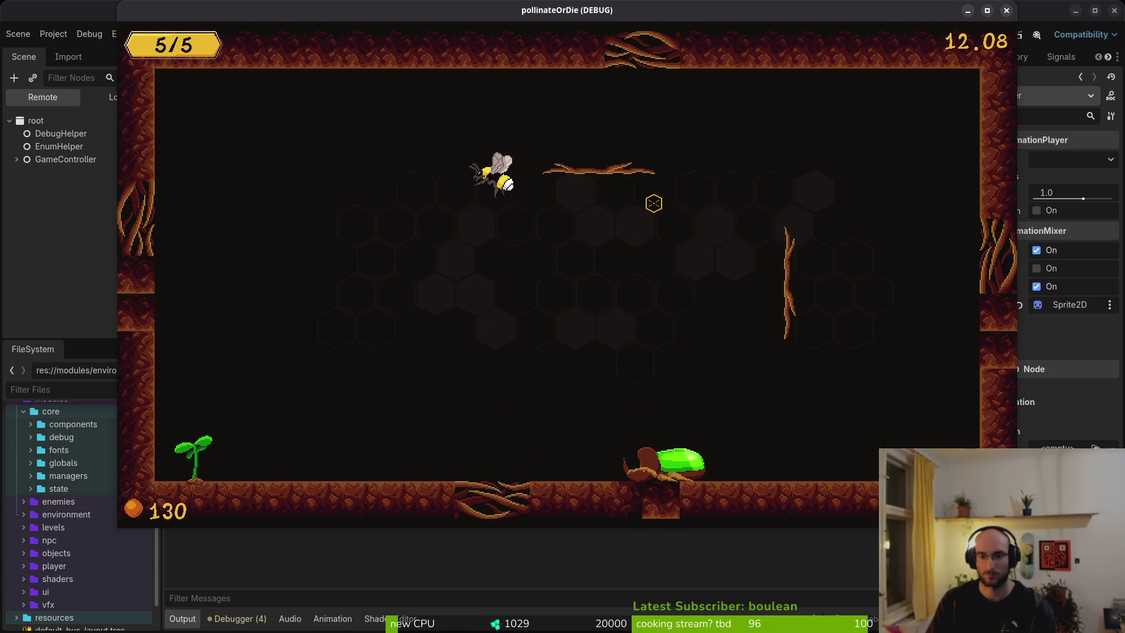
key(s)
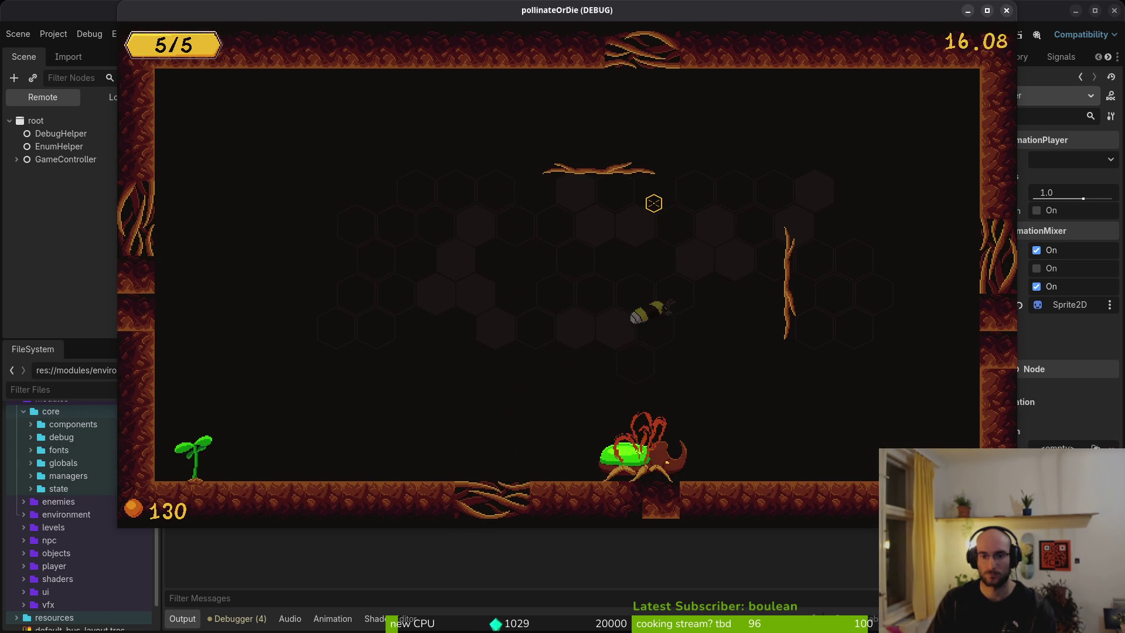
Step: Repeatedly dash the bee up, onto the right wall, and back down onto the beetle
key(w)
key(w)
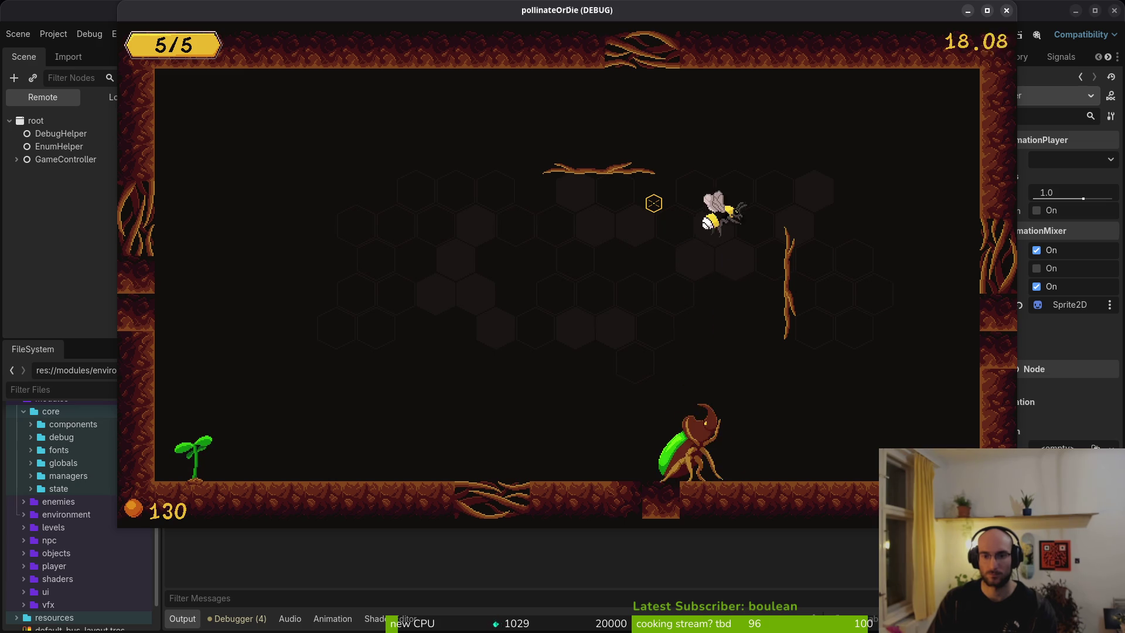
key(a)
key(w)
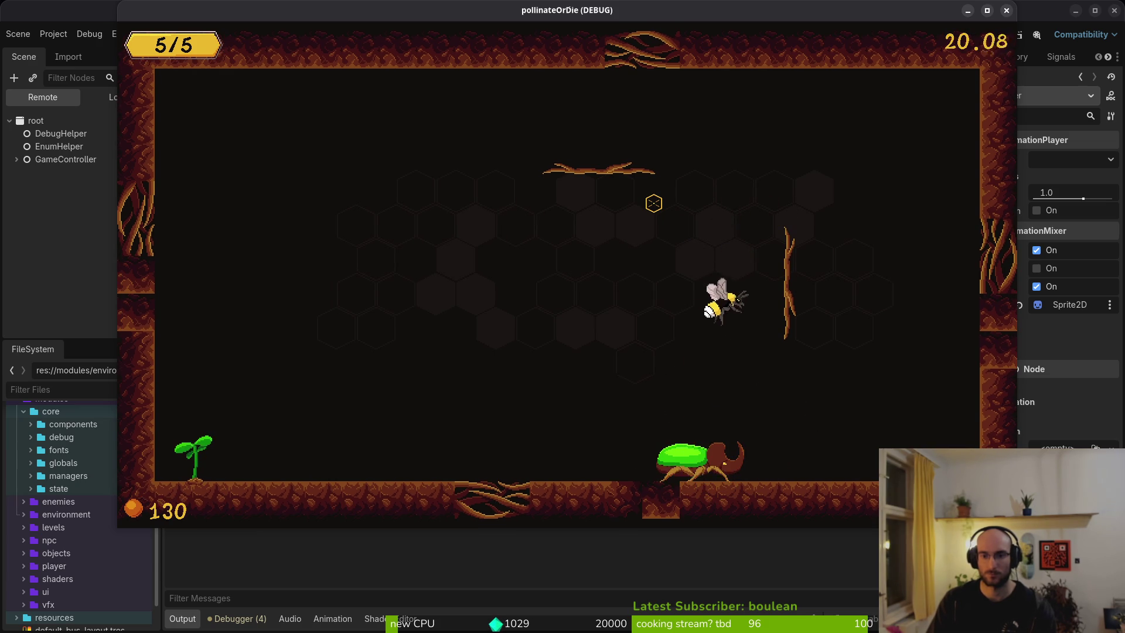
key(a)
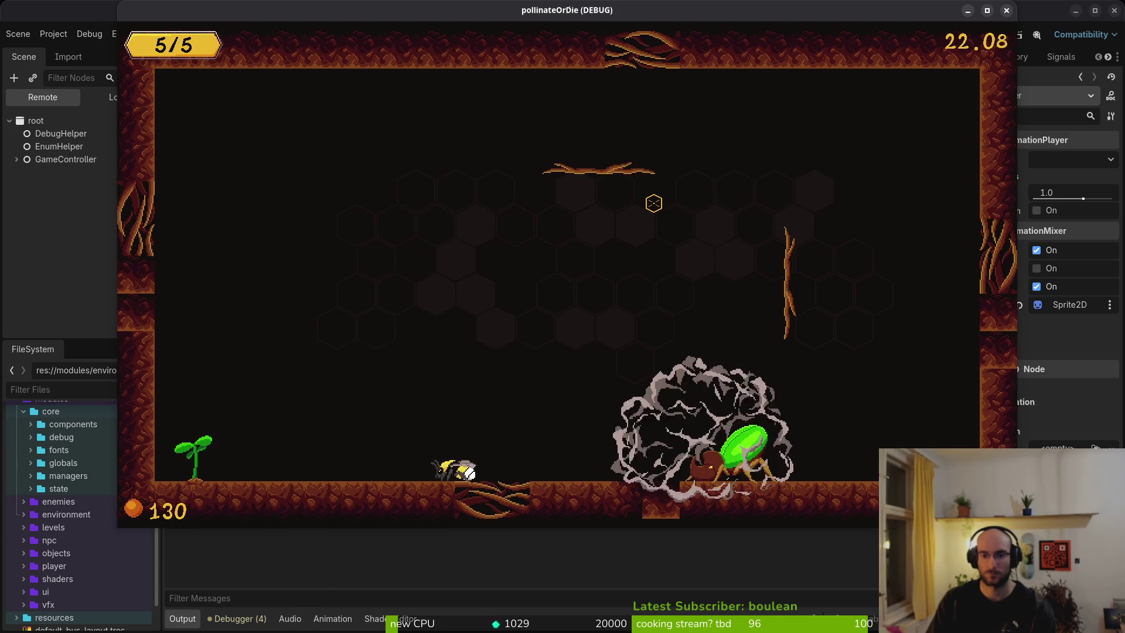
key(w)
key(d)
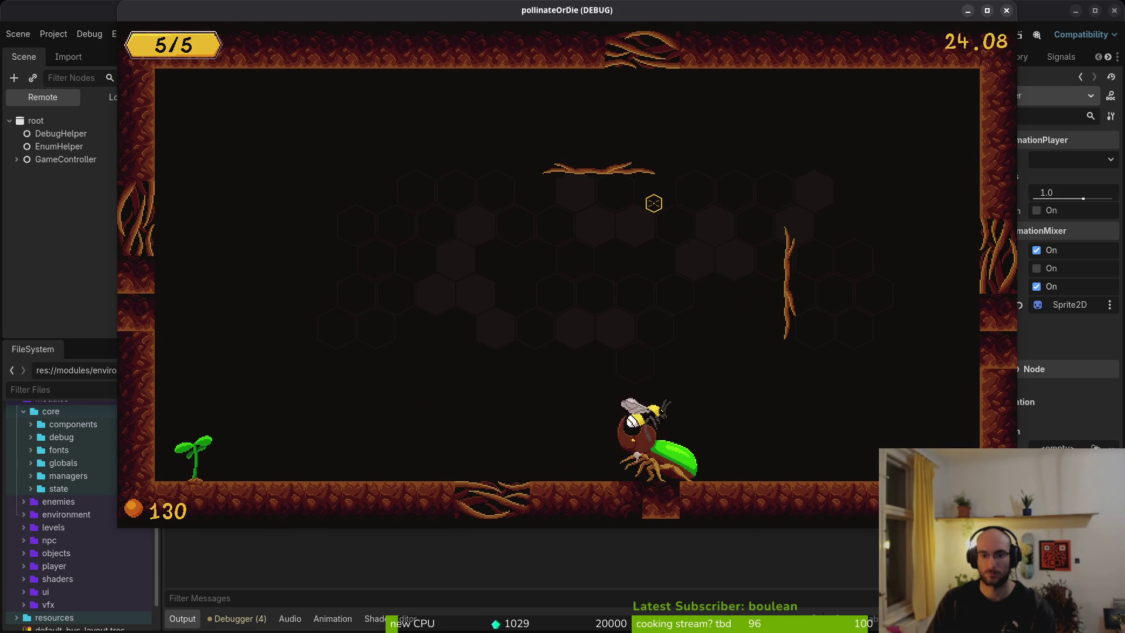
key(w)
key(d)
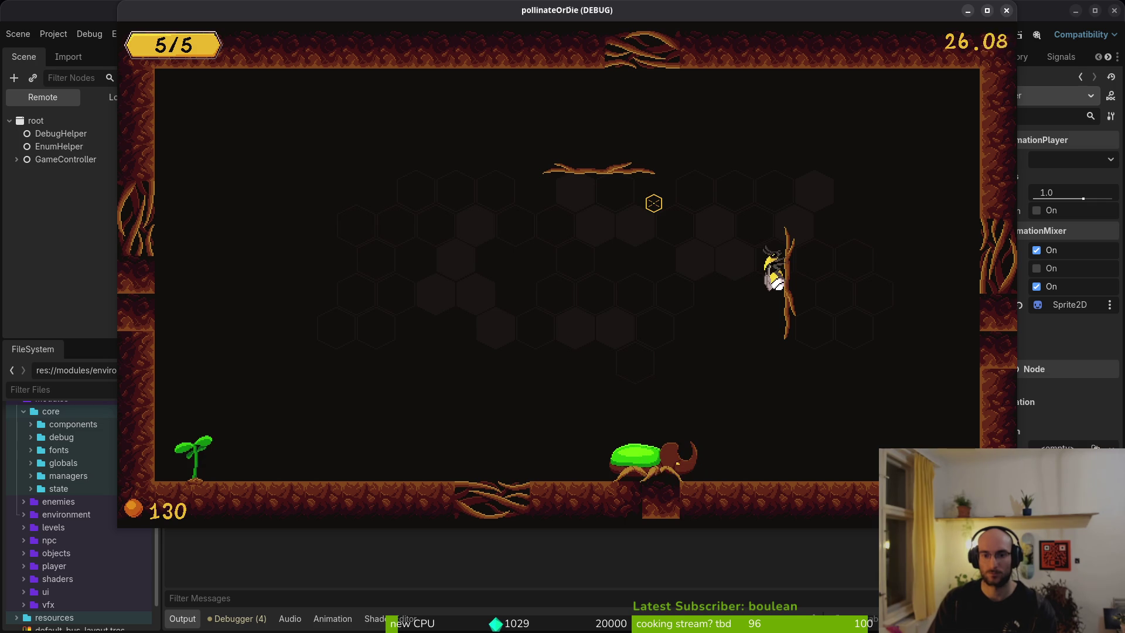
key(a)
key(w)
key(d)
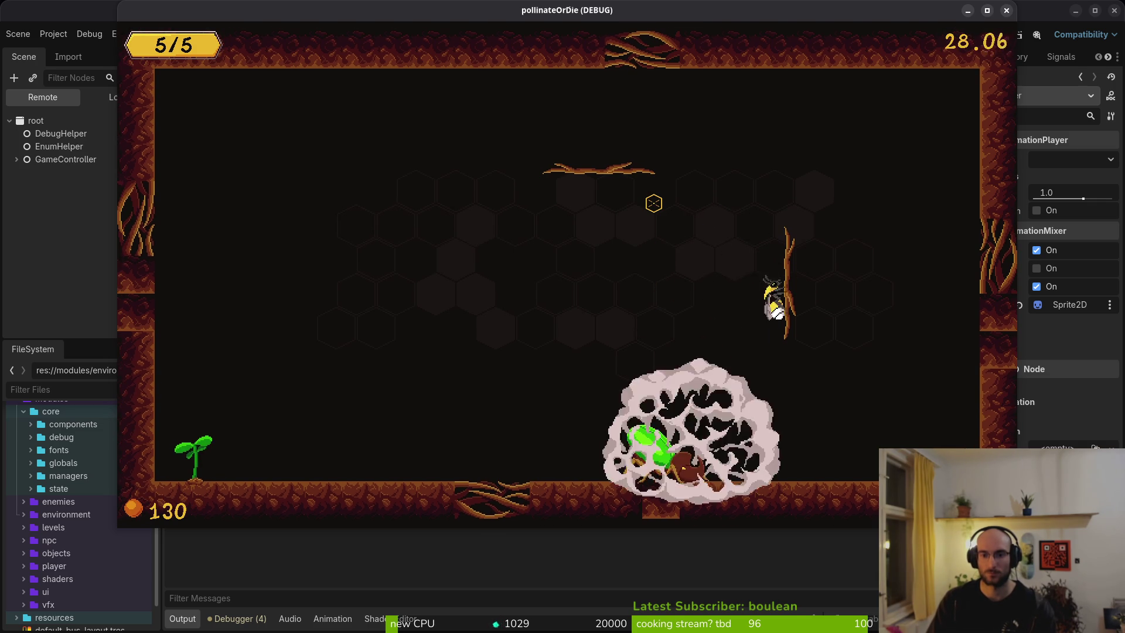
key(a)
key(w)
Step: Land beside the beetle, dash into it along the floor, then stop the game
key(d)
key(s)
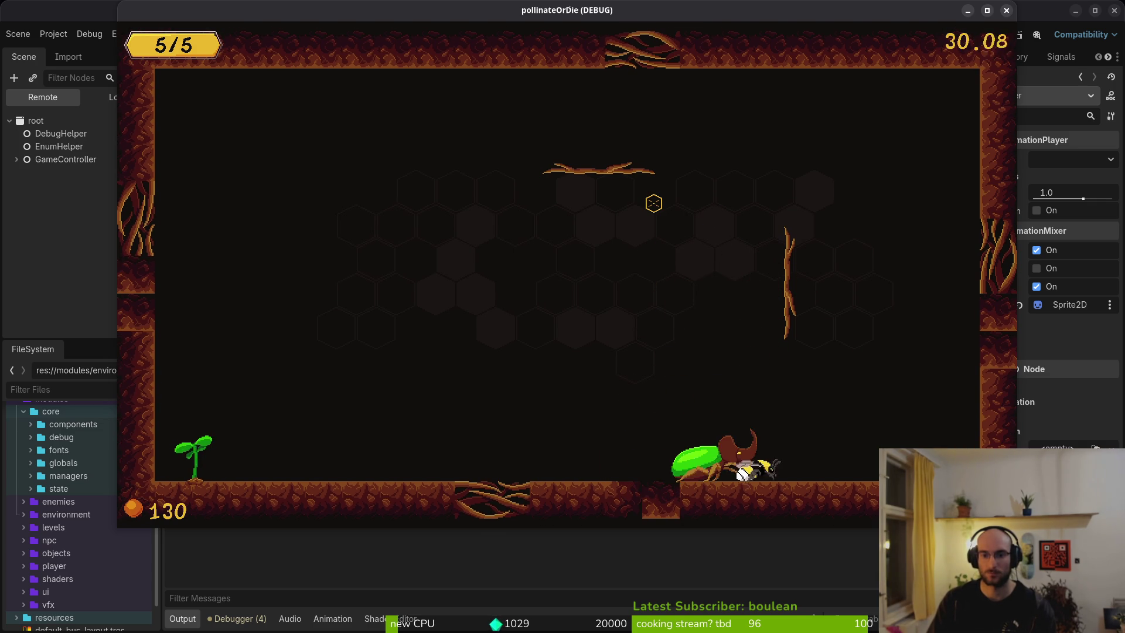
key(a)
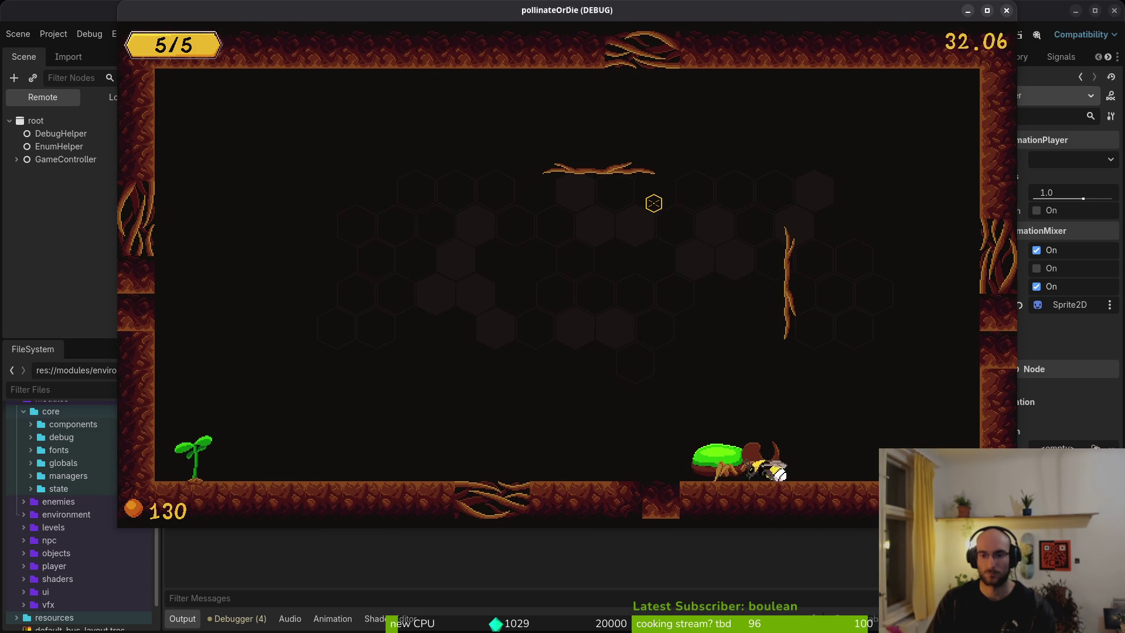
key(a)
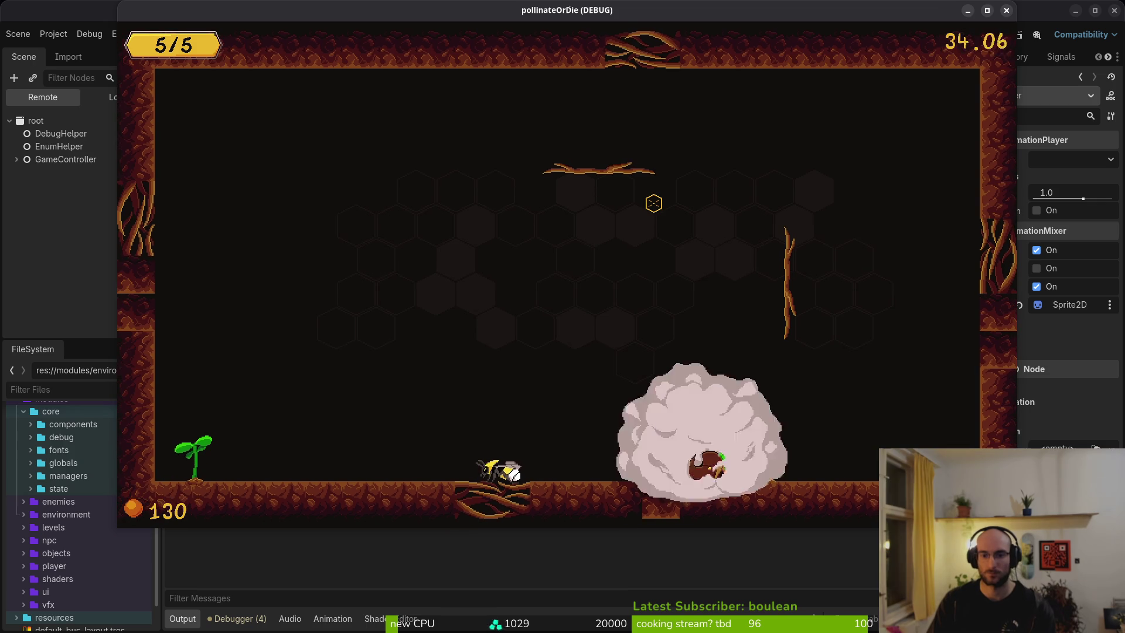
key(w)
key(d)
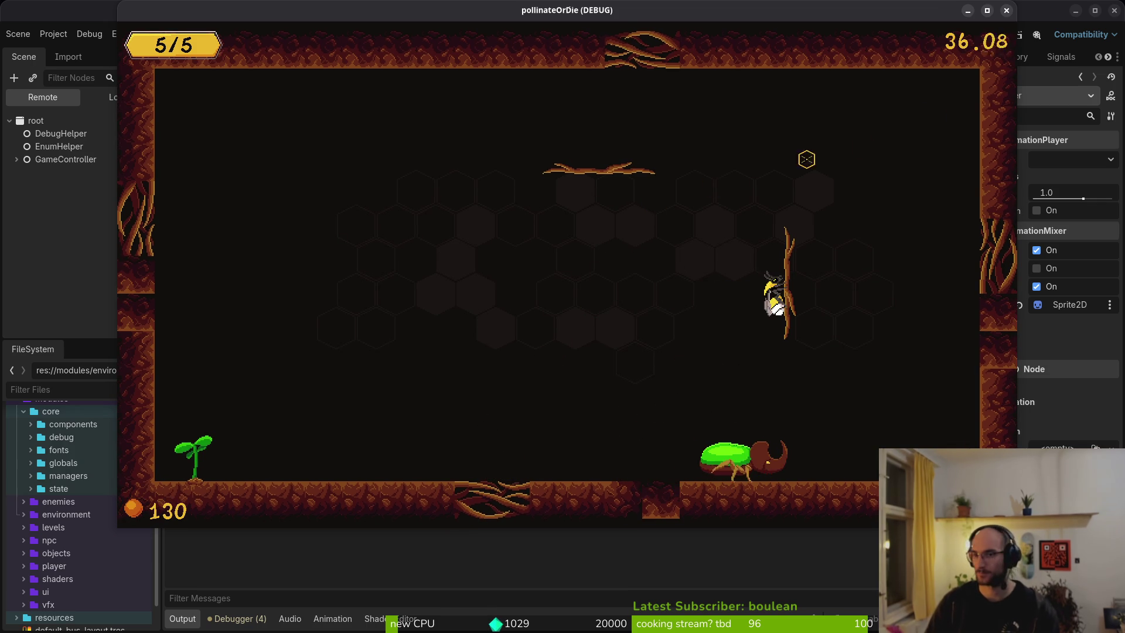
click(1006, 10)
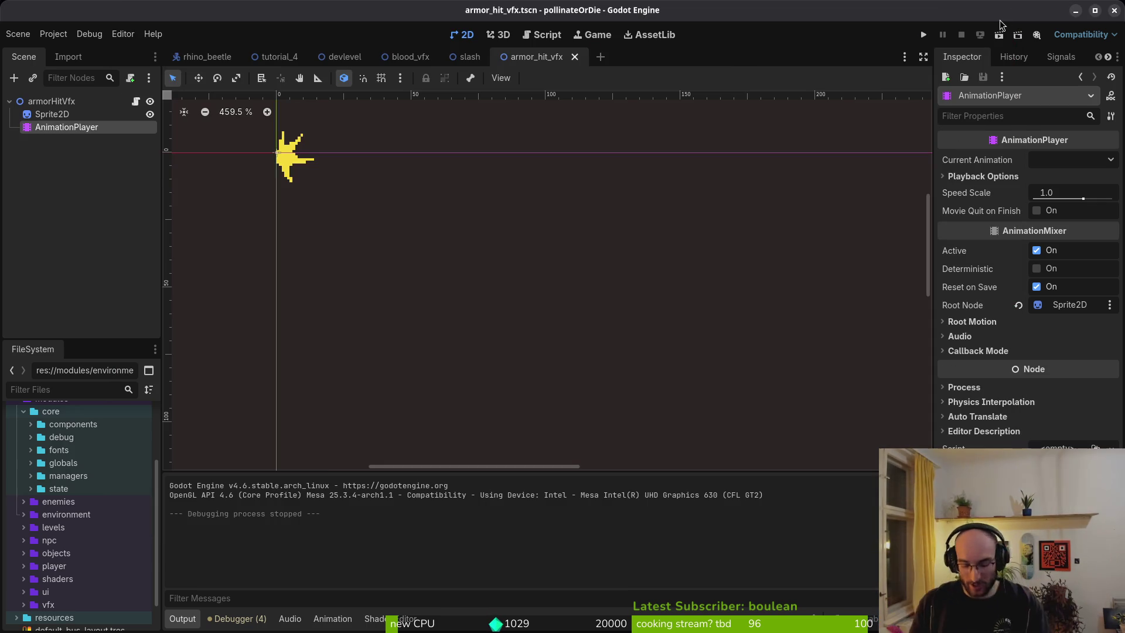
Step: Open the rhino beetle's idling.gd, yank its two-line aggro-range chase check, and return to defending.gd
key(alt+Tab)
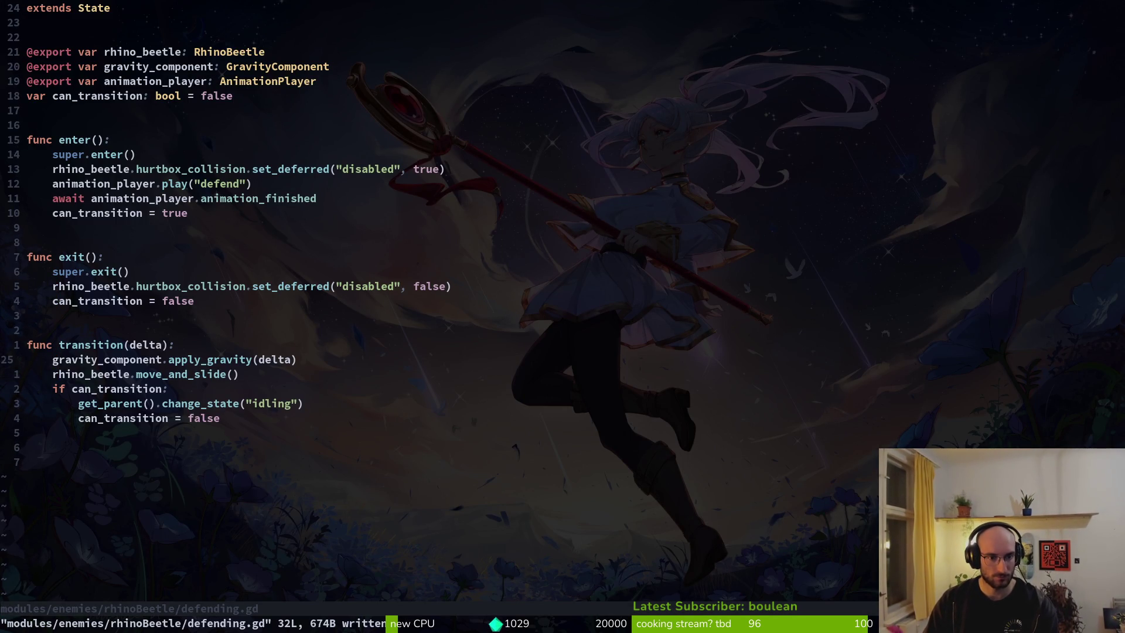
key(space)
key(f)
key(f)
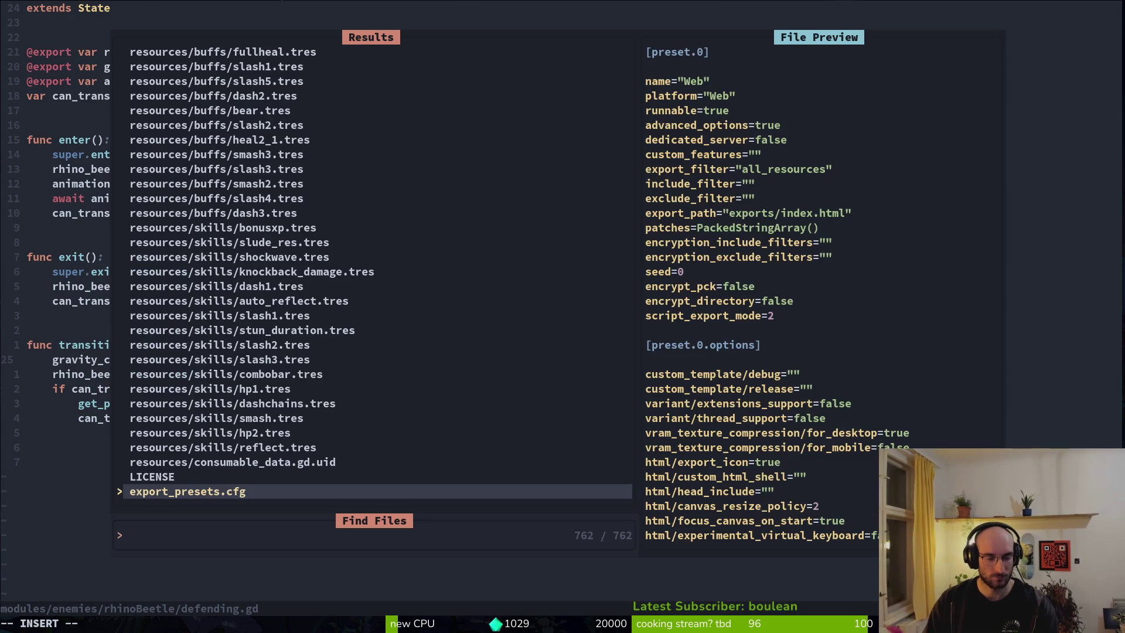
text(idling)
key(Up)
key(Up)
key(Up)
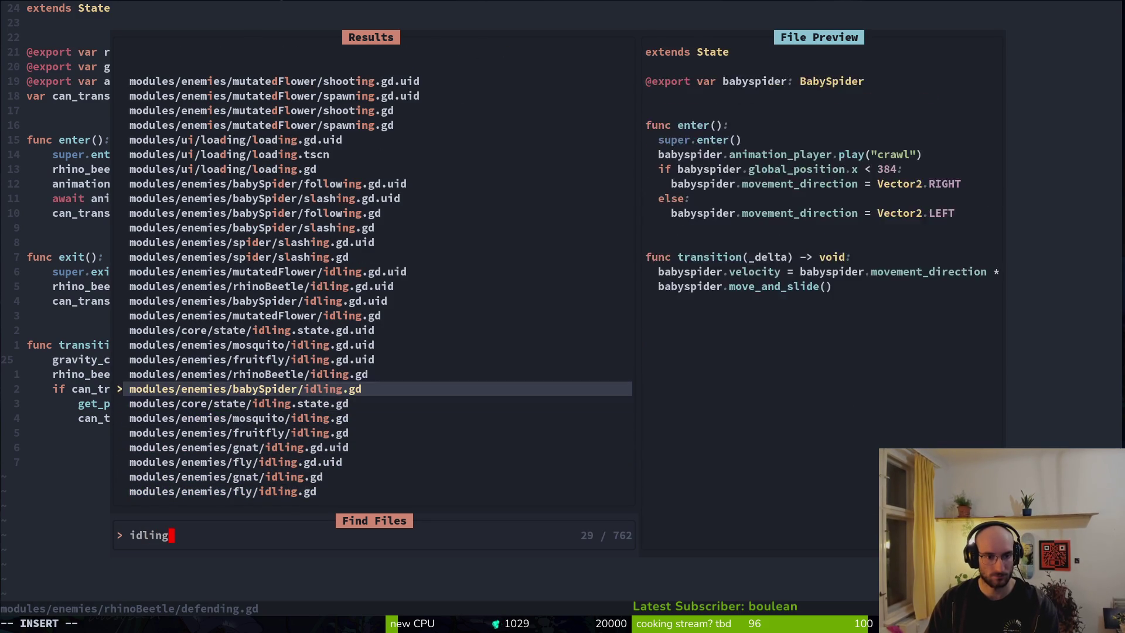
key(Return)
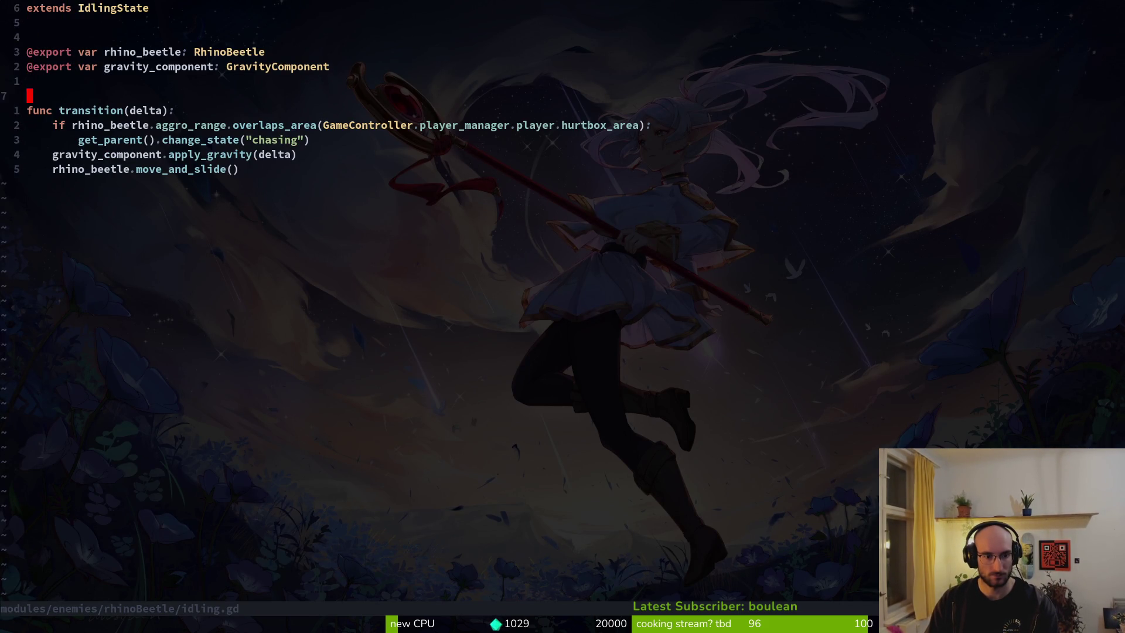
key(shift+v)
key(j)
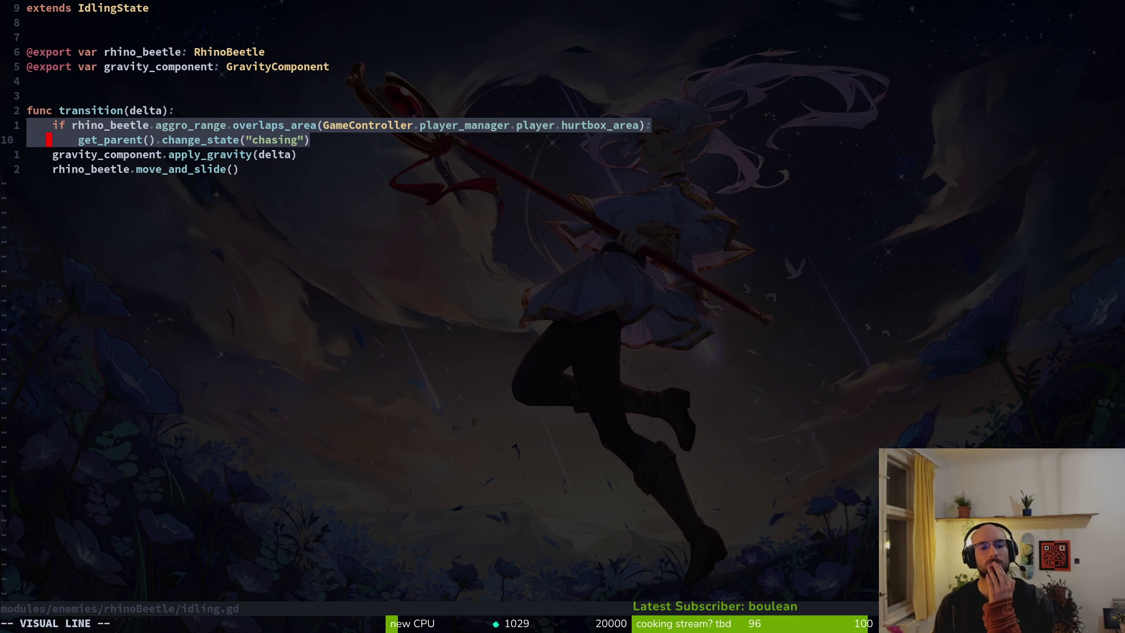
key(y)
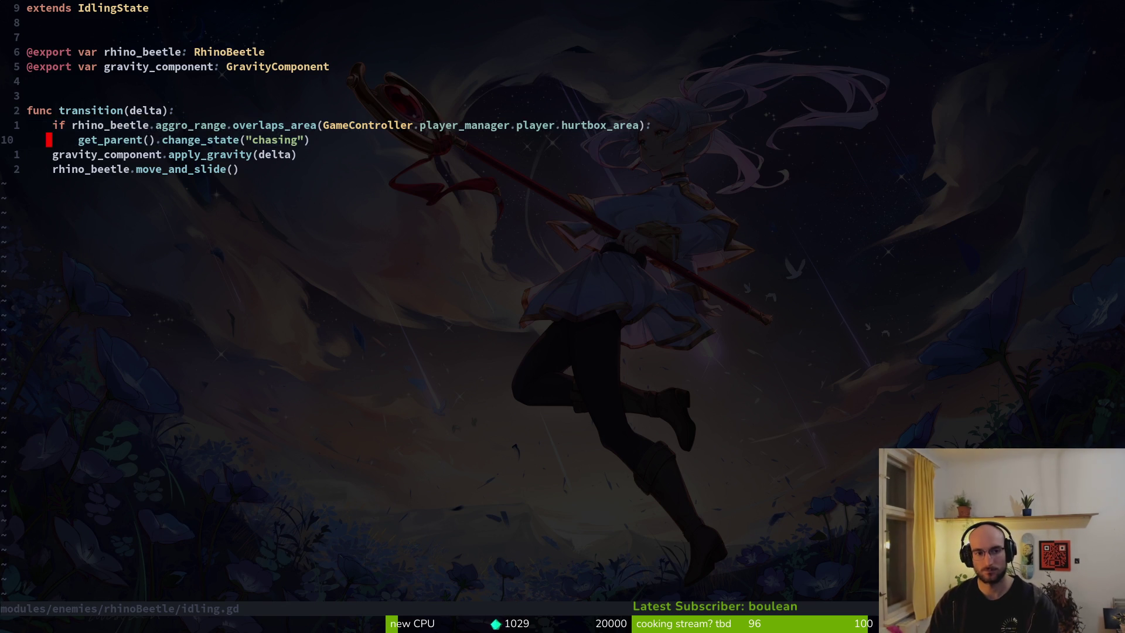
key(ctrl+6)
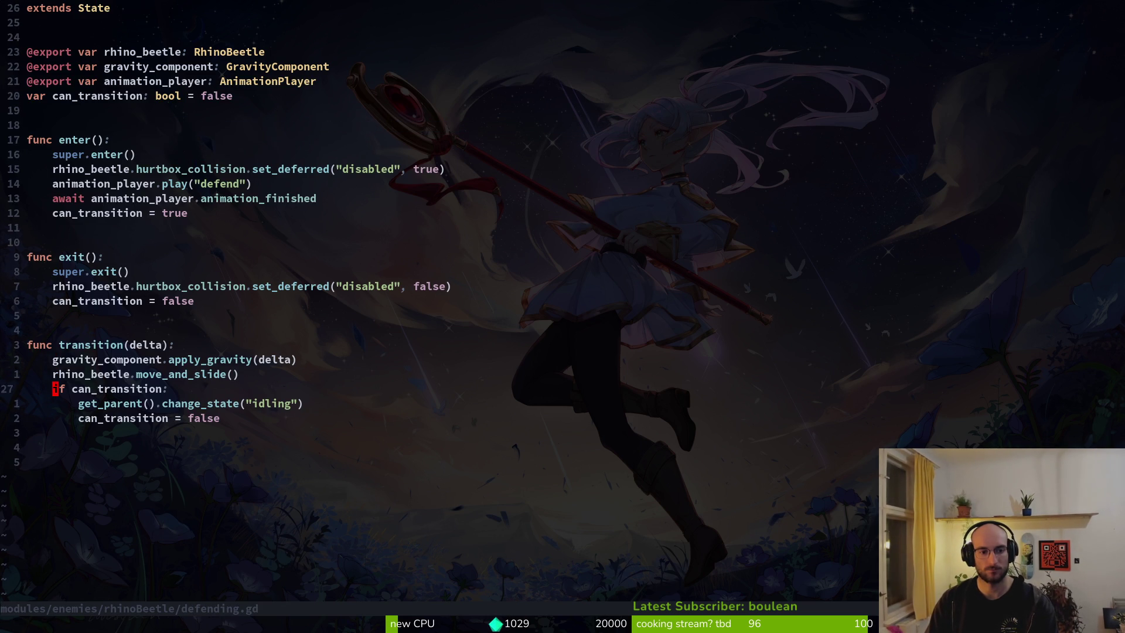
Step: After a trial comment-out, move change_state("idling") below can_transition = false in transition()
key(V)
key(p)
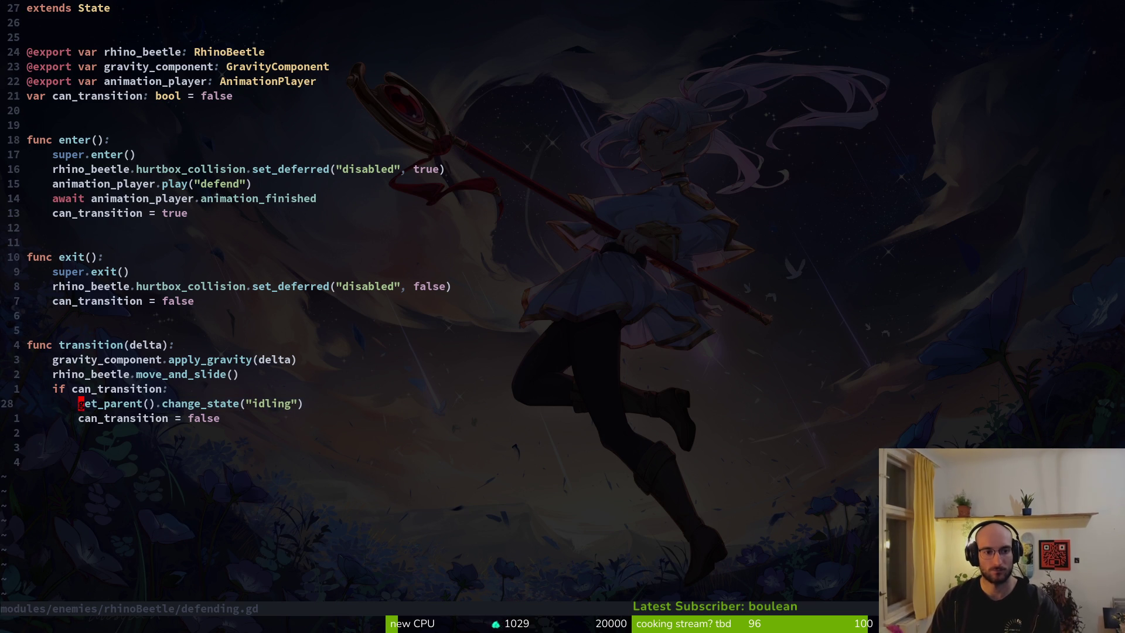
key(g)
key(c)
key(c)
text(:w)
key(Return)
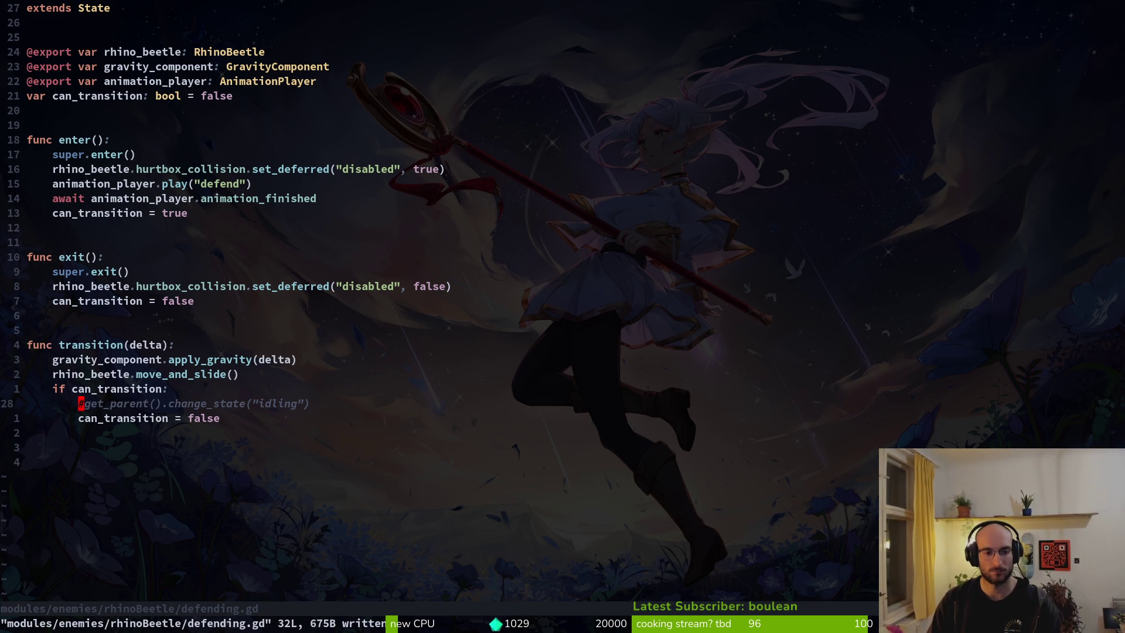
text(u:w)
key(Return)
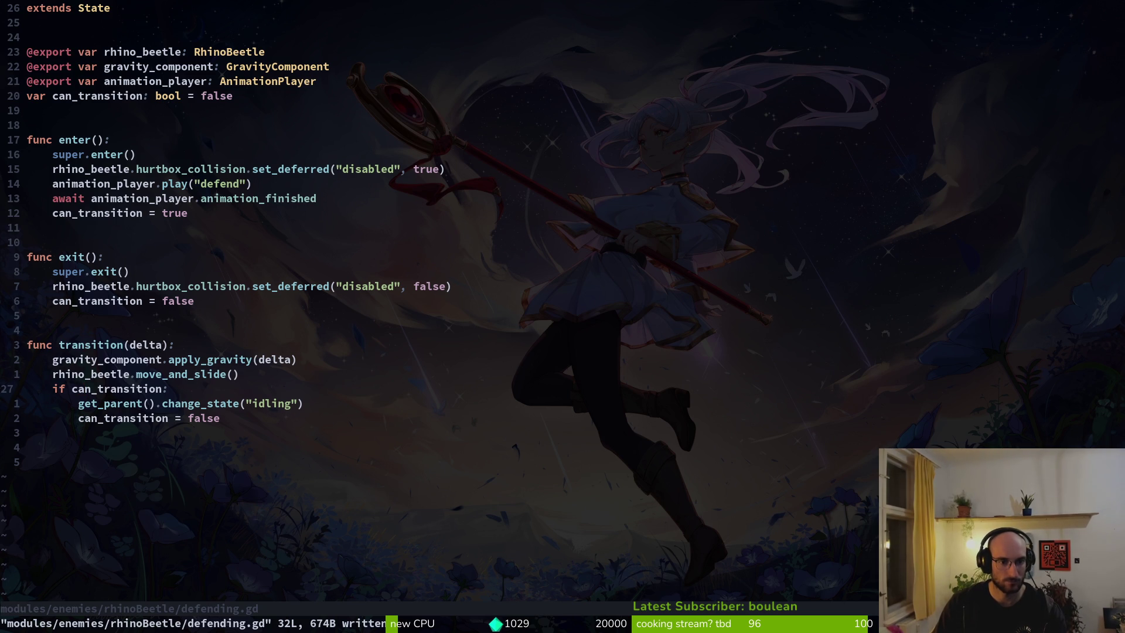
key(d)
key(d)
key(k)
key(P)
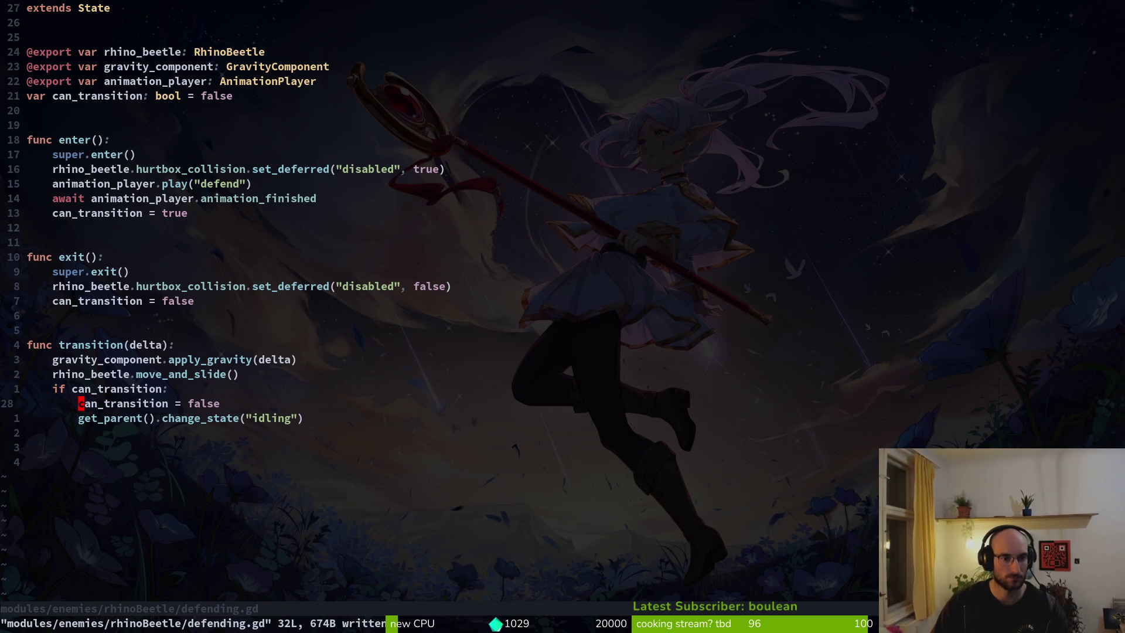
Step: Open dashing.state.gd with the fuzzy finder and run the project with F5
key(space)
key(f)
key(f)
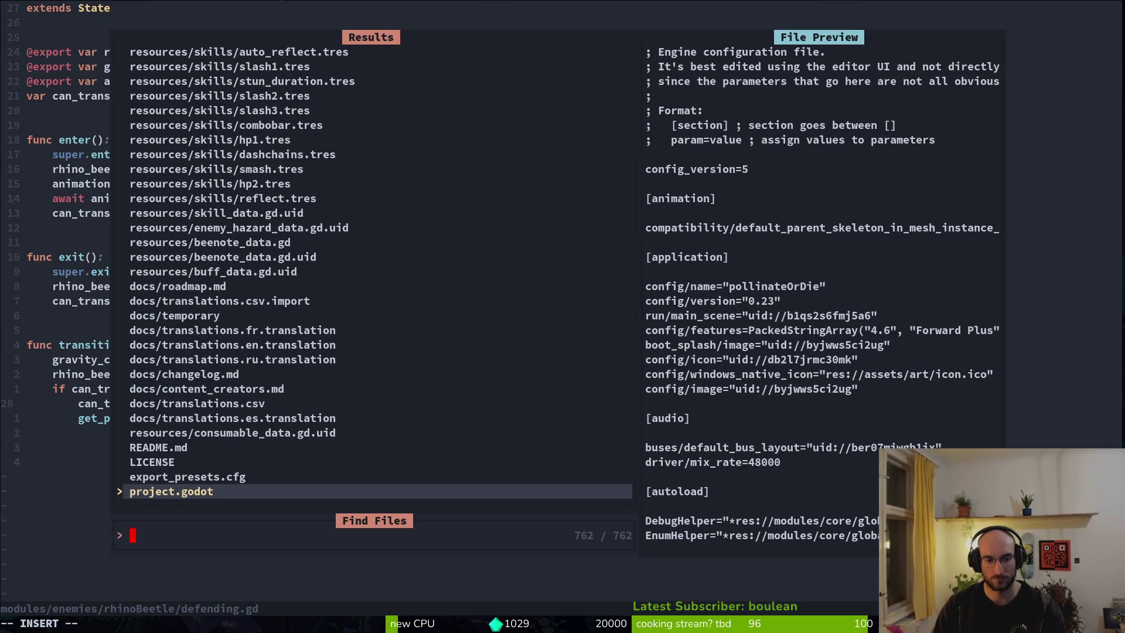
text(dashsate)
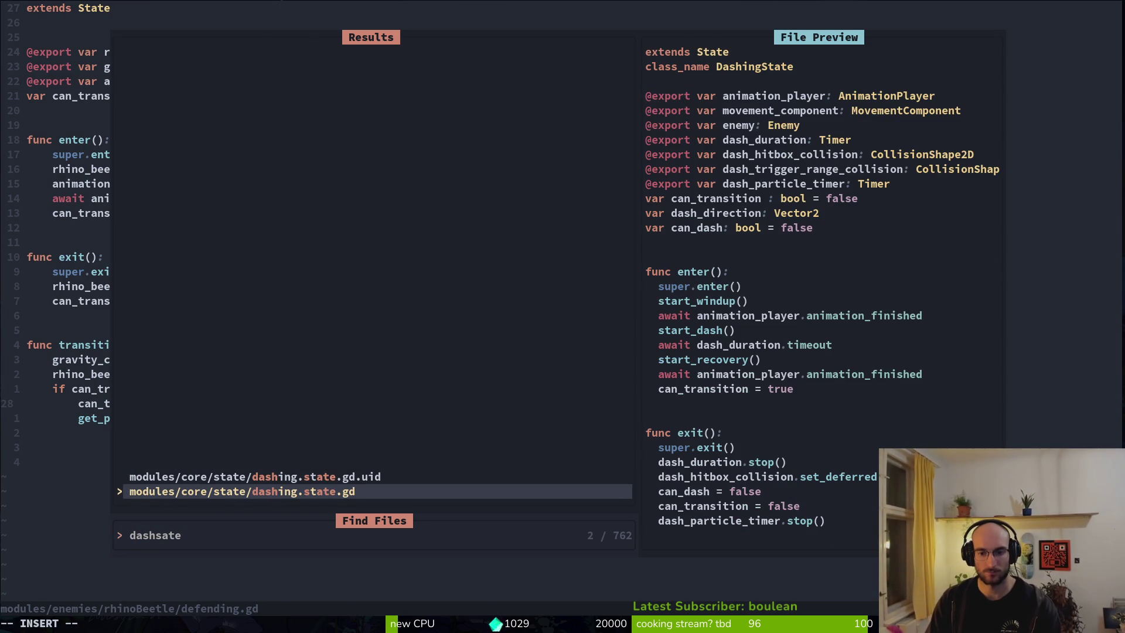
key(Return)
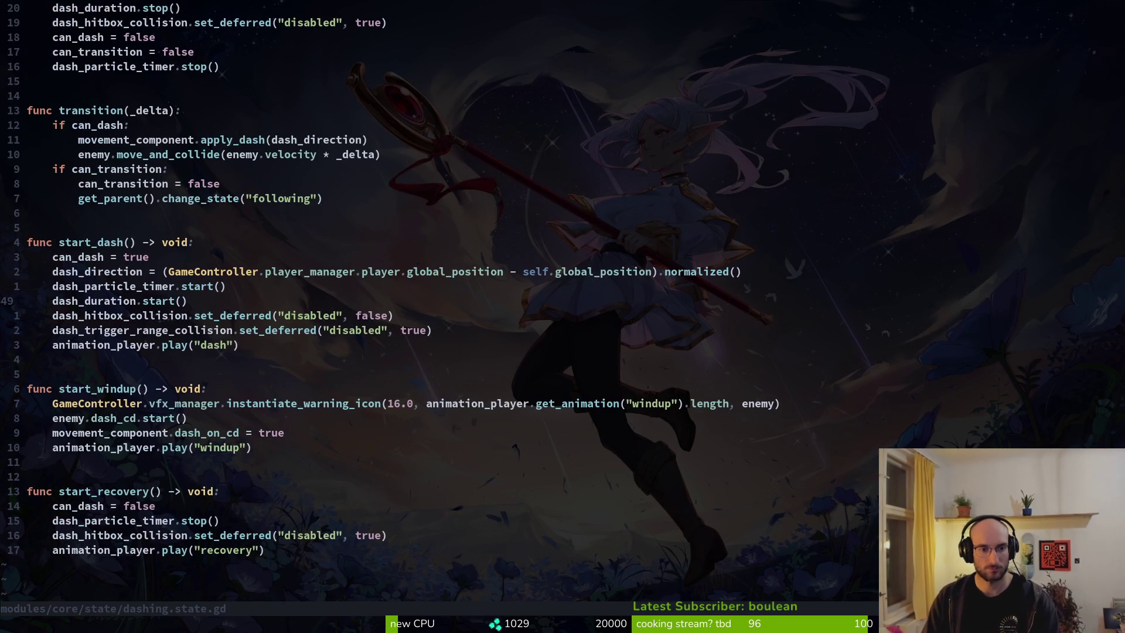
key(alt+Tab)
key(F5)
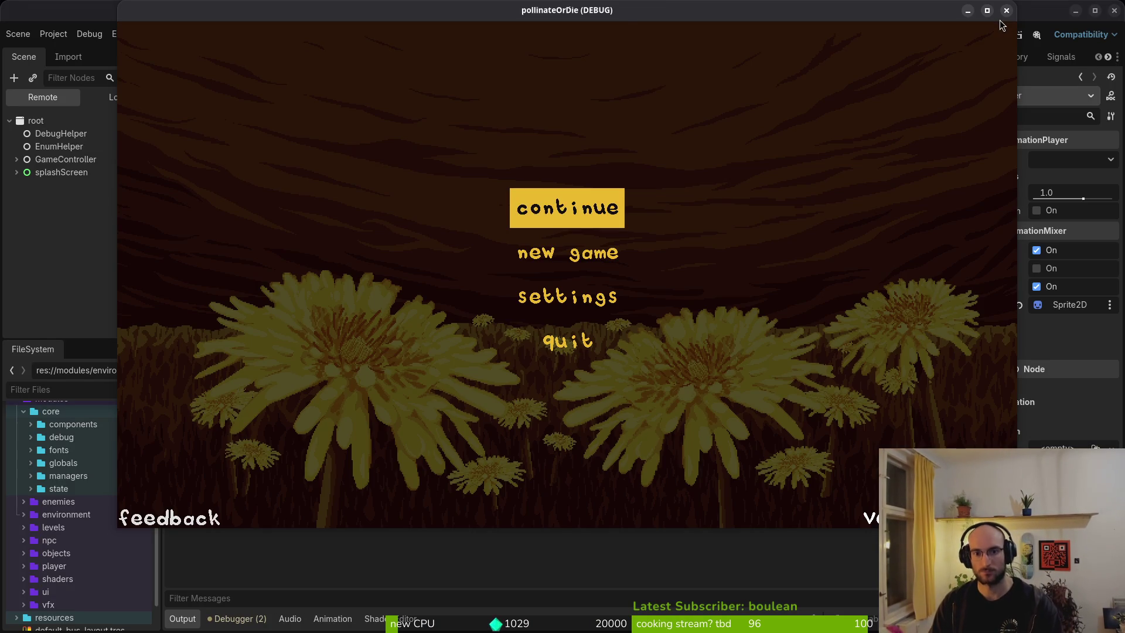
Step: Go through the hub into the dev level and strike the rhino beetle
key(Return)
key(Up)
key(Right)
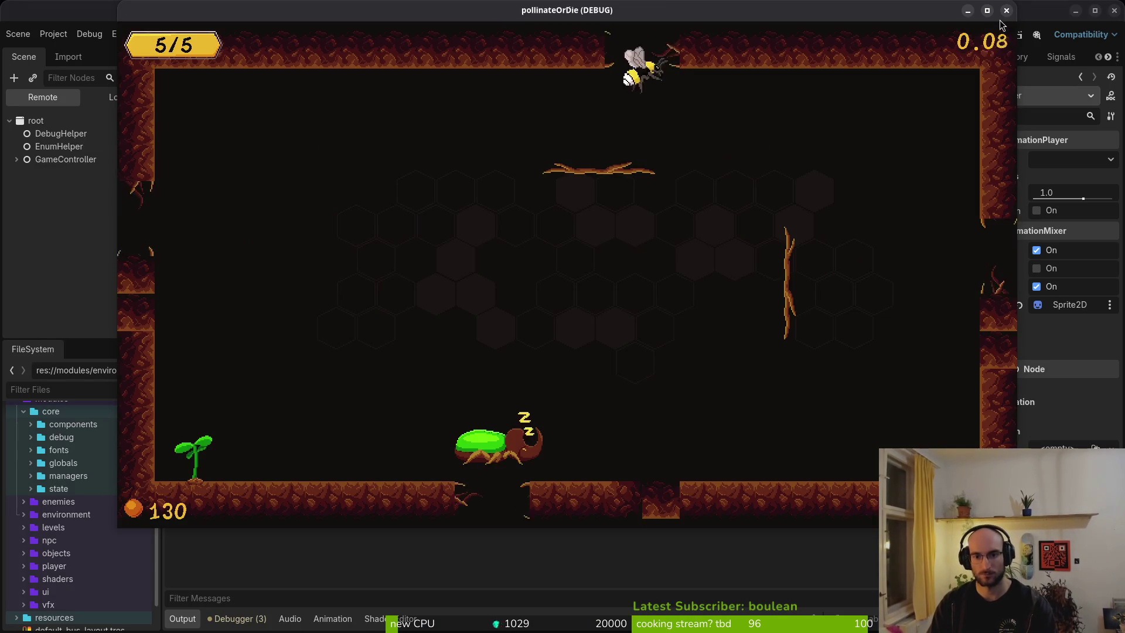
key(Down)
key(Right)
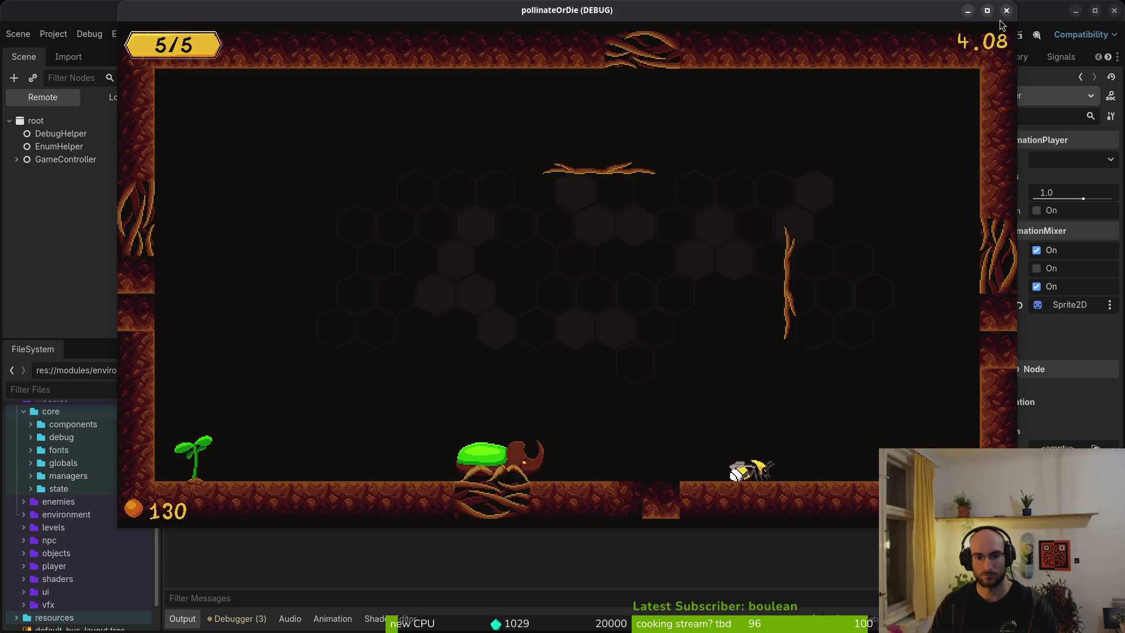
key(Left)
key(Up)
key(Right)
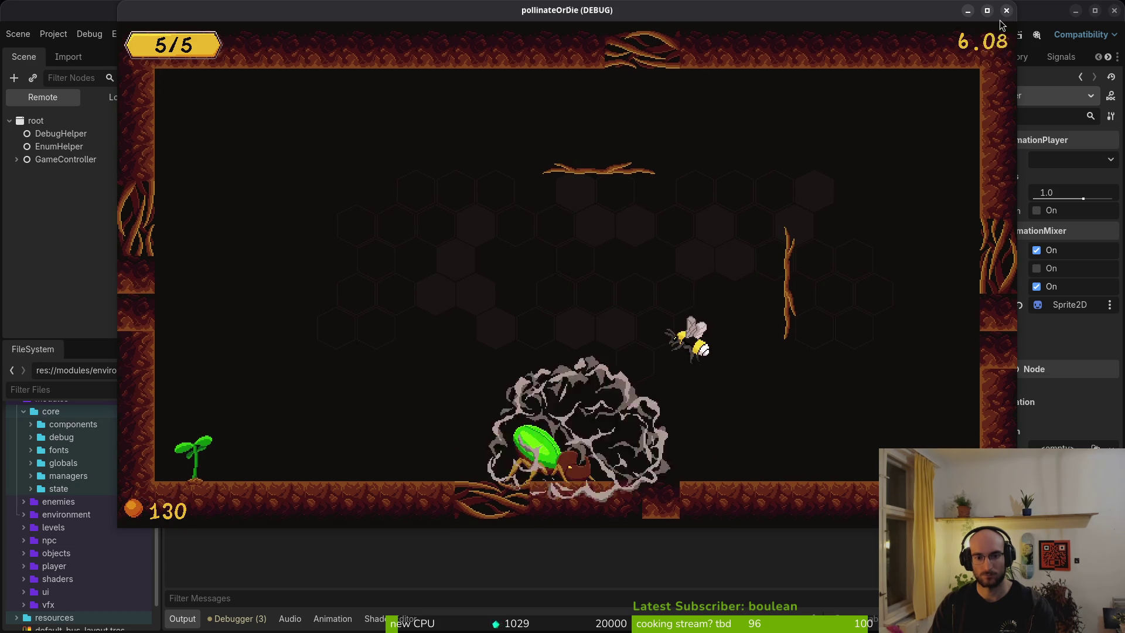
Step: Dive onto the beetle repeatedly and dash past it as it defends with dust bursts
key(Up)
key(Down)
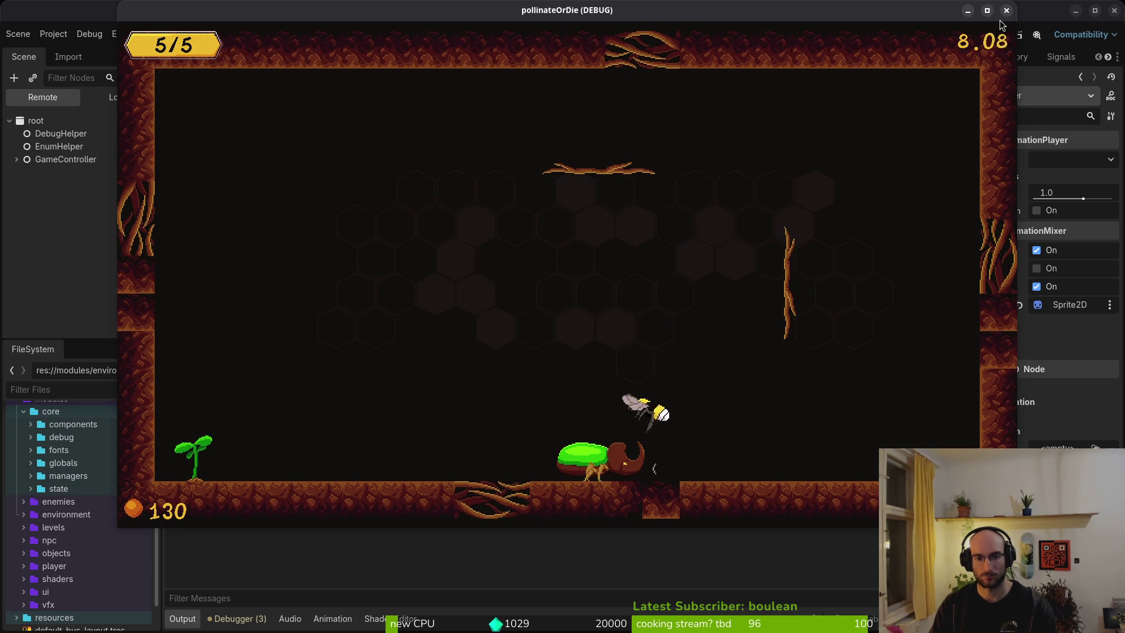
key(Up)
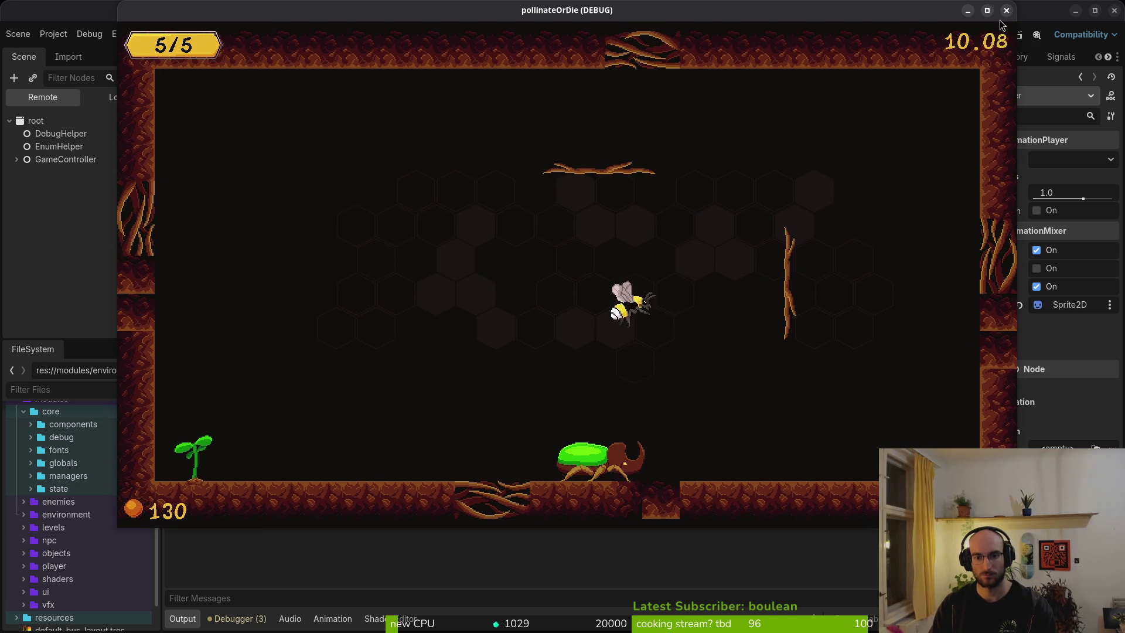
key(Down)
key(Right)
key(Down)
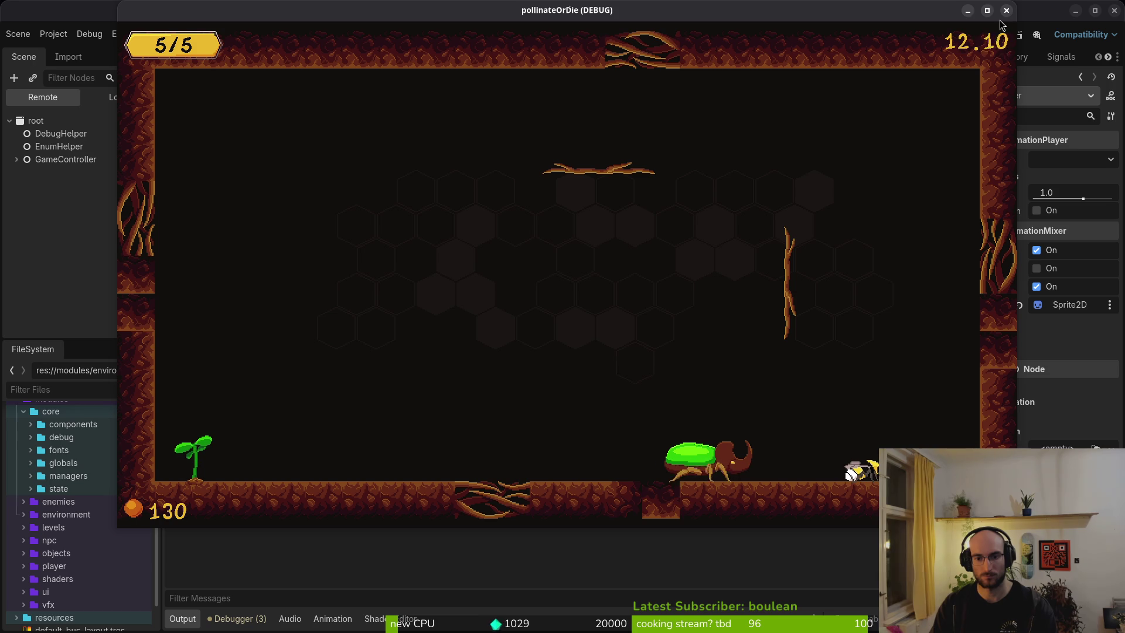
key(Left)
key(Right)
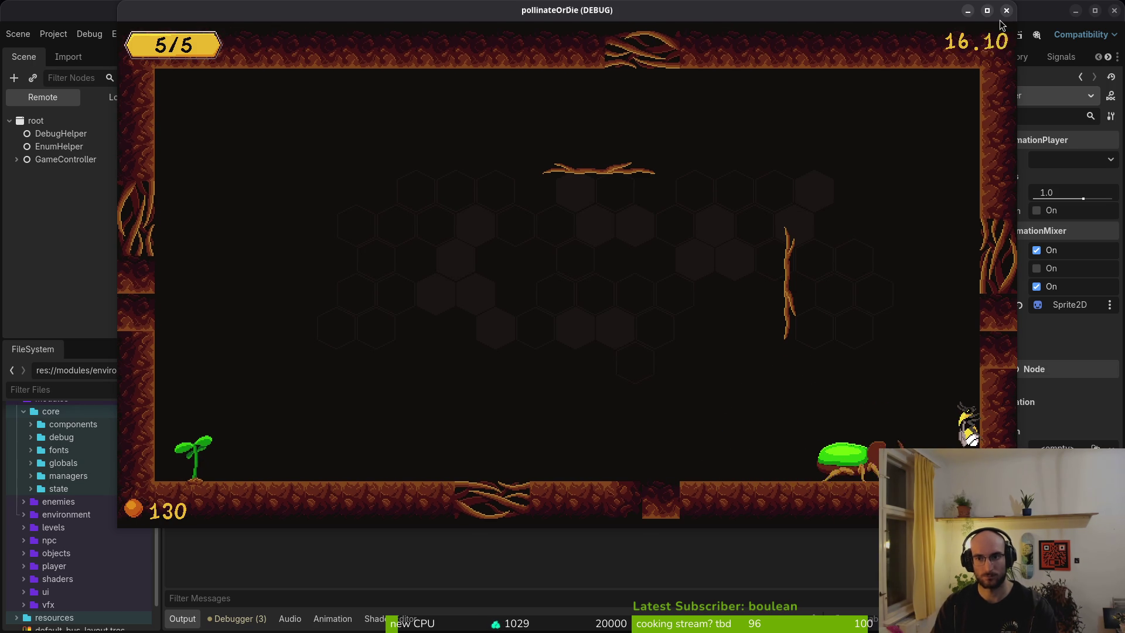
Step: Stop the running game and save dashing.state.gd in Neovim
click(1006, 10)
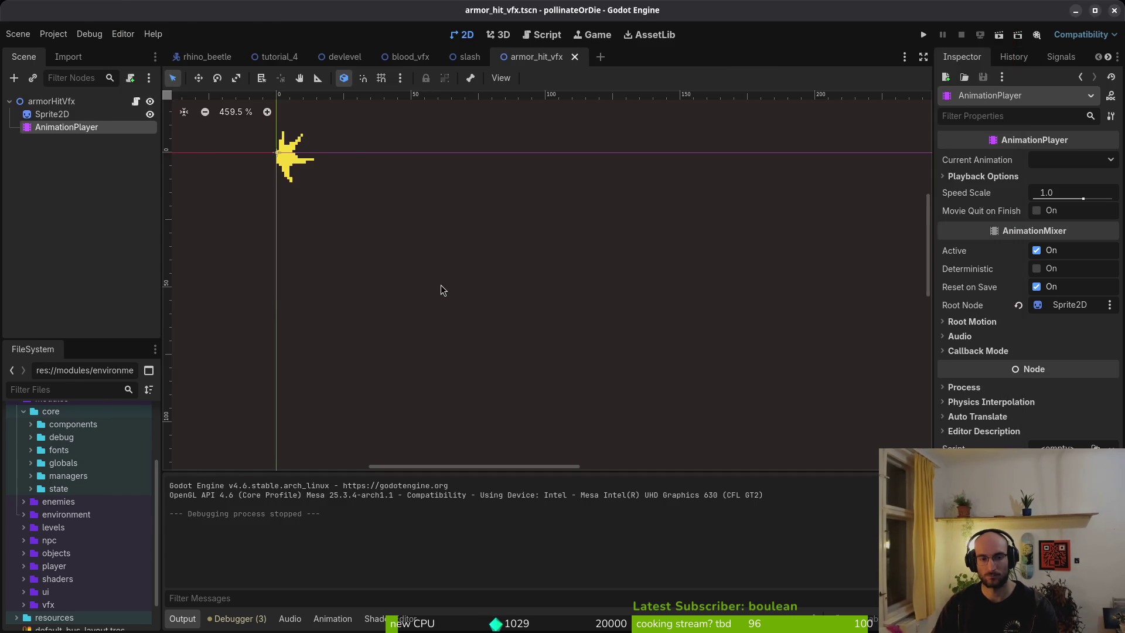
key(alt+Tab)
text(:w)
key(Return)
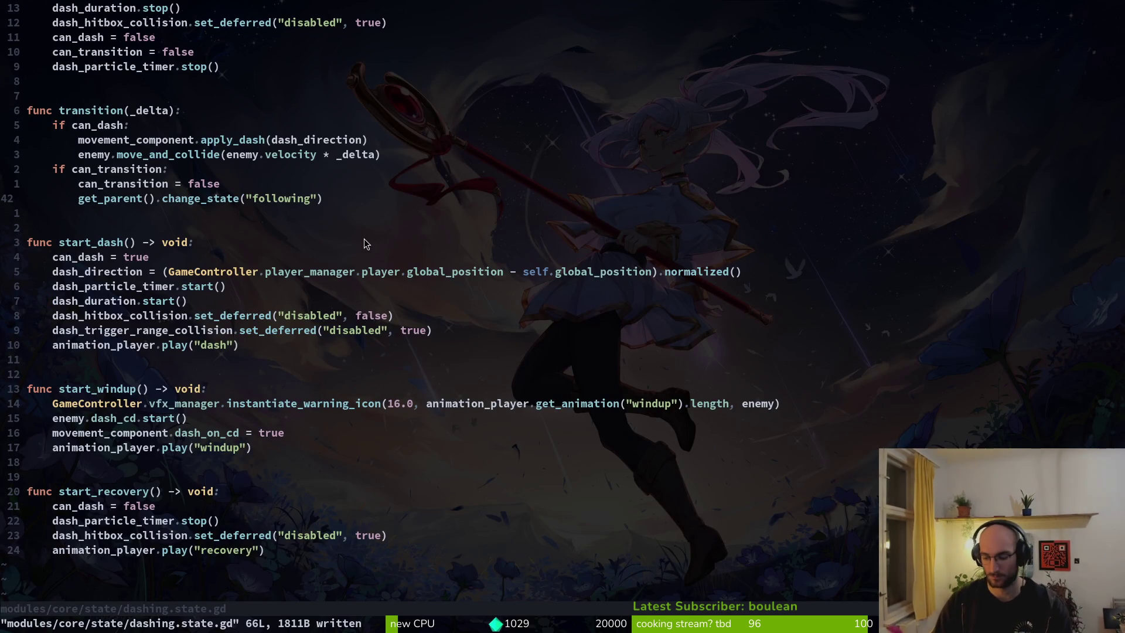
key(space)
Step: Open finite_state_machine.gd by searching 'fsm' in the project file finder
key(p)
key(f)
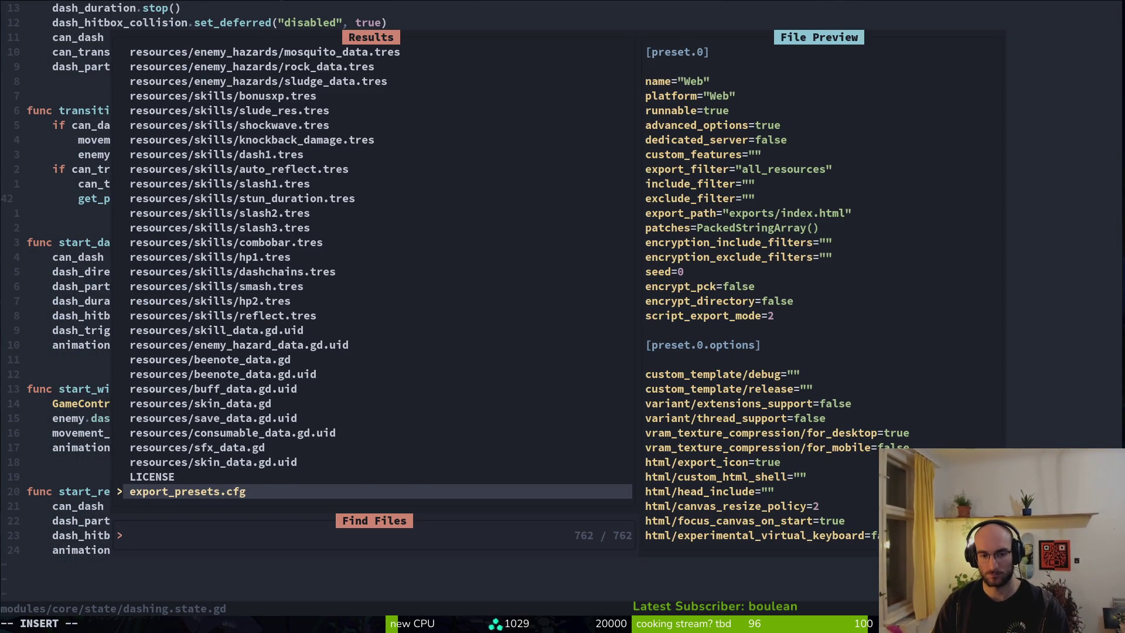
text(fsm)
key(Return)
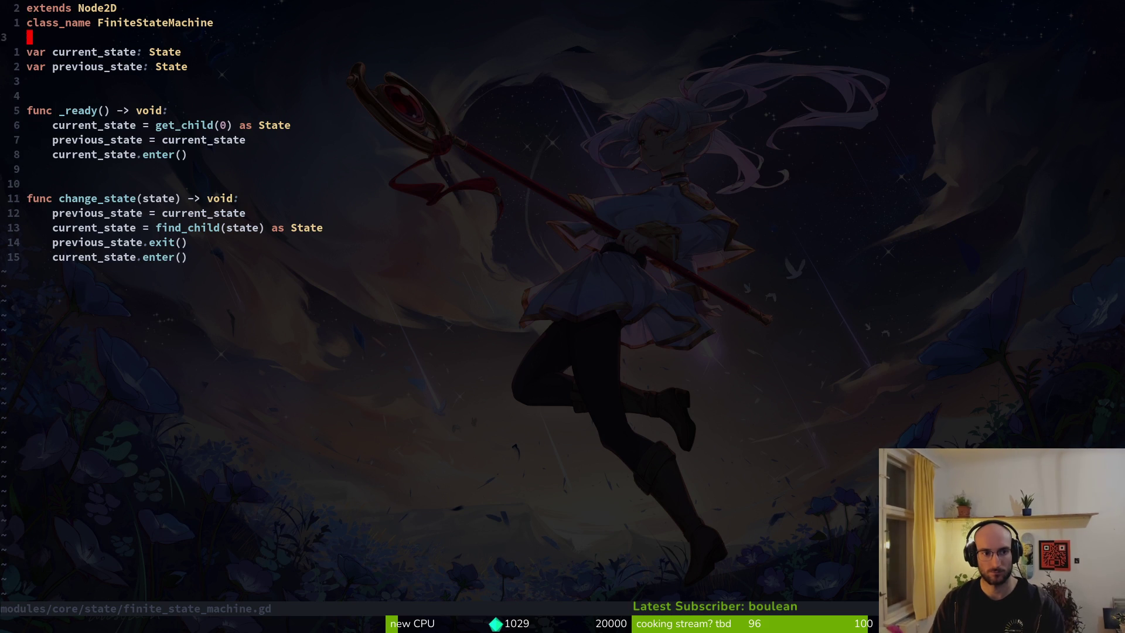
Step: Move previous_state = current_state below current_state.enter() in change_state, save, and relaunch the game
click(49, 213)
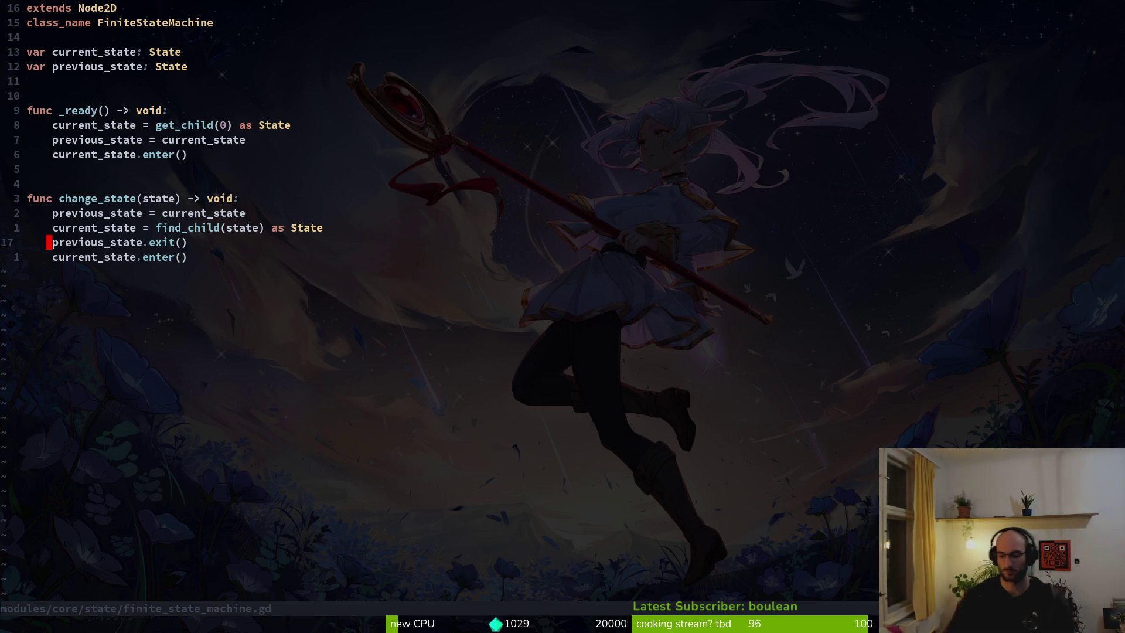
key(k)
key(k)
key(shift+v)
key(J)
key(J)
key(J)
key(Escape)
text(:w)
key(Return)
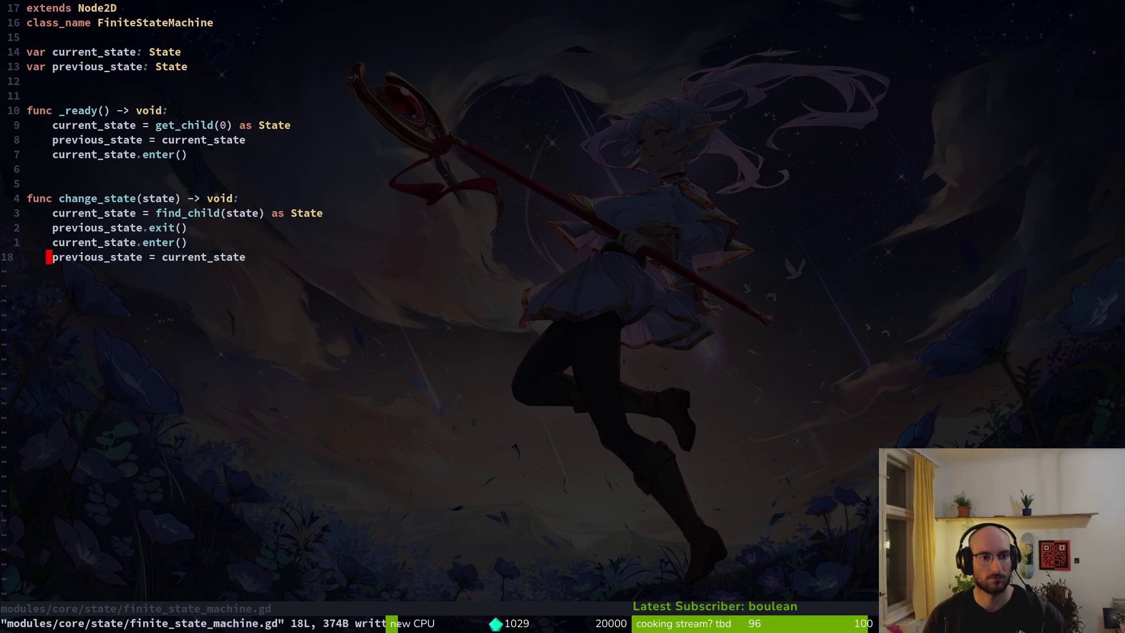
key(alt+Tab)
key(F5)
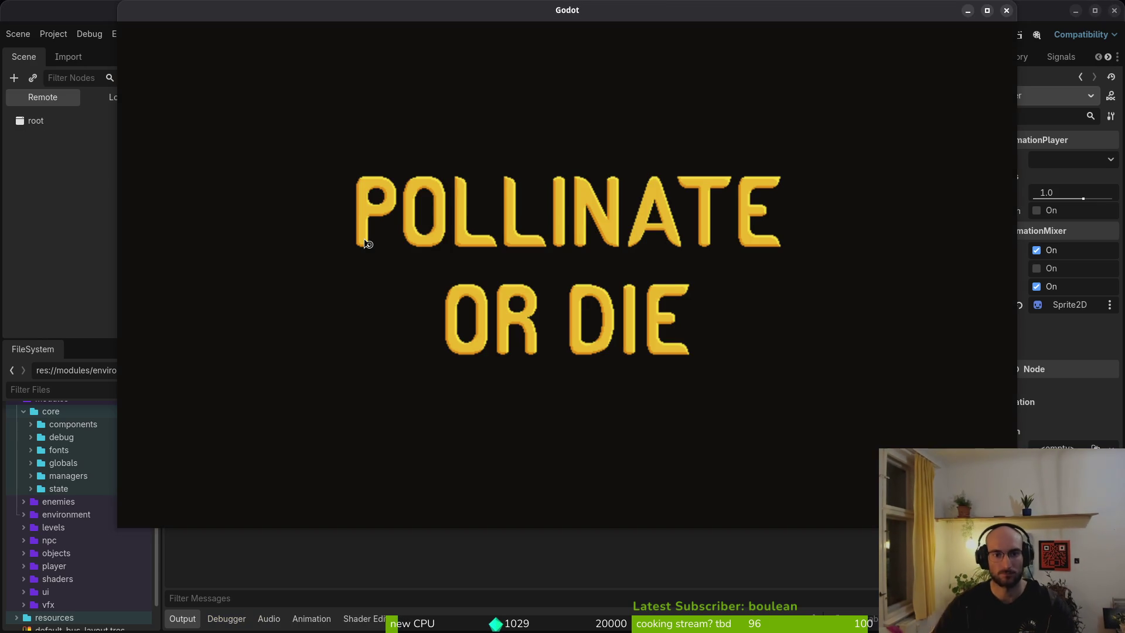
Step: Skip the title, fight the rhino beetle with dashes and dives, cling to the vine, then stop the game
key(Return)
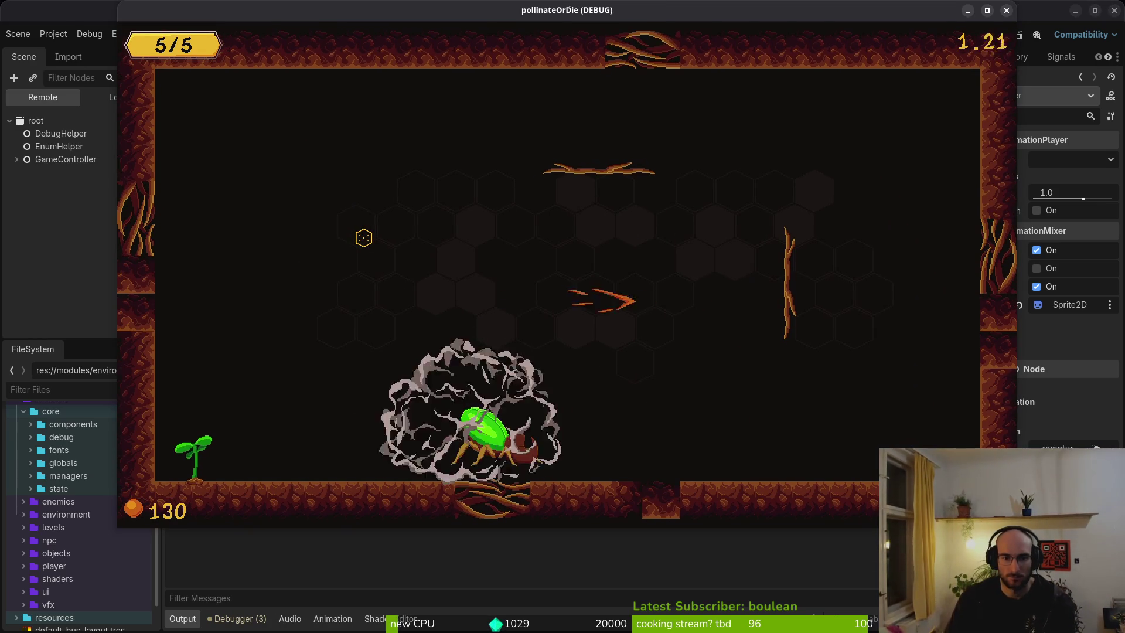
key(space)
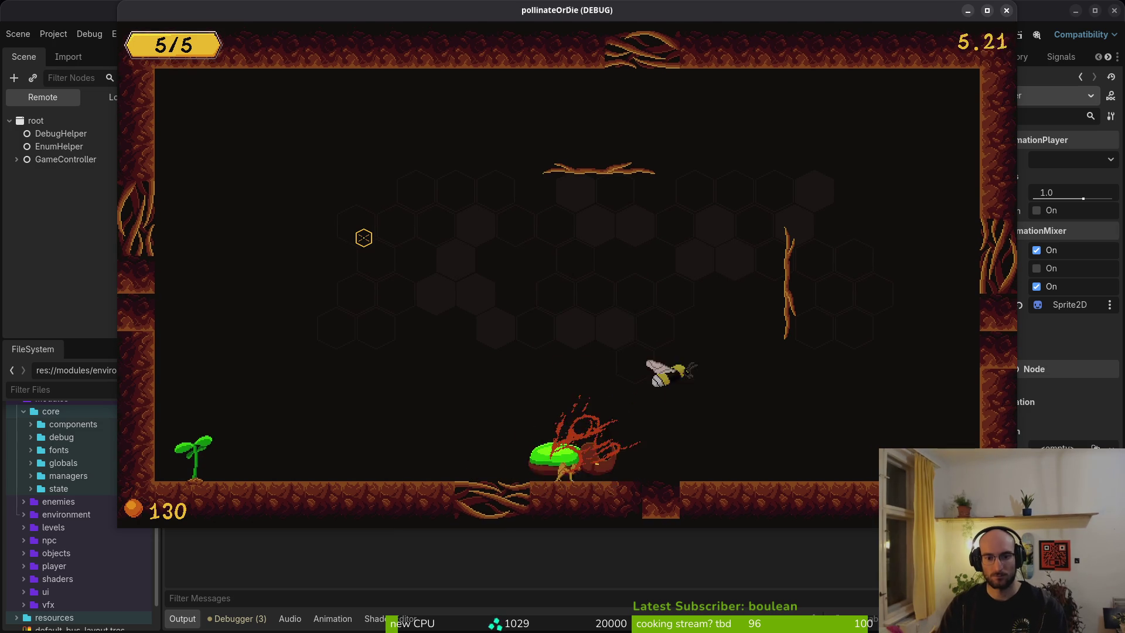
key(space)
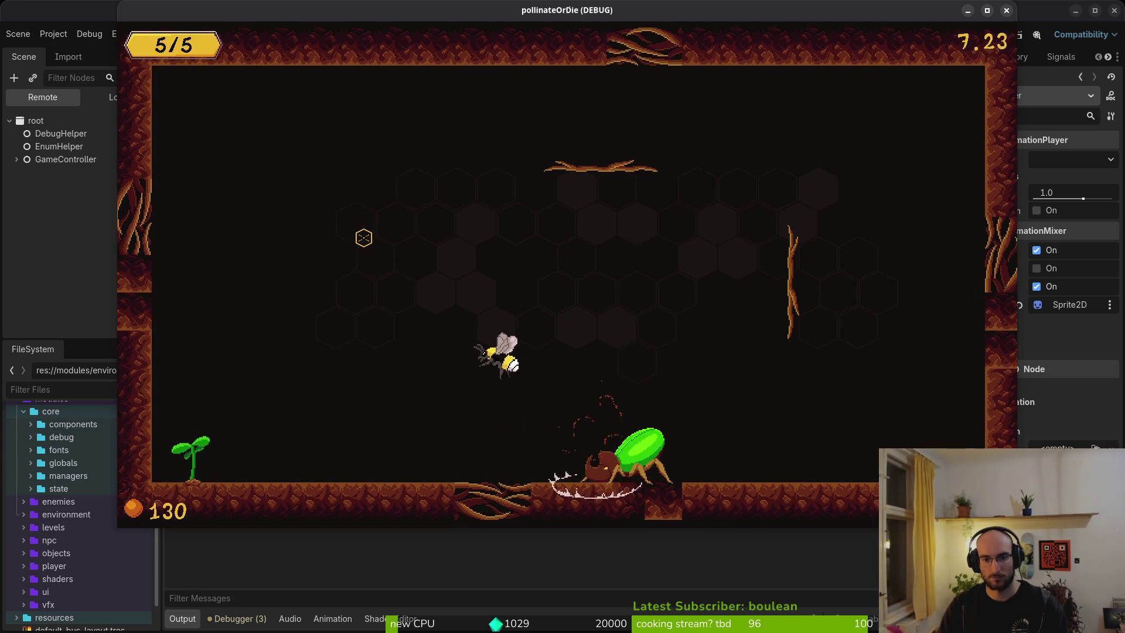
key(space)
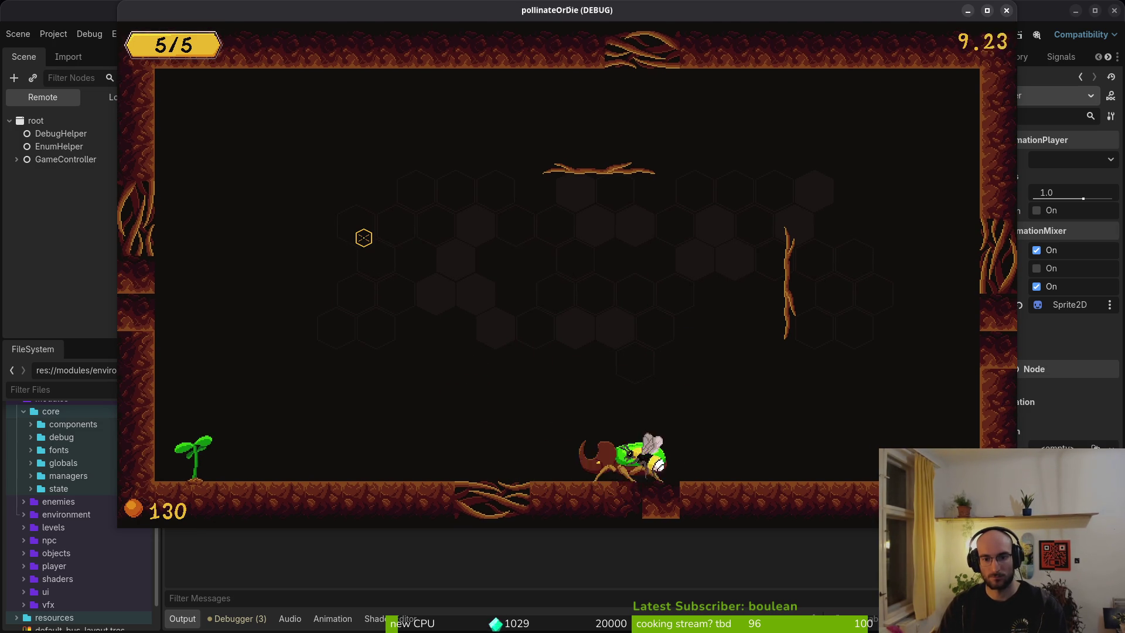
key(space)
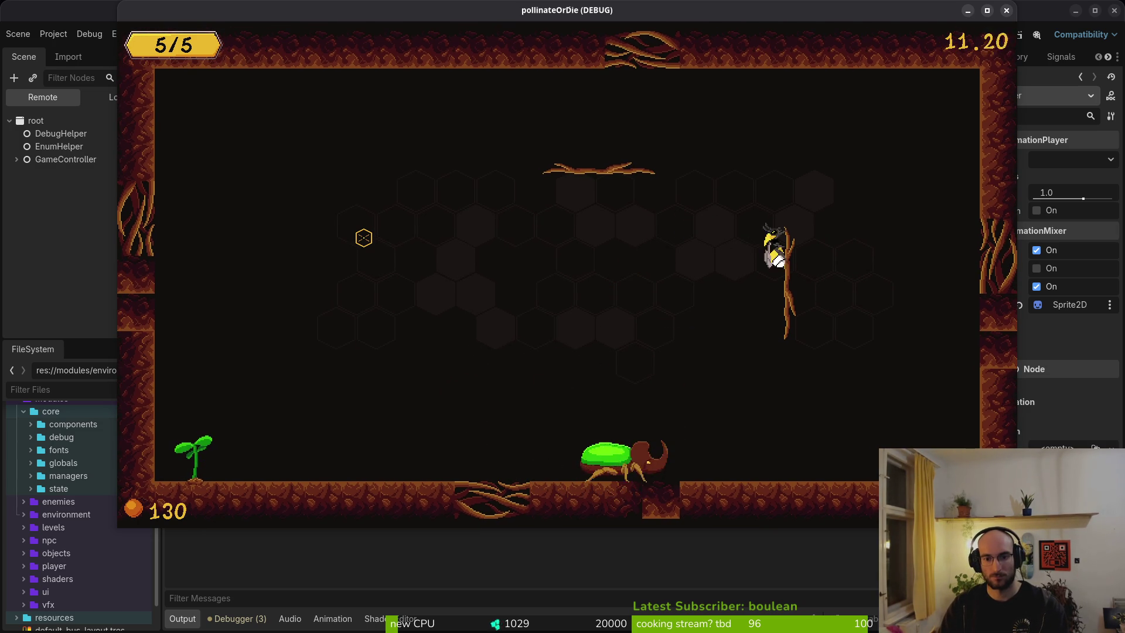
key(space)
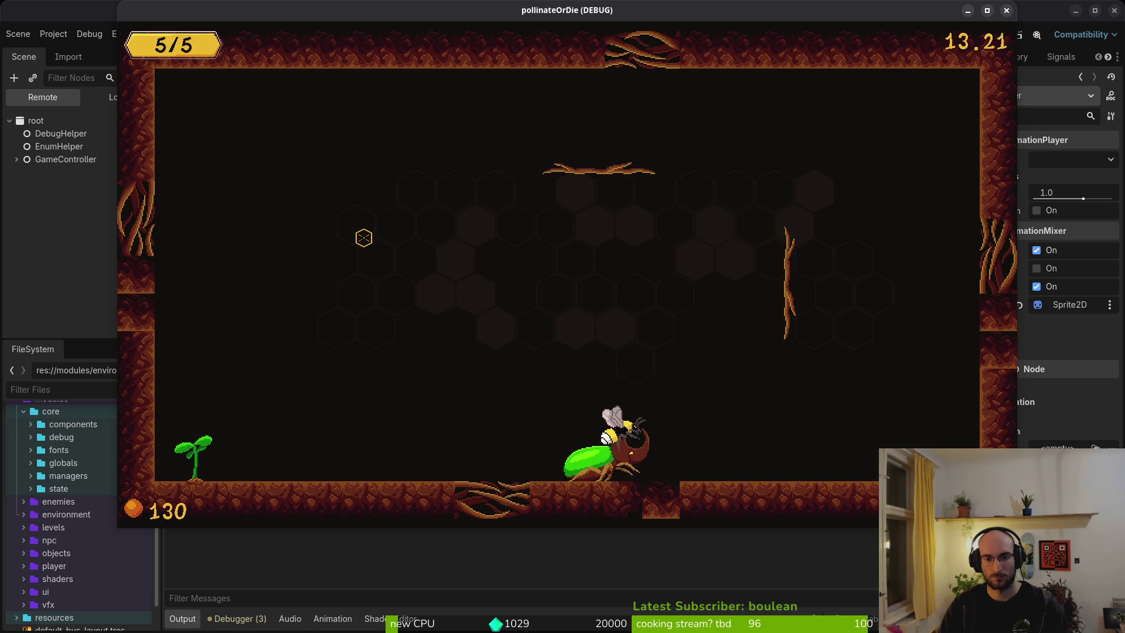
key(space)
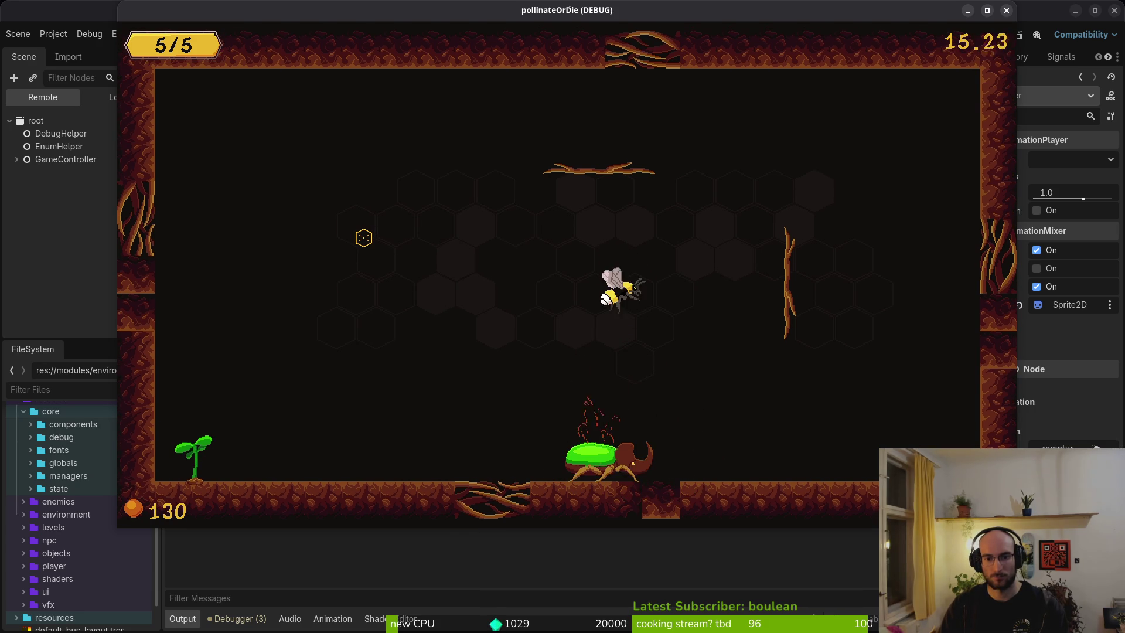
key(space)
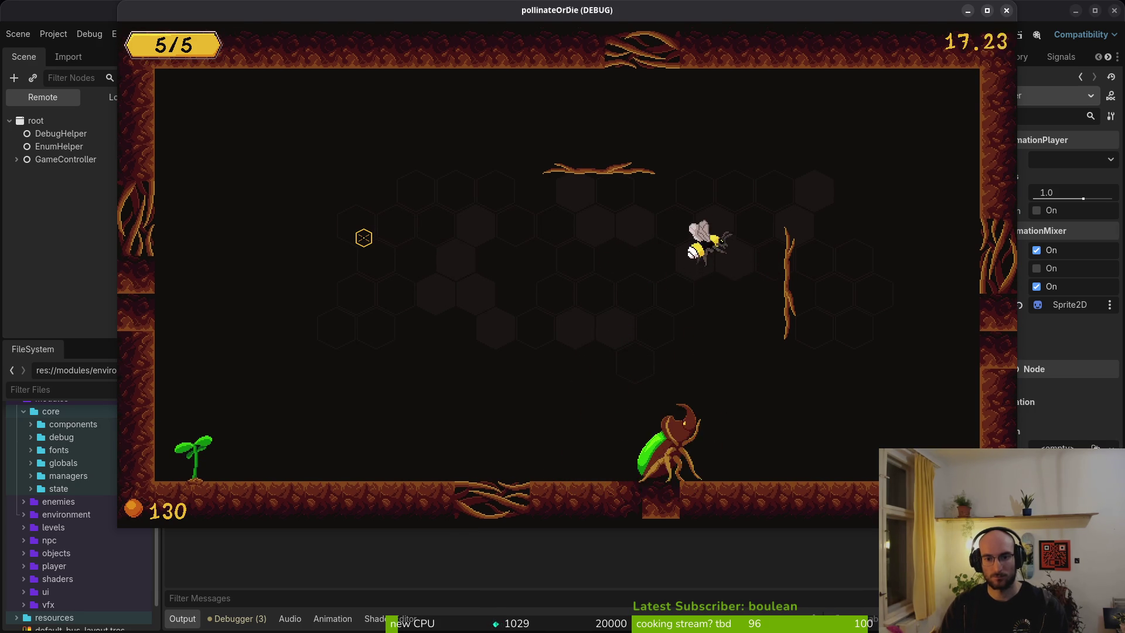
key(Right)
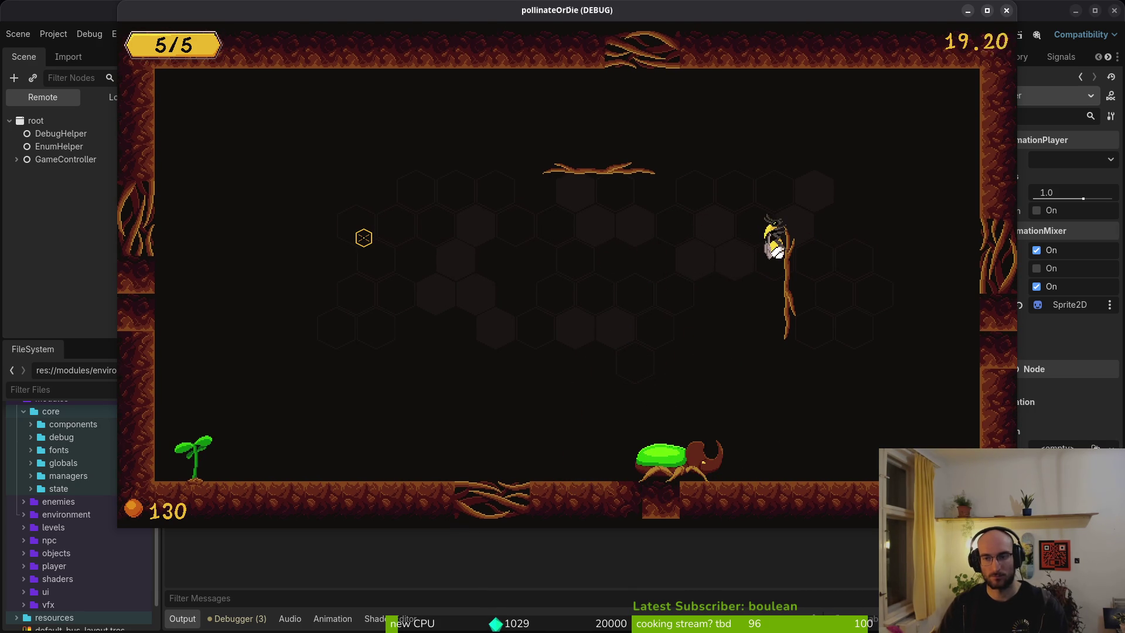
key(F8)
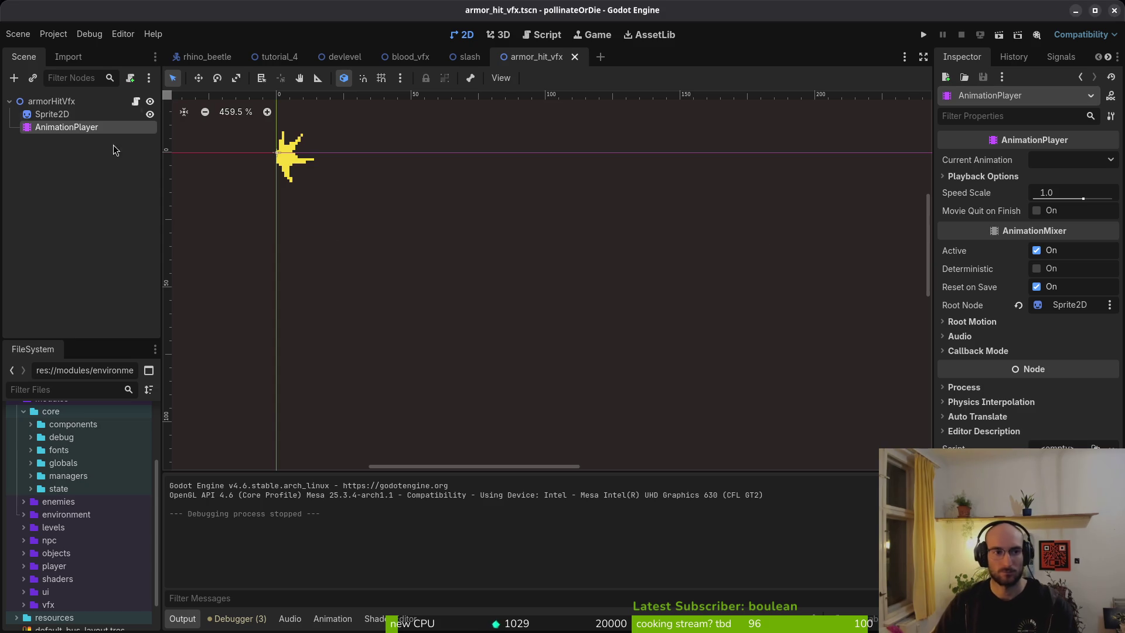
Step: Back in Neovim, step back through recent files, then open rhino_beetle.gd via the 'rh' search
key(alt+Tab)
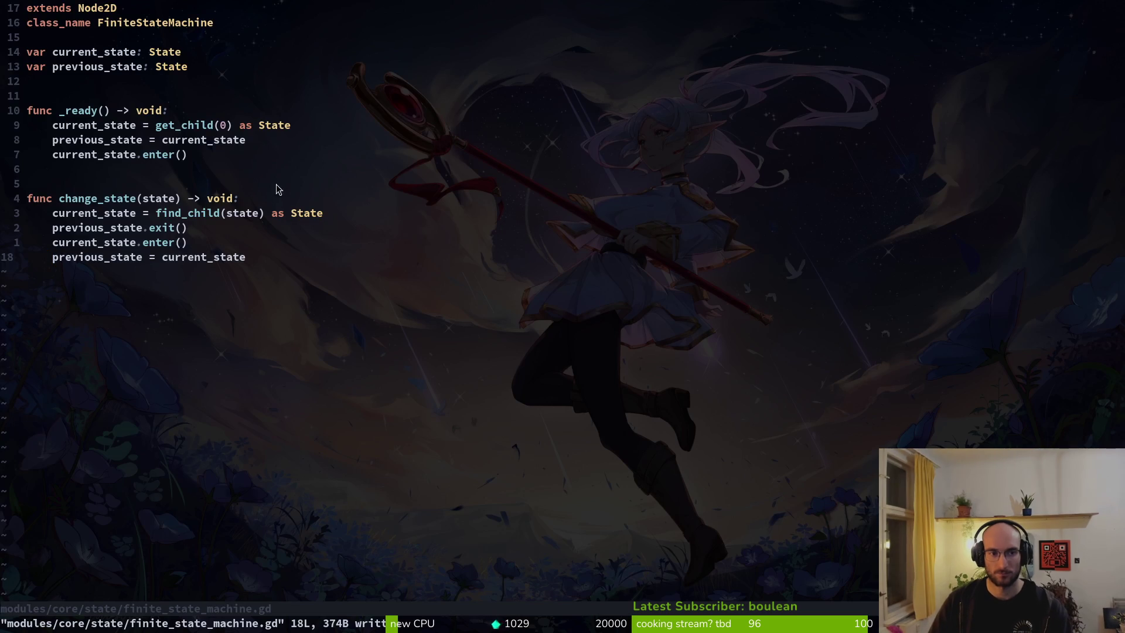
key(ctrl+o)
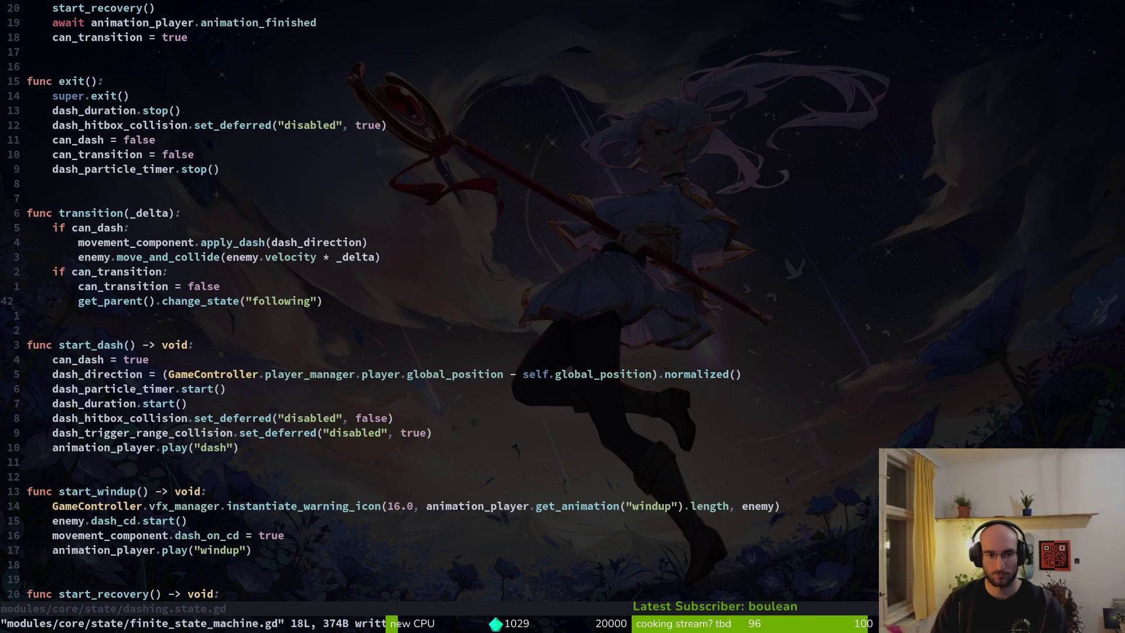
key(ctrl+o)
key(space)
key(f)
key(f)
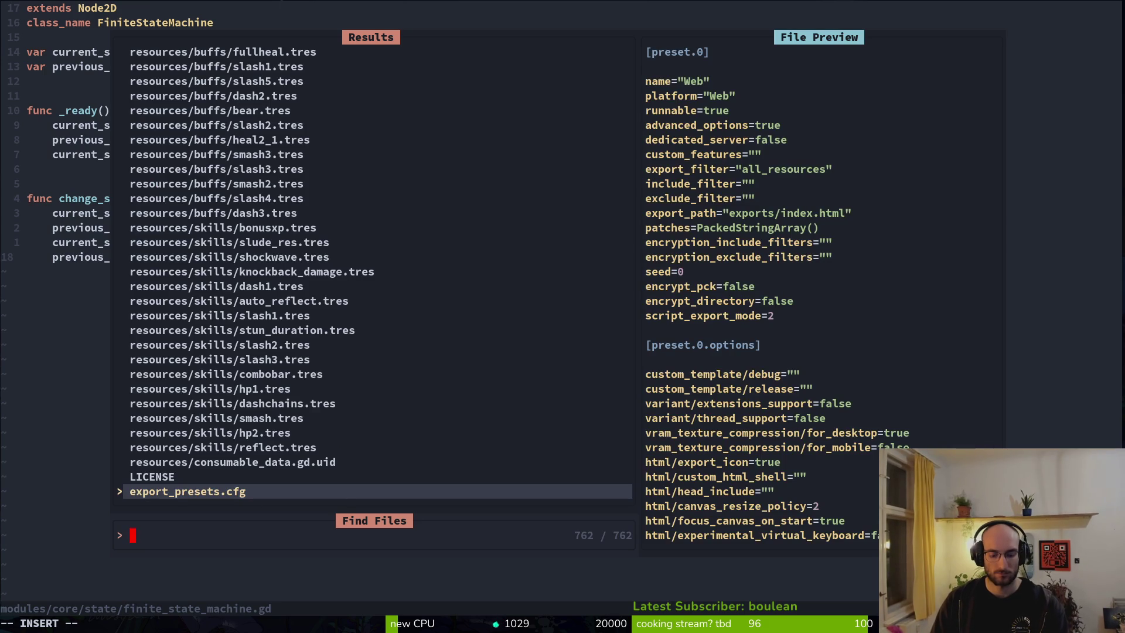
text(rh)
key(Return)
Step: Browse rhino_beetle.gd down to _start_chasing, undo a stray blank line, and save
key(j)
key(j)
key(j)
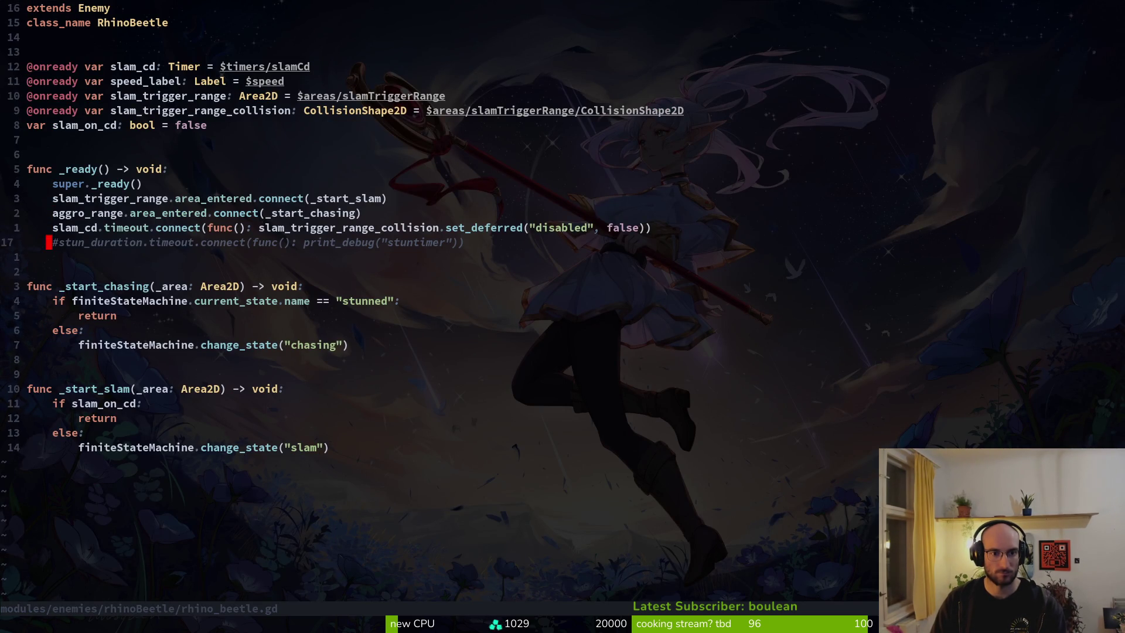
key(j)
key(j)
key(o)
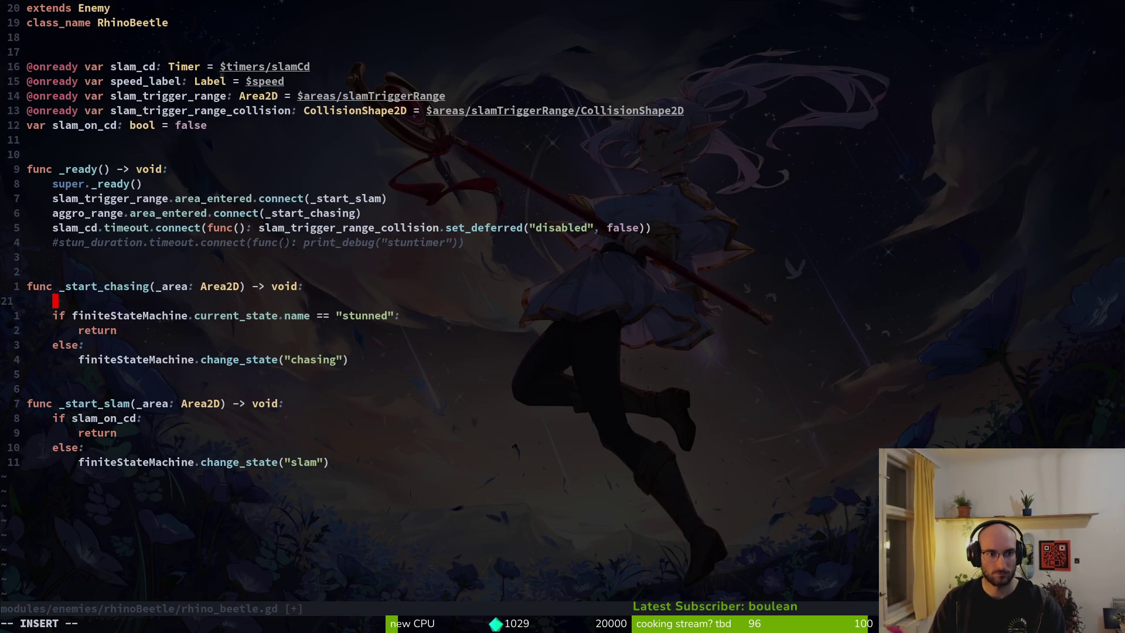
key(Escape)
text(u:w)
key(Return)
Step: Search 'idling' and open the rhino beetle's idling.gd state script
key(k)
key(k)
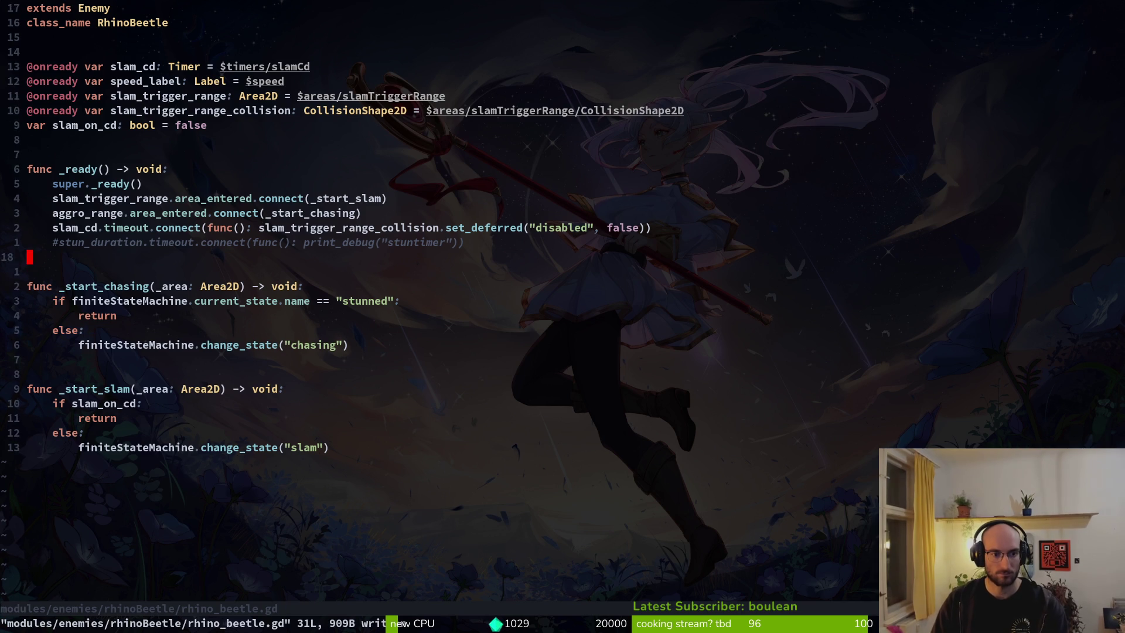
key(space)
key(f)
key(f)
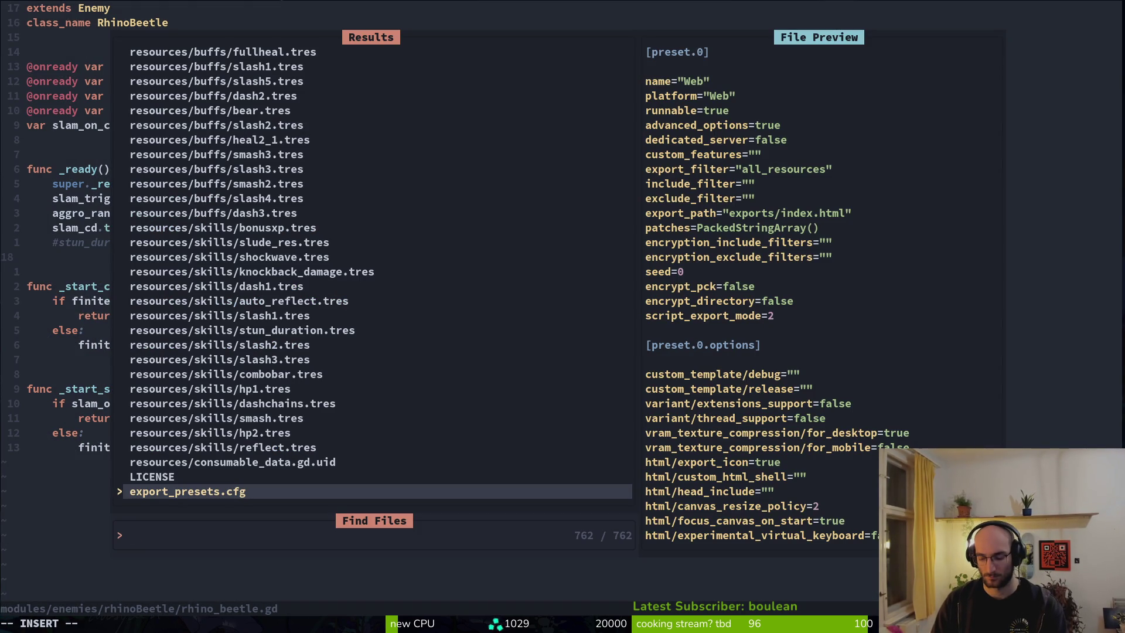
key(Escape)
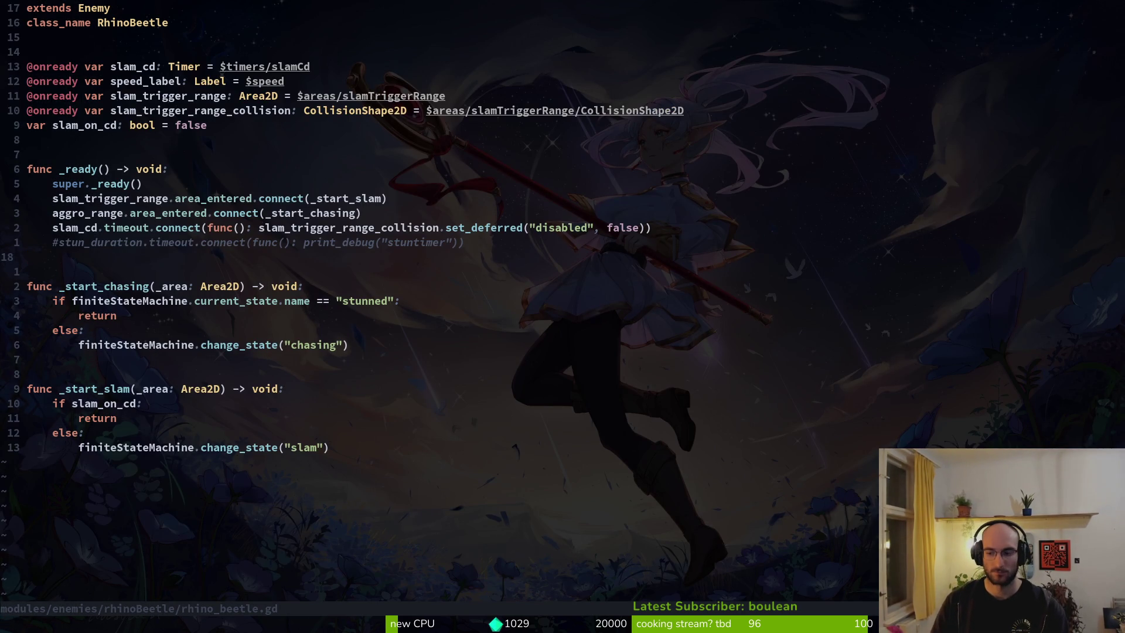
key(space)
key(f)
key(f)
text(idling)
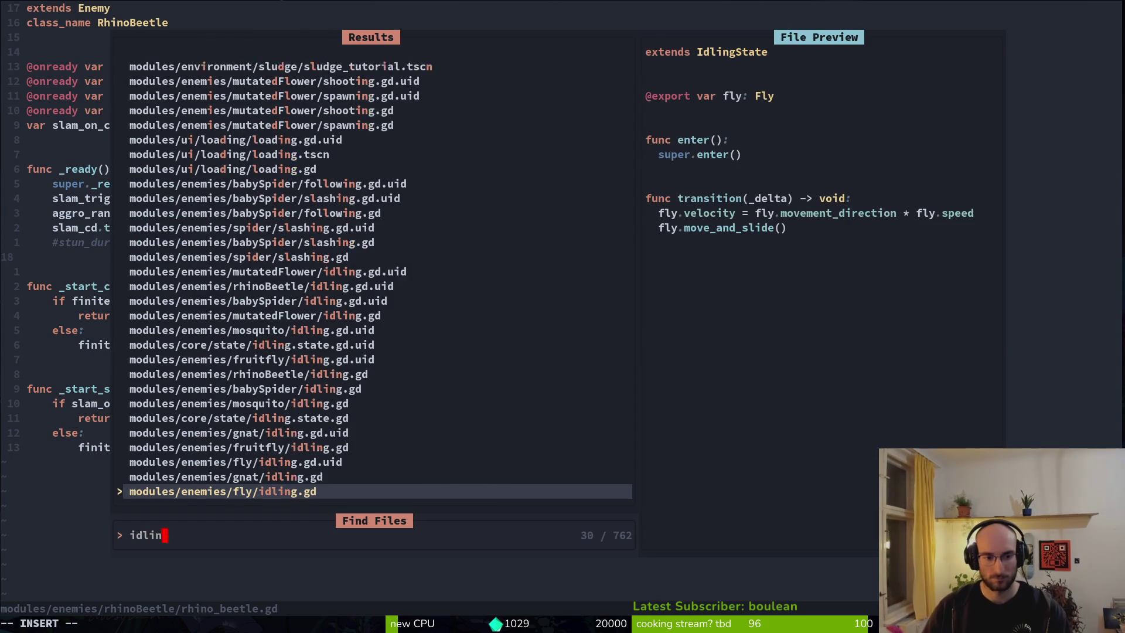
key(Up)
key(Up)
key(Up)
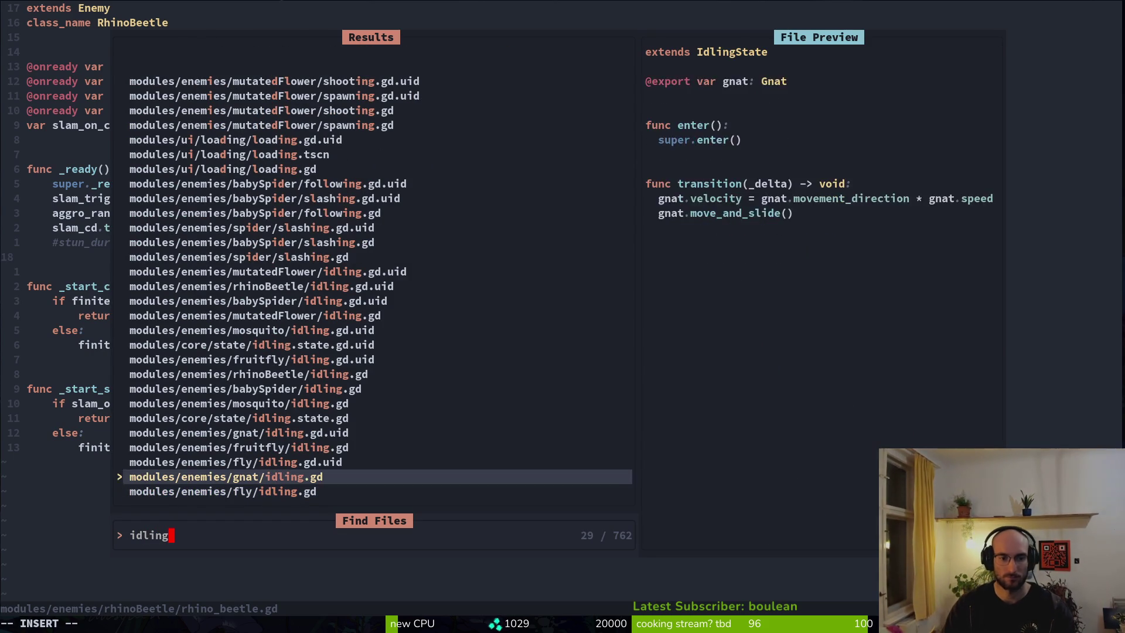
key(Return)
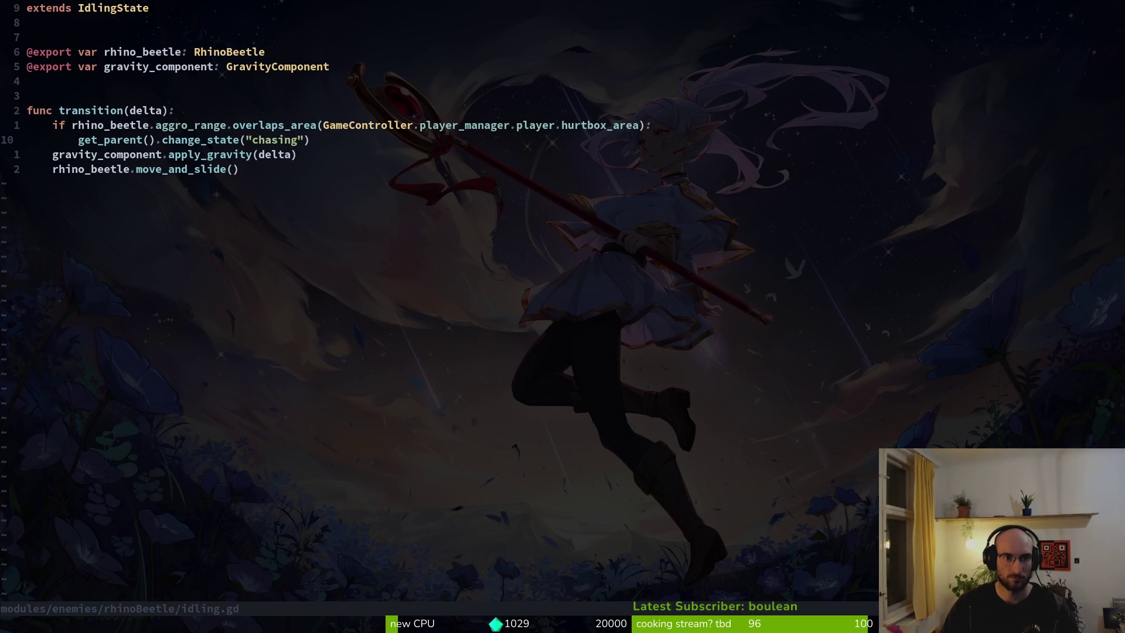
Step: Delete the chasing check from idling.gd, then reopen rhino_beetle.gd at _start_chasing
text(dk:w)
key(Return)
key(ctrl+o)
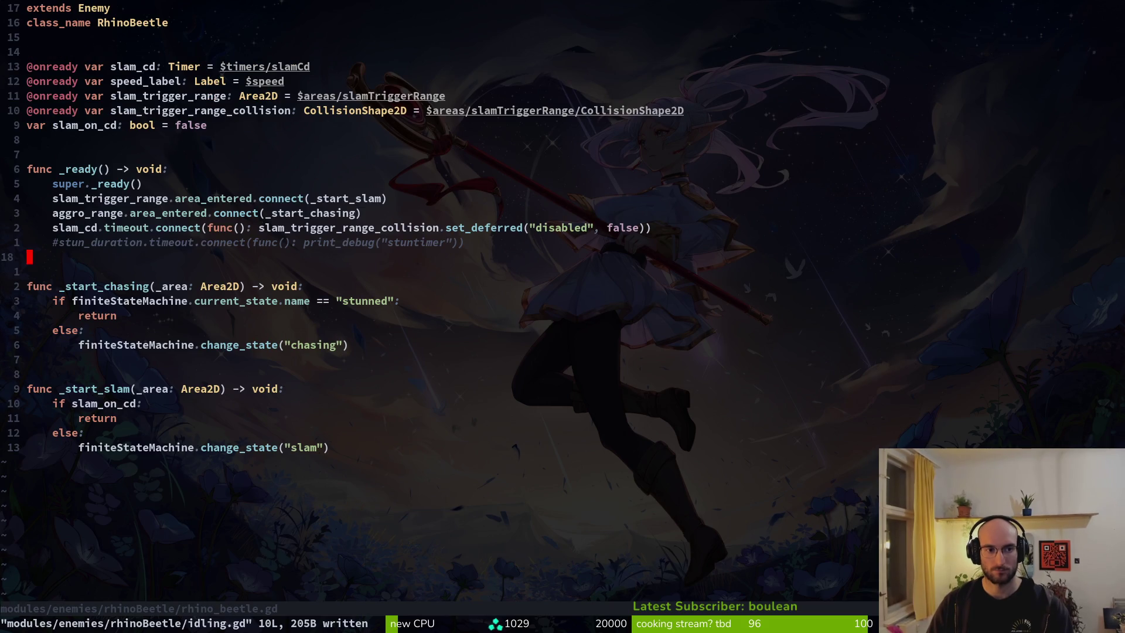
key(space)
key(f)
key(f)
text(rhirhin)
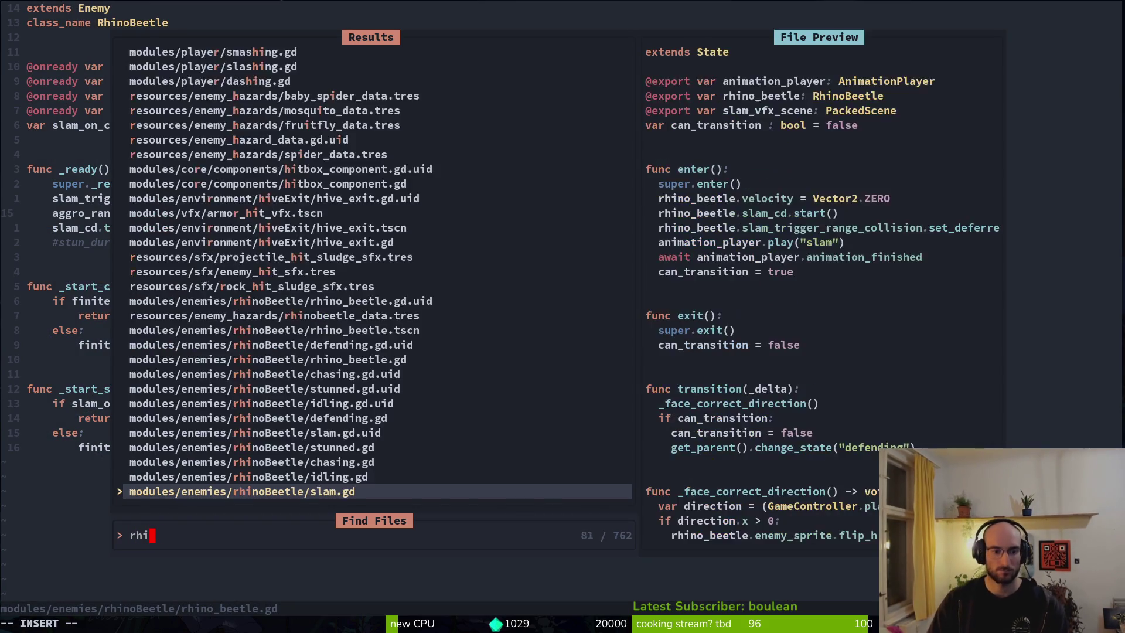
key(Return)
key(j)
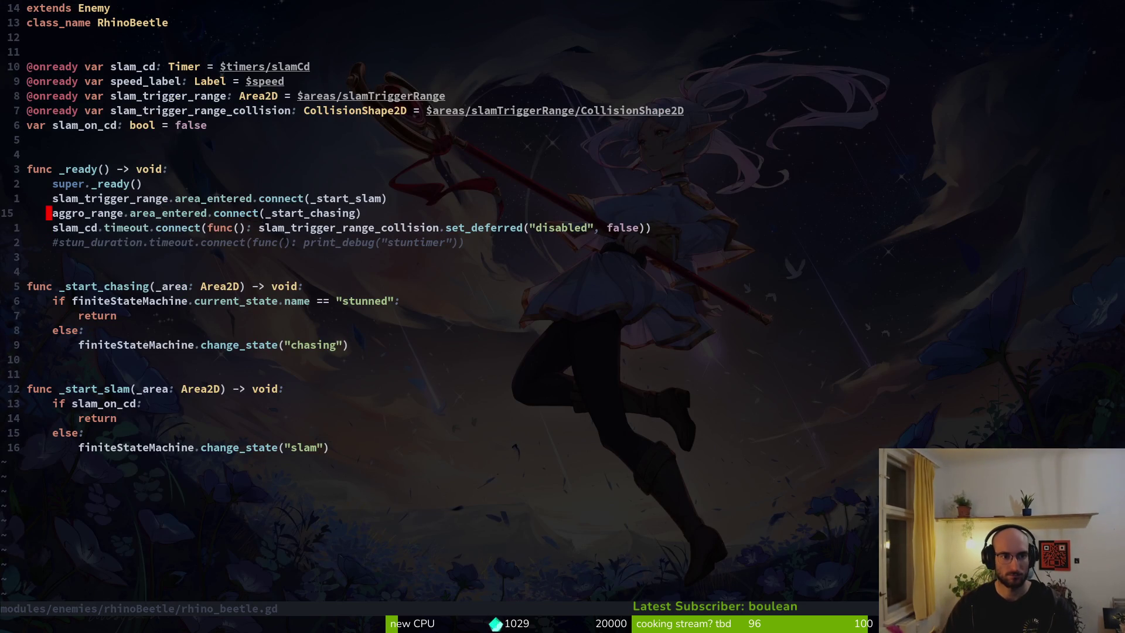
key(j)
key(j)
key(j)
Step: Confirm the chasing check stays removed from idling.gd and save it
key(ctrl+o)
key(u)
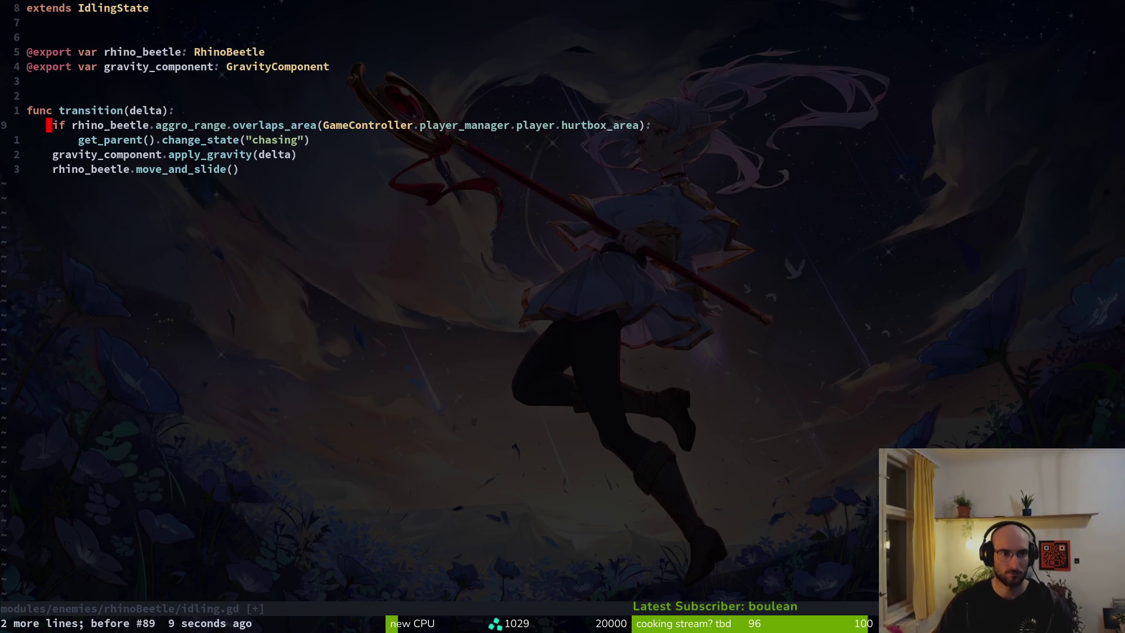
key(ctrl+r)
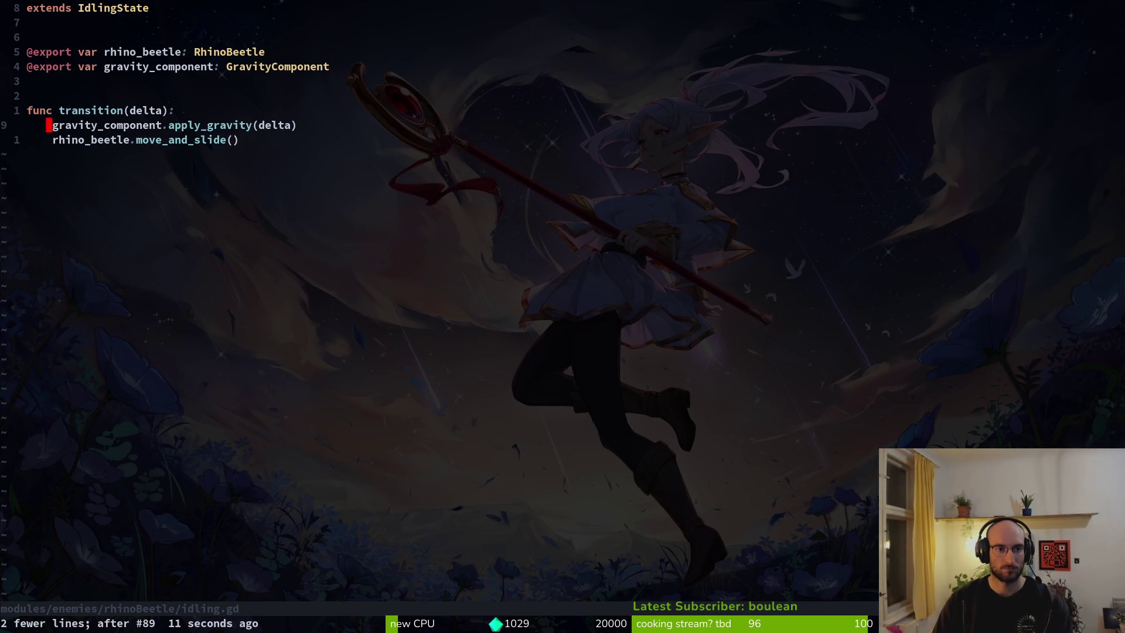
text(:w)
key(Return)
key(ctrl+i)
Step: Add aggro_range_collision.set_deferred("disabled", true) in _start_chasing and save rhino_beetle.gd
text(o)
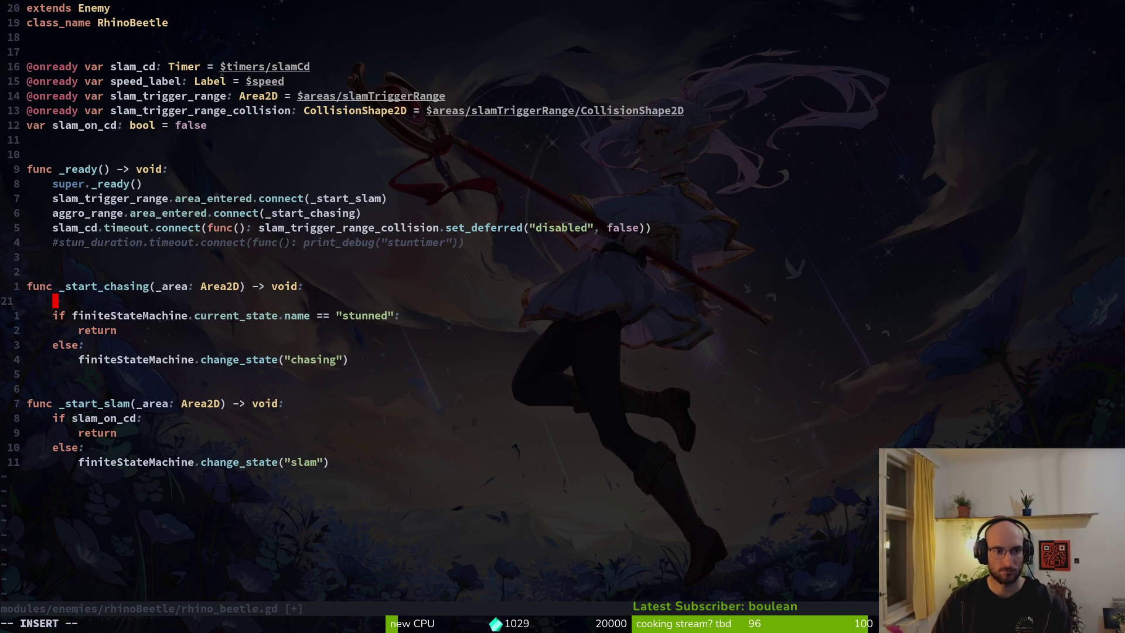
text(aggro_range_collision.set_deferred("d)
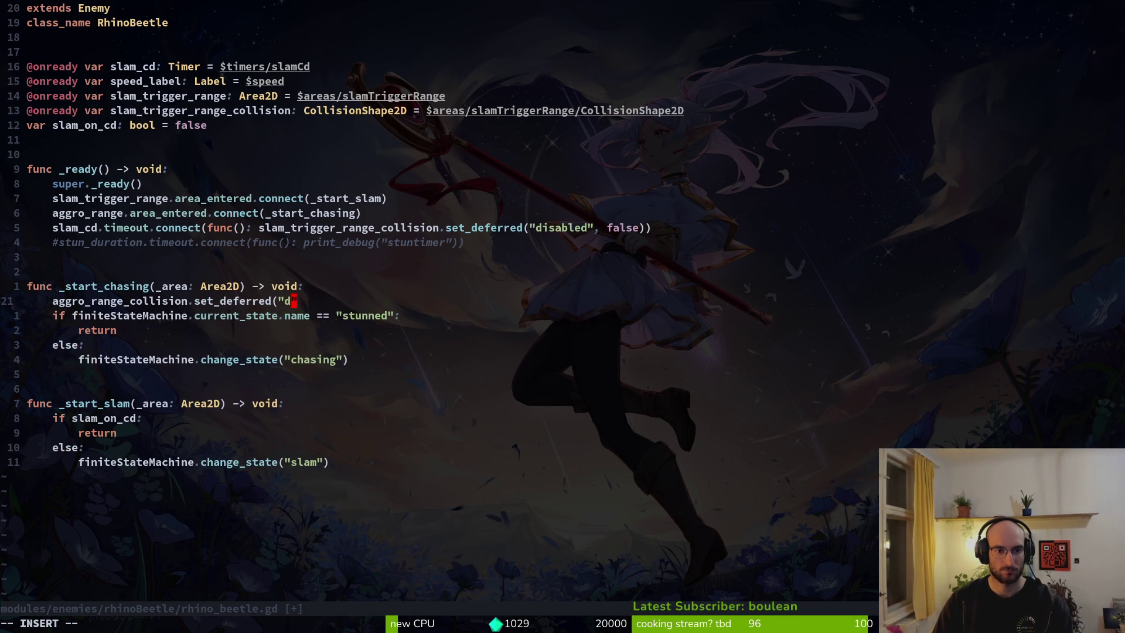
text(isabled)
key(Escape)
text(t)
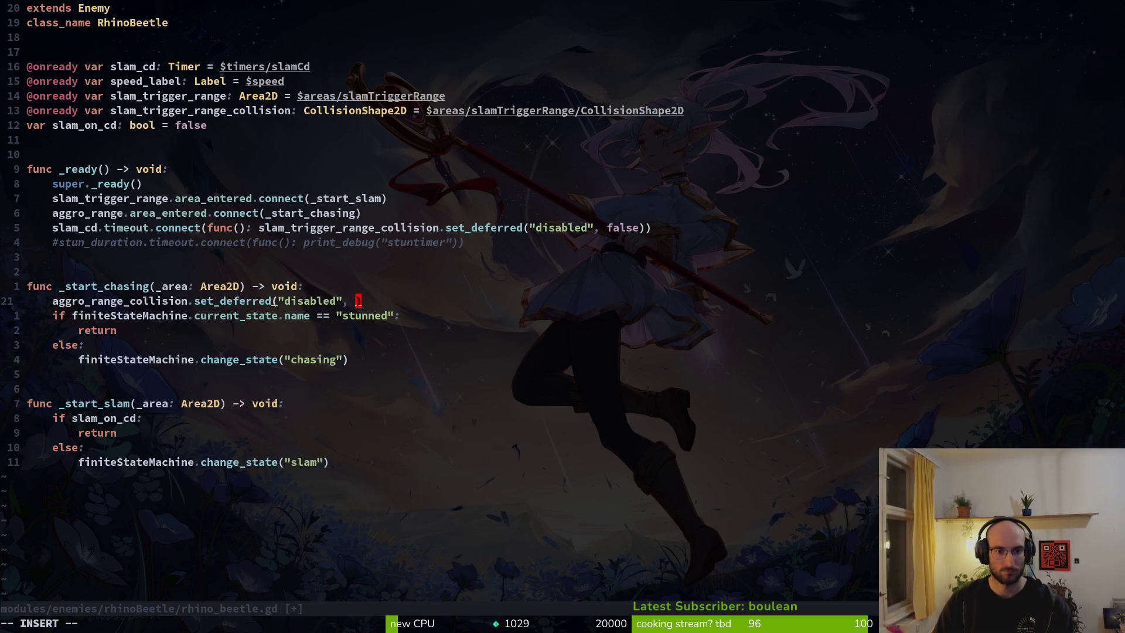
text(rue)
key(Escape)
text(:w)
key(Return)
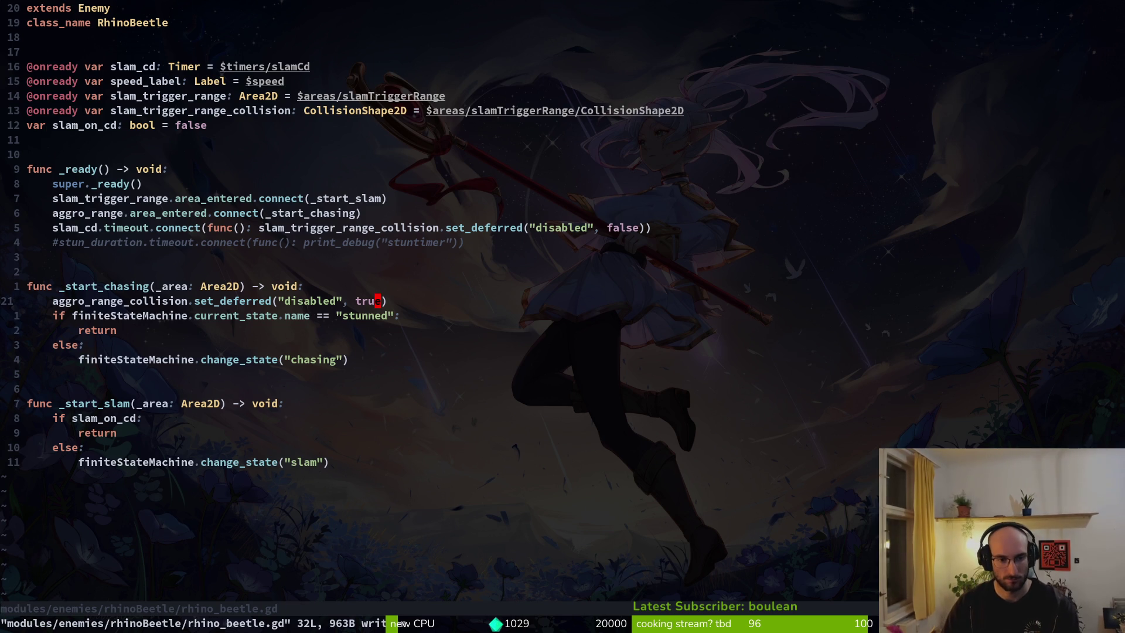
Step: Open slam.gd through a 'slam' file search
key(space)
key(f)
key(f)
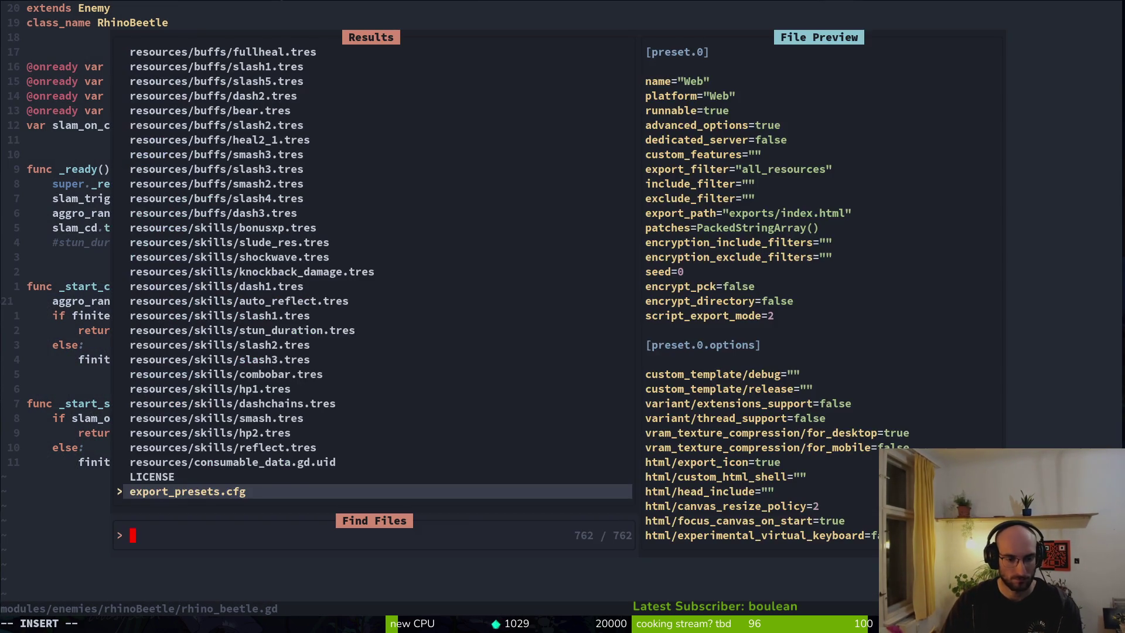
text(slam)
key(Return)
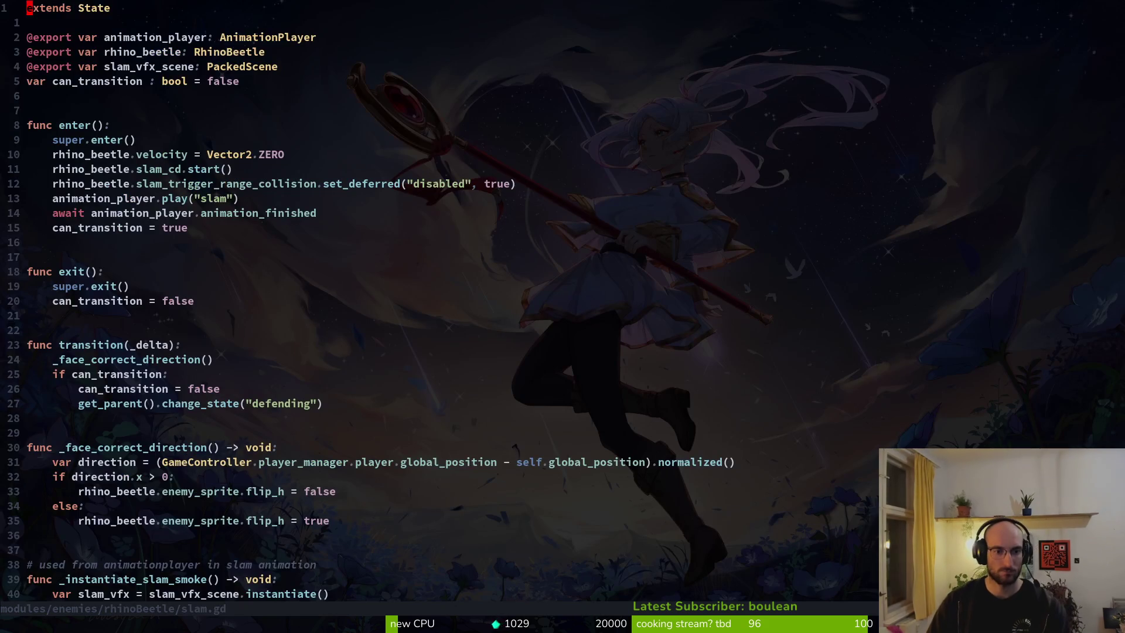
Step: Open defending.gd, change its change_state target from "idling" to "chasing", and save
key(space)
key(f)
key(f)
text(defe)
key(Return)
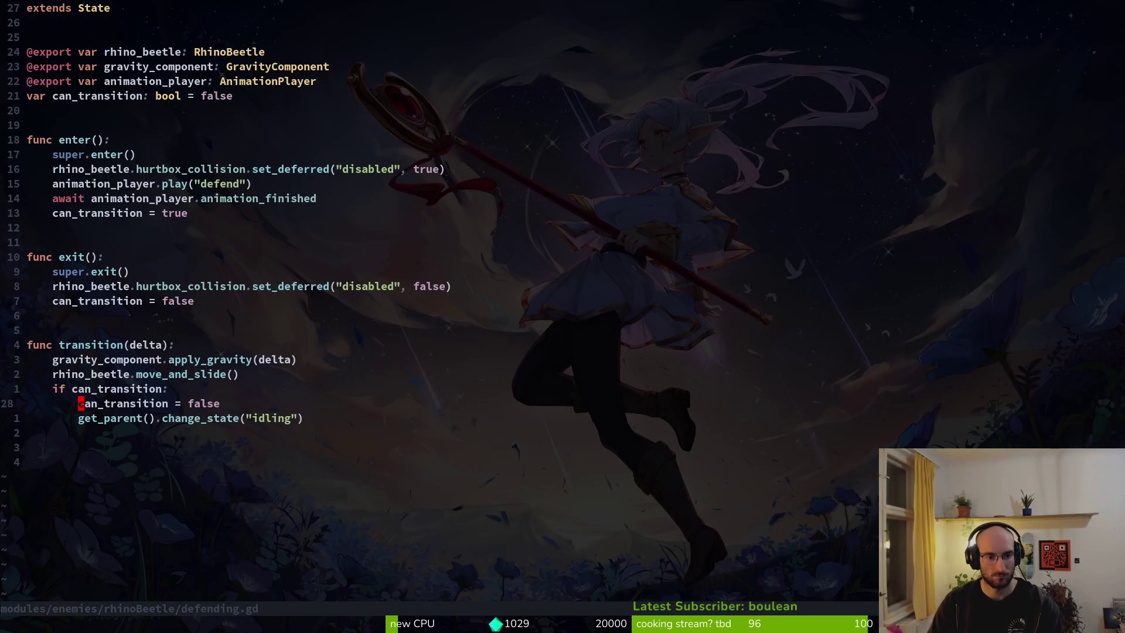
key(w)
key(c)
key(i)
key(quotedbl)
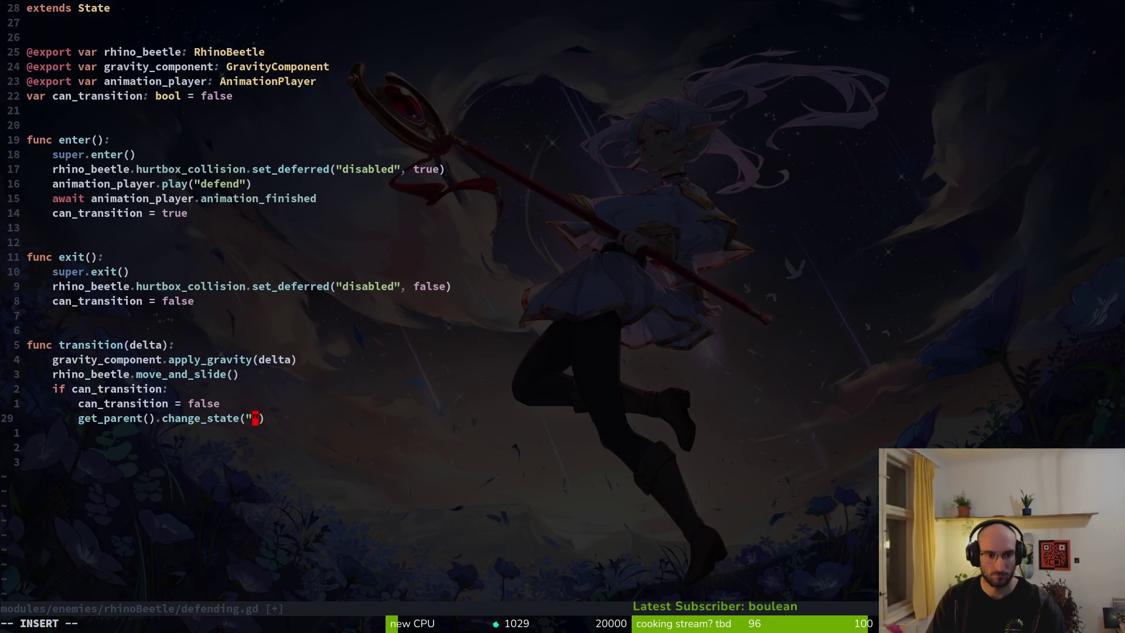
text(chasing)
key(Escape)
text(:w)
key(Return)
key(alt+Tab)
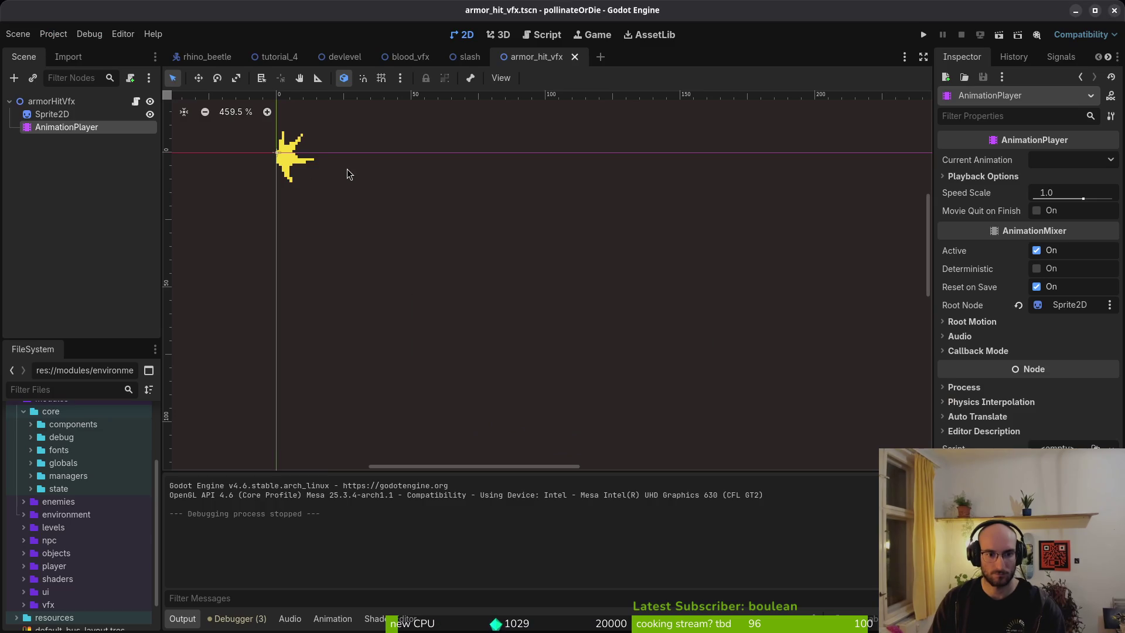
key(F5)
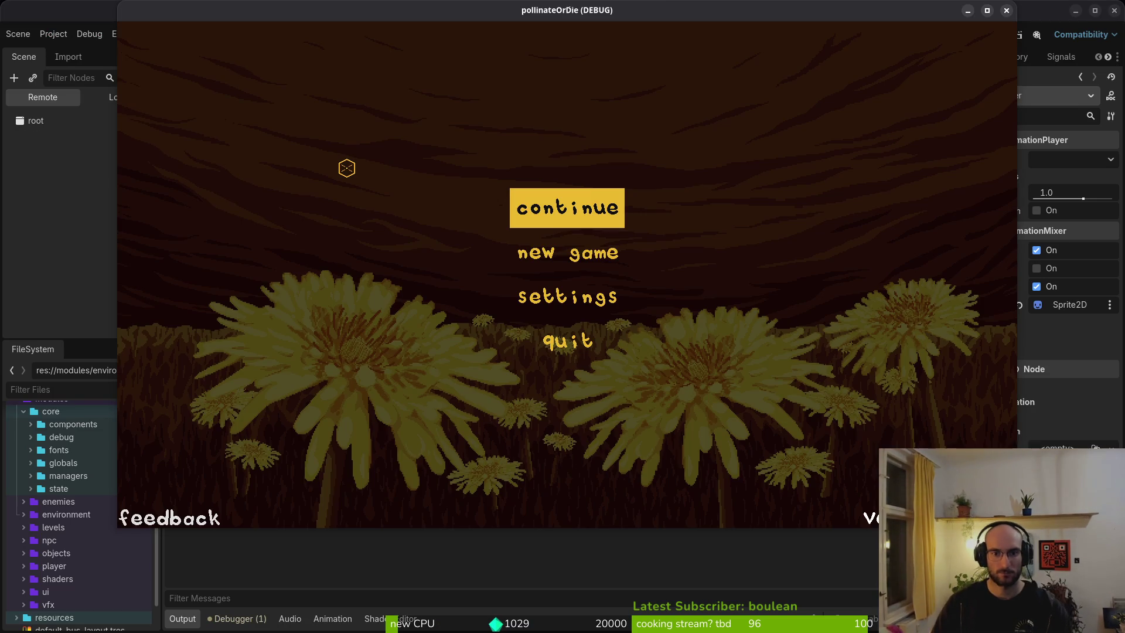
key(Return)
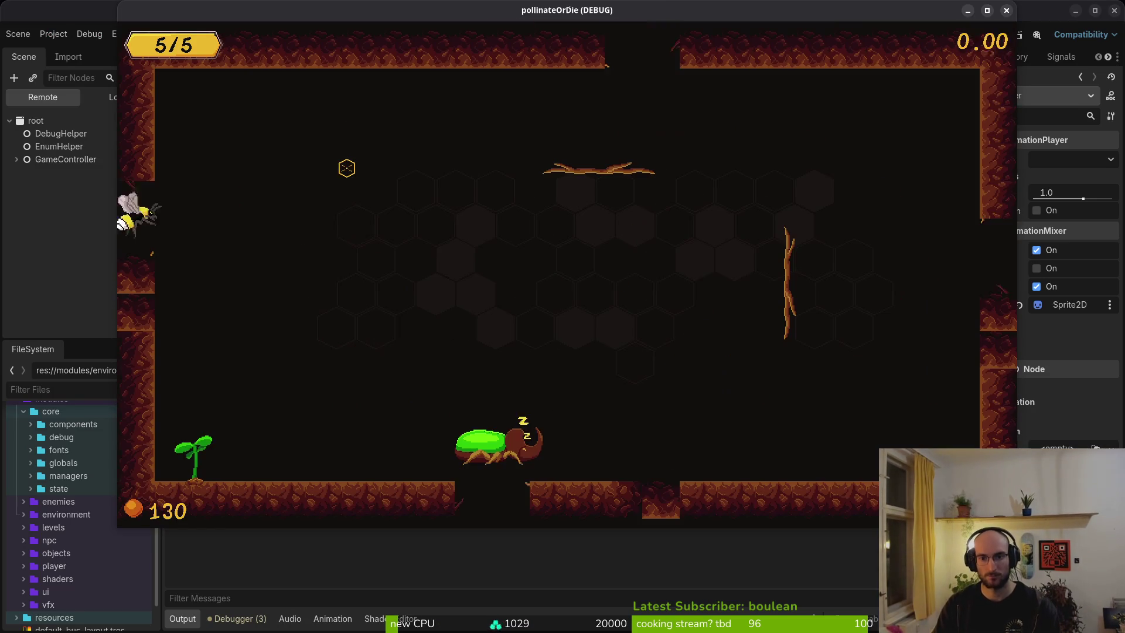
key(Down)
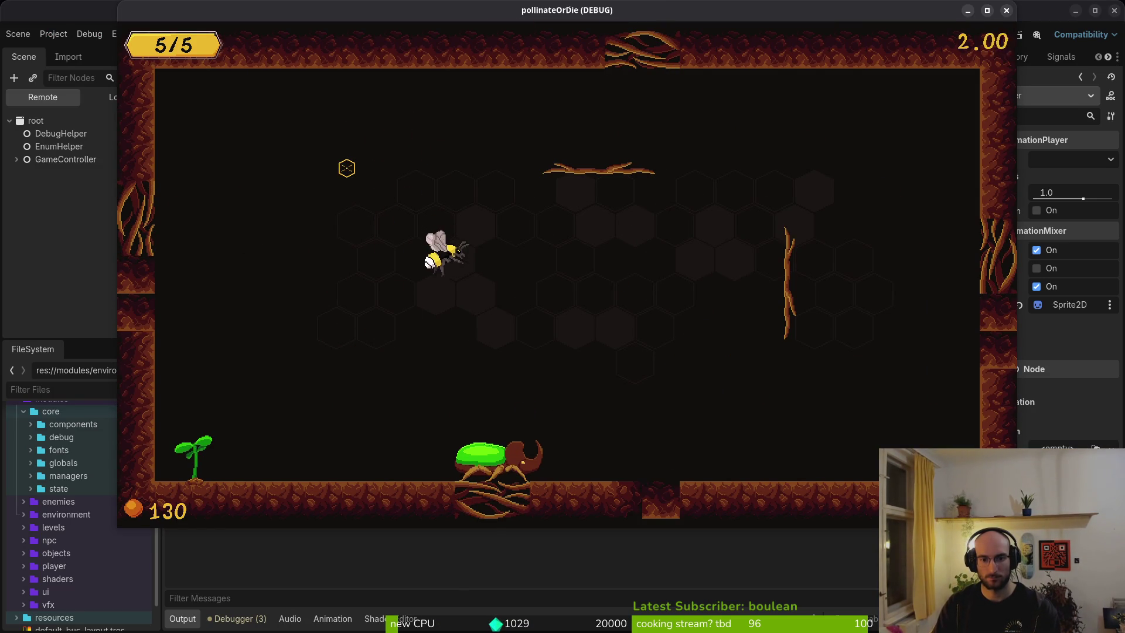
key(Right)
key(Right)
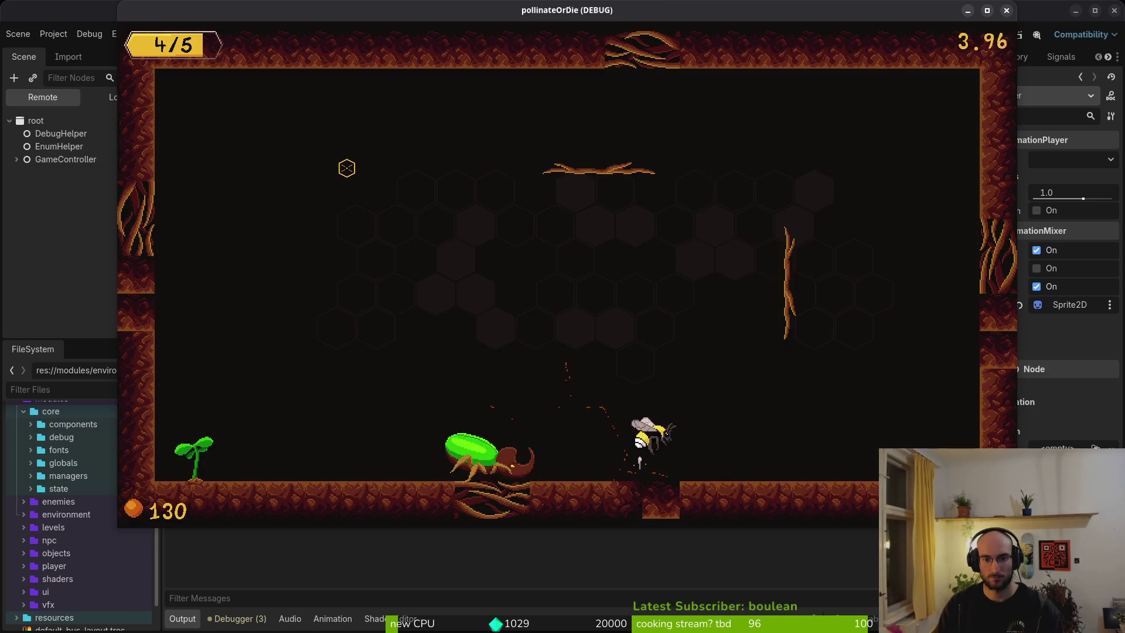
key(Up)
key(Left)
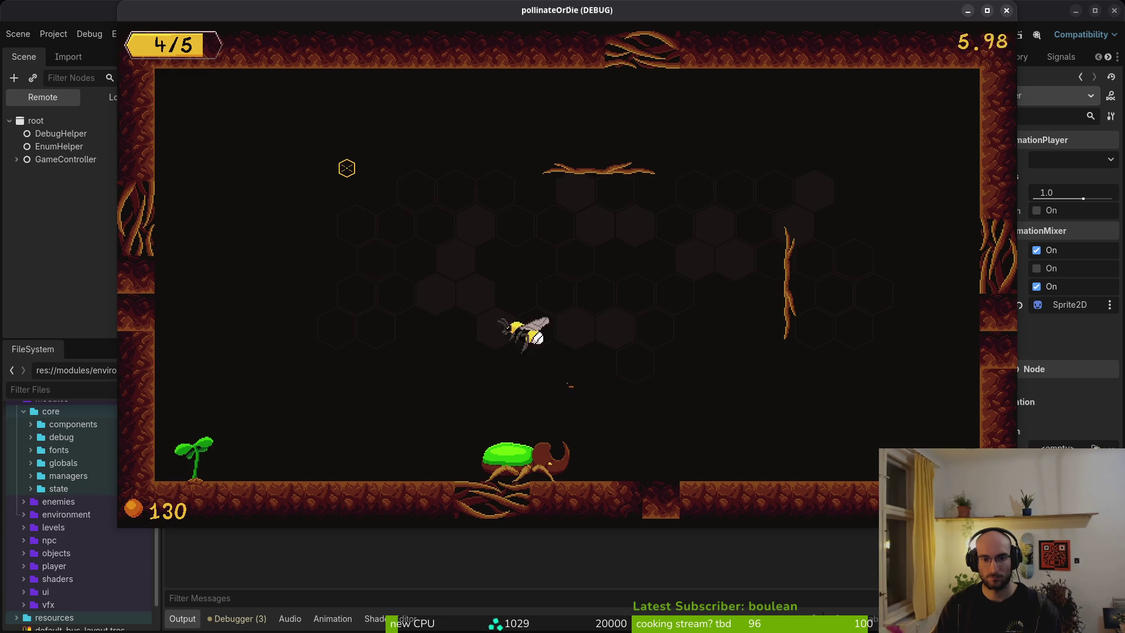
key(Down)
key(Up)
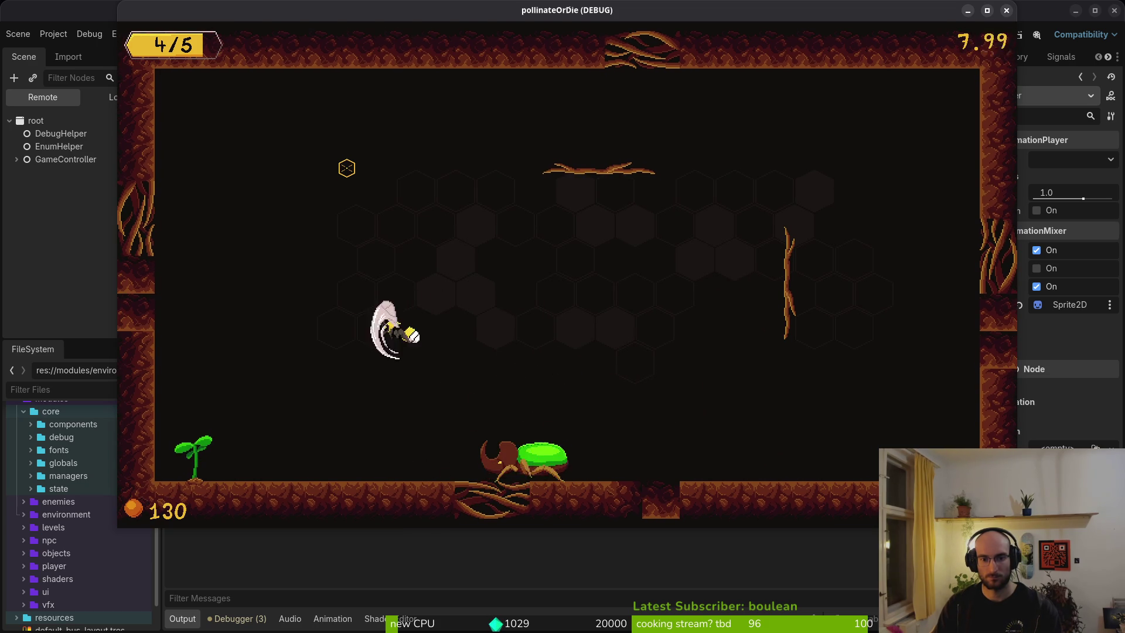
key(Down)
key(Right)
key(Up)
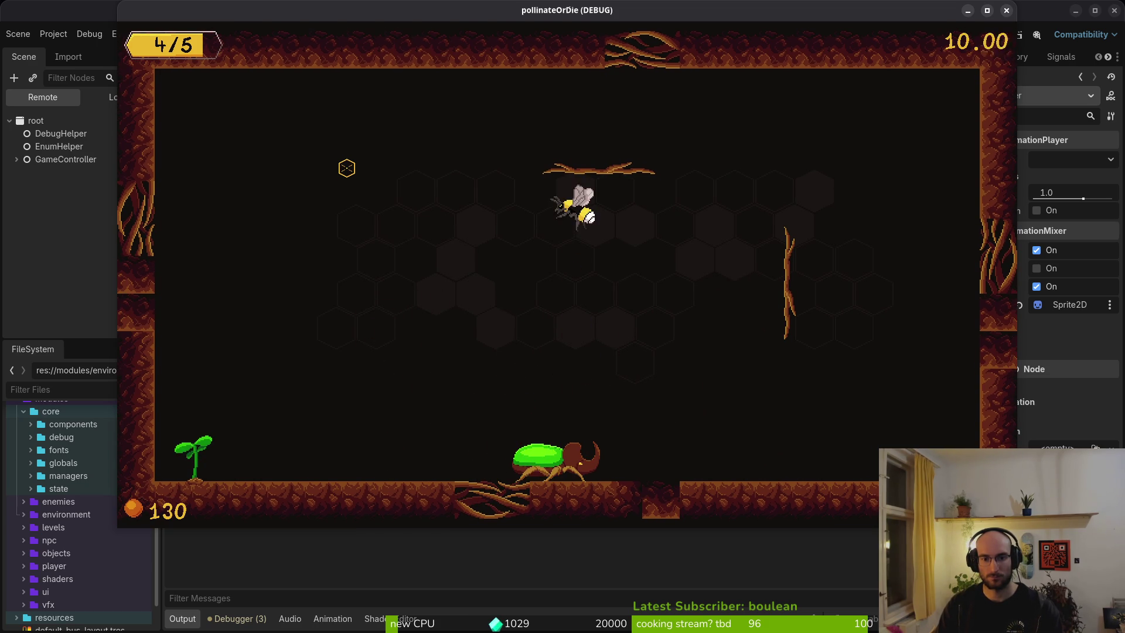
key(Down)
key(Left)
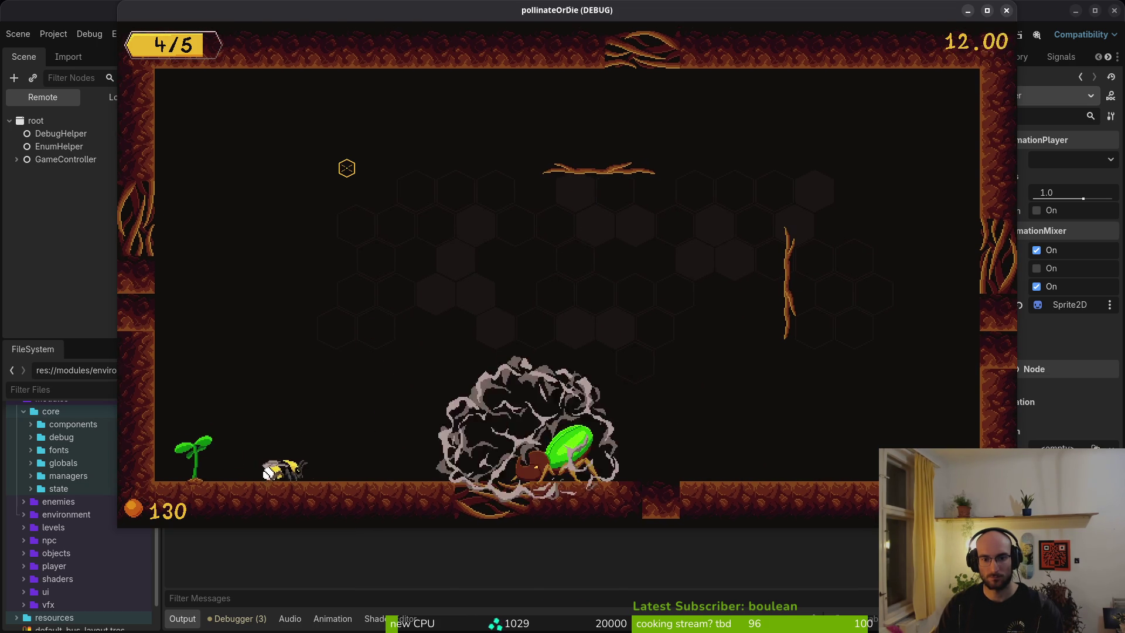
key(Right)
key(Left)
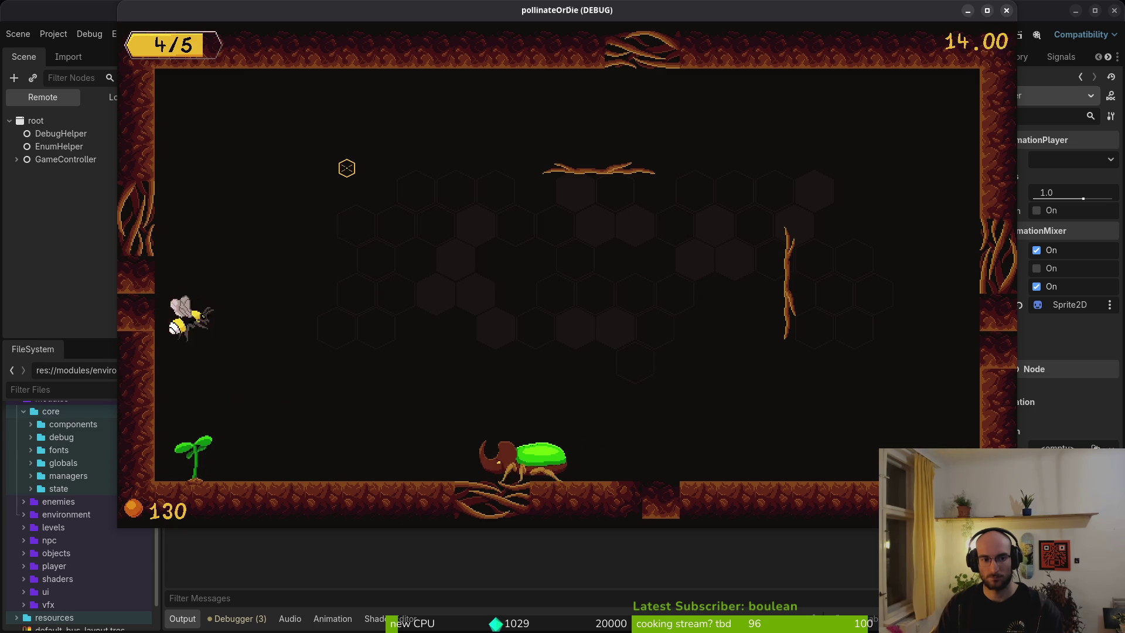
key(Right)
key(Down)
key(Right)
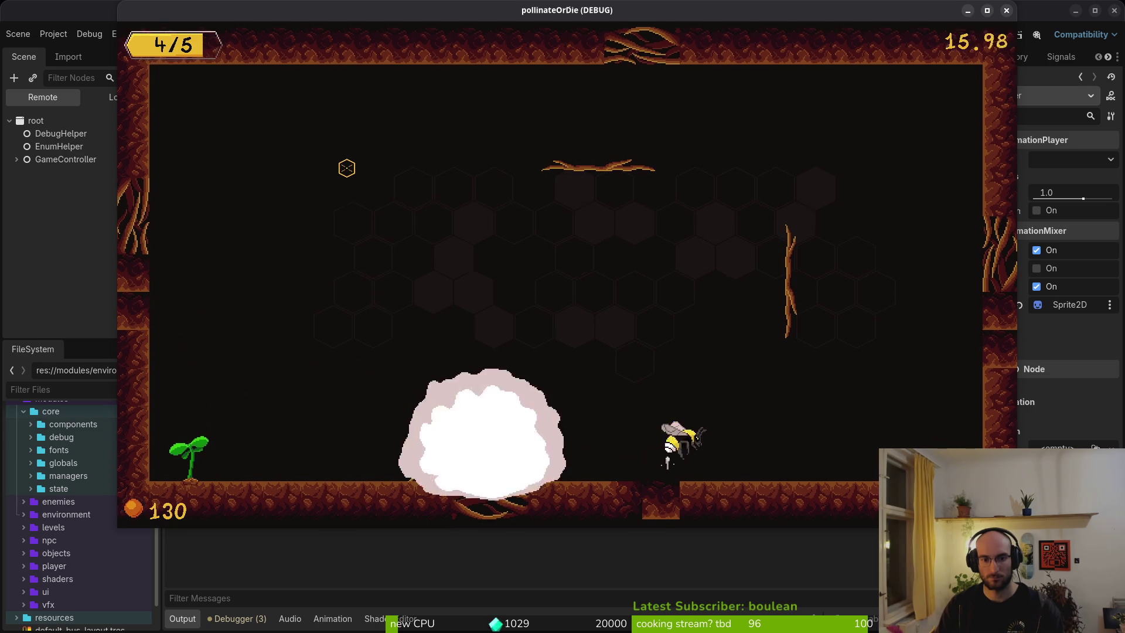
key(Left)
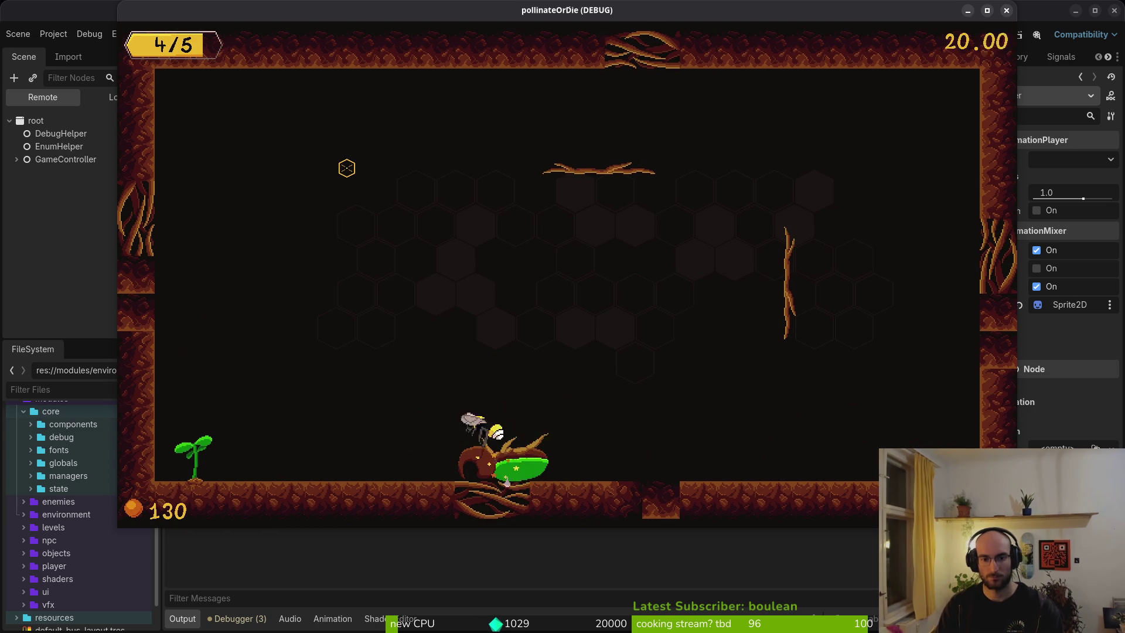
key(Left)
key(Right)
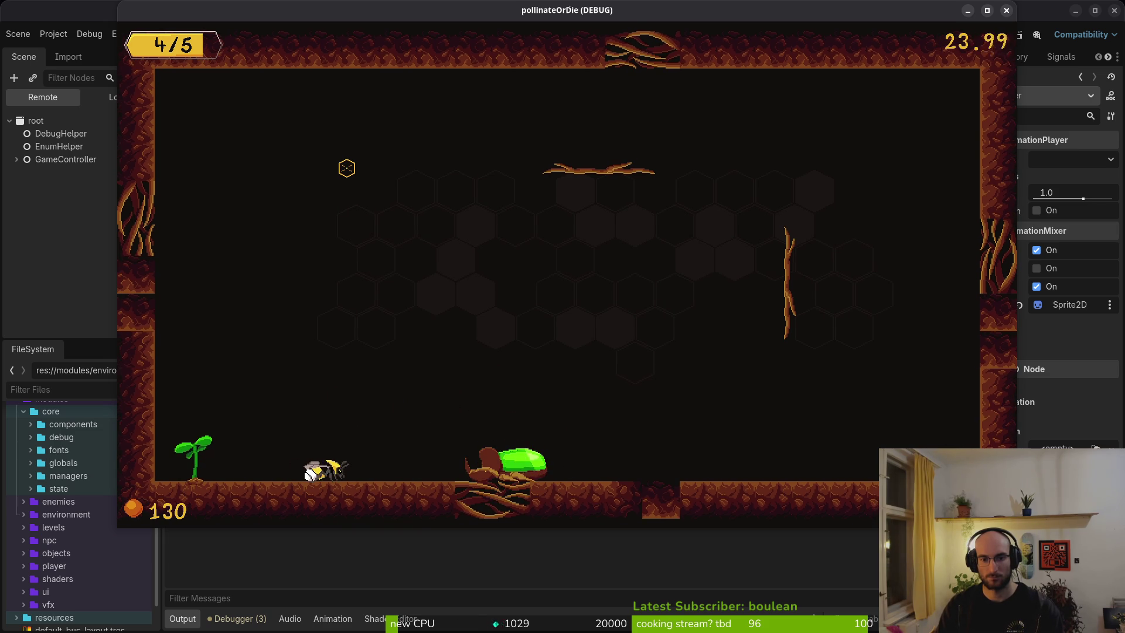
key(space)
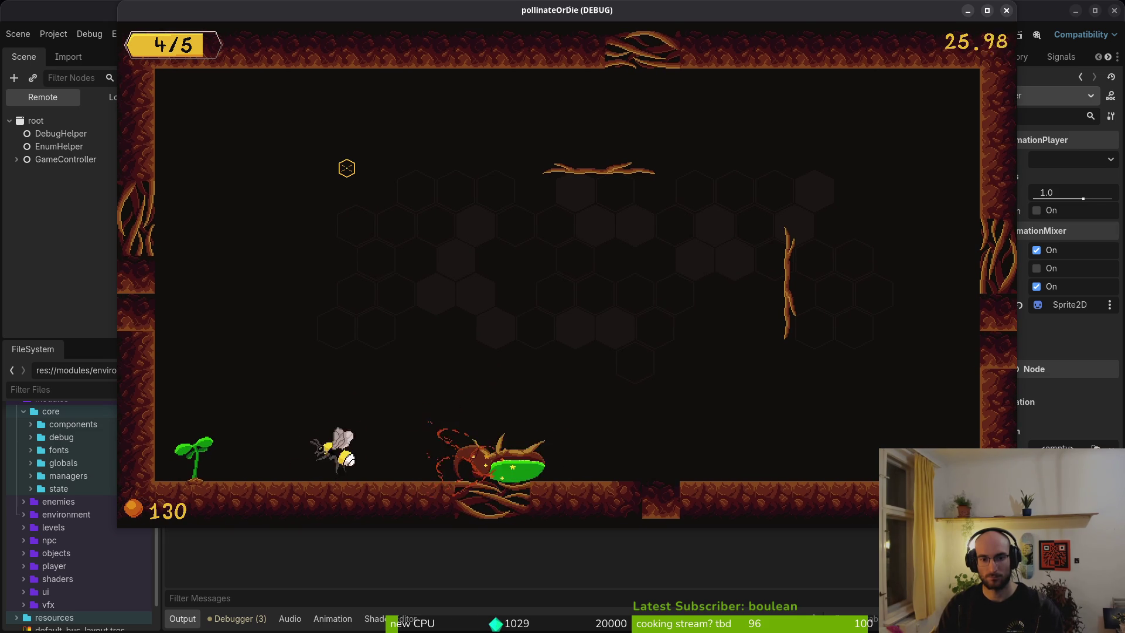
key(d)
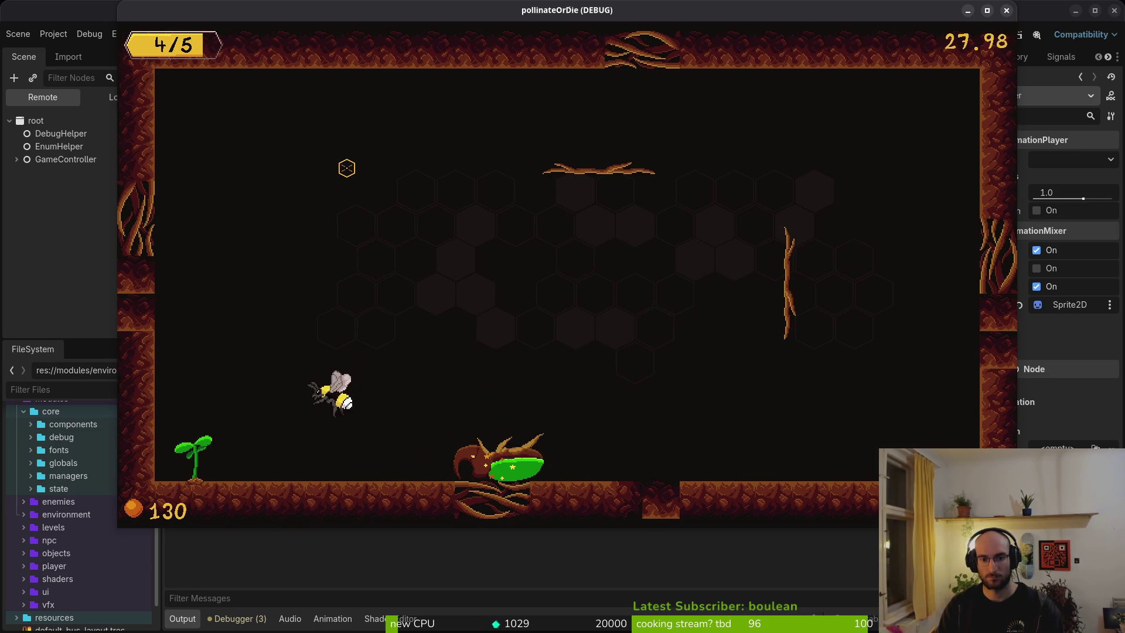
key(space)
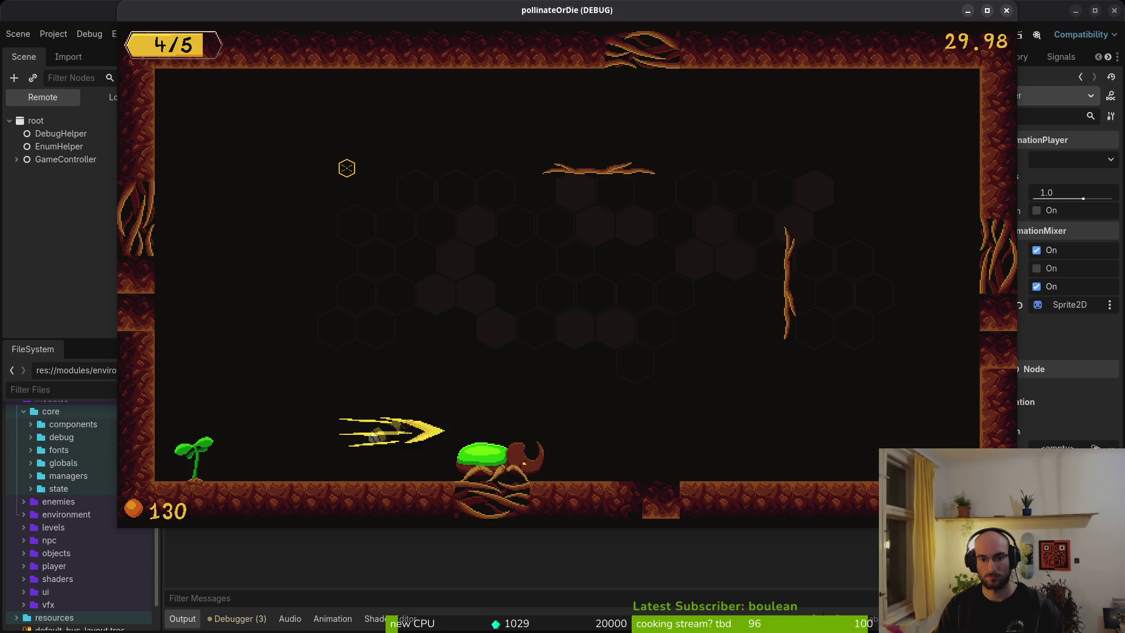
key(space)
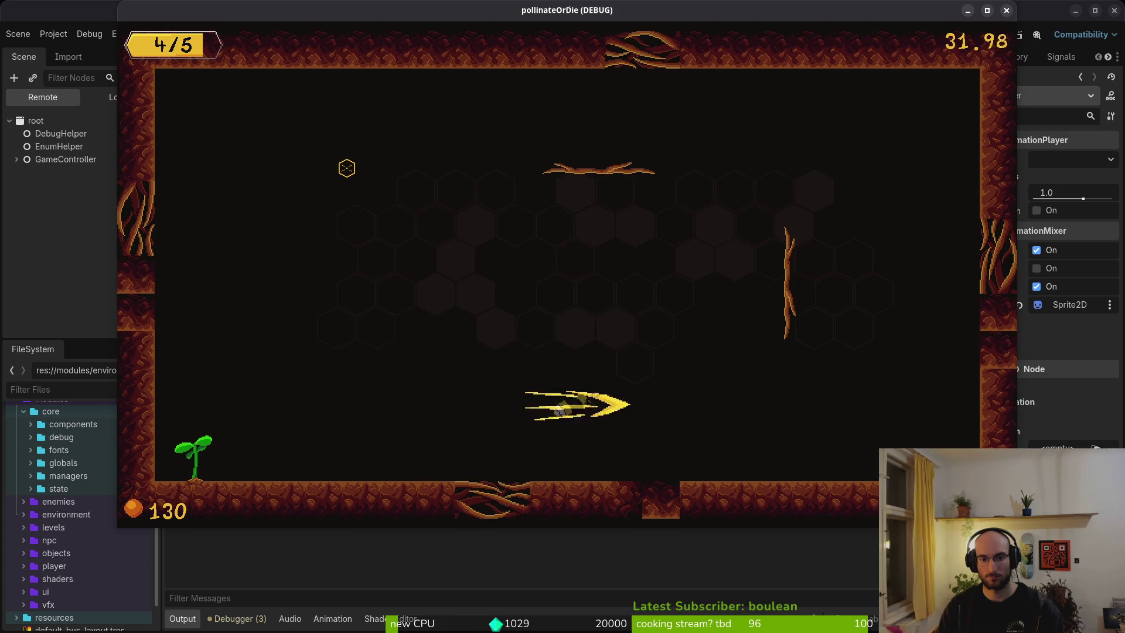
key(space)
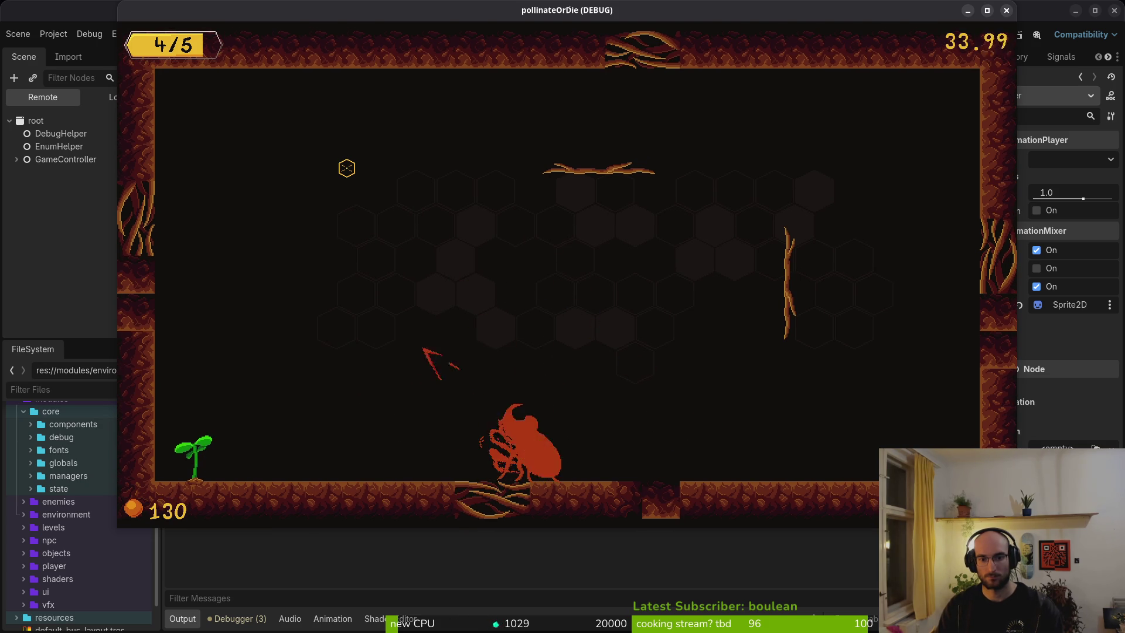
key(space)
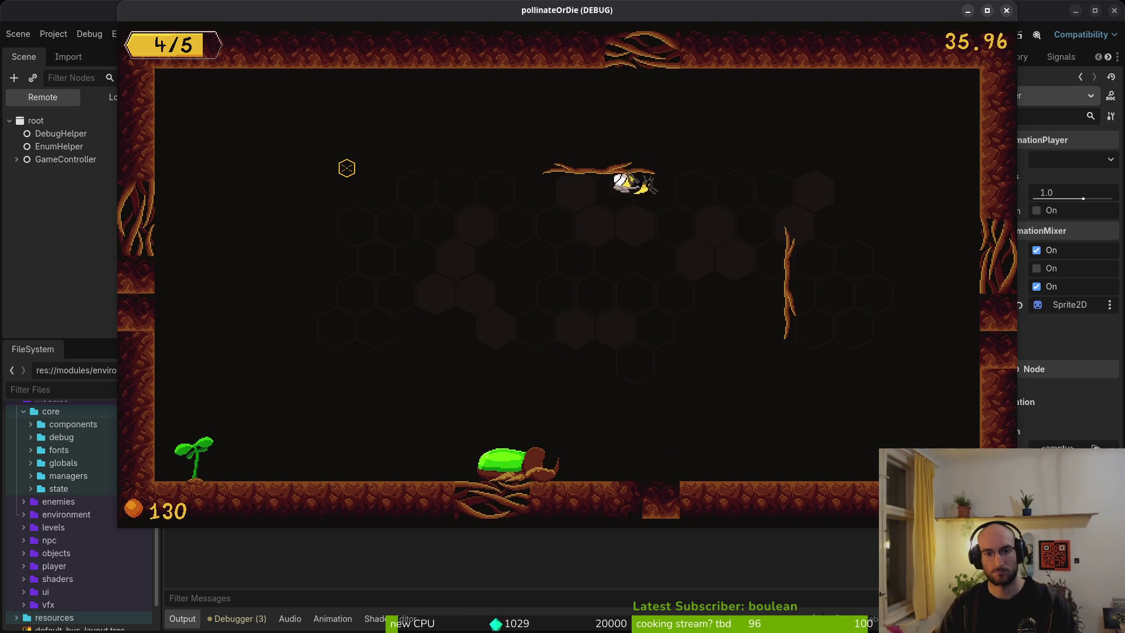
key(space)
key(space)
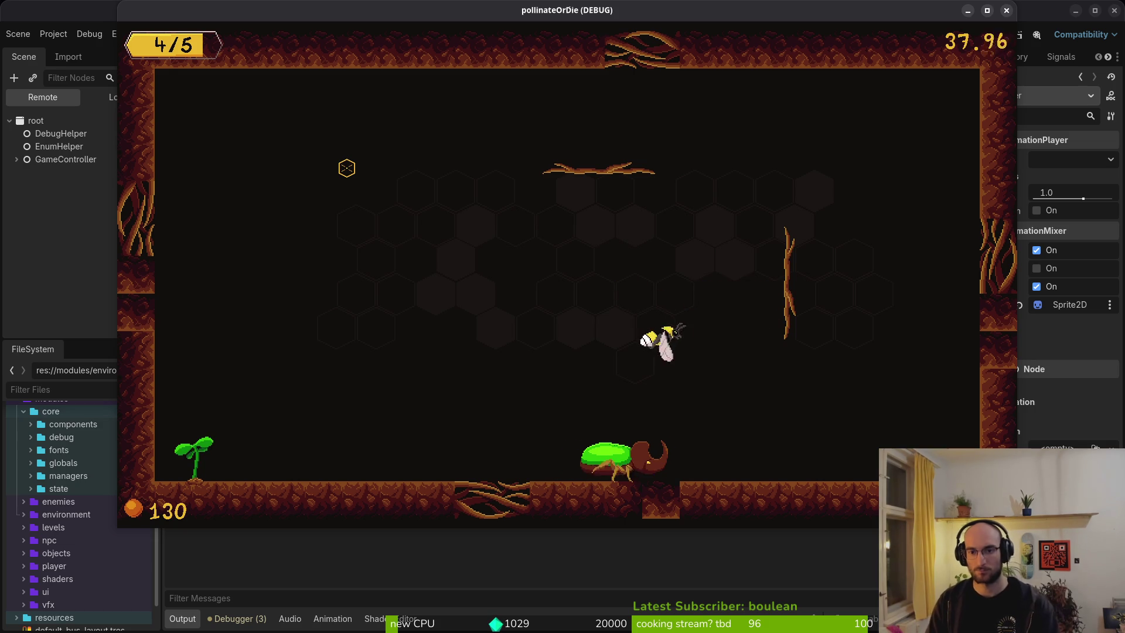
key(Escape)
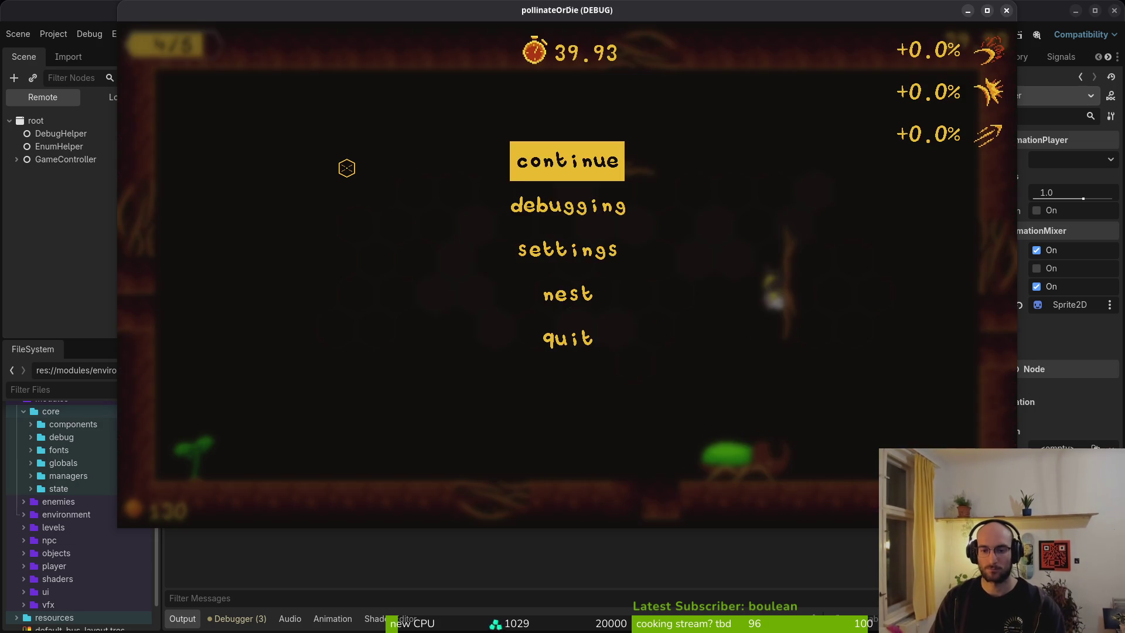
key(Down)
key(Down)
key(Down)
key(Return)
key(Return)
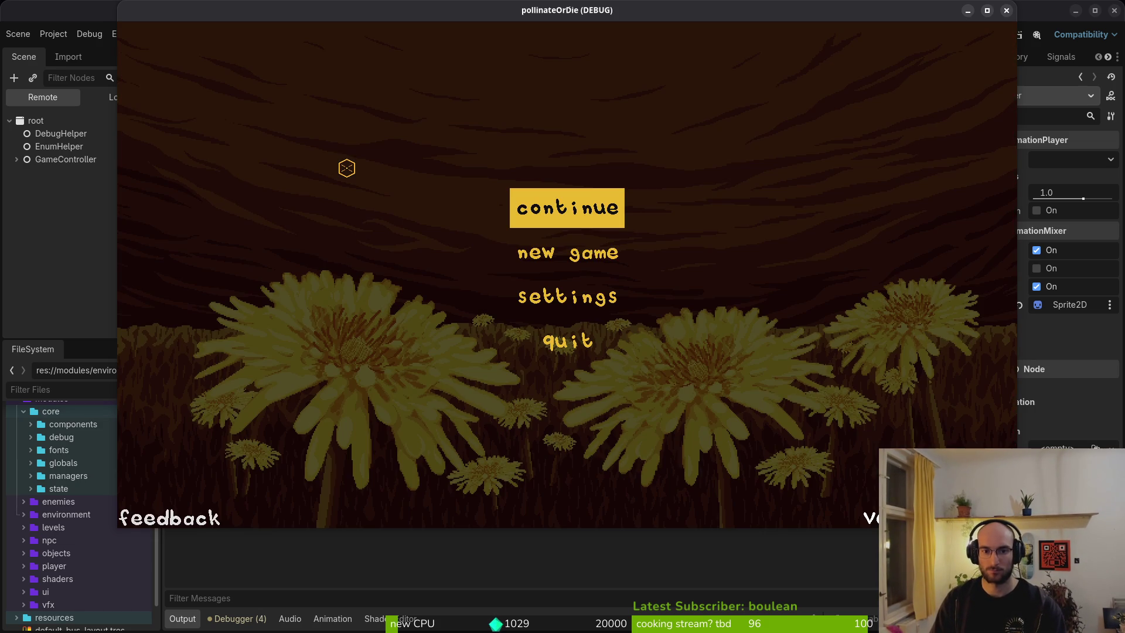
click(1005, 11)
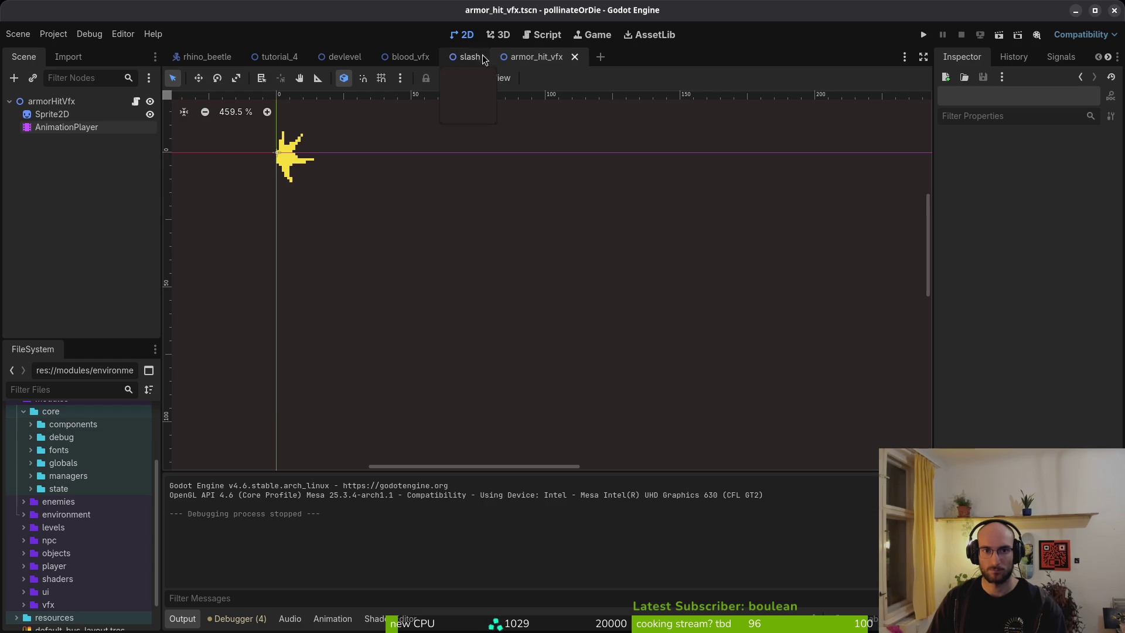
Step: Open finite_state_machine.gd, undo the change_state reordering, save, and return to Godot
key(alt+Tab)
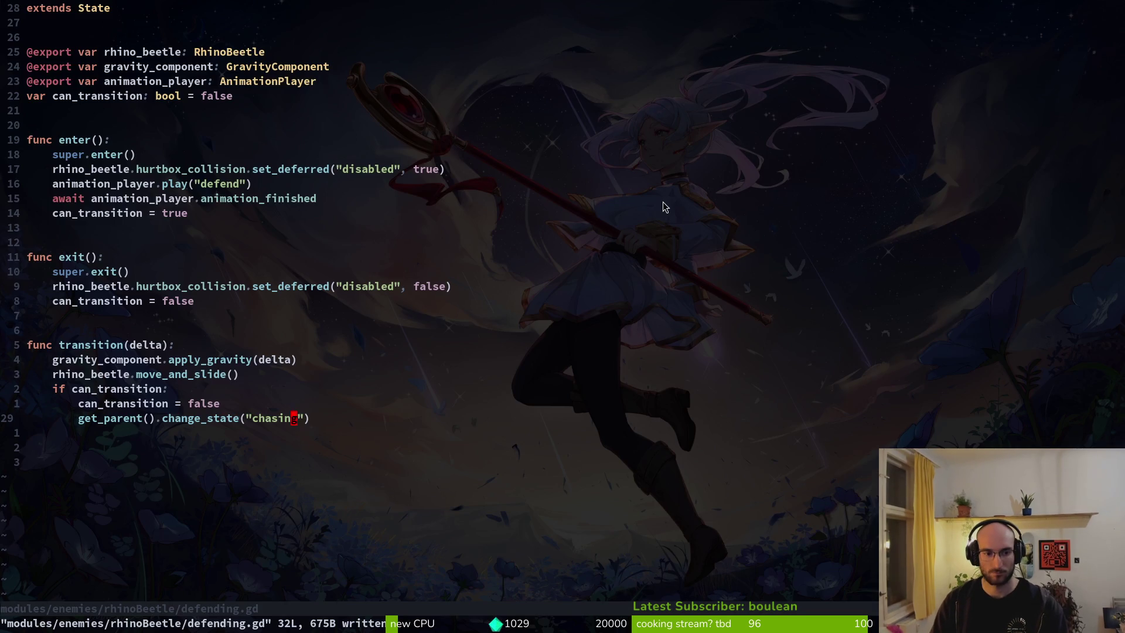
key(space)
key(f)
key(f)
text(state)
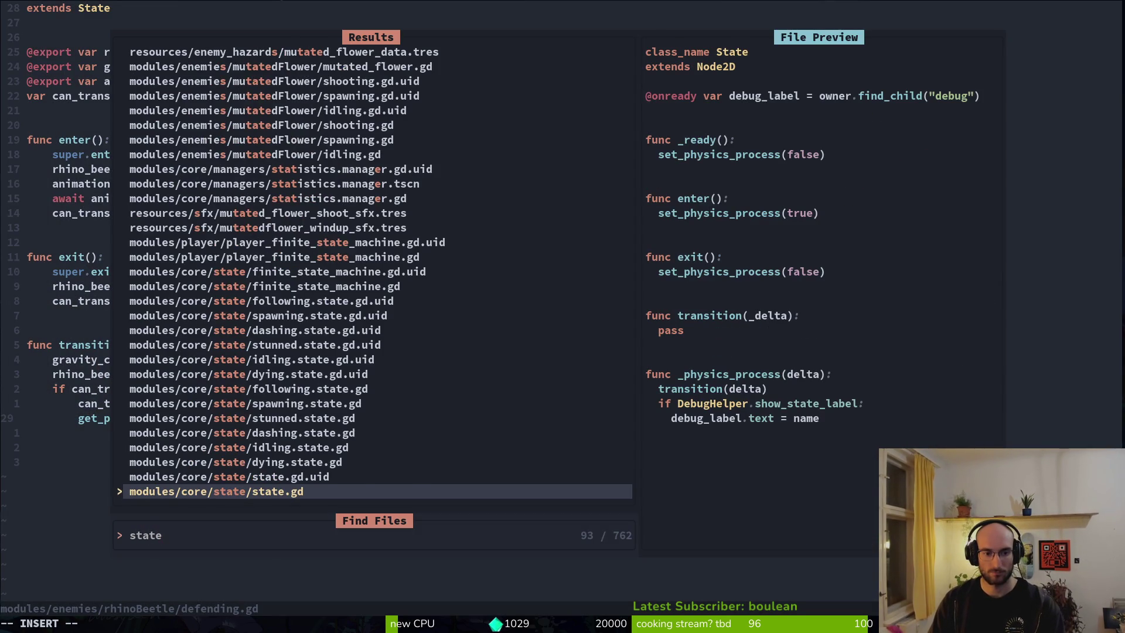
text(ma)
key(Return)
key(u)
key(u)
key(u)
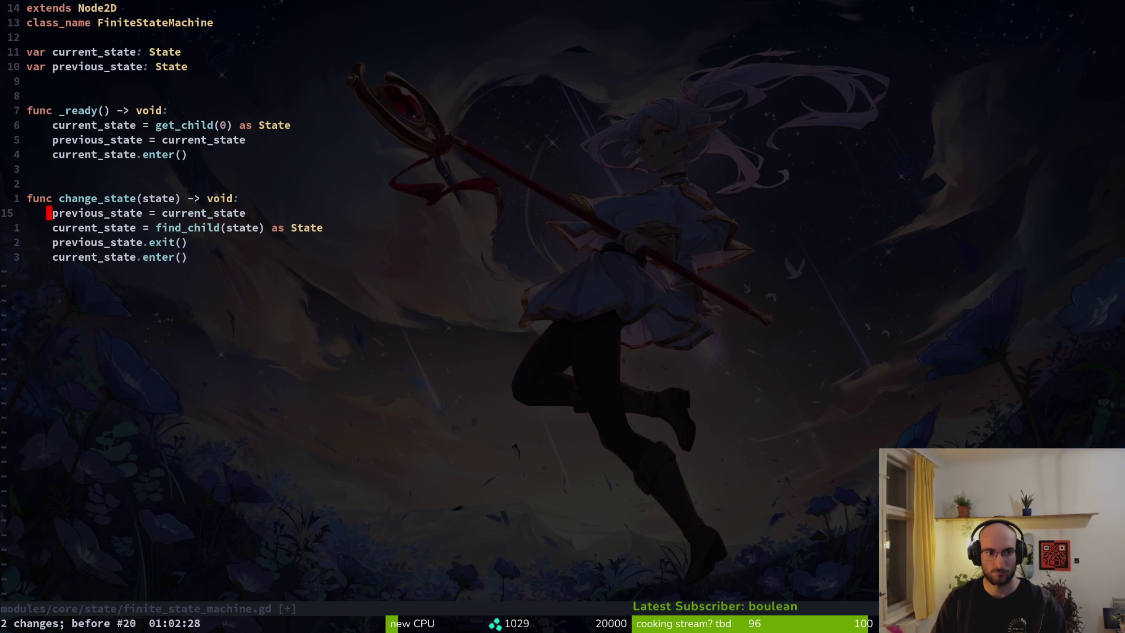
key(ctrl+s)
key(alt+Tab)
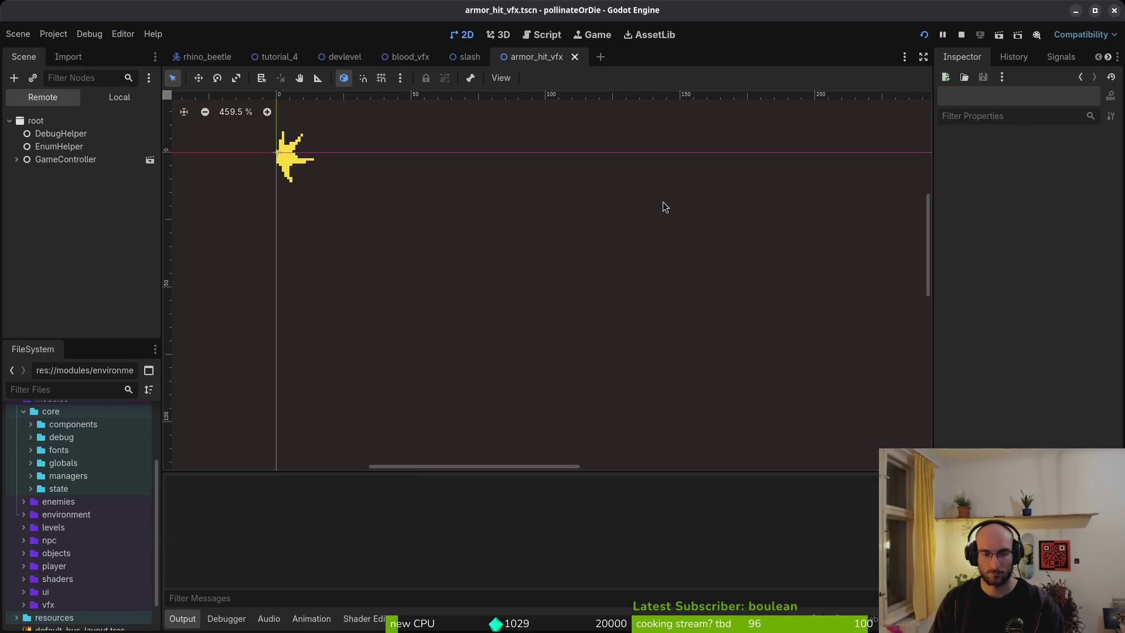
Step: Run the project, fly through the dev portal, and land the bee on the sleeping beetle
key(F5)
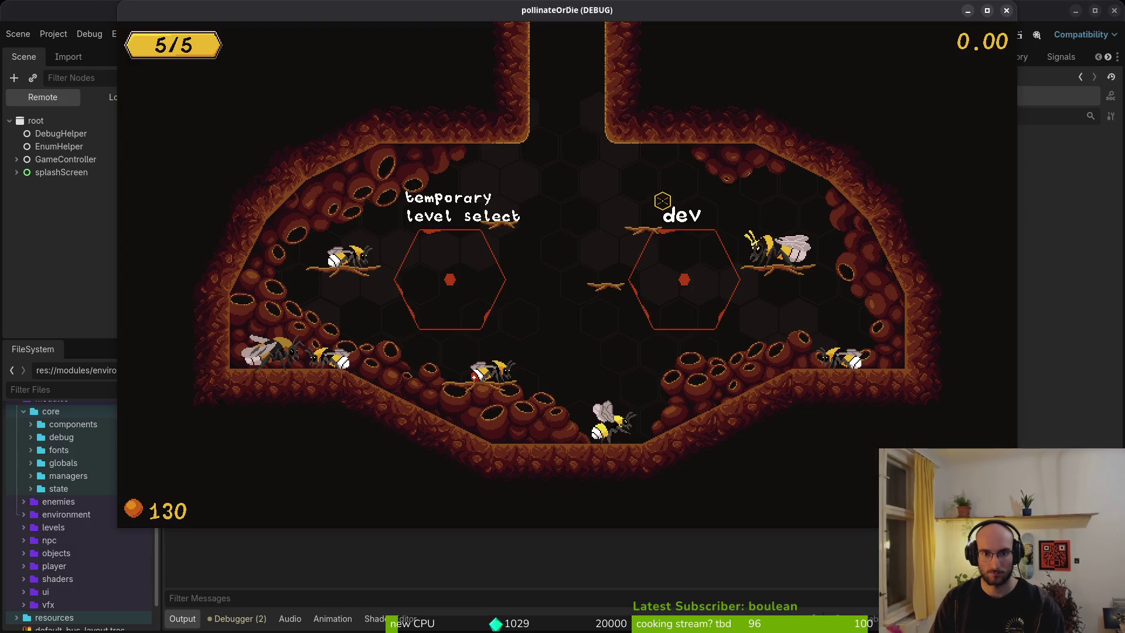
key(w)
key(d)
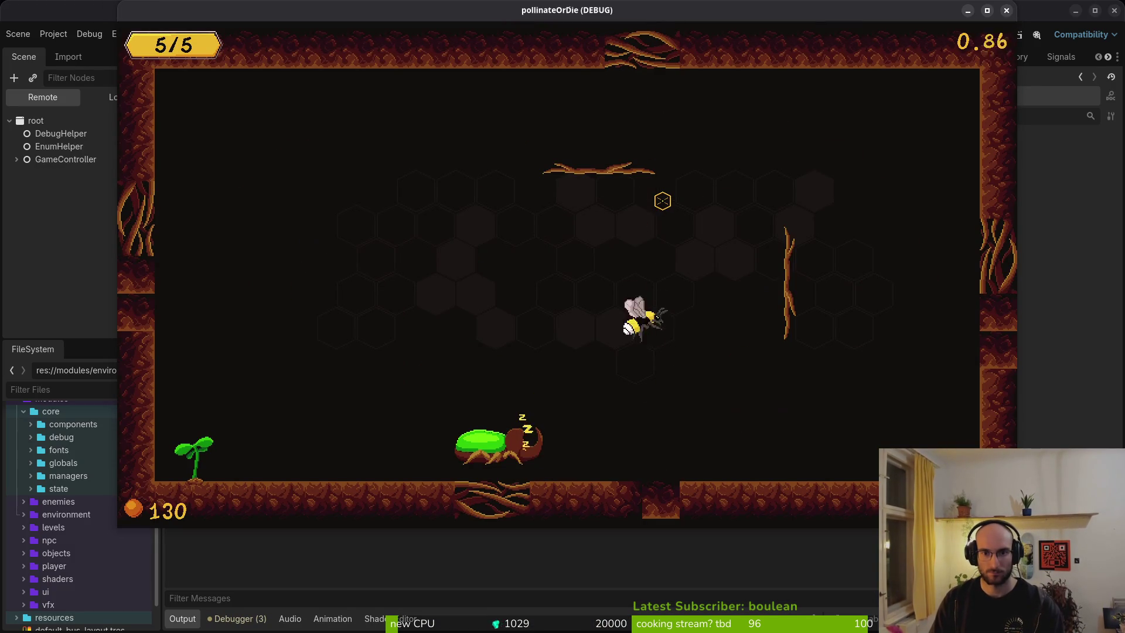
key(s)
key(a)
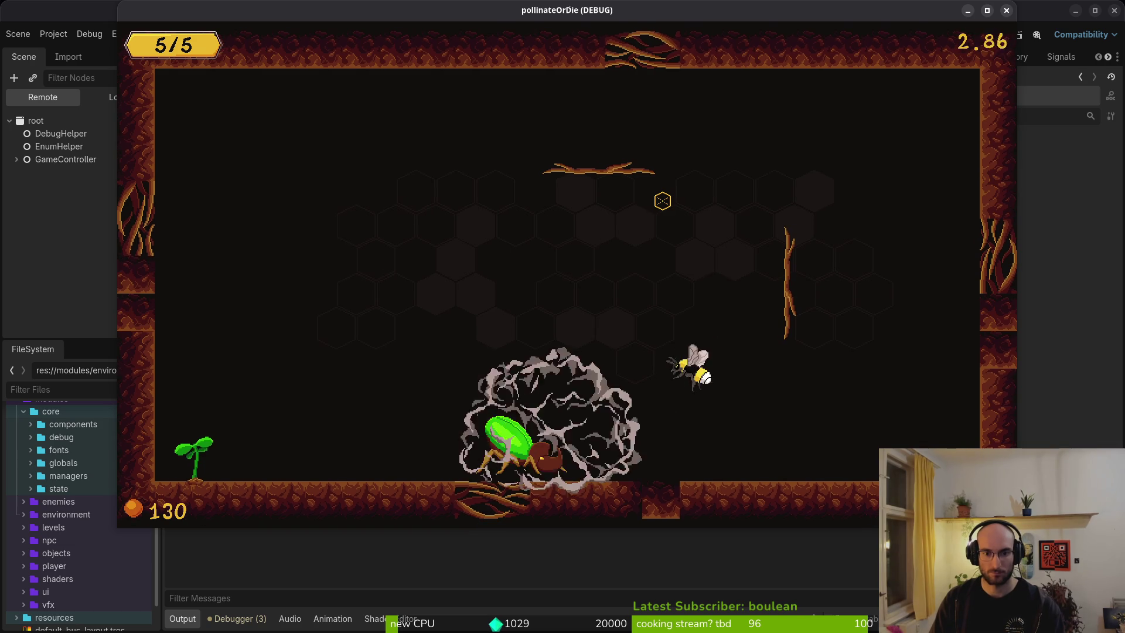
key(a)
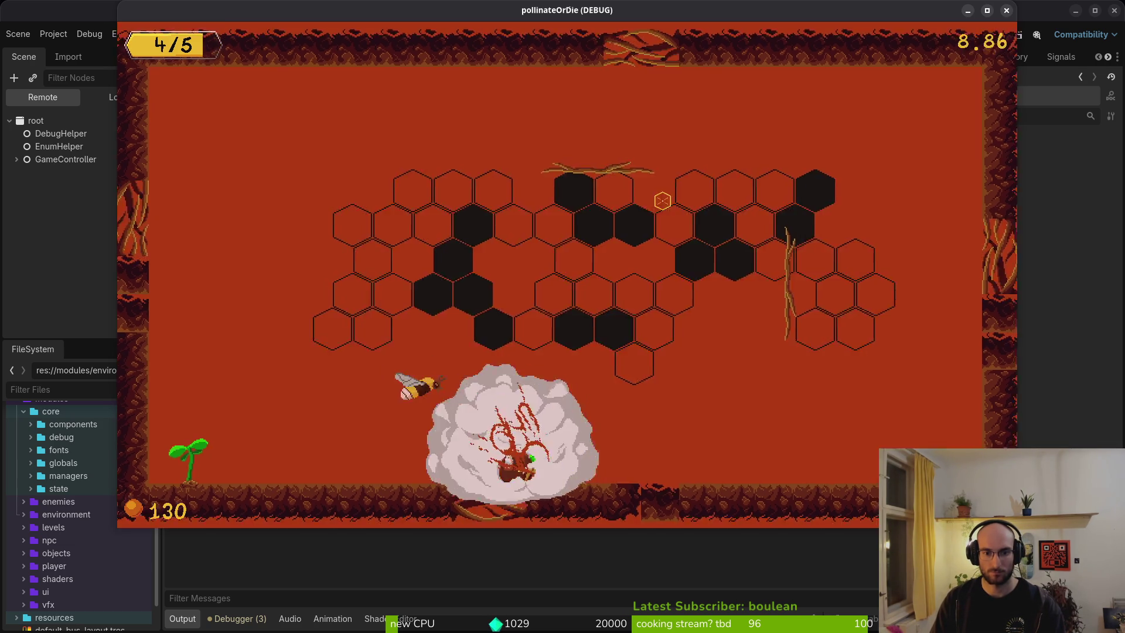
Step: Dive-attack the armored beetle repeatedly until it is crushed
key(w)
key(s)
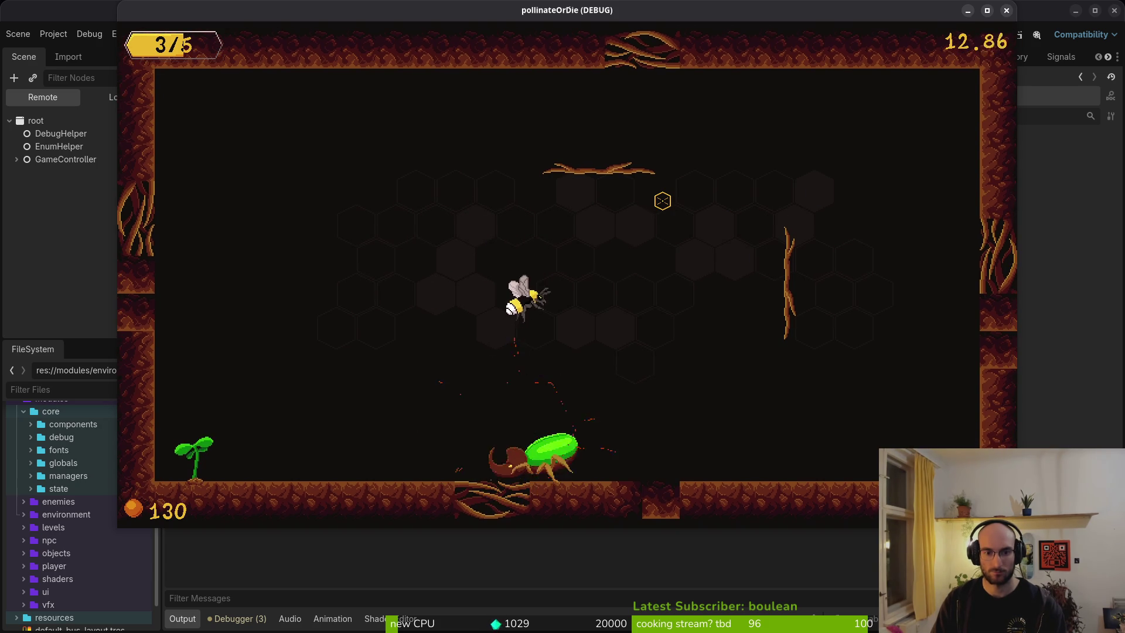
key(s)
key(s)
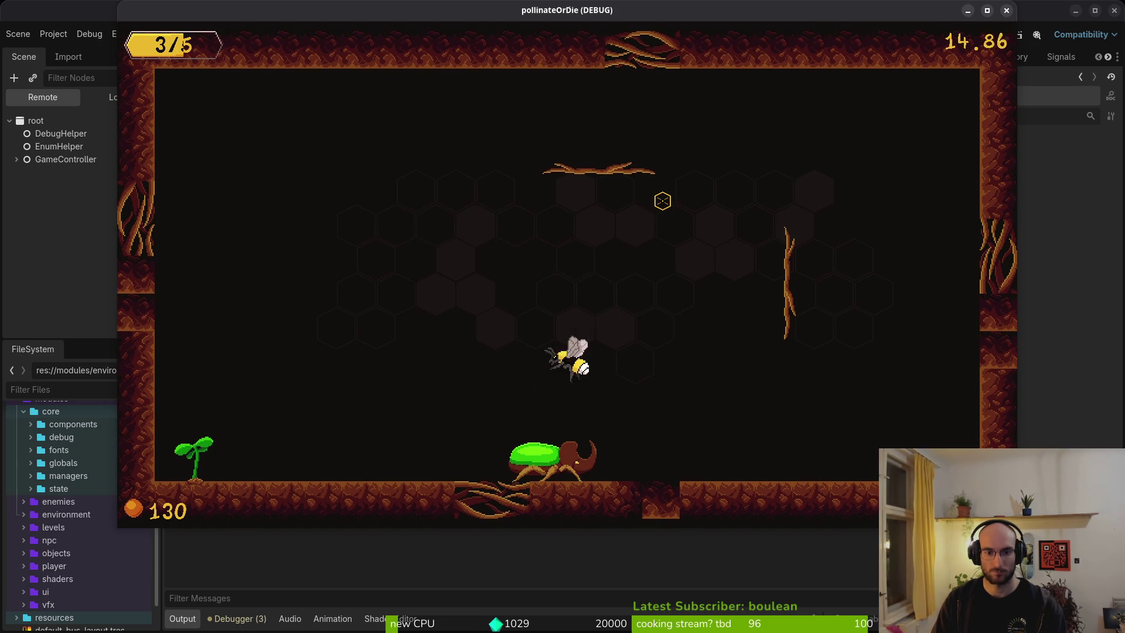
key(s)
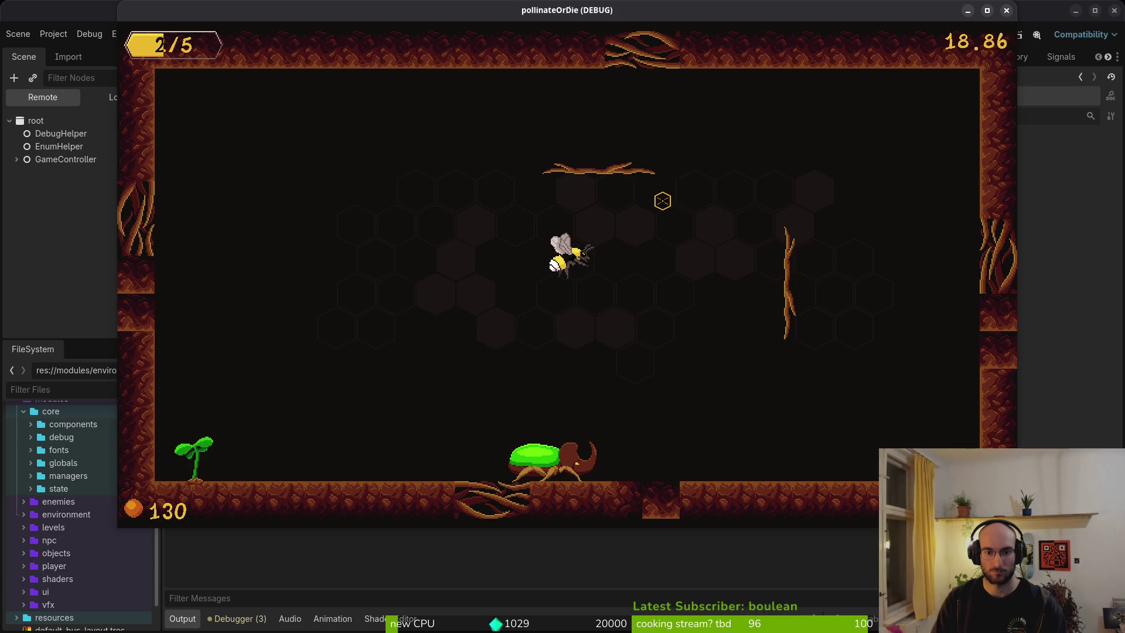
key(s)
key(s)
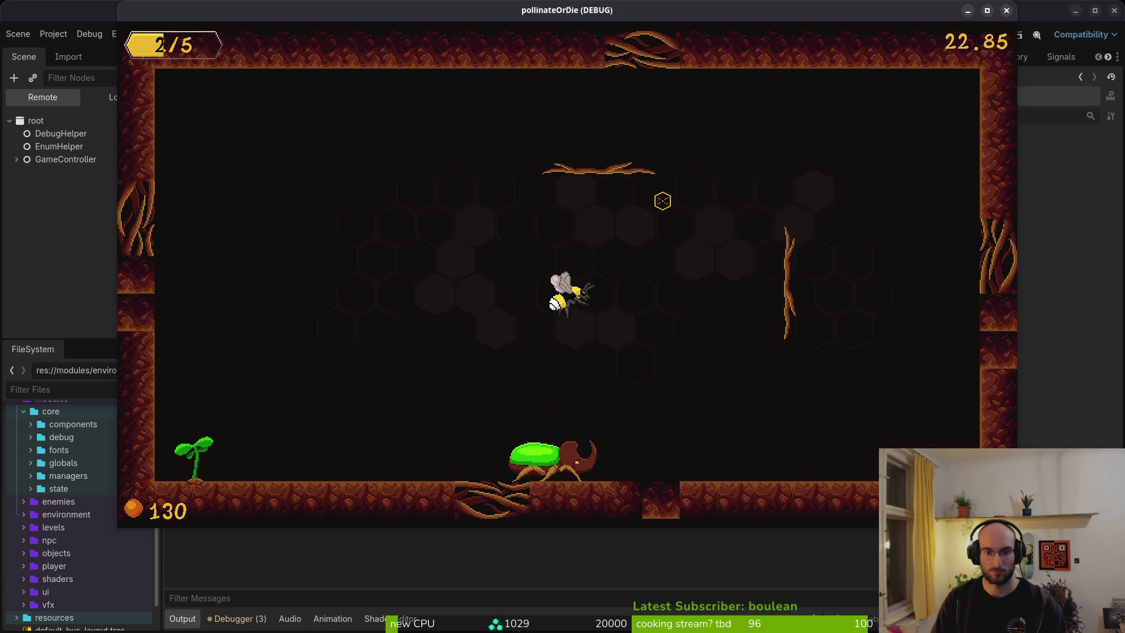
key(d)
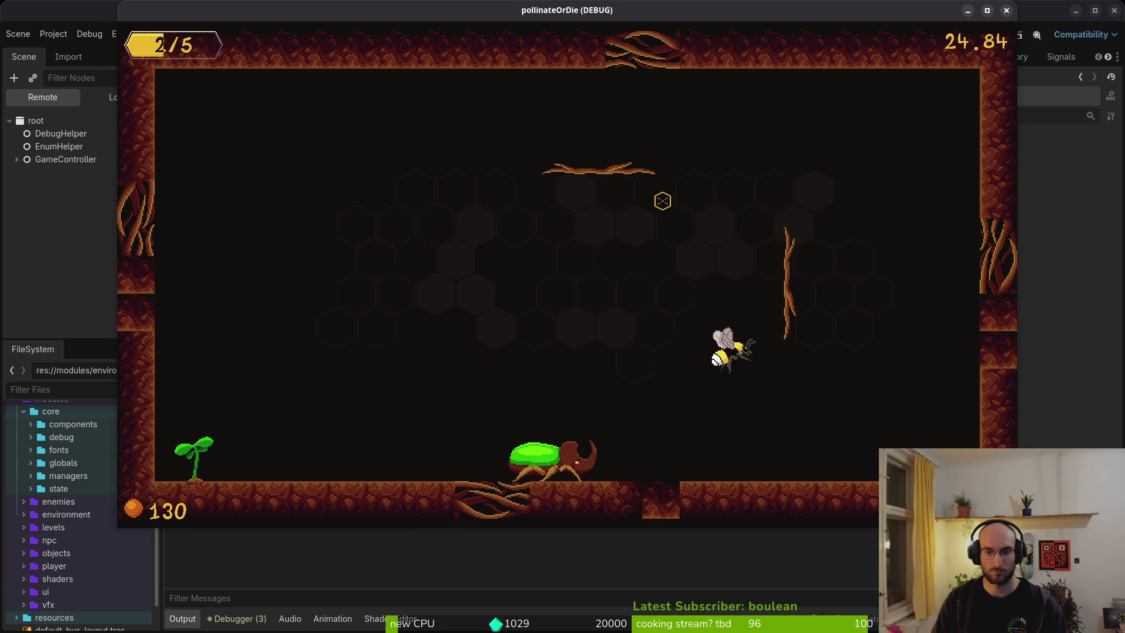
key(w)
key(s)
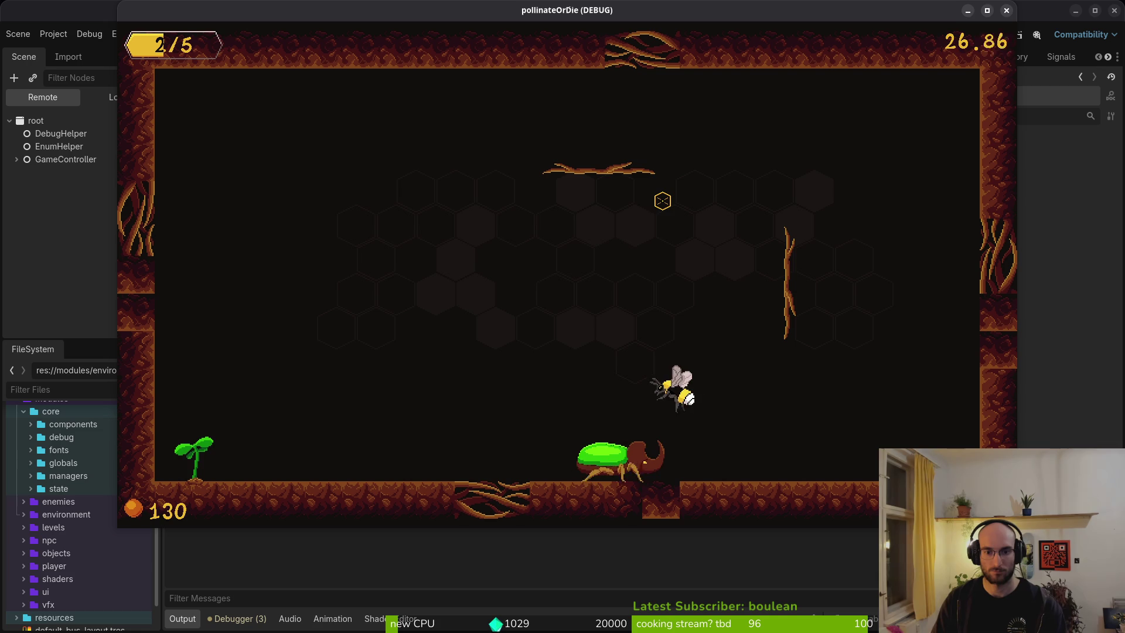
key(s)
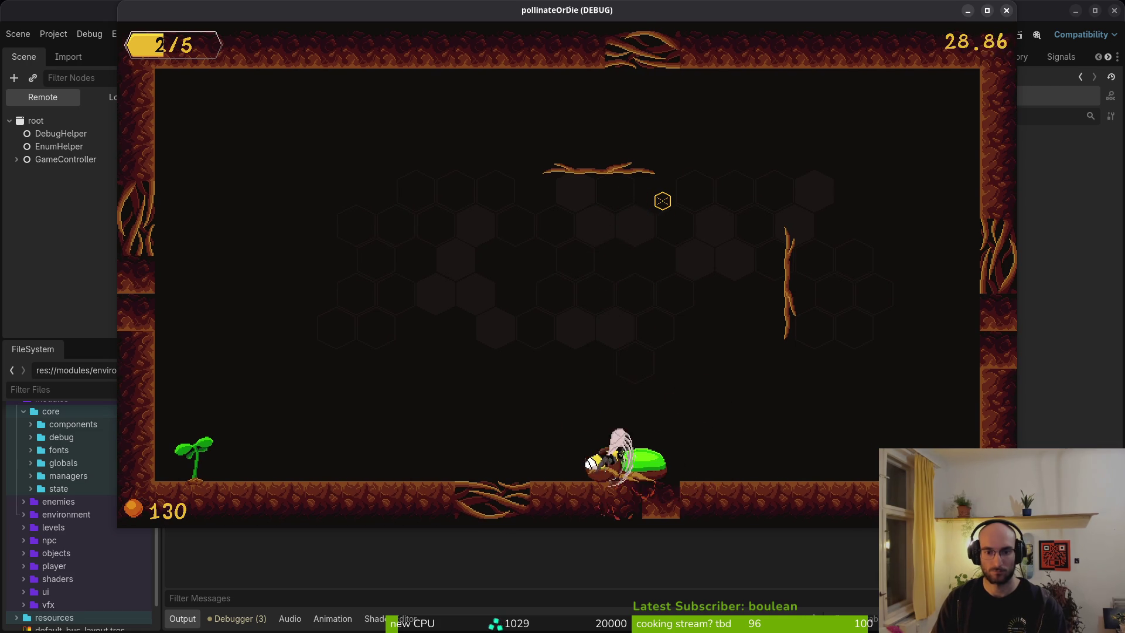
key(s)
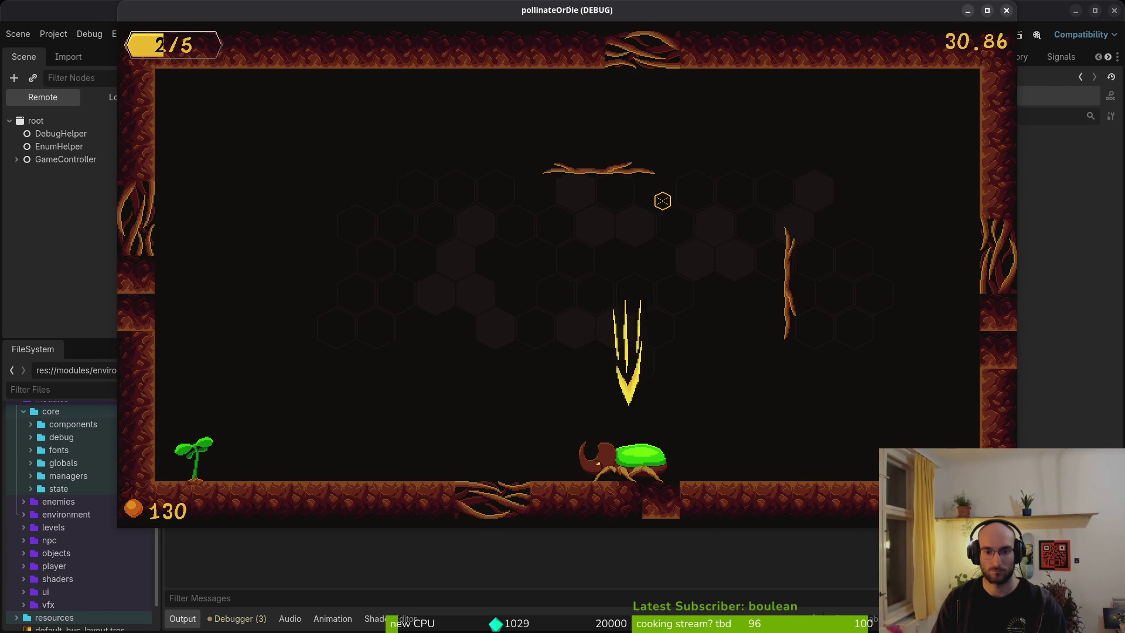
key(s)
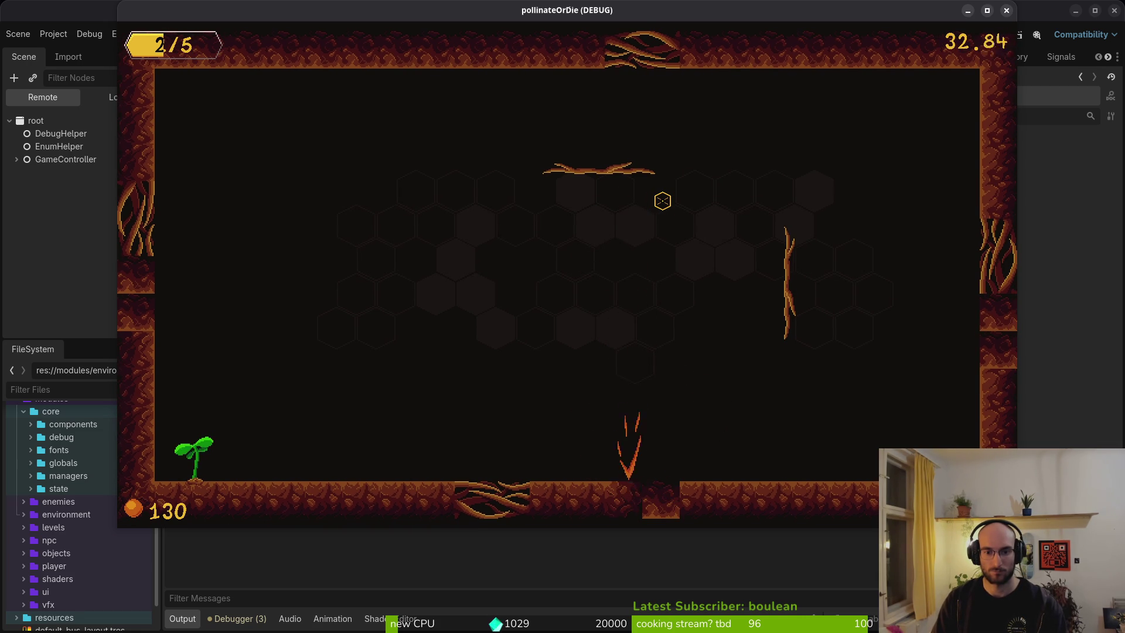
key(s)
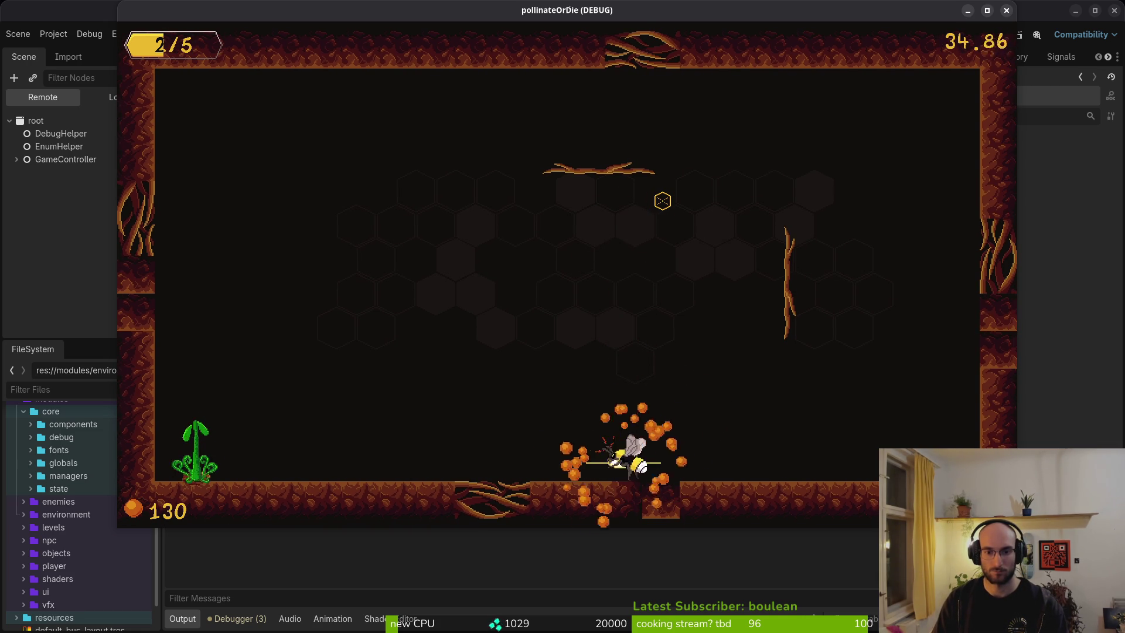
key(a)
Step: Pause, quit to the main menu with confirmation, and quit the game
key(s)
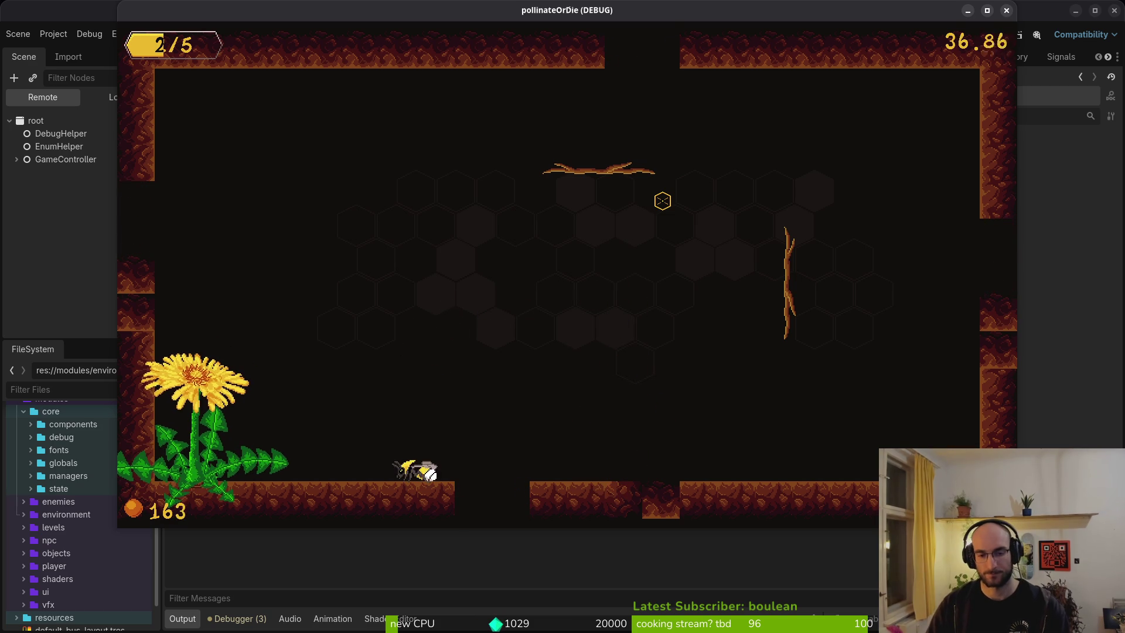
key(Escape)
key(s)
key(s)
key(s)
key(s)
key(Return)
key(a)
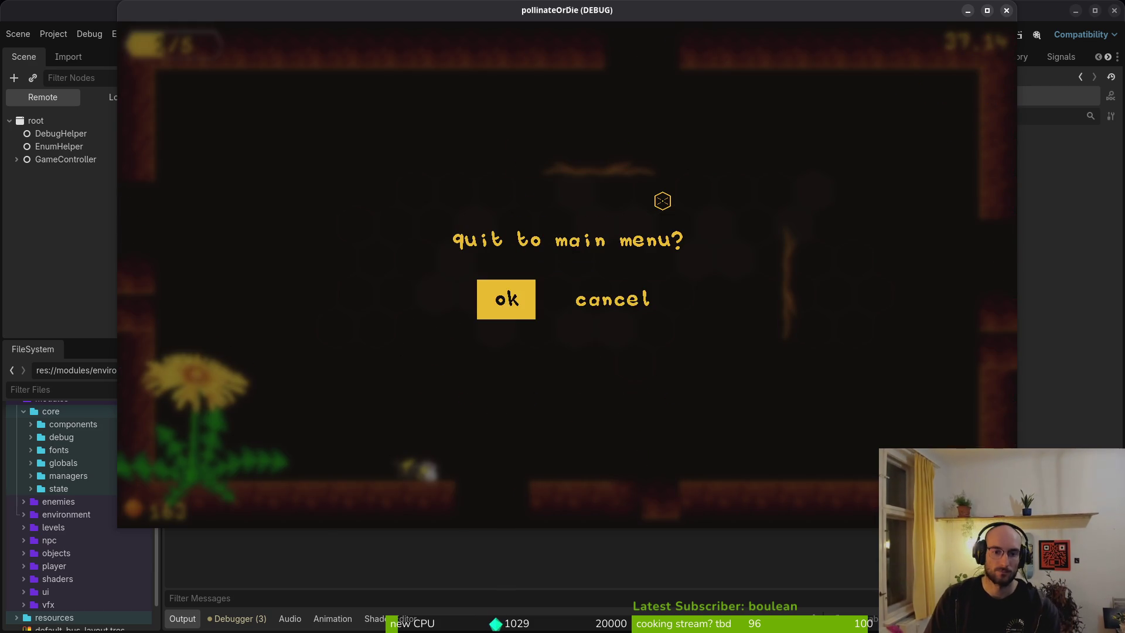
key(Return)
key(s)
key(Return)
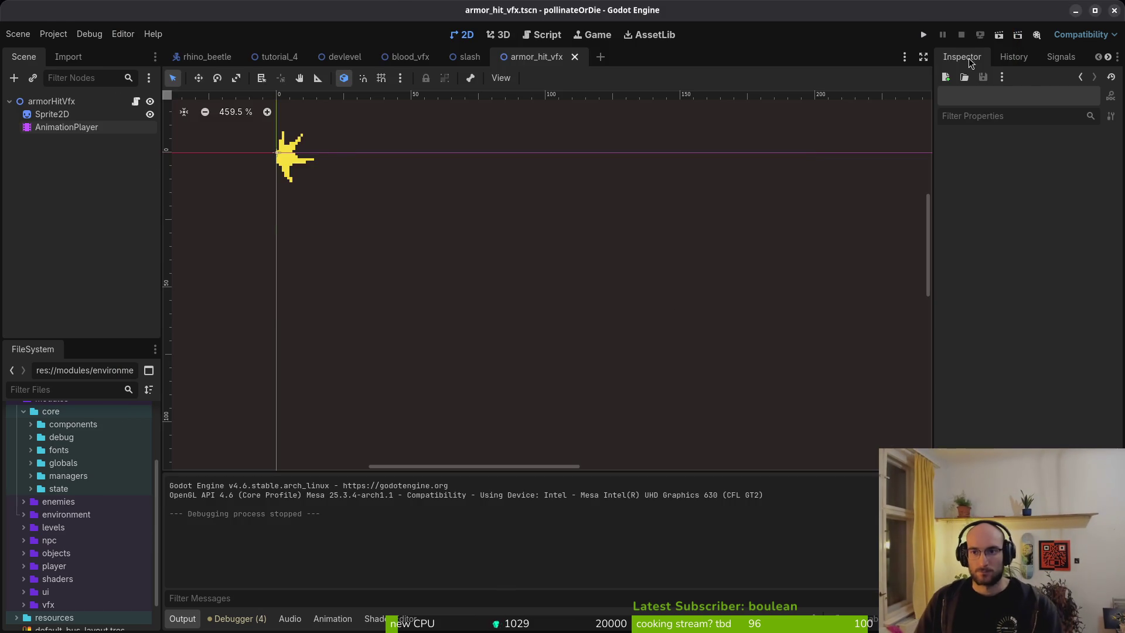
Step: Leave the game and exit Neovim's finite_state_machine.gd with :q in the terminal
key(alt+Tab)
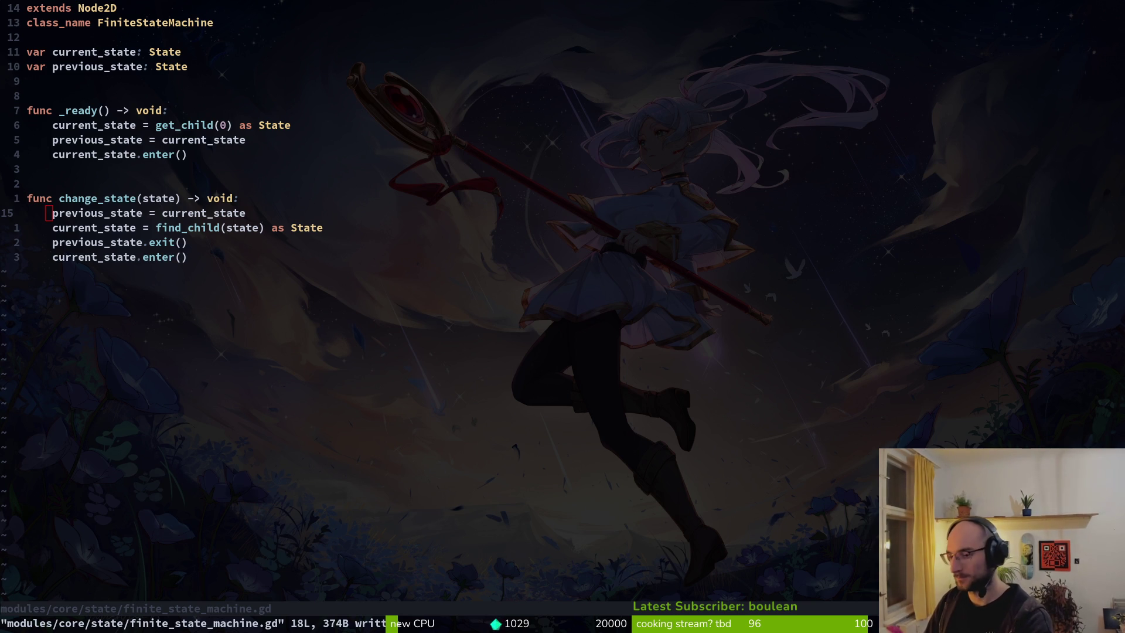
click(485, 74)
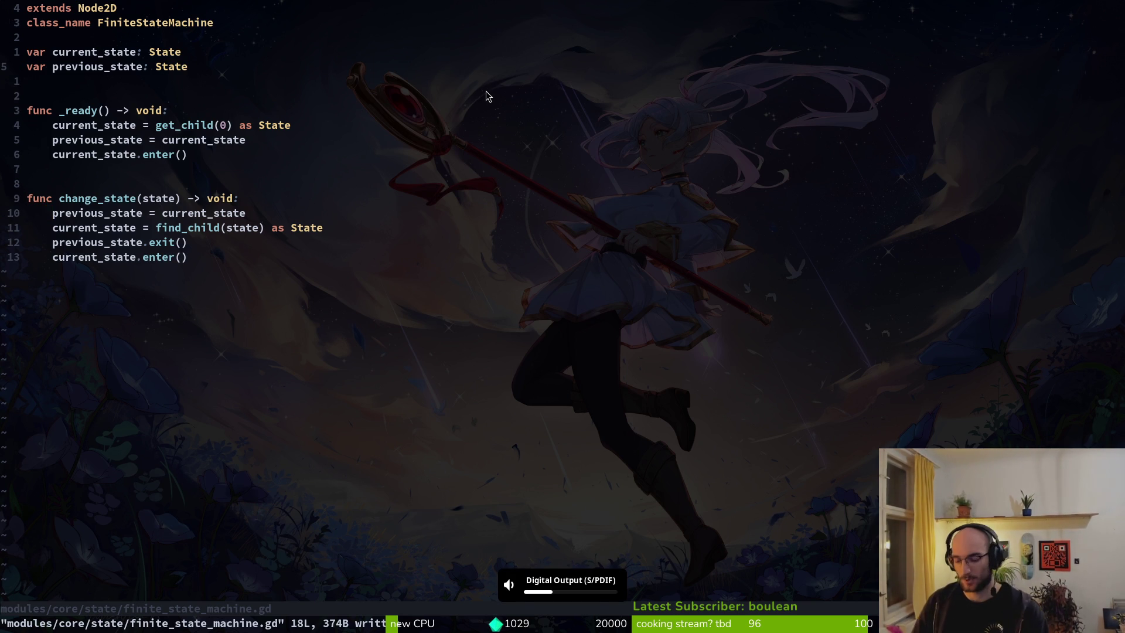
text(:q)
key(Return)
Step: Launch tig in the project repository, then review and stage defending.gd
text(tig)
key(Return)
key(s)
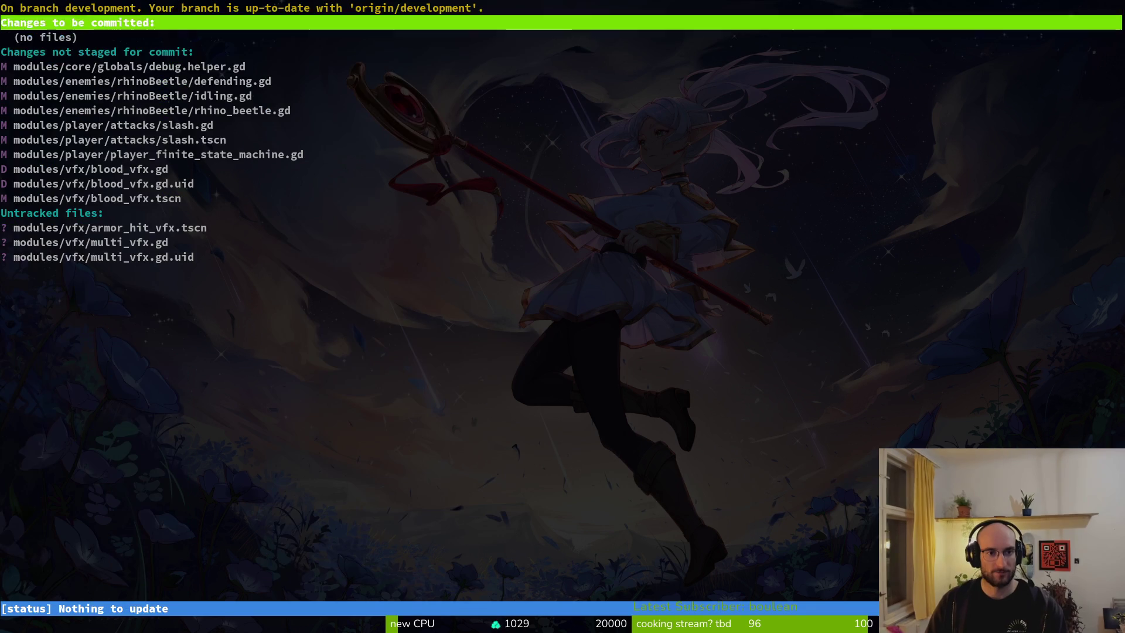
key(j)
key(j)
key(j)
key(Return)
key(u)
key(q)
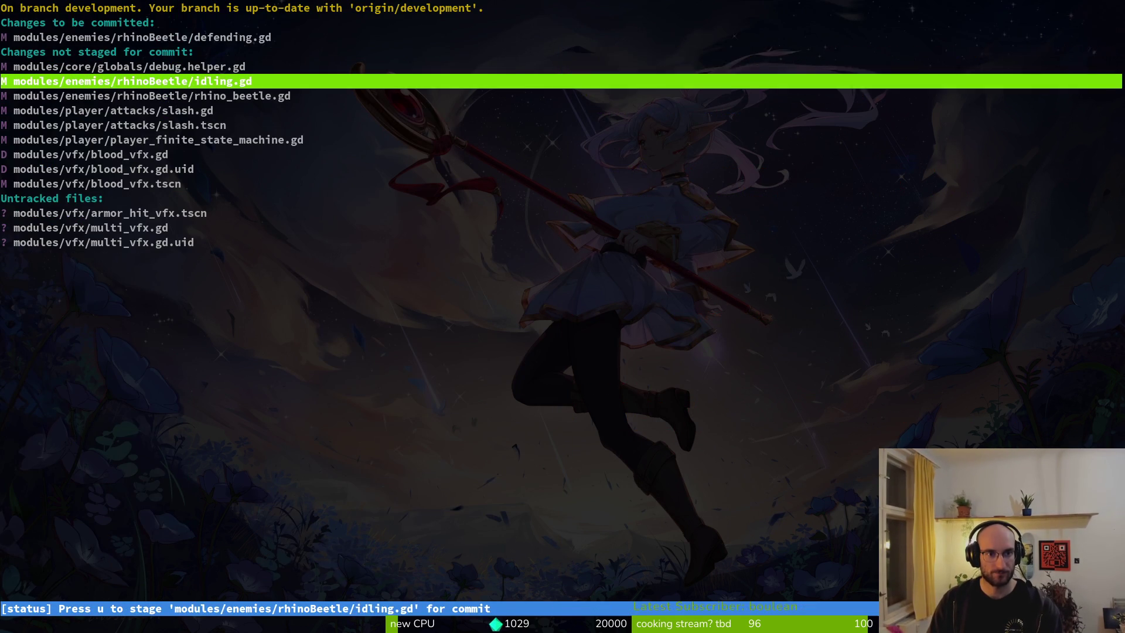
key(k)
key(k)
key(Return)
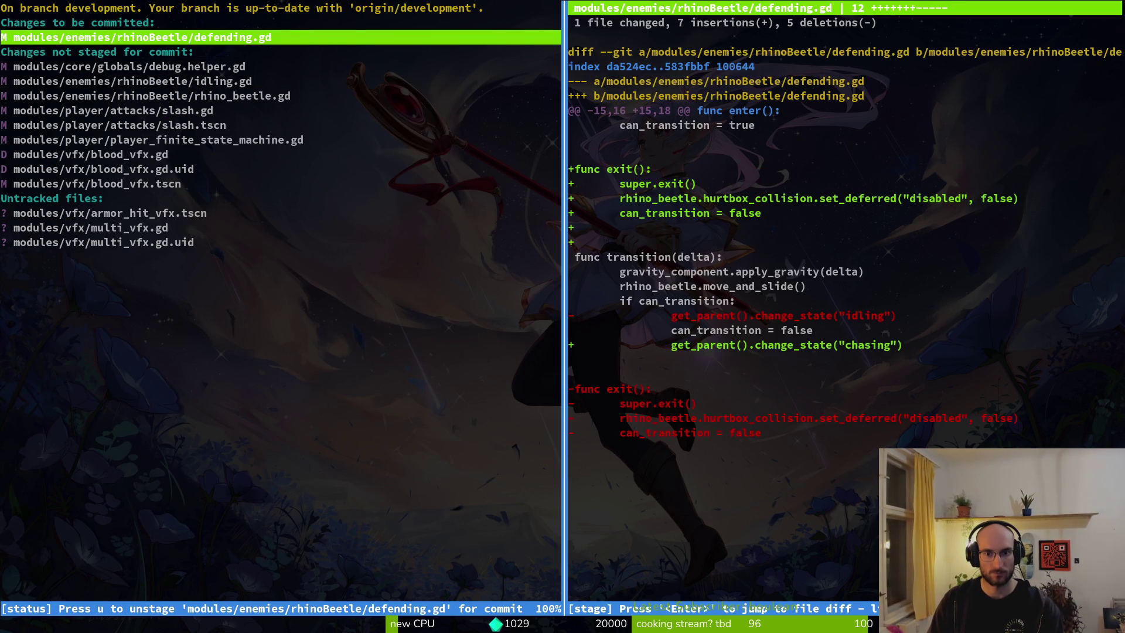
Step: Review and stage idling.gd and rhino_beetle.gd
key(j)
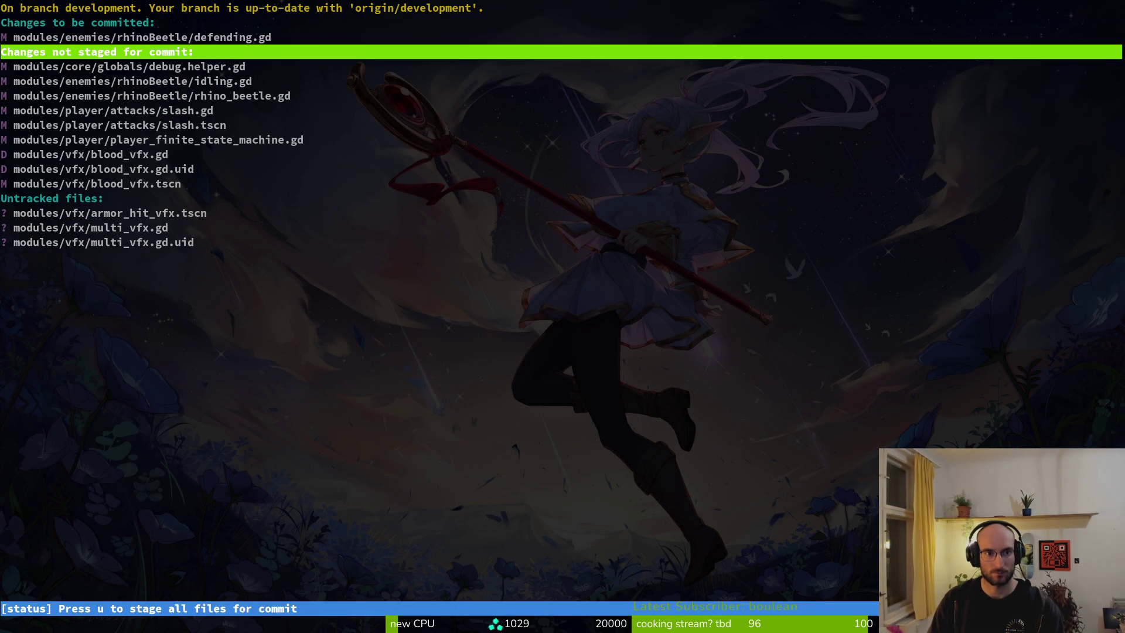
key(j)
key(Return)
key(j)
key(q)
key(u)
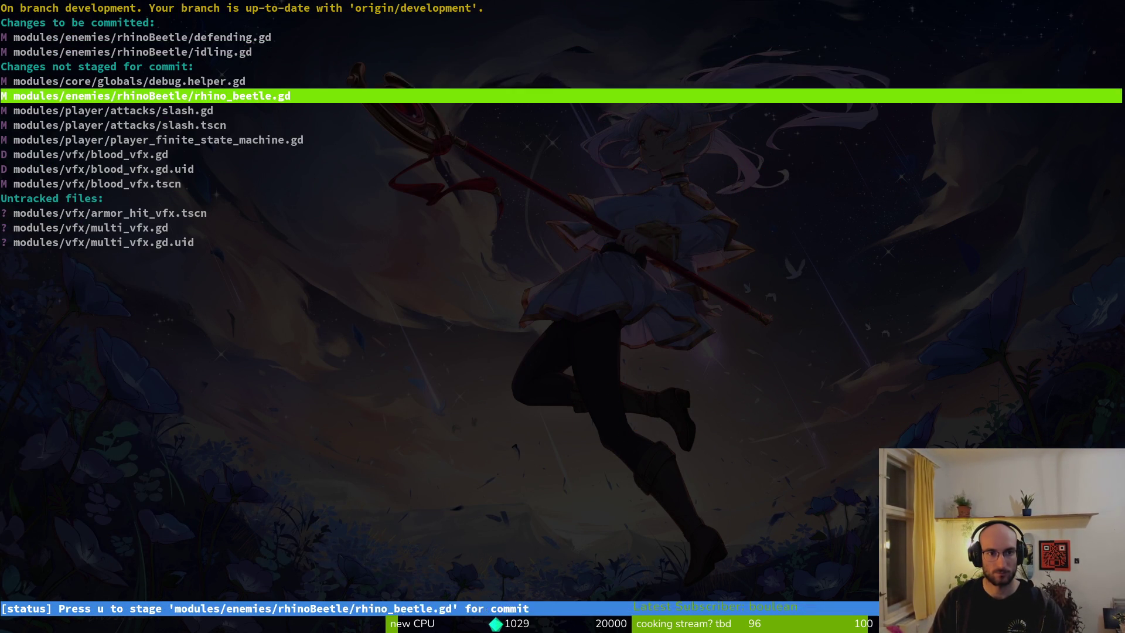
key(Return)
key(u)
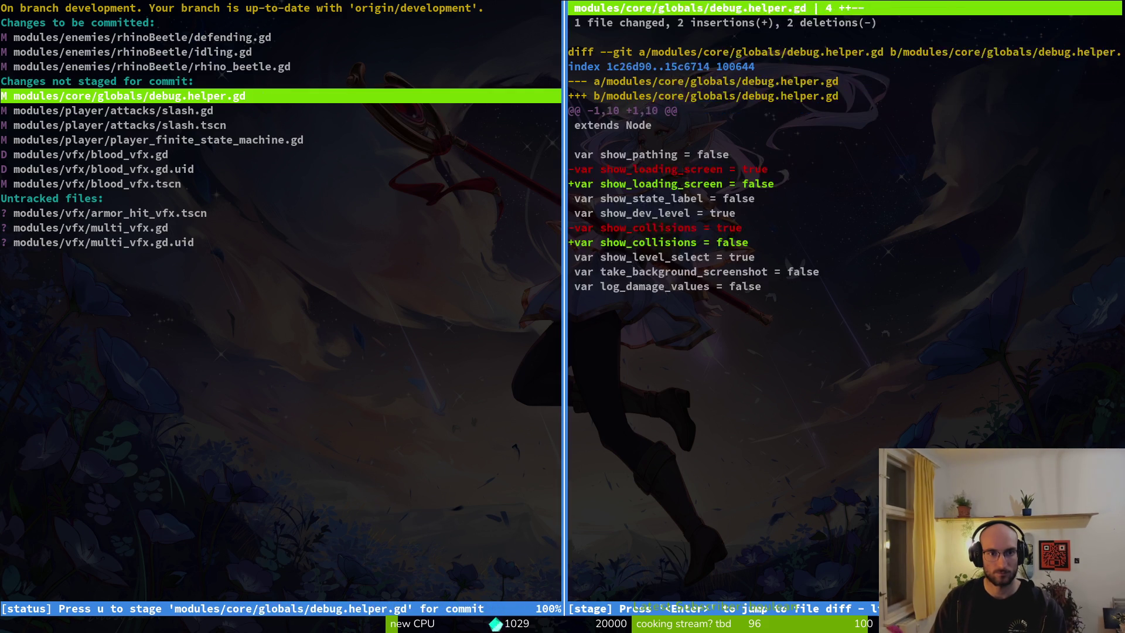
Step: Stage slash.tscn while leaving slash.gd unstaged
key(j)
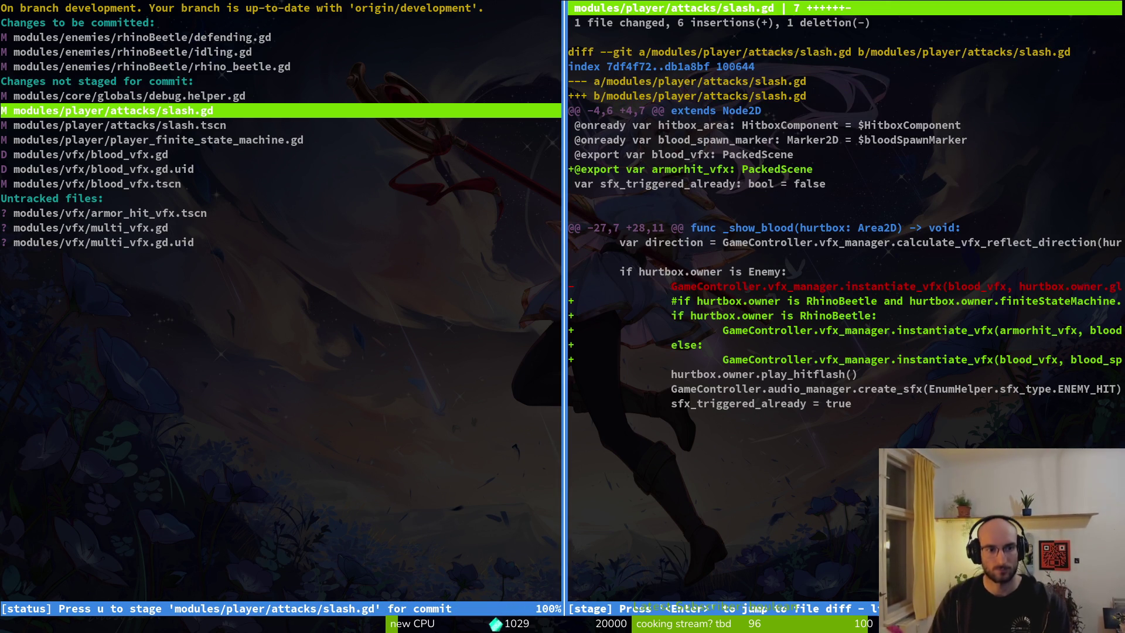
key(q)
key(j)
key(k)
key(u)
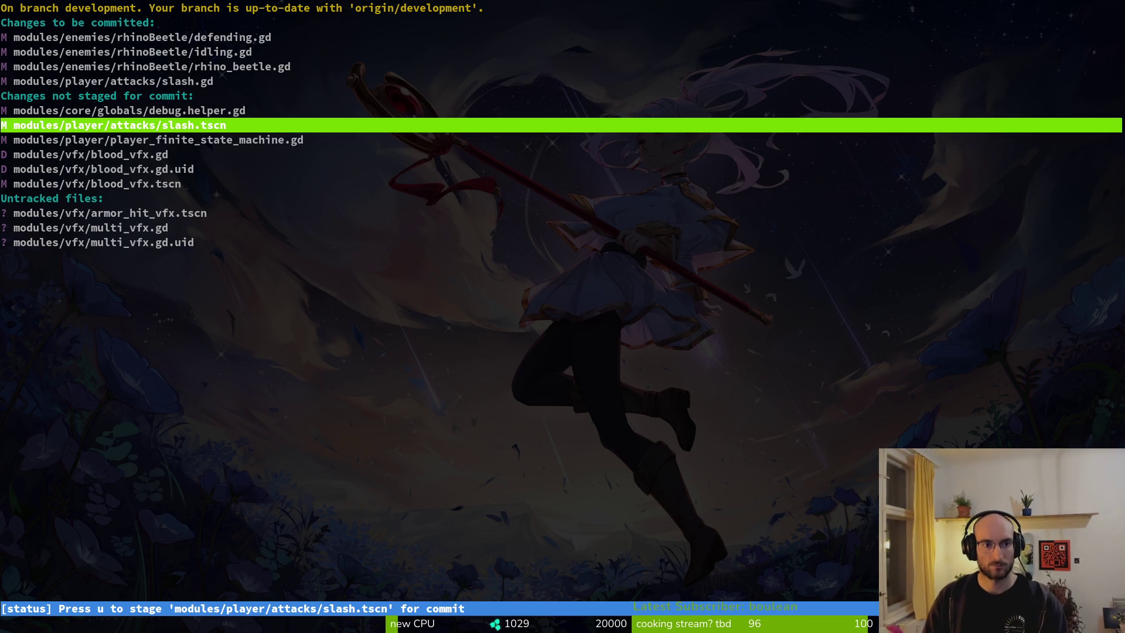
key(u)
key(Return)
key(q)
key(k)
key(k)
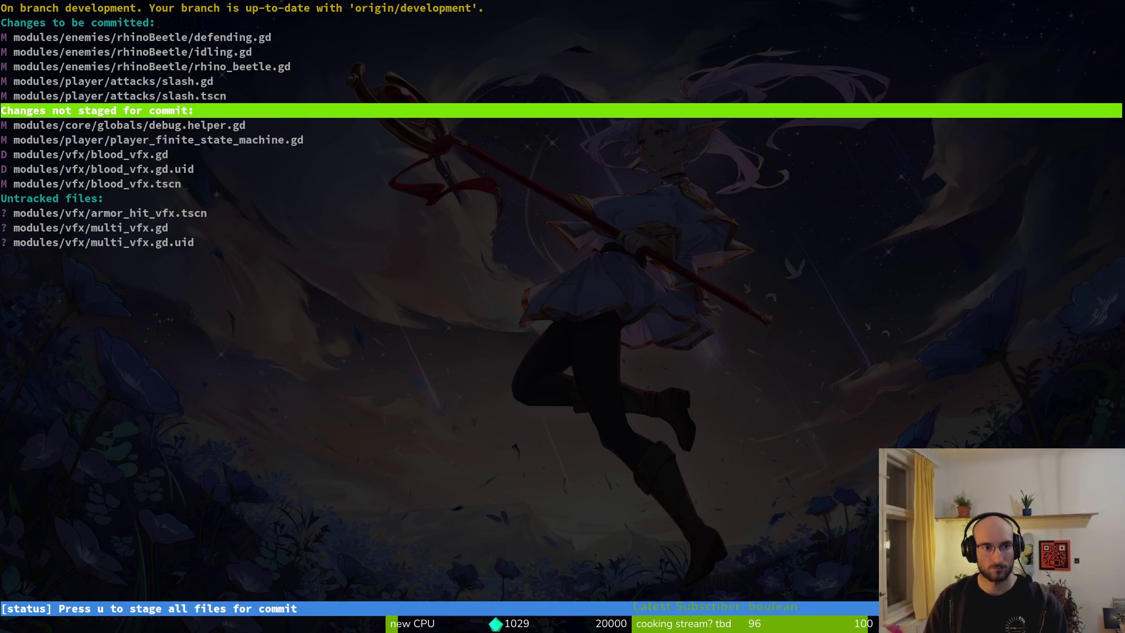
key(k)
key(k)
key(u)
Step: Stage the deleted blood_vfx.gd and the remaining VFX files
key(s)
key(k)
key(j)
key(j)
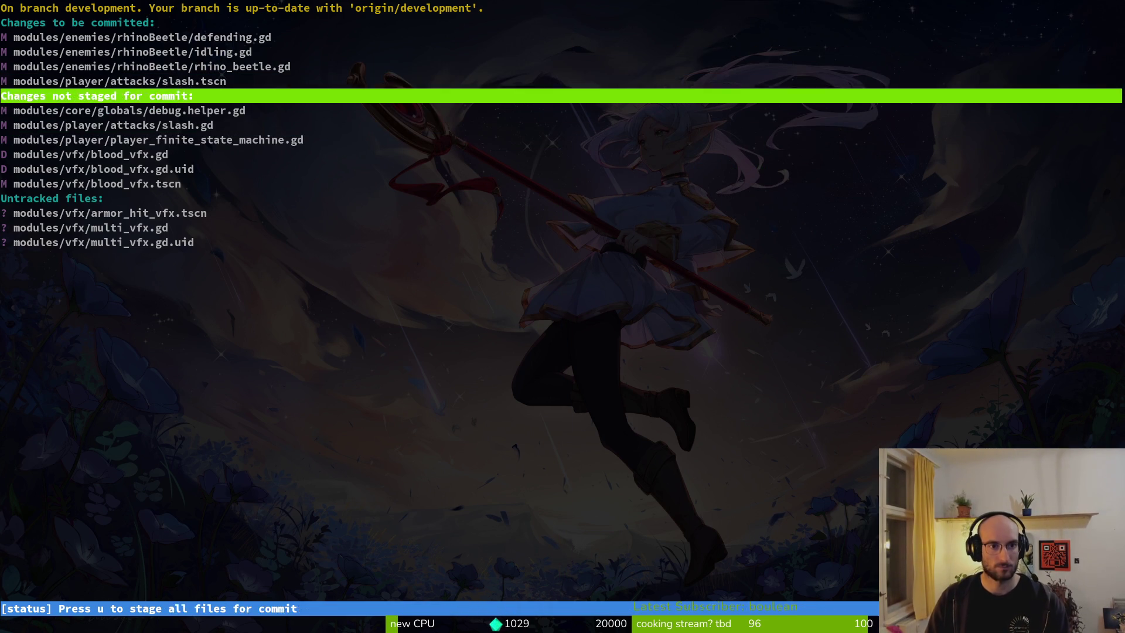
key(j)
key(j)
key(j)
key(j)
key(Return)
key(q)
key(u)
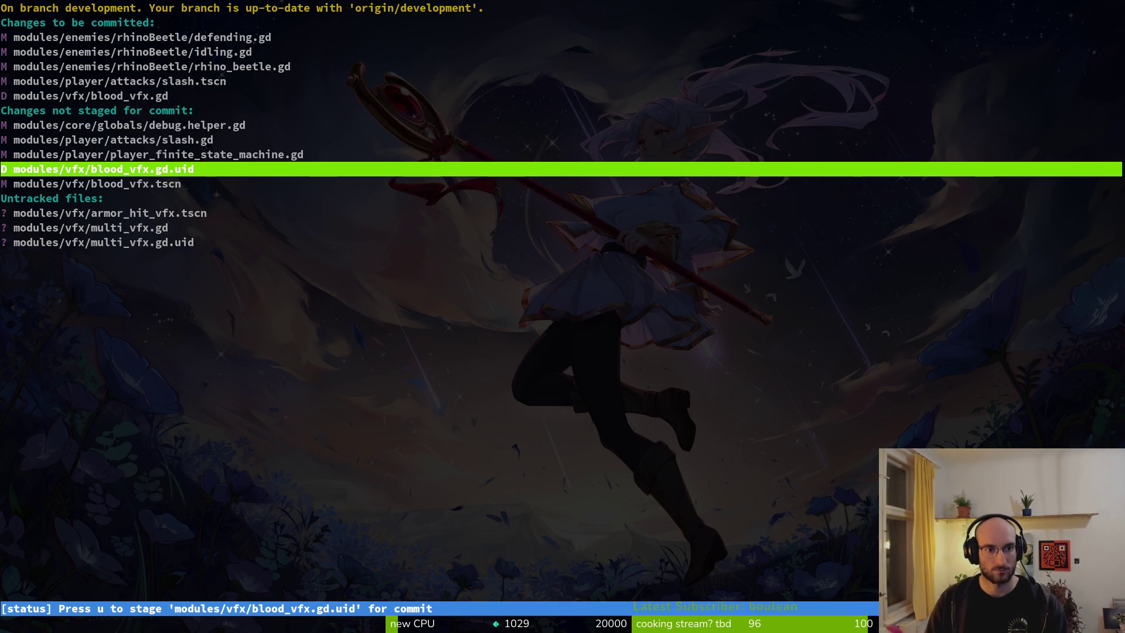
key(u)
key(u)
key(u)
key(u)
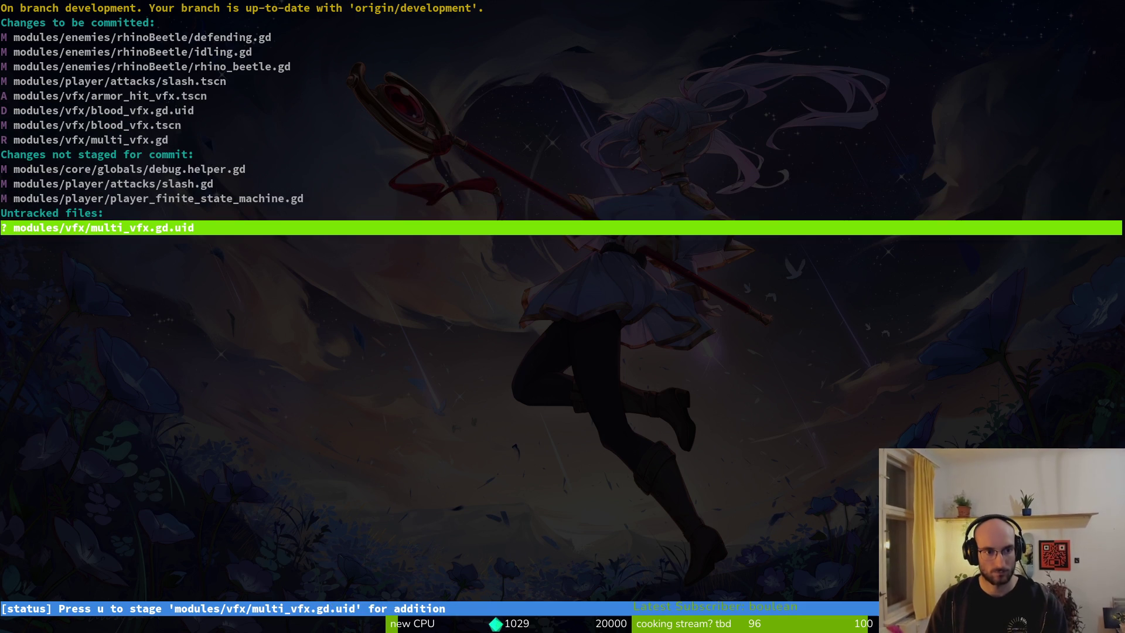
Step: Relaunch tig and stage player_finite_state_machine.gd, leaving debug.helper.gd unstaged
text(uqg)
key(Return)
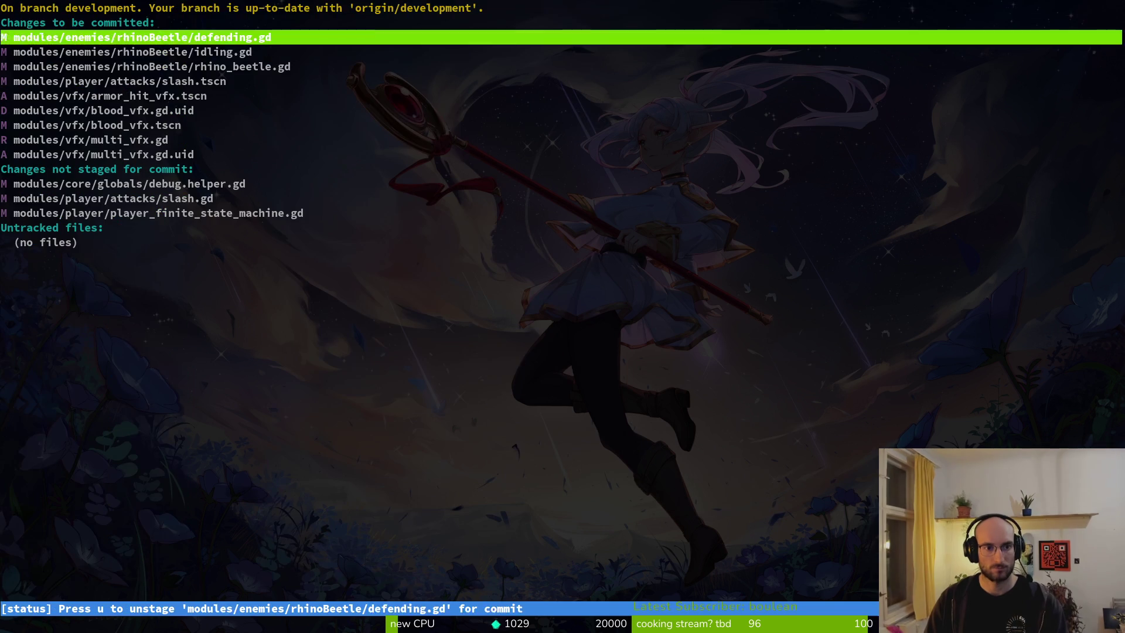
key(j)
key(j)
key(j)
key(j)
key(q)
key(Up)
key(Return)
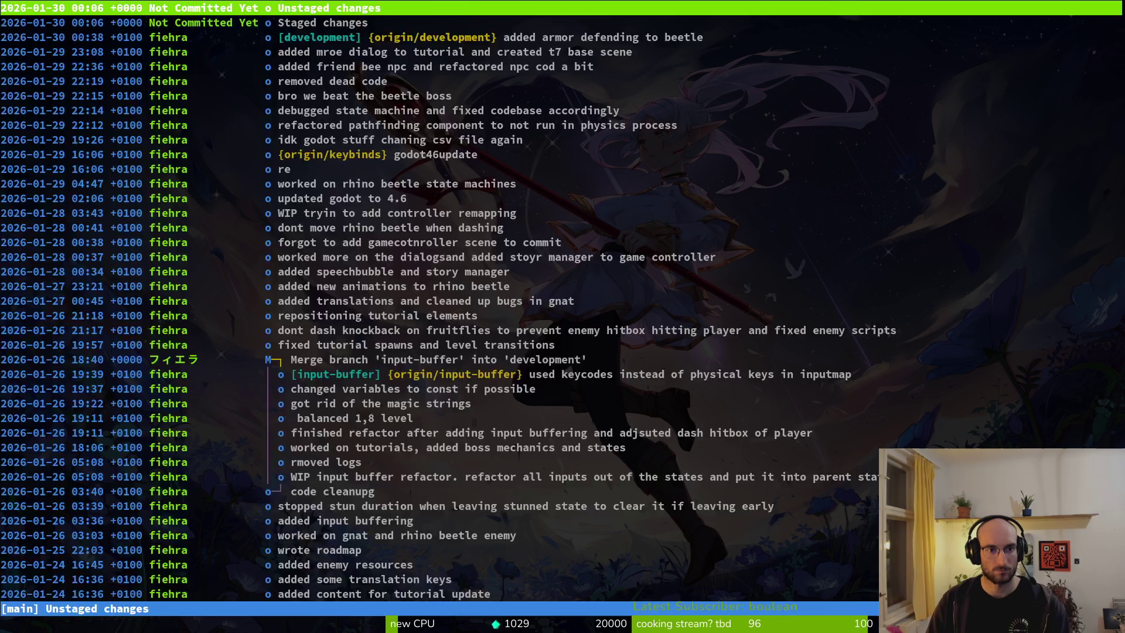
key(s)
key(j)
key(j)
key(j)
key(j)
key(Return)
text(u)
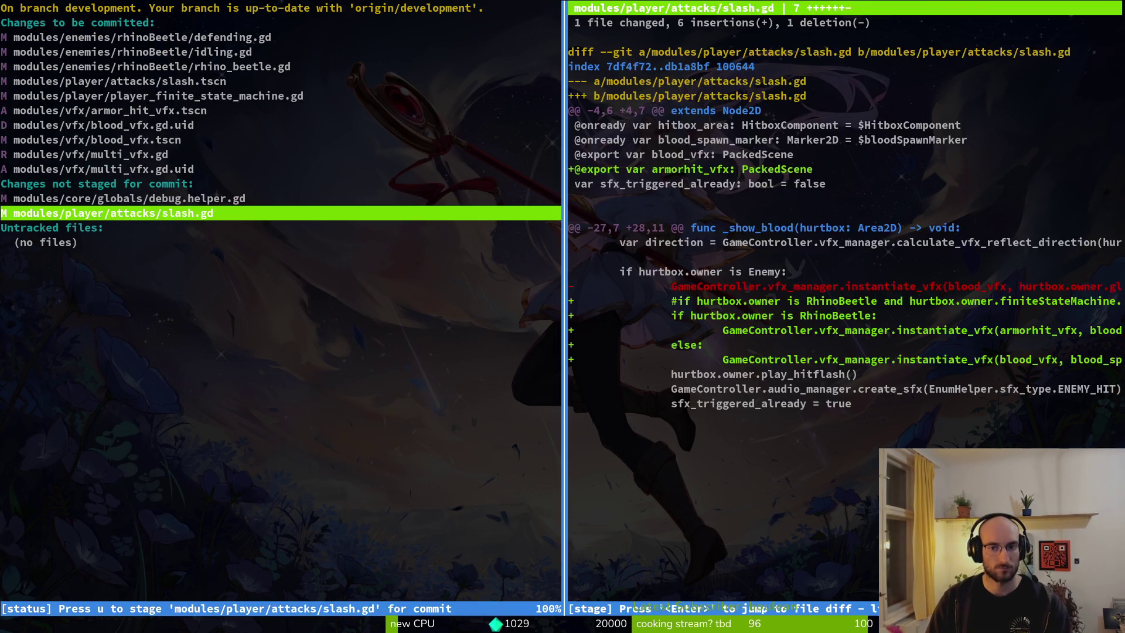
text(qgit)
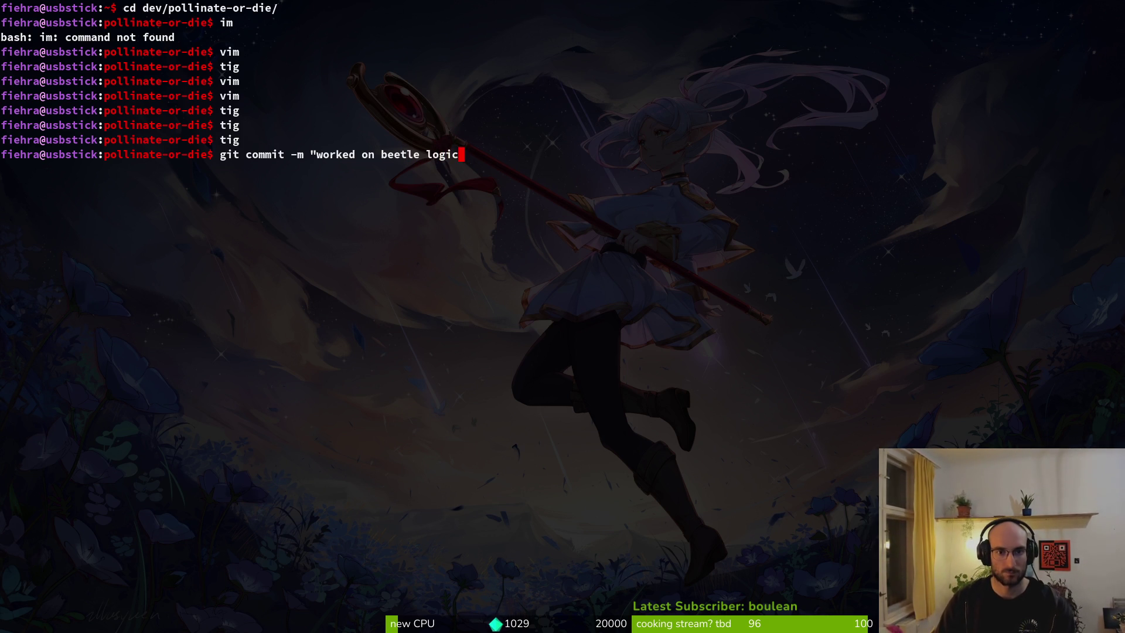
Step: Commit the beetle logic changes, push them, delete the input-buffer branch, and clear the terminal
key(Return)
text(git push)
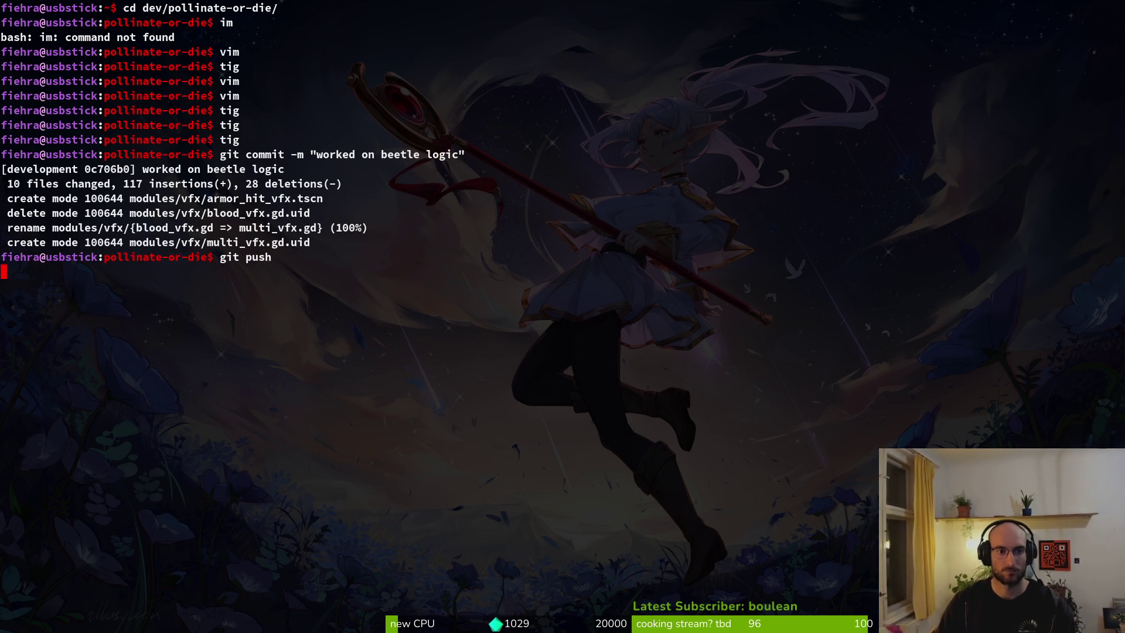
key(Return)
text(git branch -D input-buffer)
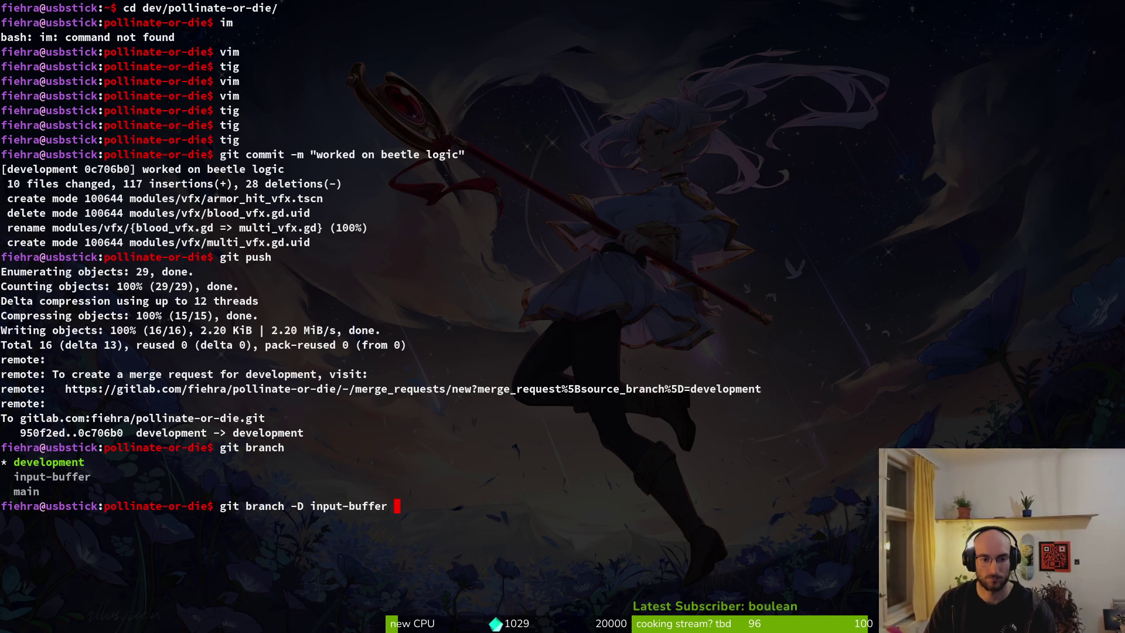
key(Return)
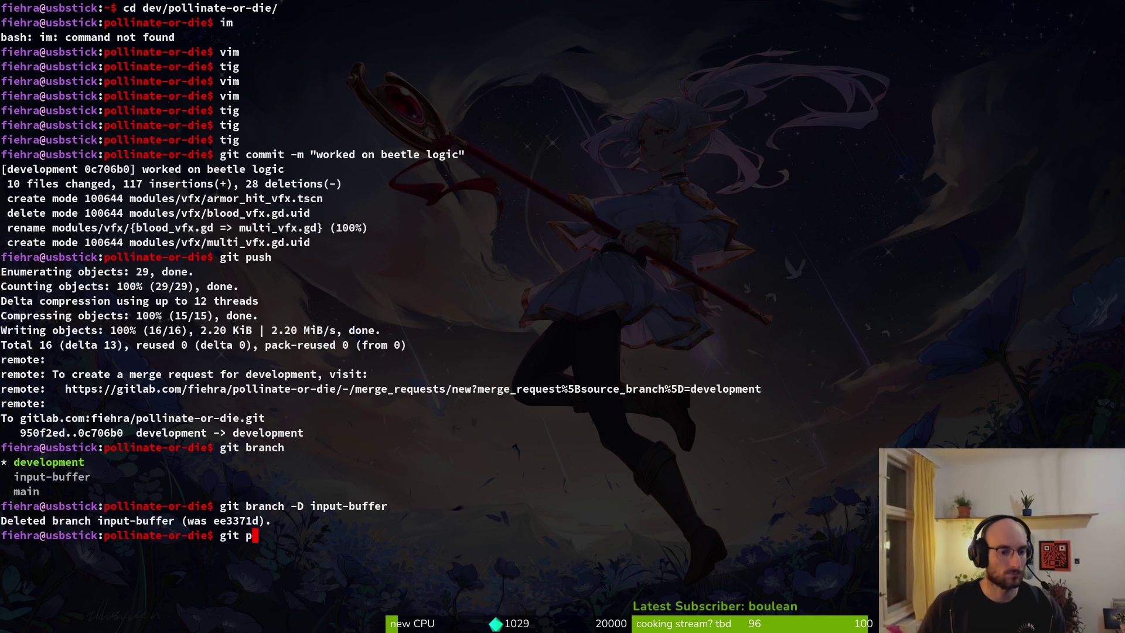
key(BackSpace)
key(BackSpace)
key(BackSpace)
text(co)
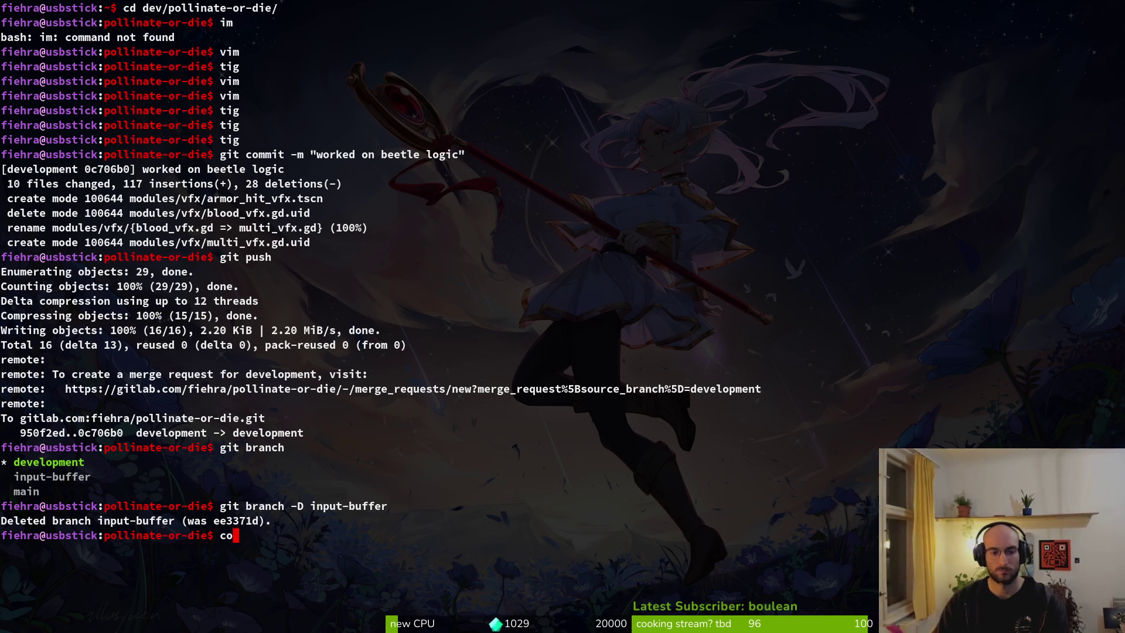
key(ctrl+l)
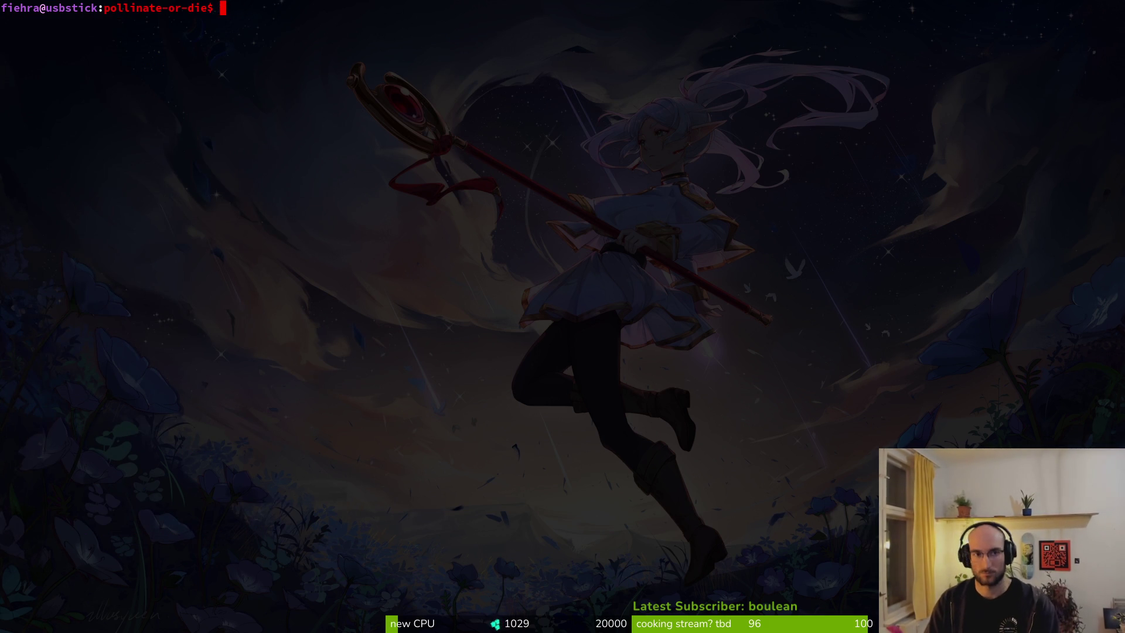
Step: Close the Godot editor and return to the GitLab issues window
key(alt+Tab)
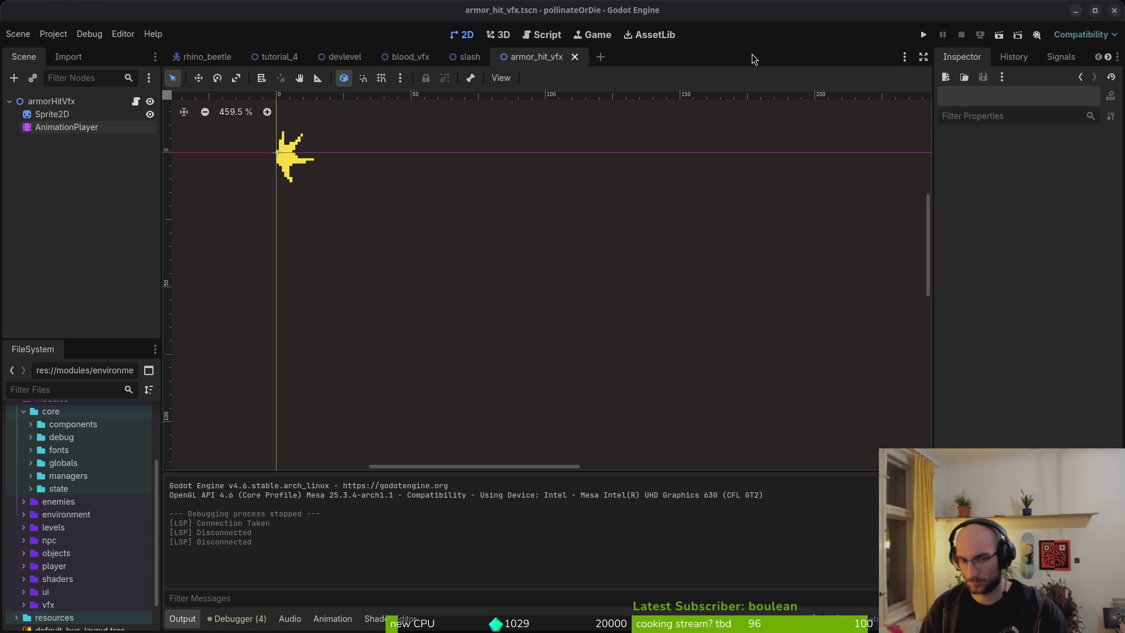
click(1112, 12)
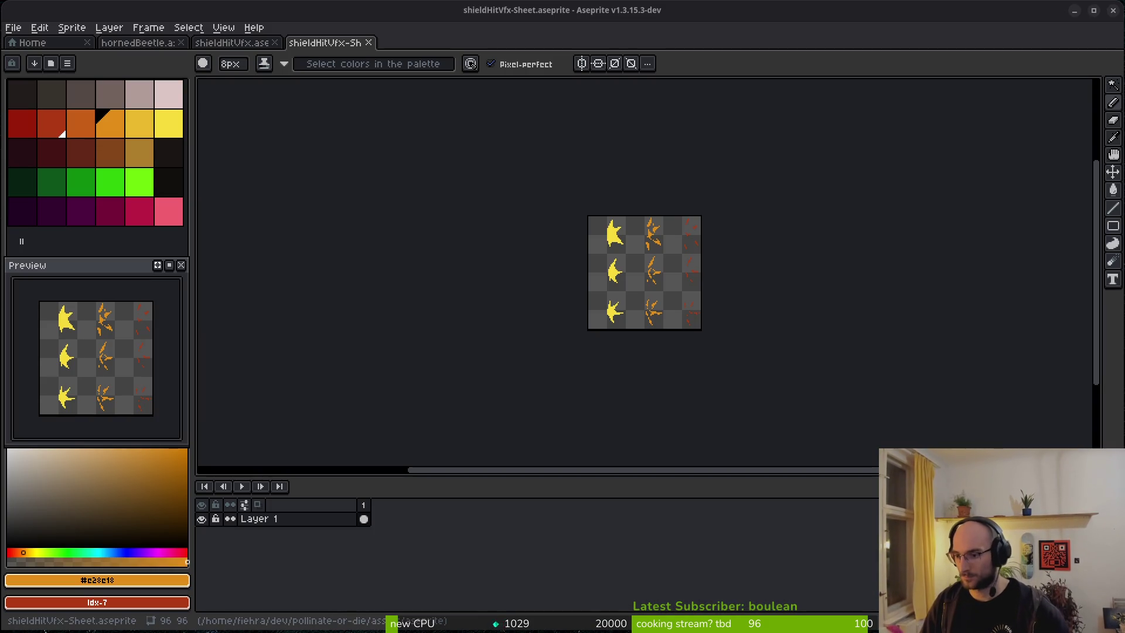
key(alt+Tab)
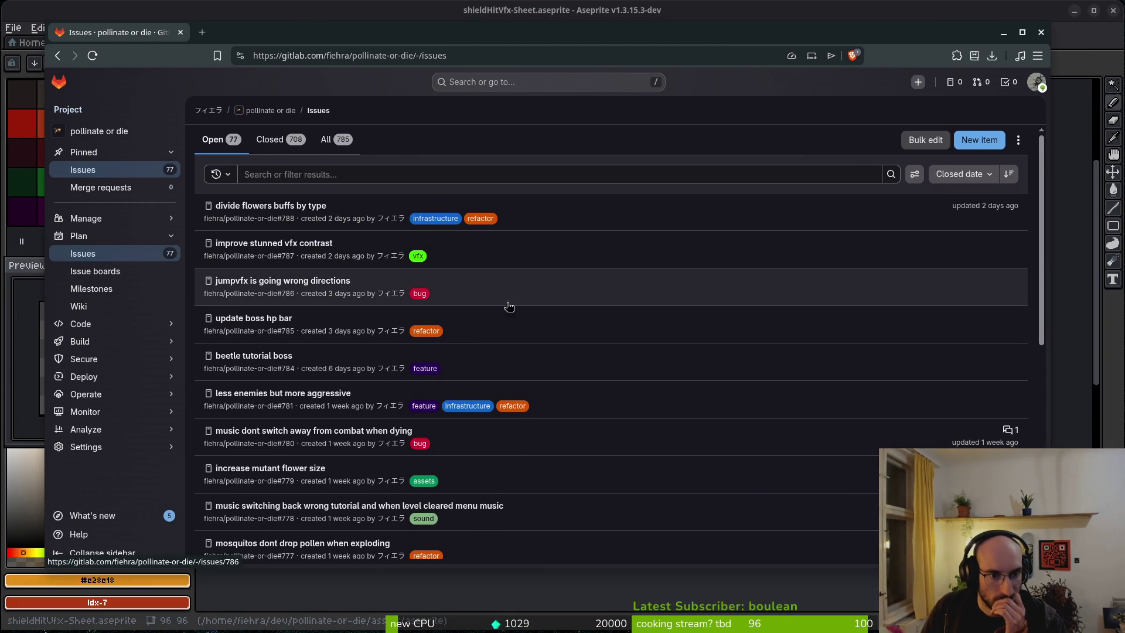
Step: Page back through the issue list to the older armored beetle issues
scroll(549, 460, down, 8)
click(639, 544)
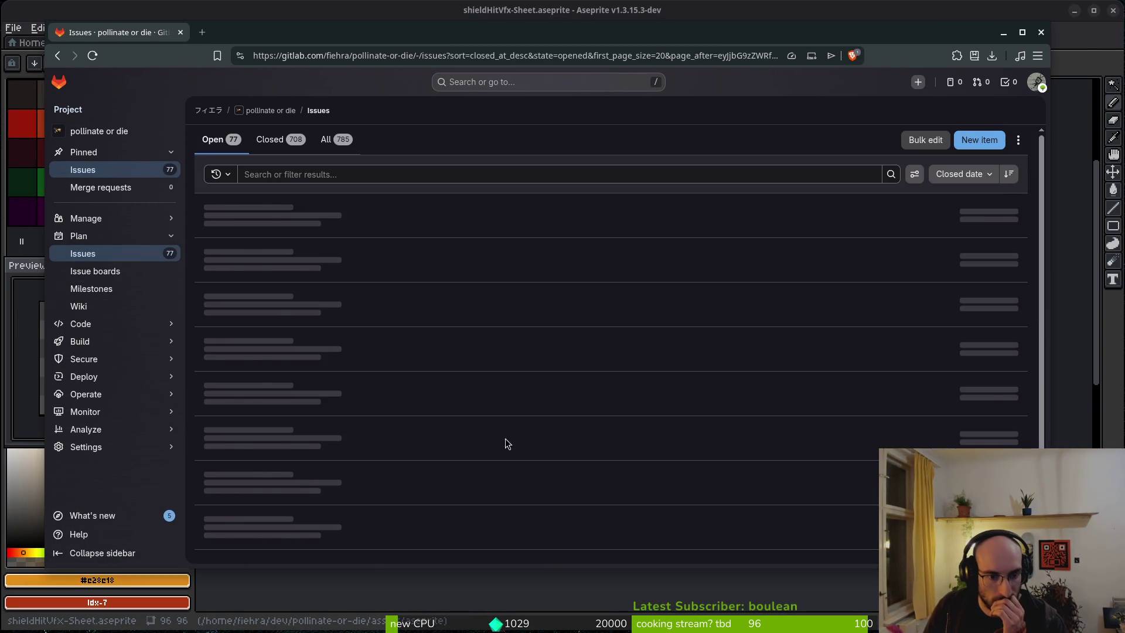
scroll(543, 367, down, 10)
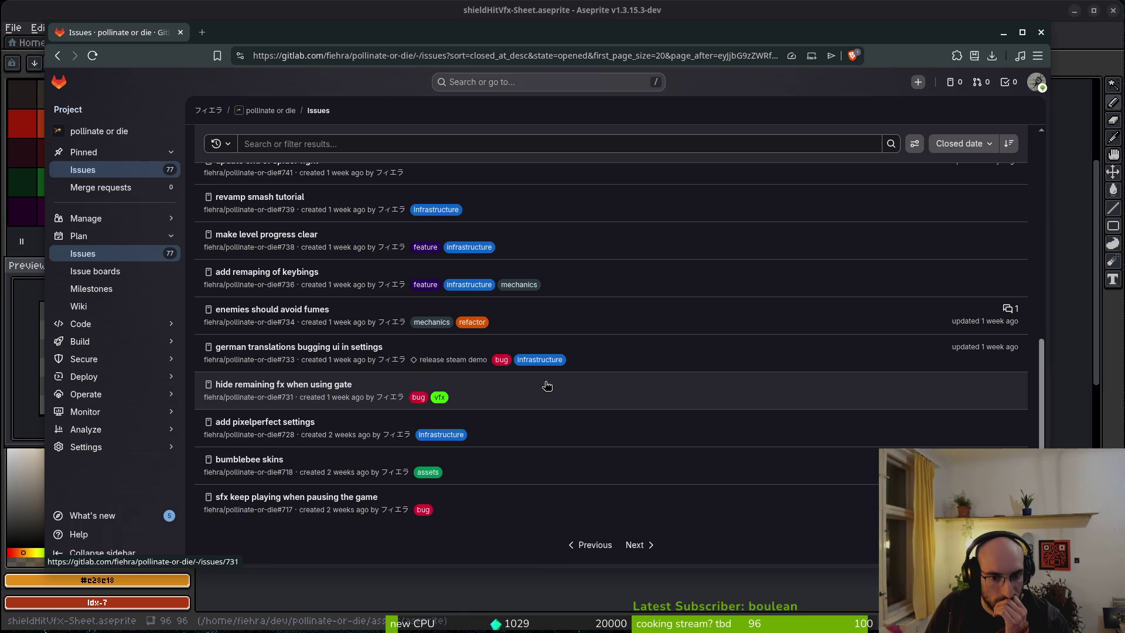
click(644, 550)
scroll(507, 329, down, 10)
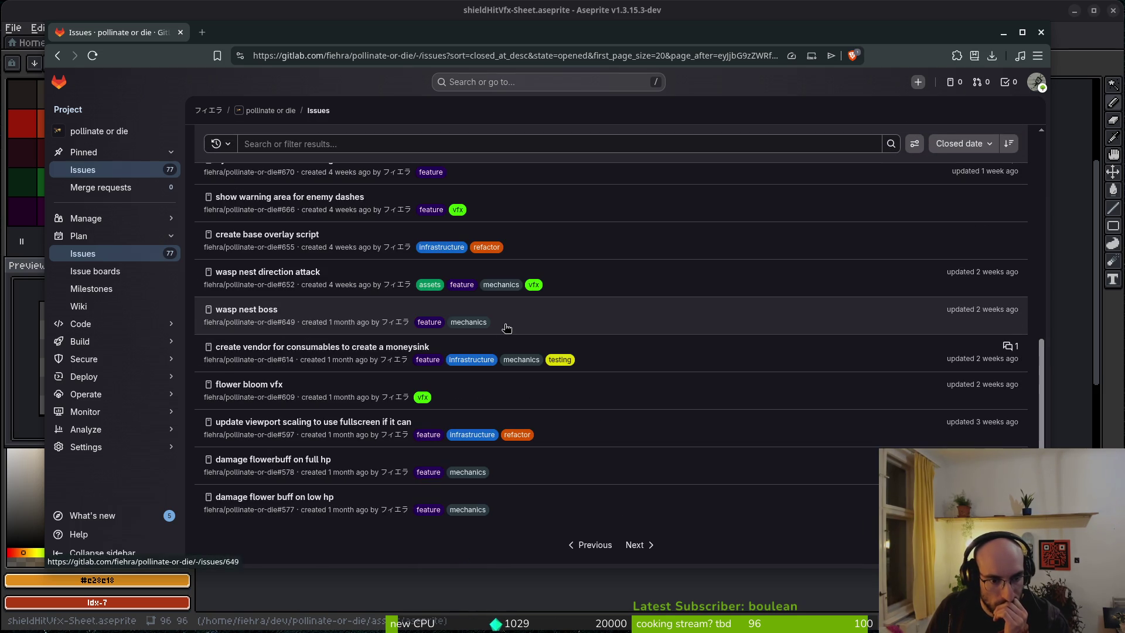
click(645, 543)
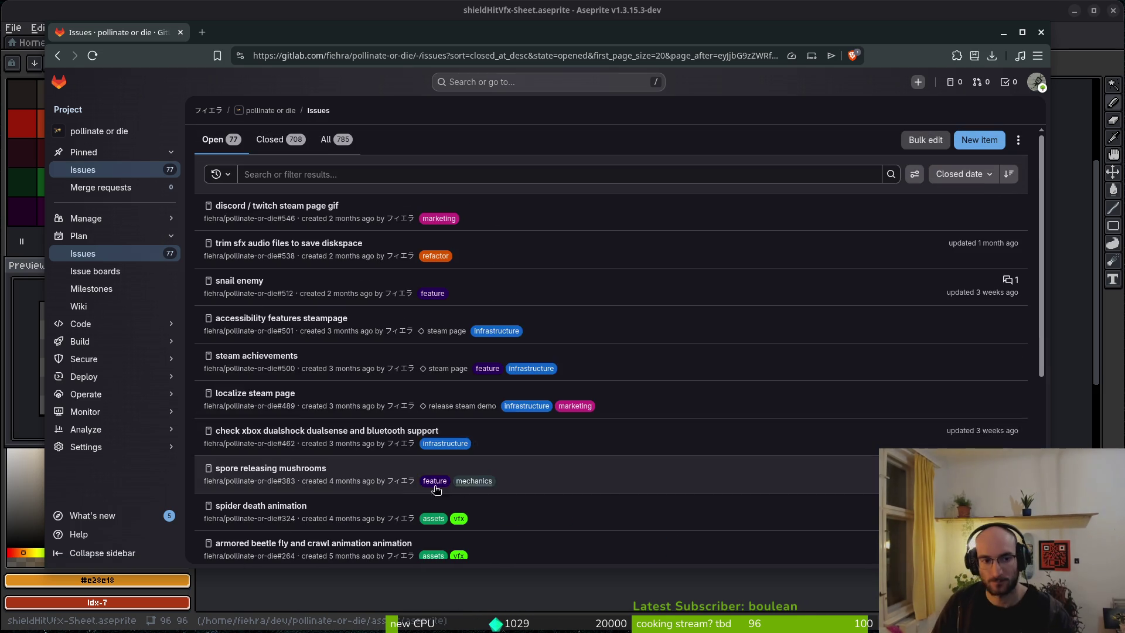
scroll(328, 369, down, 5)
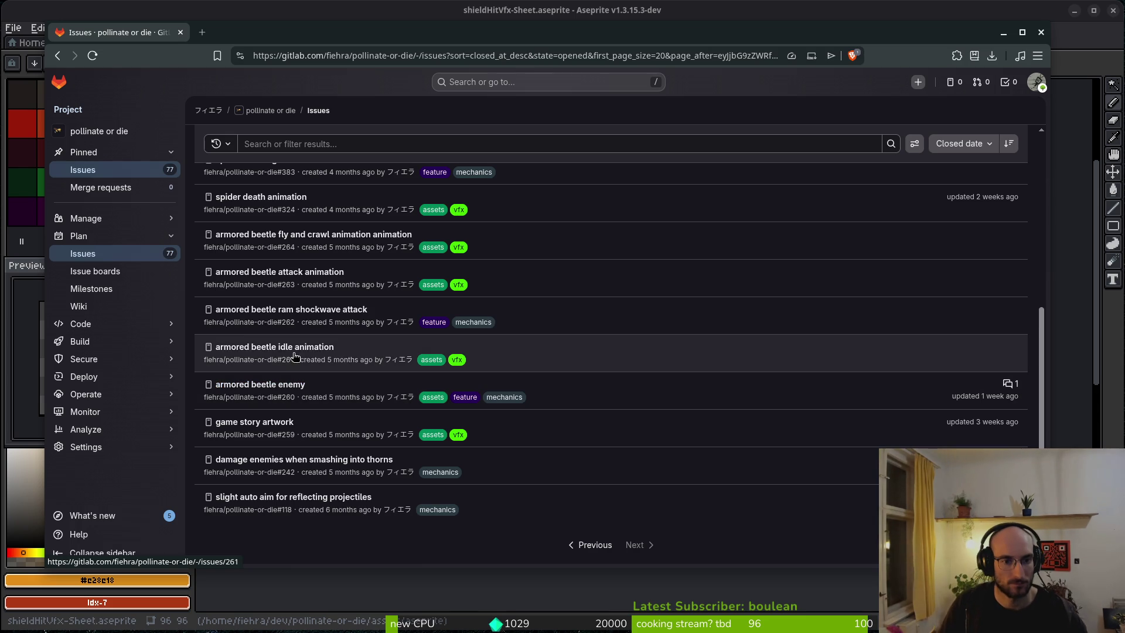
Step: Open the armored beetle enemy, idle, attack, and fly-and-crawl animation issues in new tabs
right_click(290, 385)
click(328, 392)
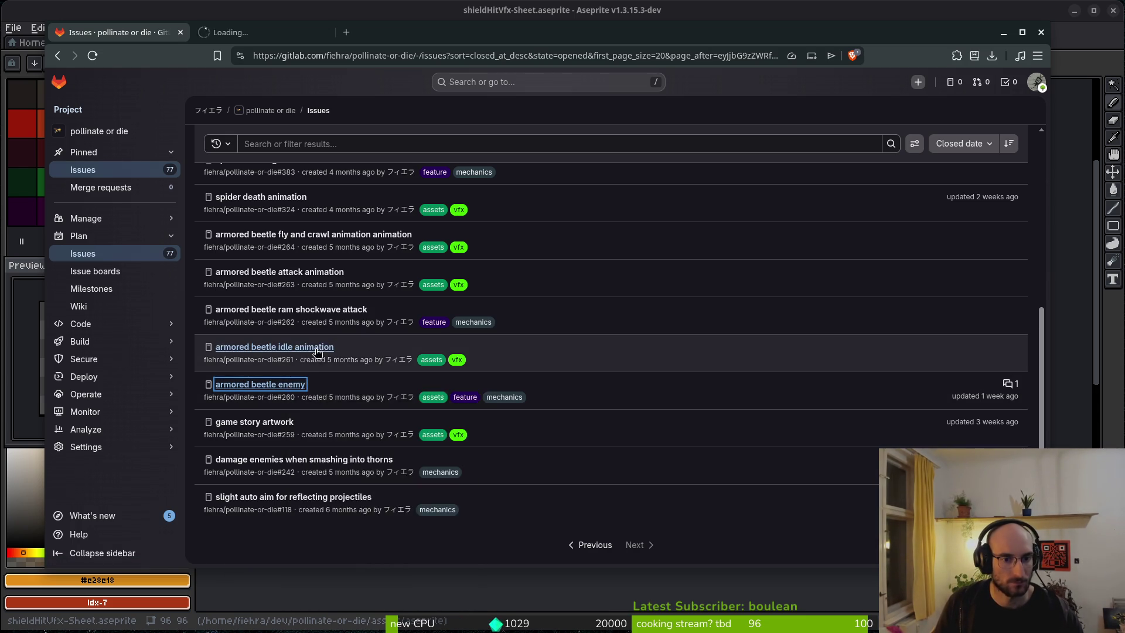
right_click(308, 348)
click(337, 364)
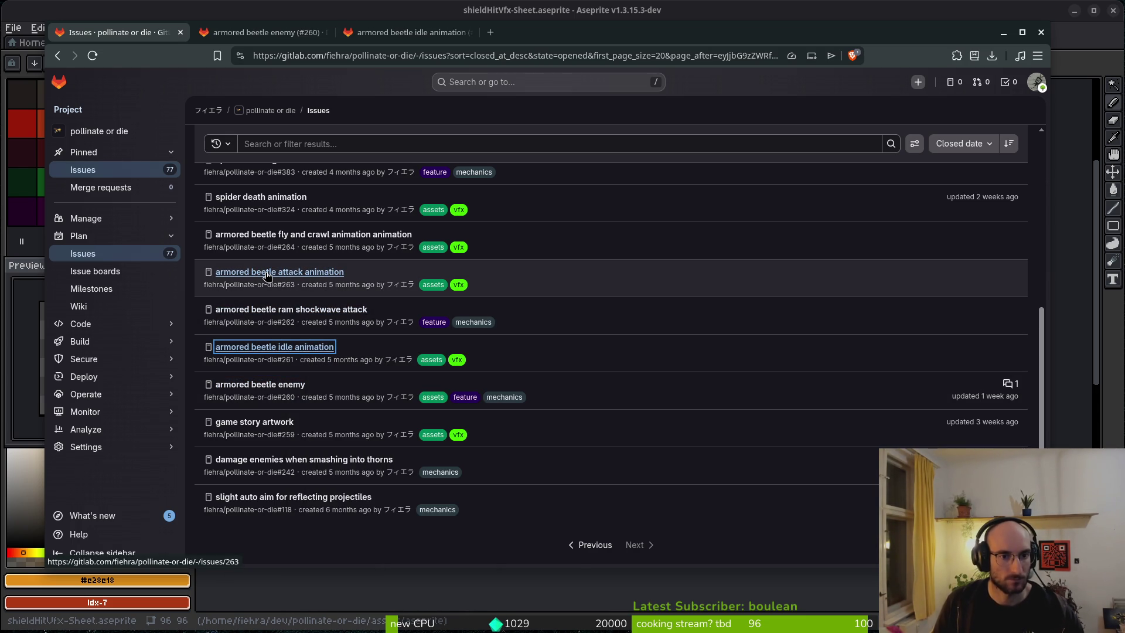
right_click(267, 275)
click(304, 285)
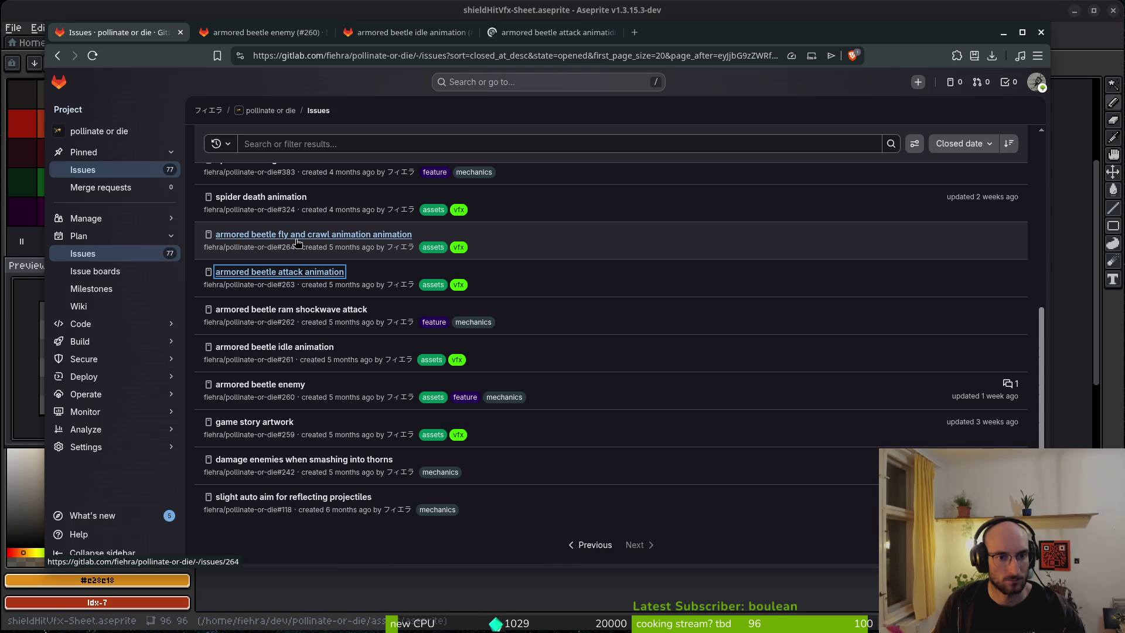
scroll(297, 242, up, 3)
right_click(319, 374)
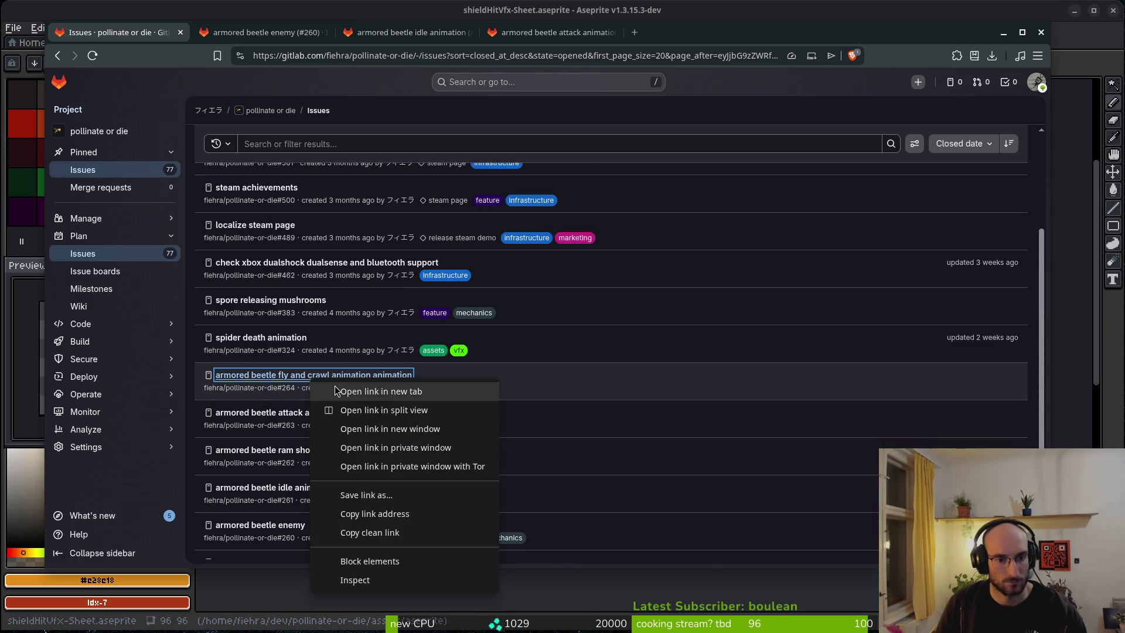
click(337, 390)
Step: View the armored beetle enemy issue and play its linked YouTube beetle video
click(258, 32)
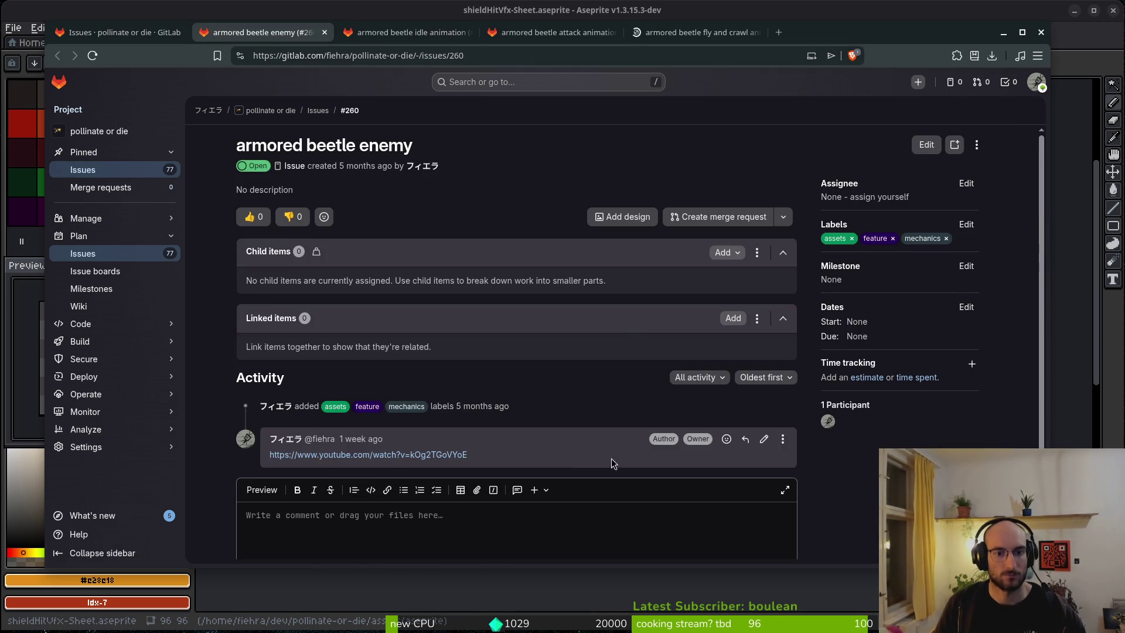
scroll(378, 518, down, 3)
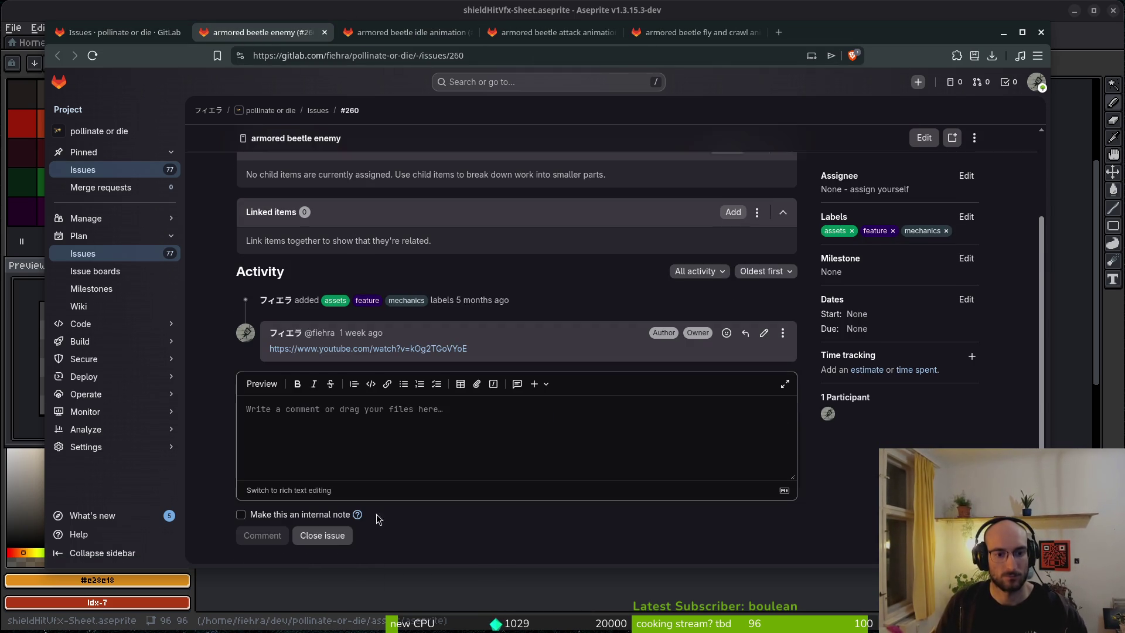
click(371, 348)
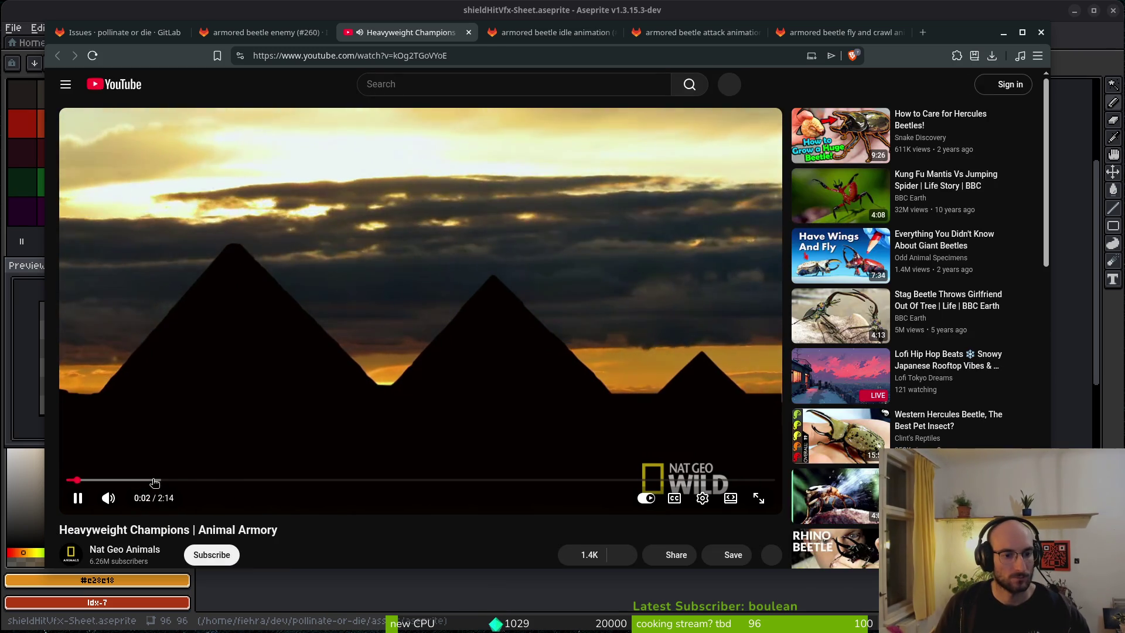
Step: Skip through the Heavyweight Champions video to about 0:53, 1:20 and 1:40, then close it
drag(149, 480, 257, 480)
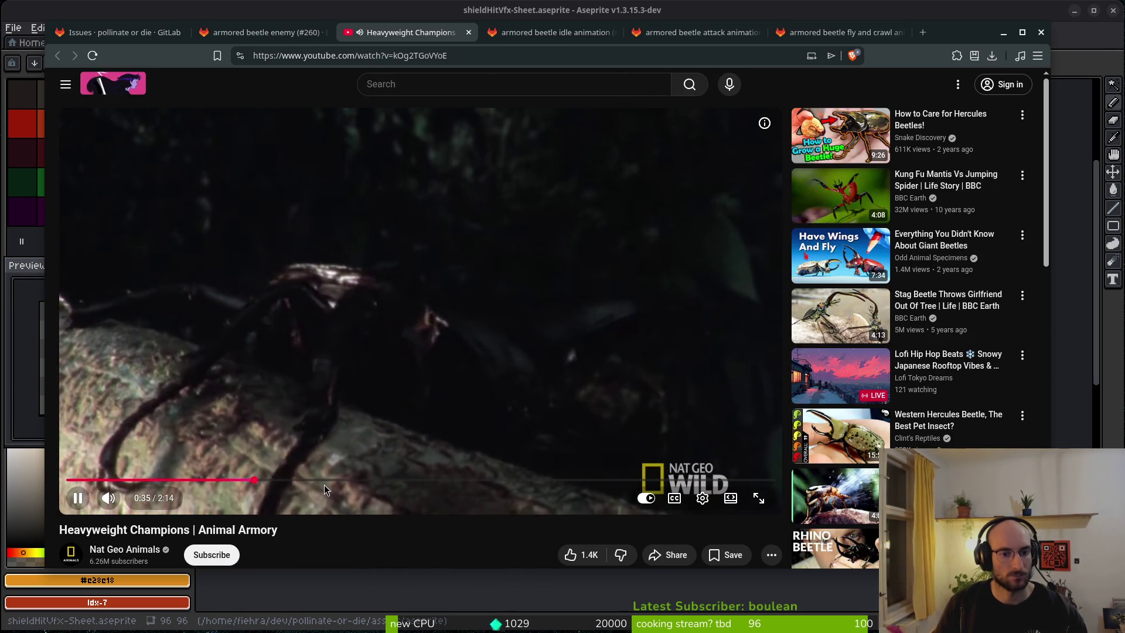
click(352, 480)
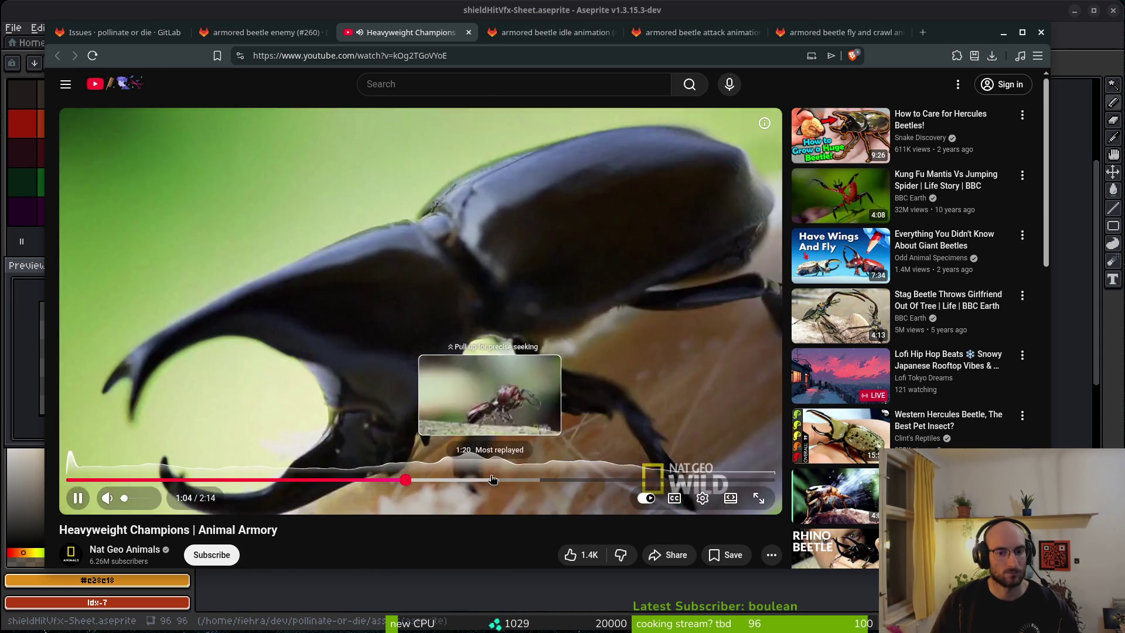
click(492, 479)
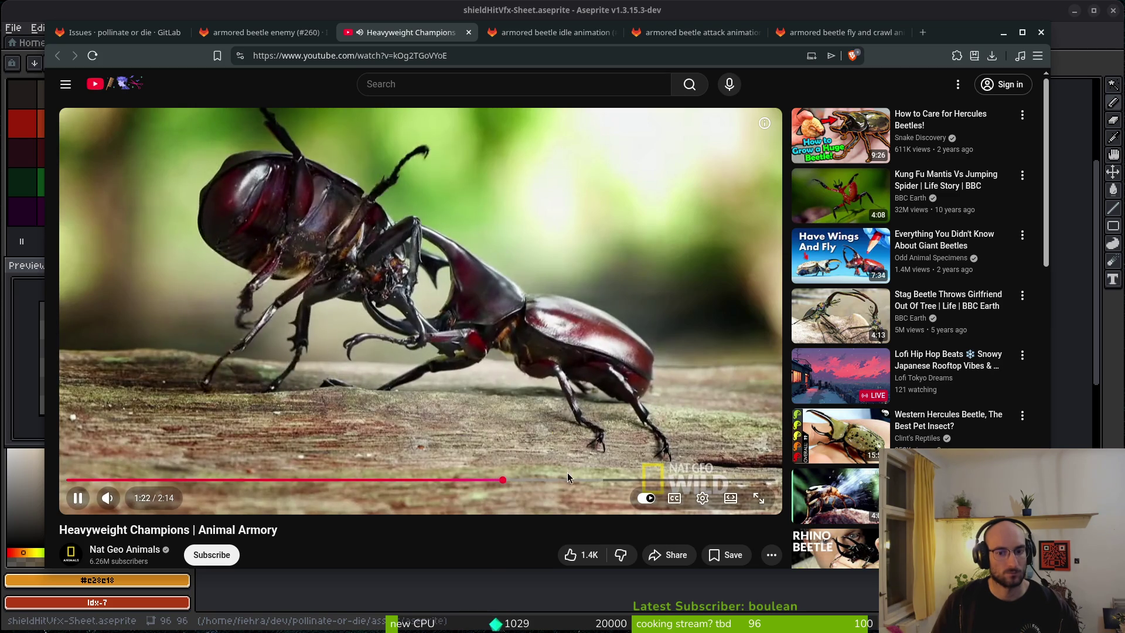
click(594, 478)
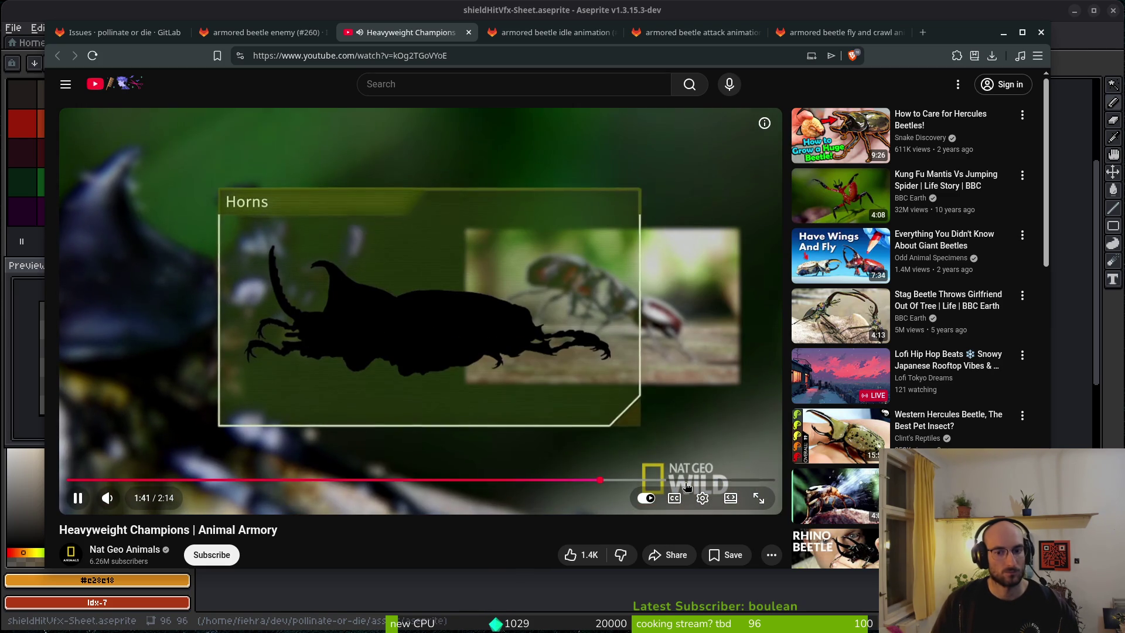
click(678, 479)
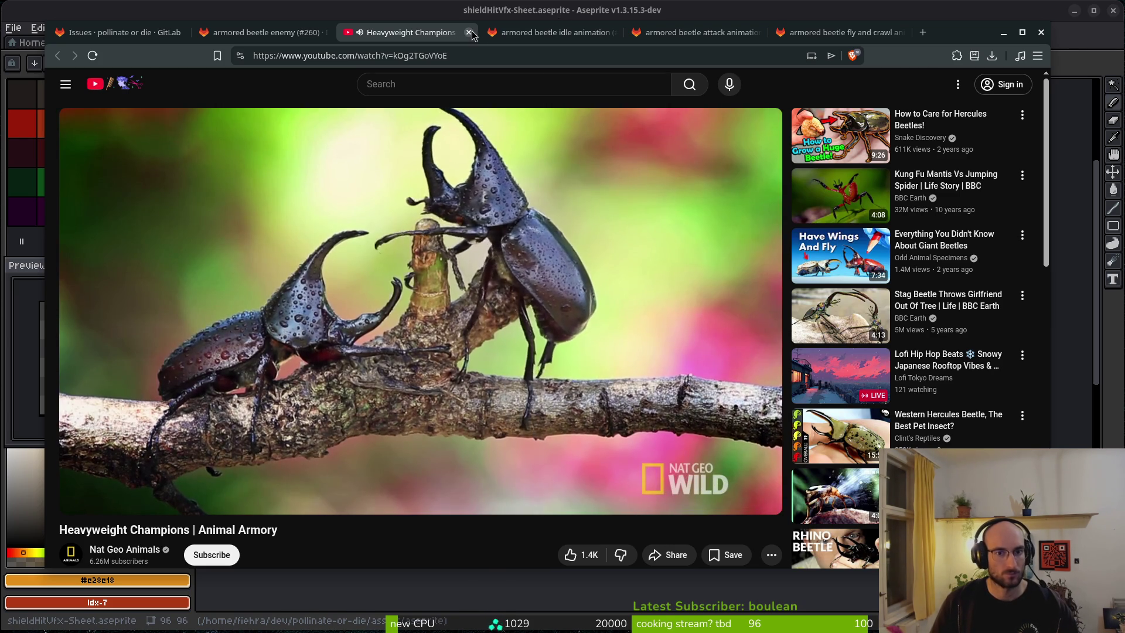
click(468, 32)
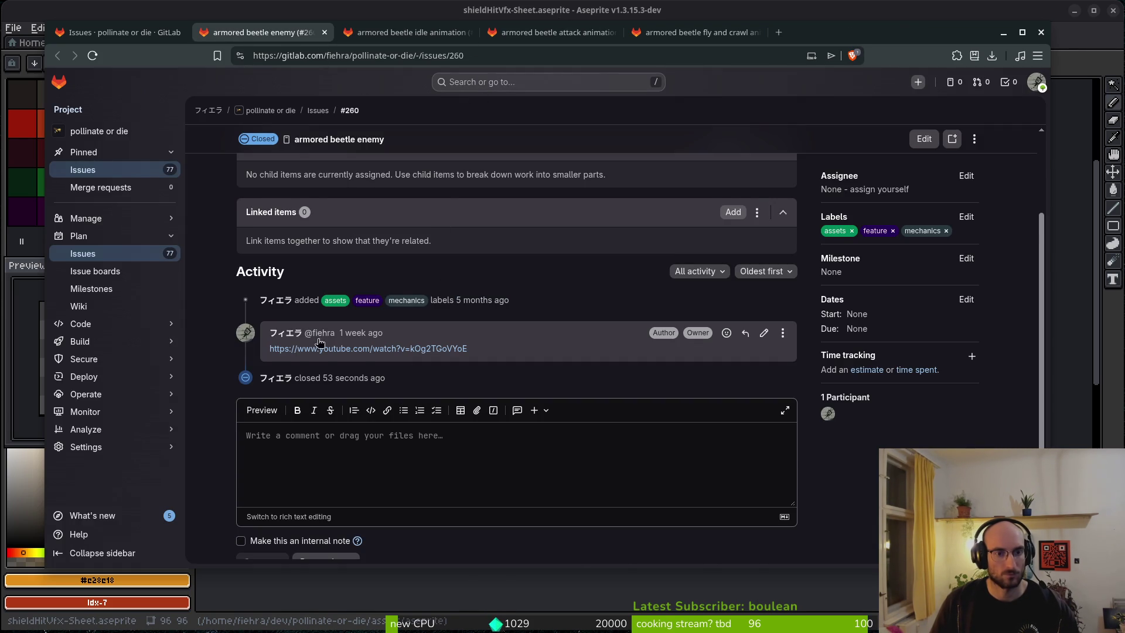
Step: Close issue #261 (idle animation), then view the attack #263 and fly-and-crawl #264 issues
scroll(346, 448, down, 1)
click(405, 33)
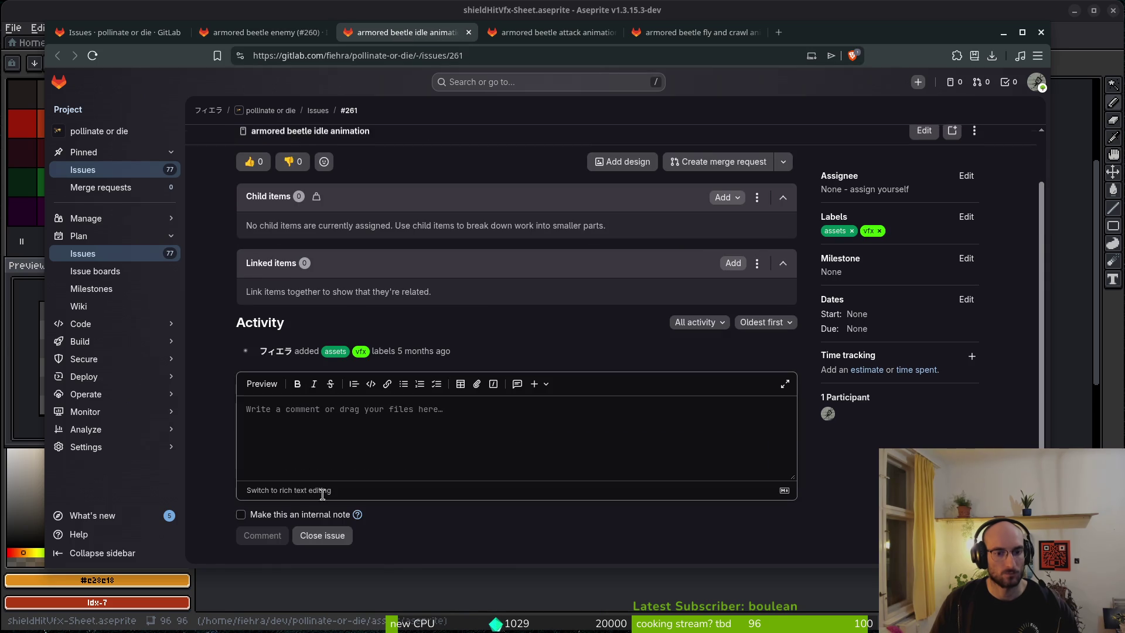
click(328, 535)
click(565, 39)
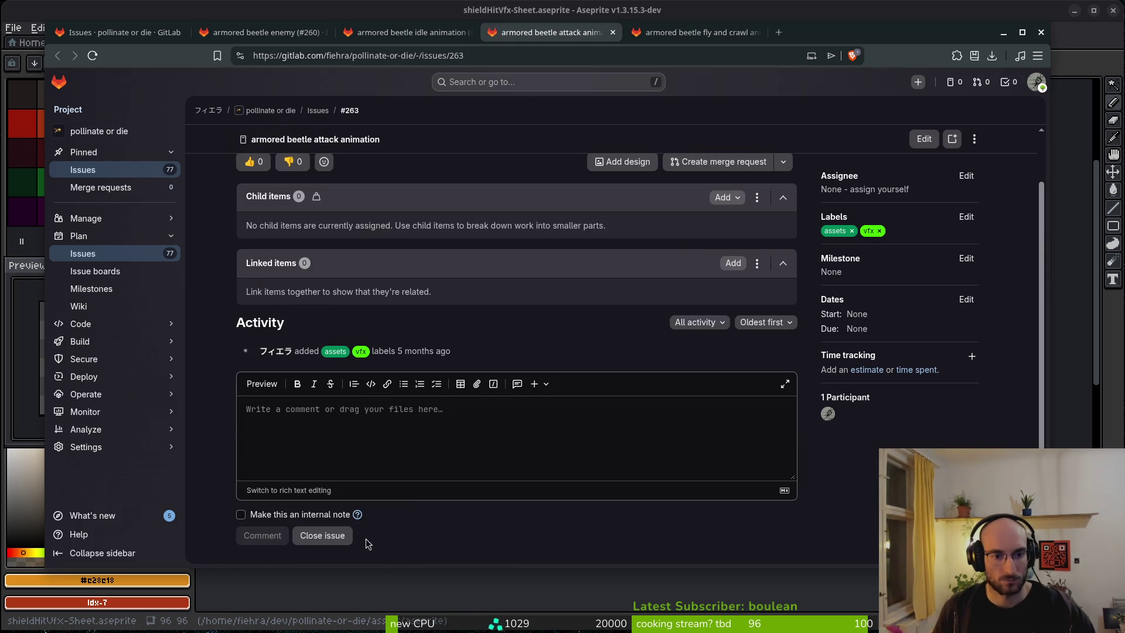
click(688, 37)
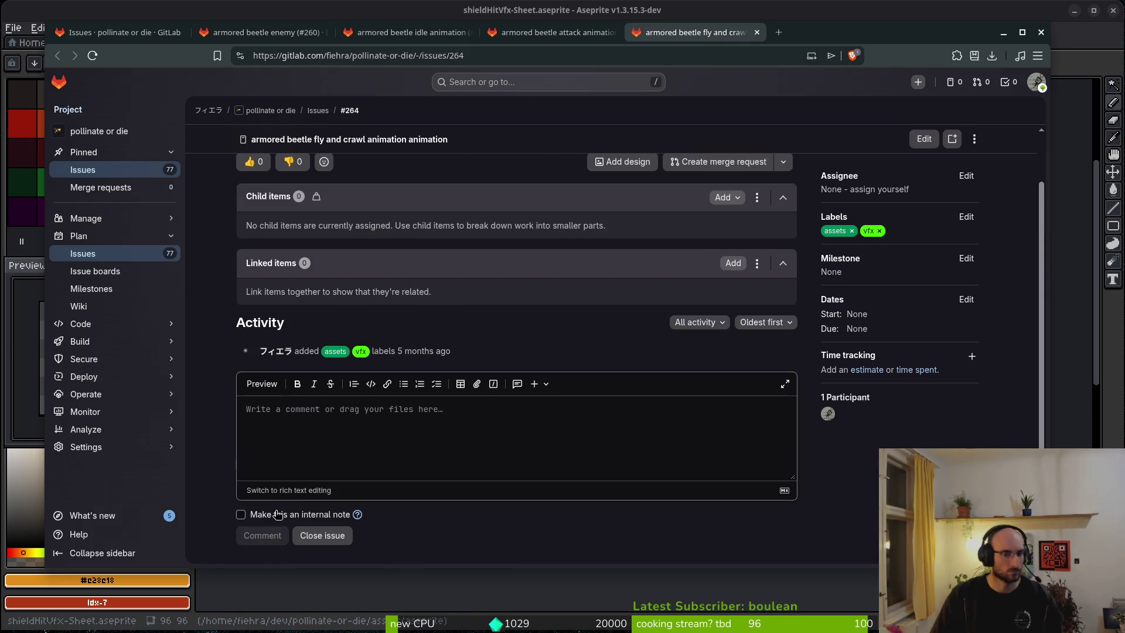